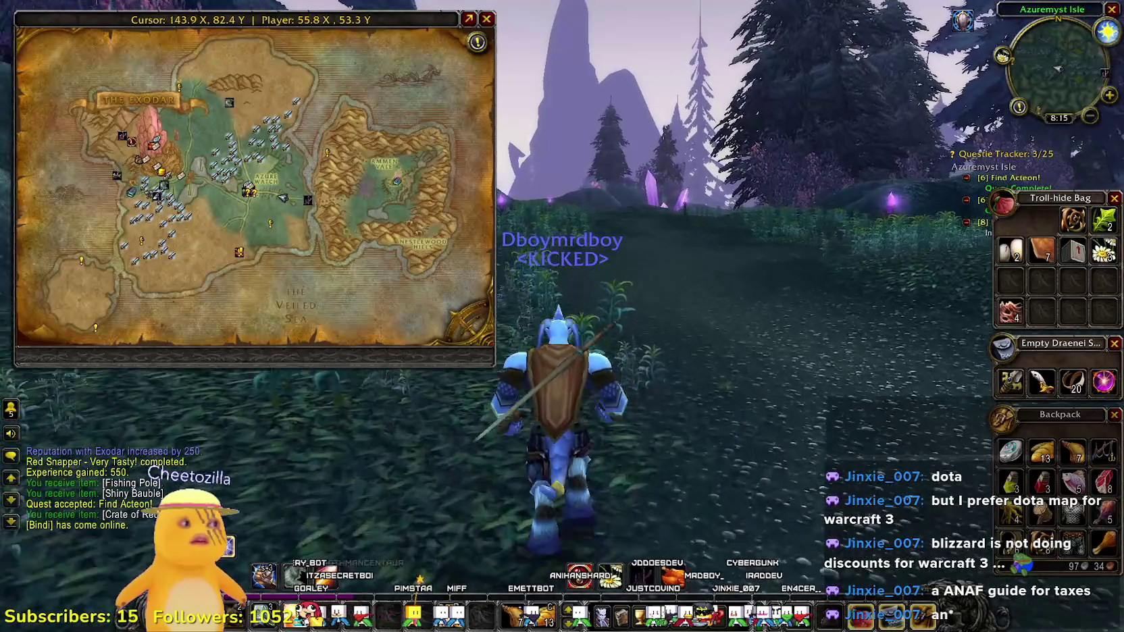
# - Close the world map and keep running west past the purple crystal toward Azure Watch
pyautogui.press('w')
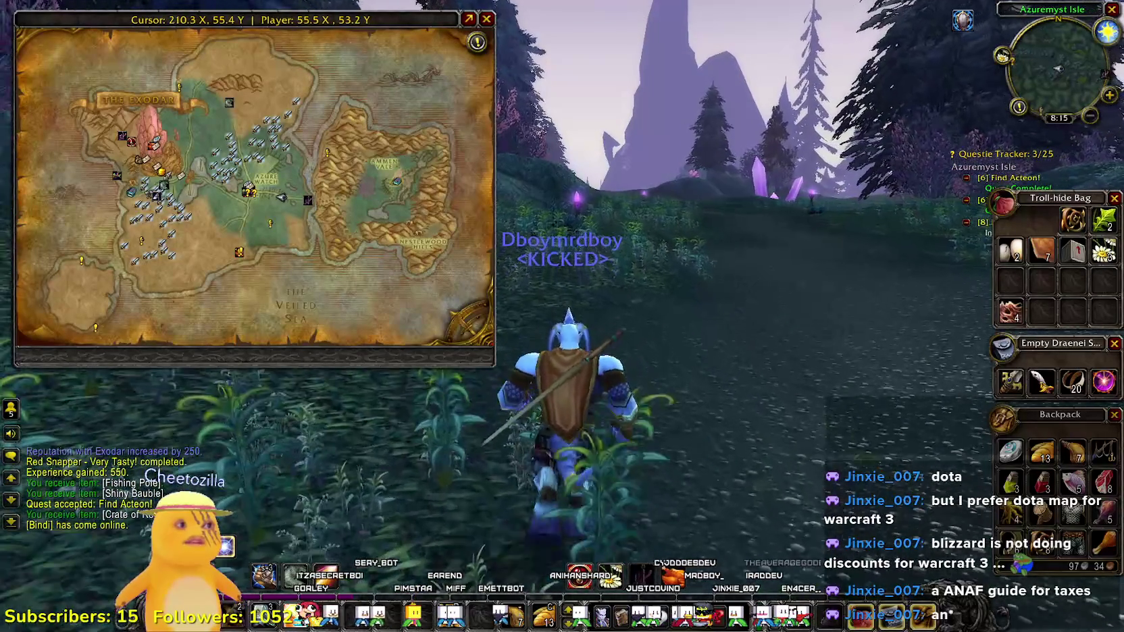
pyautogui.press('w')
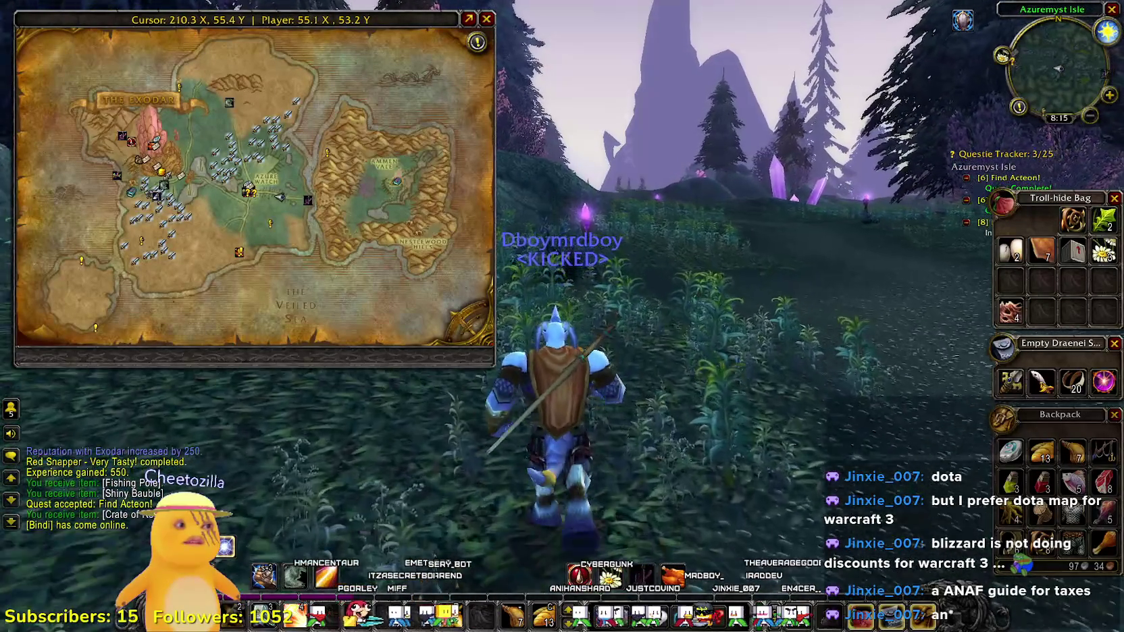
pyautogui.press('w')
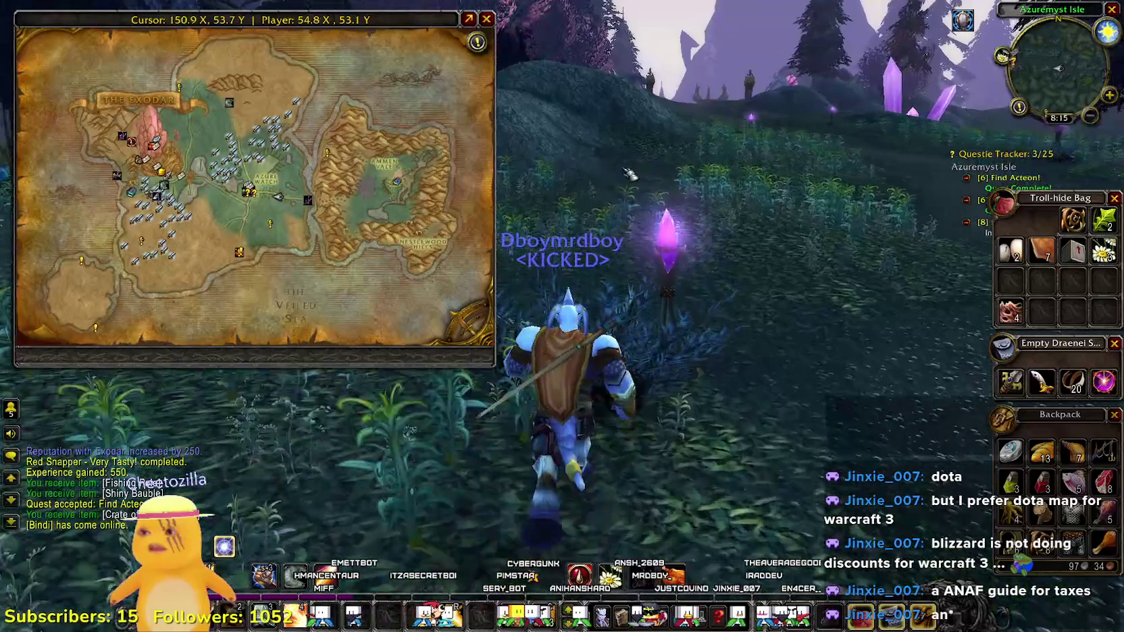
pyautogui.press('w')
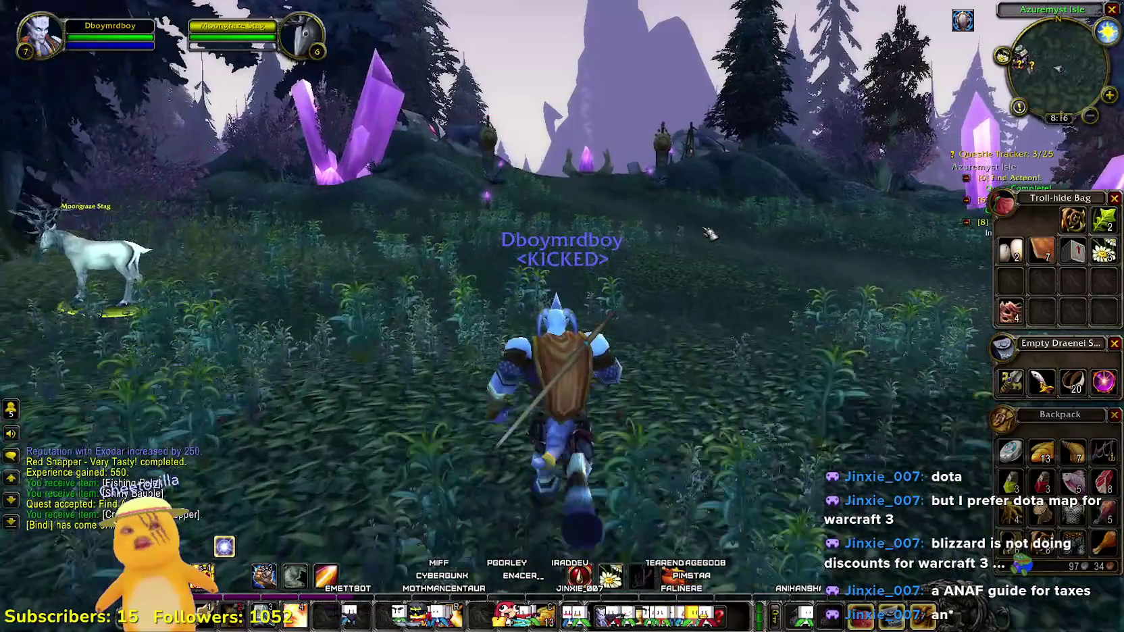
# - Run across the meadow and along the path into Azure Watch, closing the bags
pyautogui.press('w')
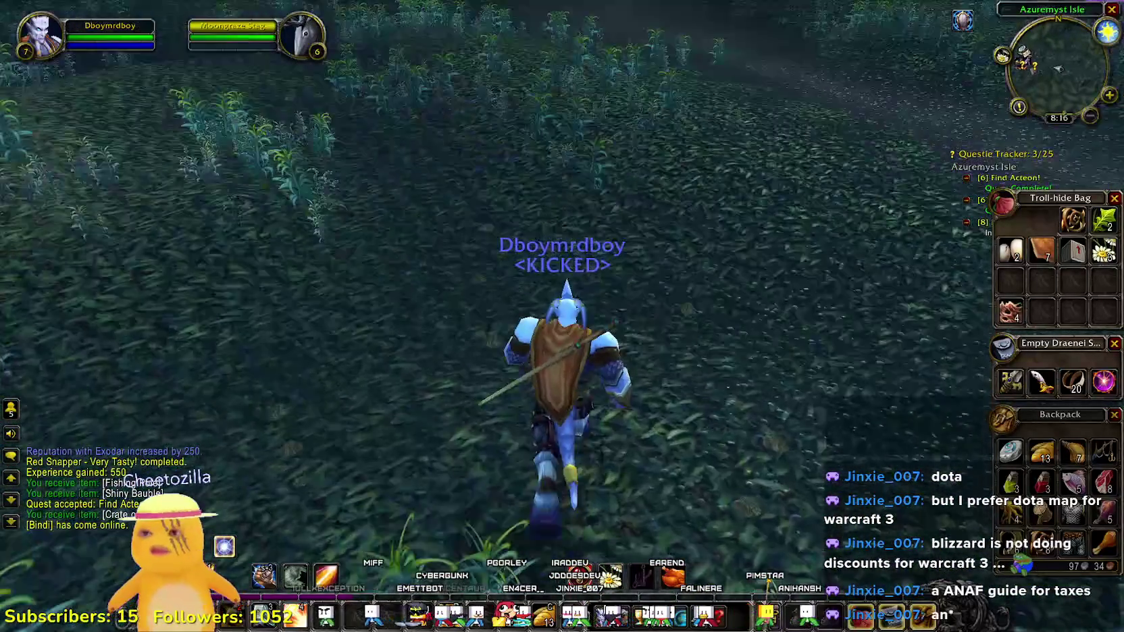
pyautogui.press('w')
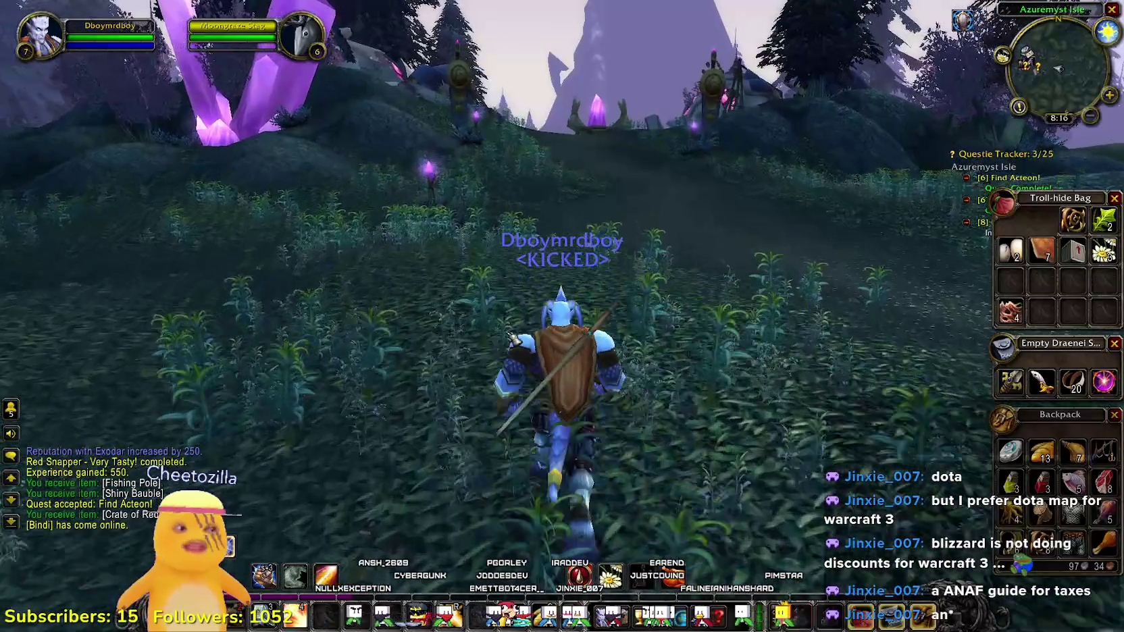
pyautogui.press('w')
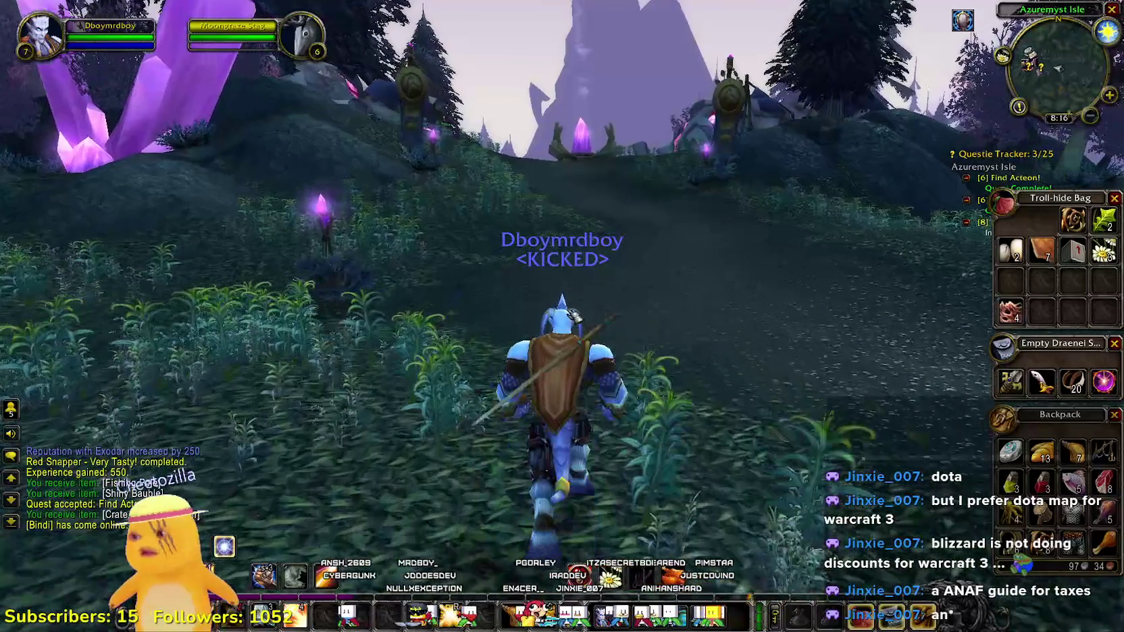
pyautogui.press('b')
pyautogui.press('w')
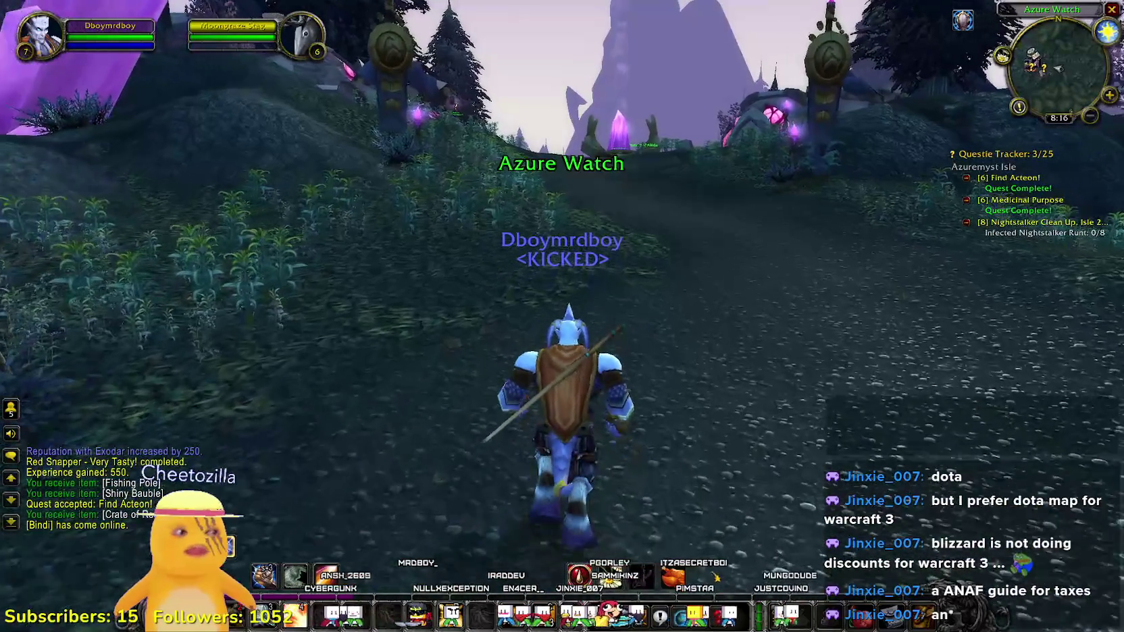
pyautogui.press('w')
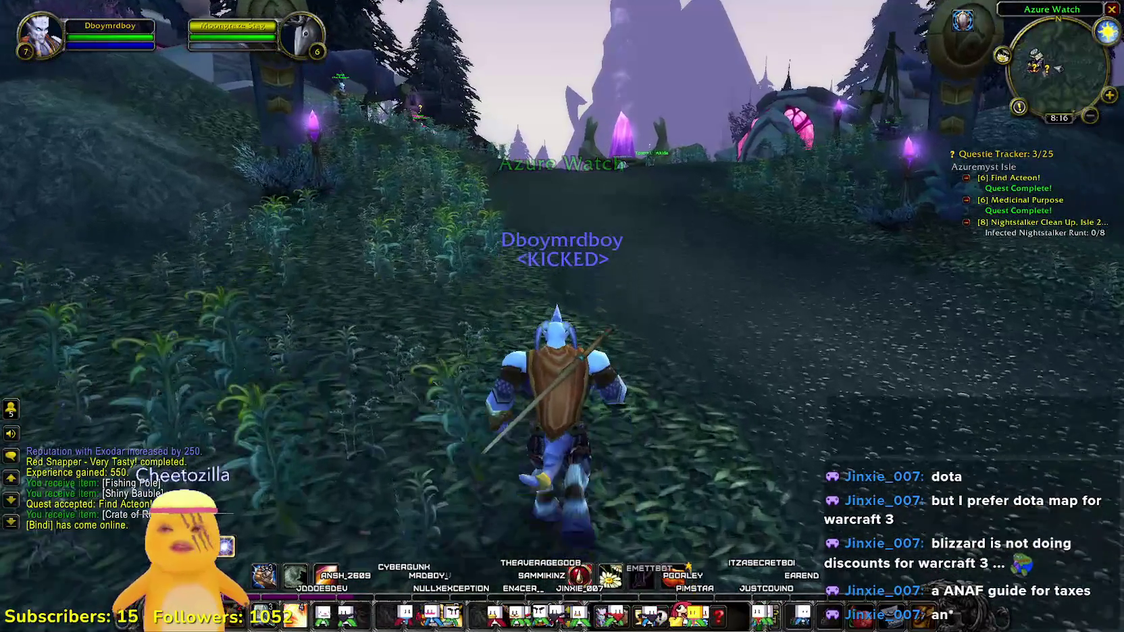
# - Approach Acteon the Hunter Trainer and talk to him to bring up Find Acteon!
pyautogui.press('w')
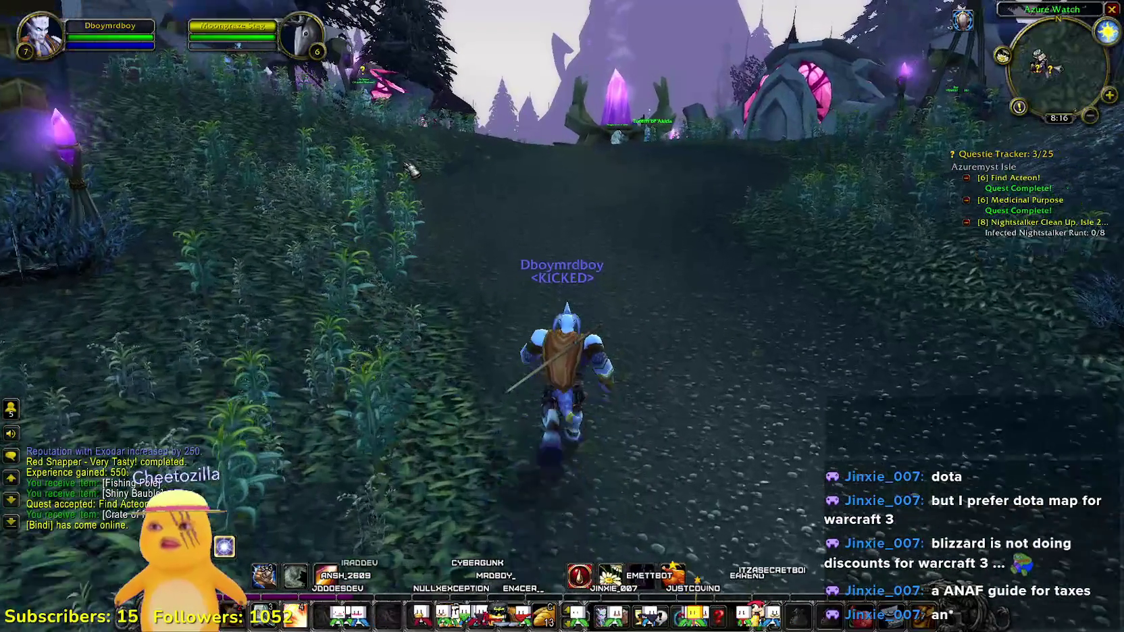
pyautogui.press('w')
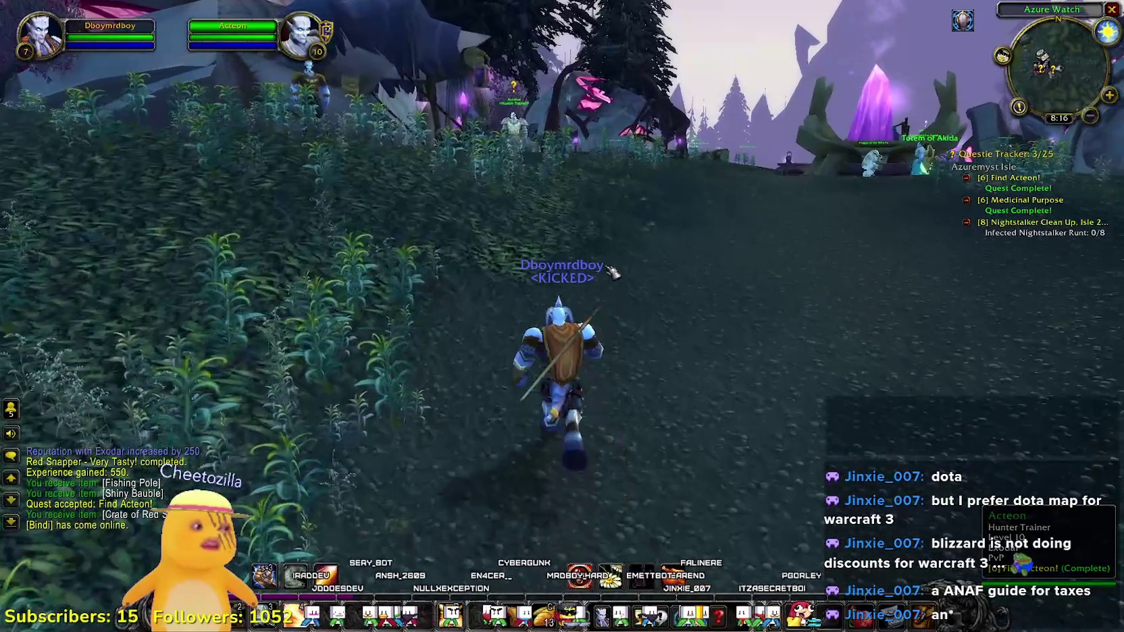
pyautogui.press('w')
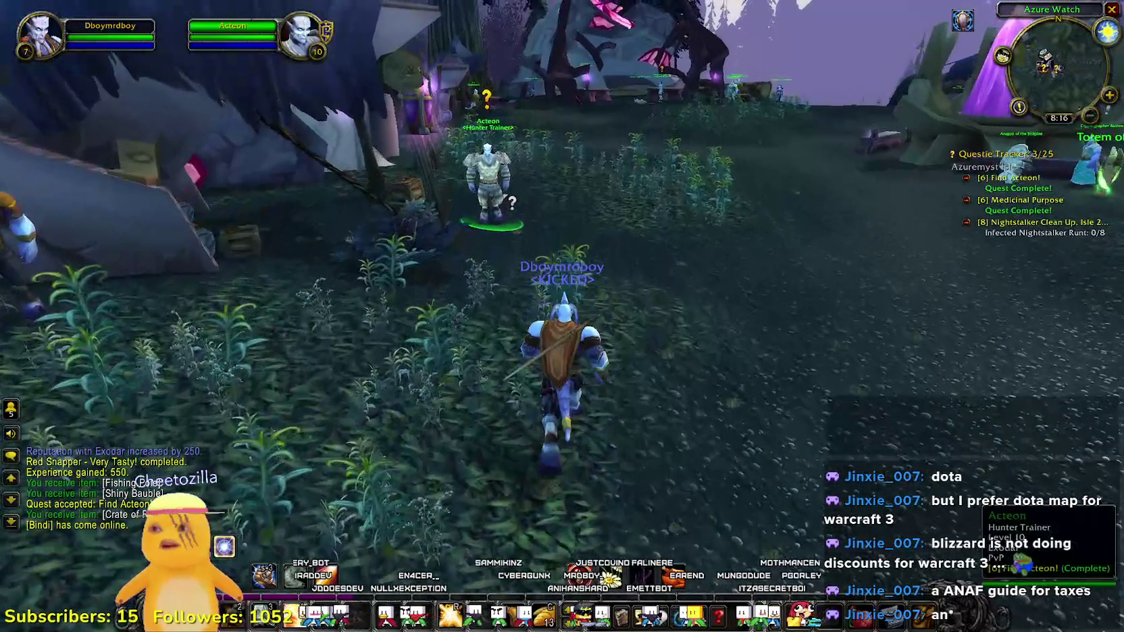
pyautogui.rightClick(474, 230)
pyautogui.press('w')
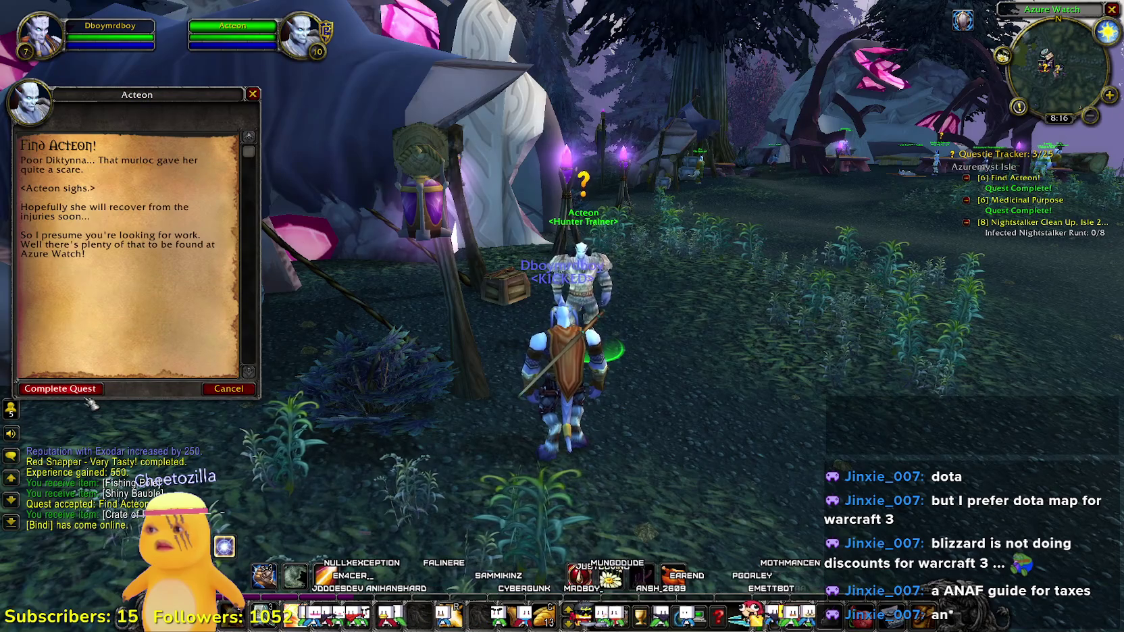
# - After completing Find Acteon!, run to Anchorite Fateema and turn in Medicinal Purpose
pyautogui.press('d')
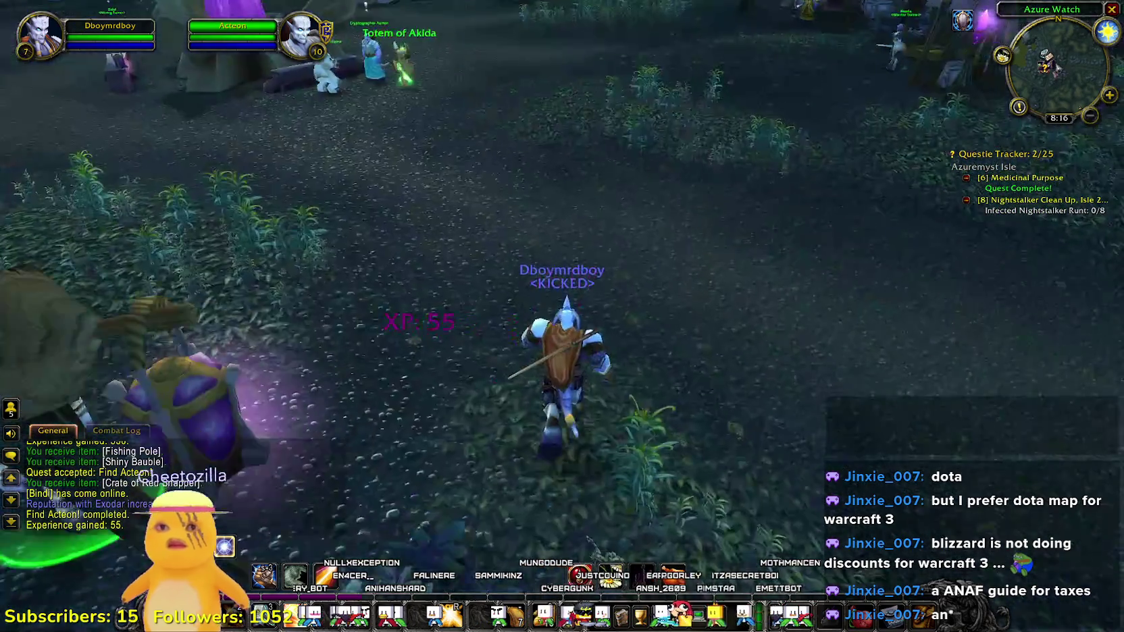
pyautogui.press('b')
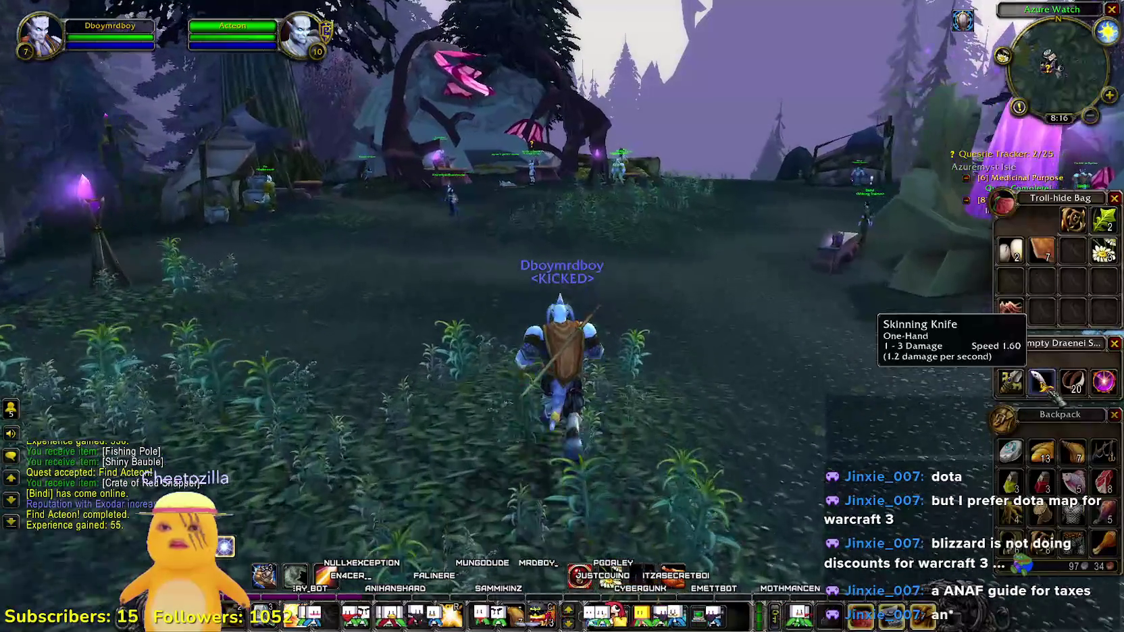
pyautogui.press('w')
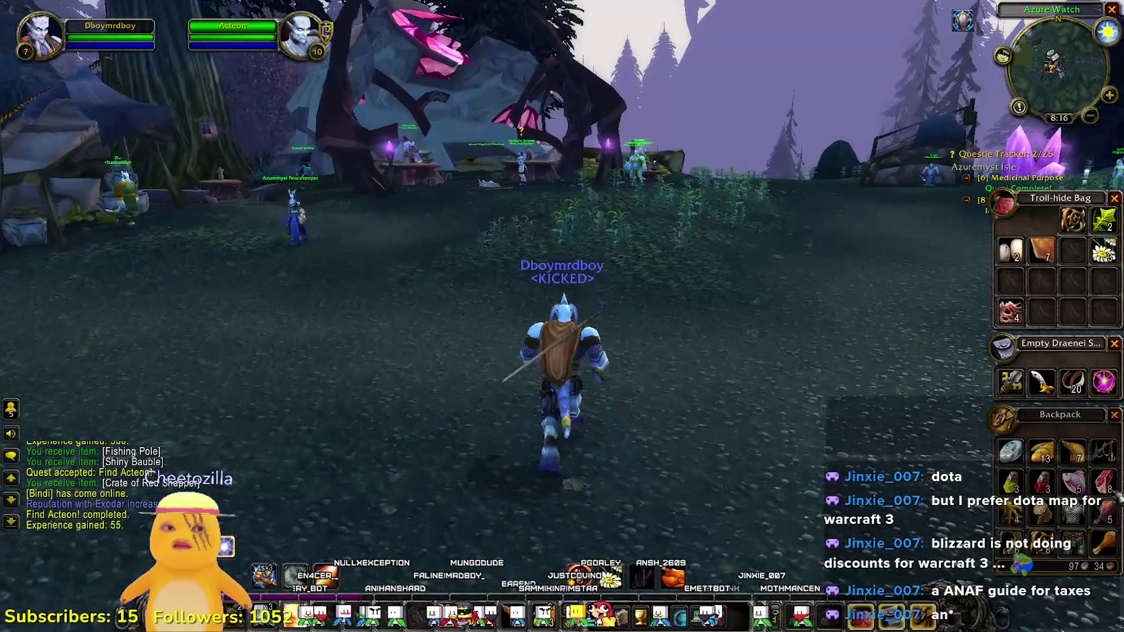
pyautogui.press('b')
pyautogui.press('a')
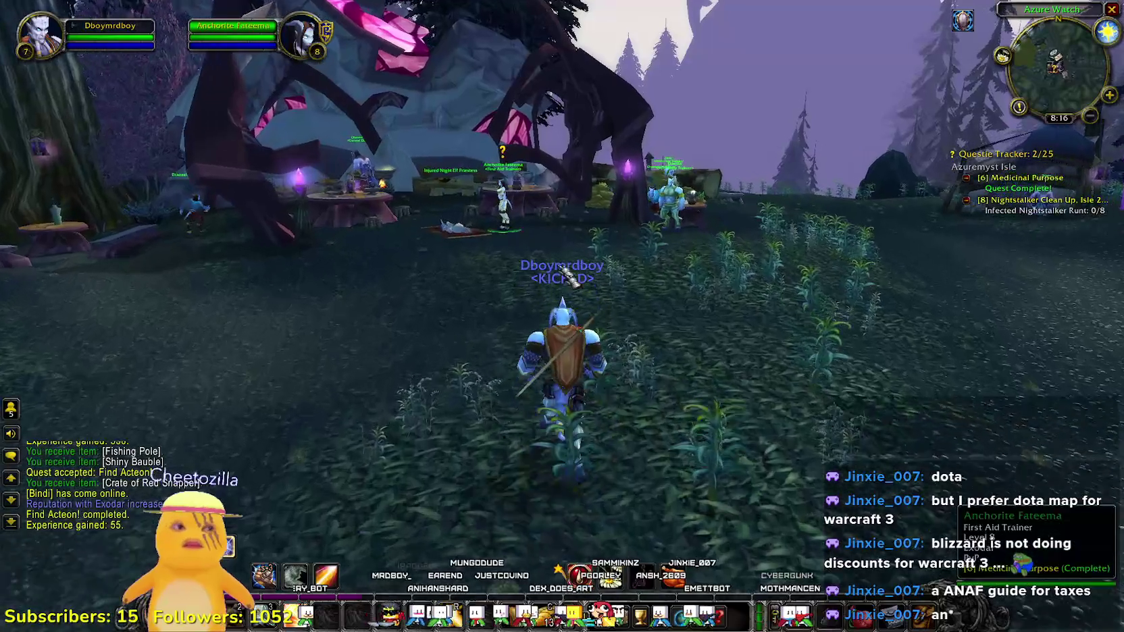
pyautogui.press('w')
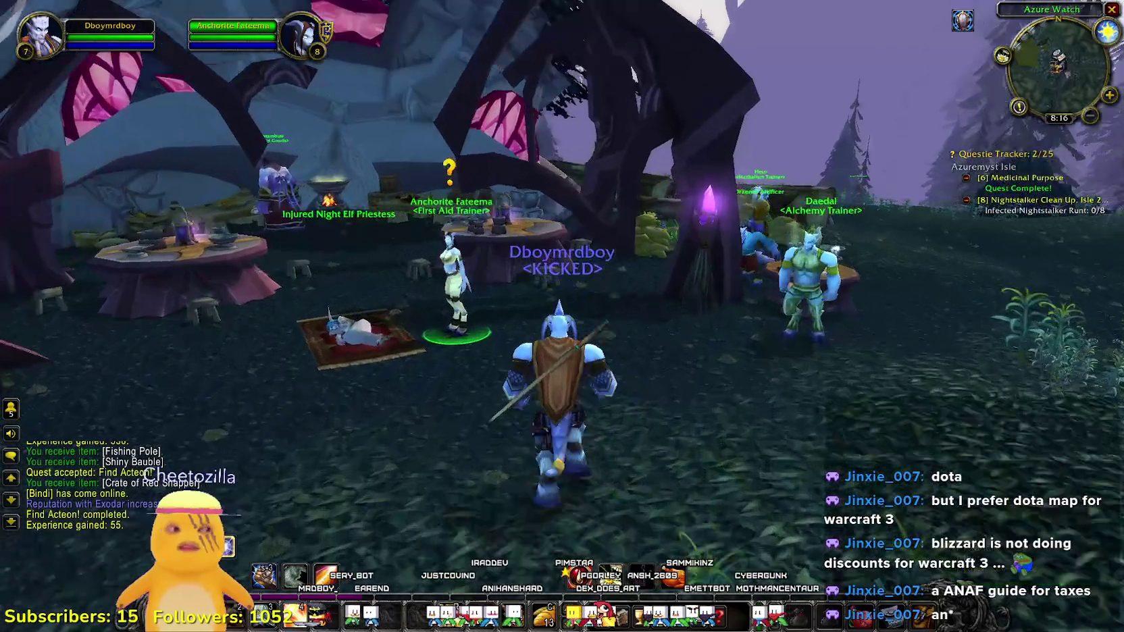
pyautogui.rightClick(379, 351)
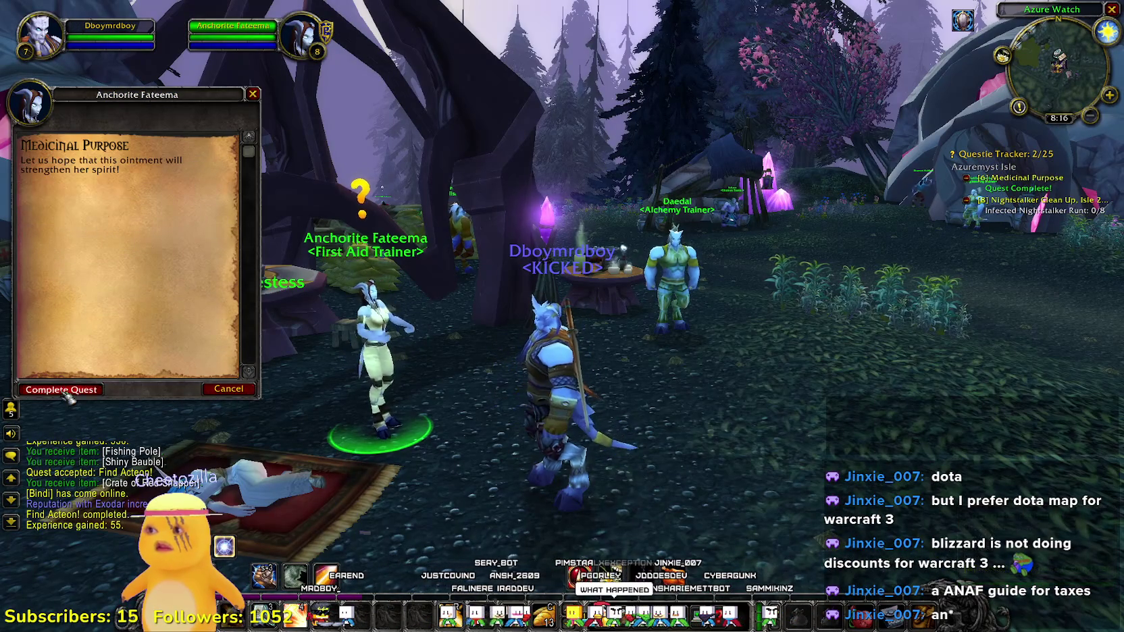
# - Walk over to Daedal the Alchemy Trainer
pyautogui.press('d')
pyautogui.press('w')
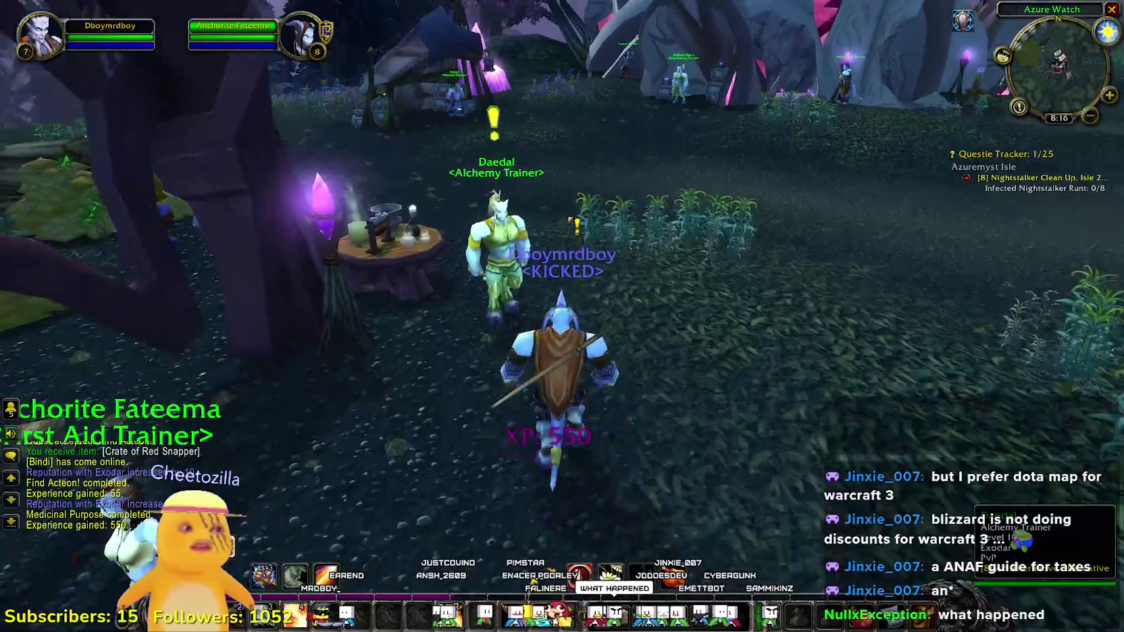
pyautogui.press('w')
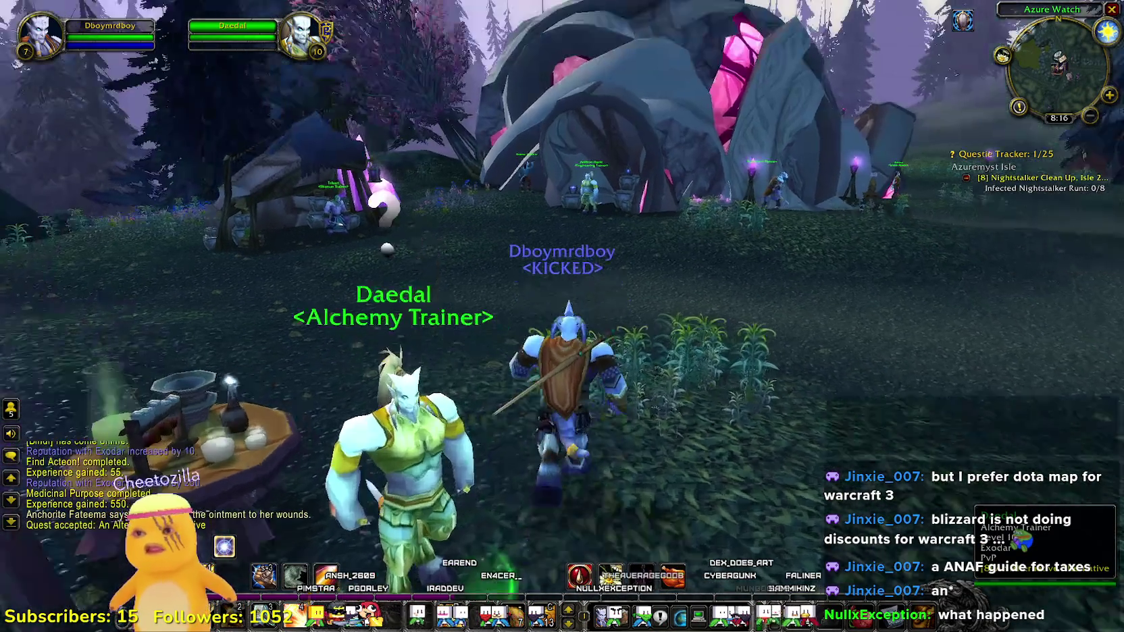
# - Leave Azure Watch past the Shaman Trainer hut, checking map and bags, gathering two Snapdragon Bulbs
pyautogui.press('a')
pyautogui.press('w')
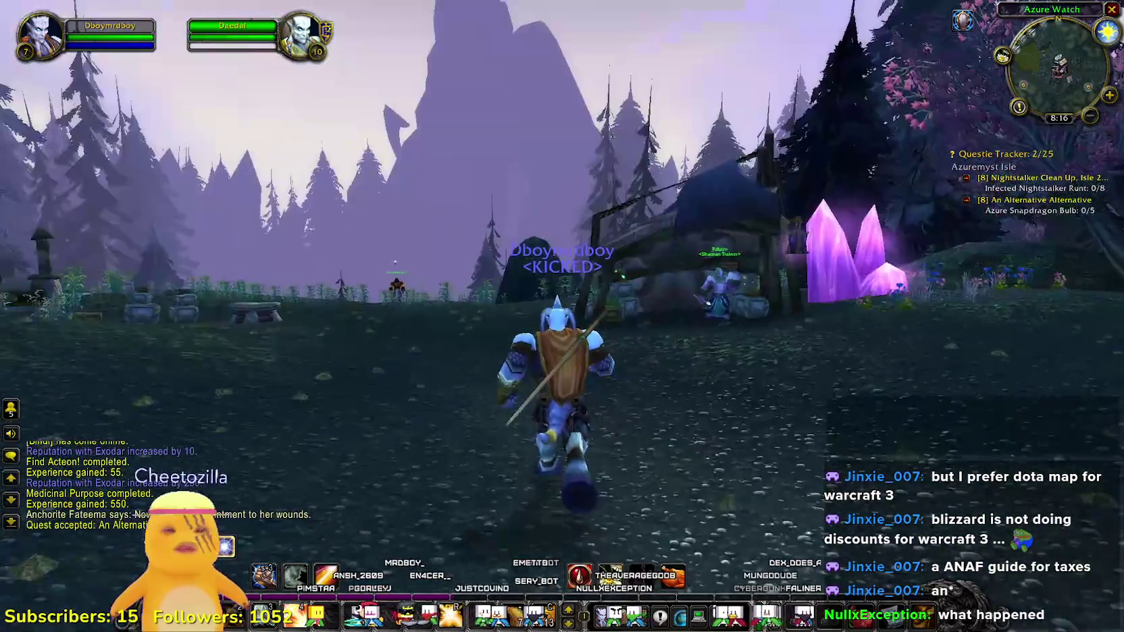
pyautogui.press('b')
pyautogui.press('b')
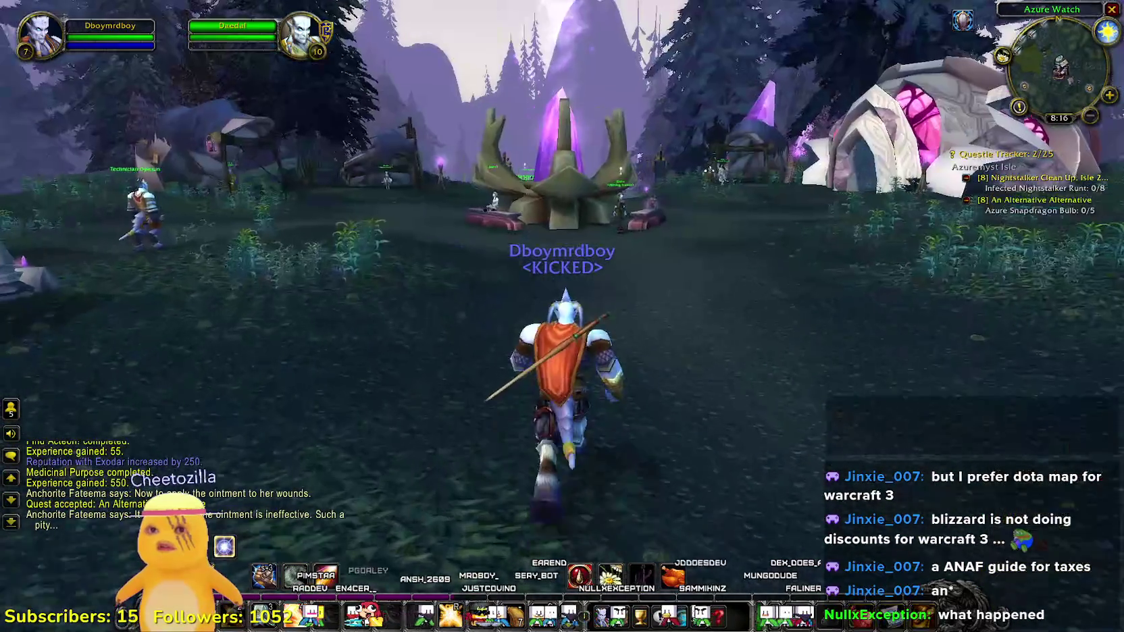
pyautogui.press('m')
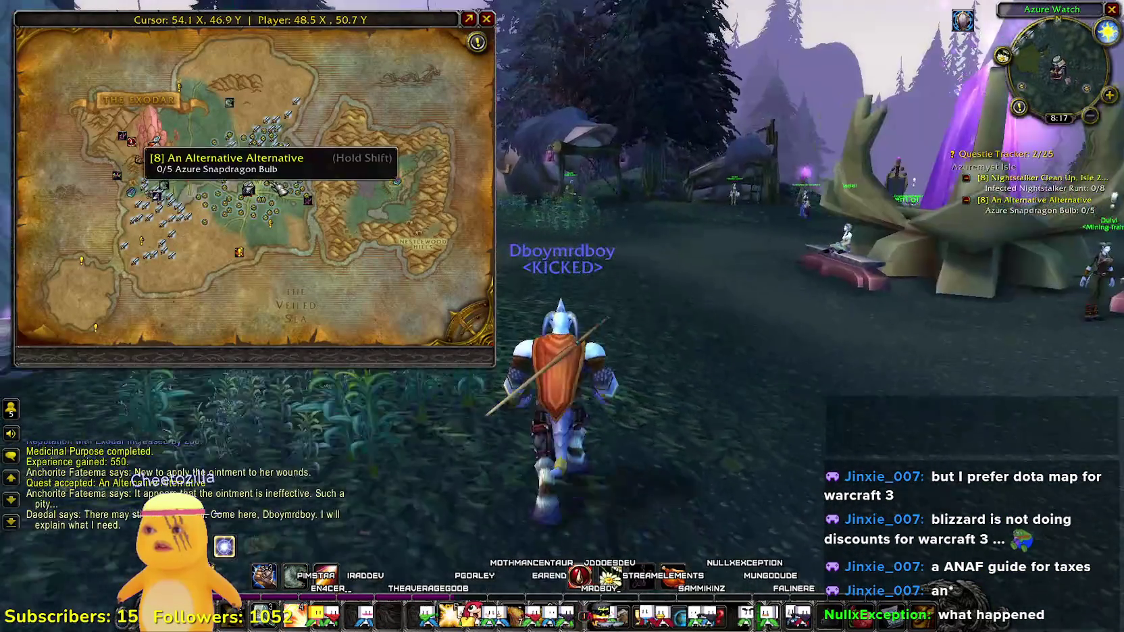
pyautogui.press('b')
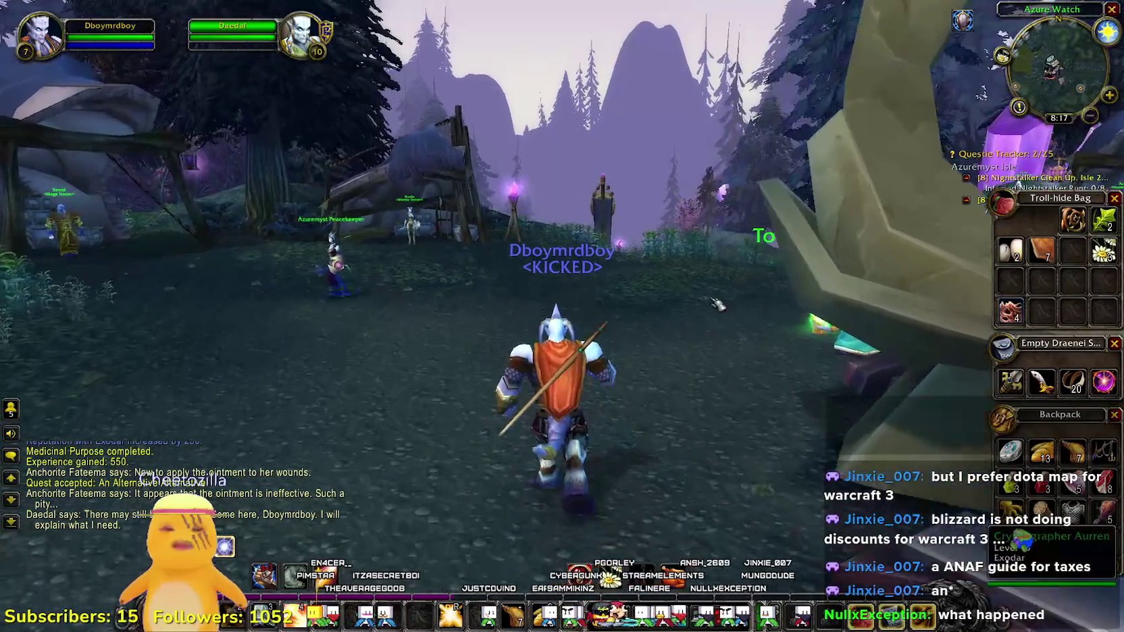
pyautogui.press('b')
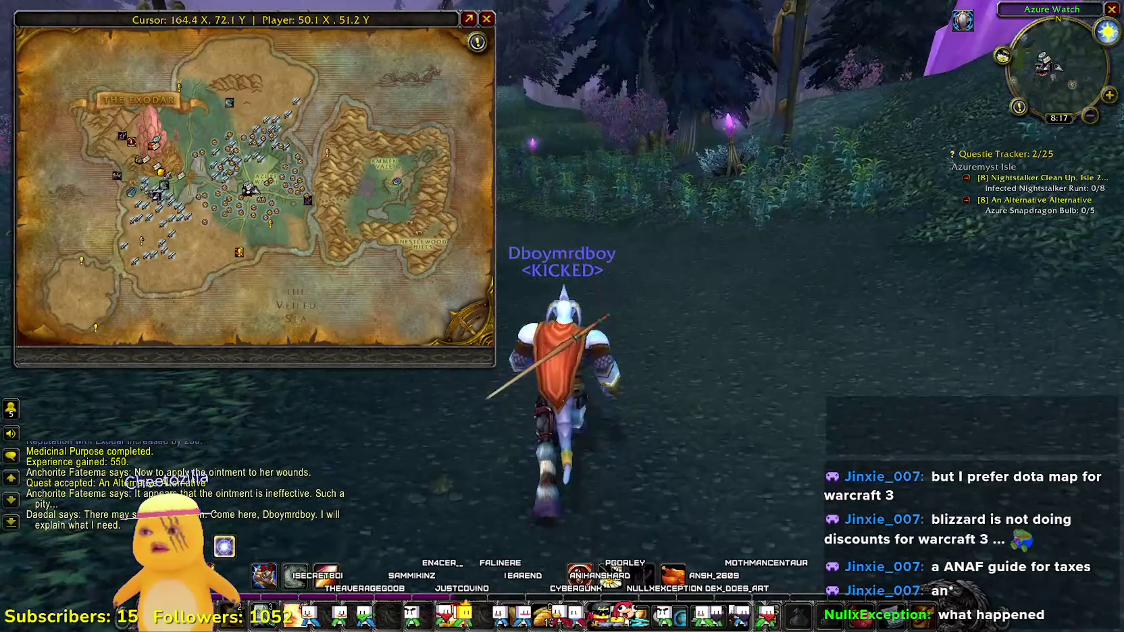
pyautogui.press('b')
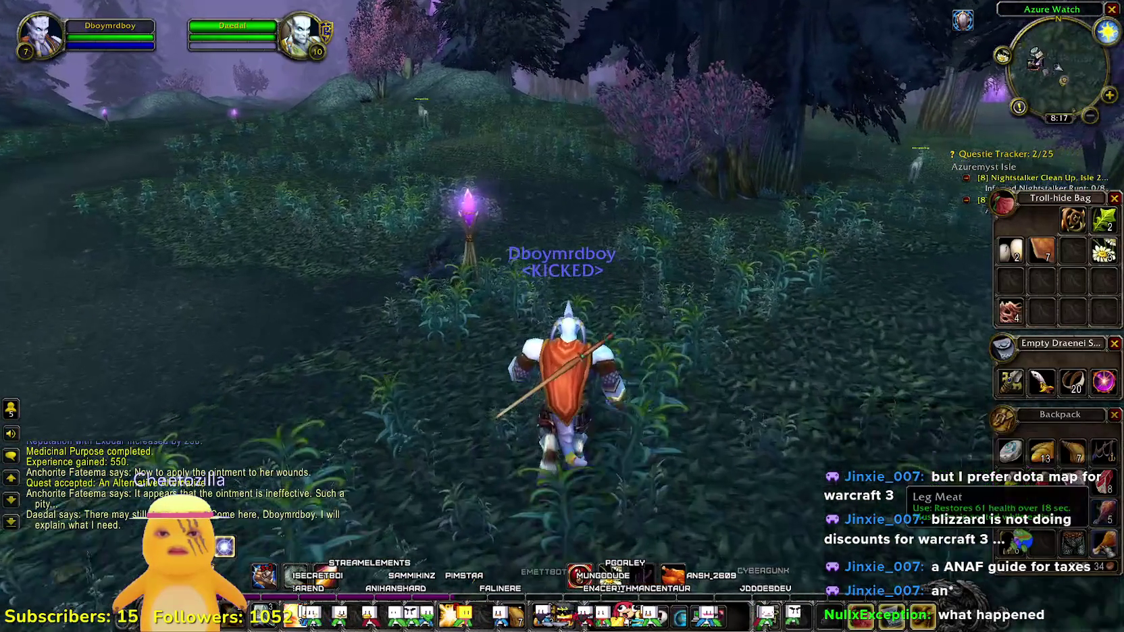
pyautogui.press('Escape')
pyautogui.press('Escape')
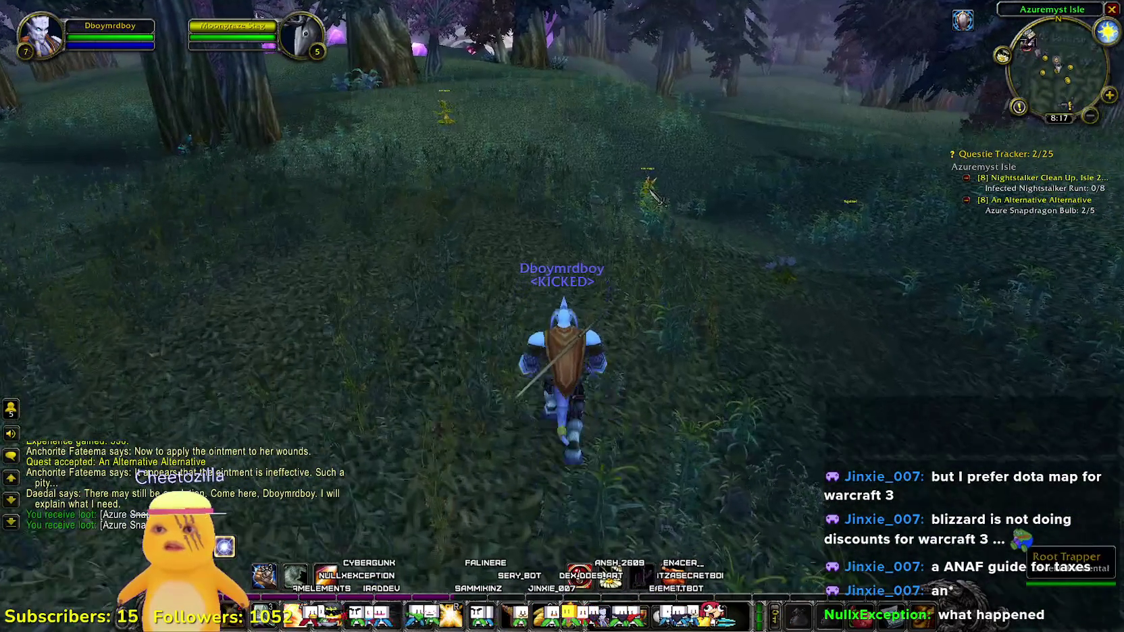
# - Run further into the forest toward the Root Trappers
pyautogui.press('a')
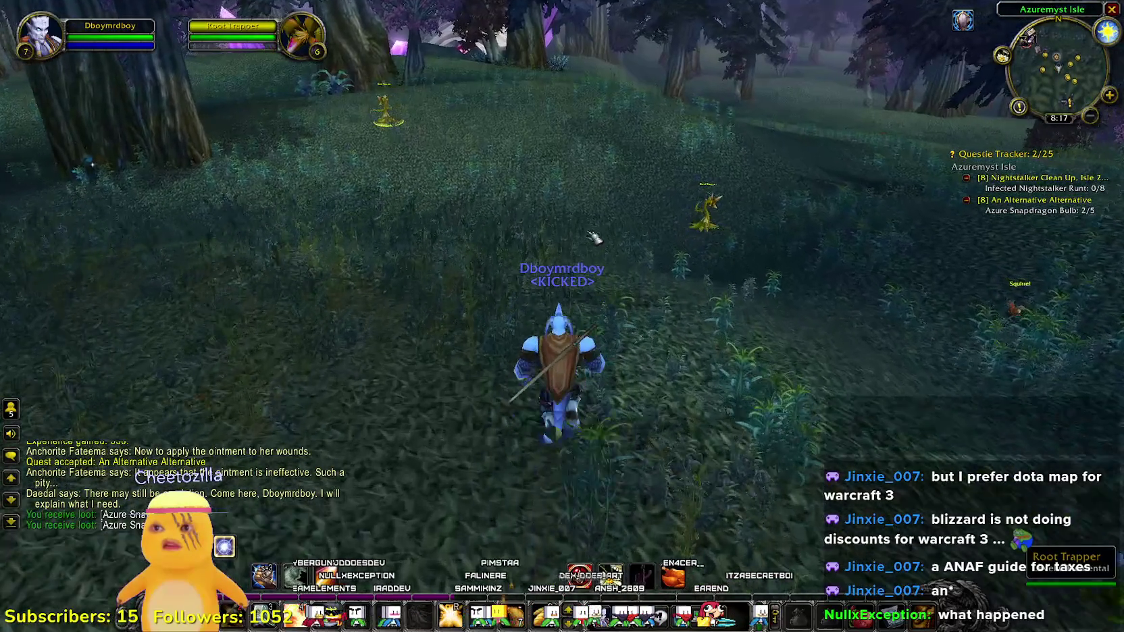
pyautogui.press('w')
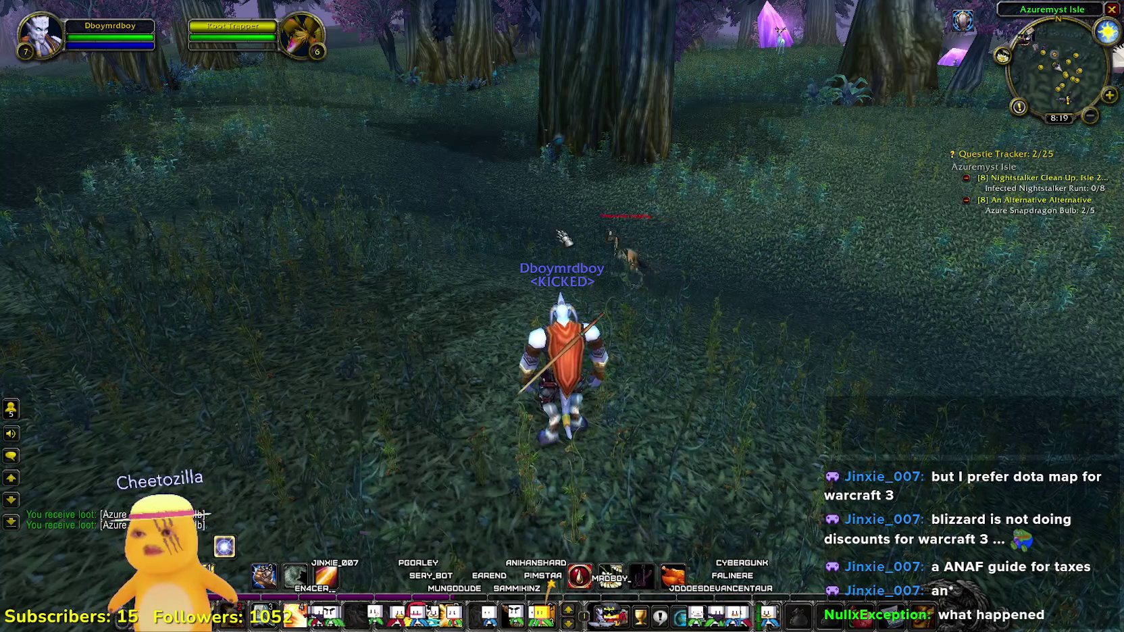
# - Fight the Timberstrider Fledgling with melee and spell 1, then loot a Small Egg and Plucked Feather
pyautogui.click(599, 235)
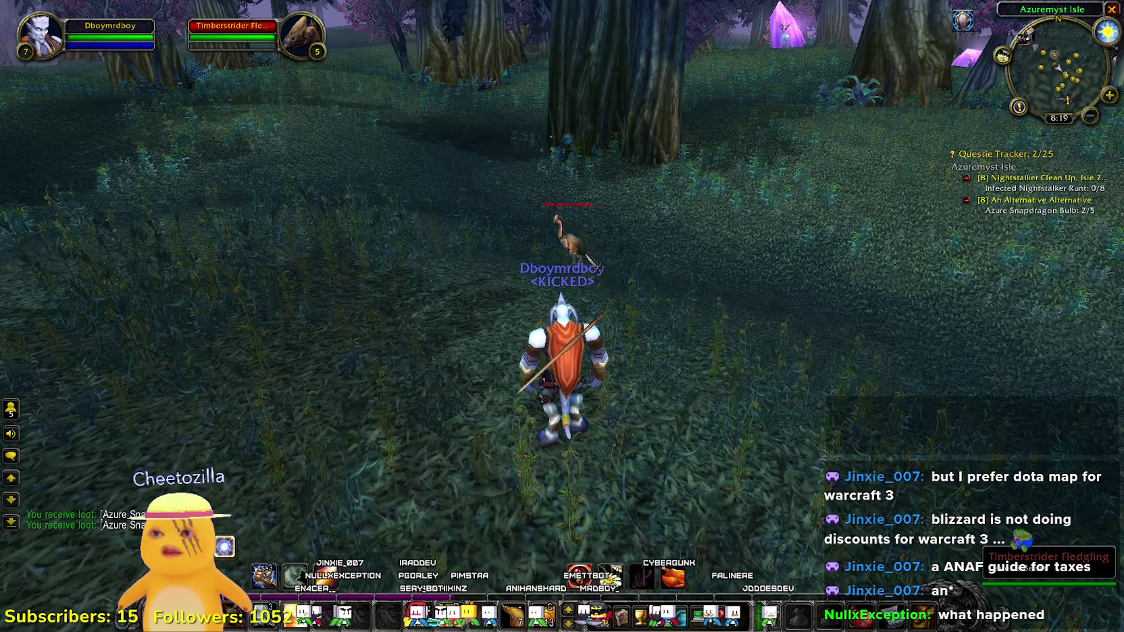
pyautogui.press('a')
pyautogui.rightClick(587, 270)
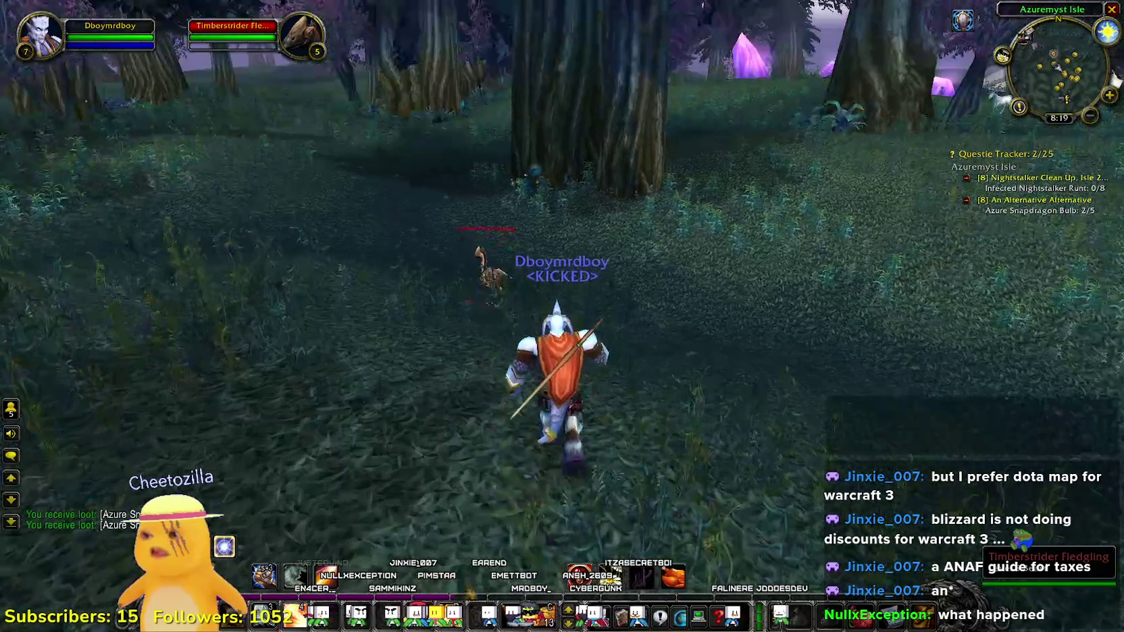
pyautogui.press('a')
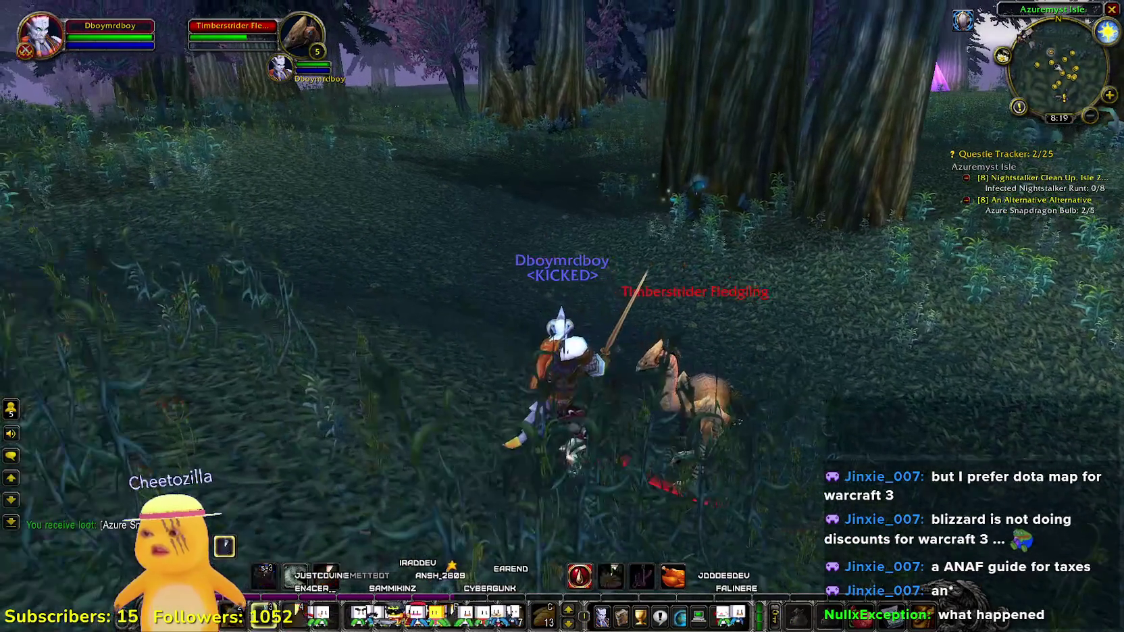
pyautogui.press('1')
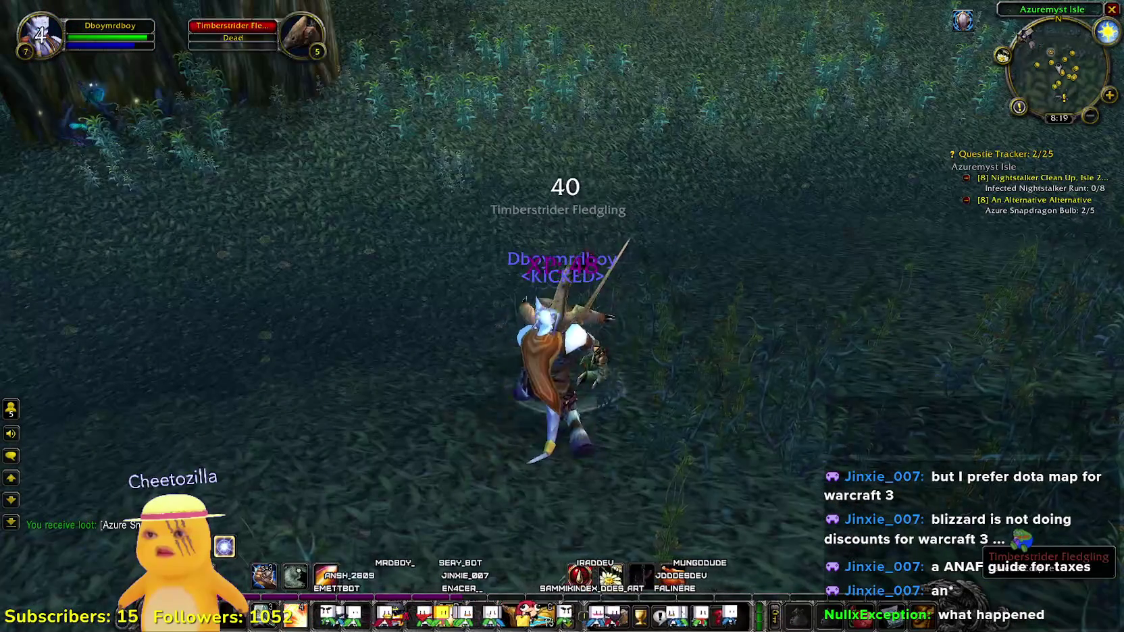
pyautogui.rightClick(593, 361)
pyautogui.press('w')
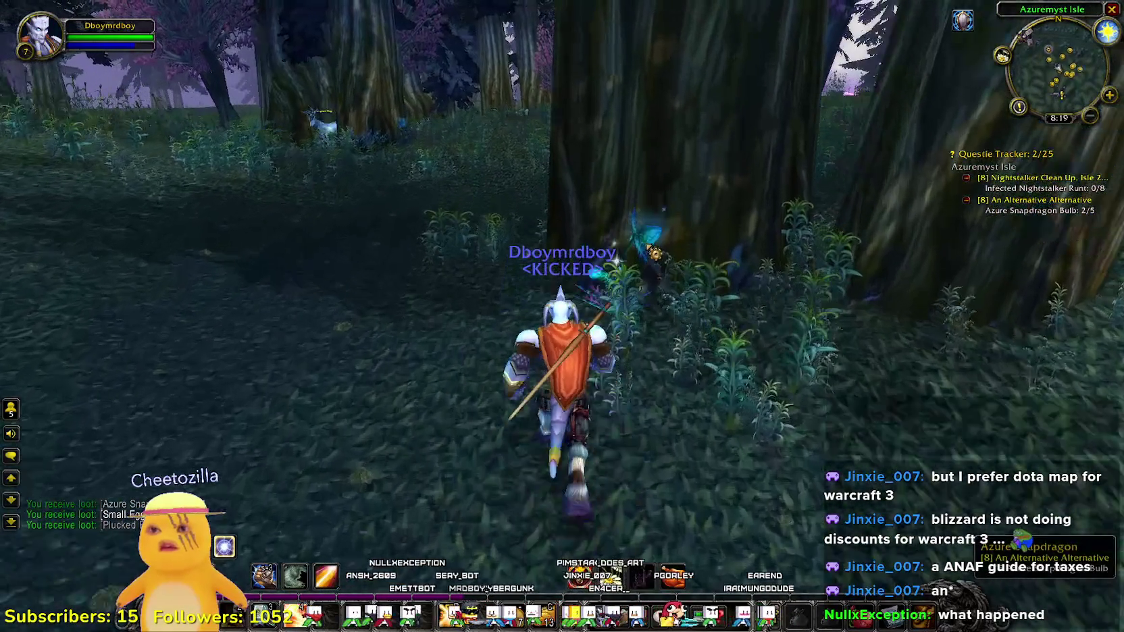
# - Gather Azure Snapdragon plants near the trees, including the glowing one by a trunk
pyautogui.rightClick(664, 289)
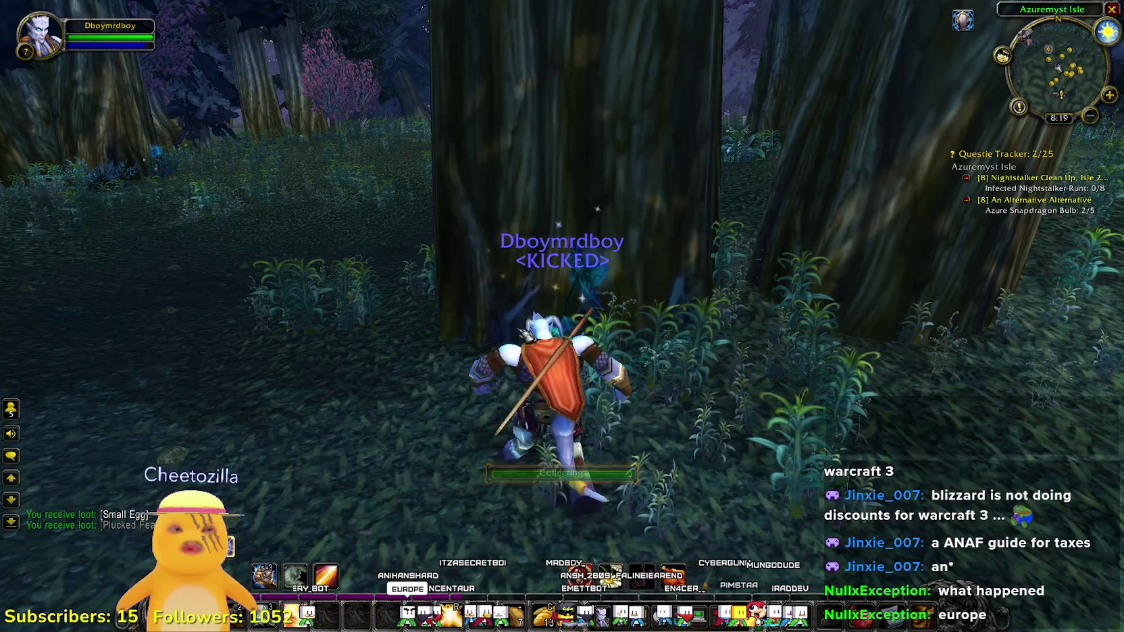
pyautogui.press('w')
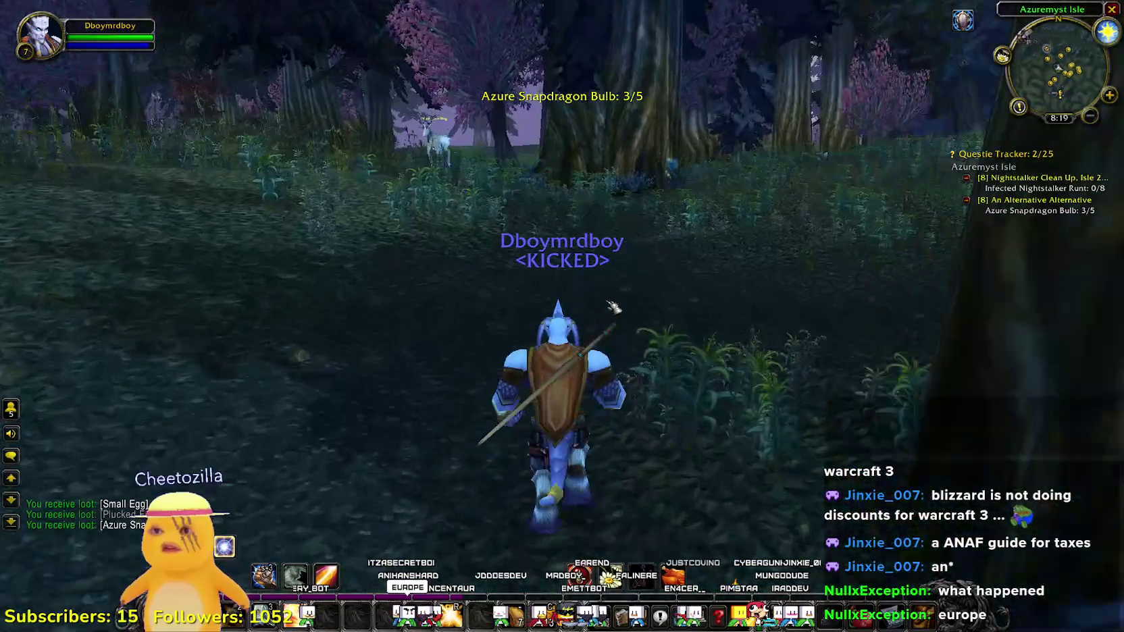
pyautogui.press('d')
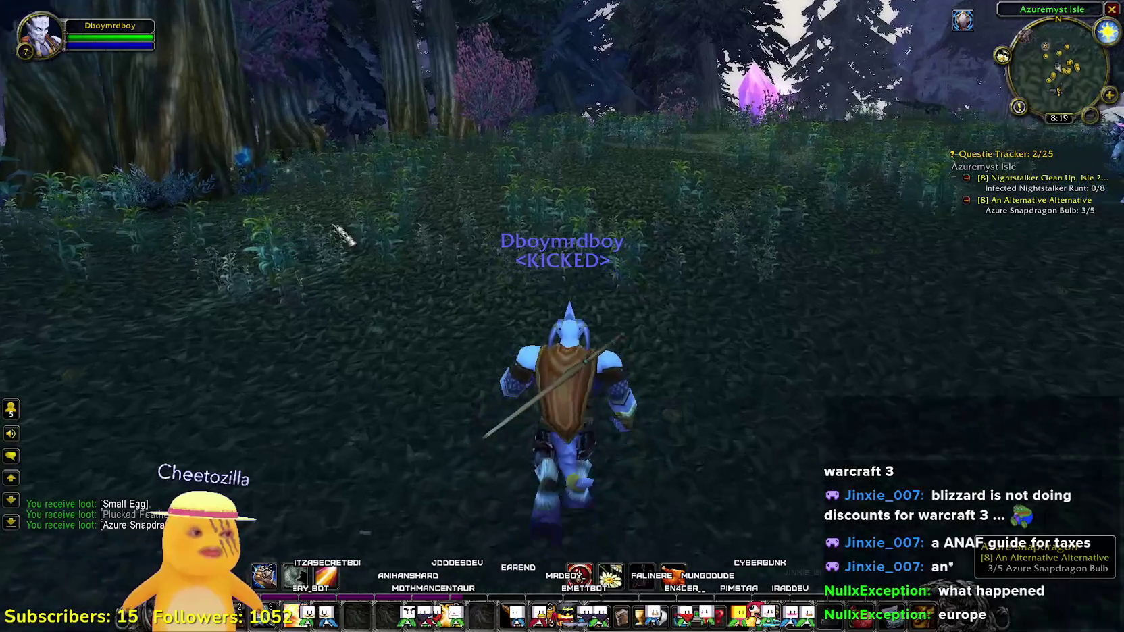
pyautogui.press('a')
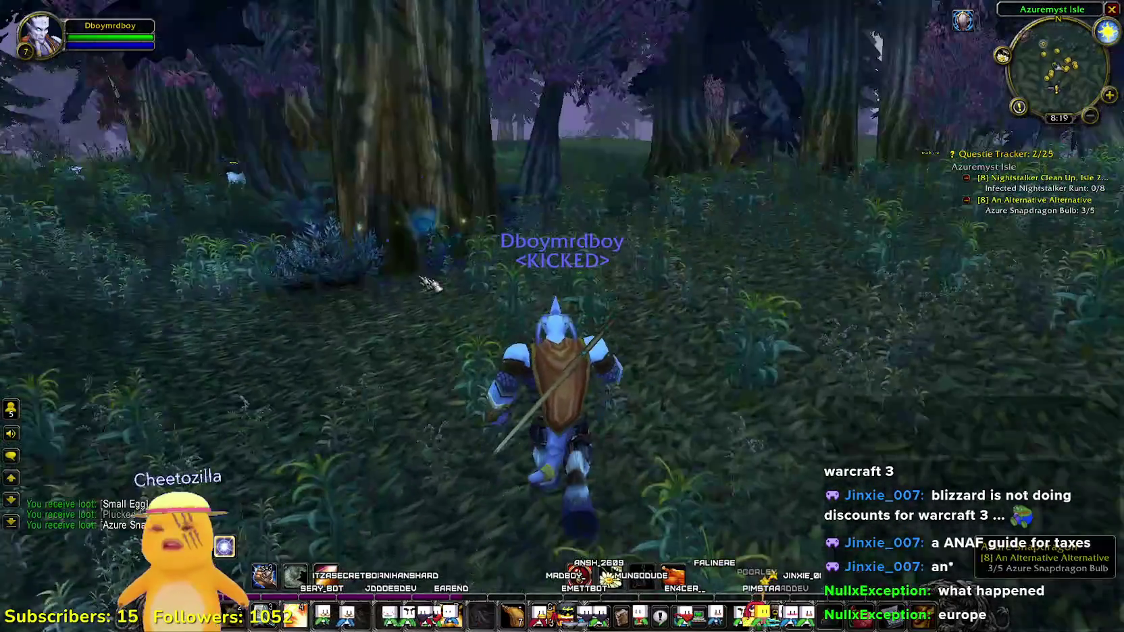
pyautogui.rightClick(555, 373)
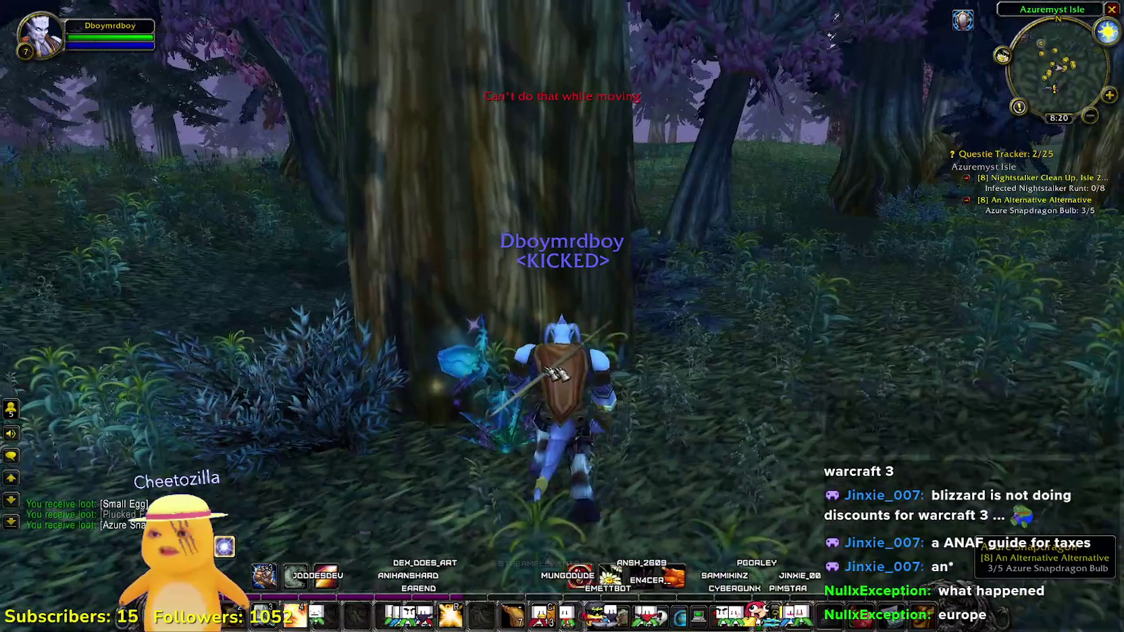
pyautogui.rightClick(555, 374)
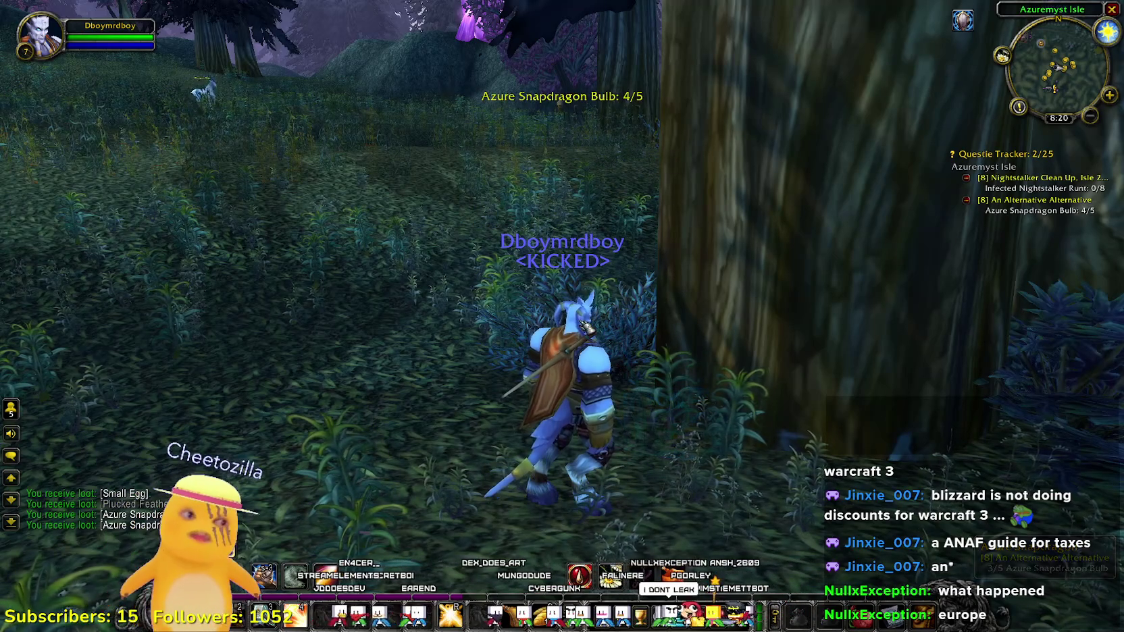
# - Run deeper into the forest and gather the last Snapdragon by the big tree for 5/5
pyautogui.press('d')
pyautogui.press('w')
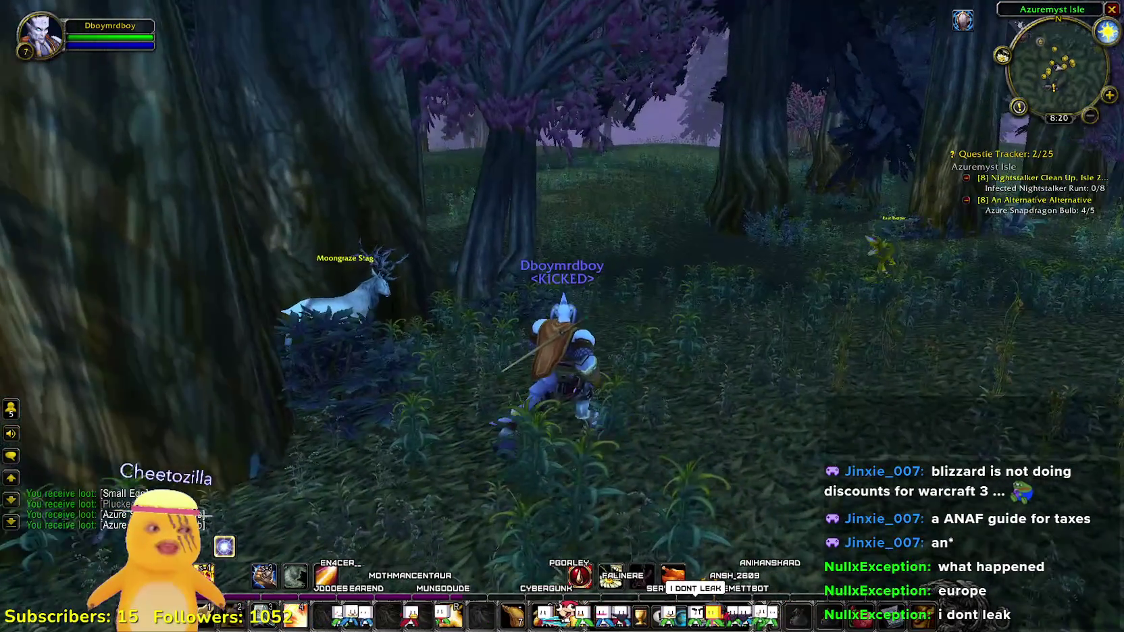
pyautogui.moveTo(561, 316)
pyautogui.mouseDown()
pyautogui.moveTo(561, 405)
pyautogui.moveTo(562, 317)
pyautogui.mouseUp()
pyautogui.press('Tab')
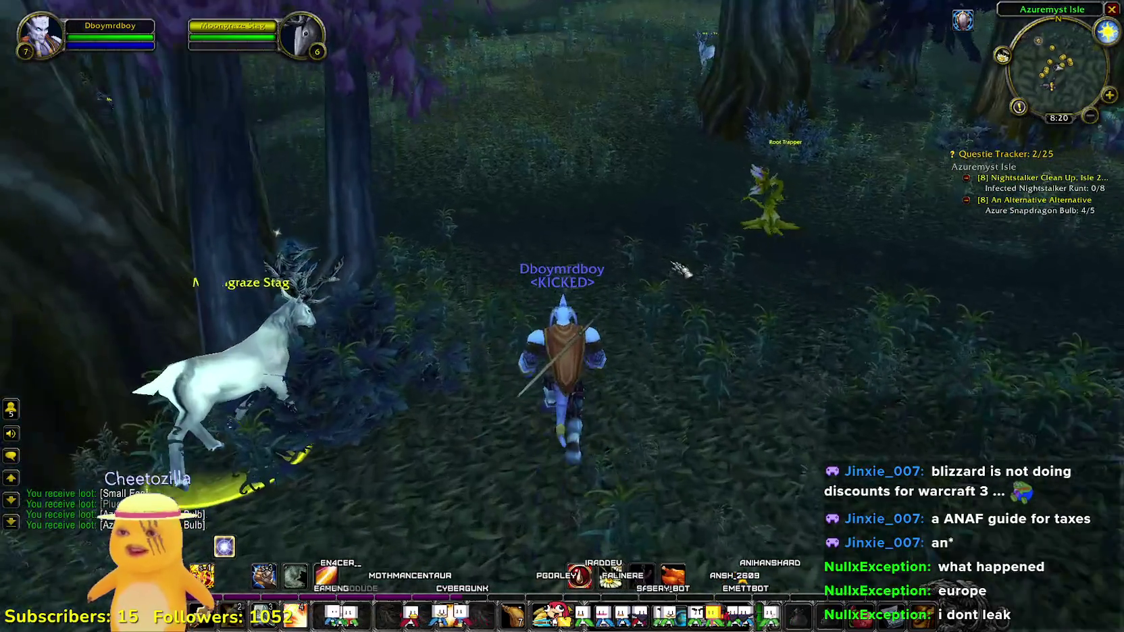
pyautogui.press('a')
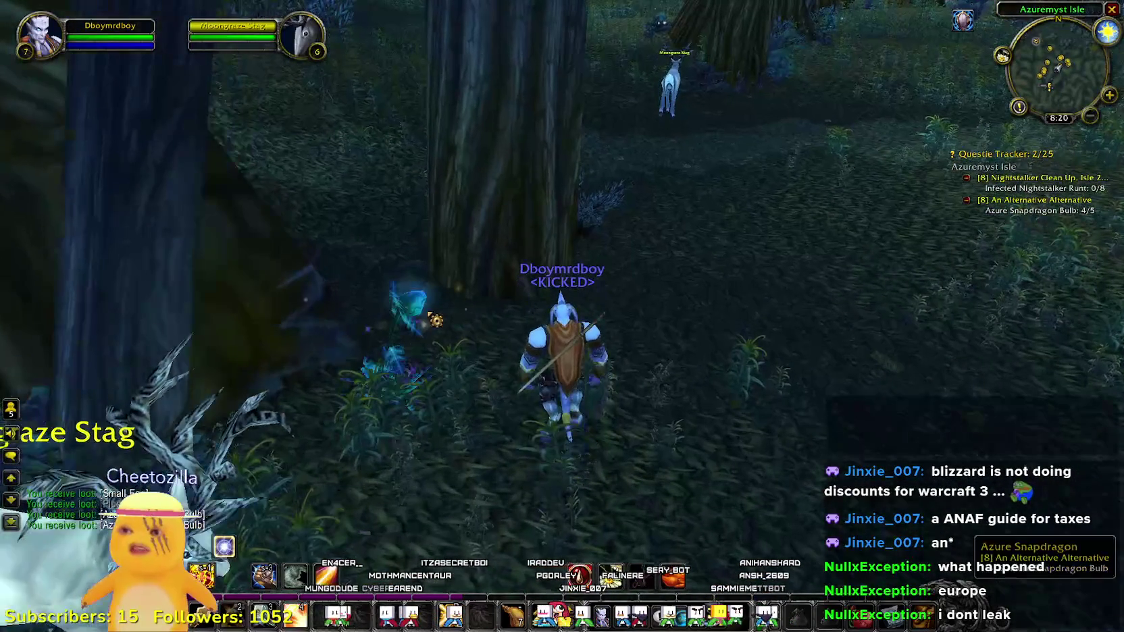
pyautogui.rightClick(413, 303)
pyautogui.moveTo(602, 326); pyautogui.dragTo(688, 326)
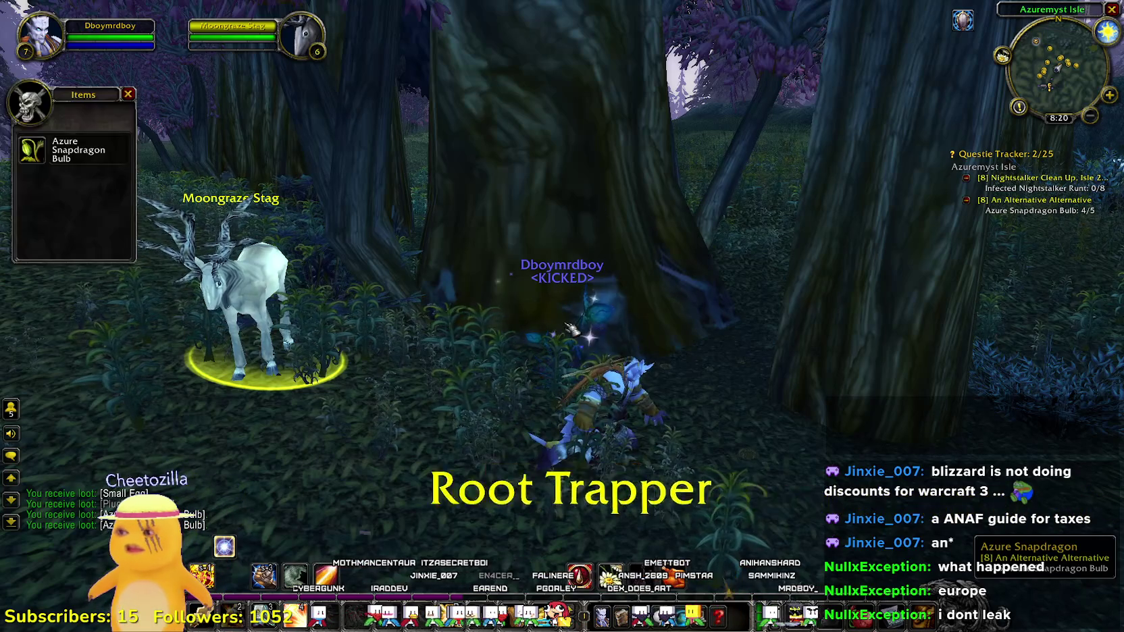
pyautogui.press('a')
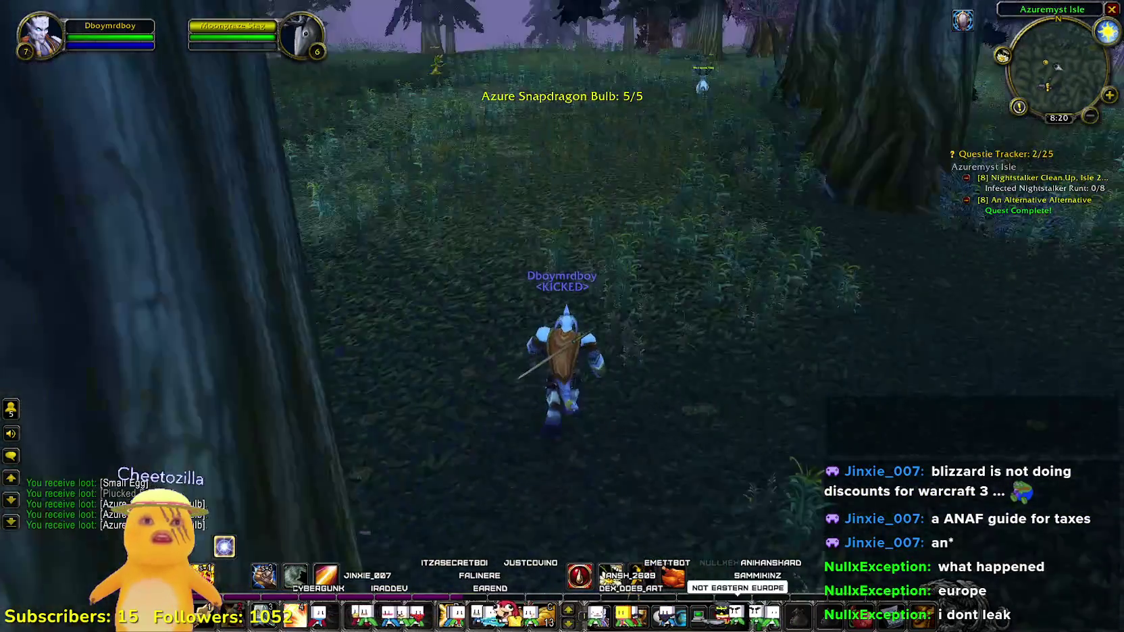
# - Run through the forest into the grassland and skin the fallen fledgling for Ruined Leather Scraps
pyautogui.press('w')
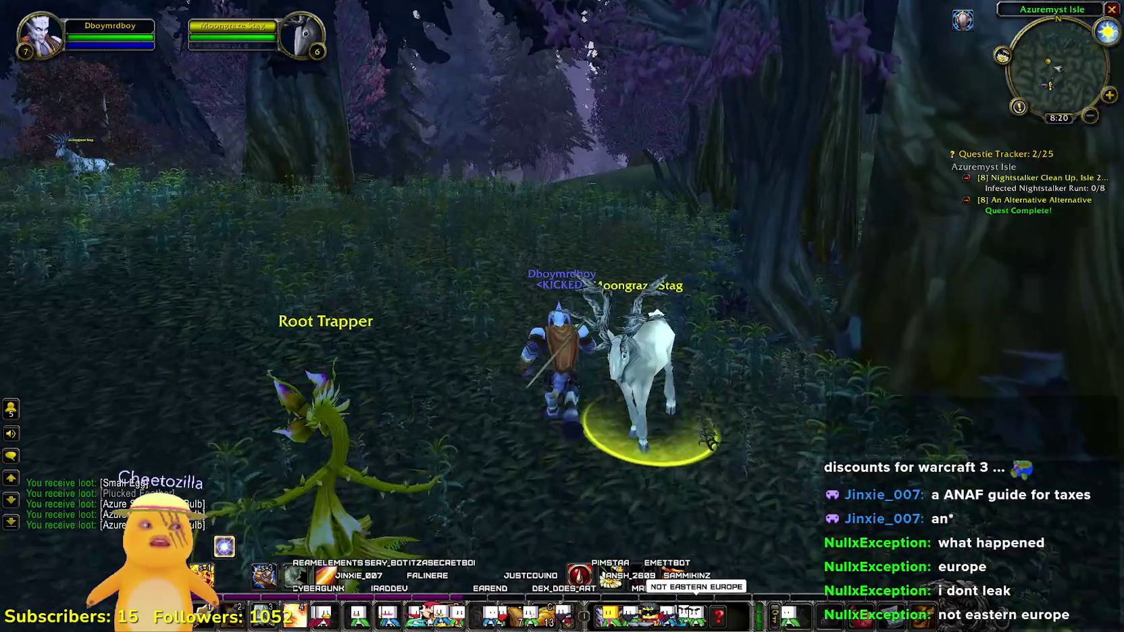
pyautogui.press('w')
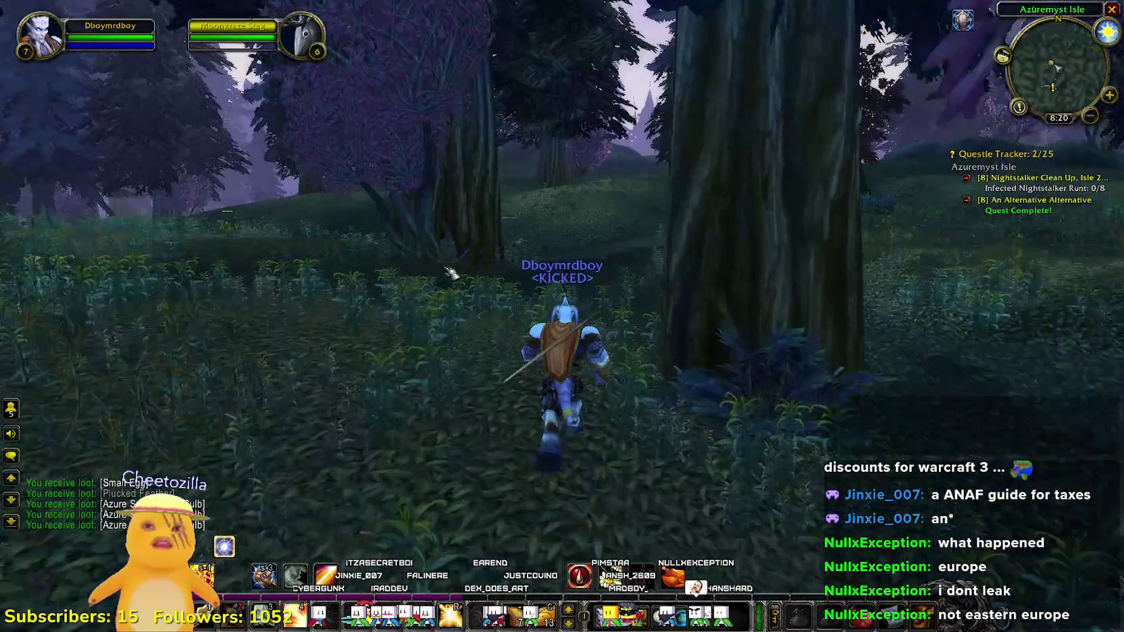
pyautogui.press('w')
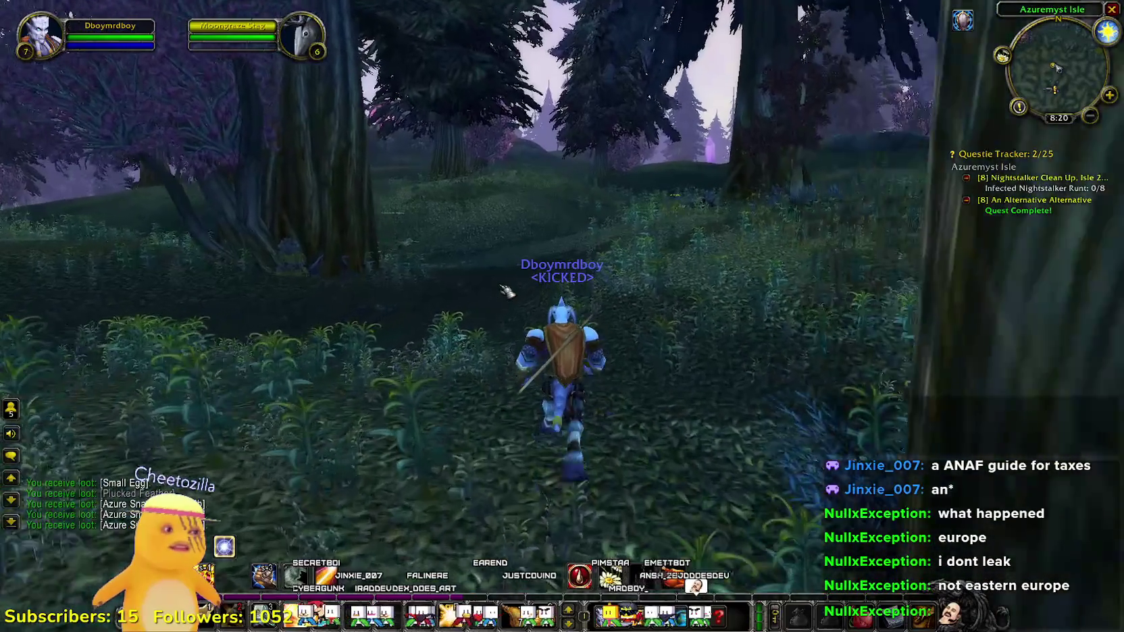
pyautogui.press('w')
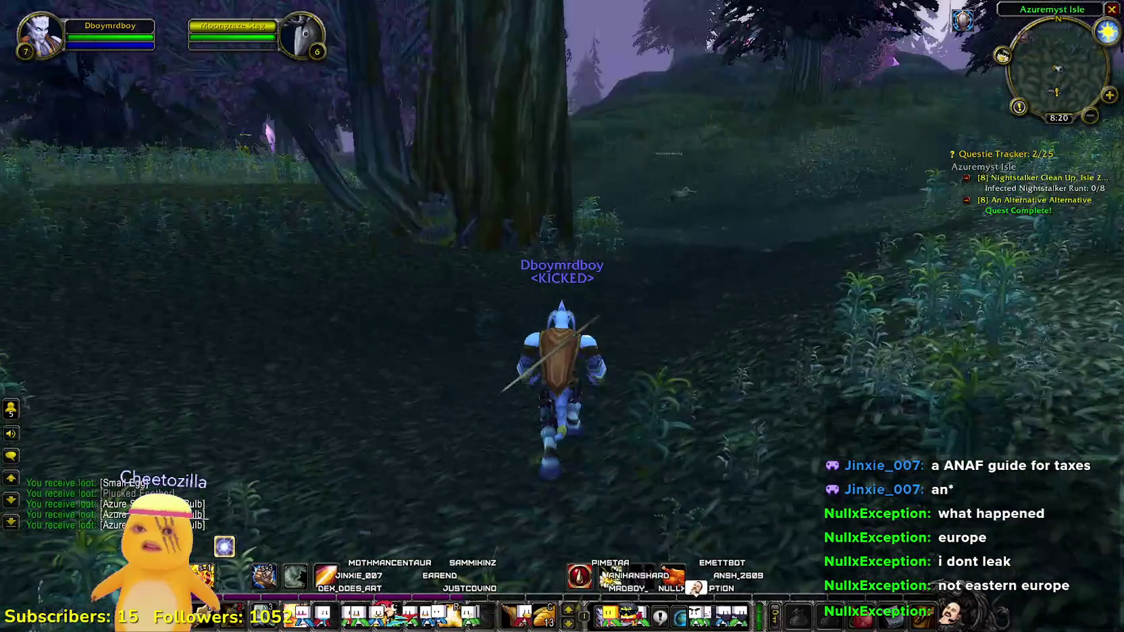
pyautogui.press('w')
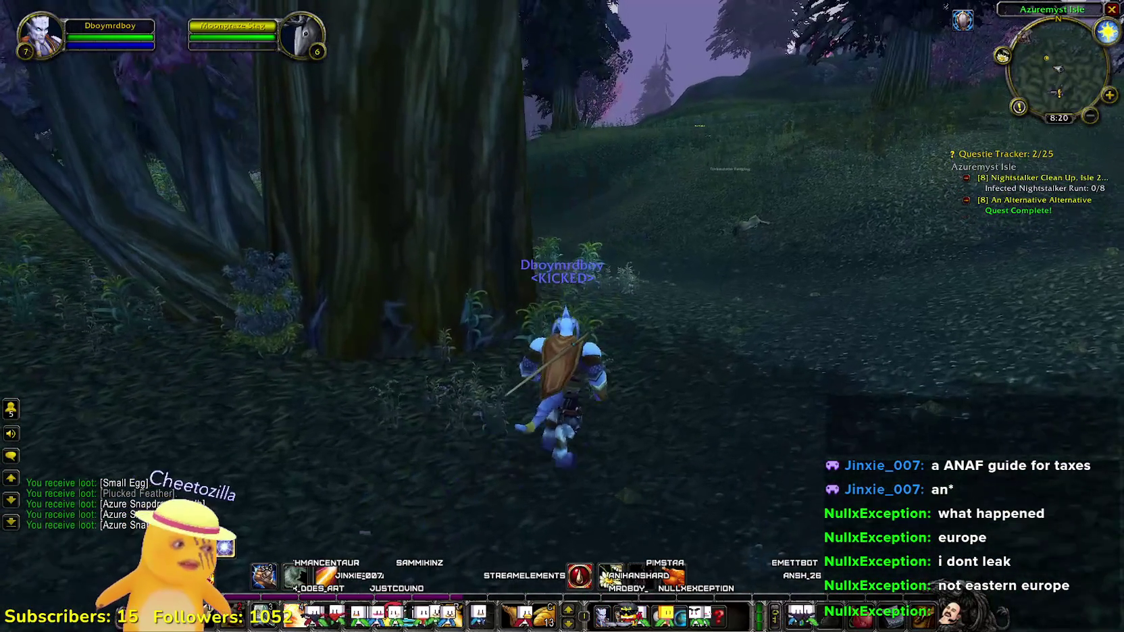
pyautogui.press('w')
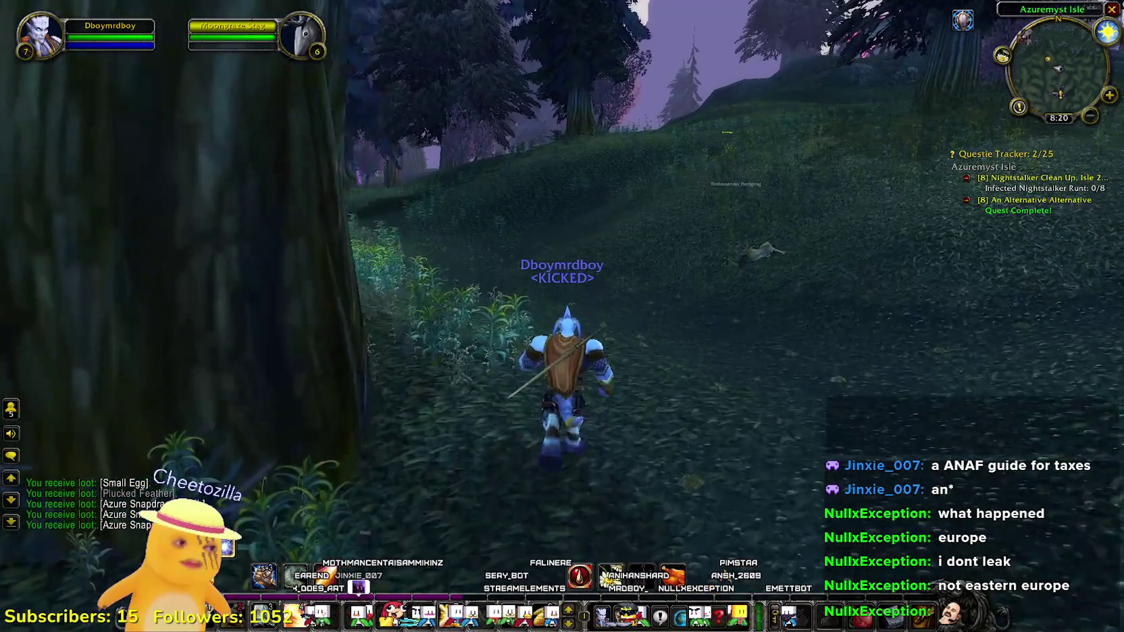
pyautogui.press('w')
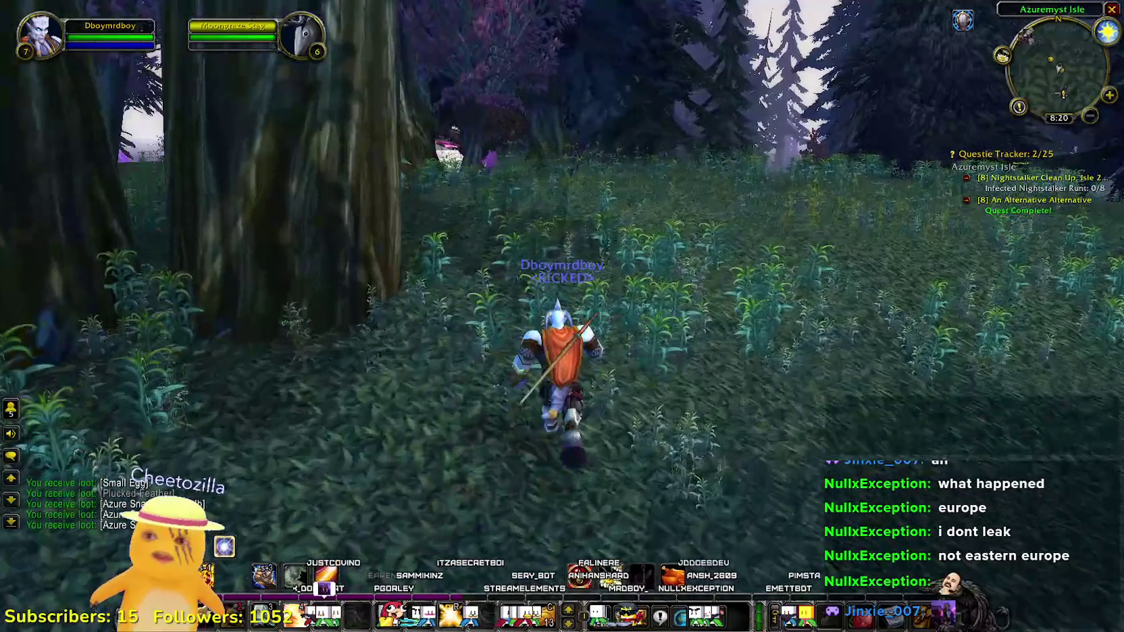
pyautogui.press('w')
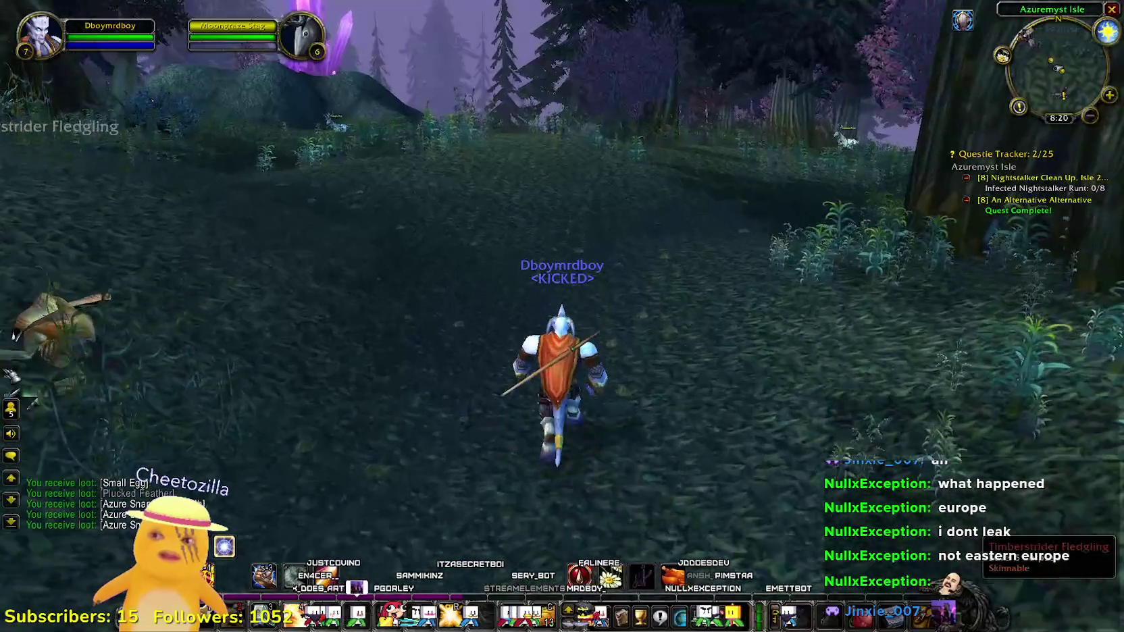
pyautogui.press('a')
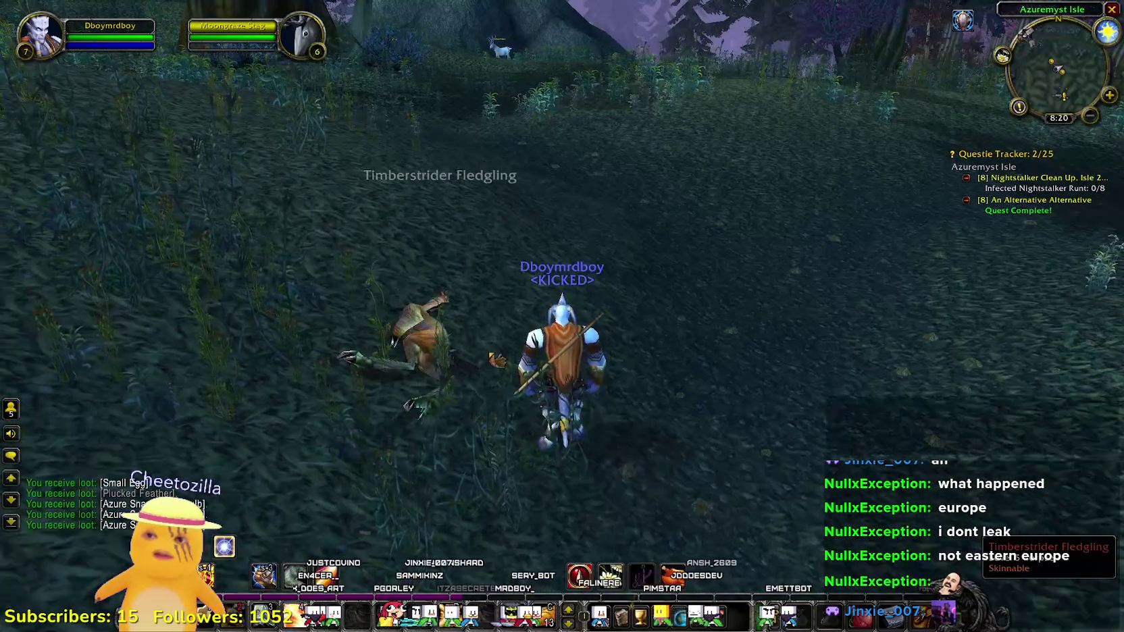
pyautogui.press('w')
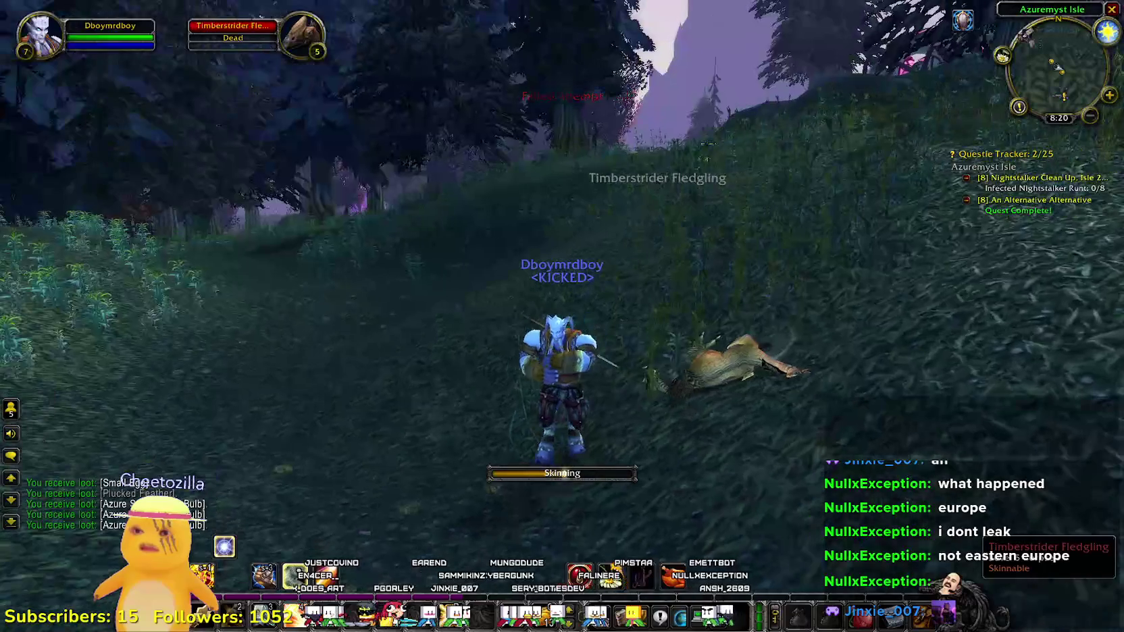
pyautogui.press('d')
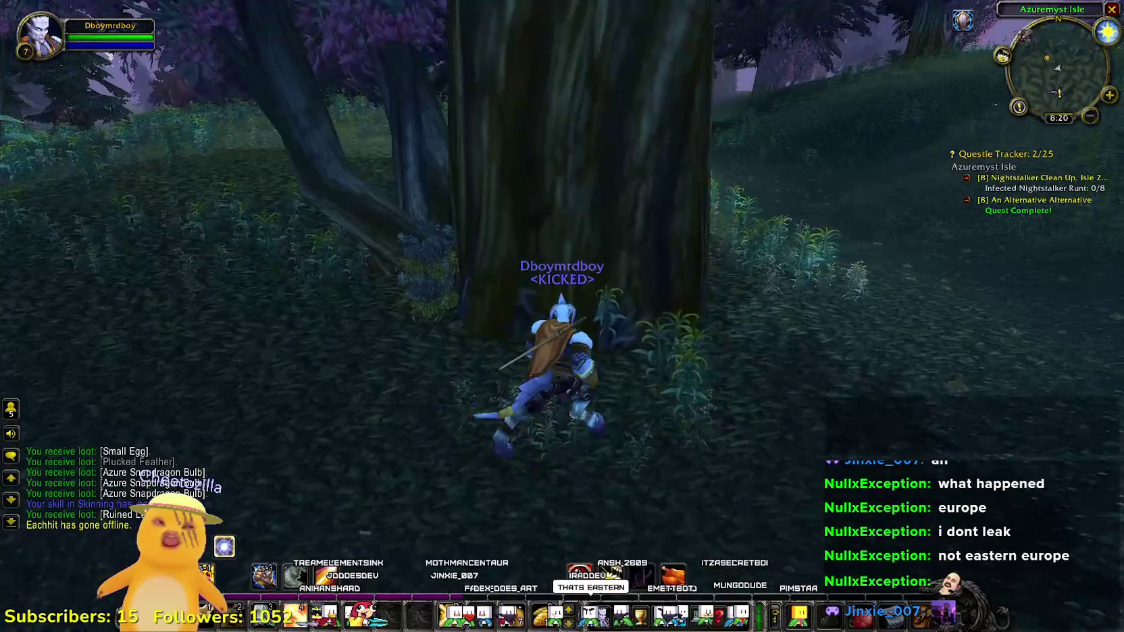
# - Run along the grassy path through the forest to the large tree trunk
pyautogui.press('w')
pyautogui.press('a')
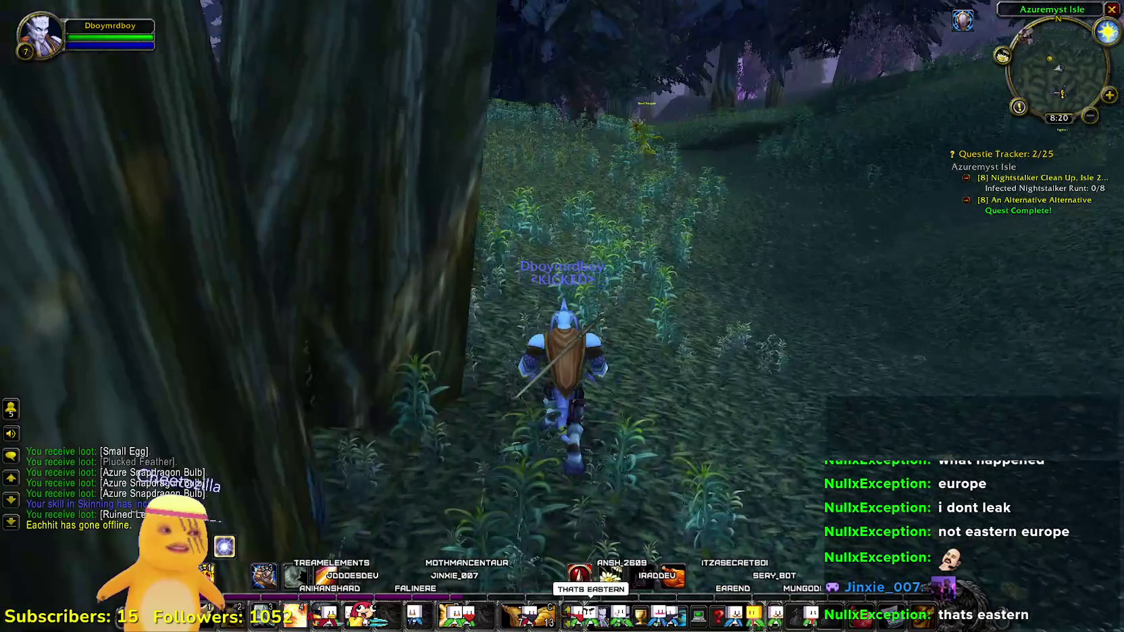
pyautogui.press('a')
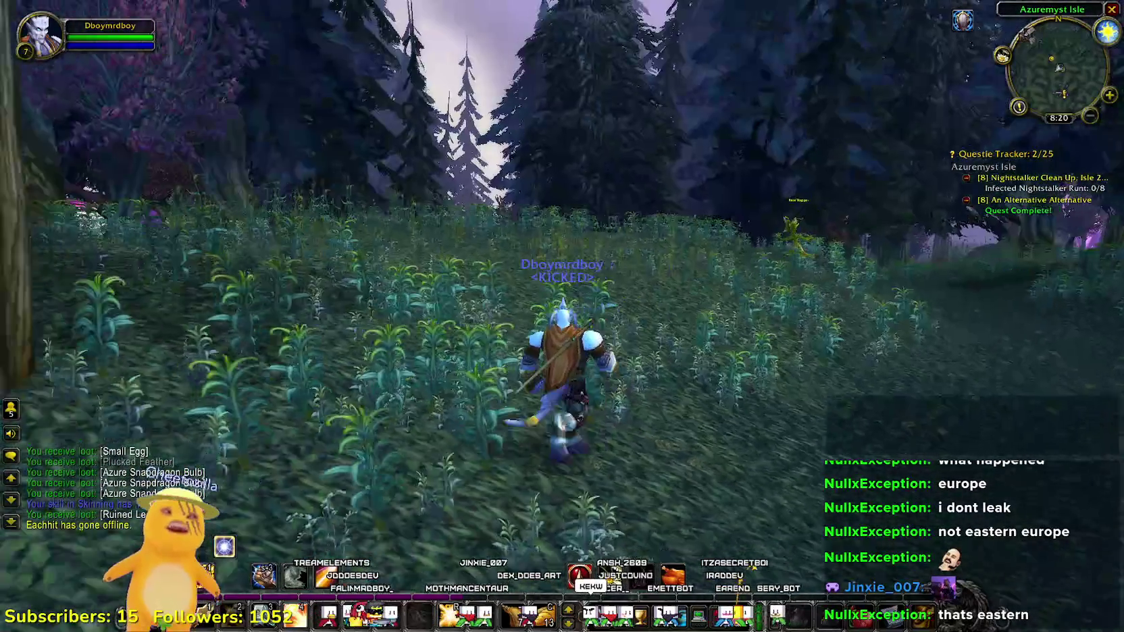
pyautogui.press('w')
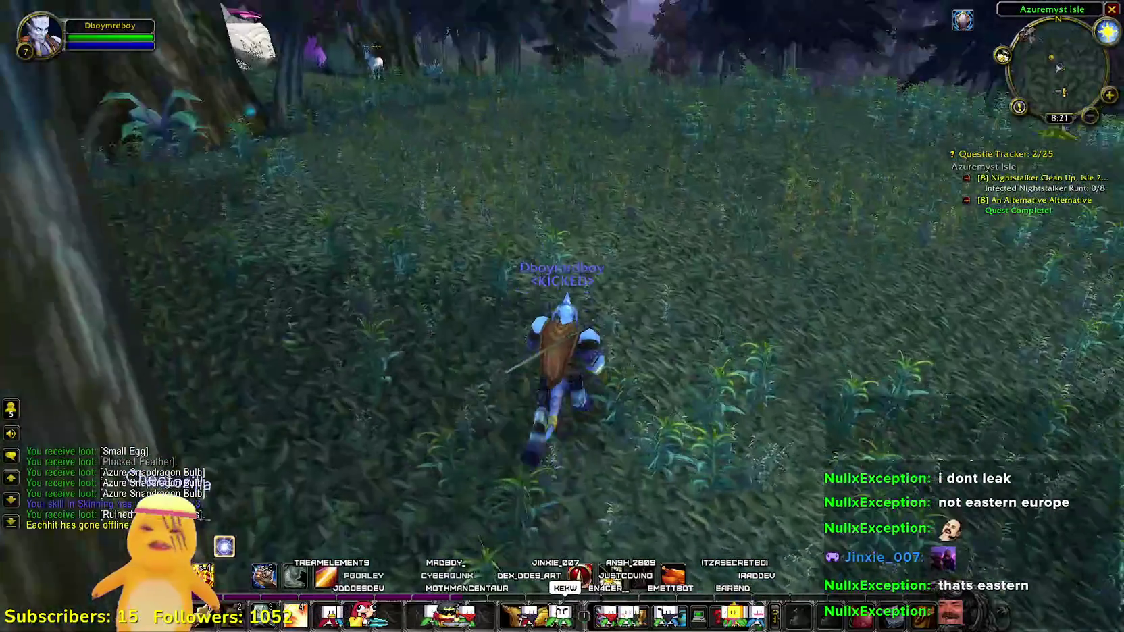
pyautogui.press('w')
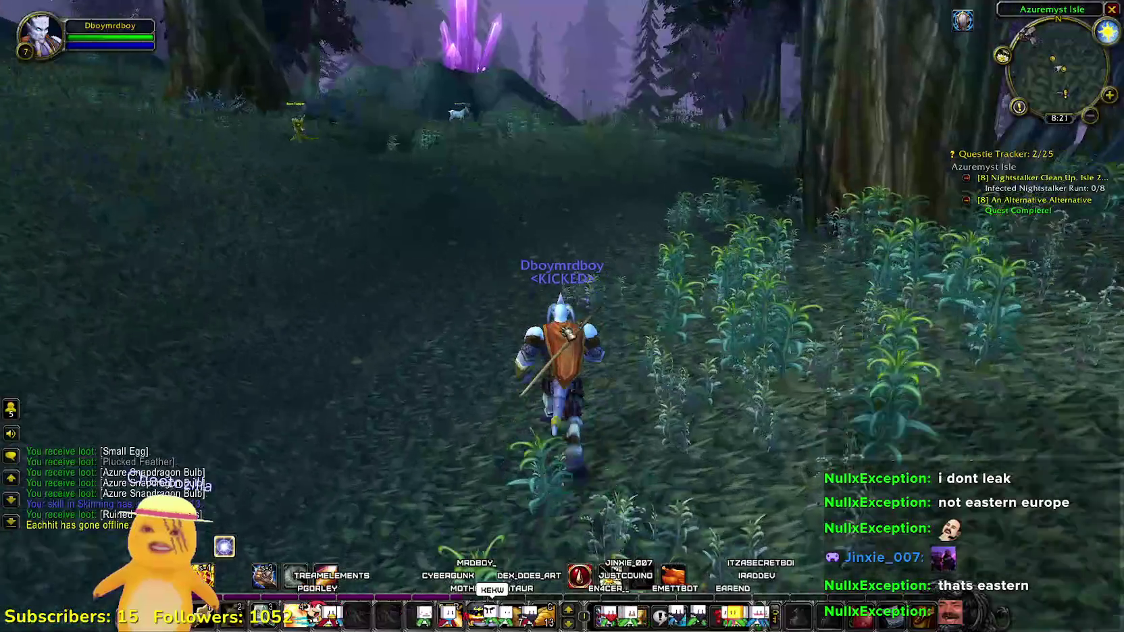
pyautogui.press('w')
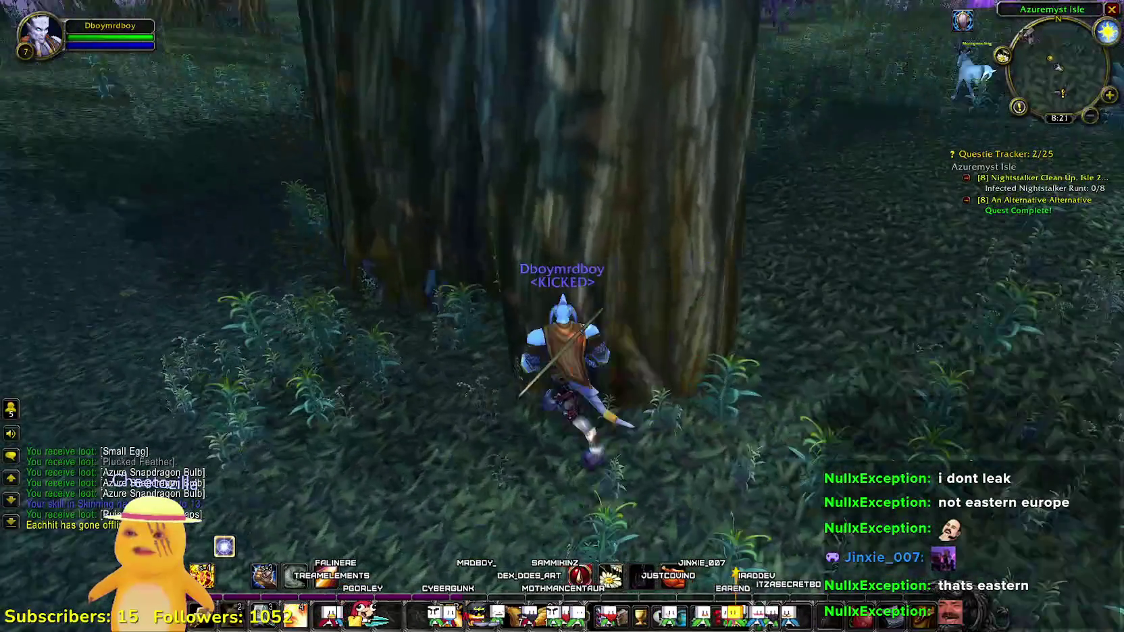
# - Line up with the Silverleaf beside the tree, gather three Silverleaf, then move on
pyautogui.press('a')
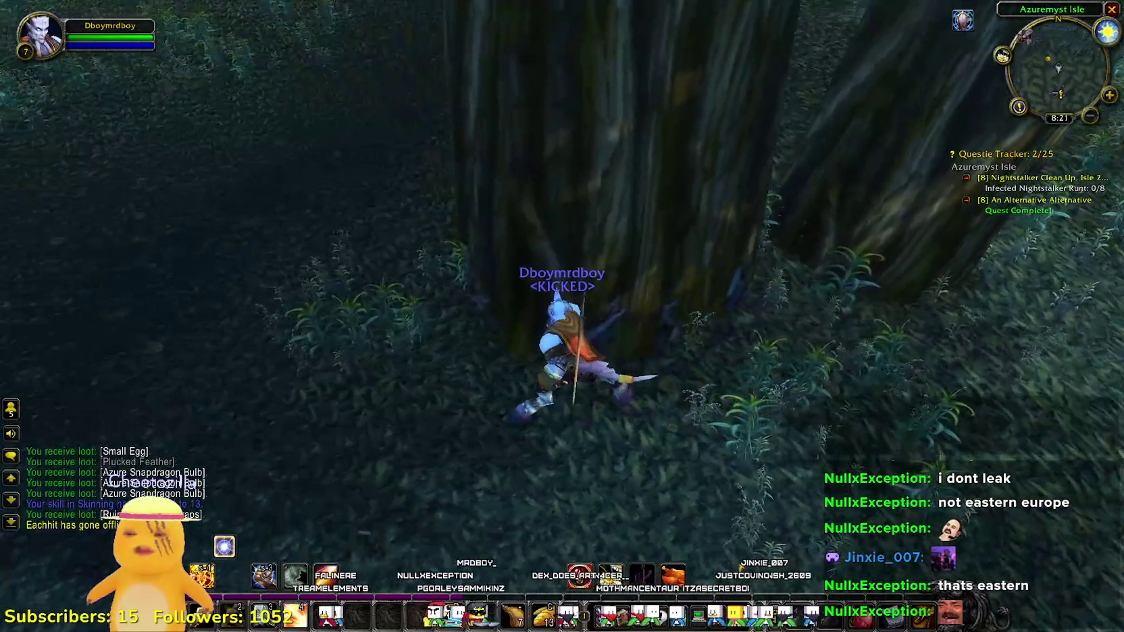
pyautogui.press('d')
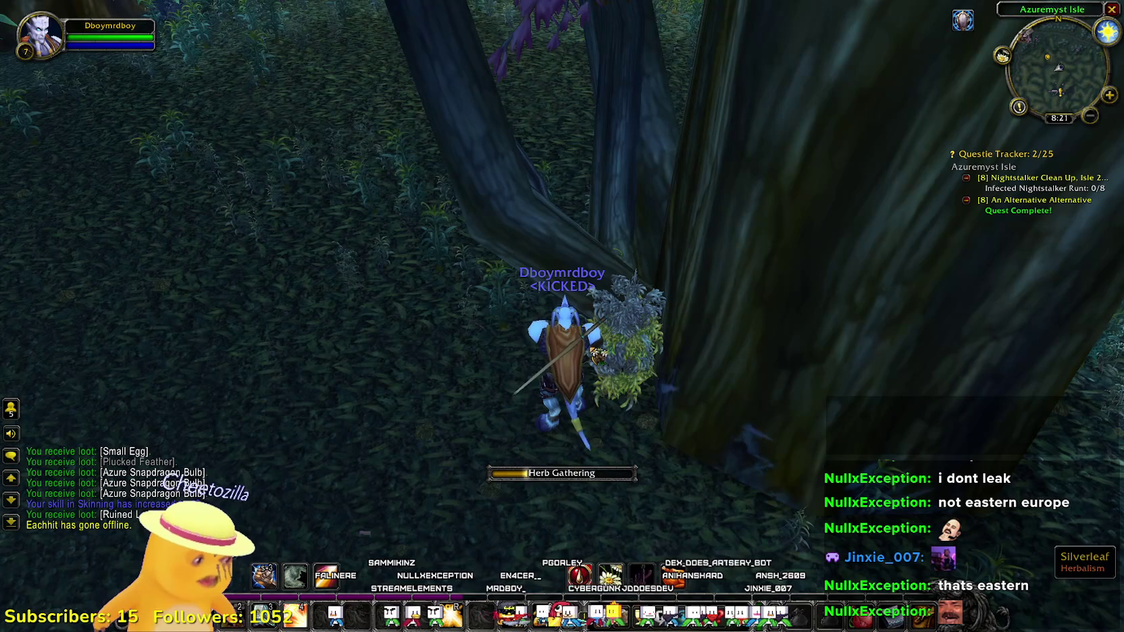
pyautogui.press('d')
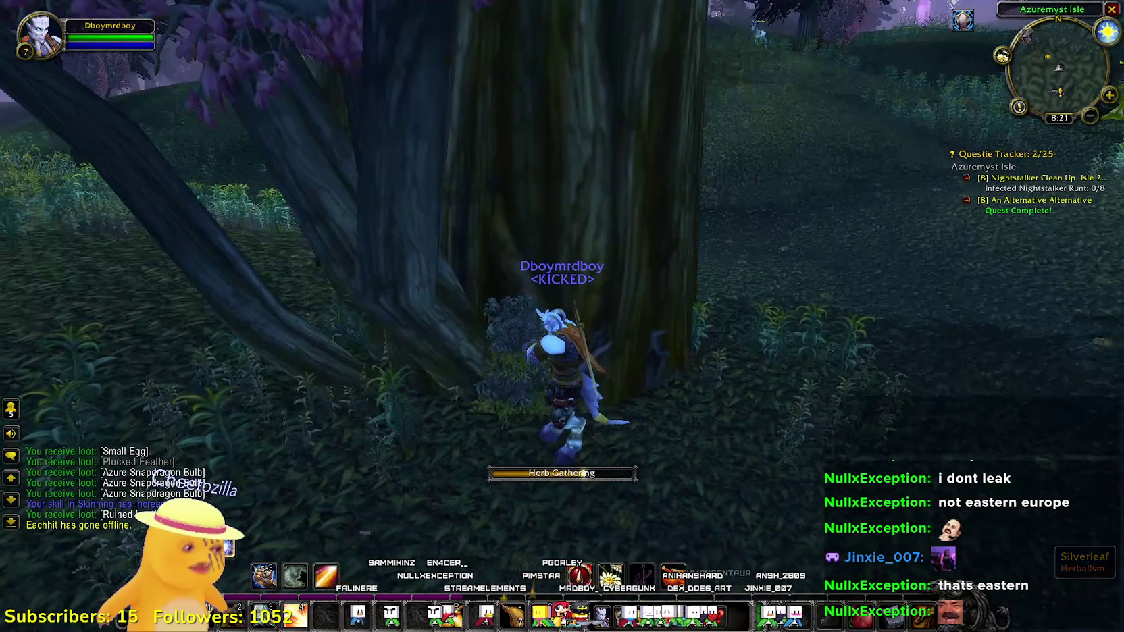
pyautogui.press('a')
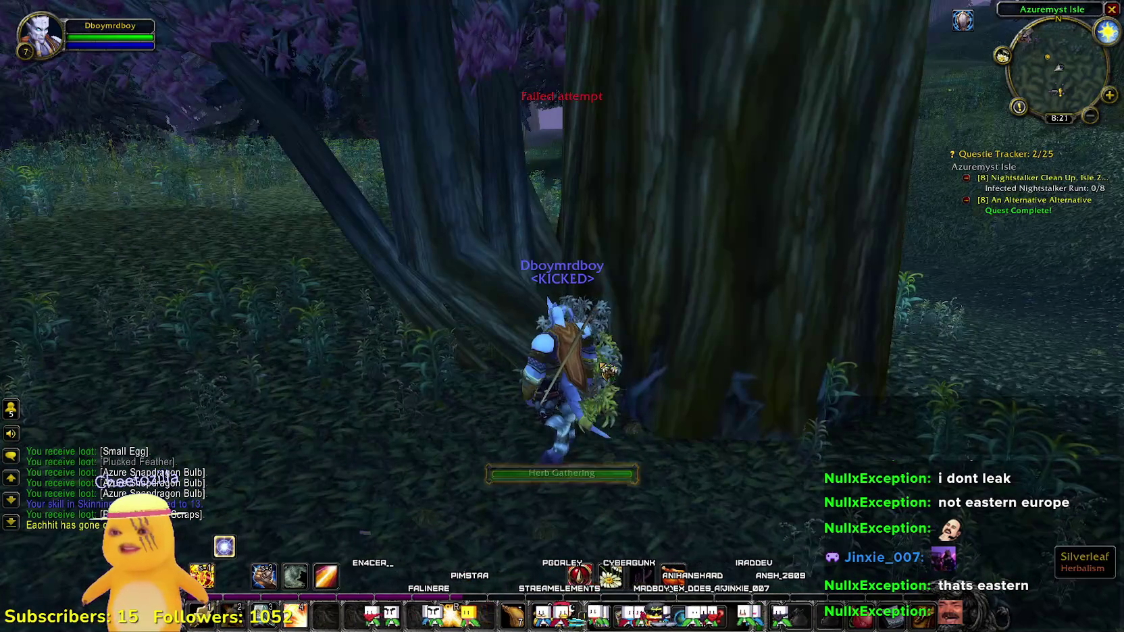
pyautogui.press('d')
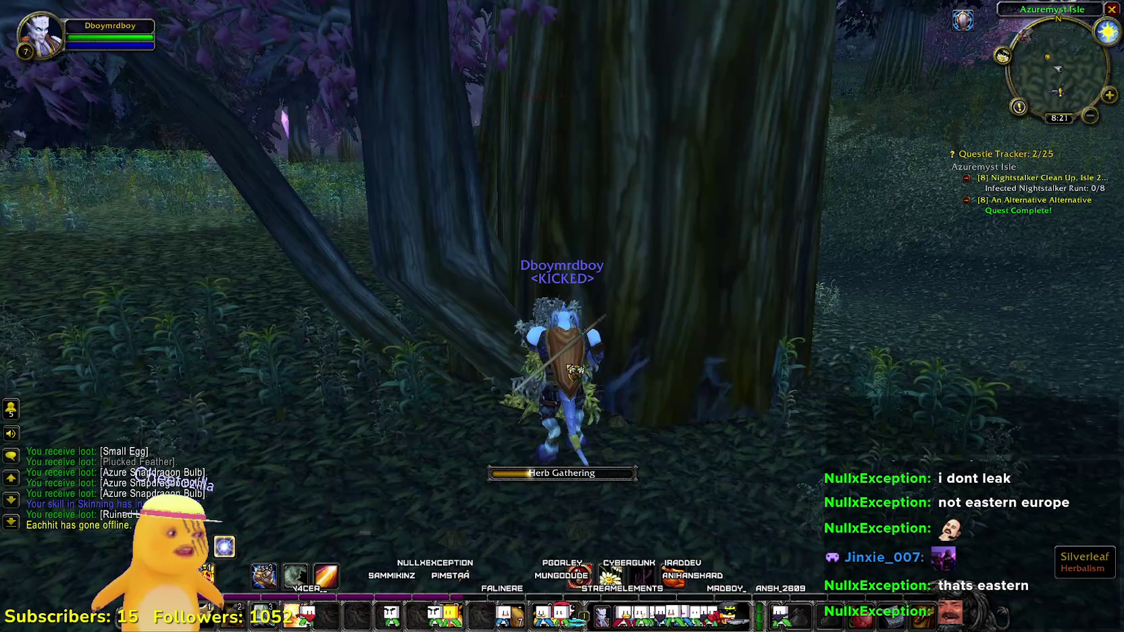
pyautogui.press('a')
pyautogui.press('d')
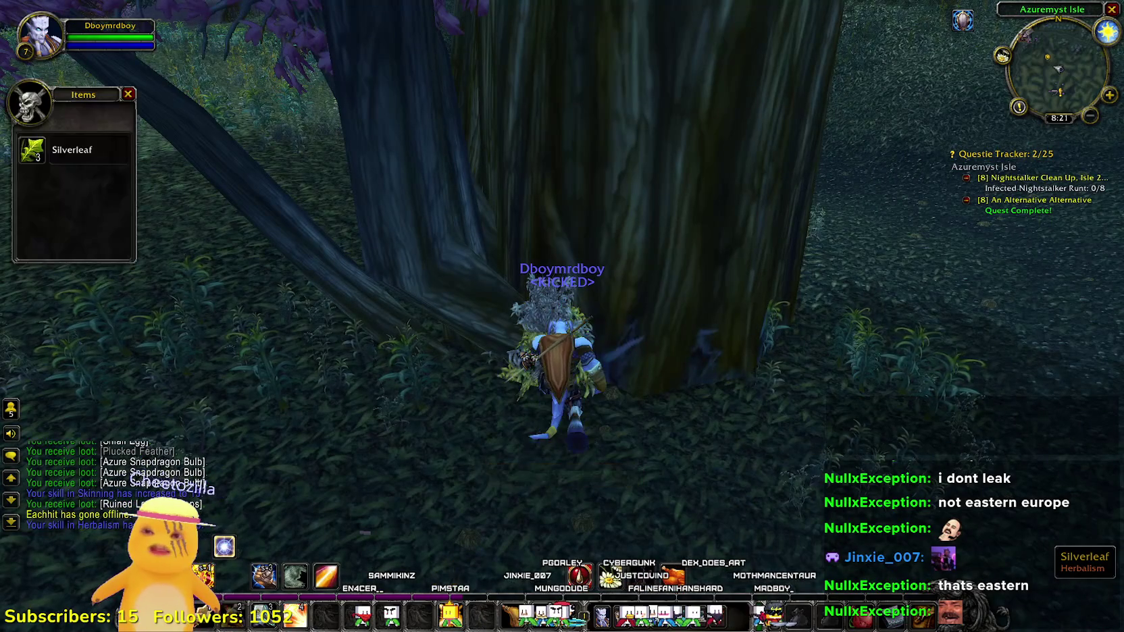
pyautogui.press('a')
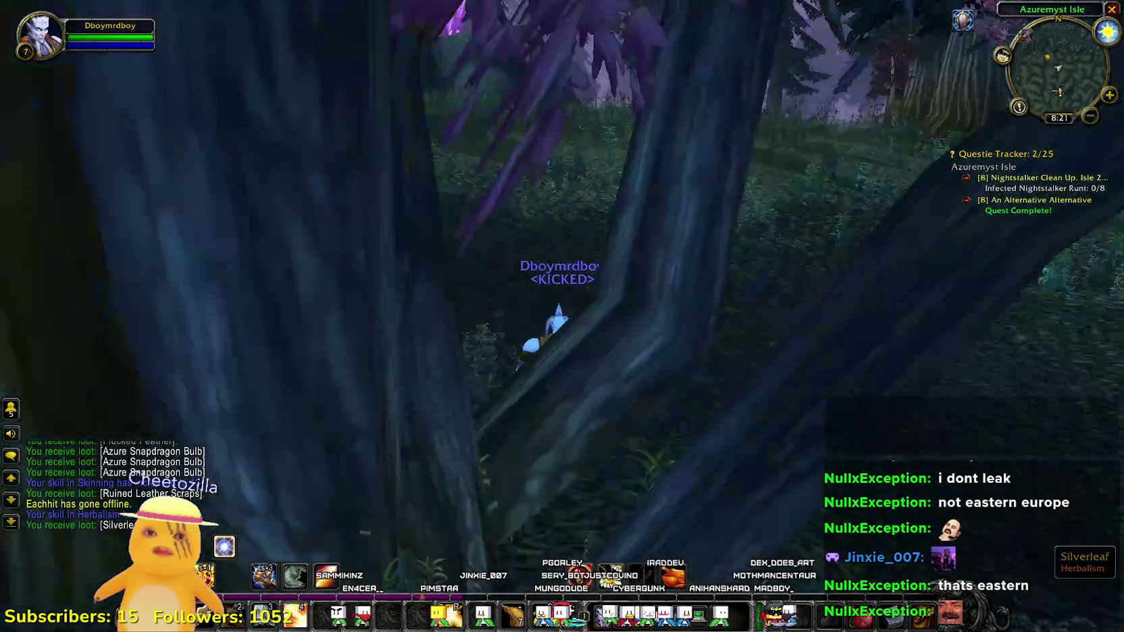
pyautogui.press('w')
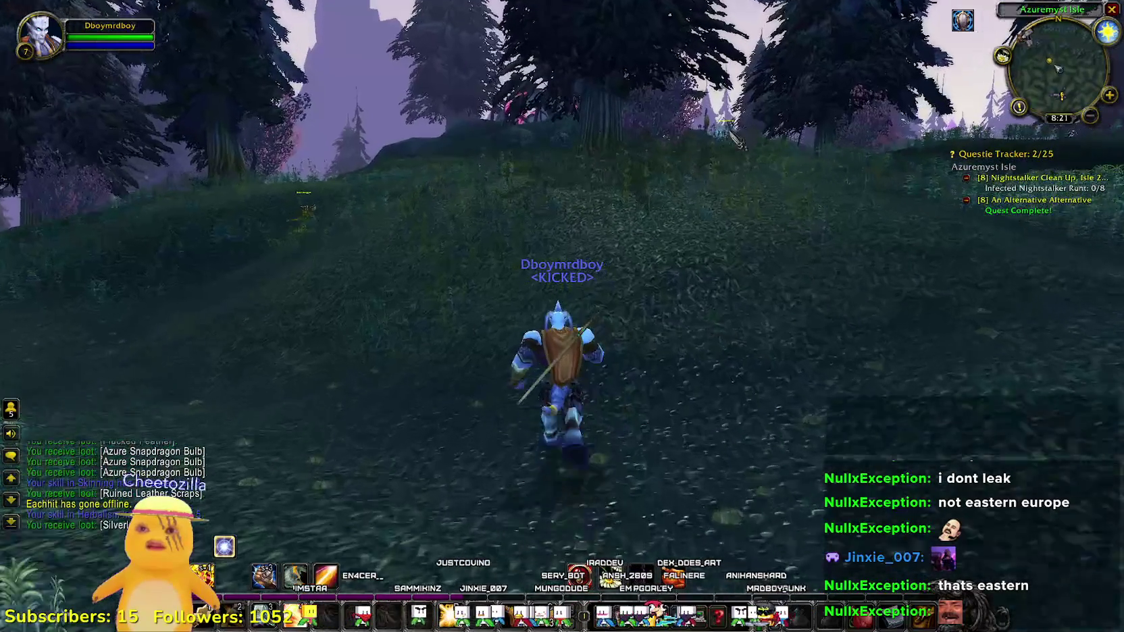
# - Glance at the world map, then gather the Peacebloom on the forest floor
pyautogui.click(610, 205)
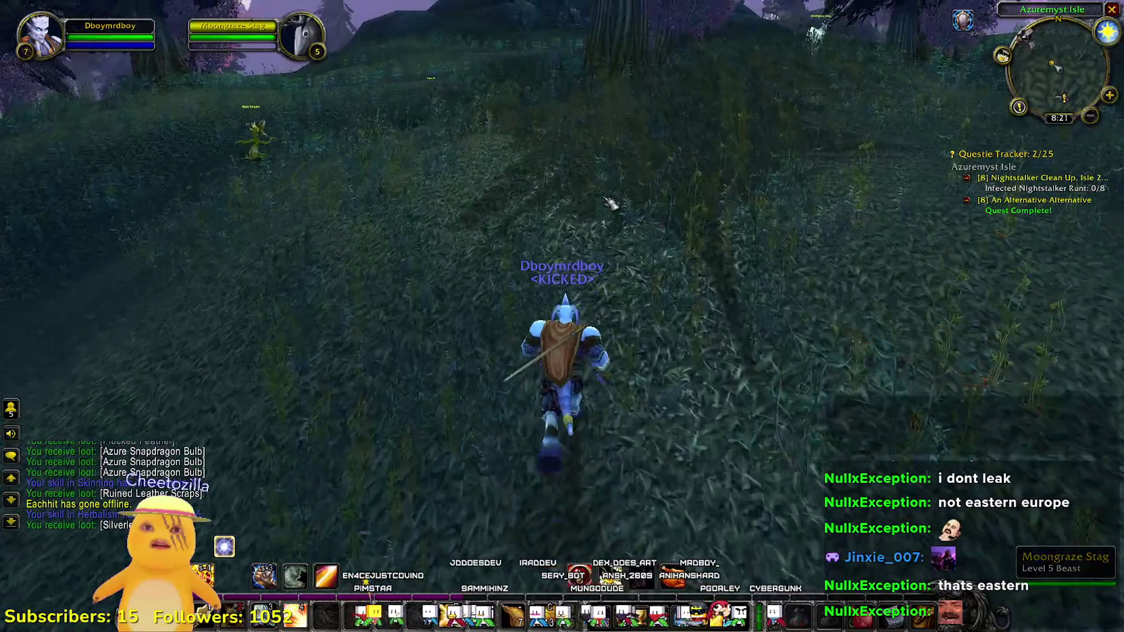
pyautogui.press('m')
pyautogui.press('m')
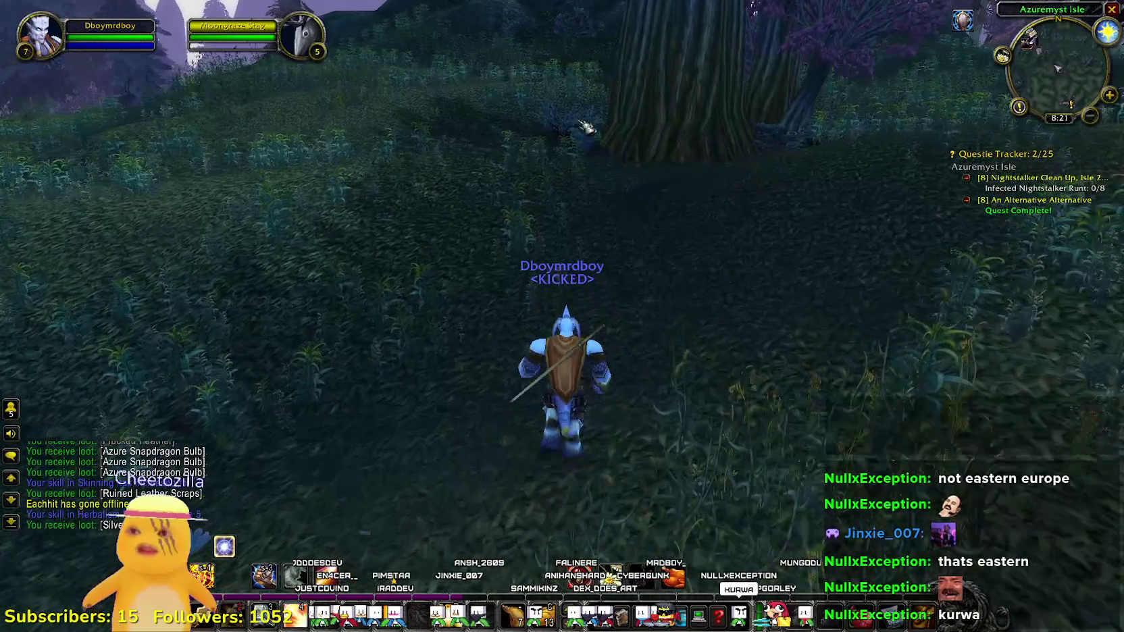
pyautogui.moveTo(667, 220); pyautogui.dragTo(766, 212)
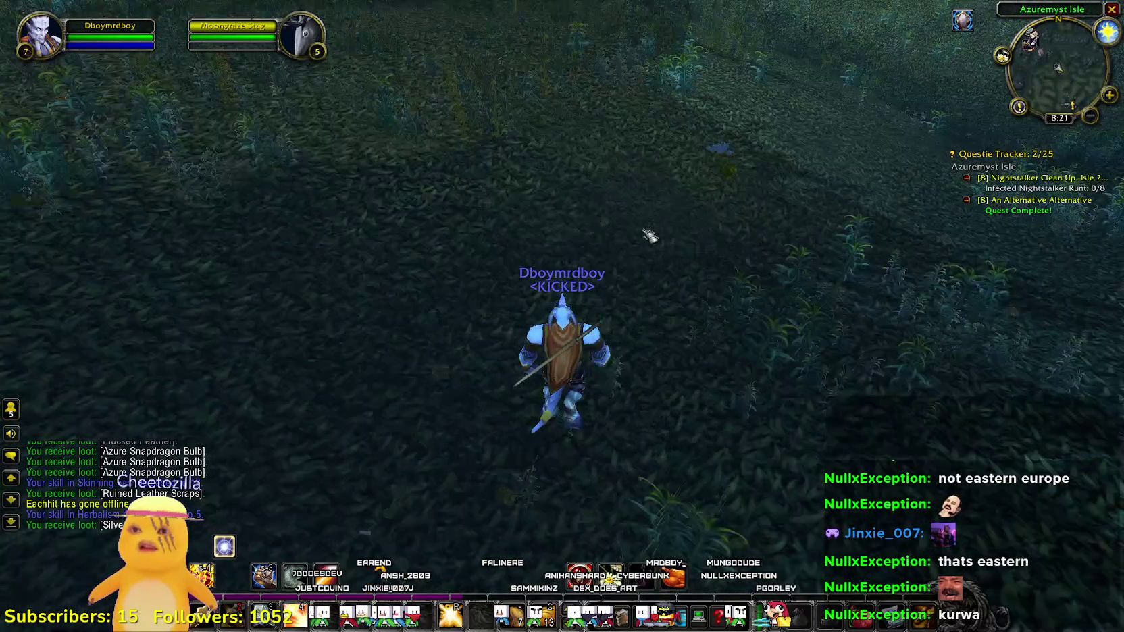
pyautogui.rightClick(616, 305)
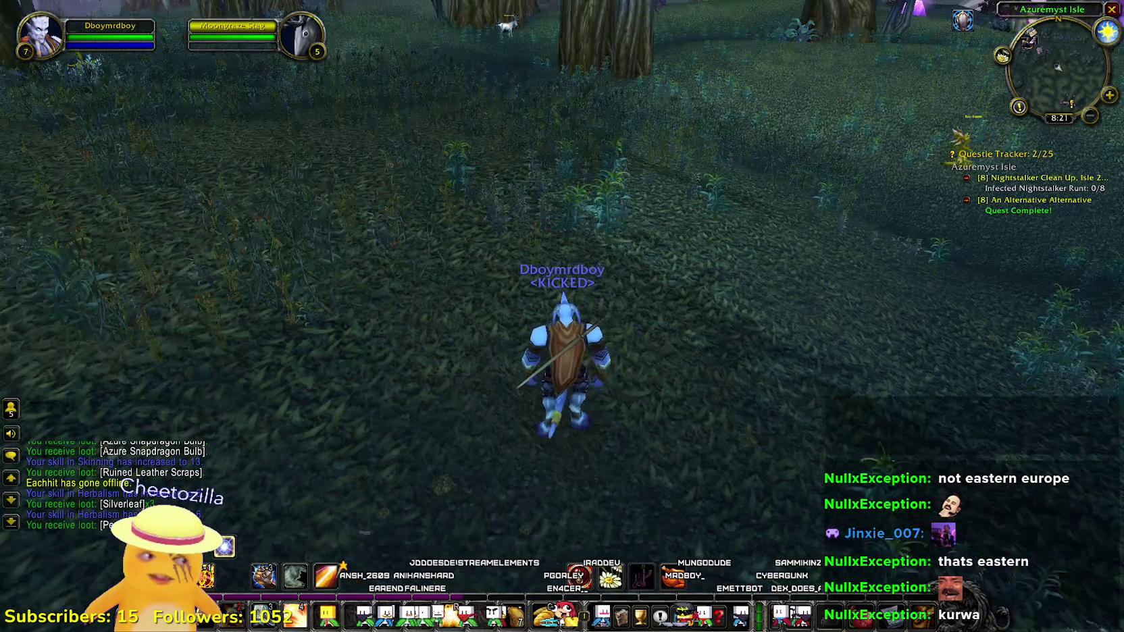
# - Glance at the Azuremyst Isle map, then steer on into Azure Watch
pyautogui.press('m')
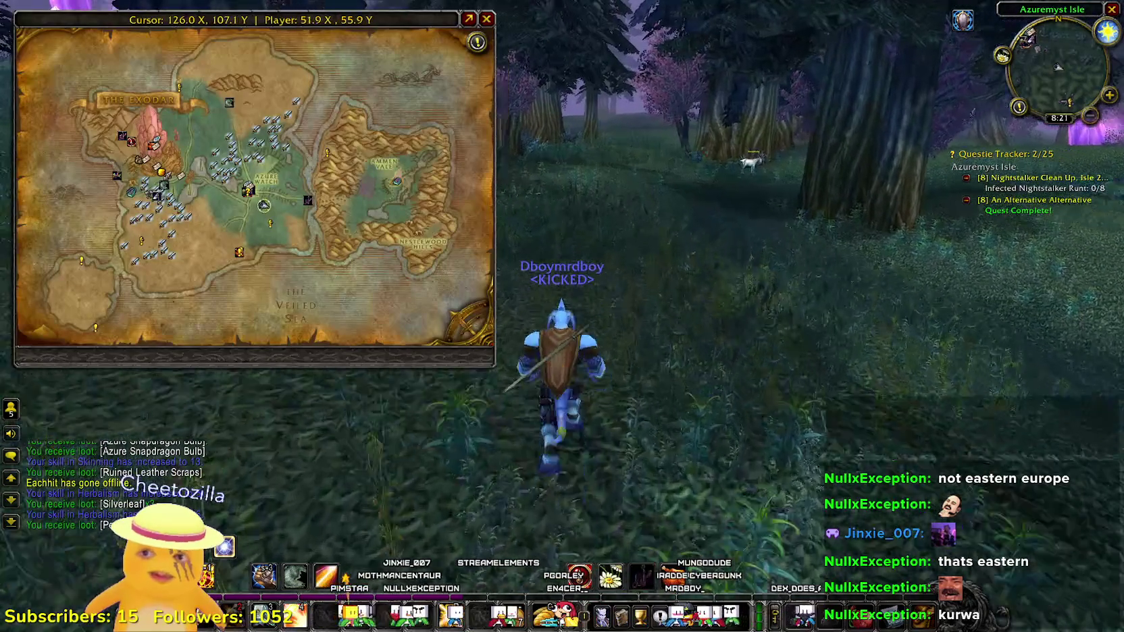
pyautogui.press('a')
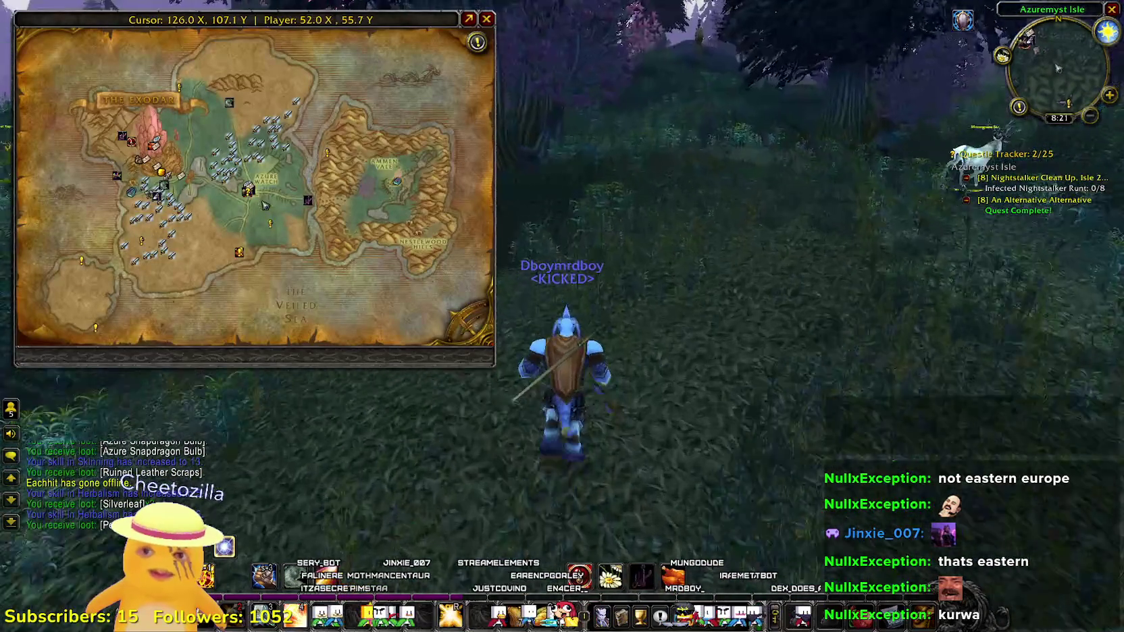
pyautogui.press('d')
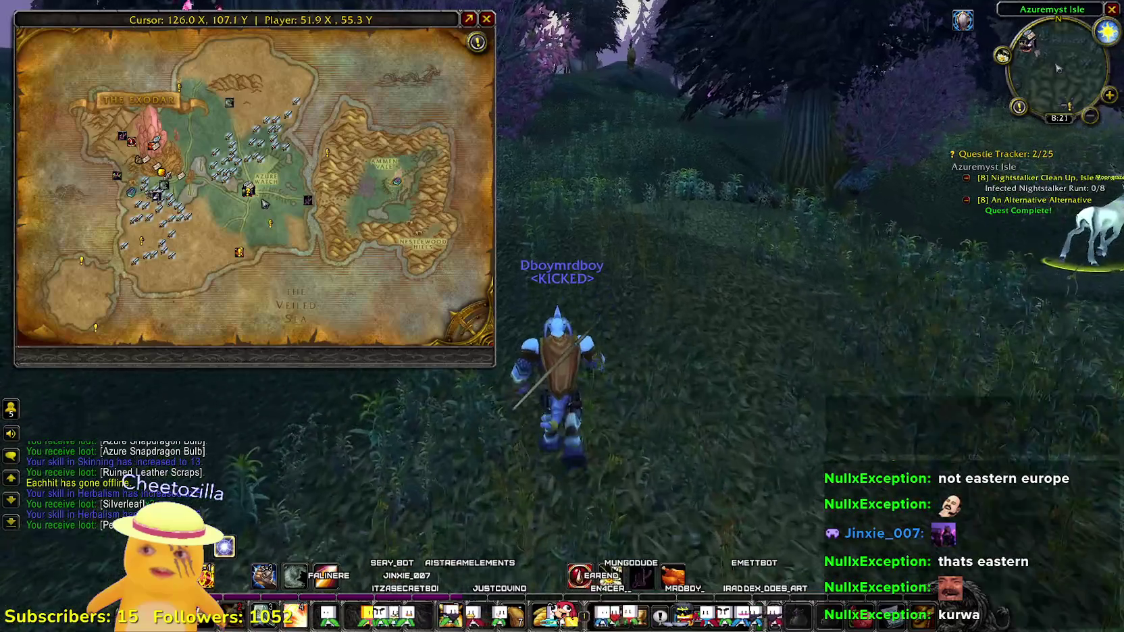
pyautogui.press('m')
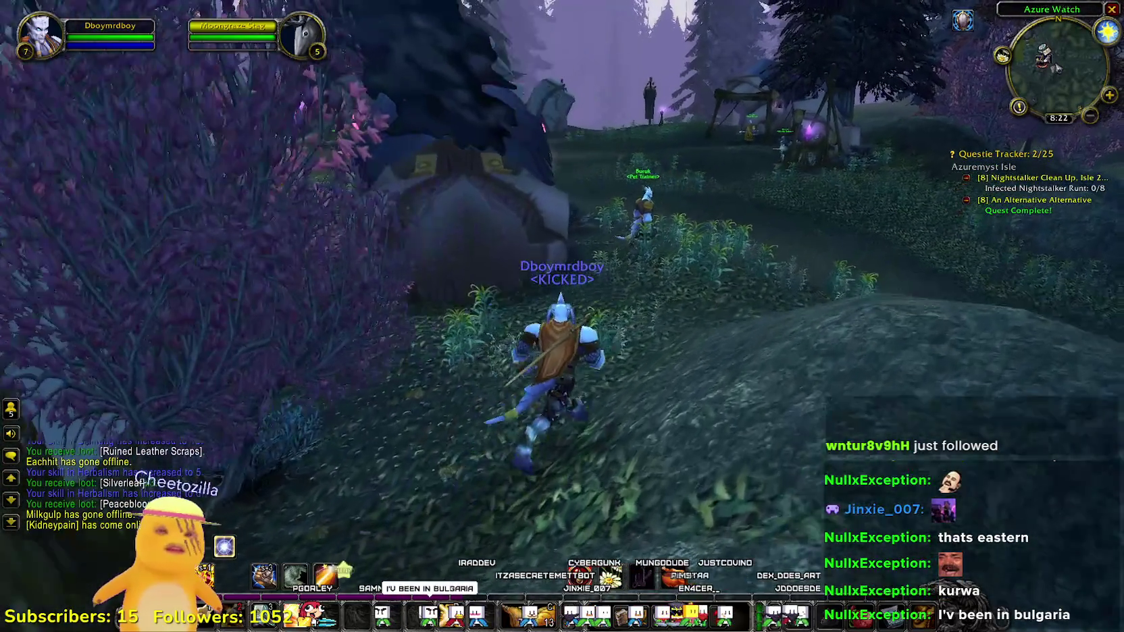
# - Check the route on the map and run across Azure Watch to Daedal at the trainers' camp
pyautogui.press('m')
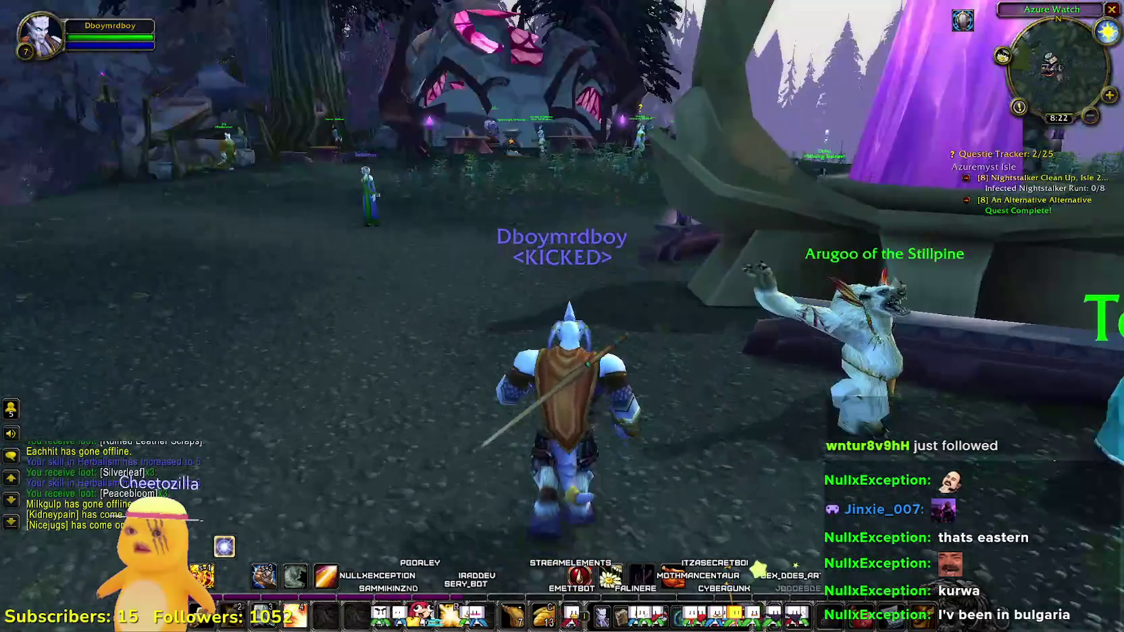
pyautogui.press('m')
pyautogui.press('m')
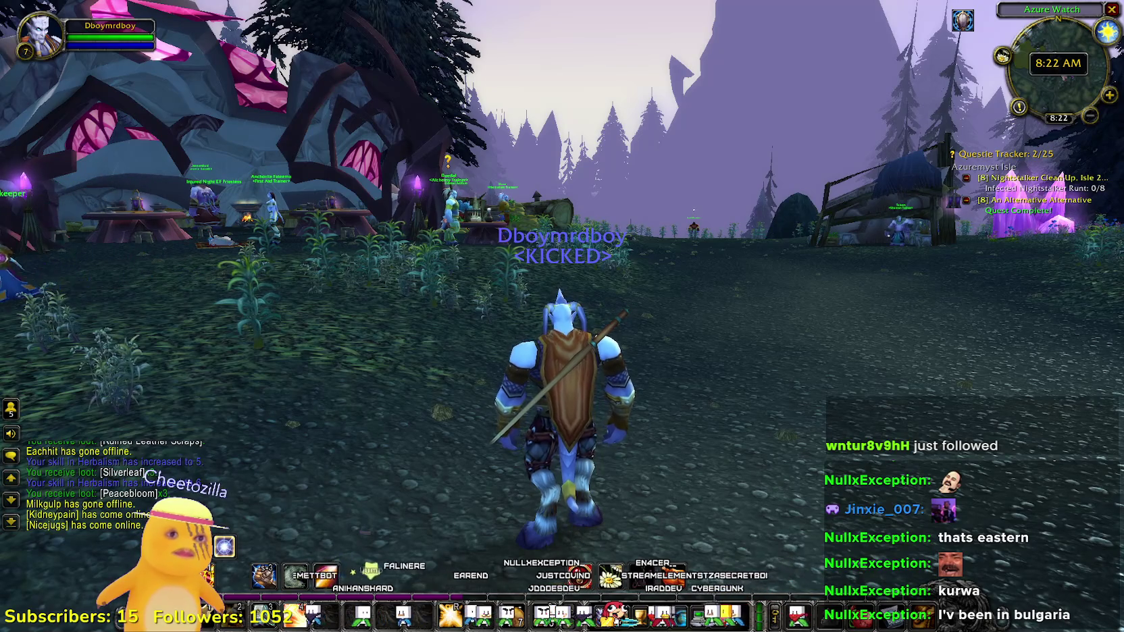
pyautogui.press('w')
pyautogui.press('a')
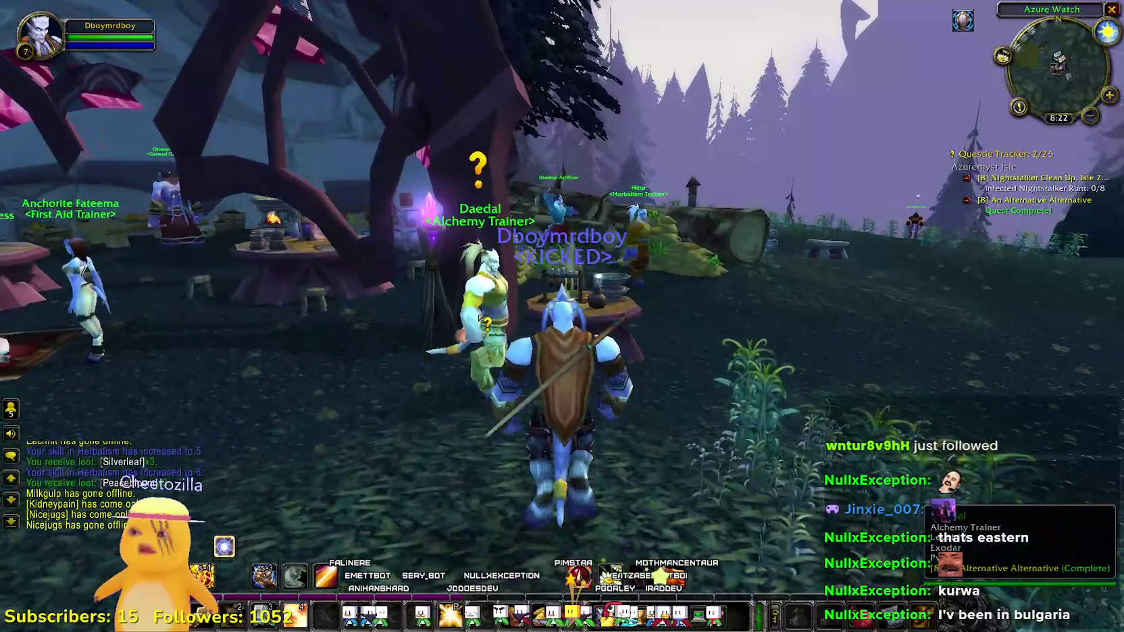
# - Hand in An Alternative Alternative at Daedal the Alchemy Trainer and close his dialog
pyautogui.rightClick(479, 284)
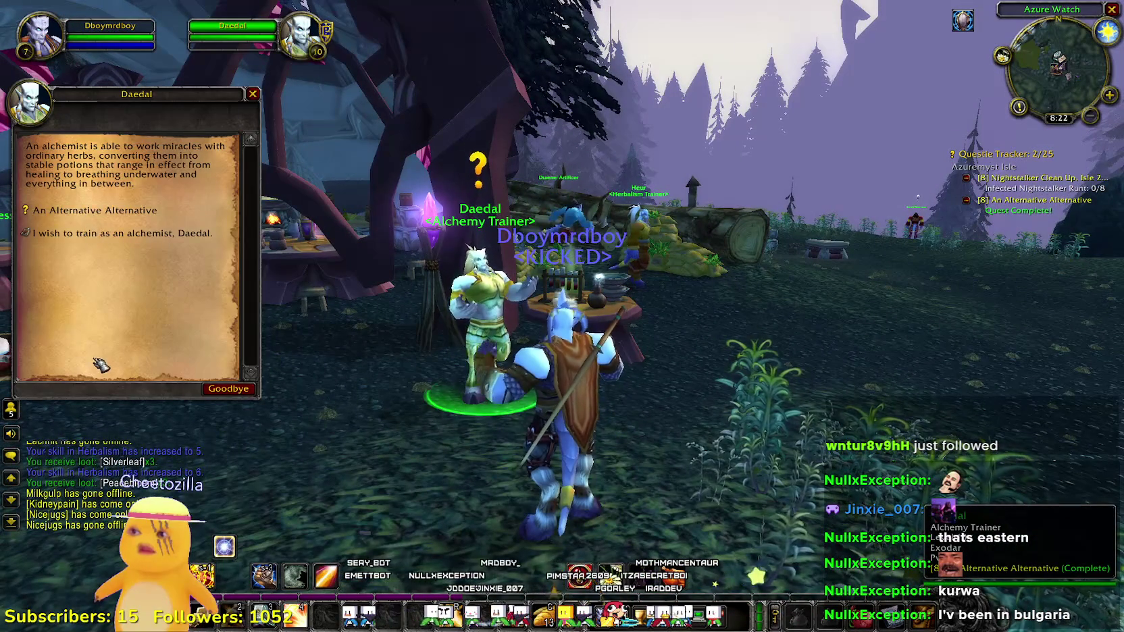
pyautogui.click(91, 210)
pyautogui.click(78, 392)
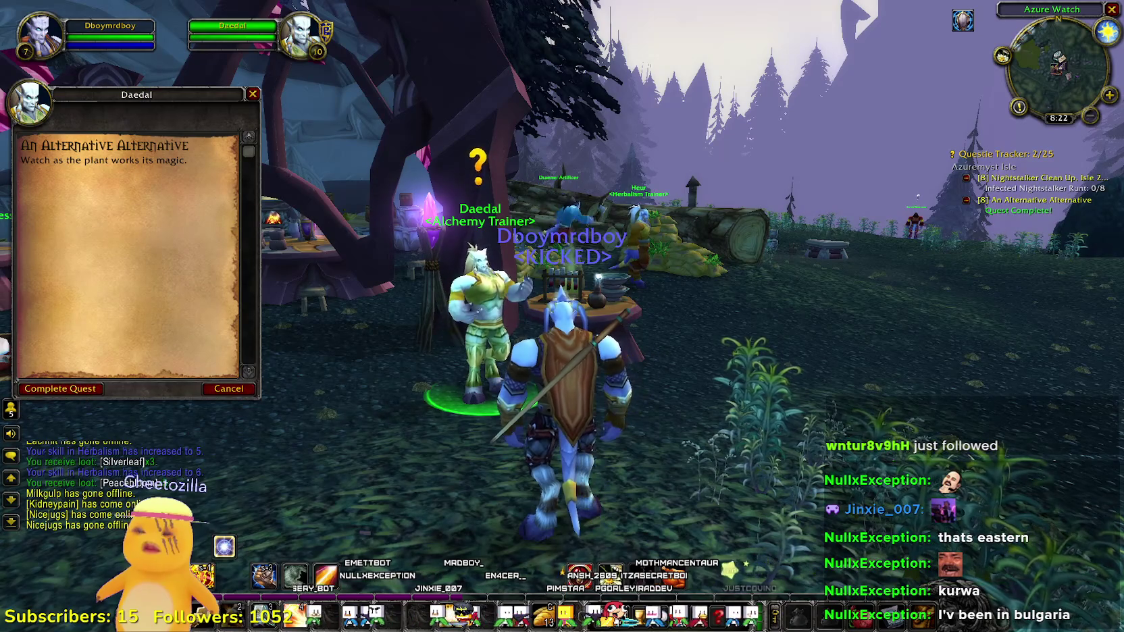
pyautogui.press('Escape')
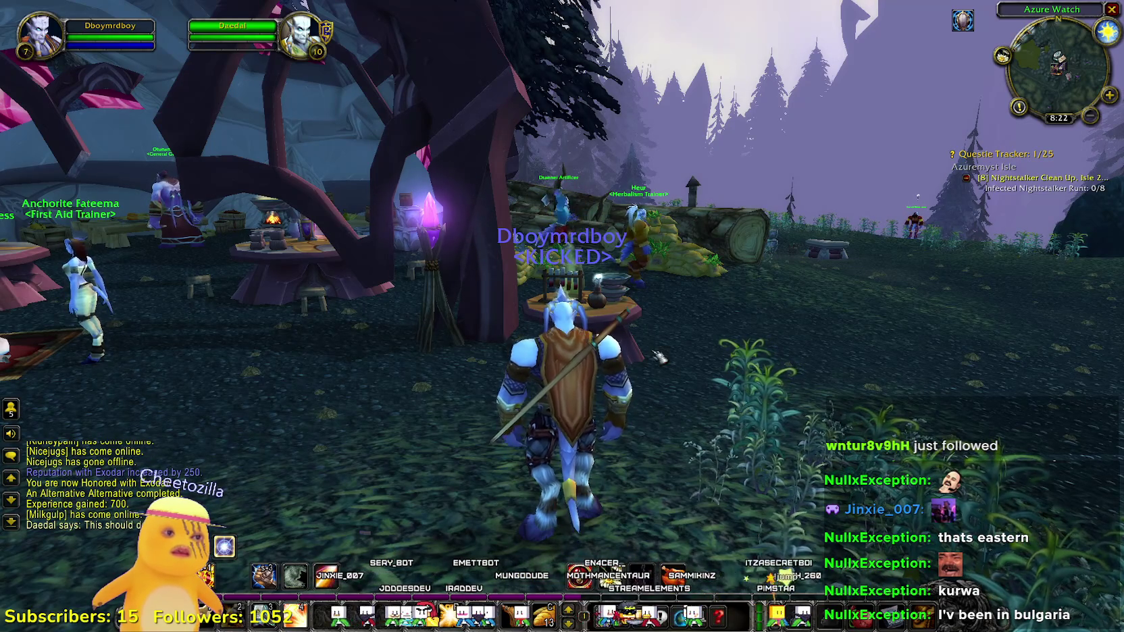
# - Head out of Azure Watch toward Moongraze Woods, checking the Azuremyst Isle map on the way
pyautogui.press('a')
pyautogui.press('d')
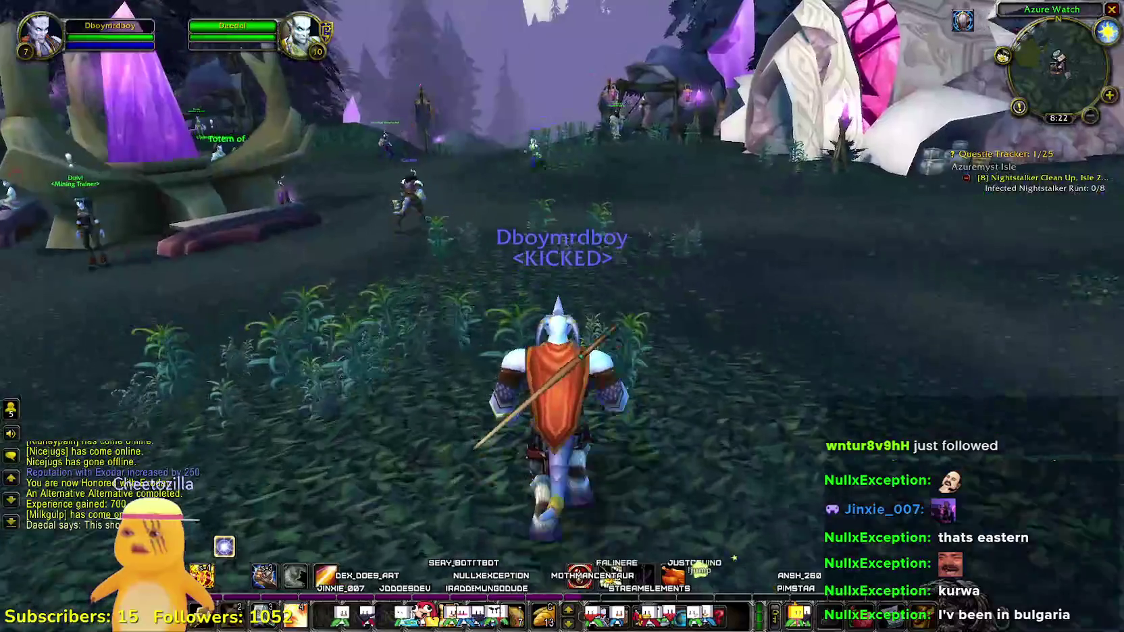
pyautogui.press('m')
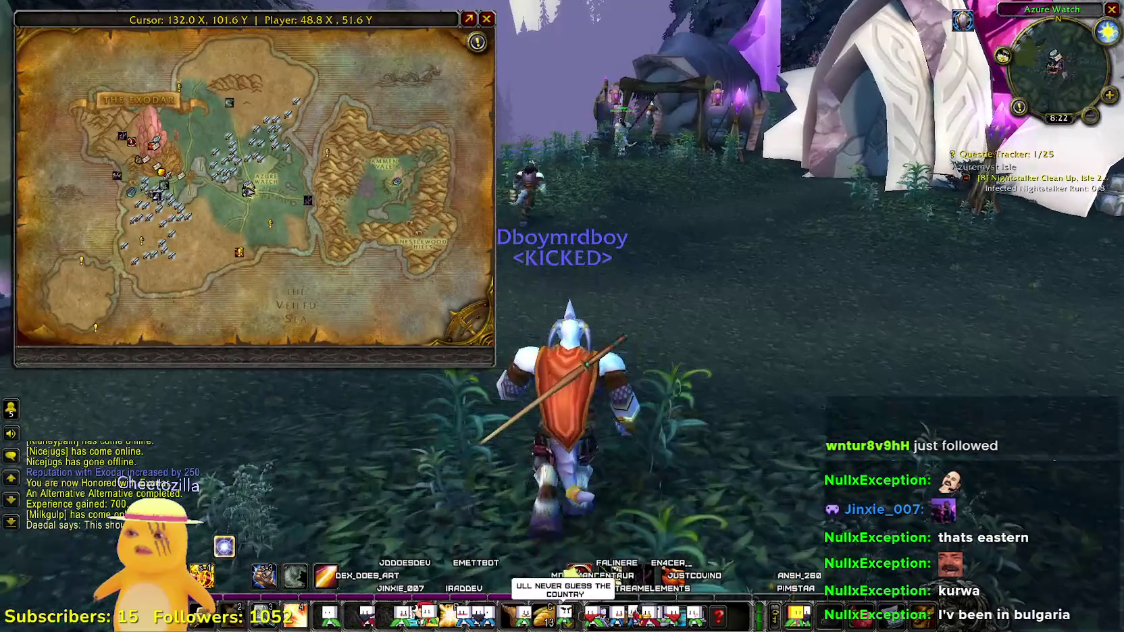
pyautogui.press('d')
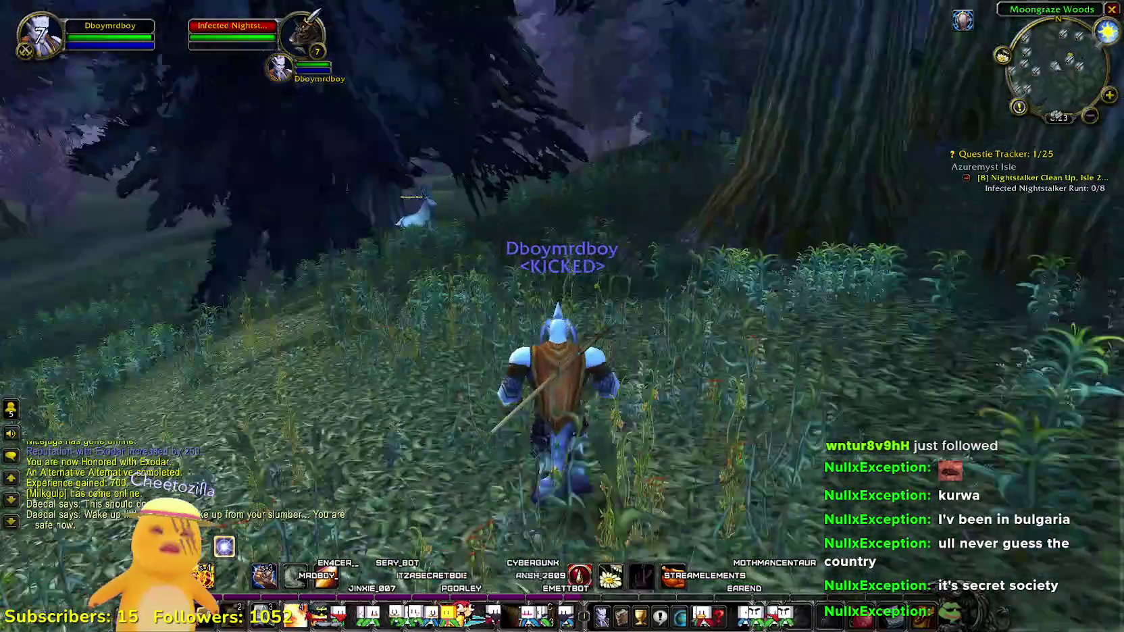
# - Face the attacking Infected Nightstalker Runt and fight it with spells and melee
pyautogui.press('d')
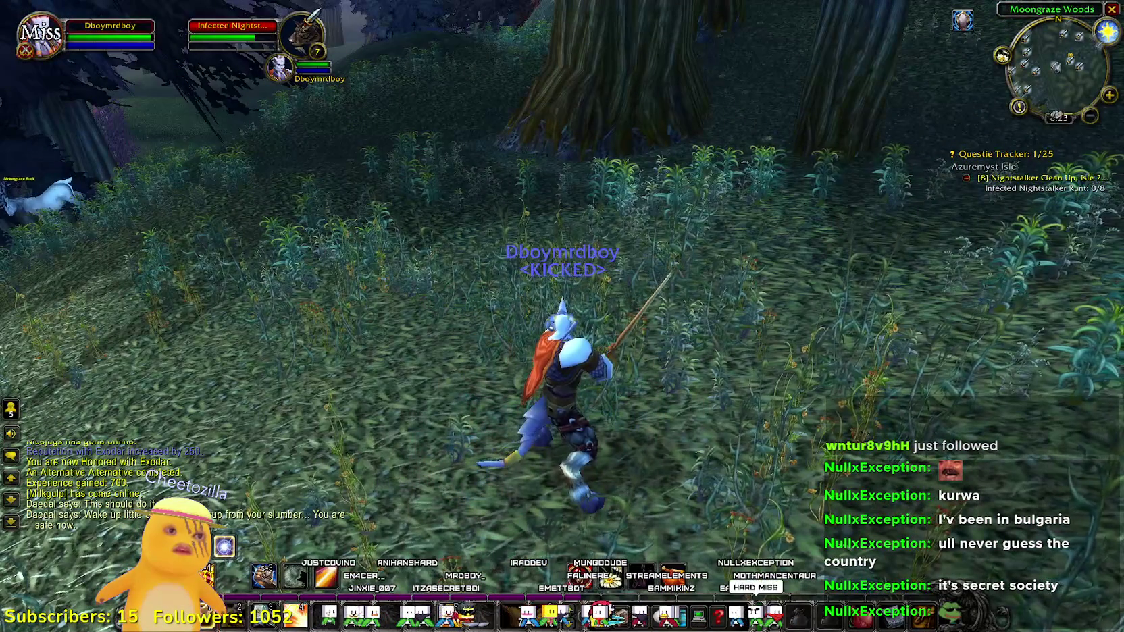
pyautogui.moveTo(624, 376); pyautogui.dragTo(667, 391)
pyautogui.press('2')
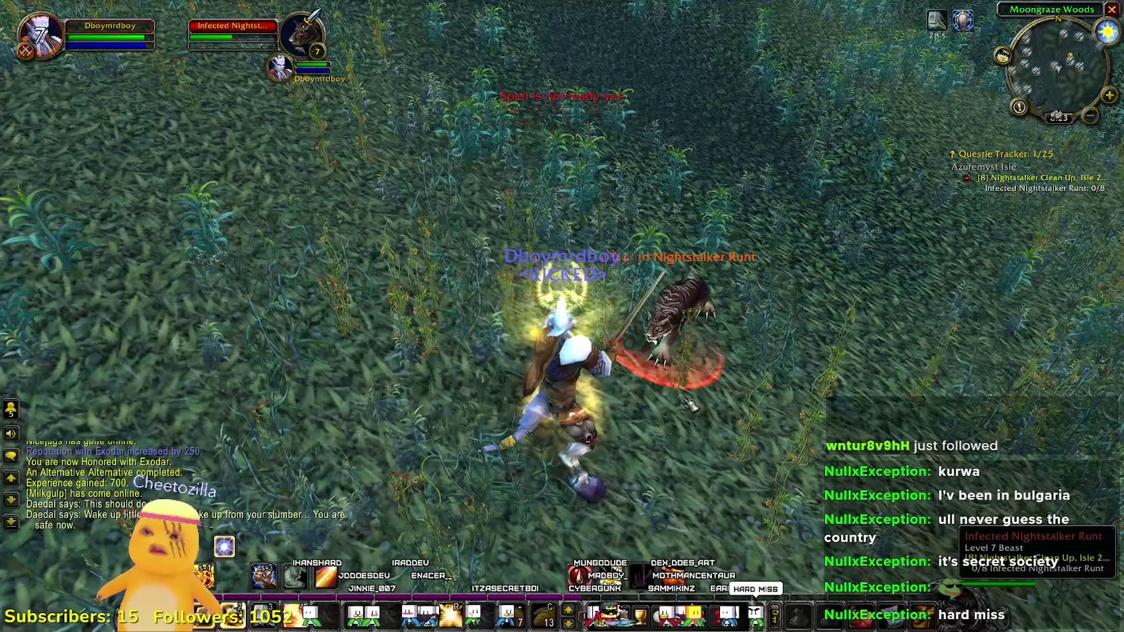
pyautogui.press('d')
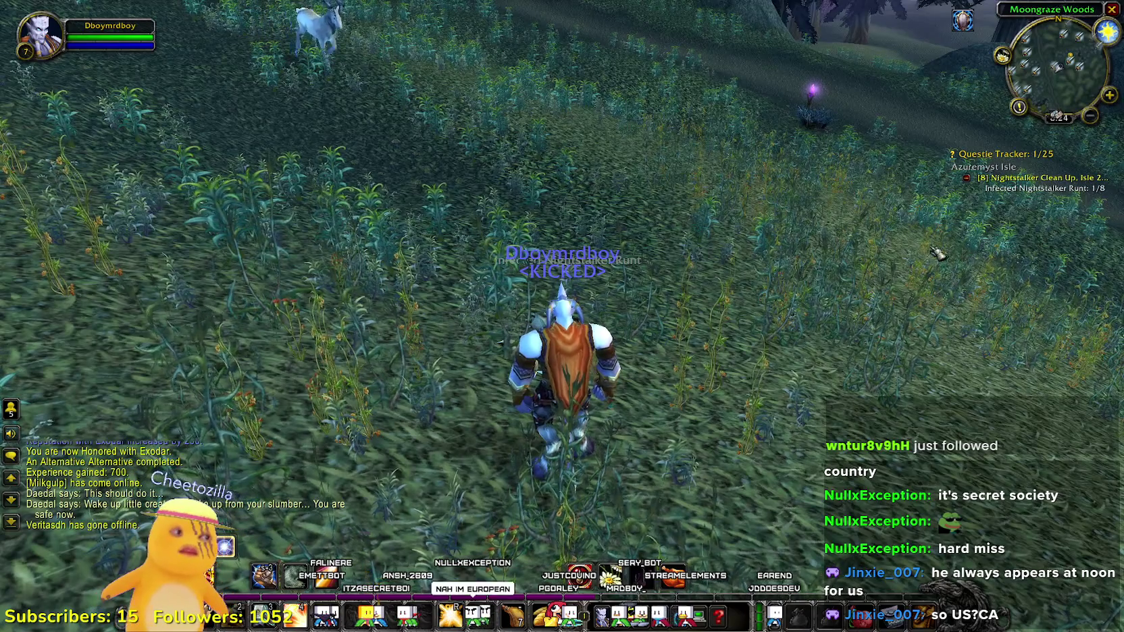
pyautogui.press('Tab')
# - Loot the runt's Discolored Fang, skin it for Light Leather, and run on through the woods
pyautogui.rightClick(742, 412)
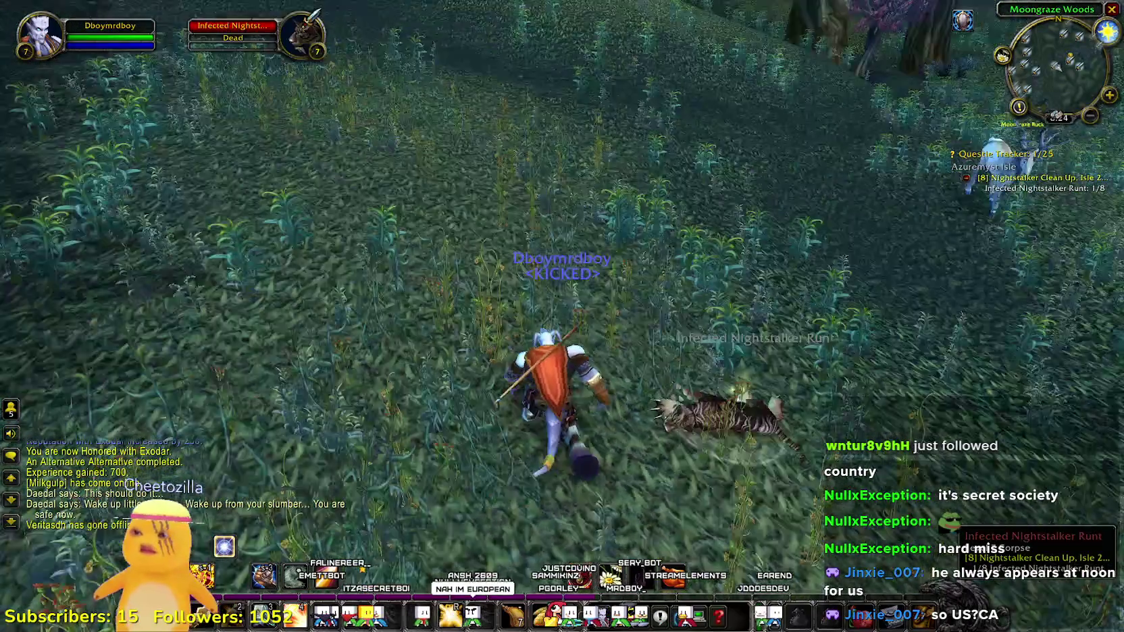
pyautogui.rightClick(432, 378)
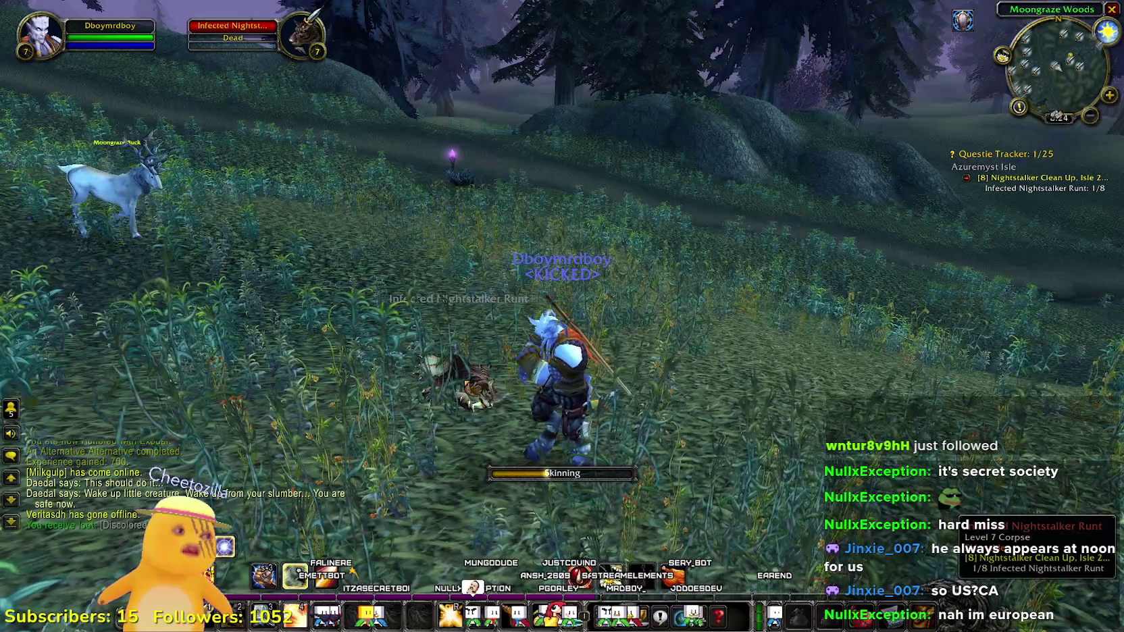
pyautogui.click(81, 149)
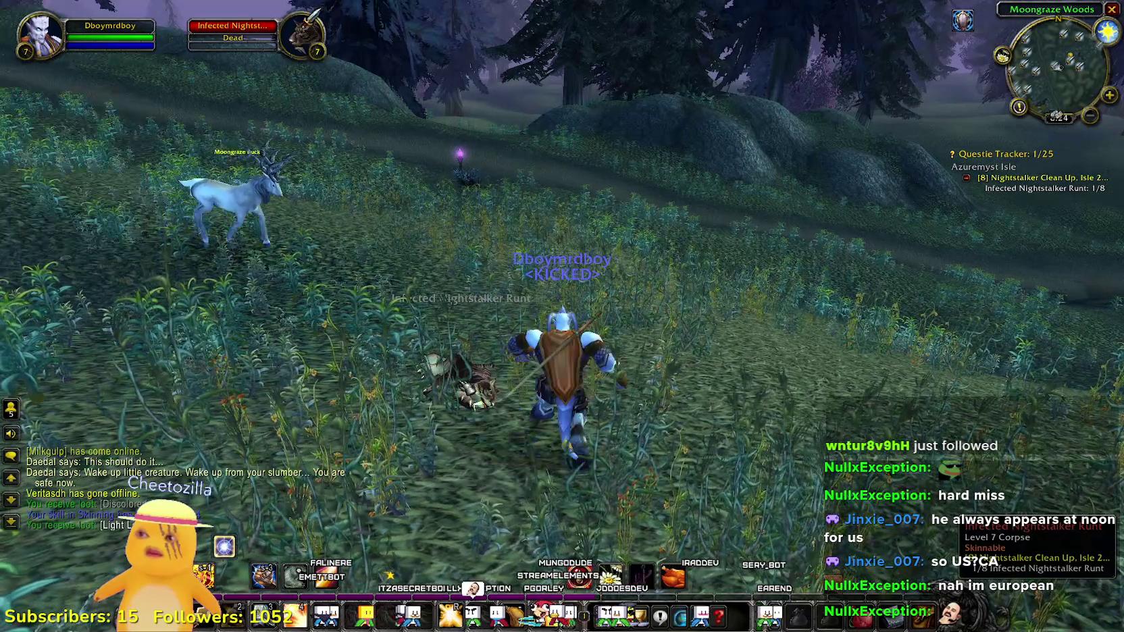
pyautogui.moveTo(515, 256); pyautogui.dragTo(515, 257)
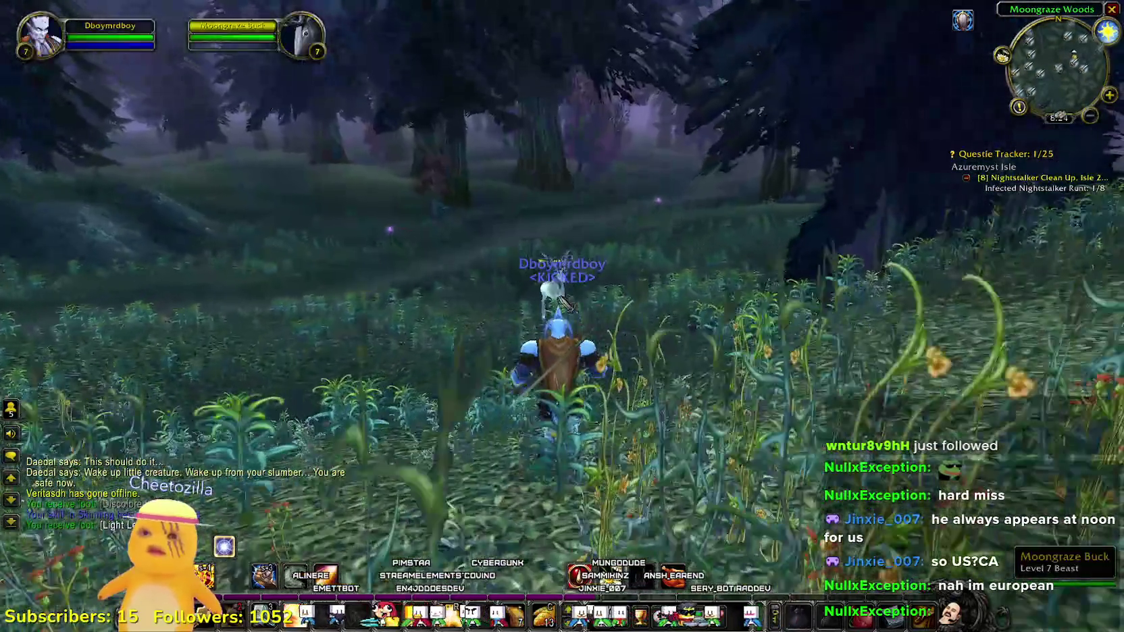
pyautogui.moveTo(566, 304); pyautogui.dragTo(566, 304)
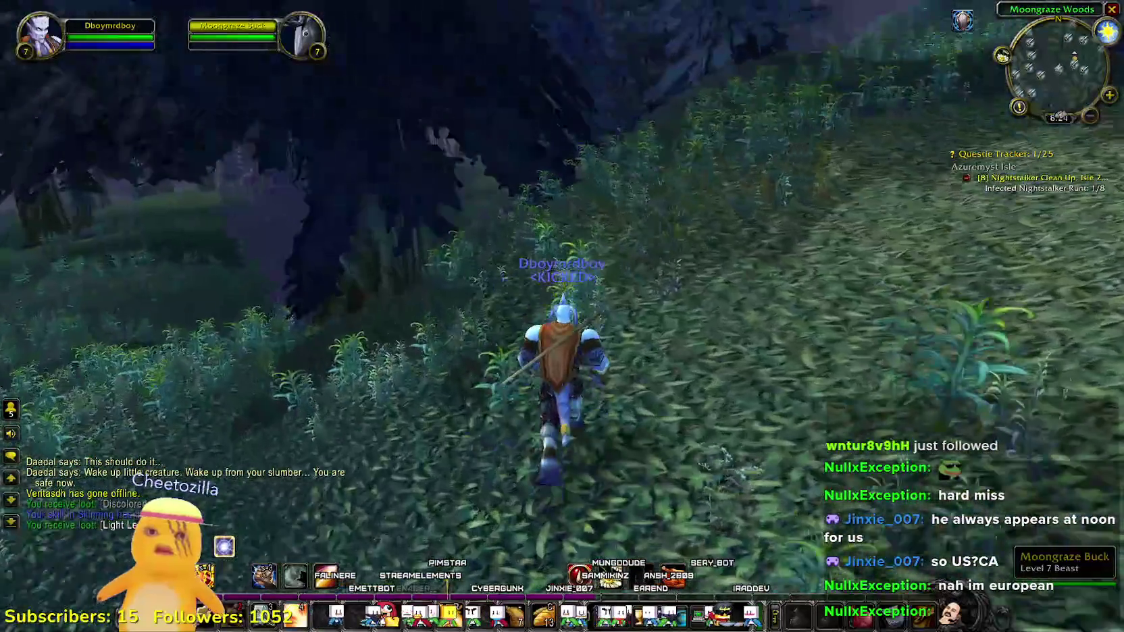
pyautogui.press('w')
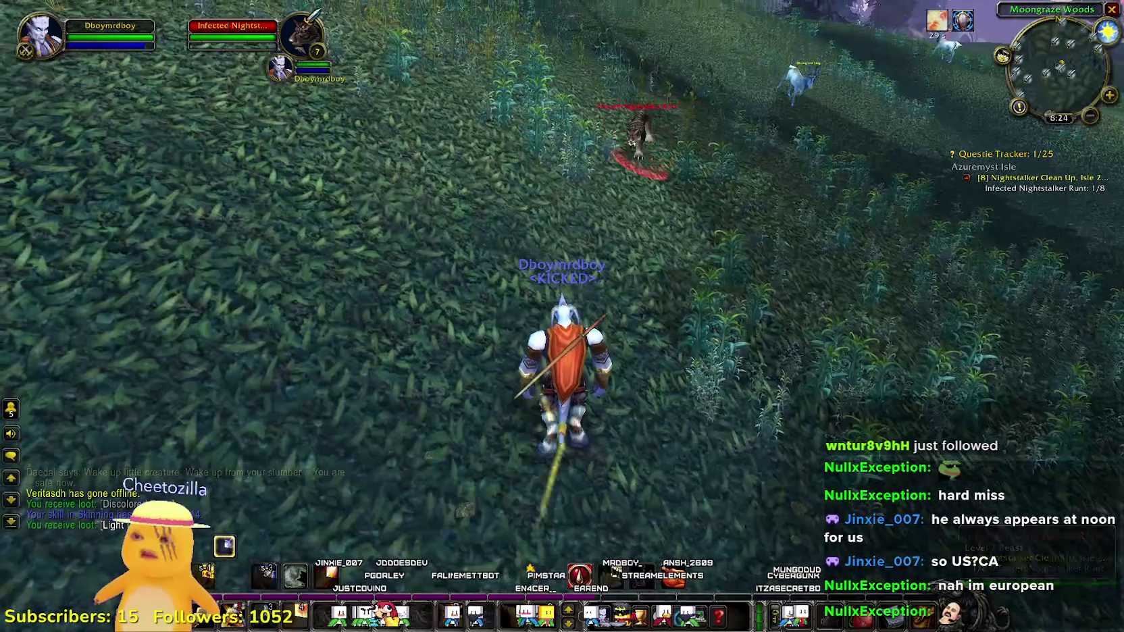
# - Kill the next runt using Seal of Righteousness and Judgement
pyautogui.press('1')
pyautogui.press('1')
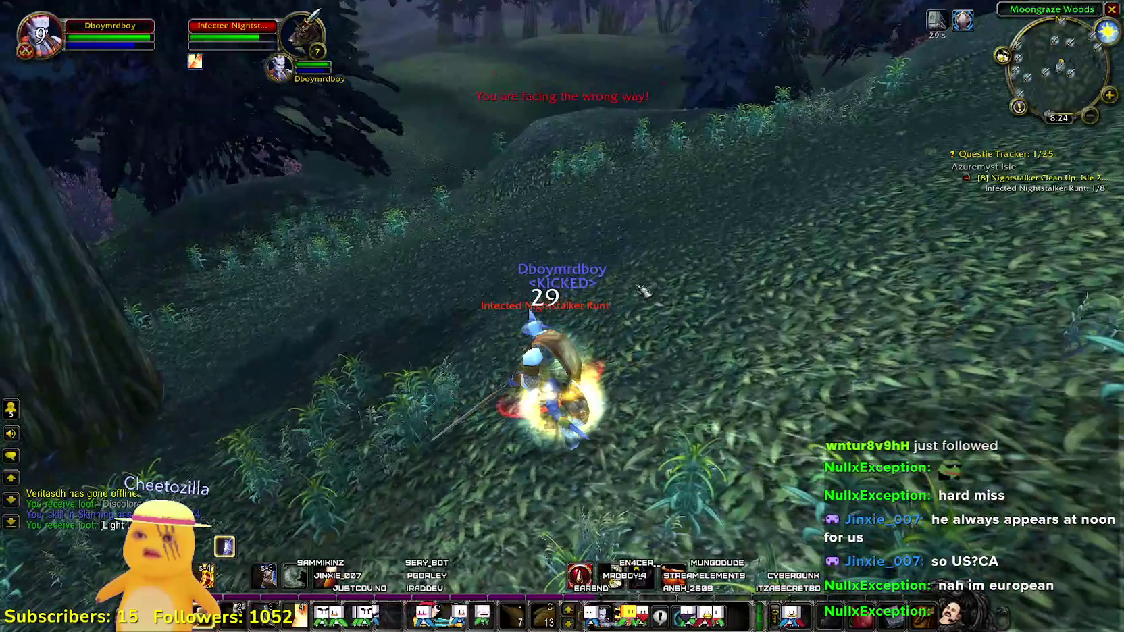
pyautogui.moveTo(642, 289); pyautogui.dragTo(682, 291)
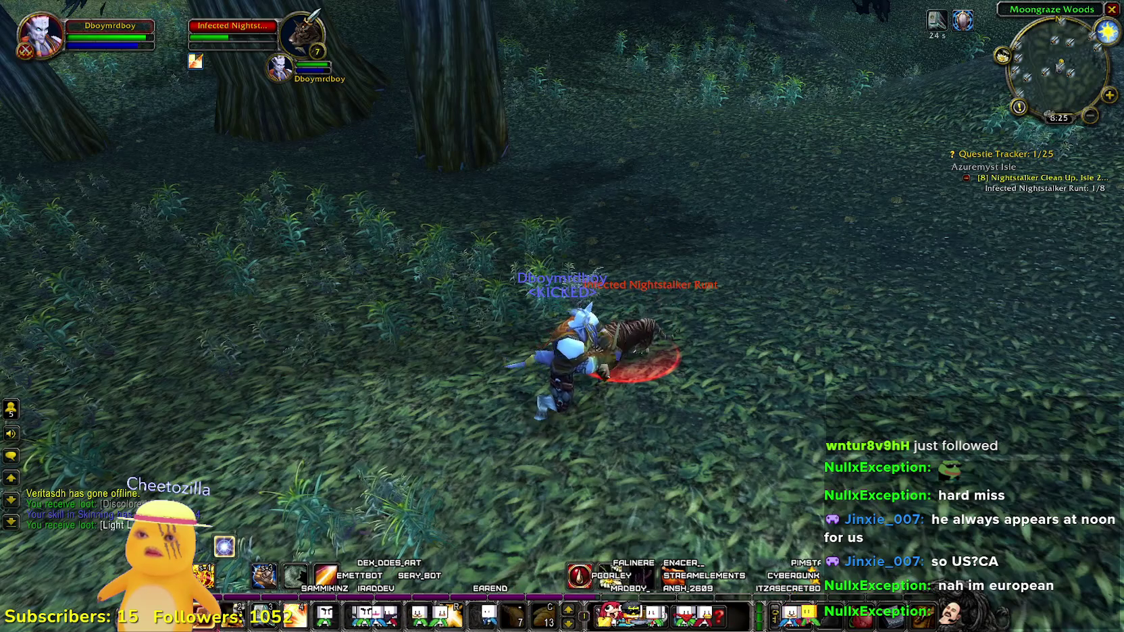
pyautogui.moveTo(963, 21)
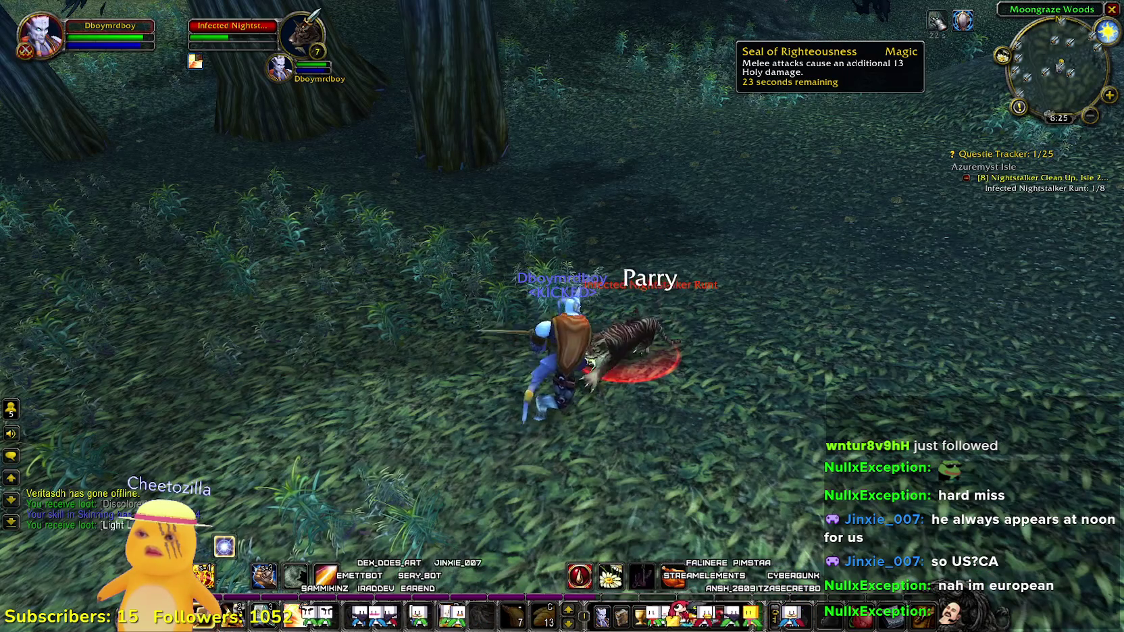
pyautogui.press('2')
pyautogui.press('2')
pyautogui.press('2')
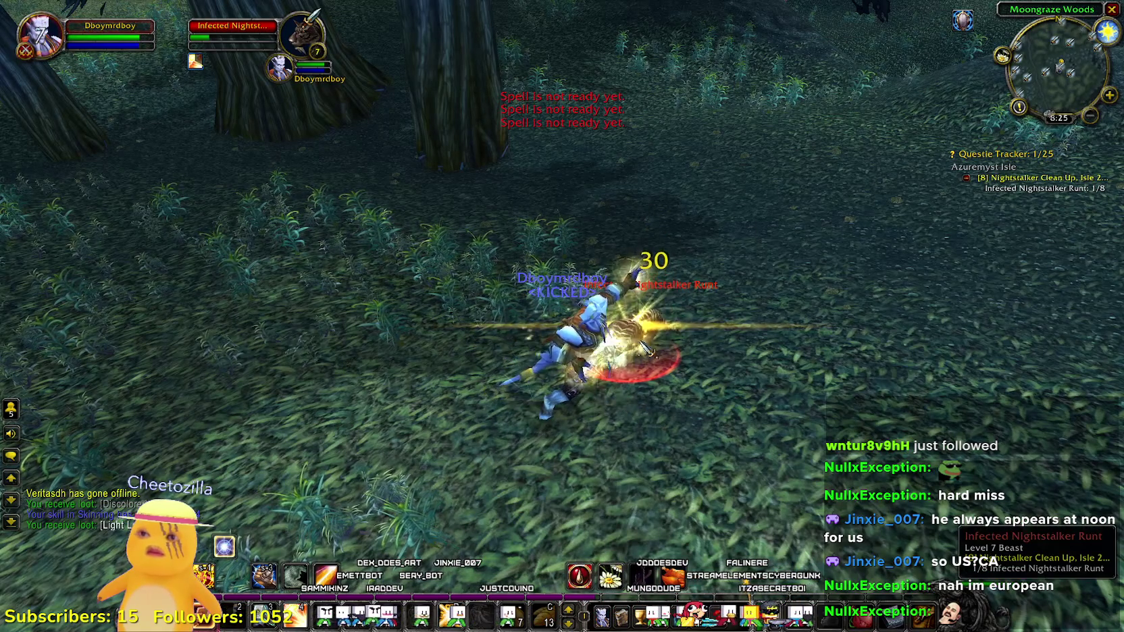
pyautogui.moveTo(647, 349); pyautogui.dragTo(574, 324)
pyautogui.moveTo(196, 64)
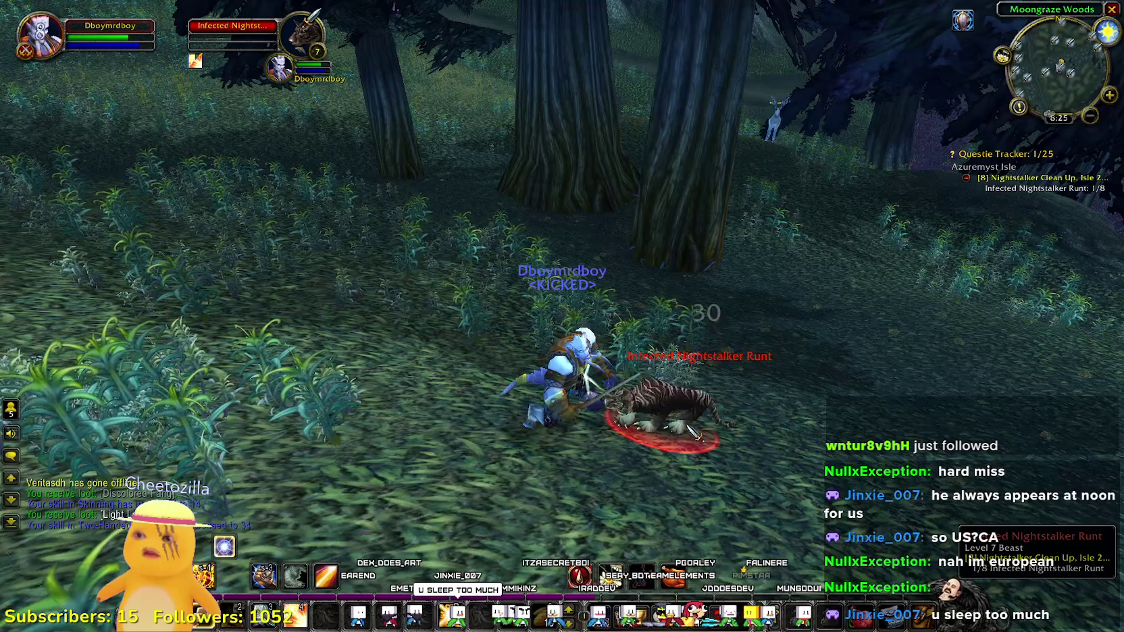
# - Loot its Discolored Fang, skin it for Ruined Leather Scraps, and run uphill
pyautogui.moveTo(694, 433); pyautogui.dragTo(608, 433)
pyautogui.click(628, 338)
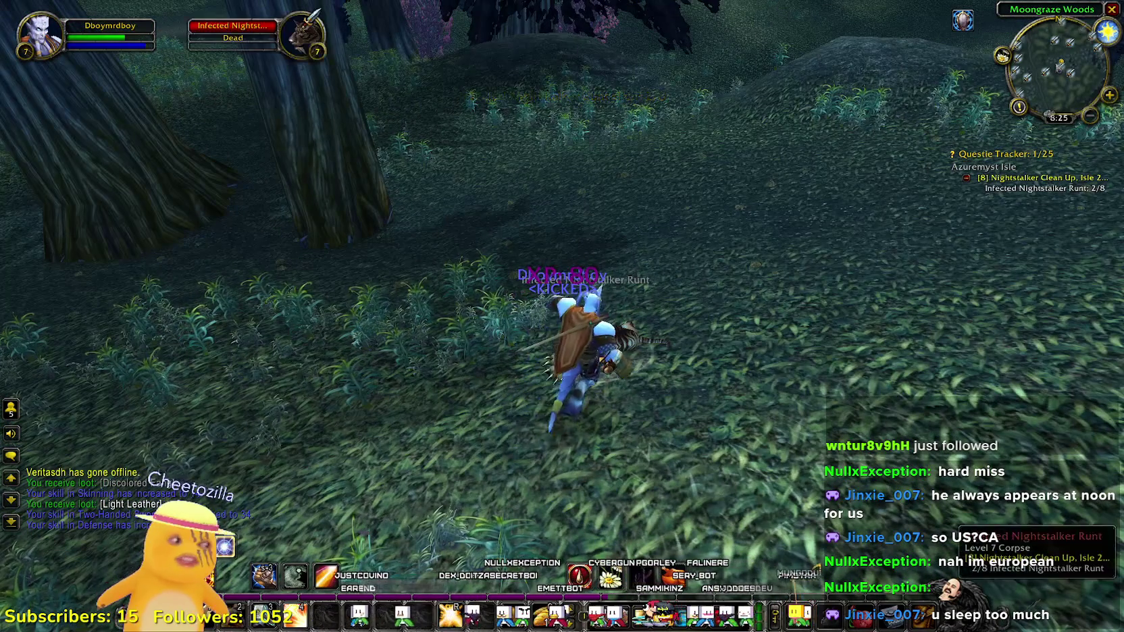
pyautogui.rightClick(635, 341)
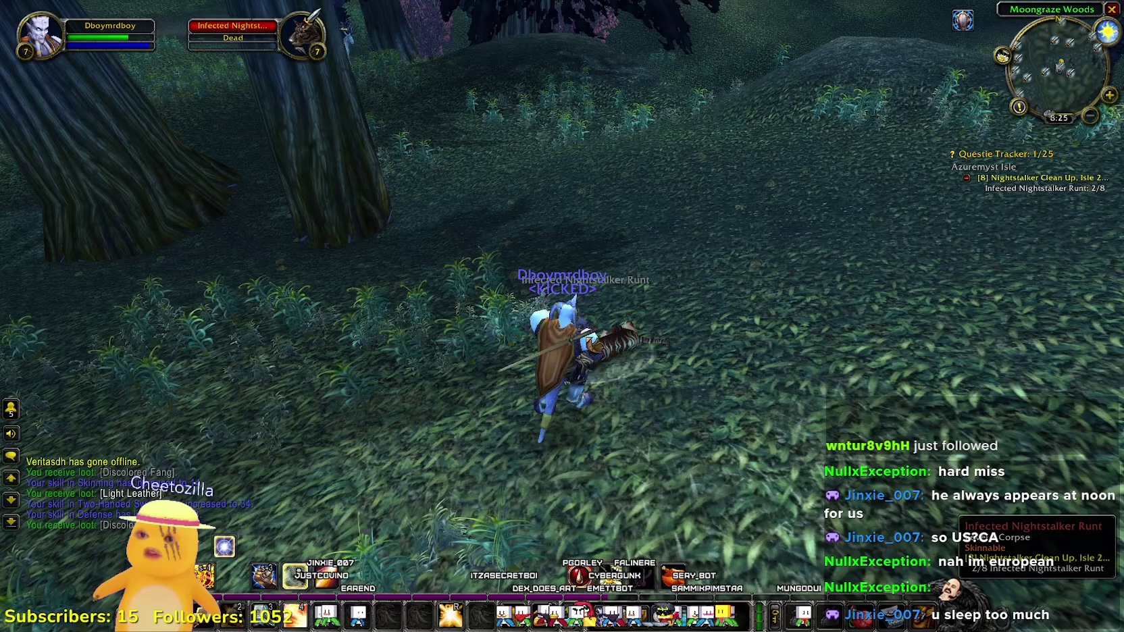
pyautogui.rightClick(628, 337)
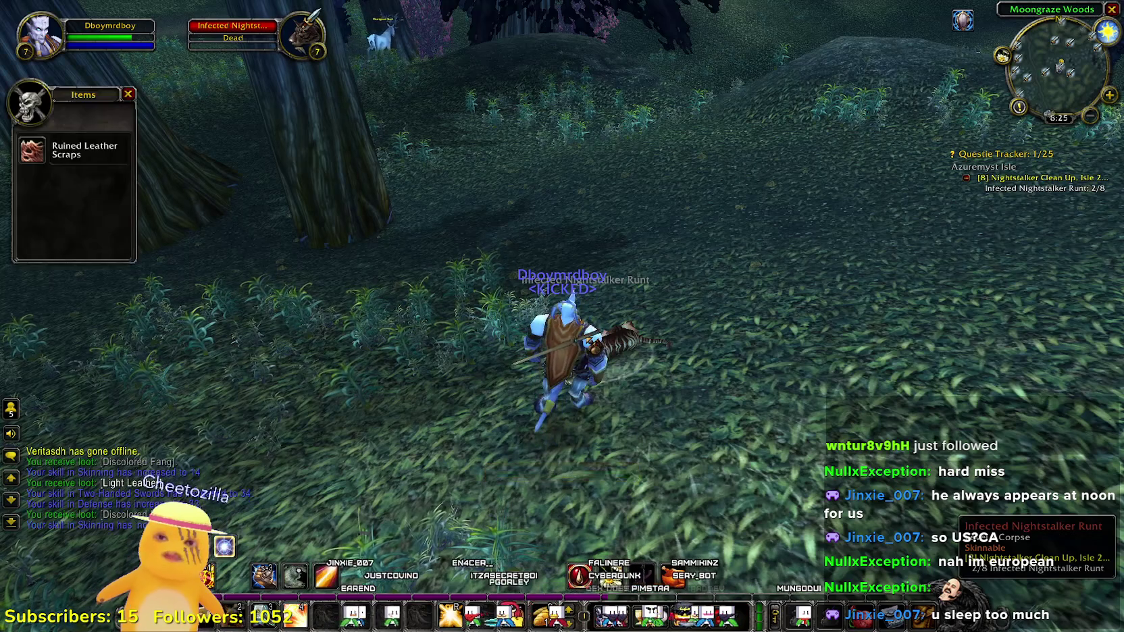
pyautogui.click(32, 150)
pyautogui.press('w')
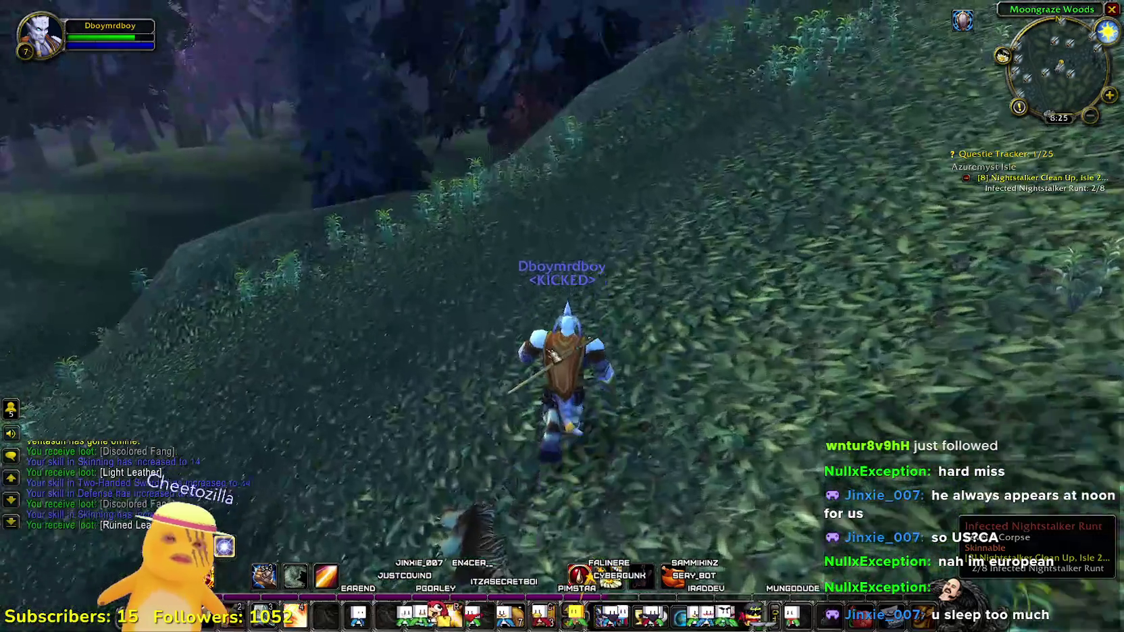
pyautogui.press('d')
pyautogui.press('a')
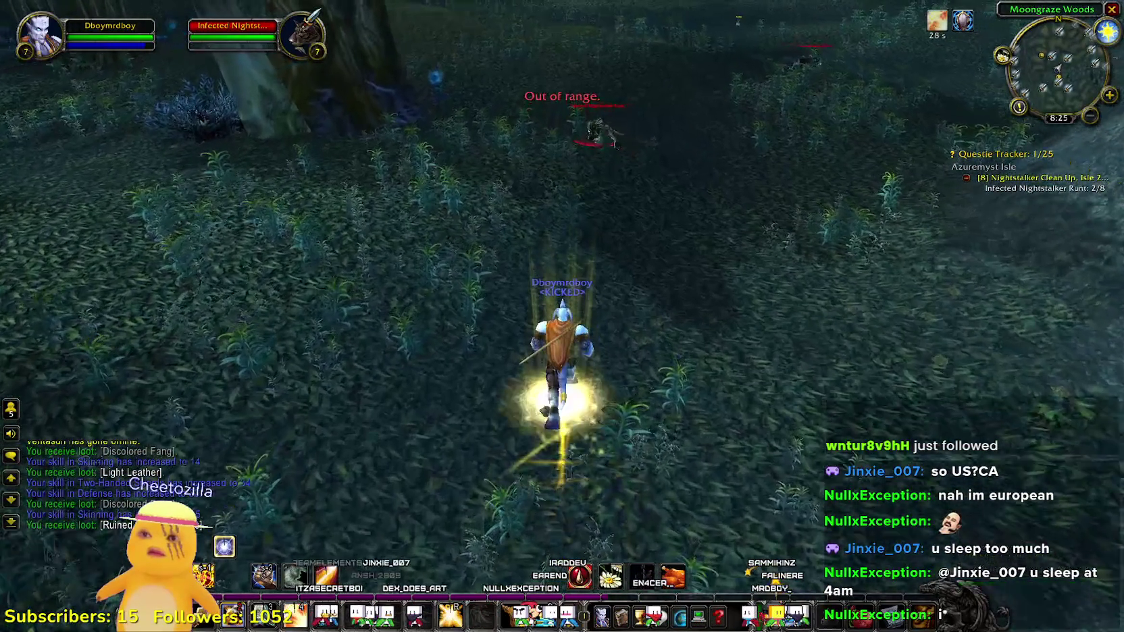
# - Kill the third Infected Nightstalker Runt with ability keys and loot its corpse
pyautogui.press('1')
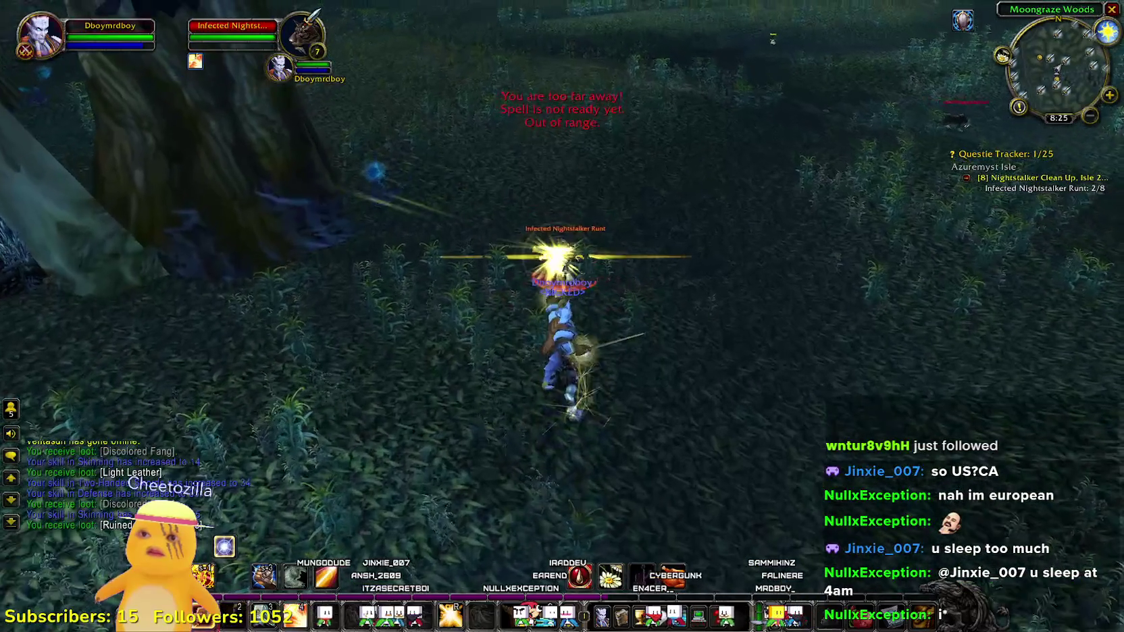
pyautogui.press('2')
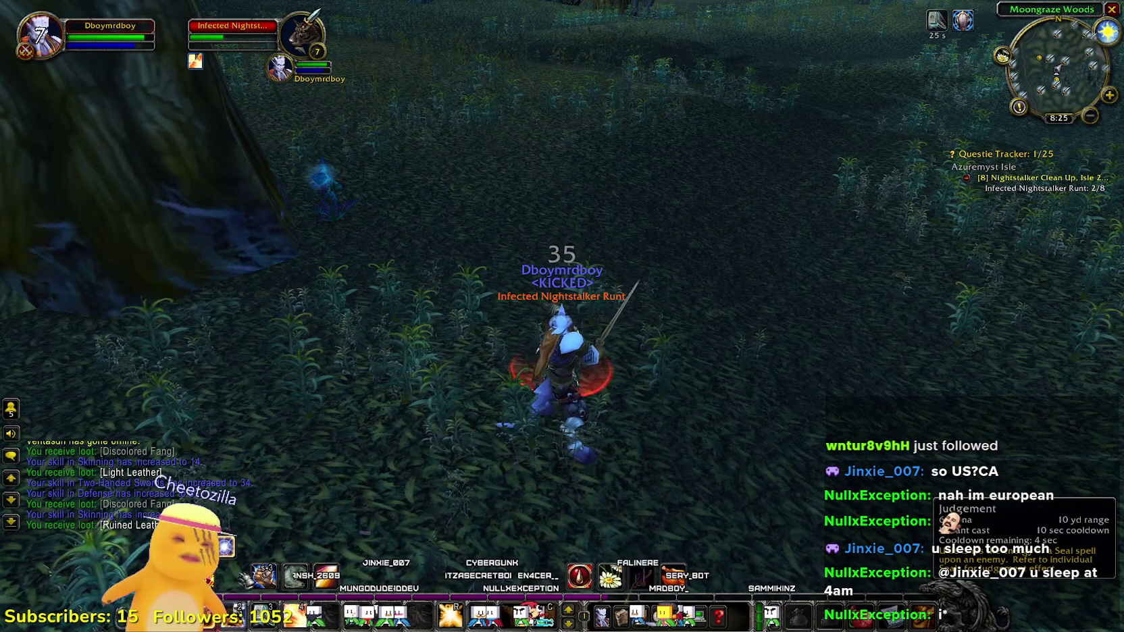
pyautogui.moveTo(412, 493); pyautogui.dragTo(324, 473)
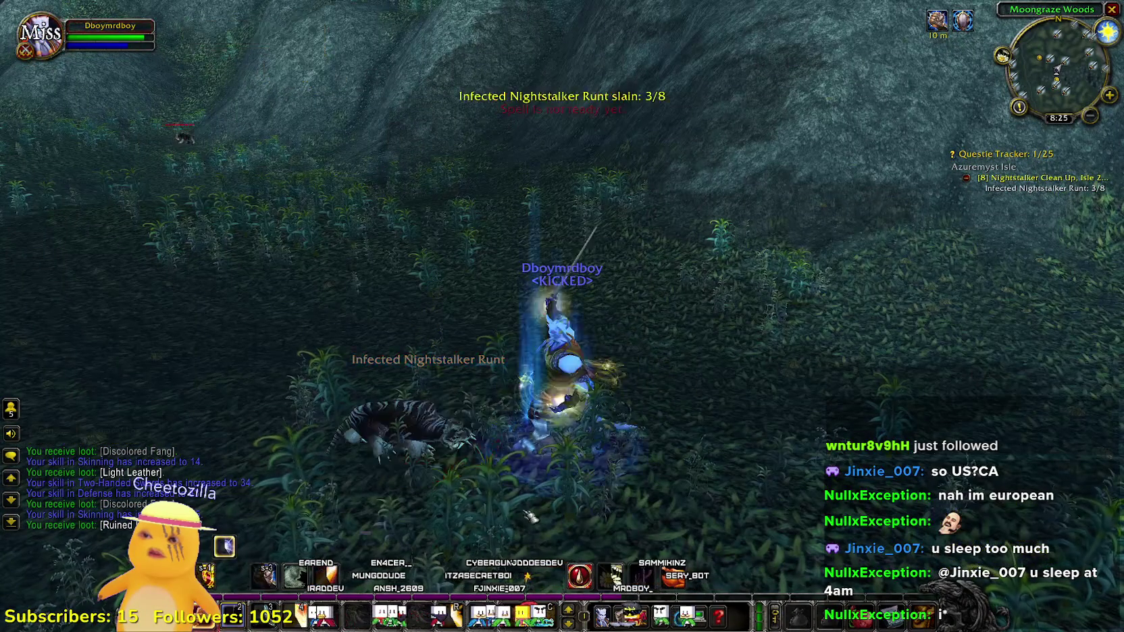
pyautogui.rightClick(439, 405)
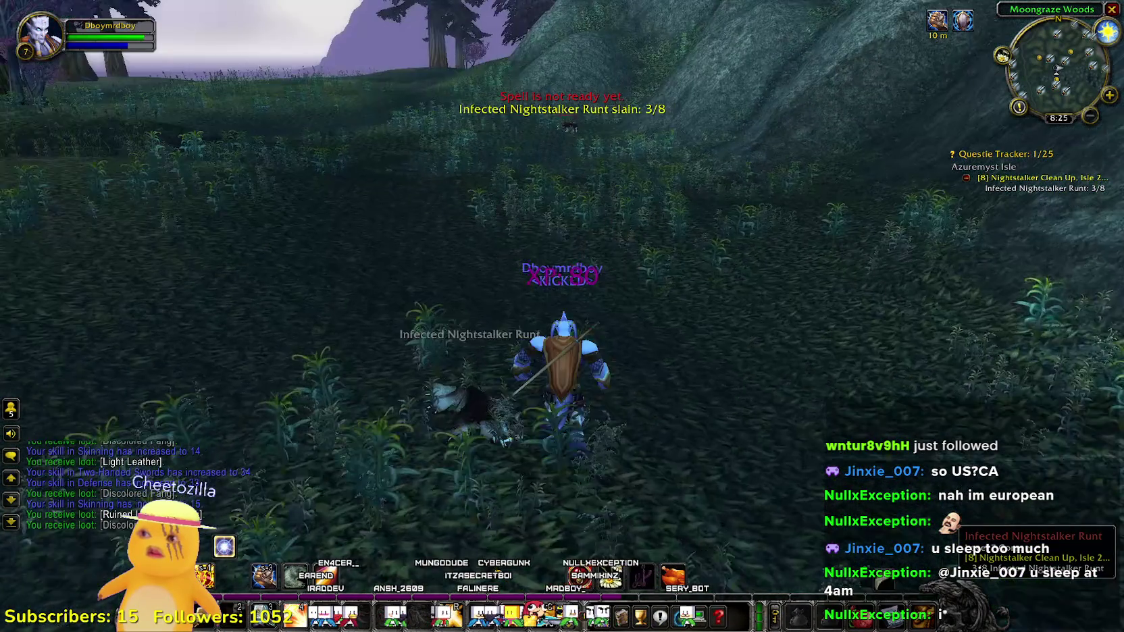
pyautogui.moveTo(502, 211); pyautogui.dragTo(502, 169)
# - Tab-target the next nightstalker, close in, and kill it with repeated attacks
pyautogui.press('Tab')
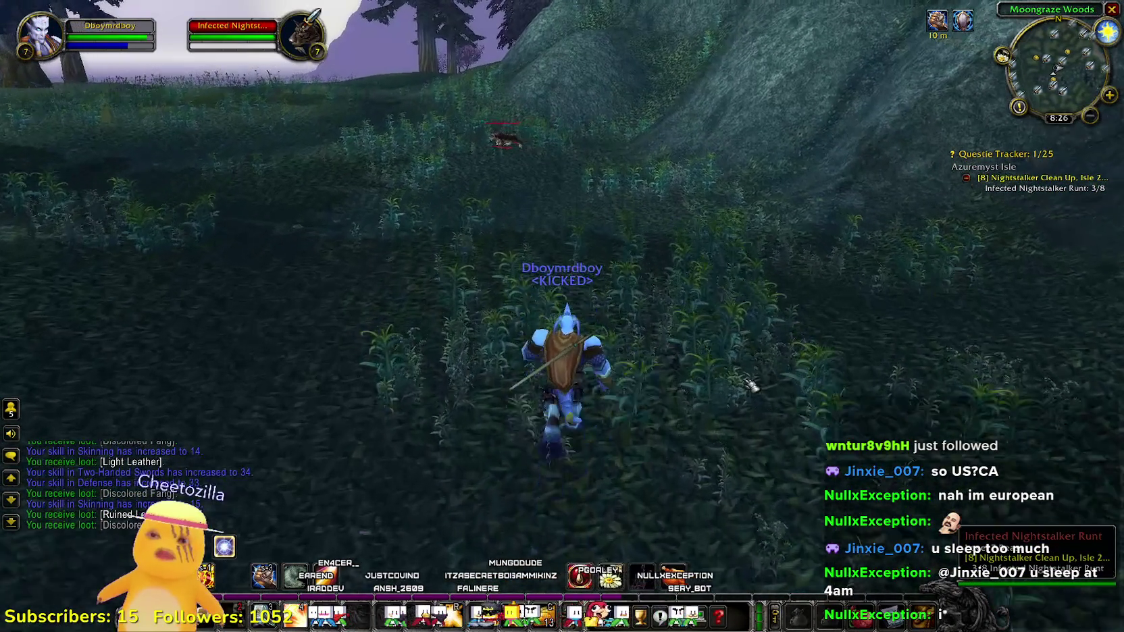
pyautogui.press('1')
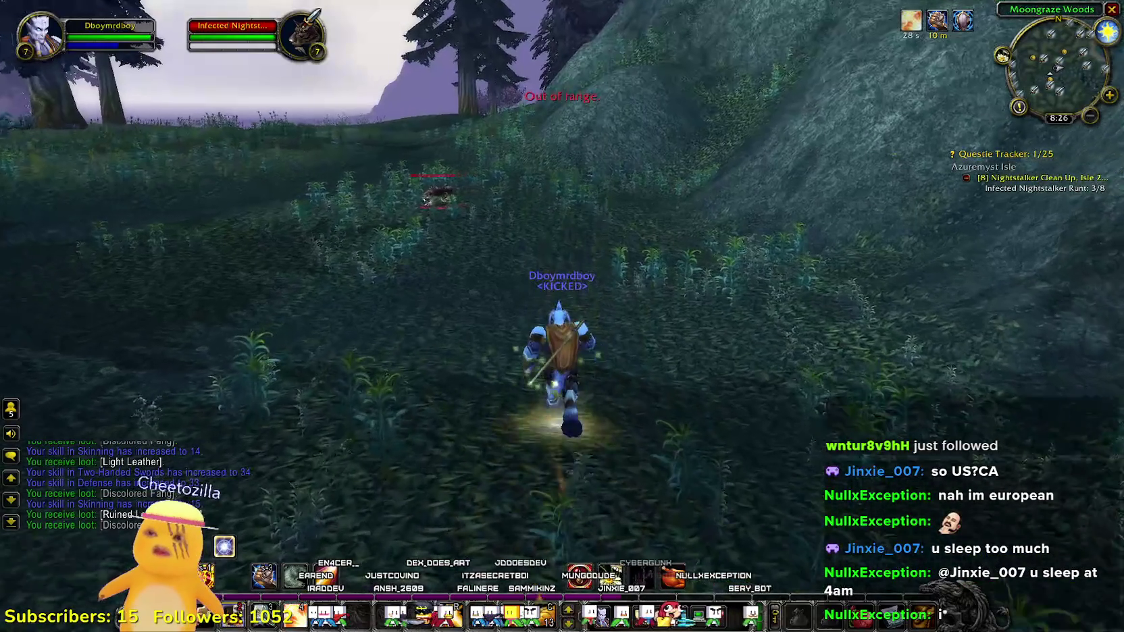
pyautogui.press('1')
pyautogui.press('1')
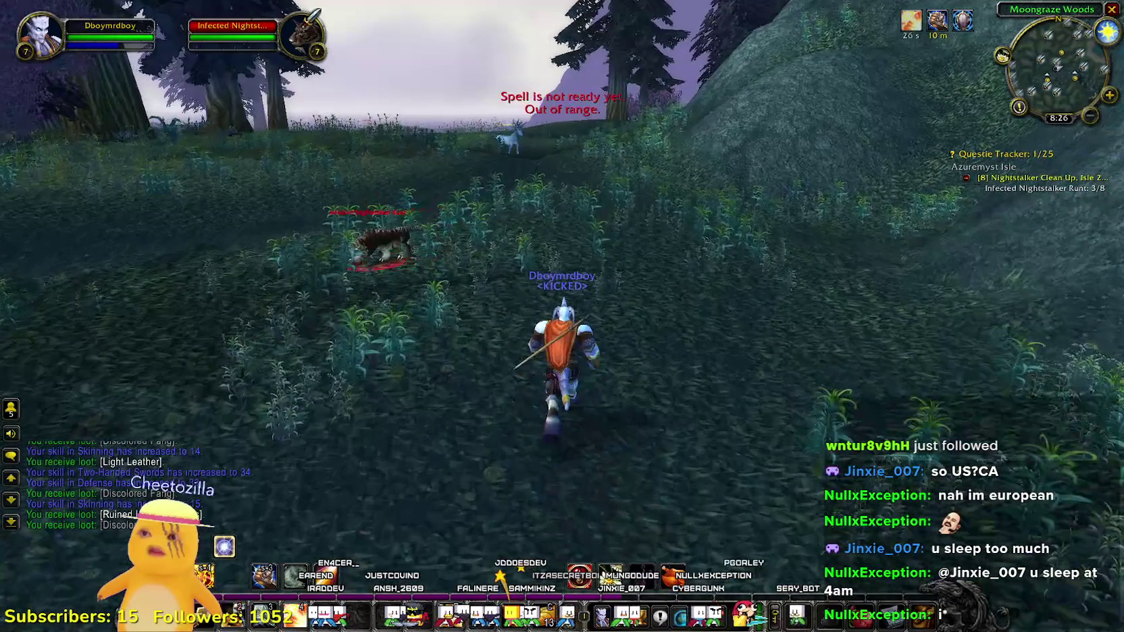
pyautogui.press('1')
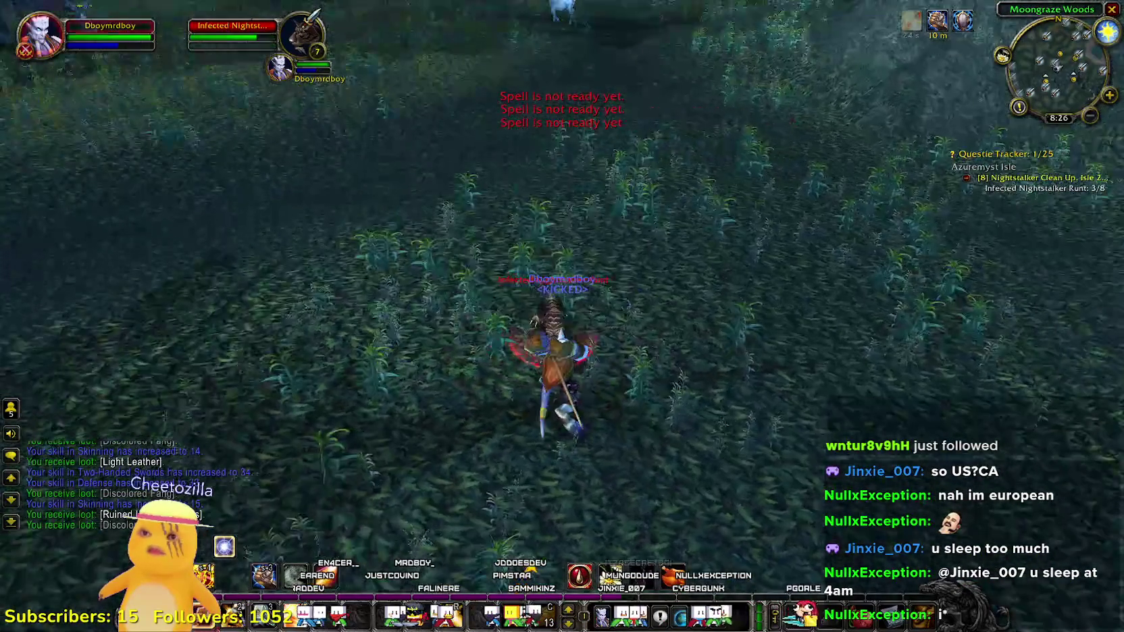
pyautogui.moveTo(734, 358)
pyautogui.mouseDown()
pyautogui.moveTo(715, 405)
pyautogui.moveTo(716, 365)
pyautogui.moveTo(756, 405)
pyautogui.mouseUp()
pyautogui.press('1')
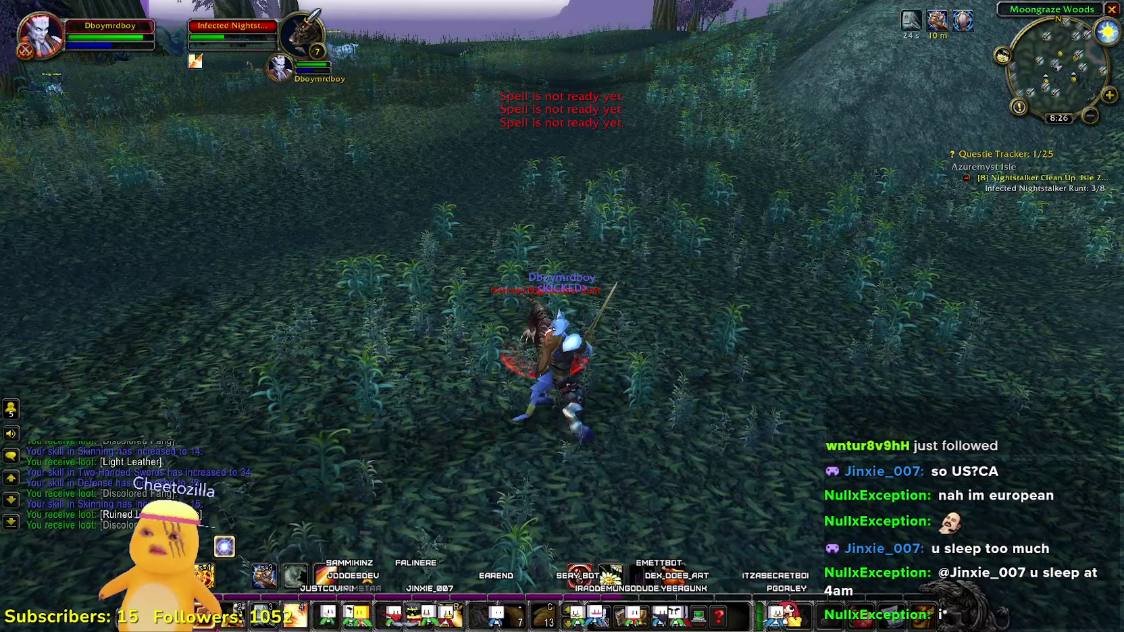
pyautogui.moveTo(756, 405)
pyautogui.mouseDown()
pyautogui.moveTo(742, 364)
pyautogui.moveTo(648, 358)
pyautogui.moveTo(648, 337)
pyautogui.mouseUp()
# - Take its Discolored Fang and Ruined Leather Scraps, check the bags, then run onward
pyautogui.rightClick(648, 383)
pyautogui.click(32, 149)
pyautogui.rightClick(666, 439)
pyautogui.press('b')
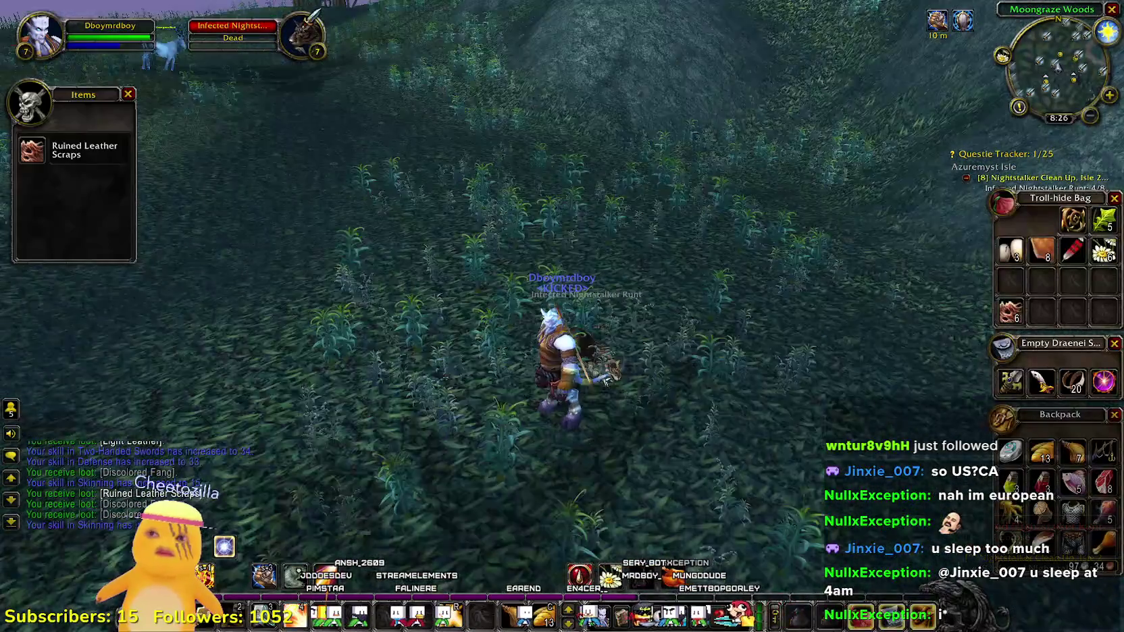
pyautogui.click(32, 155)
pyautogui.moveTo(649, 383); pyautogui.dragTo(648, 337)
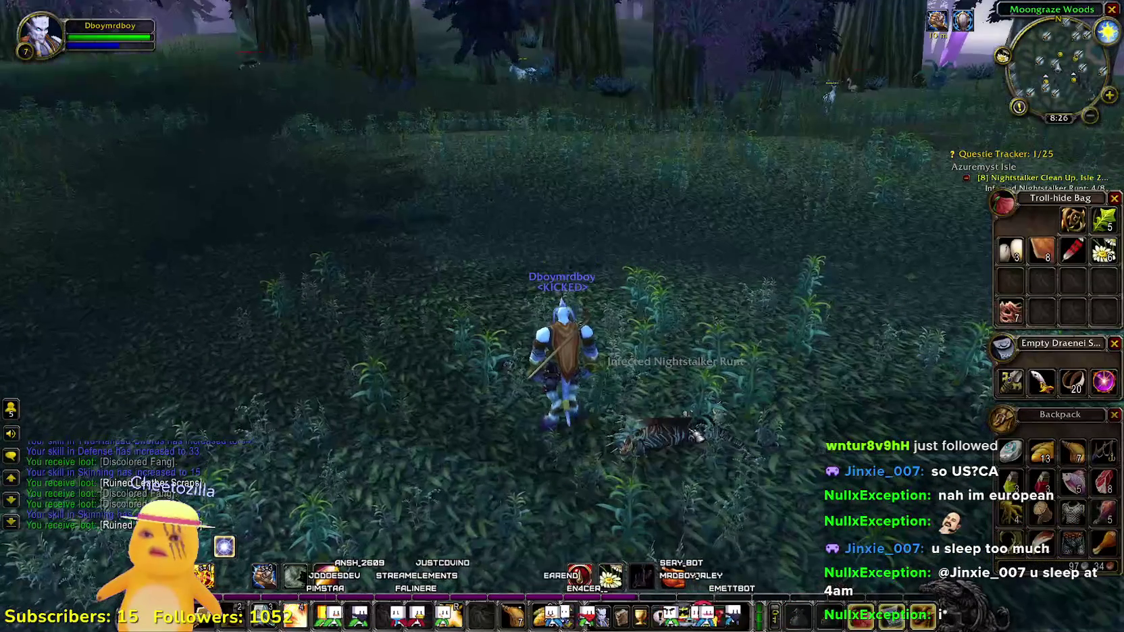
pyautogui.press('w')
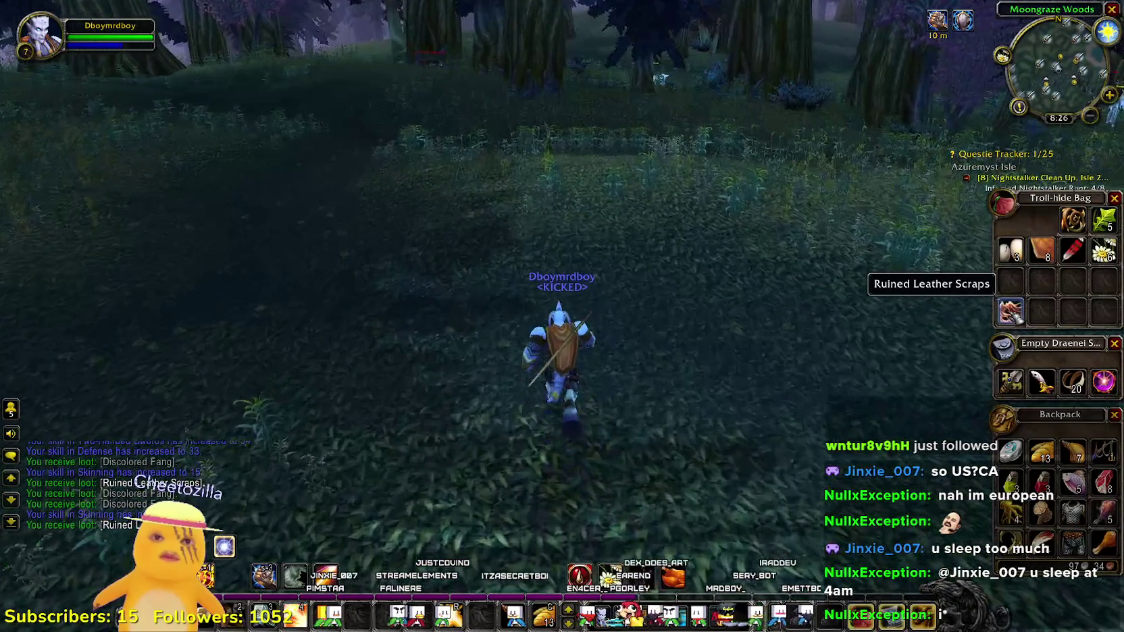
pyautogui.press('Escape')
pyautogui.press('Escape')
pyautogui.press('Escape')
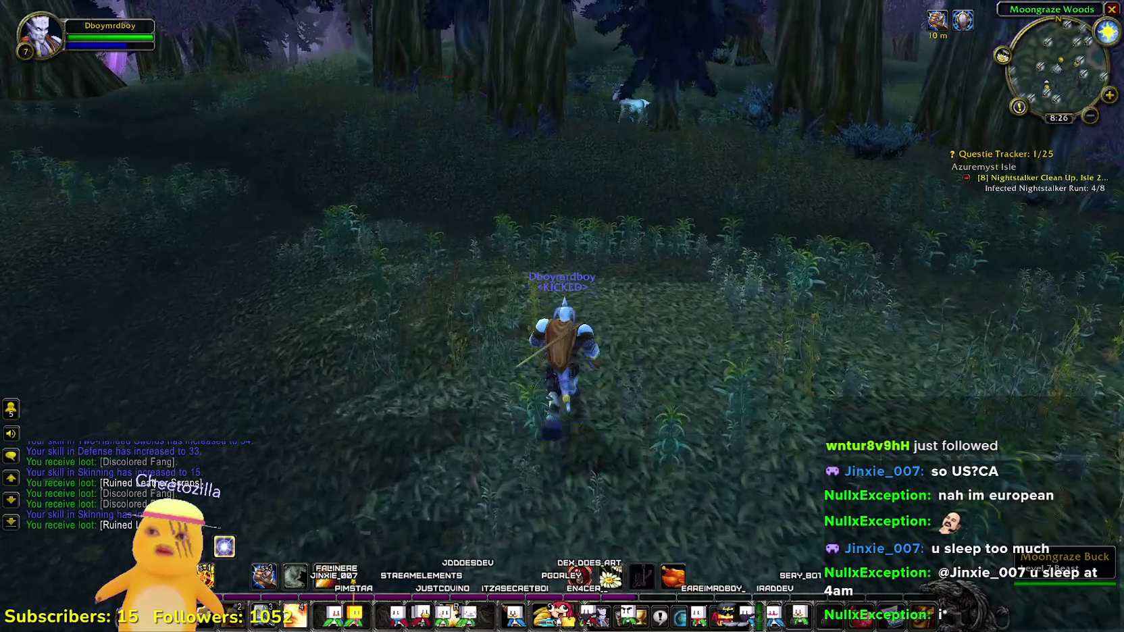
# - Gather the herb beside the tree trunk
pyautogui.press('d')
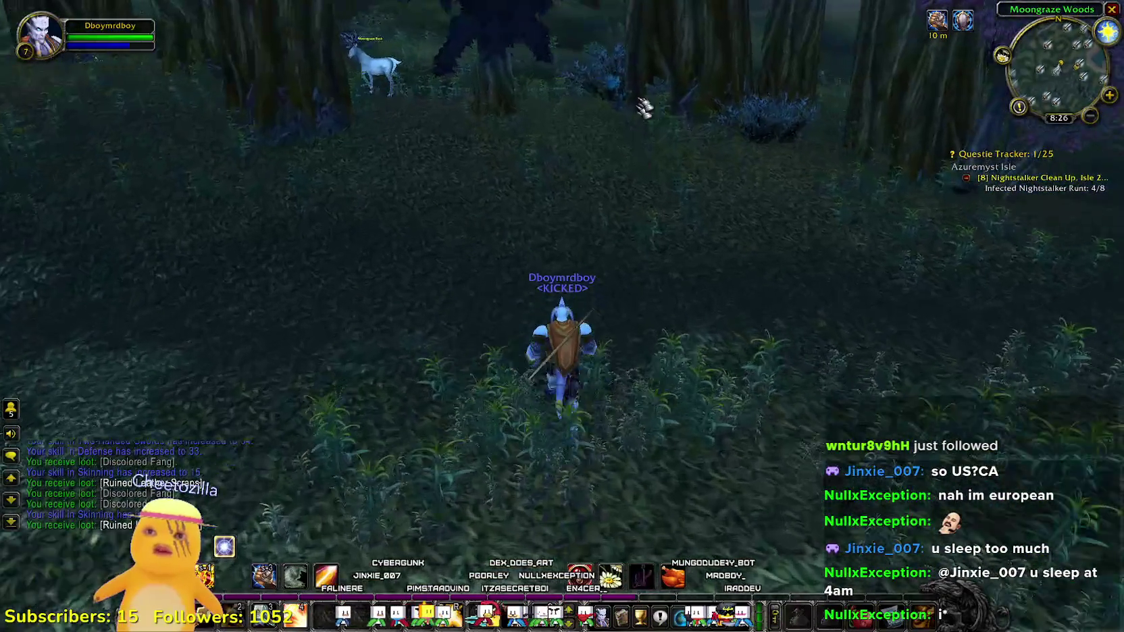
pyautogui.press('a')
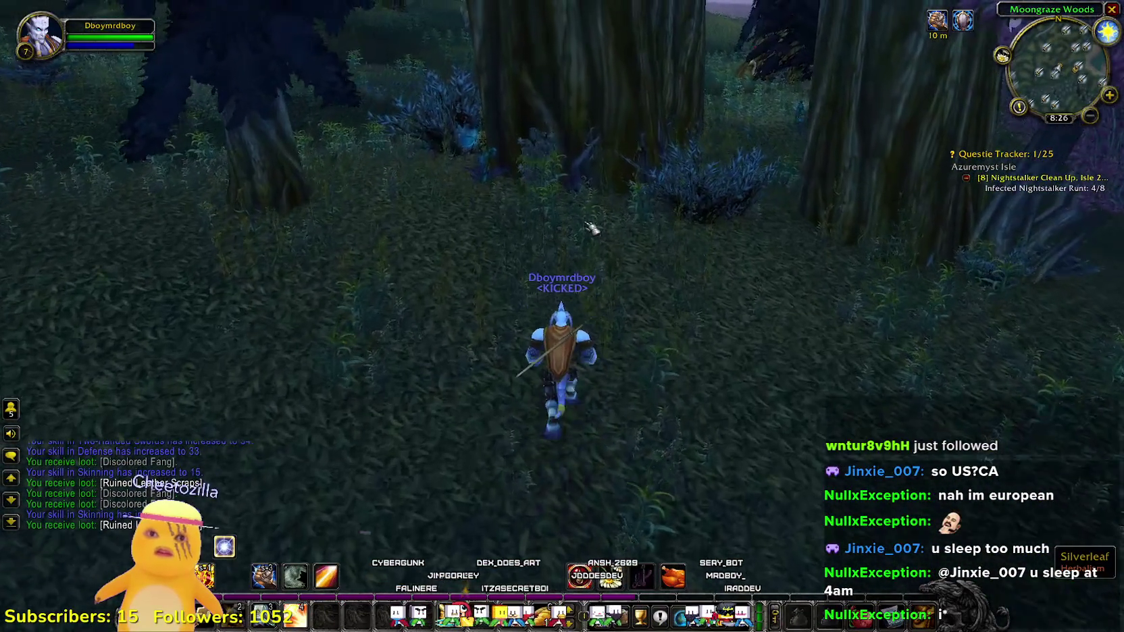
pyautogui.rightClick(638, 318)
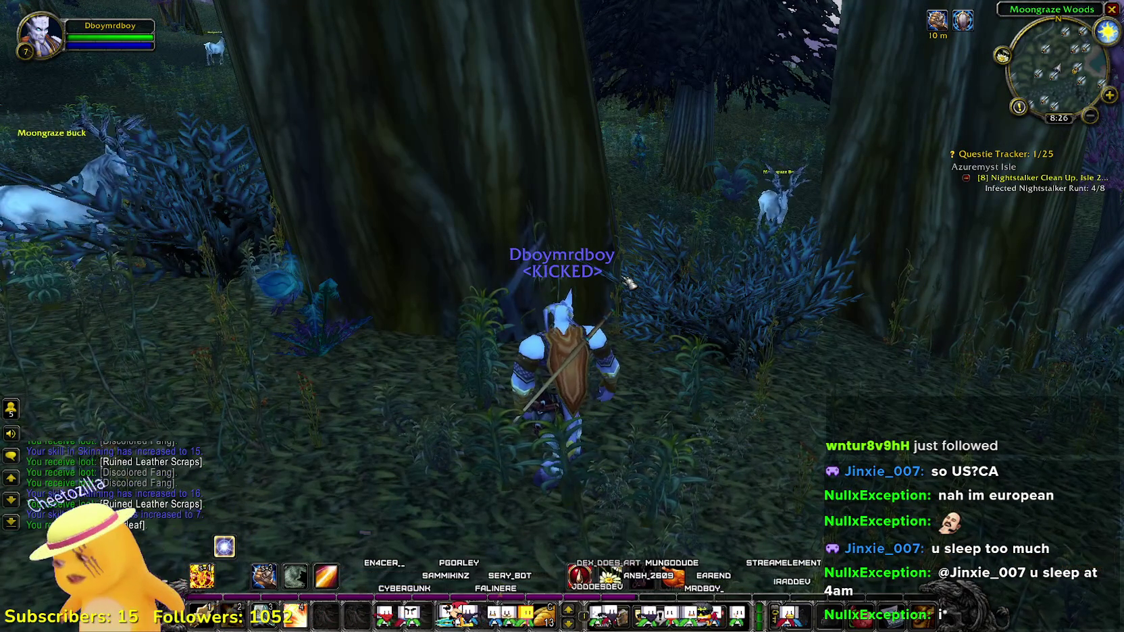
# - Target an Infected Nightstalker Runt, run to it, and kill it with Seal and Judgement
pyautogui.press('w')
pyautogui.moveTo(628, 282); pyautogui.dragTo(499, 270)
pyautogui.press('d')
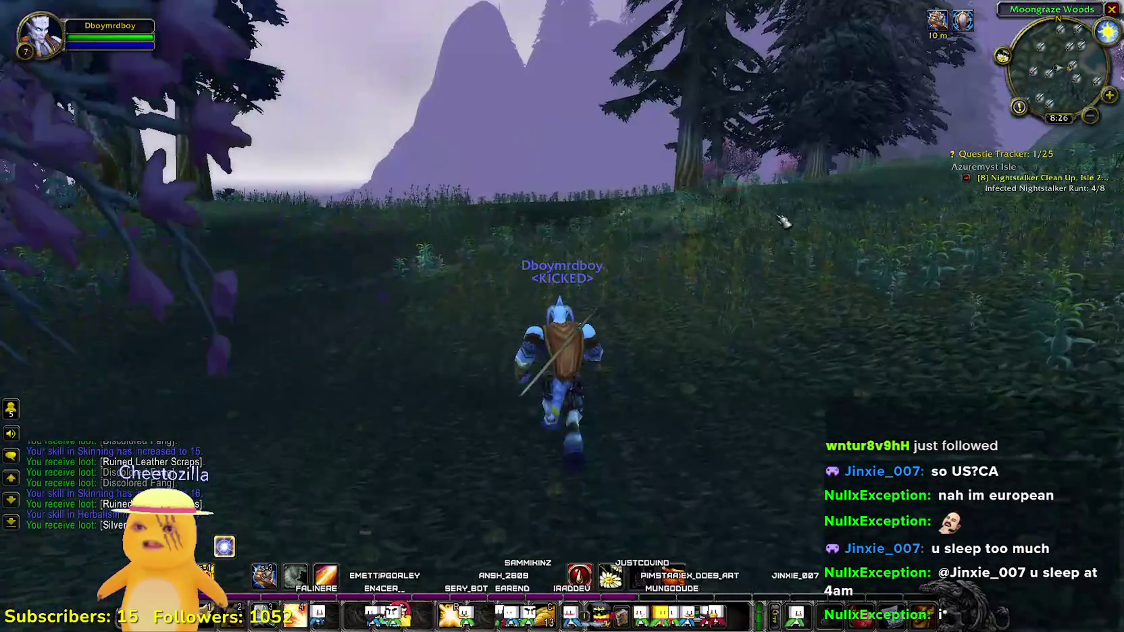
pyautogui.click(593, 315)
pyautogui.moveTo(593, 315); pyautogui.dragTo(593, 388)
pyautogui.press('w')
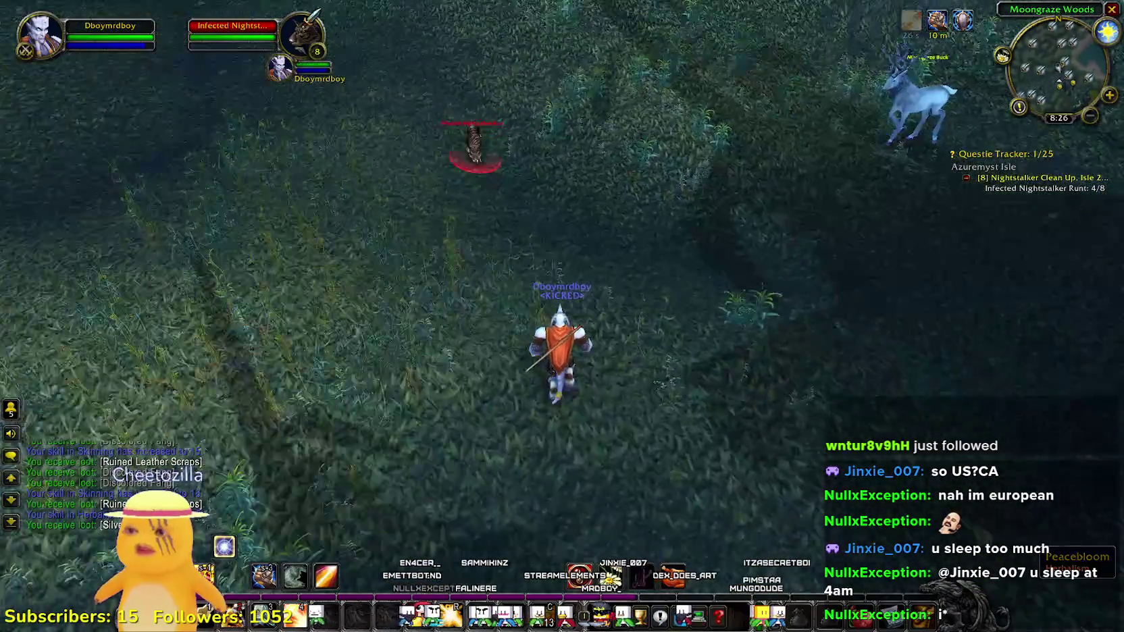
pyautogui.press('1')
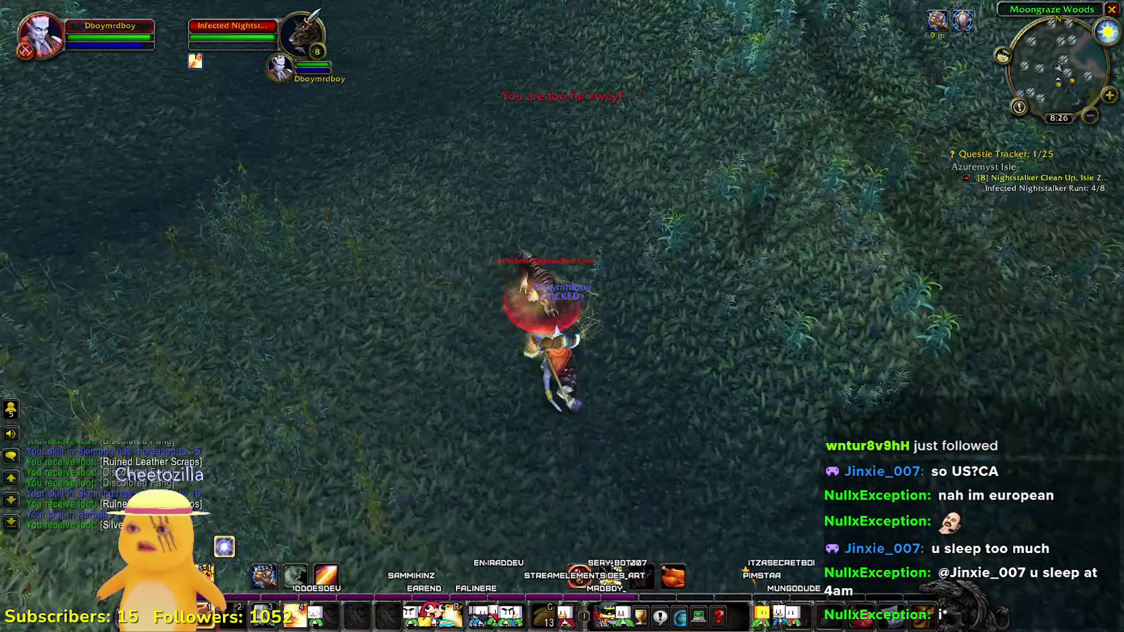
pyautogui.press('1')
pyautogui.press('2')
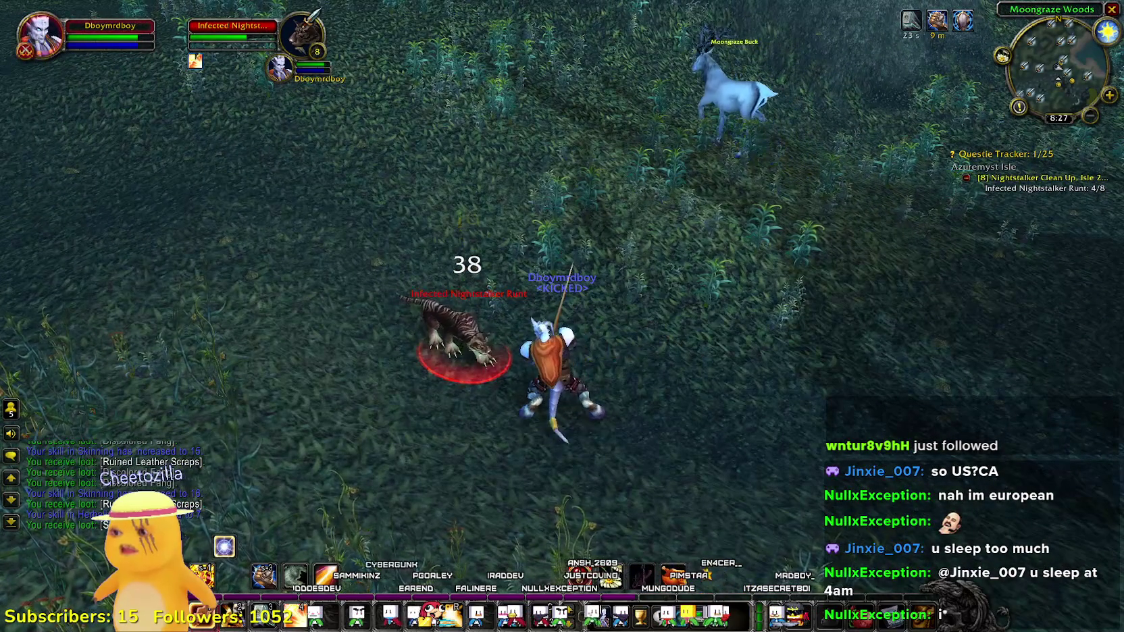
pyautogui.press('2')
pyautogui.press('2')
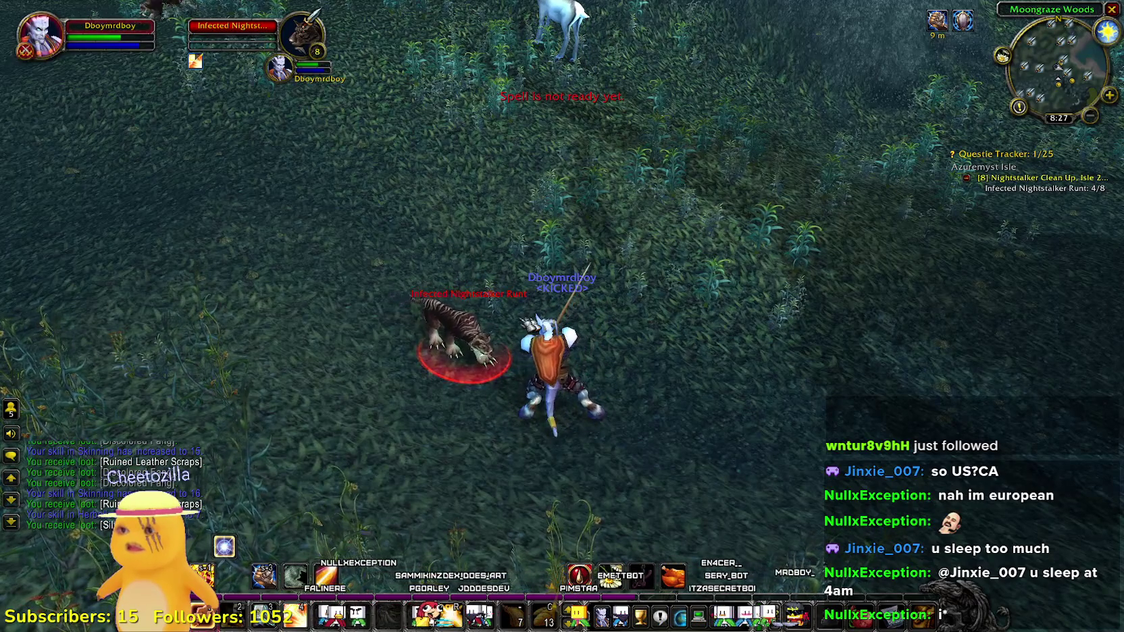
pyautogui.moveTo(561, 316)
pyautogui.mouseDown()
pyautogui.moveTo(520, 216)
pyautogui.moveTo(523, 318)
pyautogui.moveTo(523, 243)
pyautogui.mouseUp()
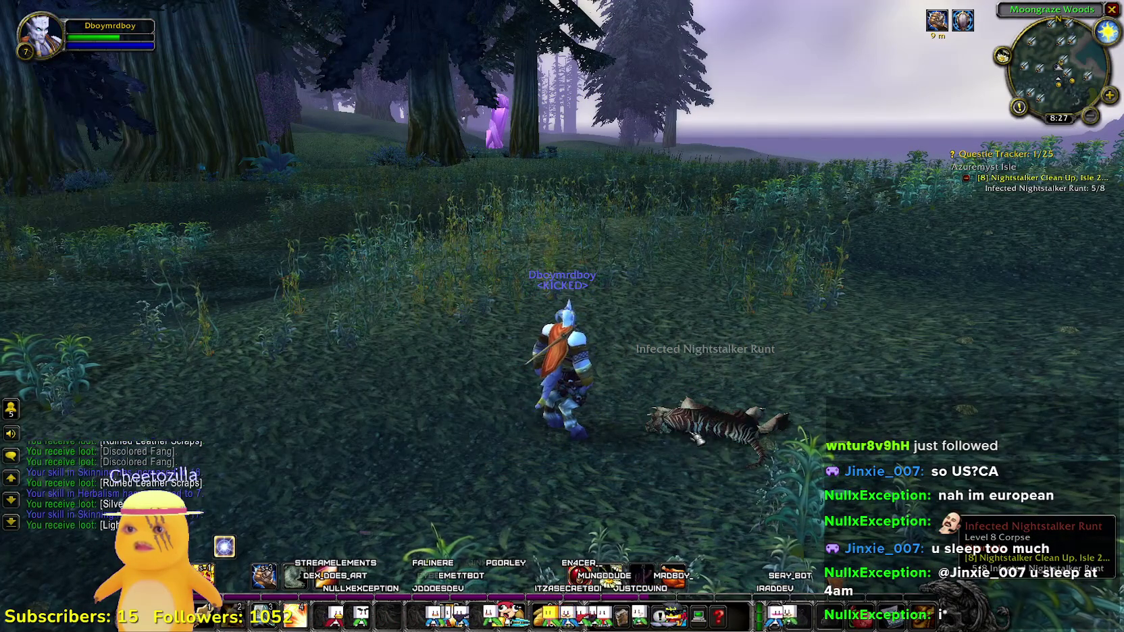
# - Pick the Peacebloom, then run toward the Tab-targeted Nightstalker Runt
pyautogui.moveTo(562, 316)
pyautogui.mouseDown()
pyautogui.moveTo(466, 348)
pyautogui.moveTo(412, 392)
pyautogui.moveTo(432, 311)
pyautogui.moveTo(456, 364)
pyautogui.moveTo(493, 358)
pyautogui.mouseUp()
pyautogui.press('Tab')
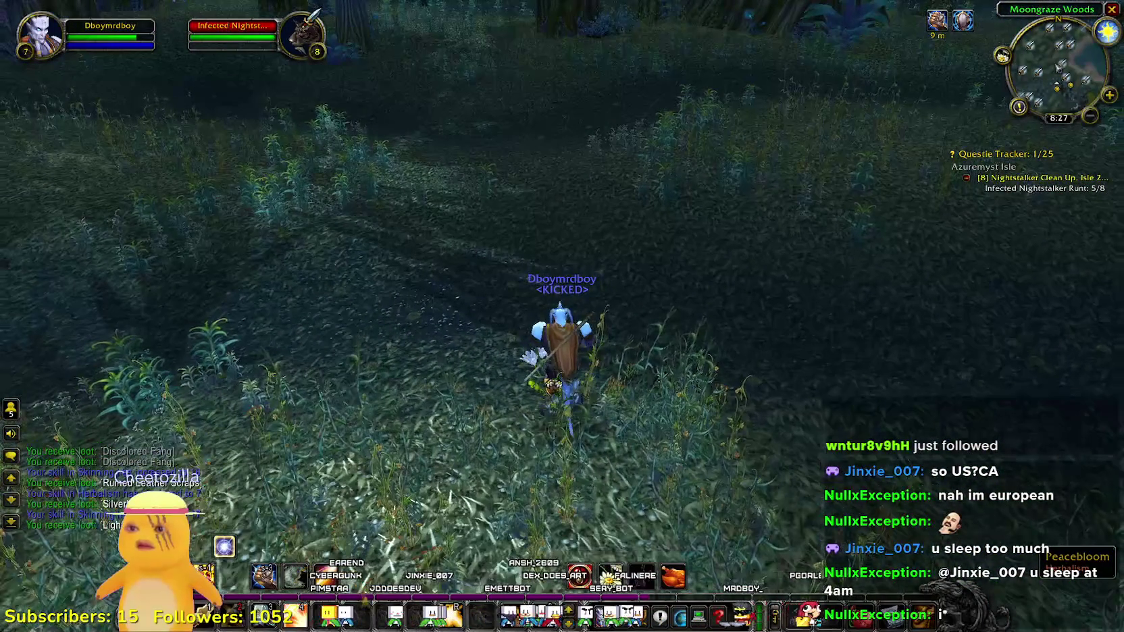
pyautogui.rightClick(541, 291)
pyautogui.moveTo(540, 292)
pyautogui.mouseDown()
pyautogui.moveTo(536, 223)
pyautogui.moveTo(538, 284)
pyautogui.mouseUp()
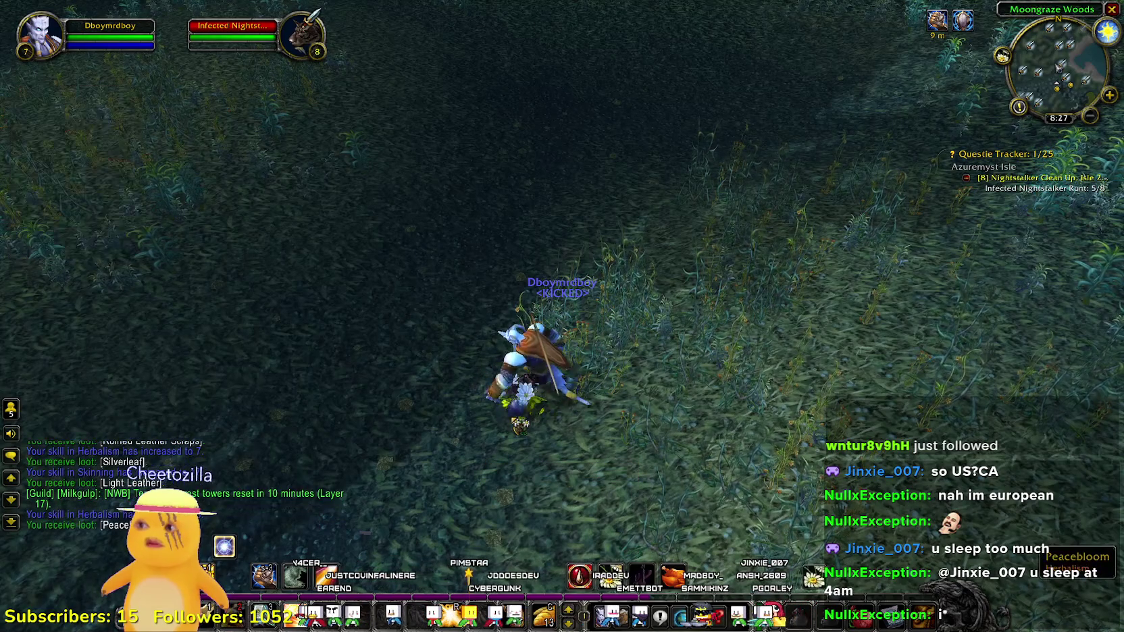
pyautogui.moveTo(539, 284); pyautogui.dragTo(625, 154)
pyautogui.press('w')
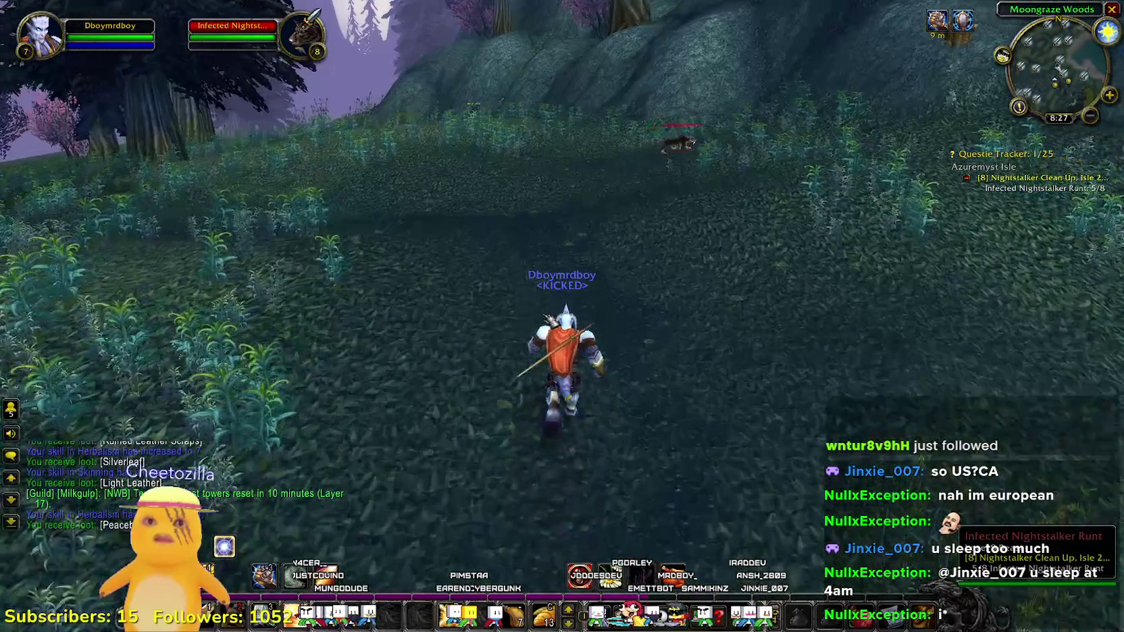
# - Cast the seal buff and attack the approaching Nightstalker Runt
pyautogui.press('1')
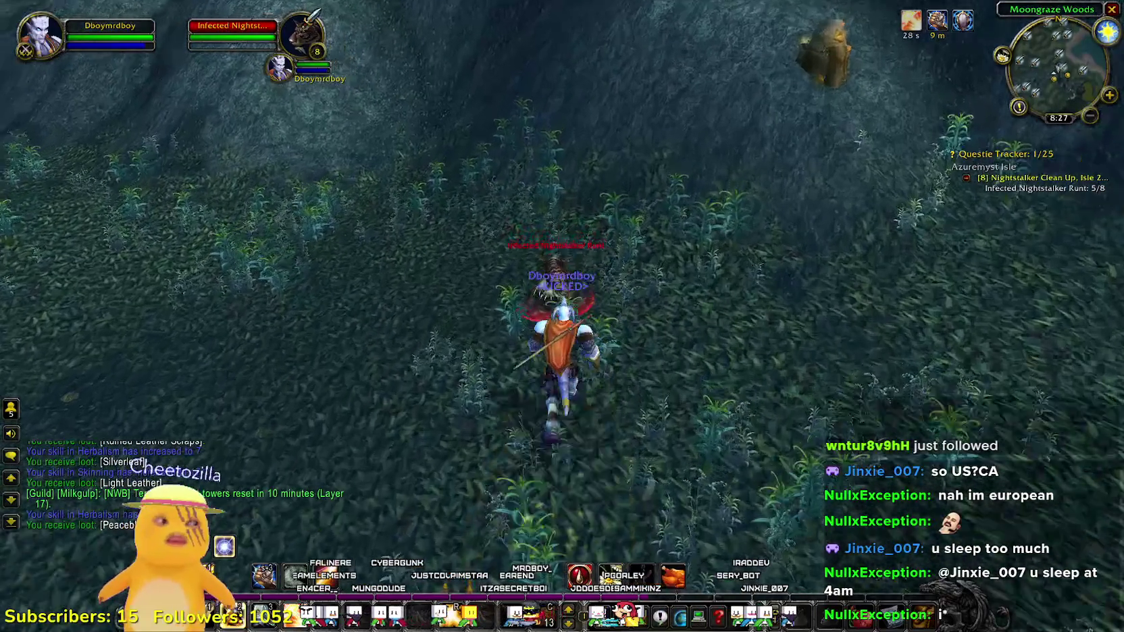
pyautogui.press('1')
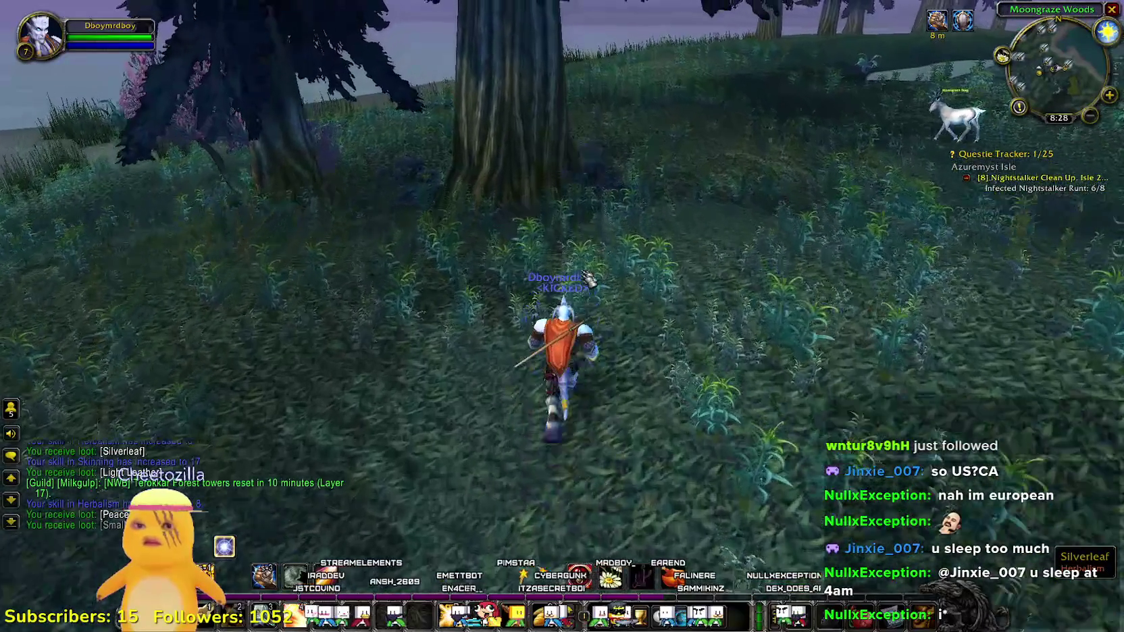
# - Check the bags, then run through Moongraze Woods past the deer toward the purple tree and lake
pyautogui.press('b')
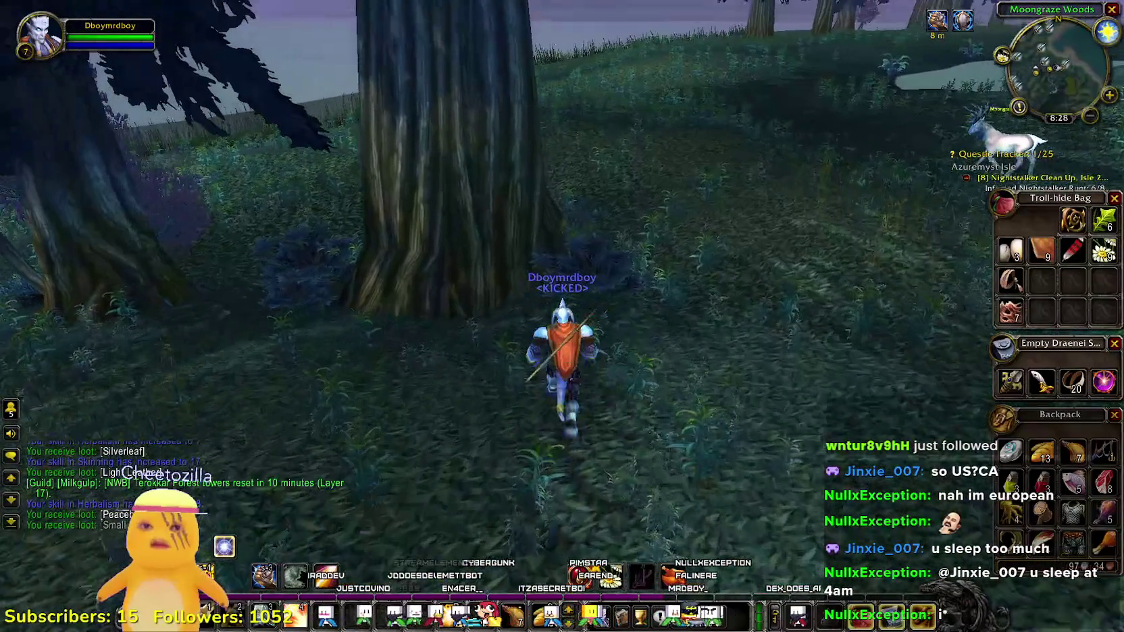
pyautogui.press('b')
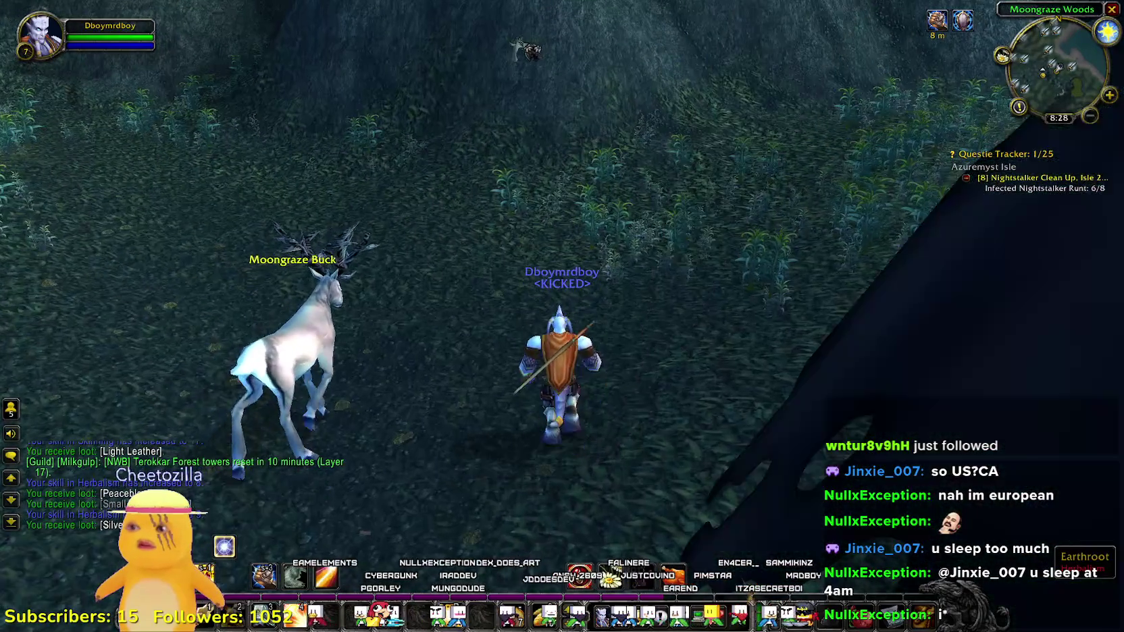
pyautogui.press('m')
pyautogui.press('m')
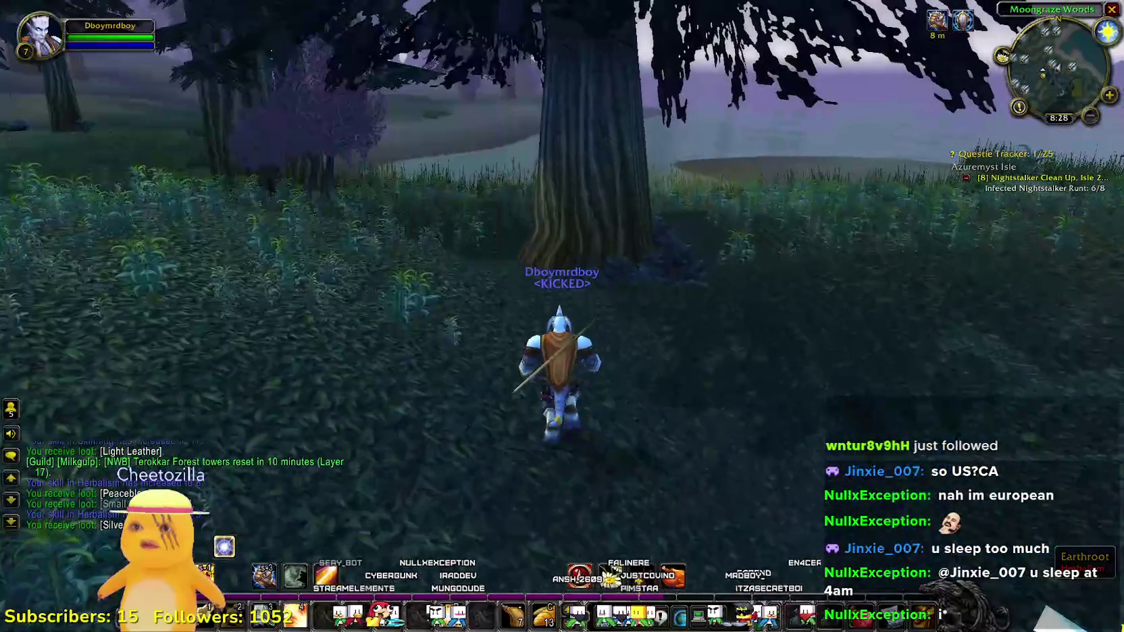
pyautogui.press('w')
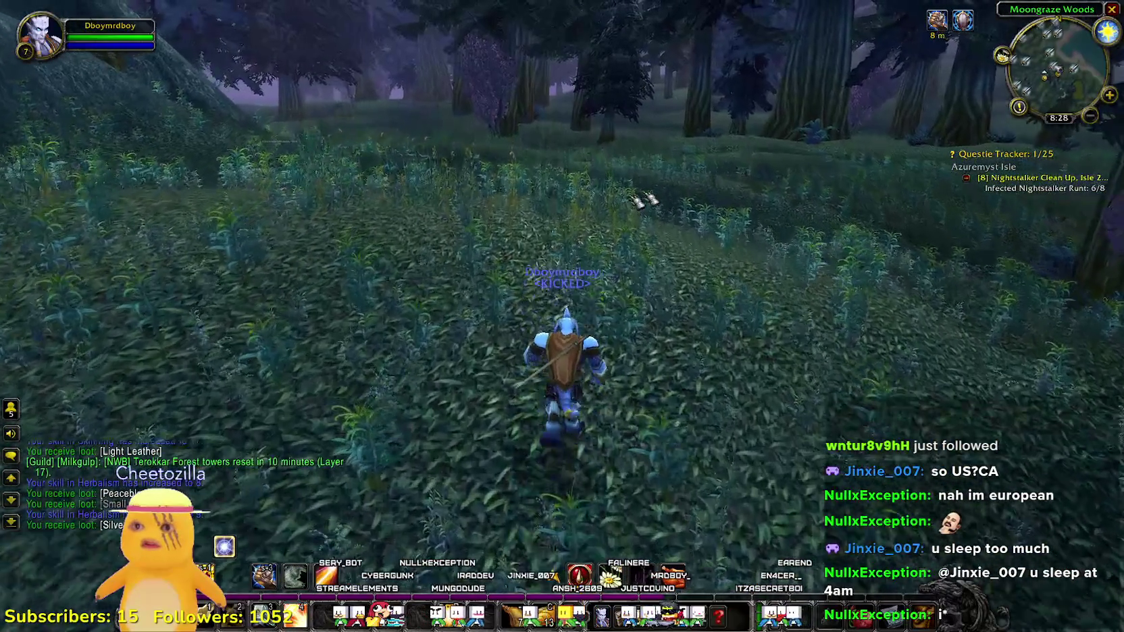
pyautogui.press('d')
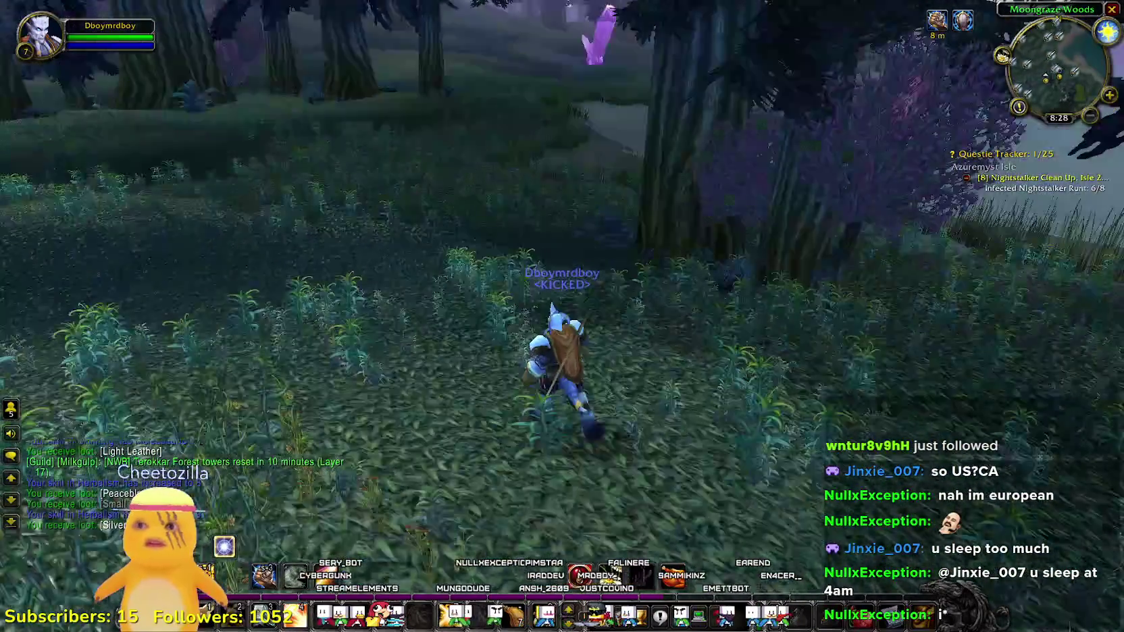
# - Toggle the bags open and closed several times while running on through the grass
pyautogui.press('b')
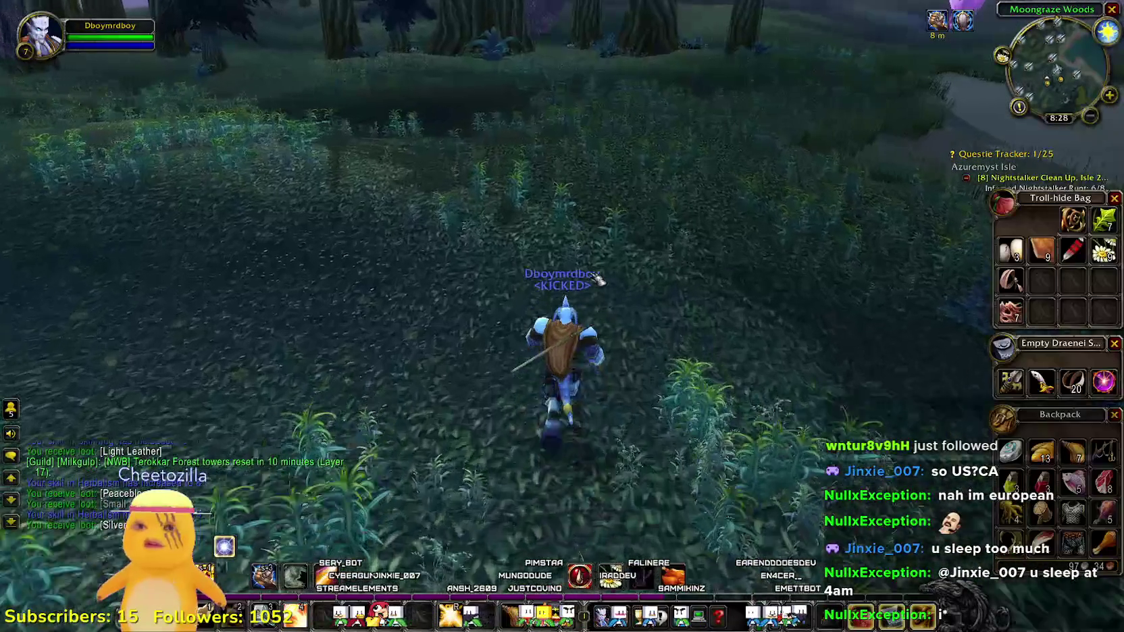
pyautogui.press('w')
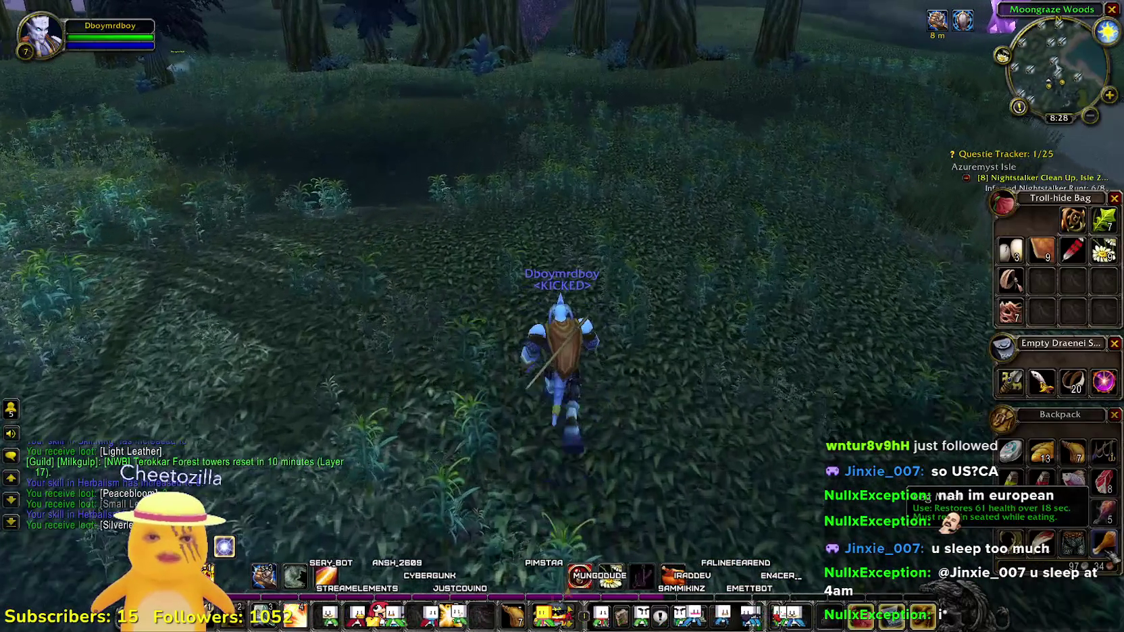
pyautogui.press('Escape')
pyautogui.press('Escape')
pyautogui.press('Escape')
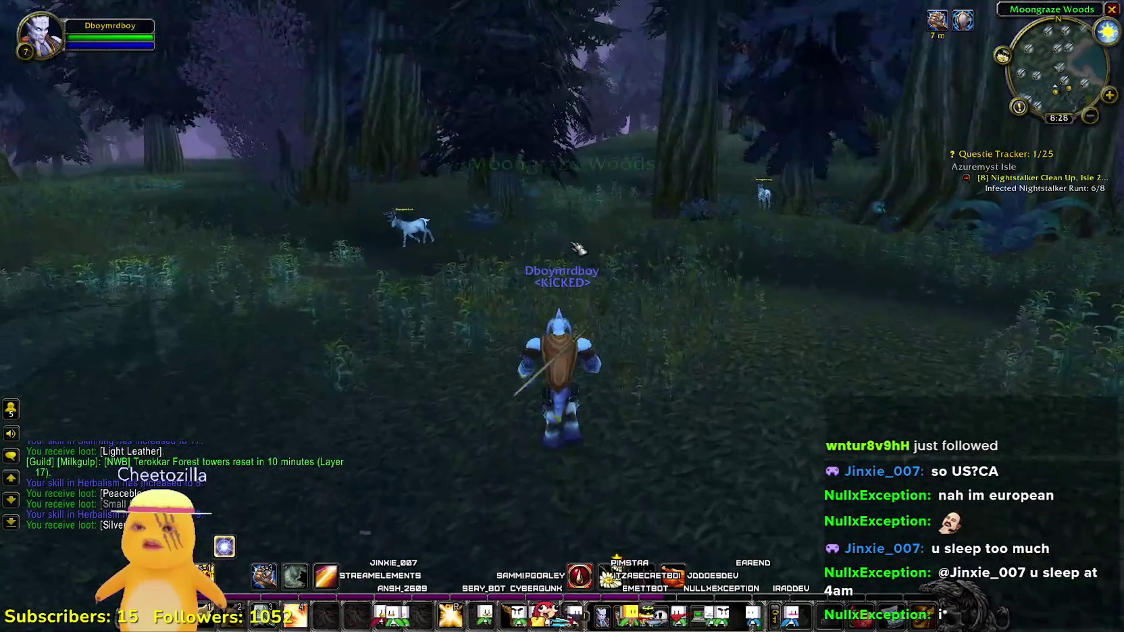
pyautogui.press('b')
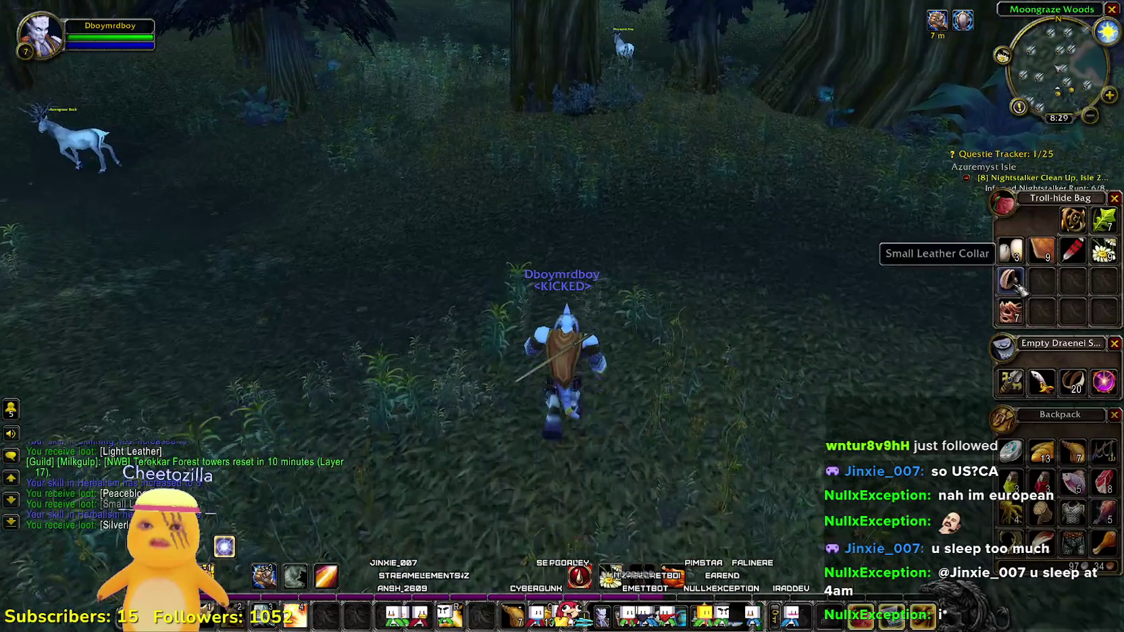
pyautogui.press('b')
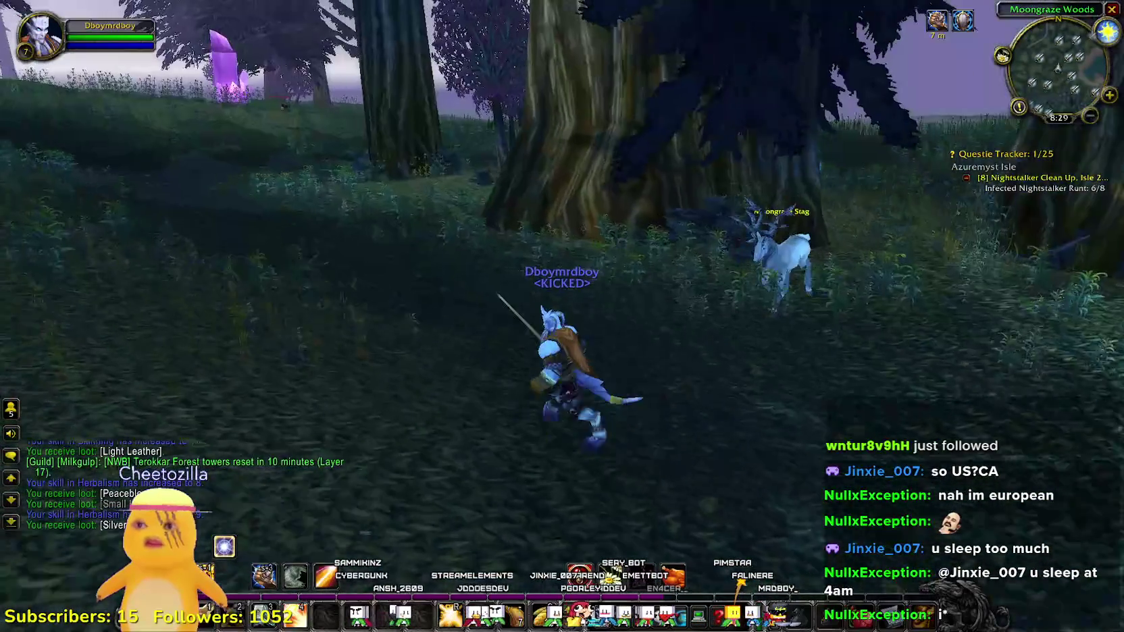
pyautogui.hotkey('shift', 'b')
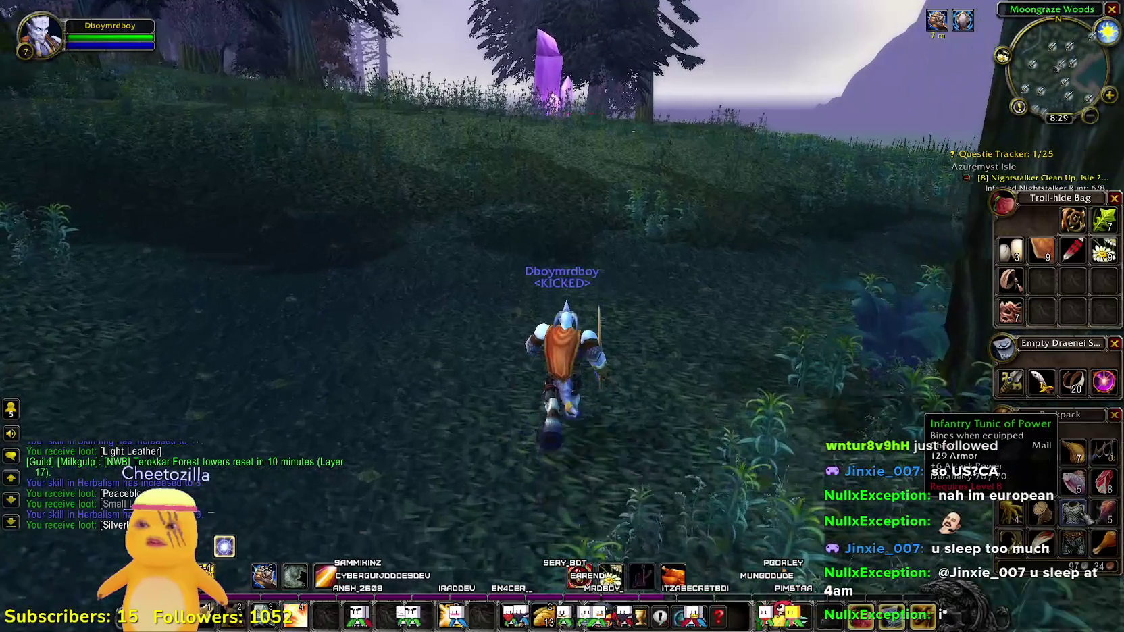
pyautogui.hotkey('shift', 'b')
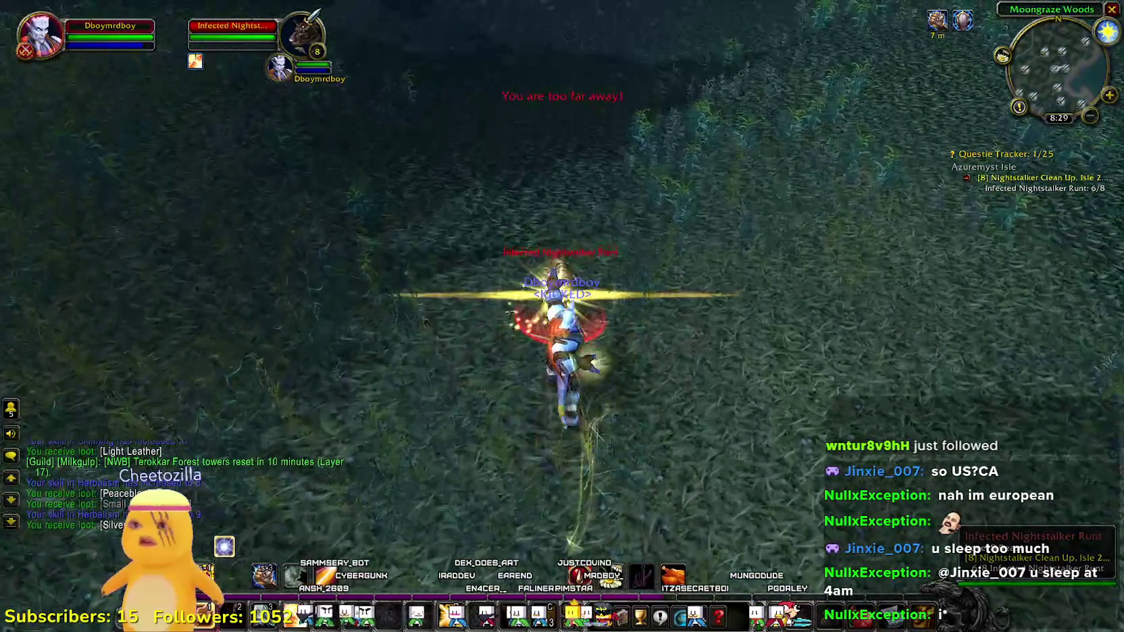
# - Move beside the Infected Nightstalker Runt and auto-attack it, turning to keep facing it
pyautogui.press('w')
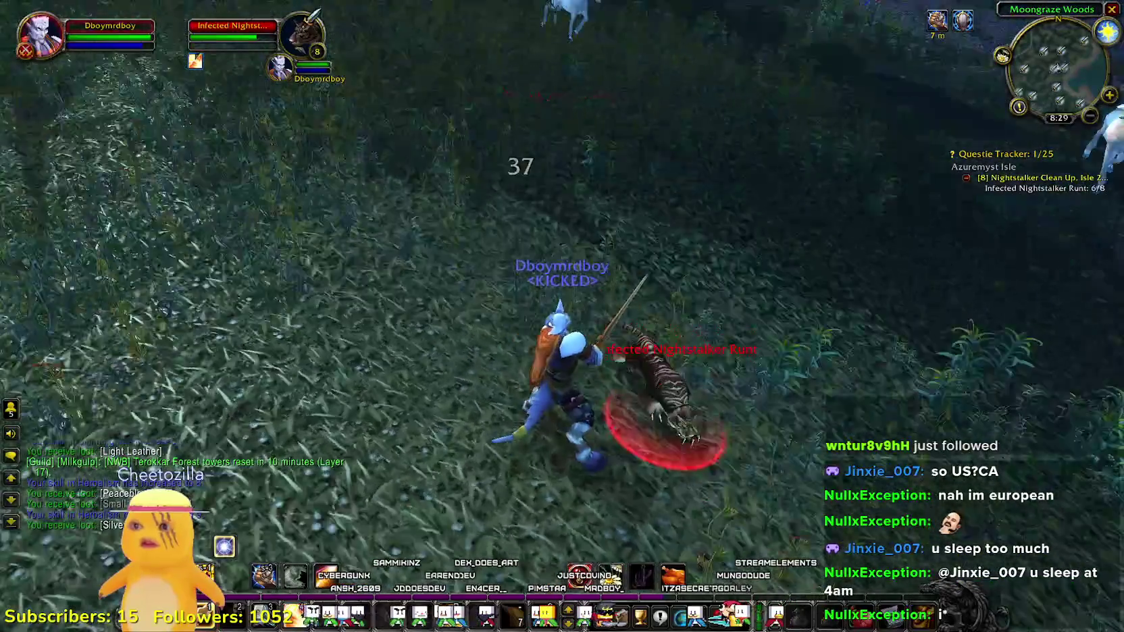
pyautogui.press('d')
pyautogui.press('a')
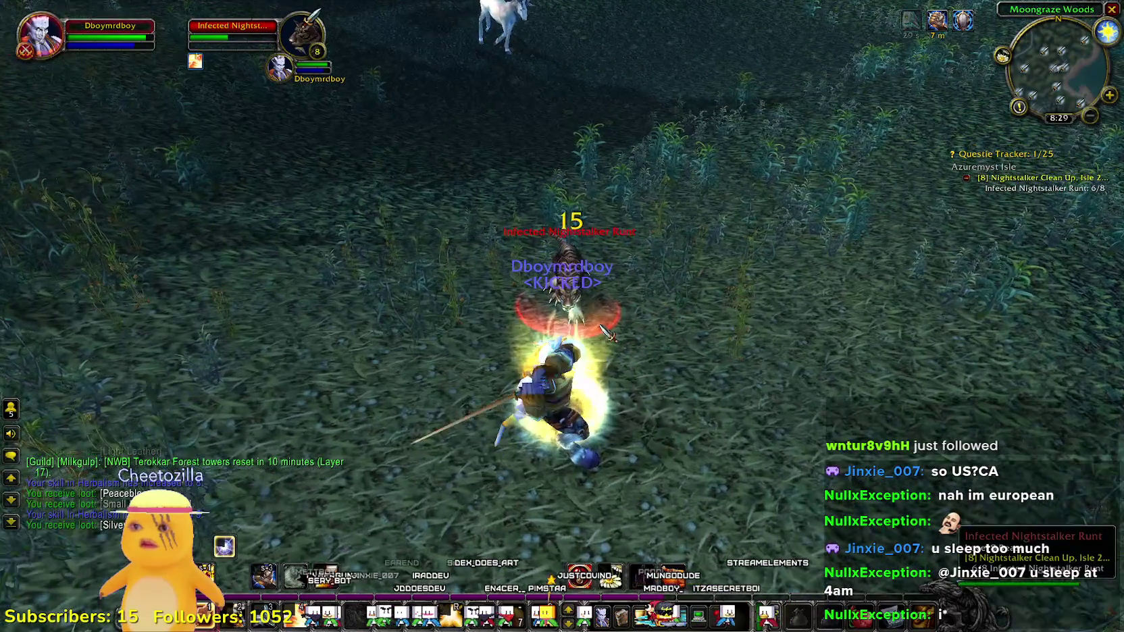
pyautogui.press('a')
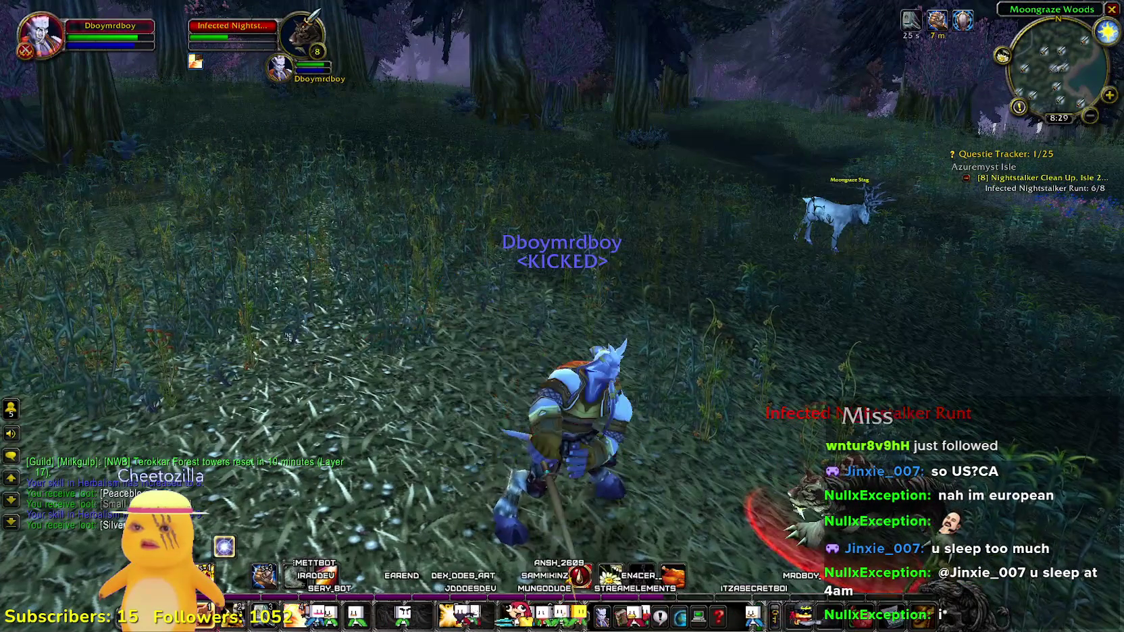
pyautogui.press('d')
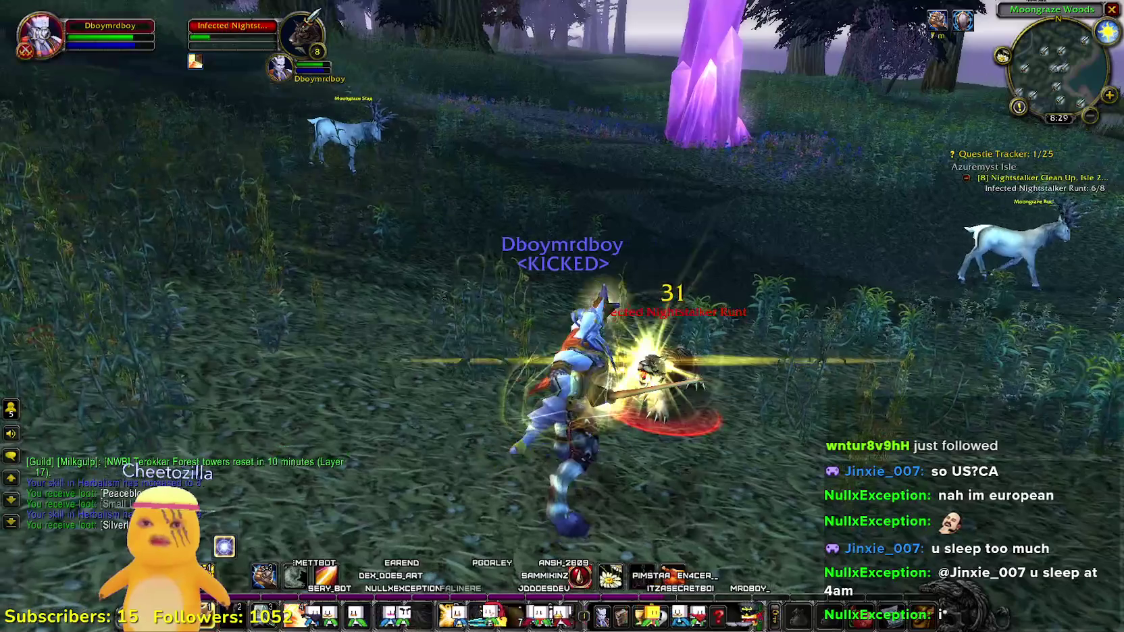
pyautogui.press('a')
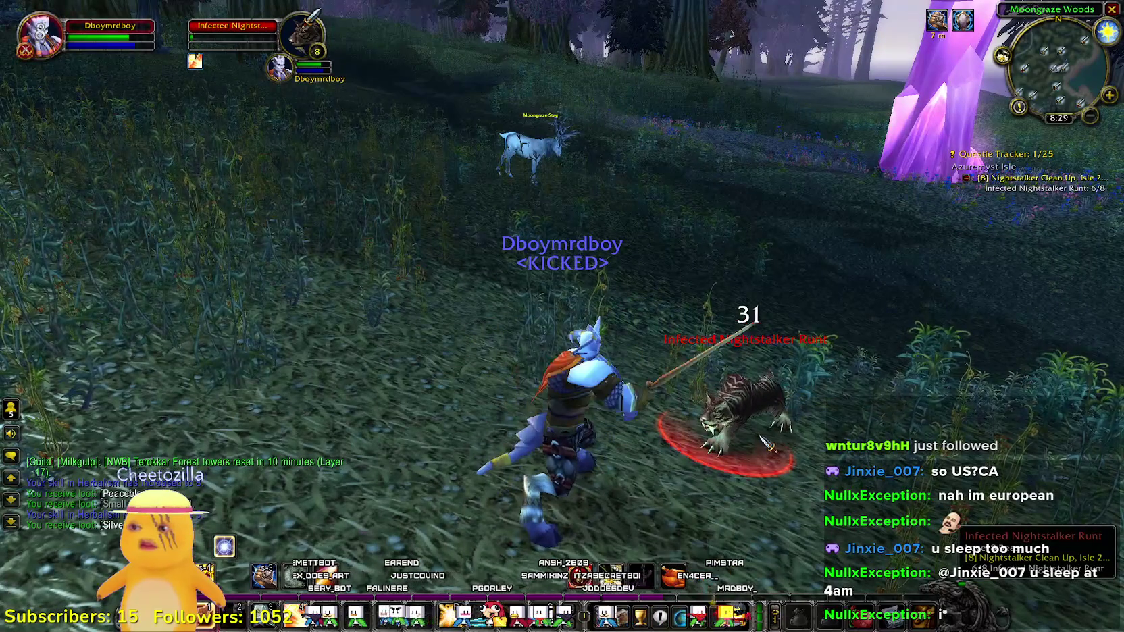
# - Select the slain runt's corpse, swing the camera toward the meadow, and target the Moongraze Stag
pyautogui.moveTo(767, 443); pyautogui.dragTo(865, 499)
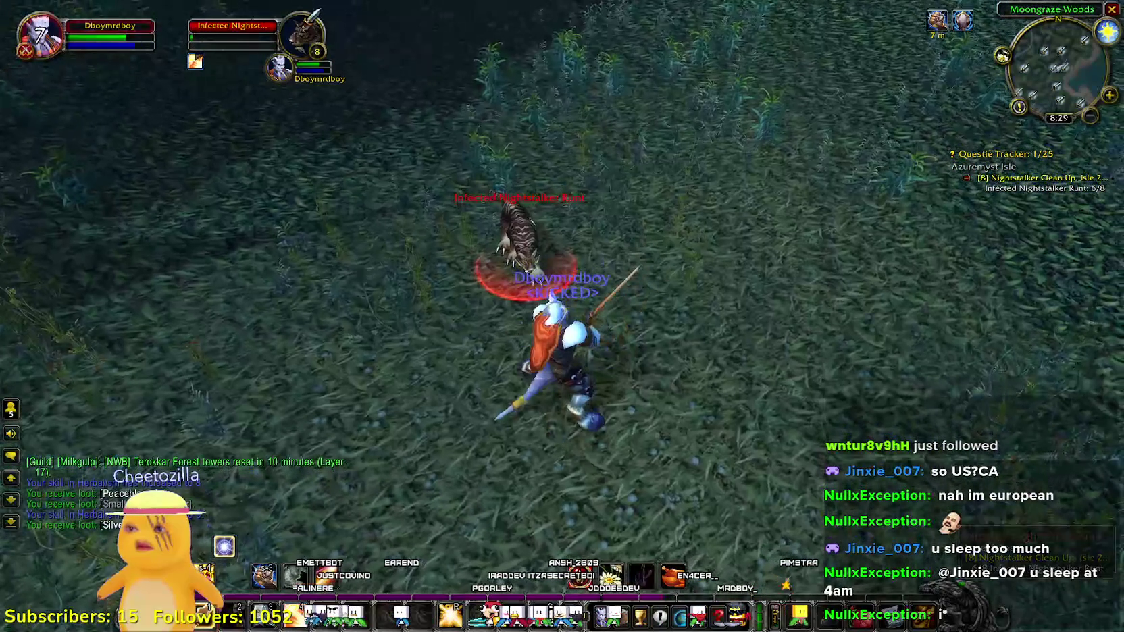
pyautogui.click(526, 249)
pyautogui.moveTo(527, 250); pyautogui.dragTo(541, 189)
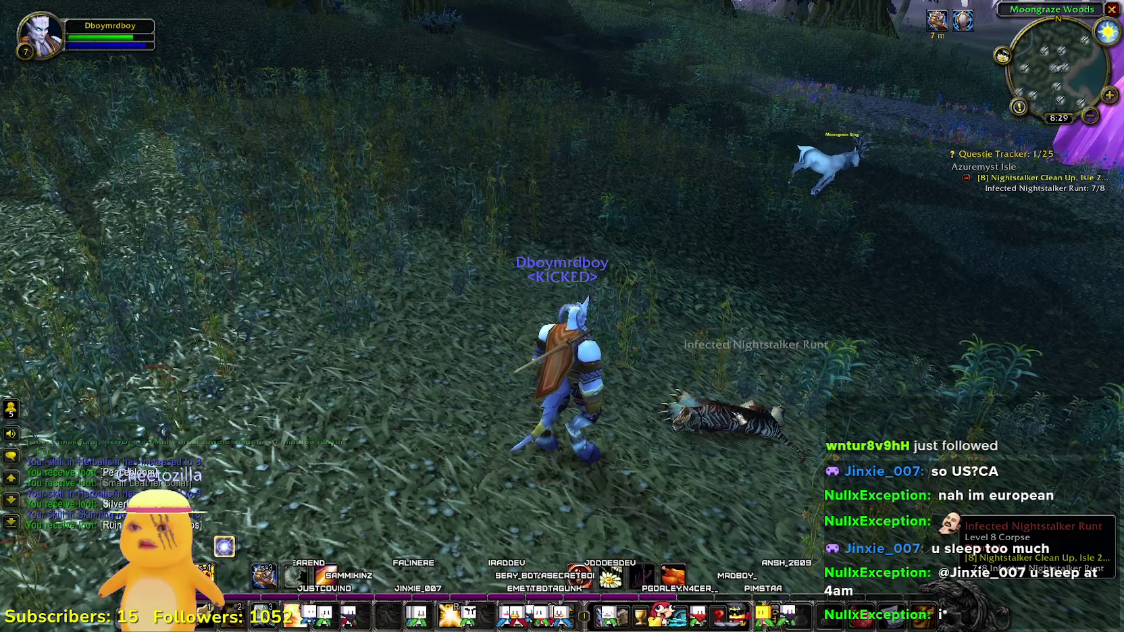
pyautogui.moveTo(541, 189)
pyautogui.mouseDown()
pyautogui.moveTo(676, 156)
pyautogui.moveTo(635, 162)
pyautogui.moveTo(635, 223)
pyautogui.mouseUp()
pyautogui.press('Tab')
# - Glance at the zone map, toggle the bags, and switch enemy nameplates off and back on
pyautogui.press('m')
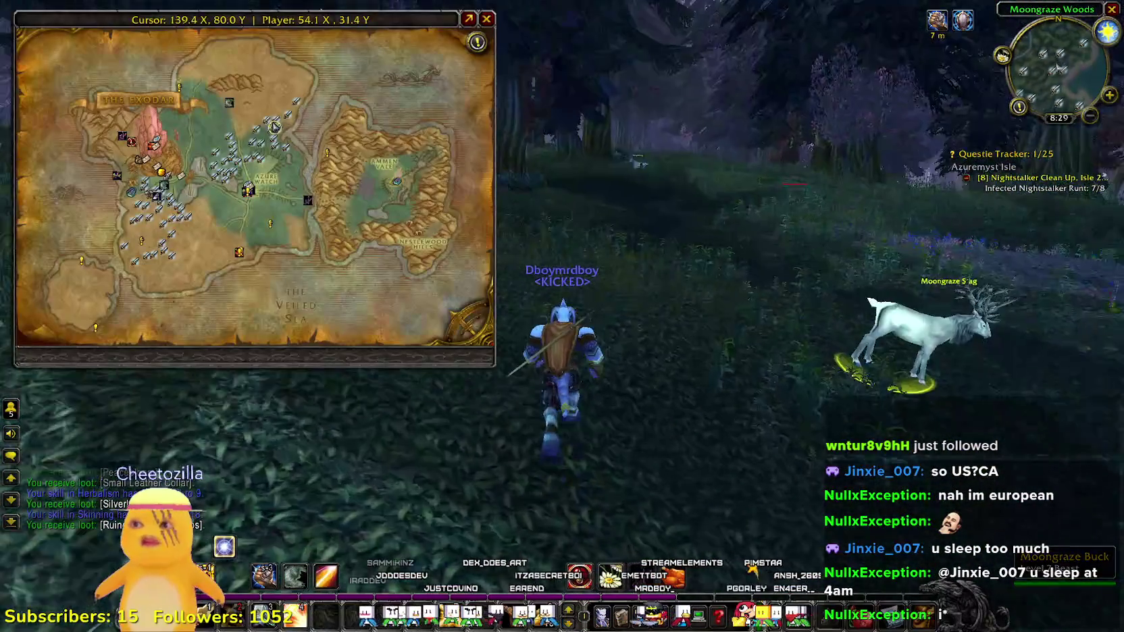
pyautogui.press('m')
pyautogui.hotkey('shift', 'b')
pyautogui.press('v')
pyautogui.hotkey('shift', 'b')
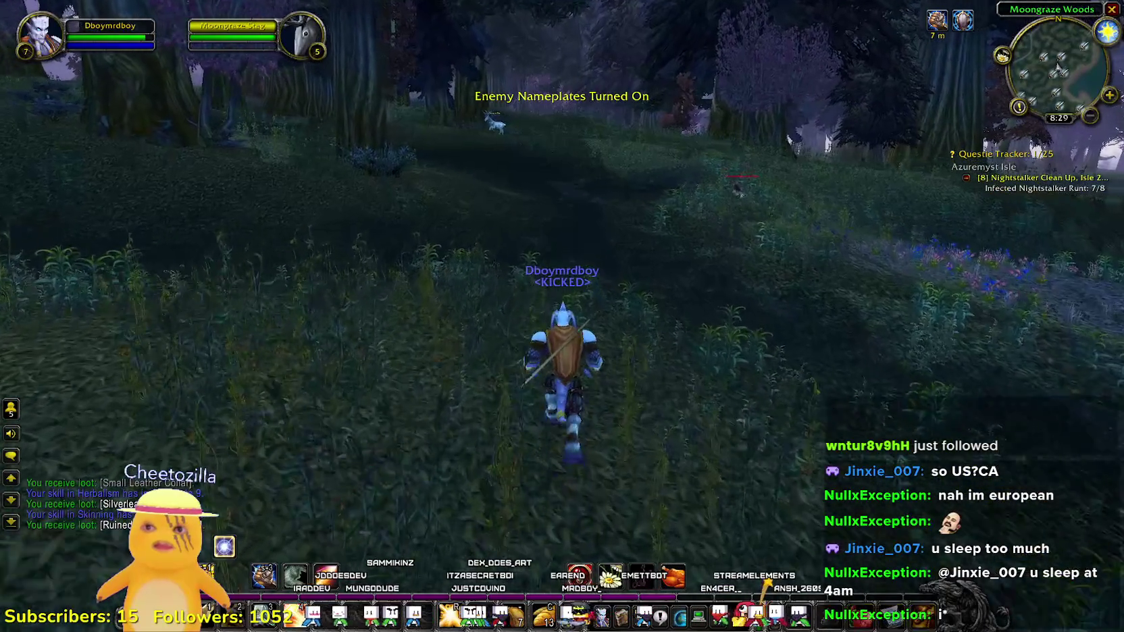
pyautogui.press('v')
pyautogui.hotkey('shift', 'b')
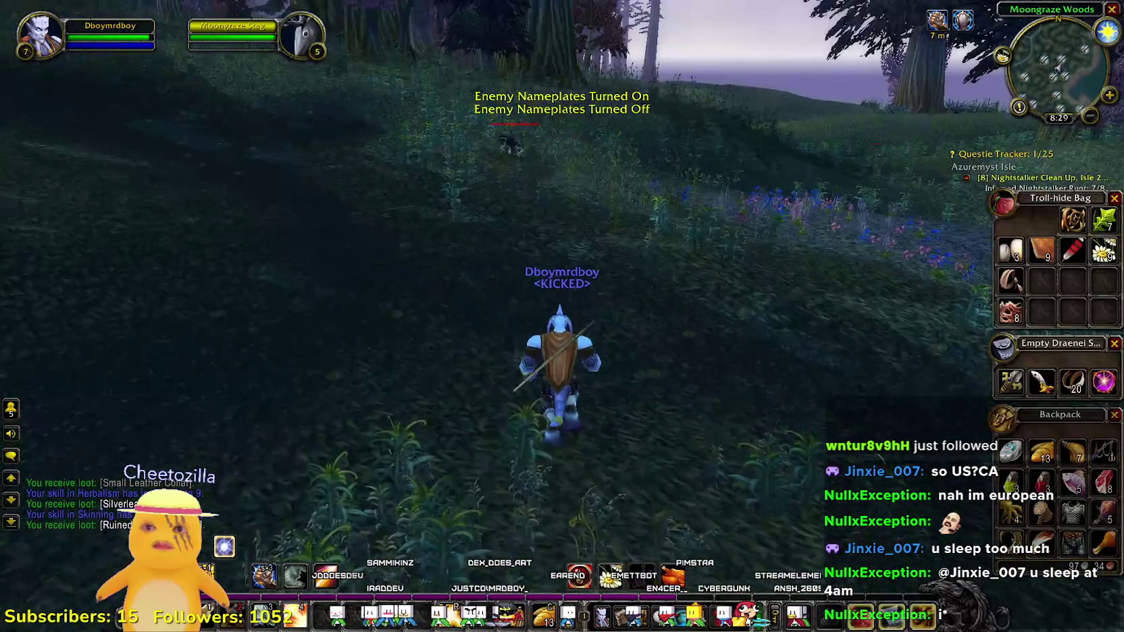
pyautogui.hotkey('shift', 'b')
pyautogui.press('v')
# - Tab-target the nearby Infected Nightstalker Runt and fight it, facing it until it dies
pyautogui.press('Tab')
pyautogui.hotkey('shift', 'b')
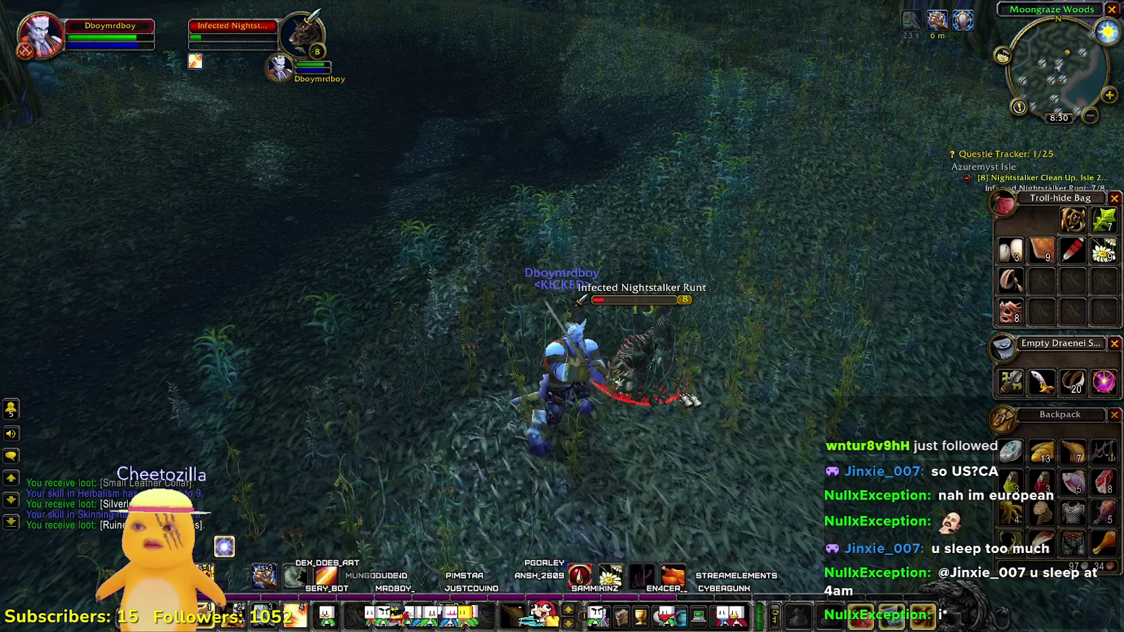
pyautogui.hotkey('shift', 'b')
pyautogui.press('d')
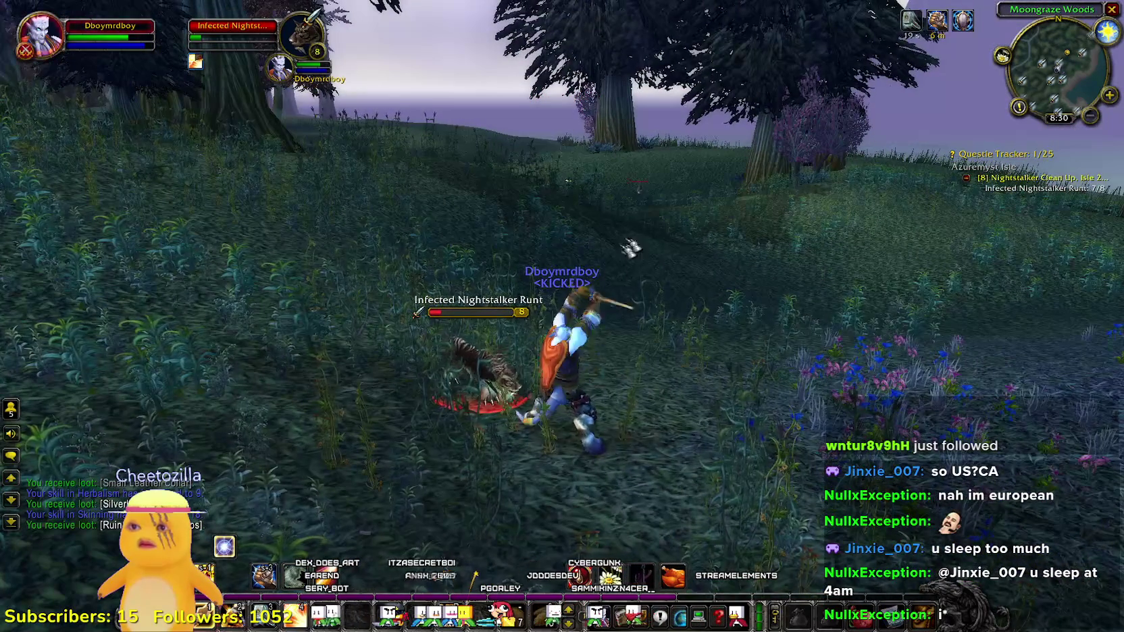
pyautogui.moveTo(630, 248); pyautogui.dragTo(629, 248)
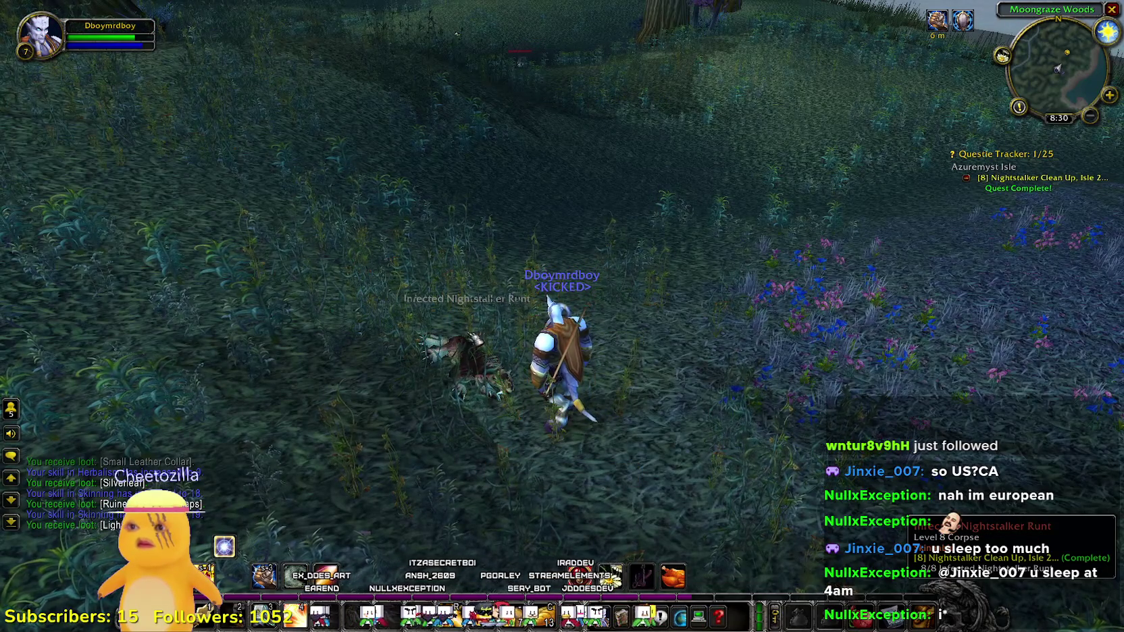
# - Loot the Light Leather and move the stack of 10 into an empty bag slot
pyautogui.press('d')
pyautogui.press('b')
pyautogui.press('w')
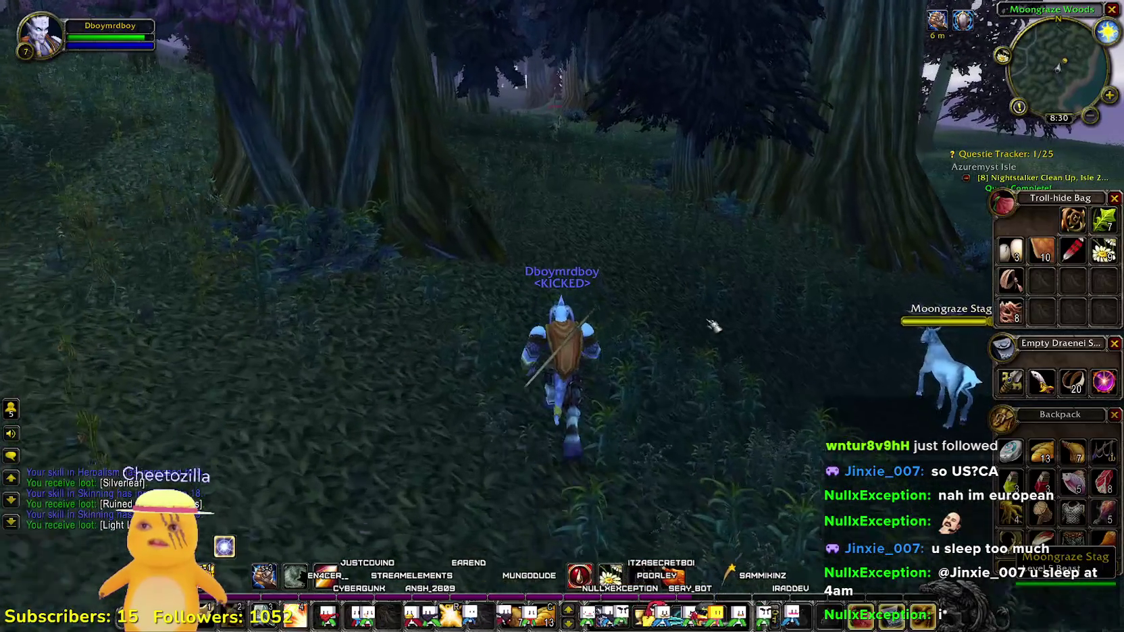
pyautogui.press('d')
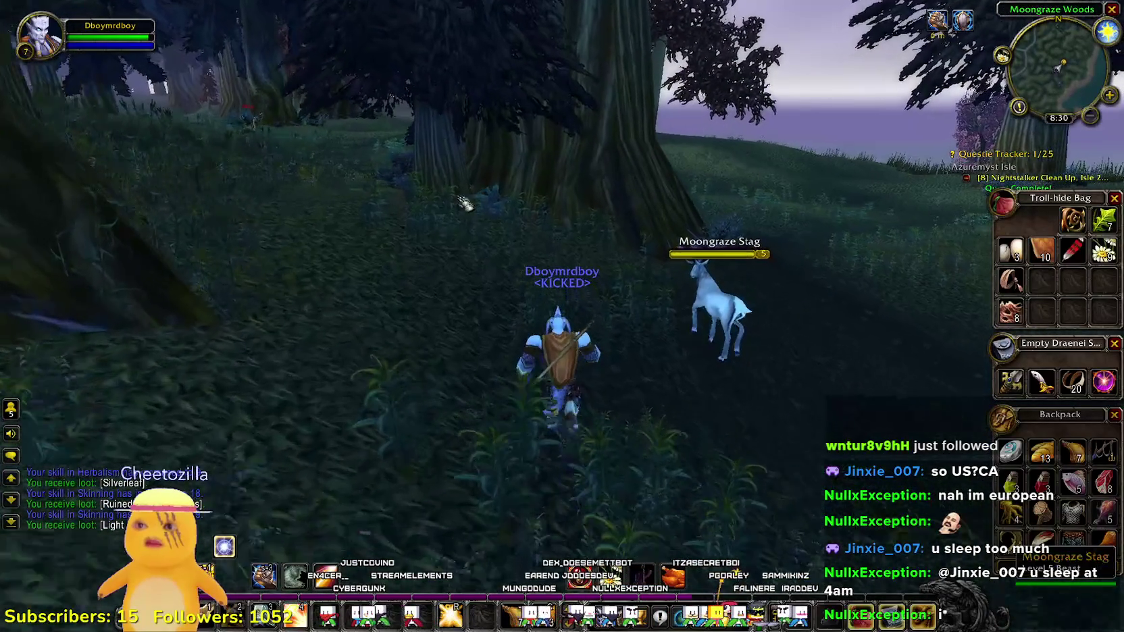
pyautogui.press('d')
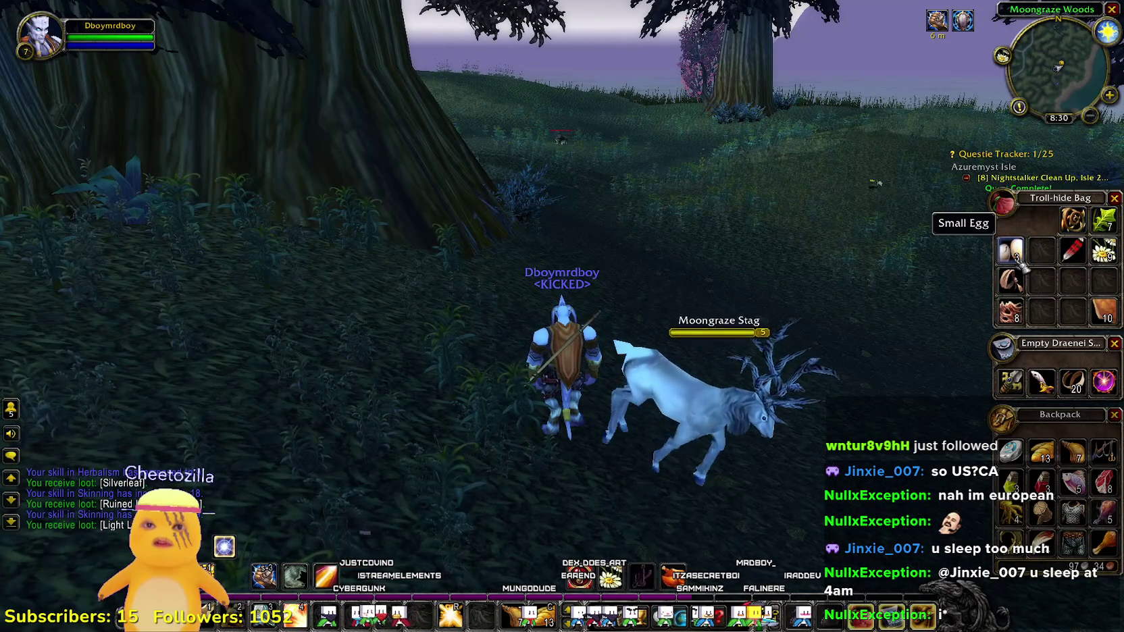
pyautogui.click(1104, 310)
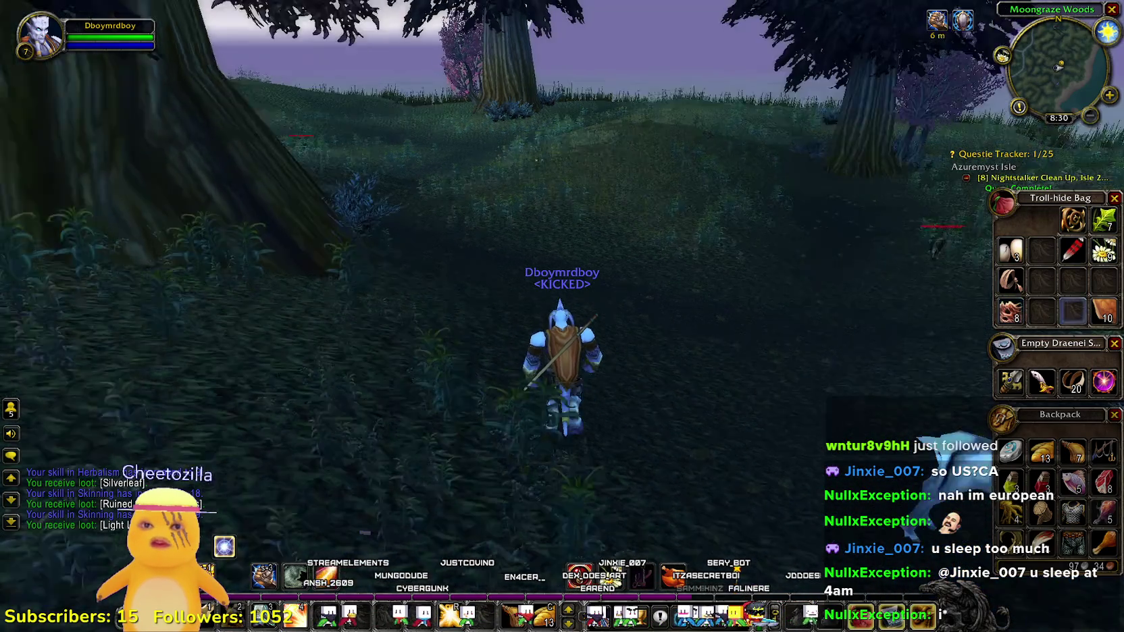
# - Go to the large tree's base and gather Silverleaf from the bush, retrying after failed attempts
pyautogui.press('d')
pyautogui.press('a')
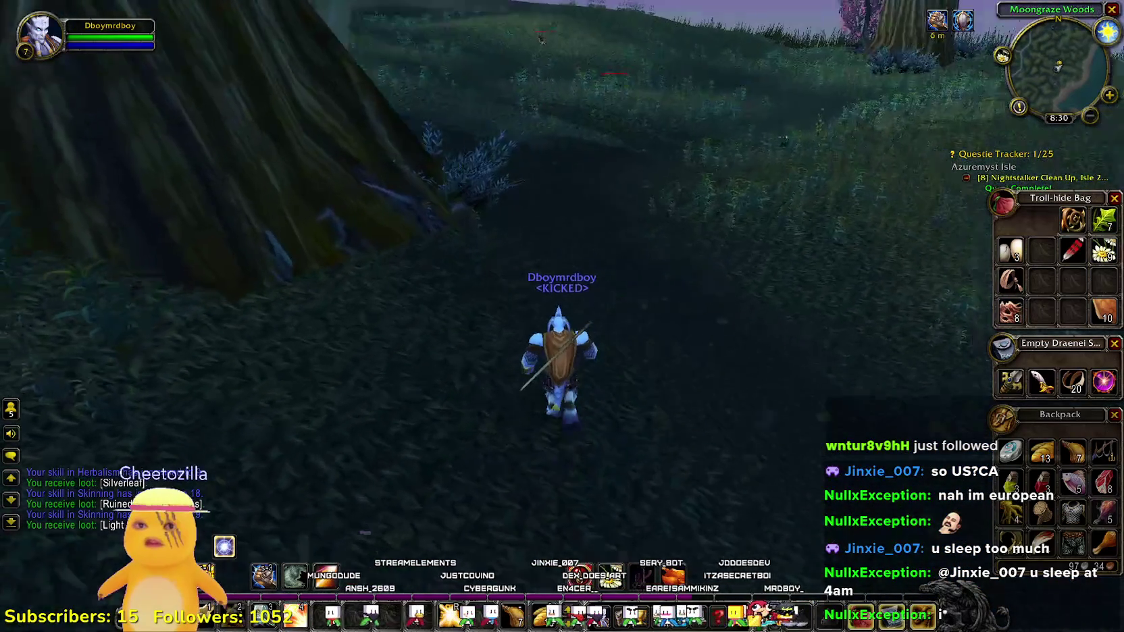
pyautogui.press('d')
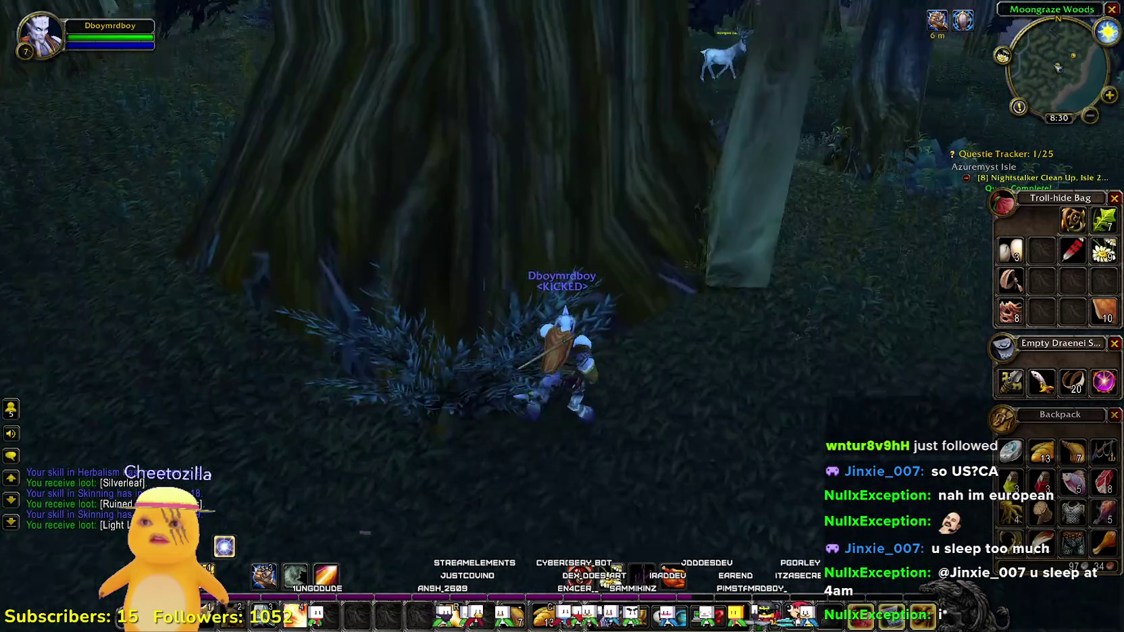
pyautogui.press('a')
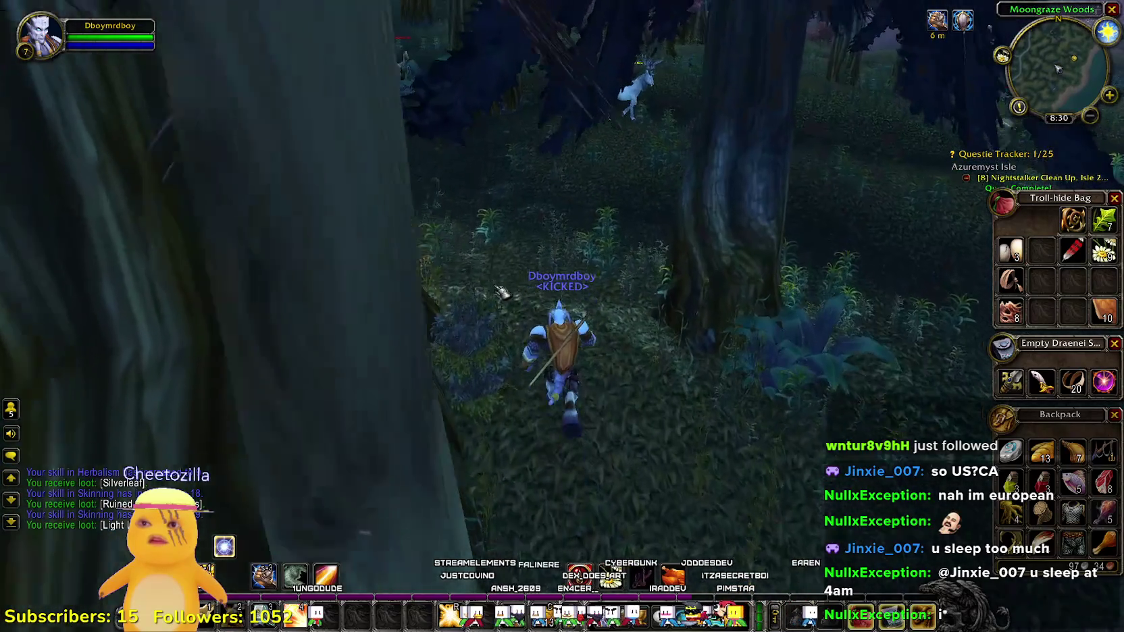
pyautogui.rightClick(461, 472)
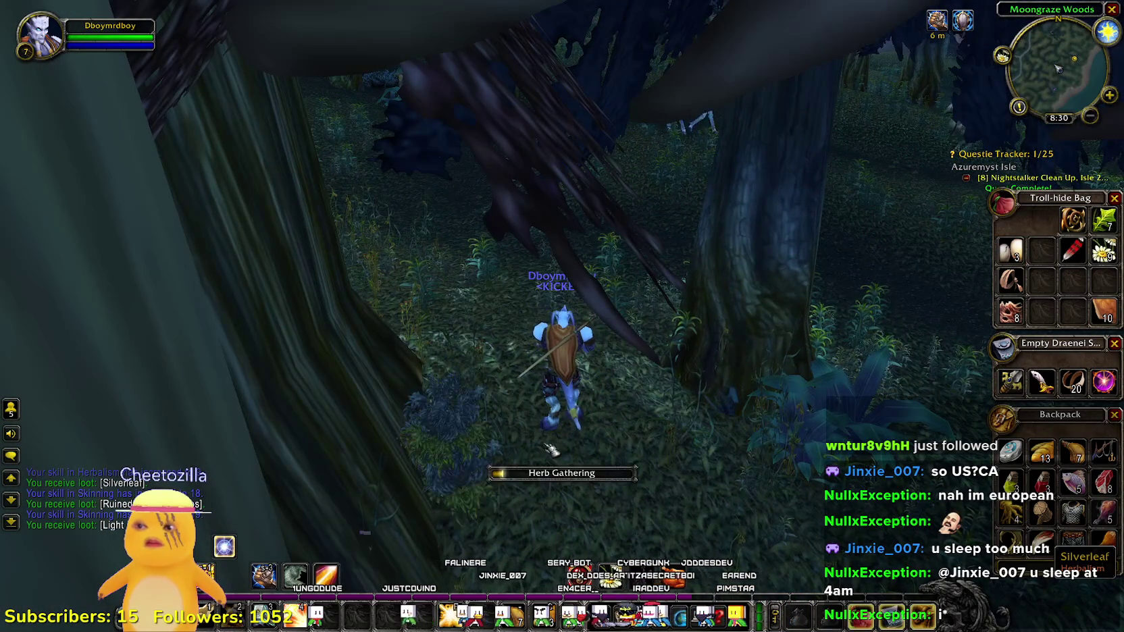
pyautogui.press('a')
pyautogui.press('a')
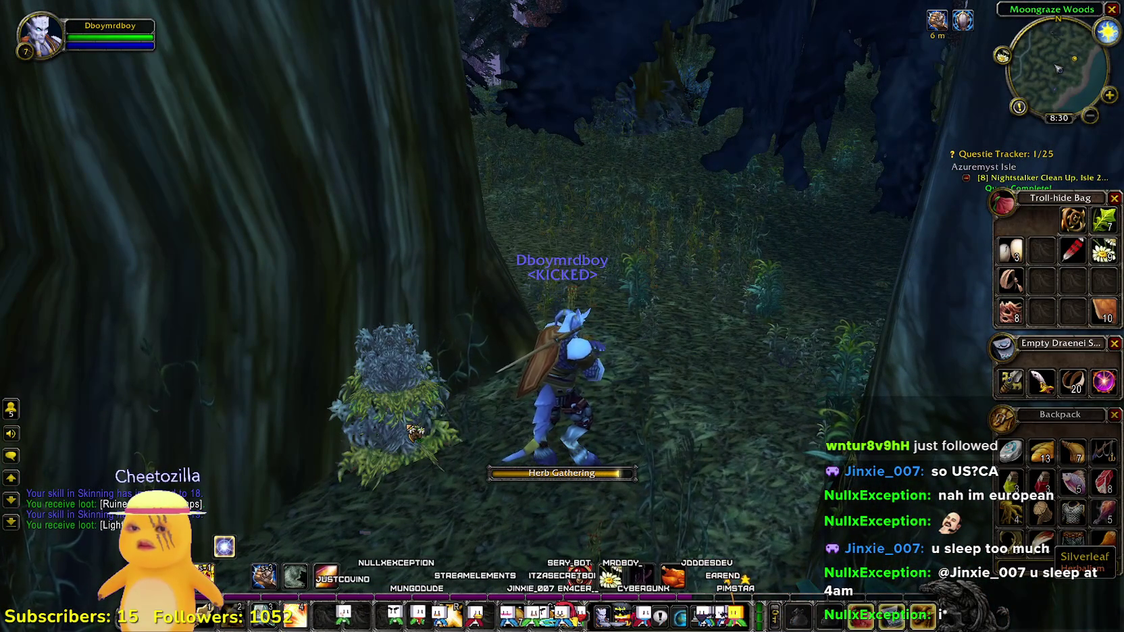
pyautogui.rightClick(414, 432)
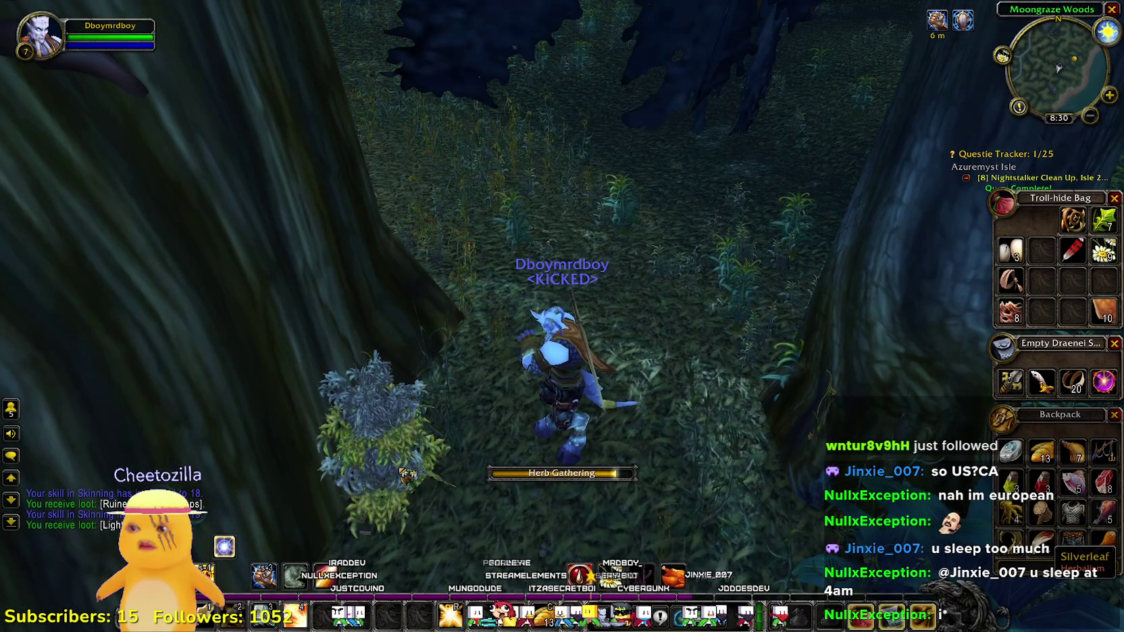
pyautogui.rightClick(401, 464)
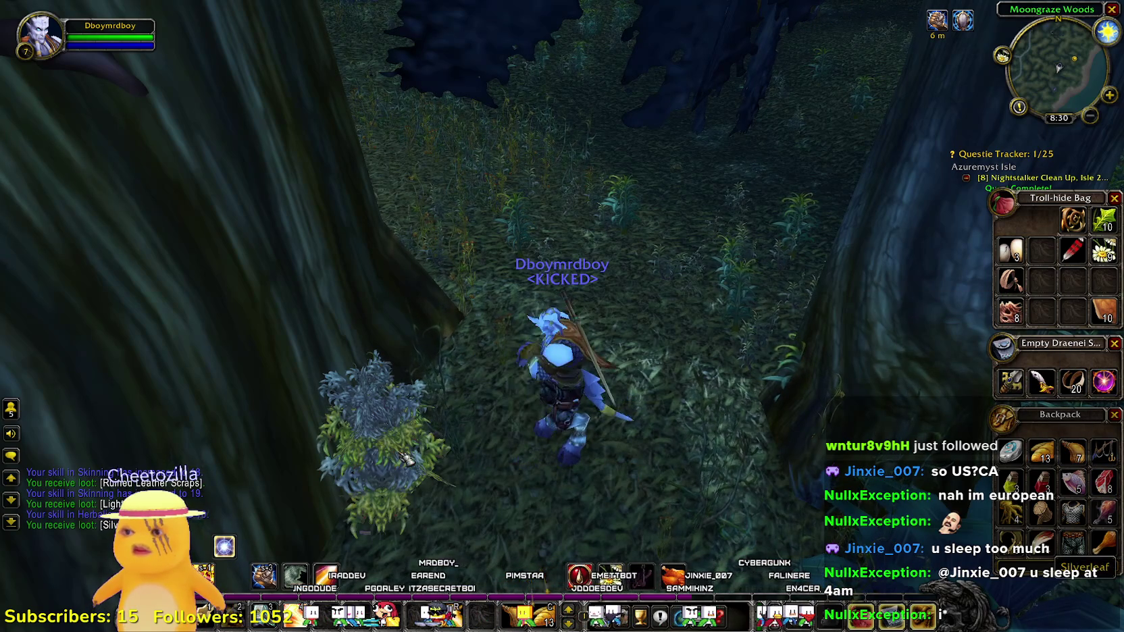
pyautogui.press('4')
pyautogui.moveTo(327, 463); pyautogui.dragTo(328, 463)
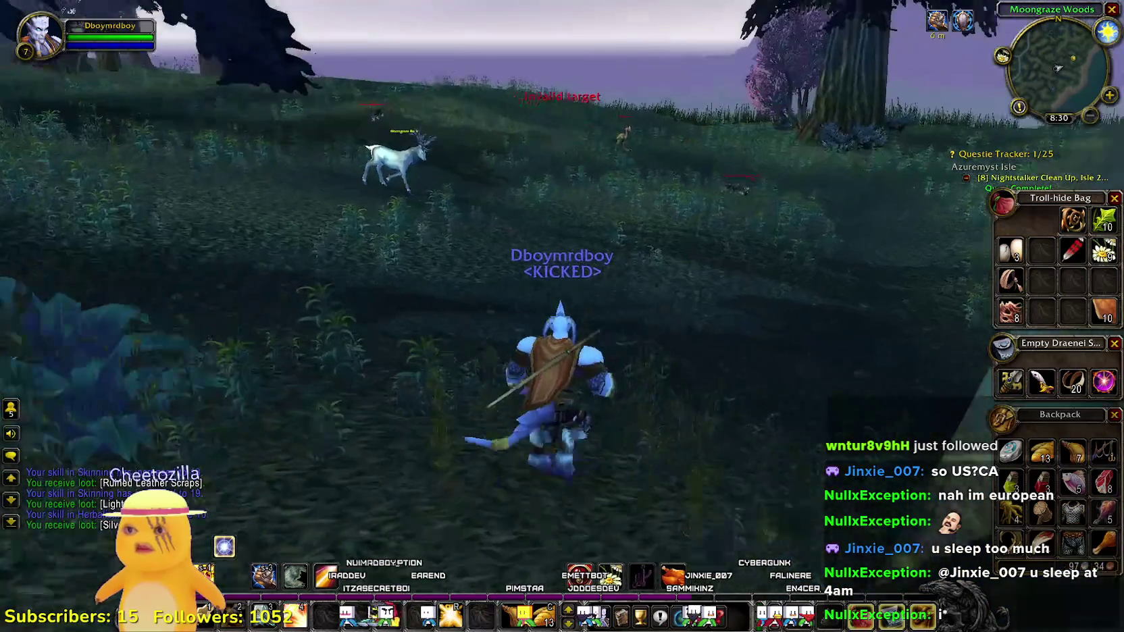
# - Check the zone map while running through the grass toward the meadow
pyautogui.press('m')
pyautogui.press('a')
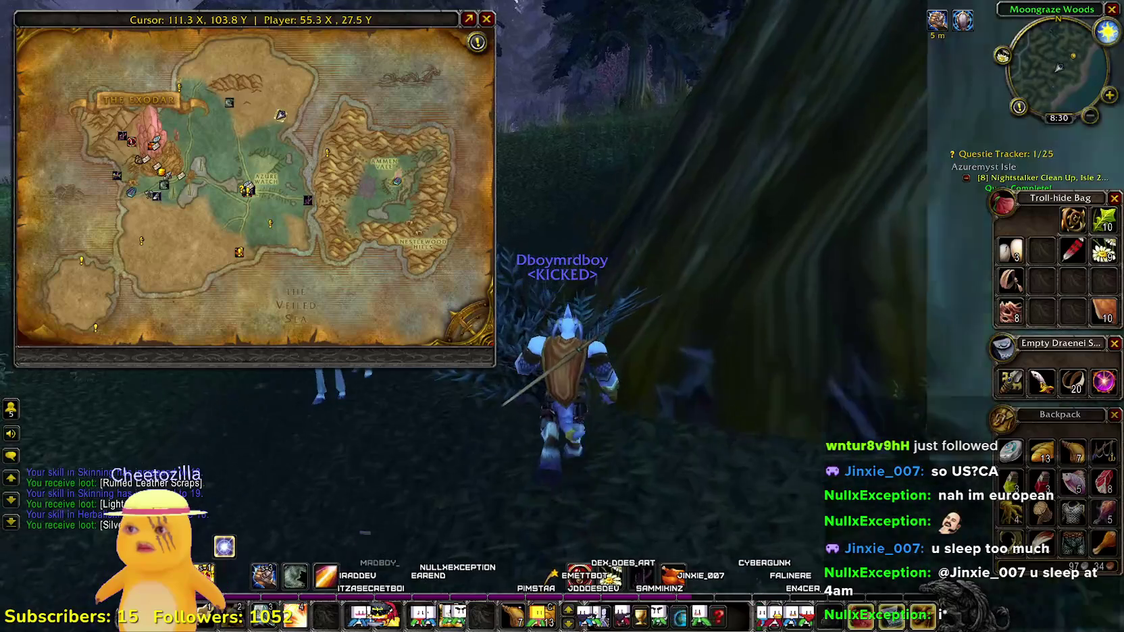
pyautogui.press('w')
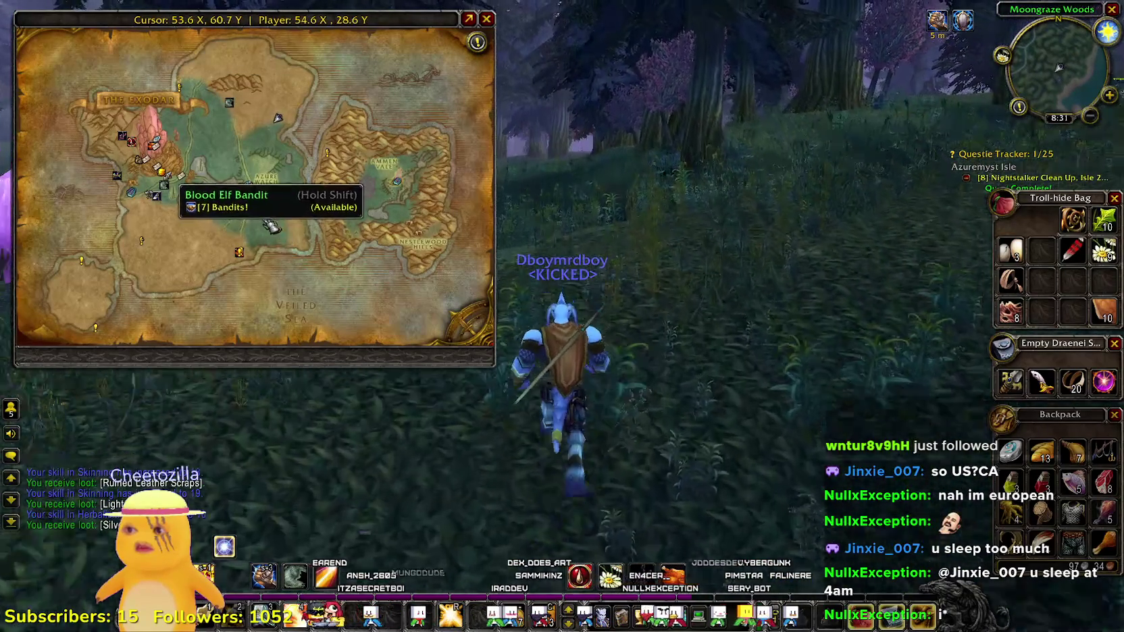
pyautogui.press('m')
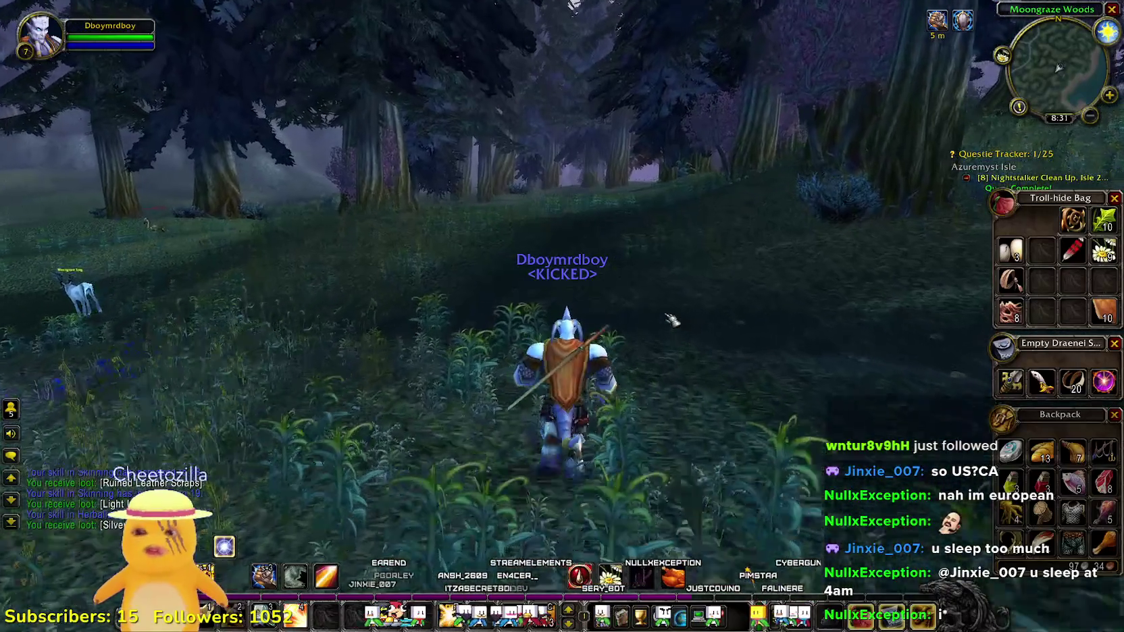
# - Cast the attack-power blessing and run deeper into the forest past the deer
pyautogui.press('4')
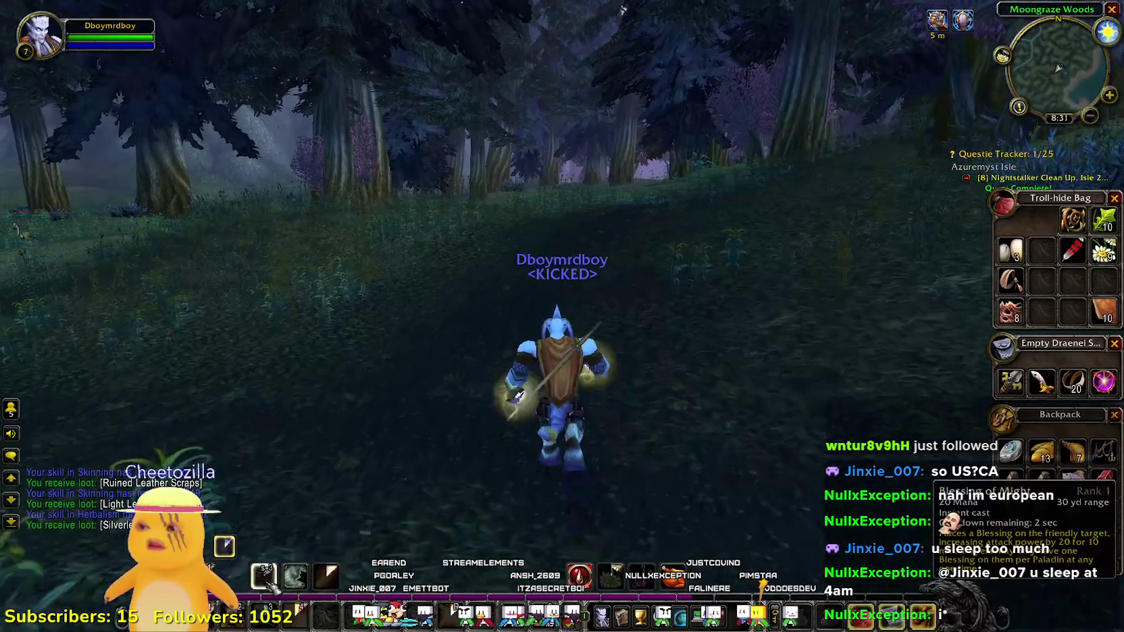
pyautogui.press('w')
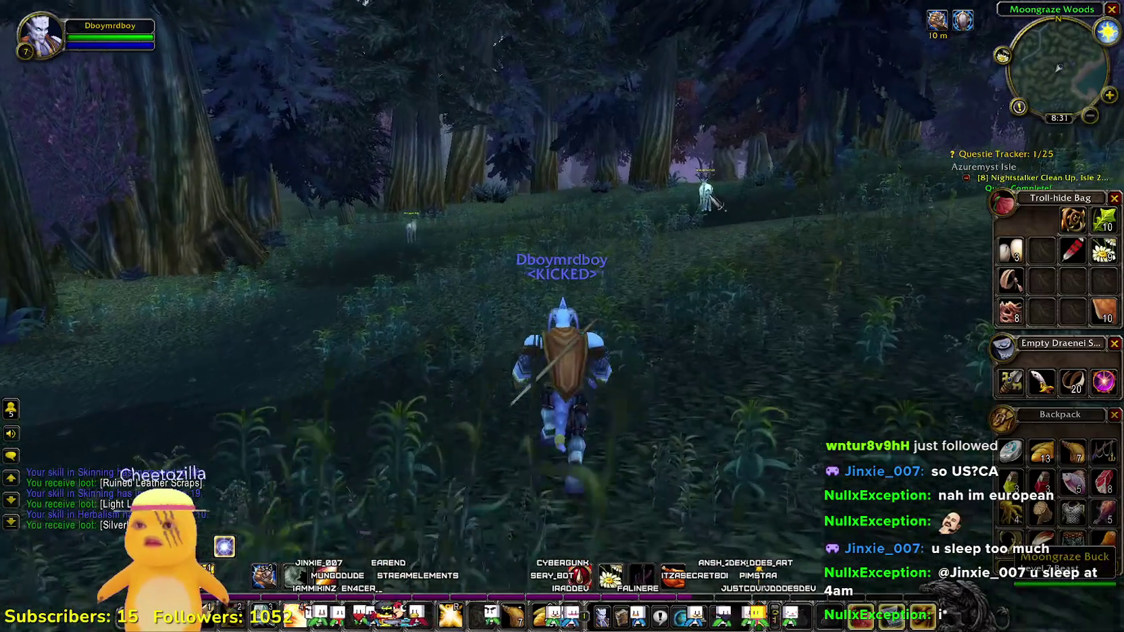
pyautogui.press('a')
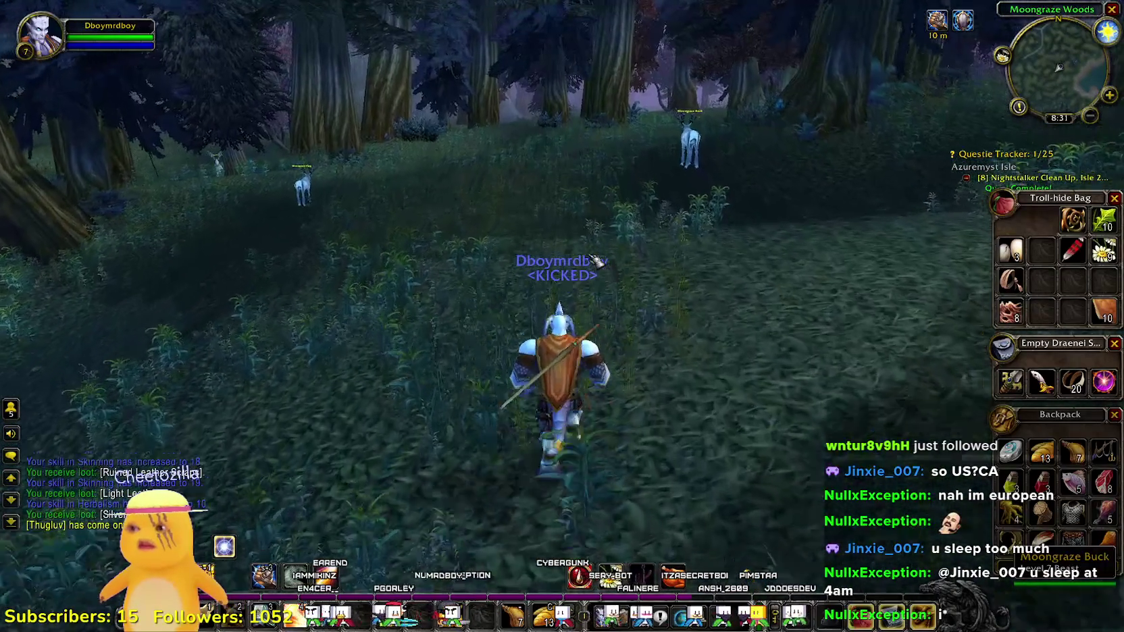
pyautogui.press('o')
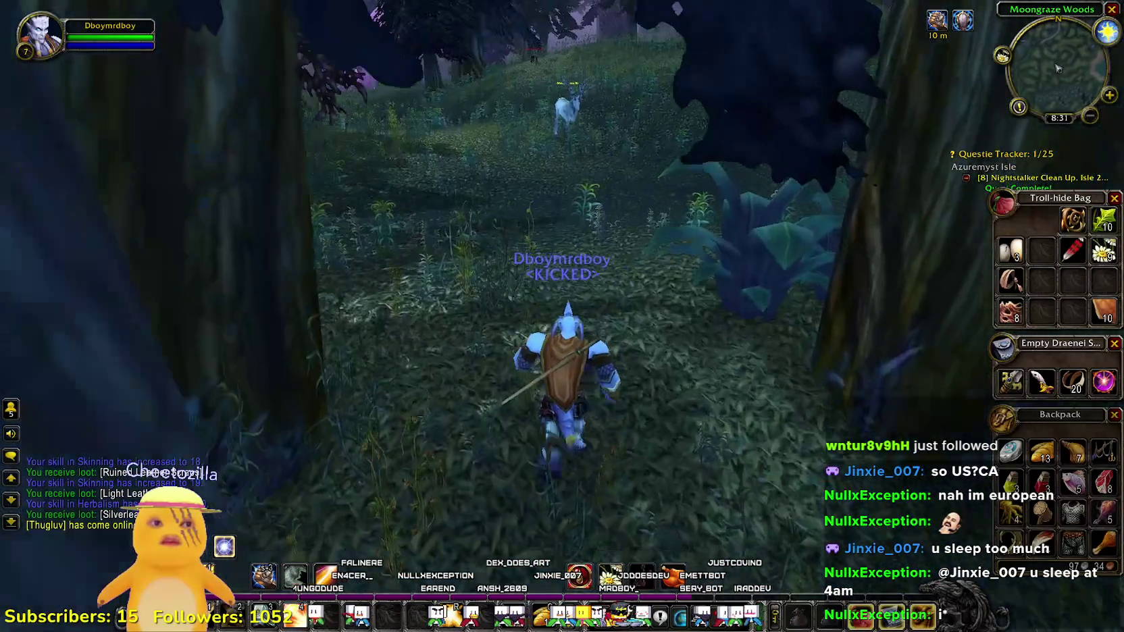
pyautogui.press('a')
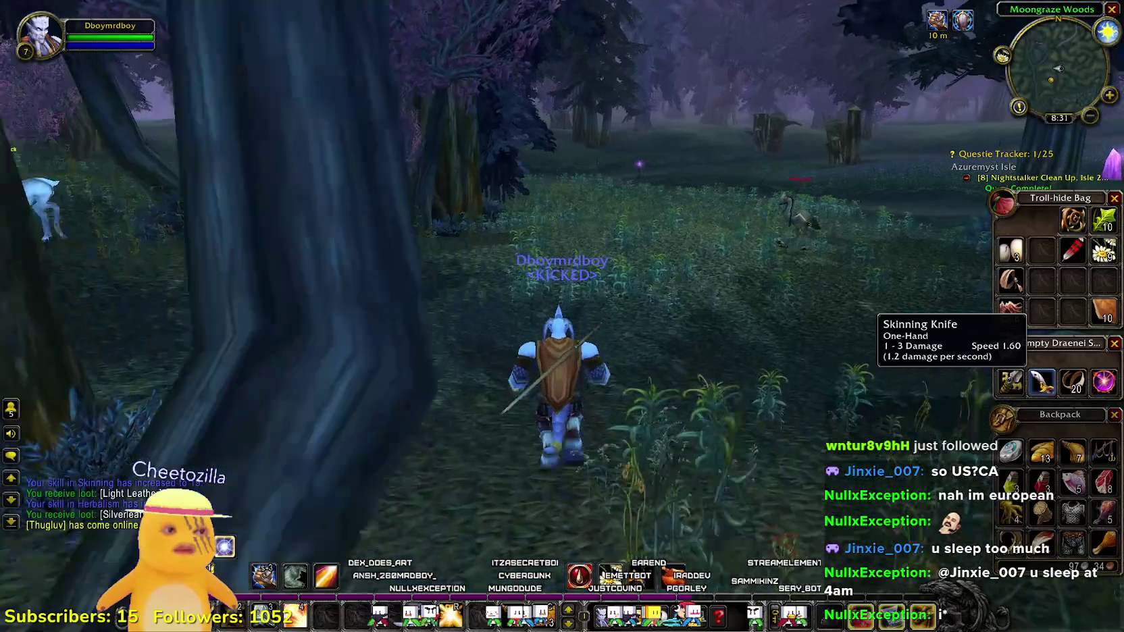
# - Run on through the woods, check Azuremyst Isle's world map, then open the guild roster
pyautogui.press('a')
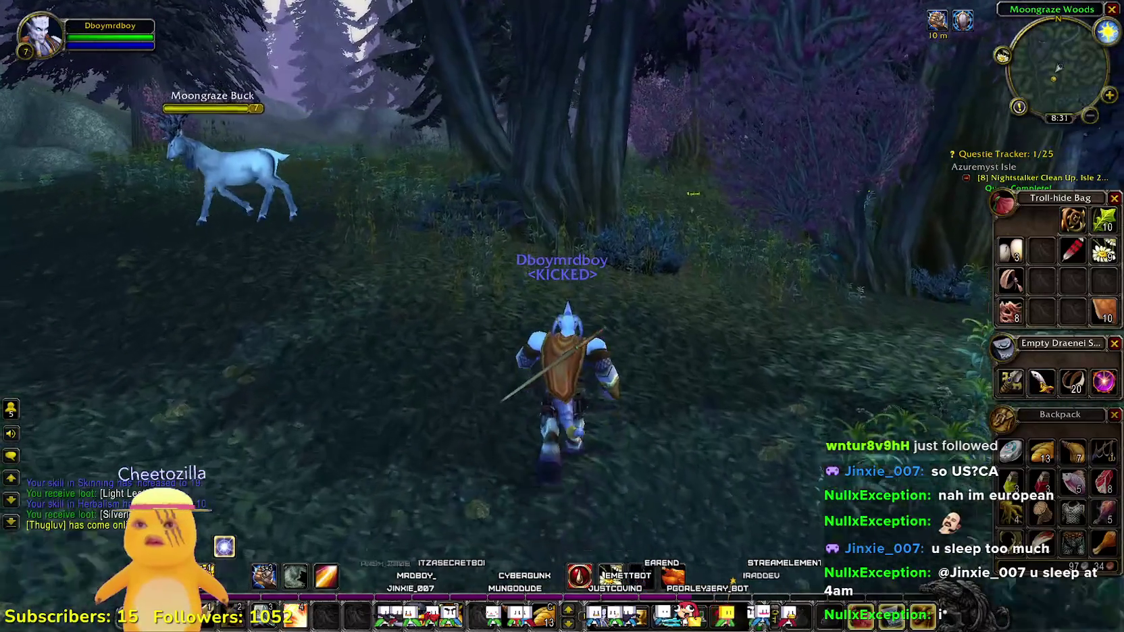
pyautogui.press('a')
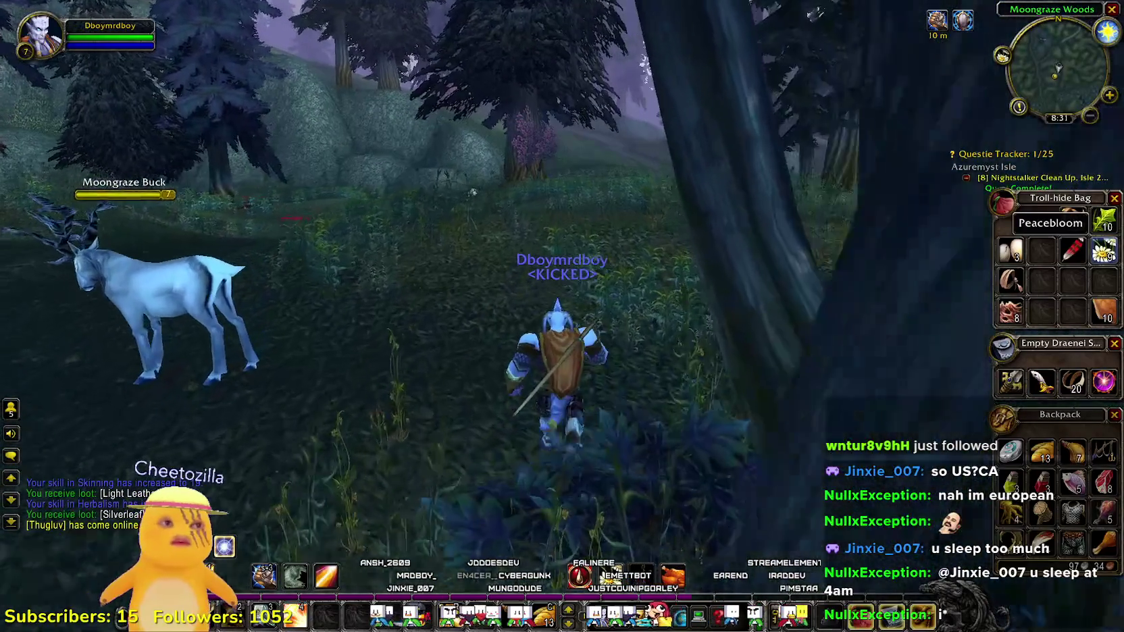
pyautogui.press('m')
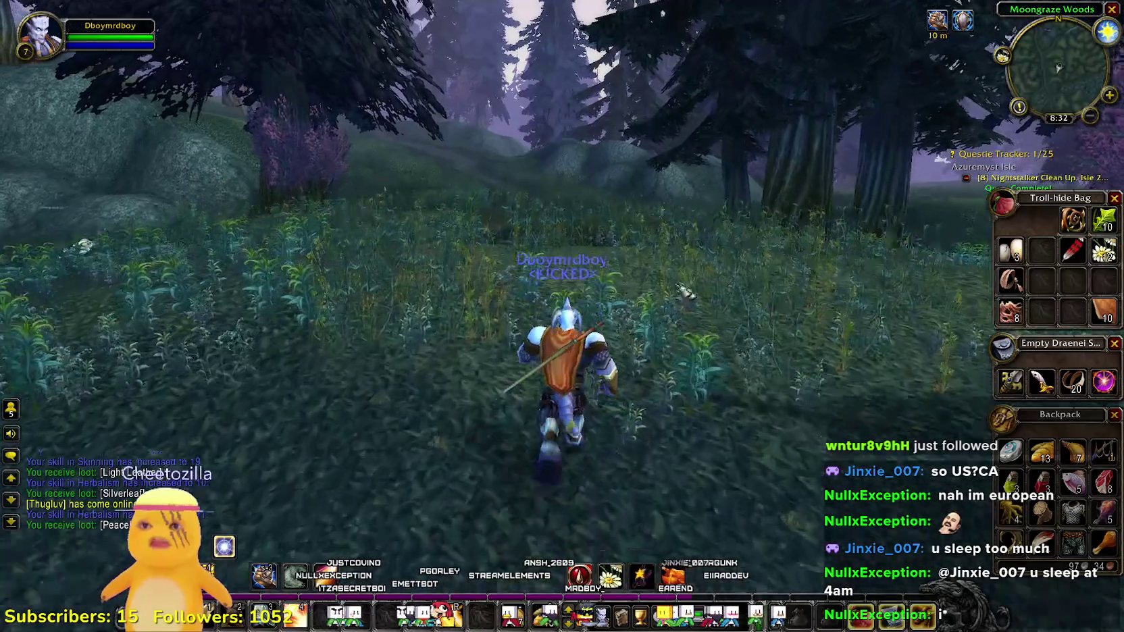
pyautogui.press('m')
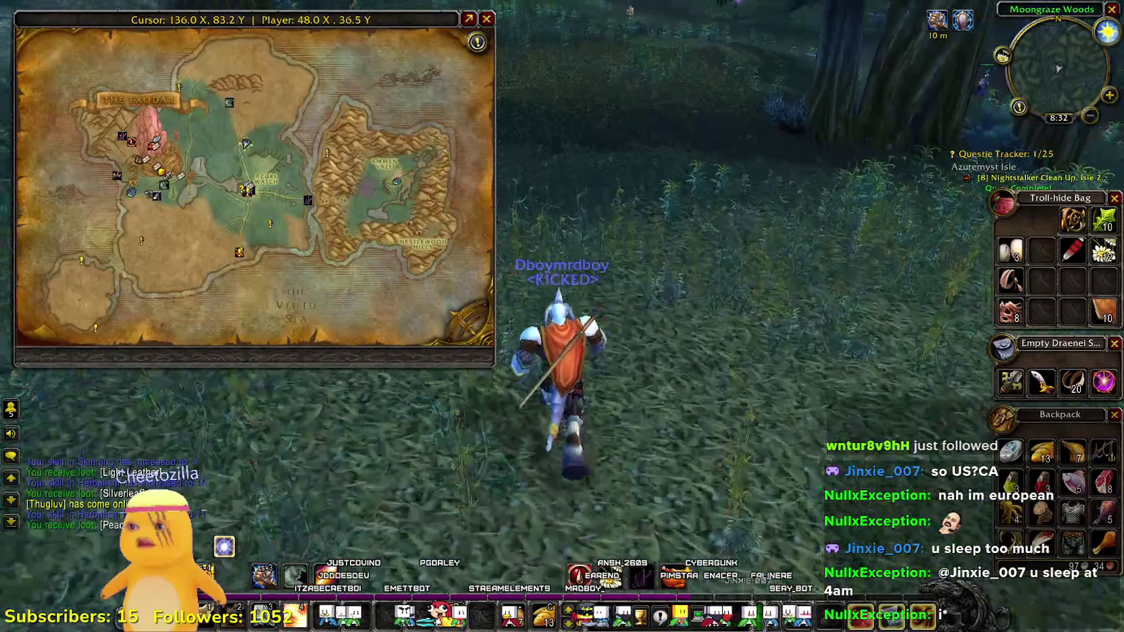
pyautogui.press('m')
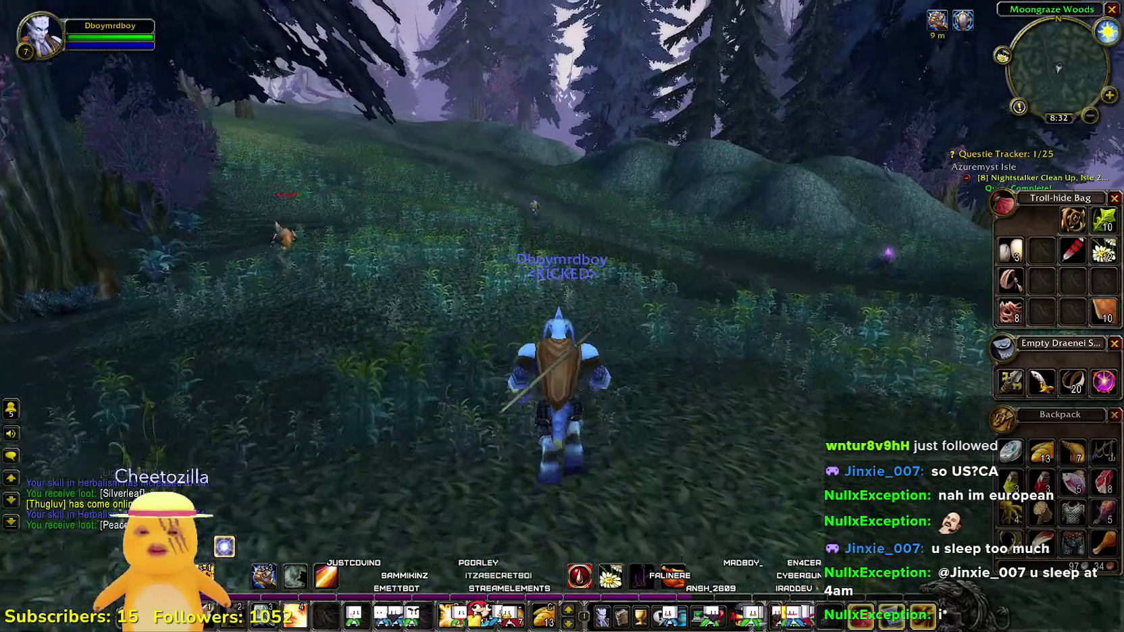
pyautogui.press('o')
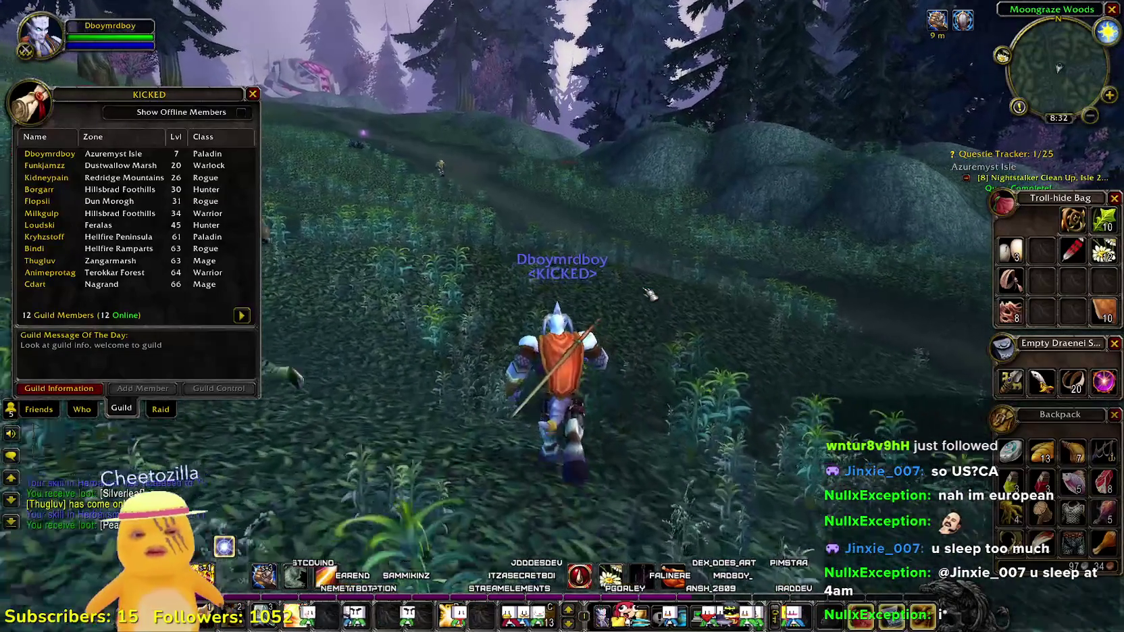
# - Fight the Timberstrider with Judgement and a fresh seal, closing the guild roster mid-fight
pyautogui.press('Tab')
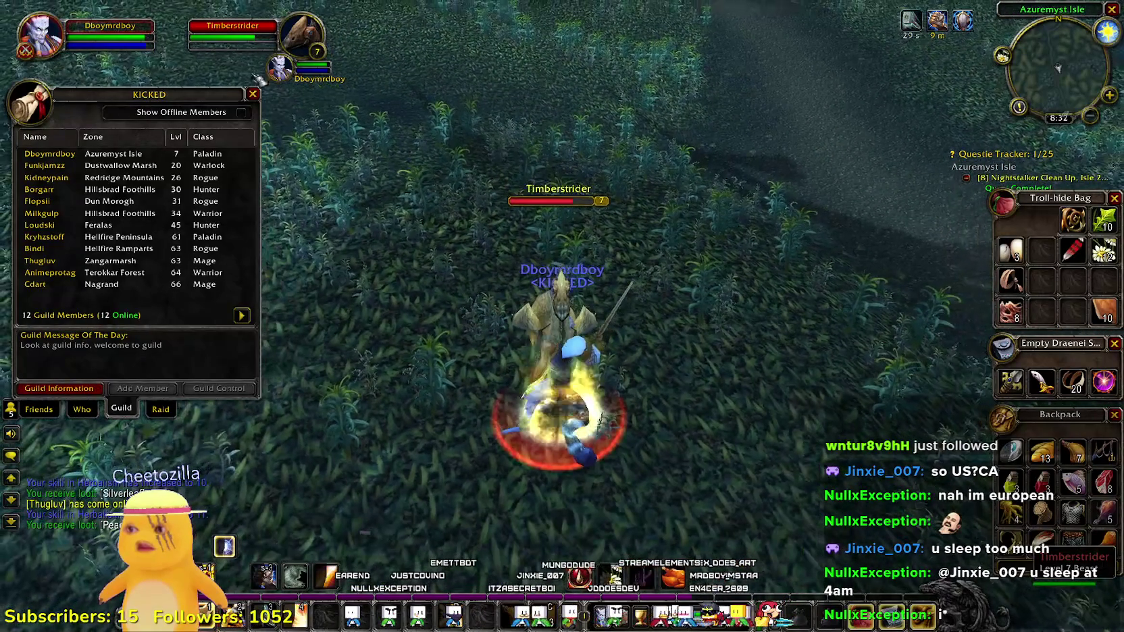
pyautogui.press('2')
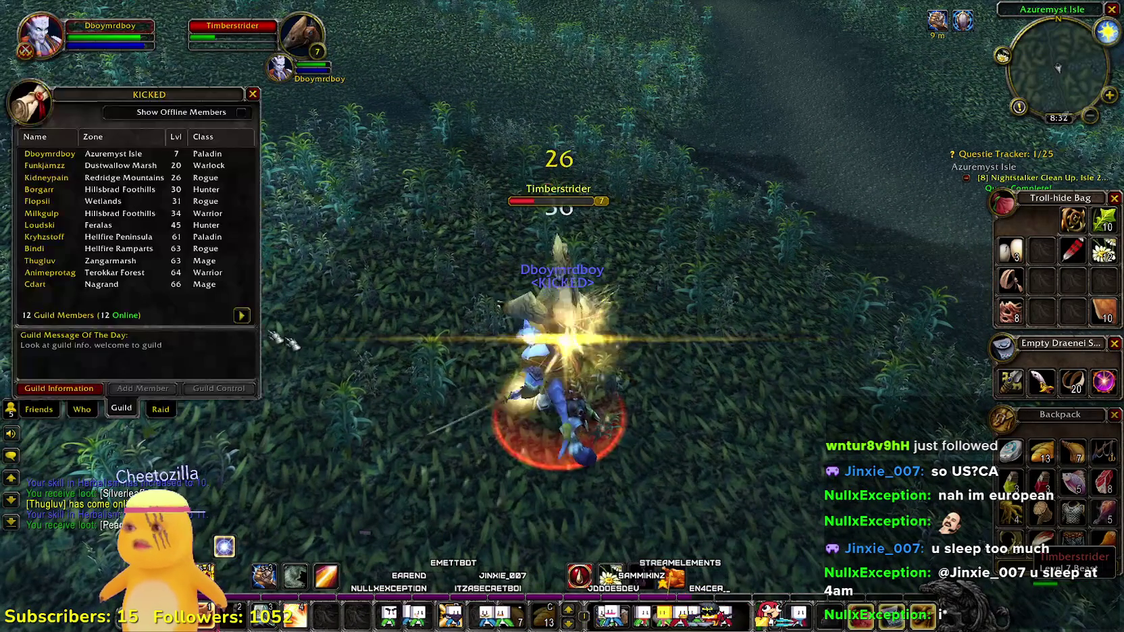
pyautogui.press('Escape')
pyautogui.press('1')
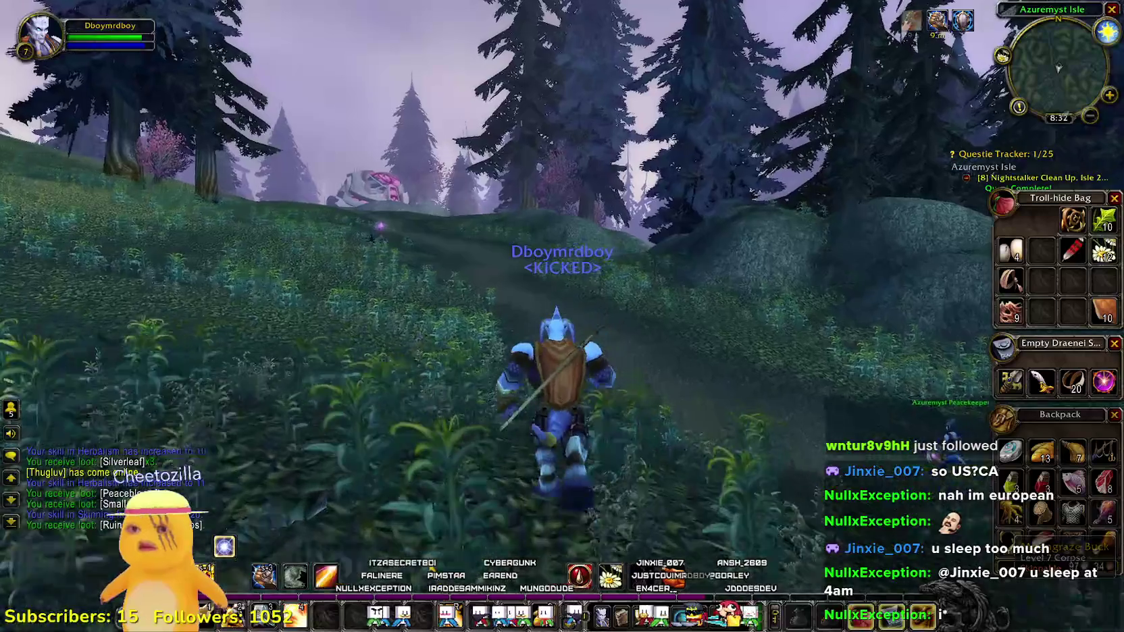
# - Follow the path through the trees into Azure Watch, briefly checking the character panel on the way
pyautogui.press('d')
pyautogui.press('a')
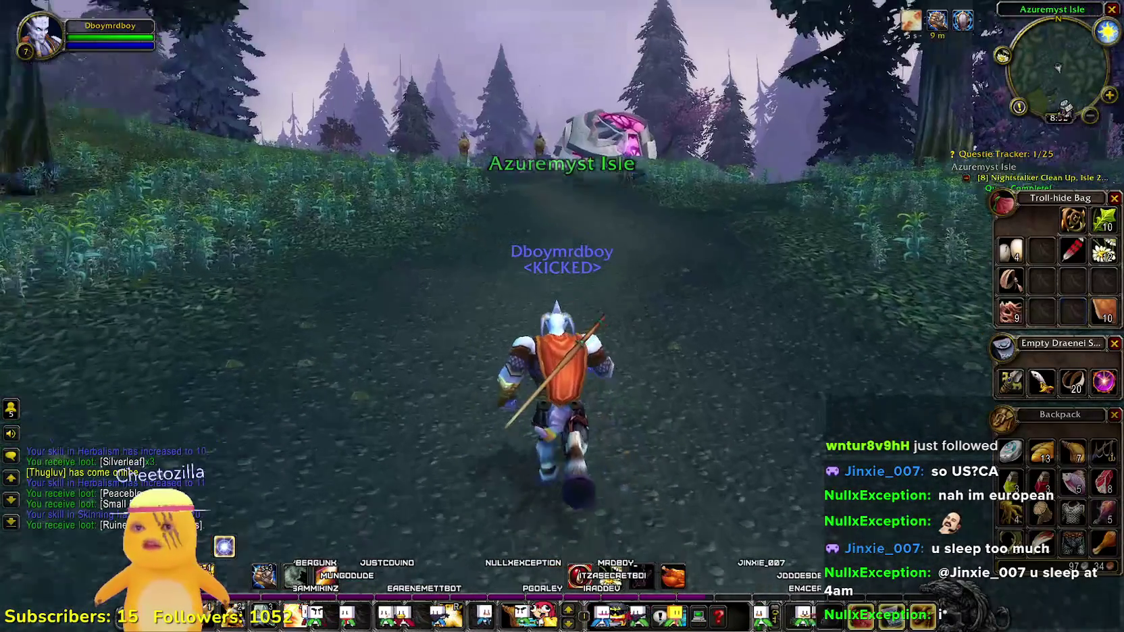
pyautogui.press('w')
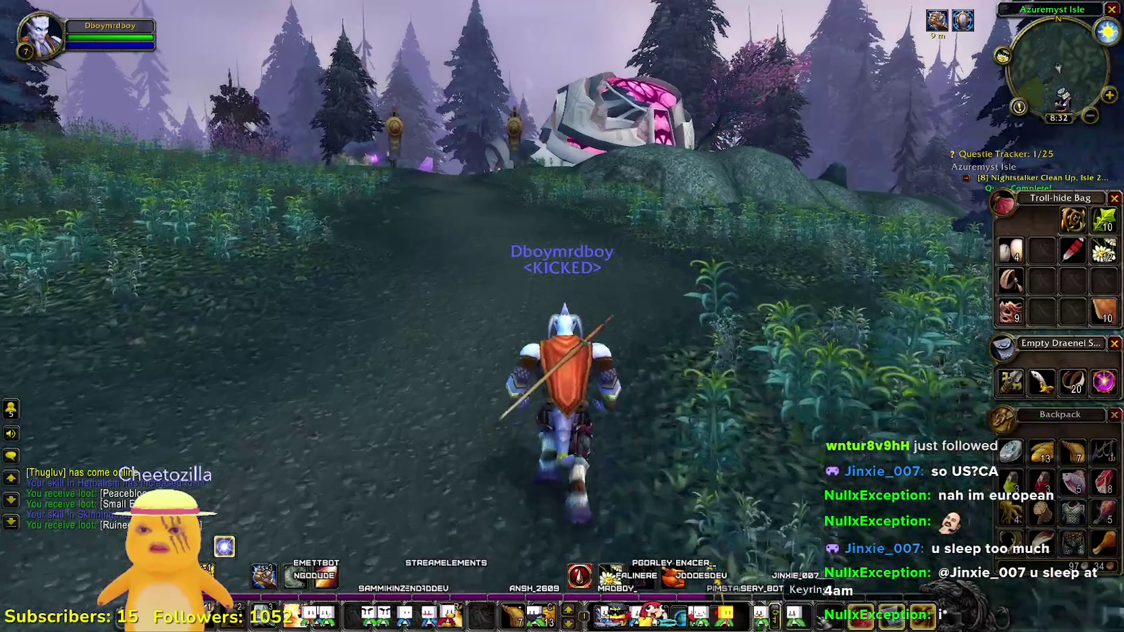
pyautogui.press('c')
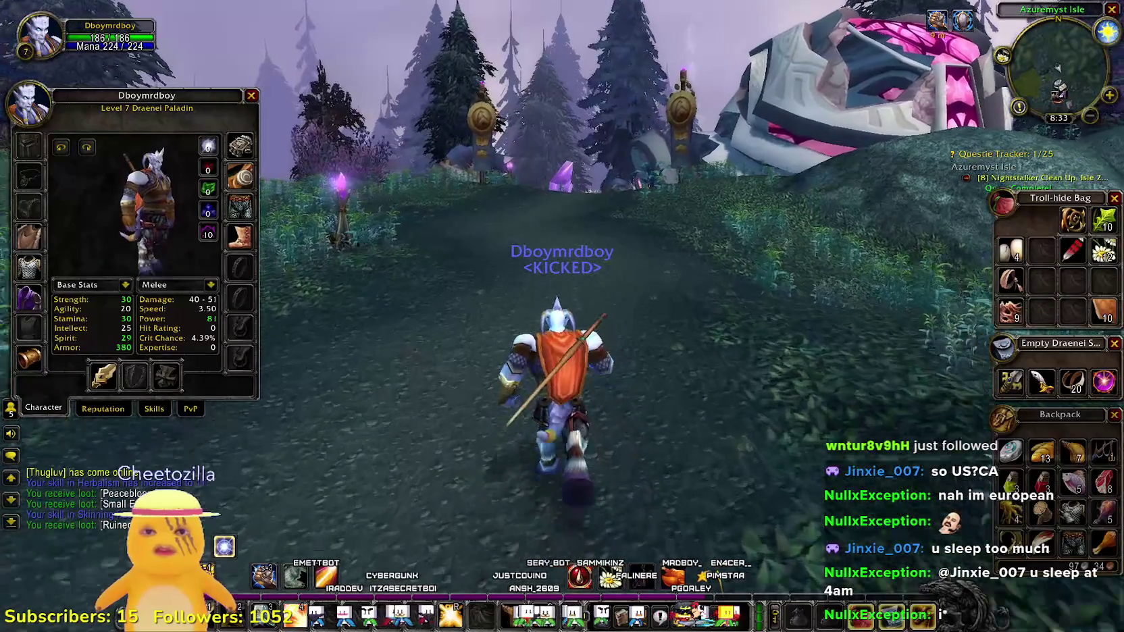
pyautogui.moveTo(1074, 515)
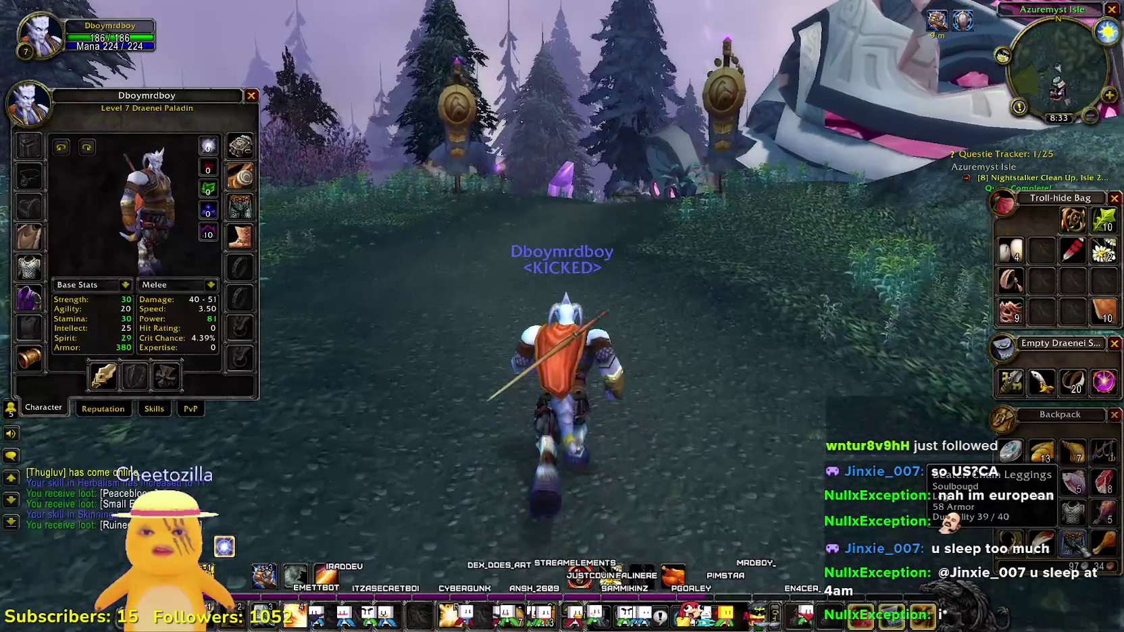
pyautogui.press('Escape')
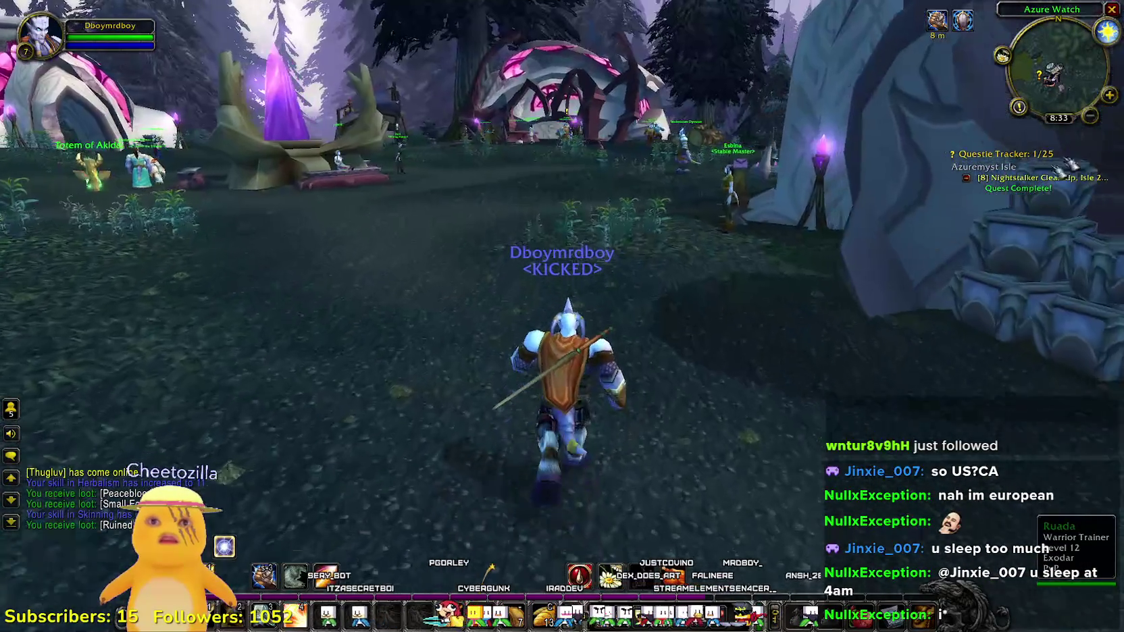
pyautogui.press('w')
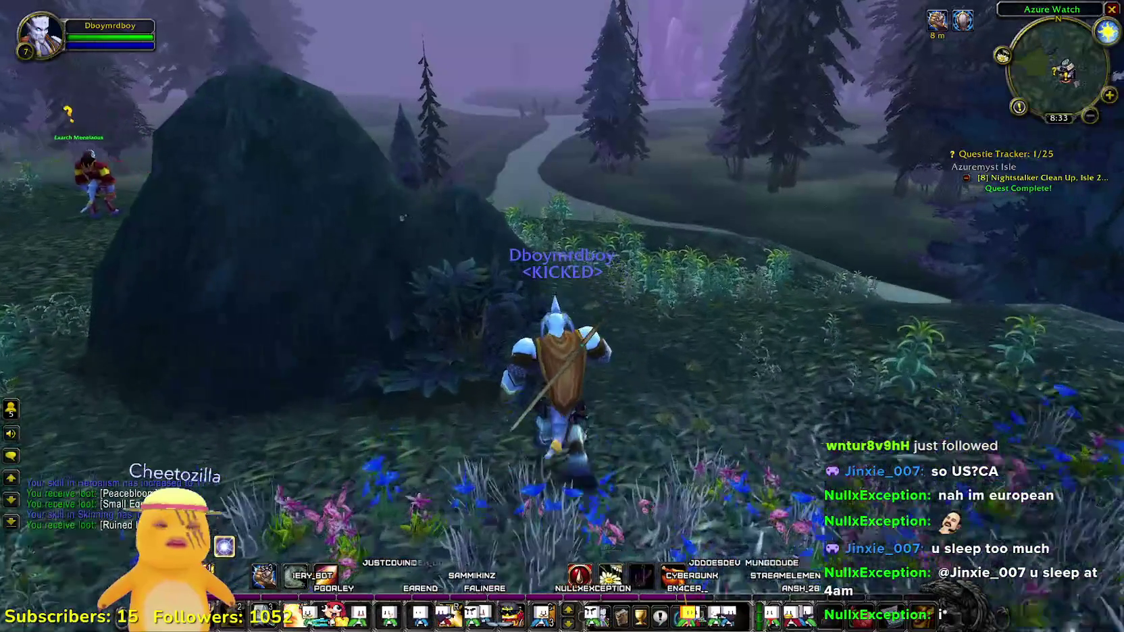
pyautogui.press('a')
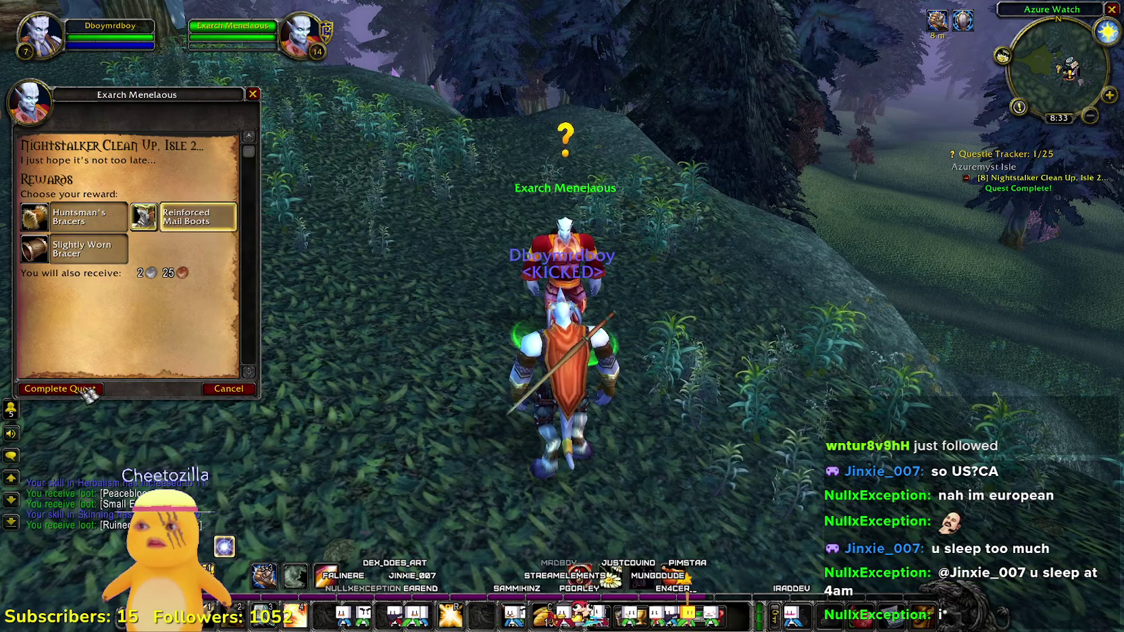
# - Open the bags and head through Azure Watch to the trainers' tables
pyautogui.press('b')
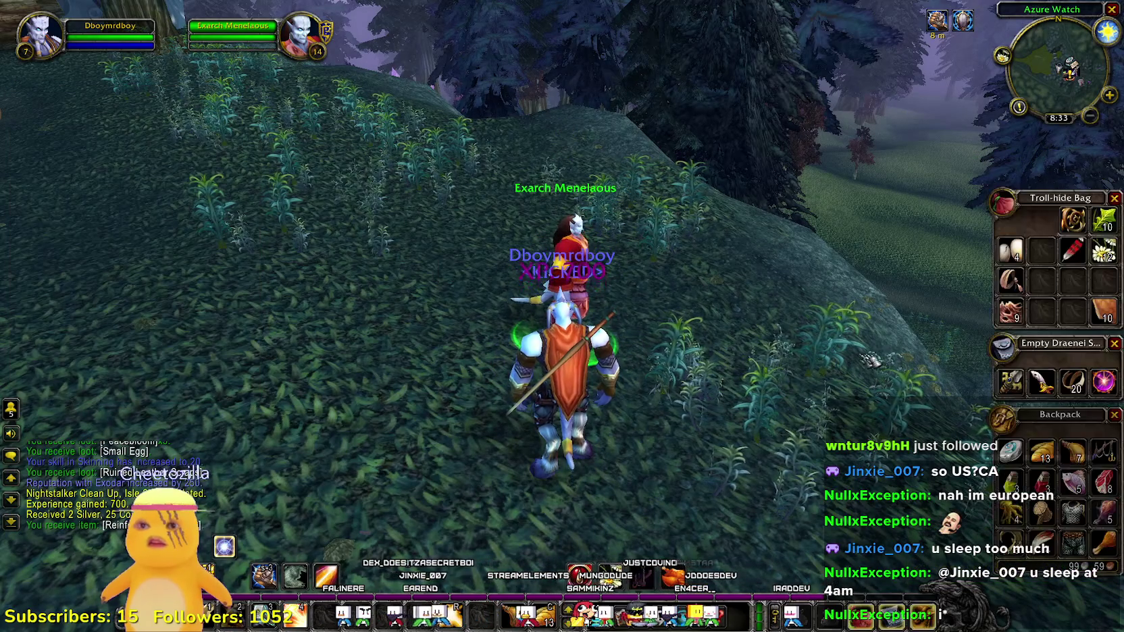
pyautogui.press('a')
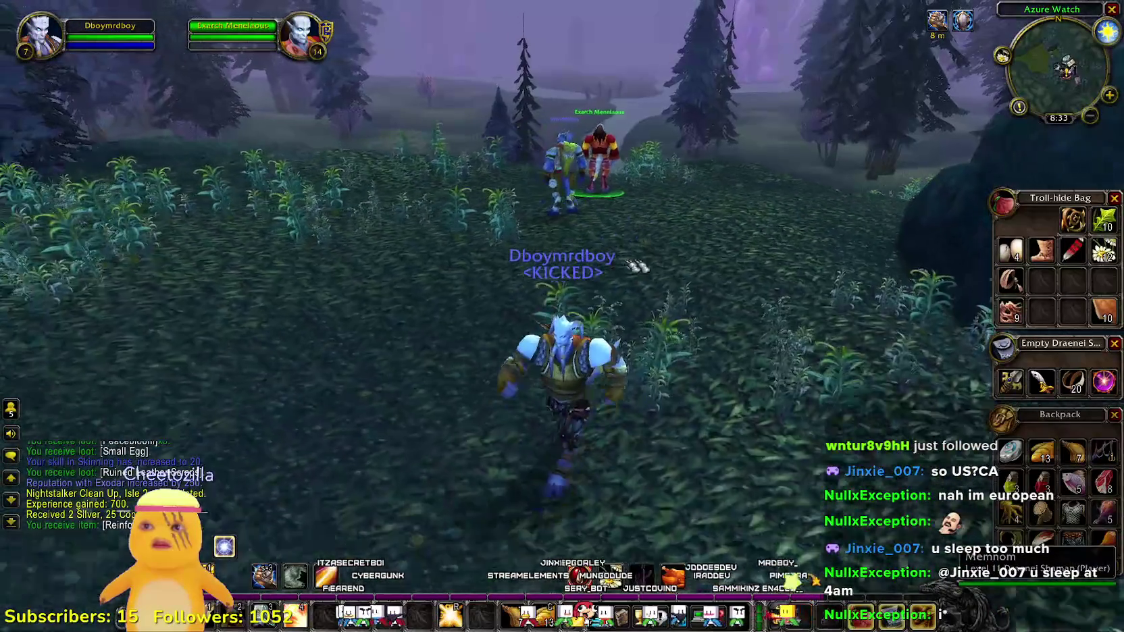
pyautogui.press('a')
pyautogui.press('a')
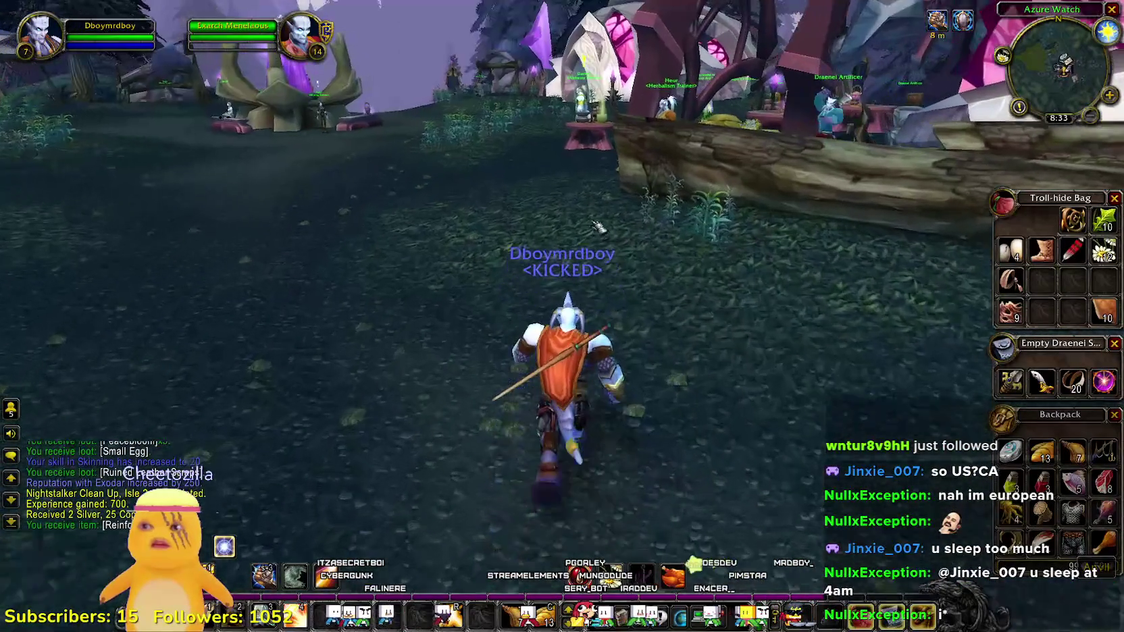
pyautogui.press('d')
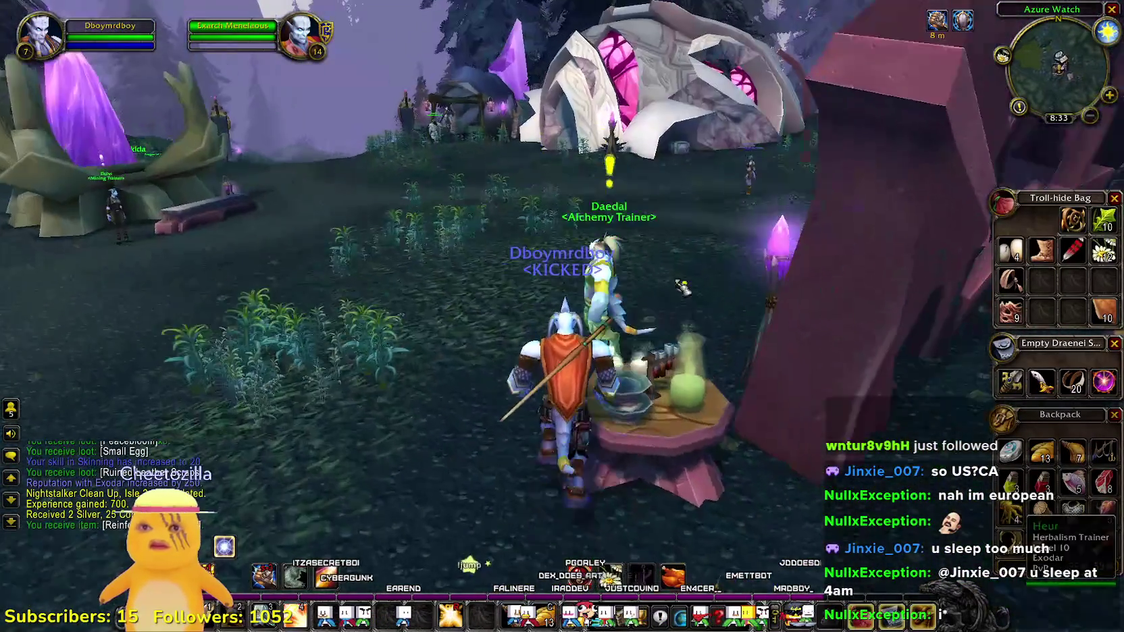
# - Accept The Prophecy of Velen from Daedal the Alchemy Trainer
pyautogui.rightClick(683, 288)
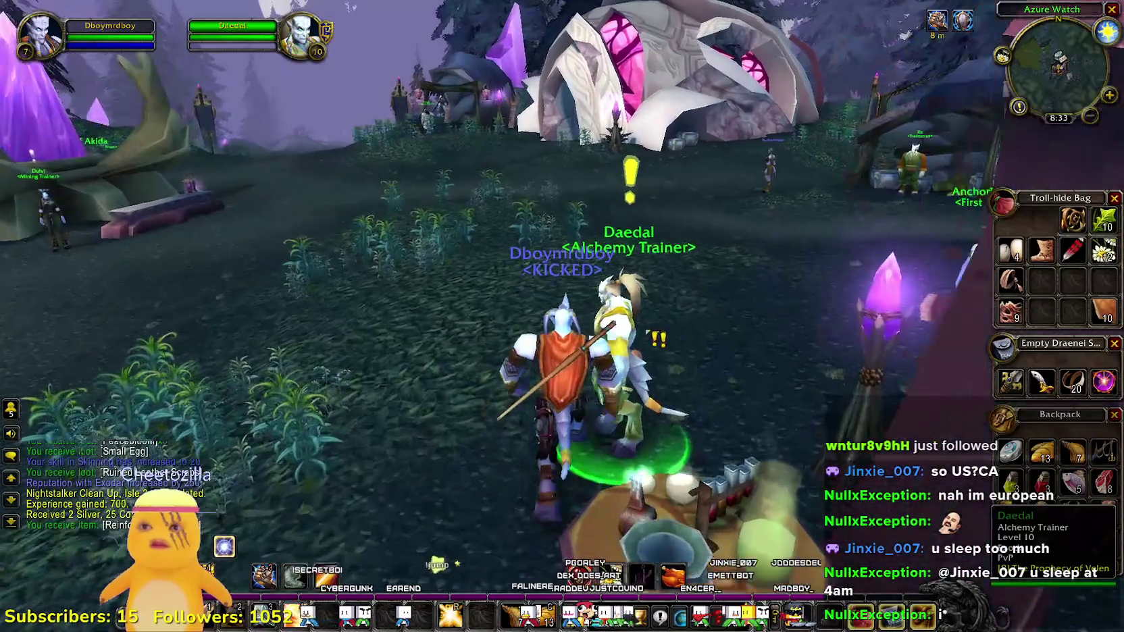
pyautogui.click(86, 210)
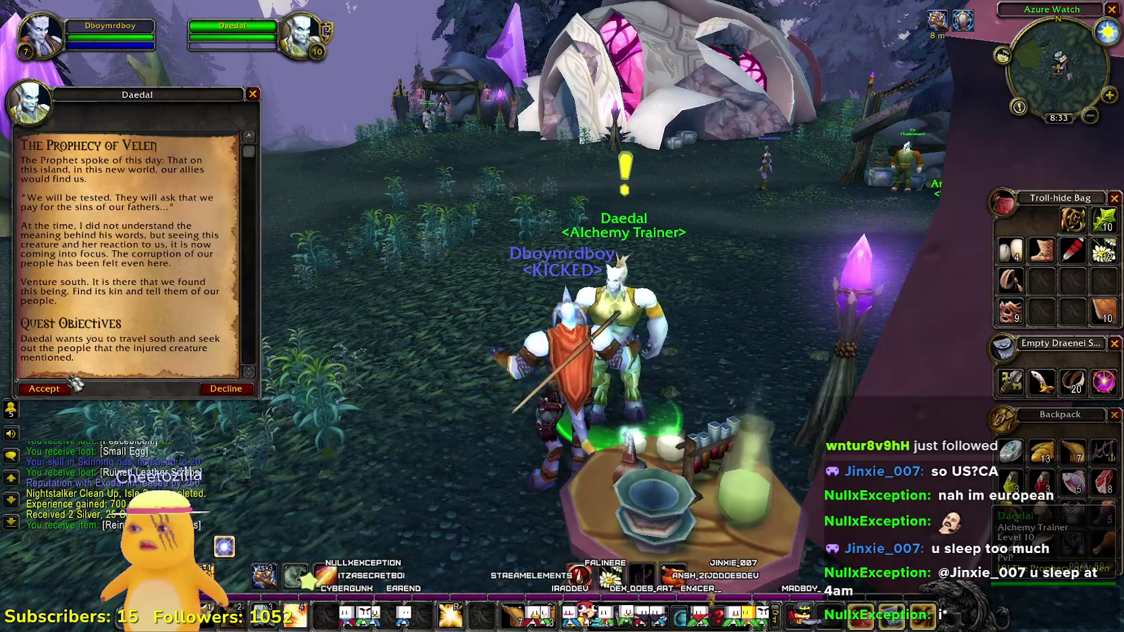
pyautogui.click(54, 385)
pyautogui.press('a')
pyautogui.press('a')
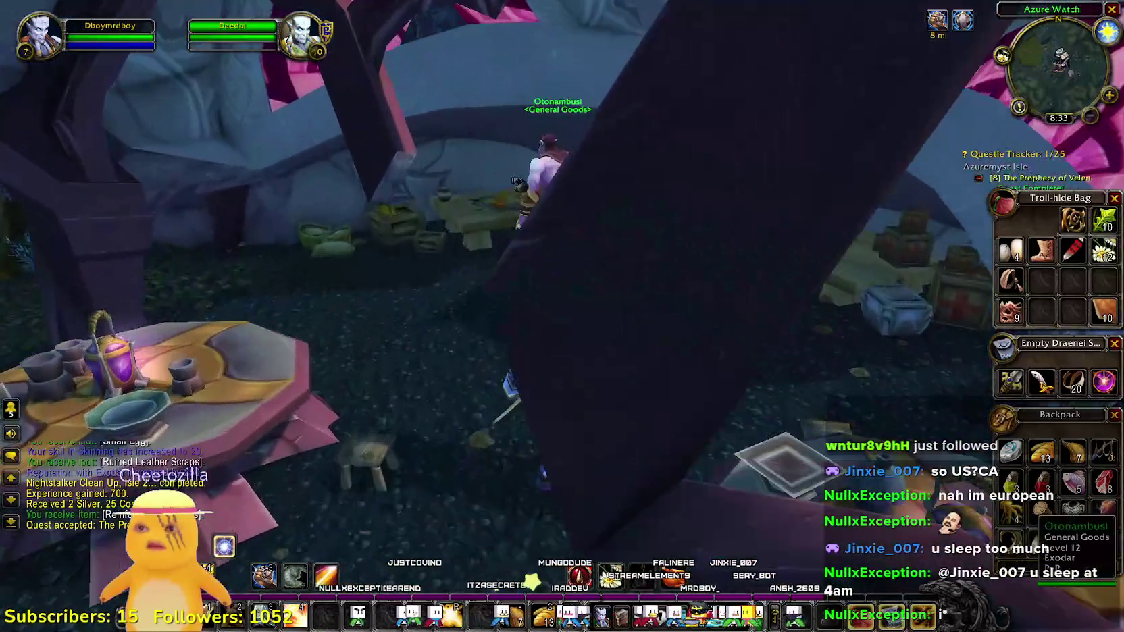
# - Sell the hide boots, leather collar, feather, vine, chain leggings, lasher root and hammer to Otonambusi
pyautogui.rightClick(543, 168)
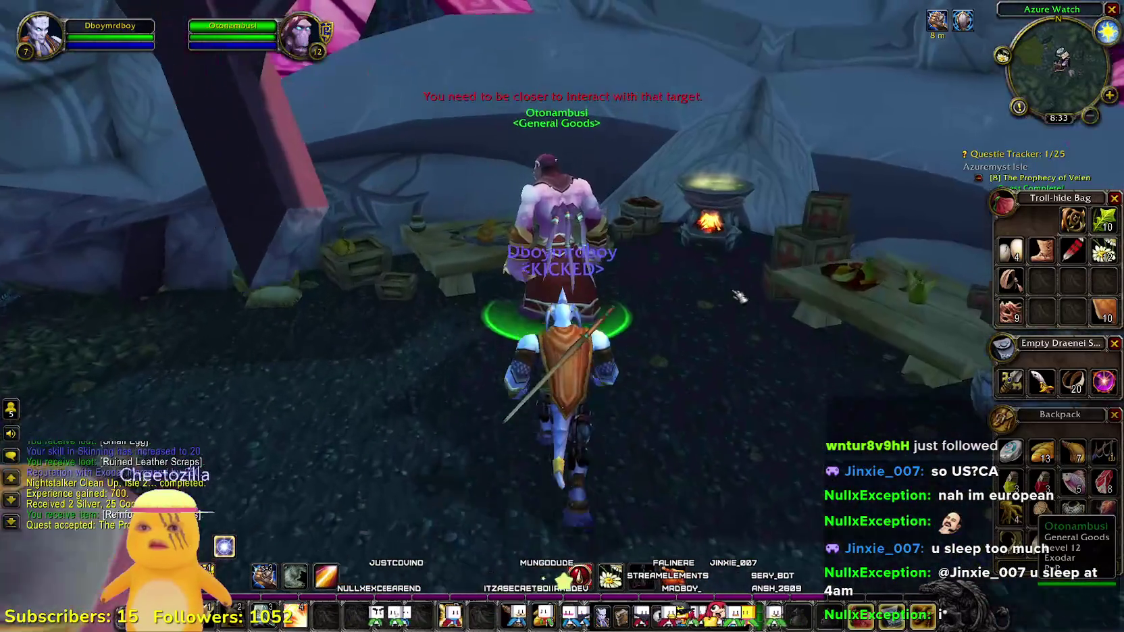
pyautogui.rightClick(1043, 254)
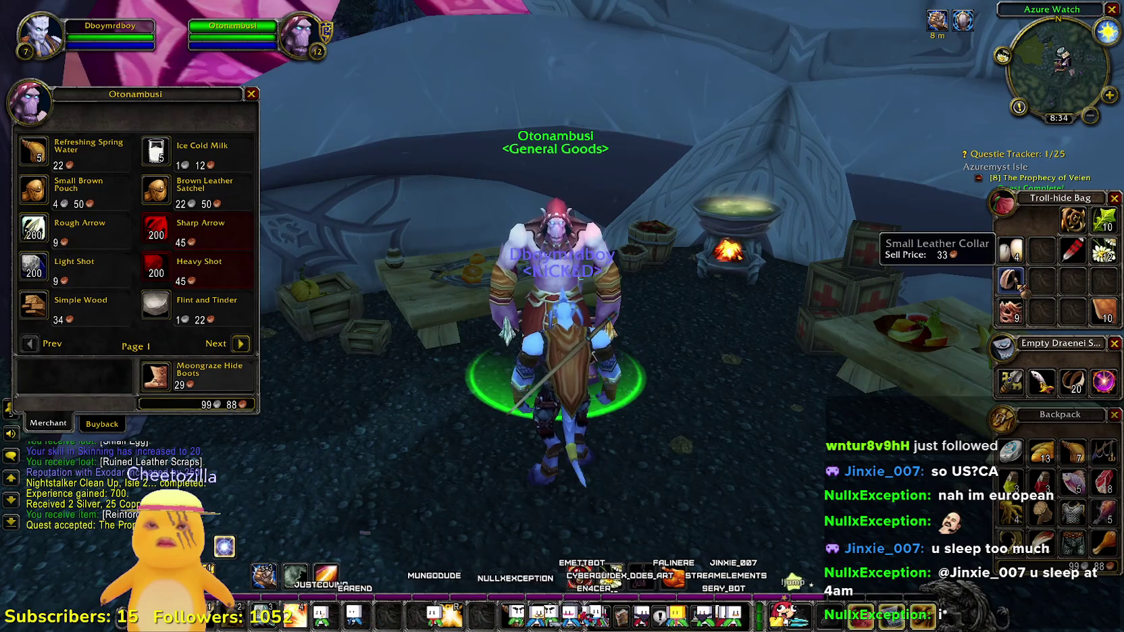
pyautogui.rightClick(1012, 282)
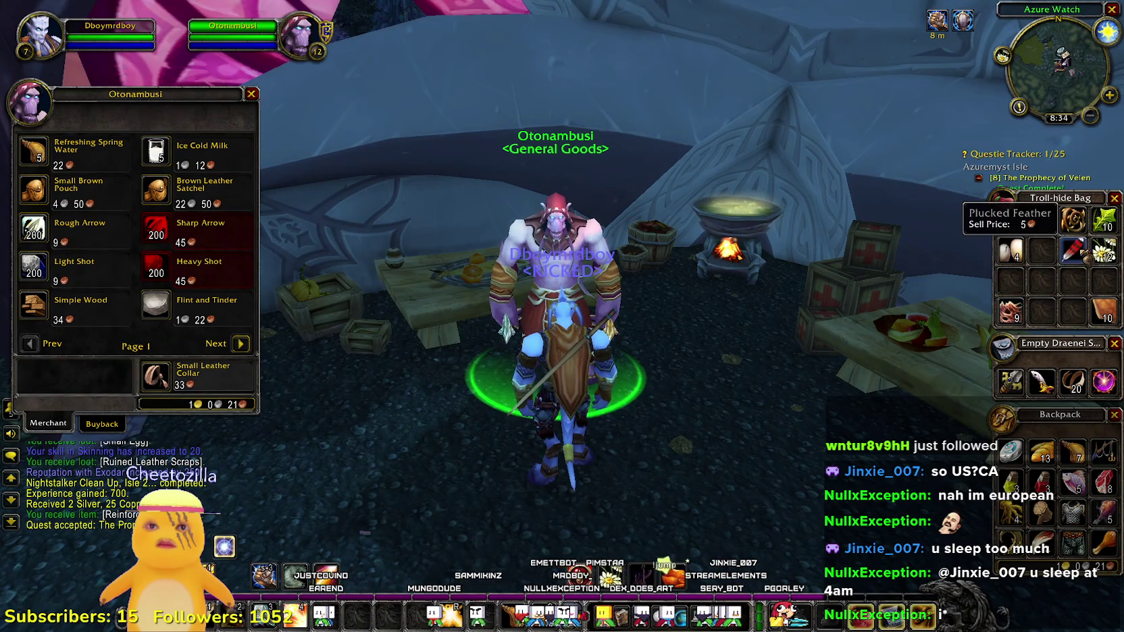
pyautogui.rightClick(1073, 220)
pyautogui.rightClick(1072, 251)
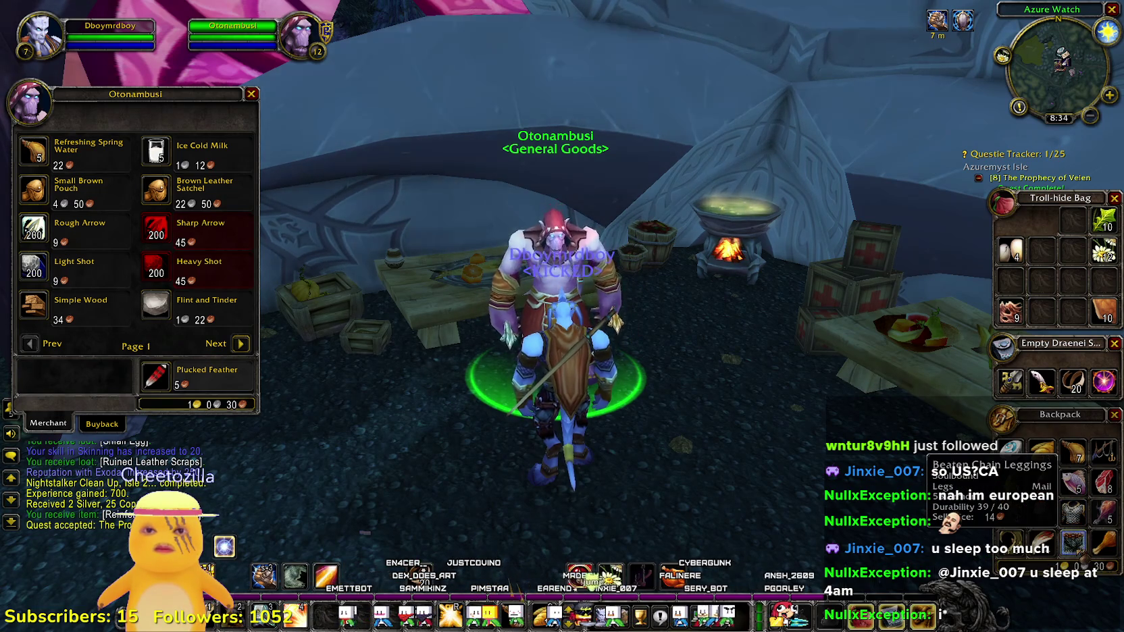
pyautogui.rightClick(1073, 544)
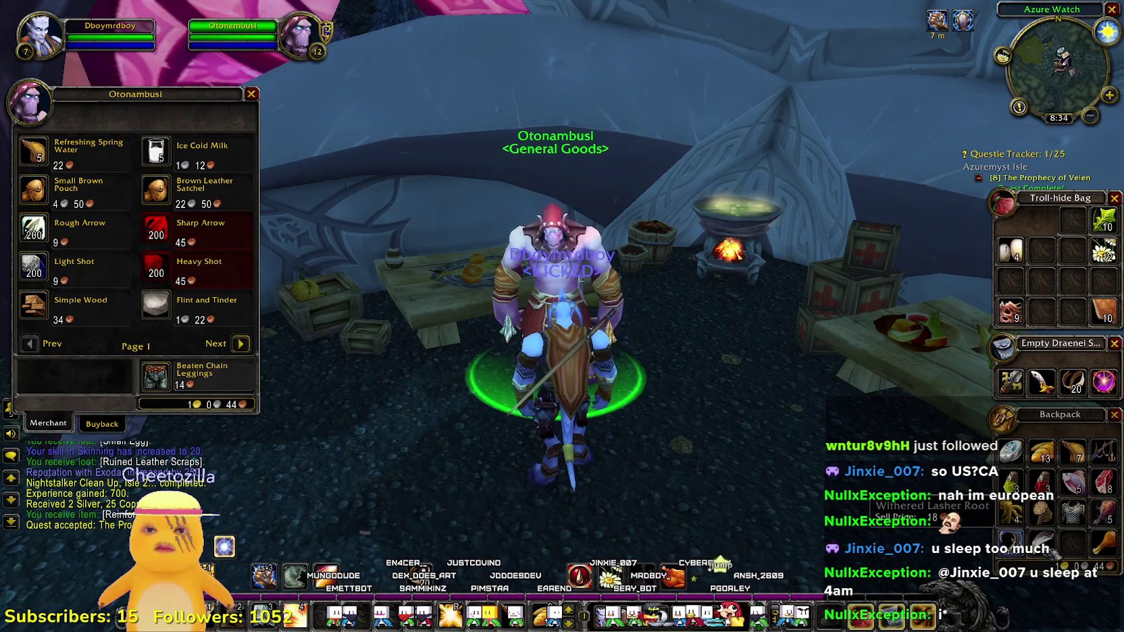
pyautogui.rightClick(1043, 543)
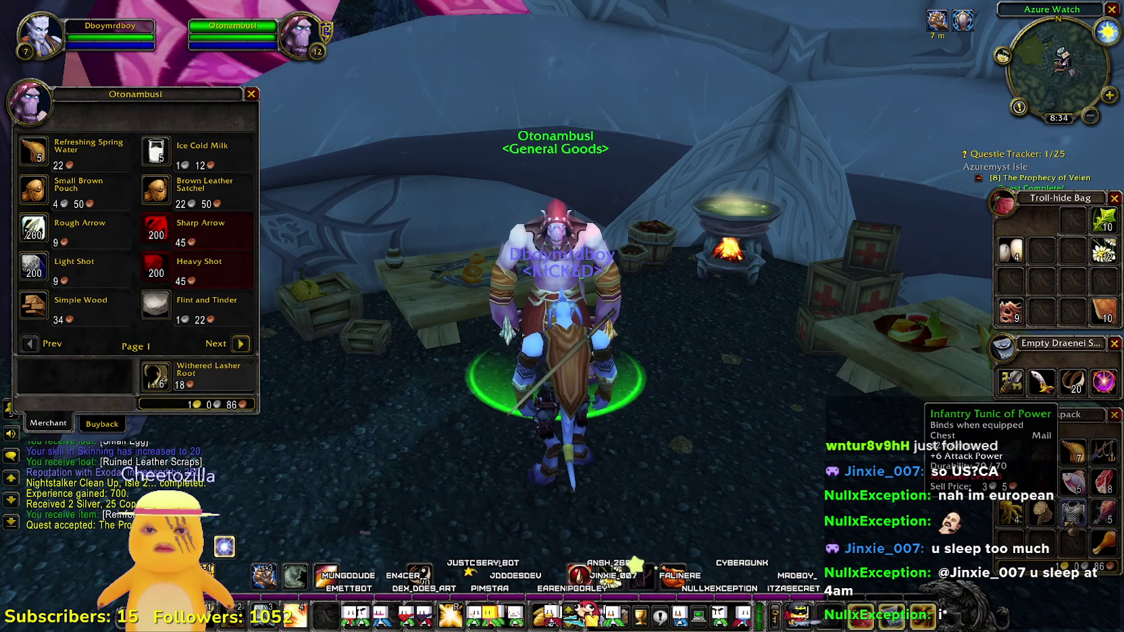
pyautogui.rightClick(1042, 514)
# - Turn away from the merchant, run off, and speak to the First Aid trainer
pyautogui.moveTo(715, 245); pyautogui.dragTo(513, 246)
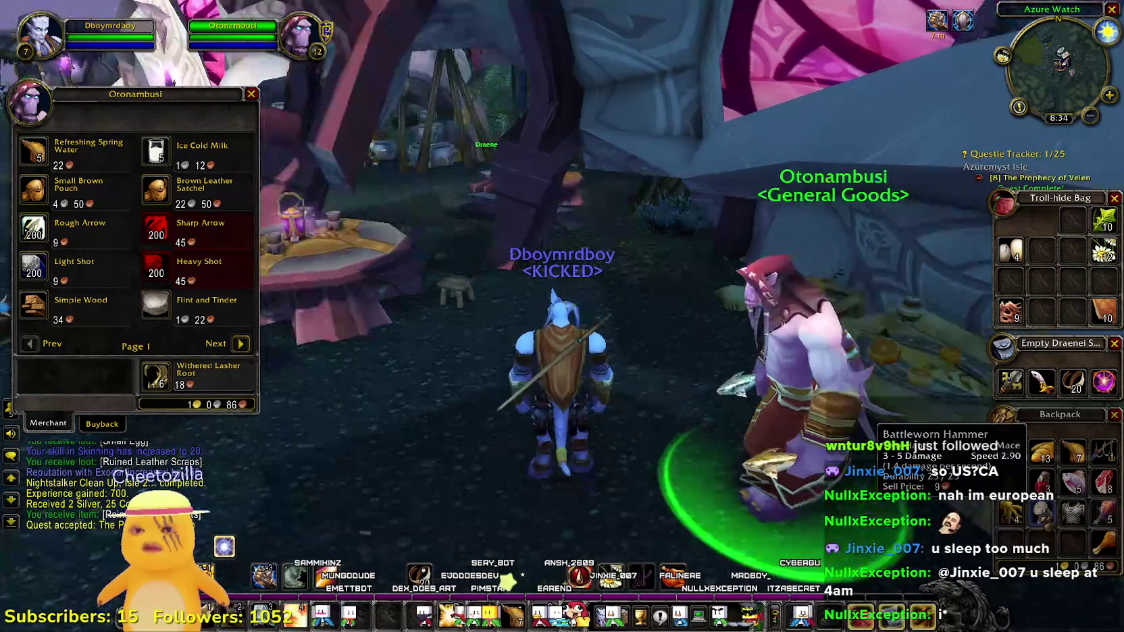
pyautogui.moveTo(714, 244); pyautogui.dragTo(513, 246)
pyautogui.press('w')
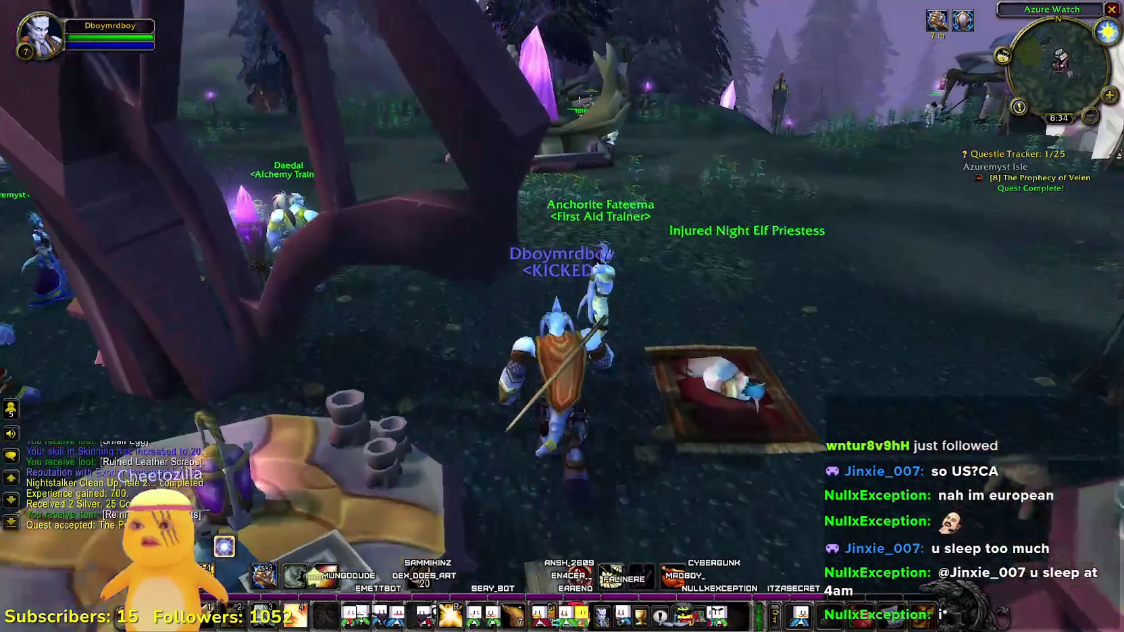
pyautogui.rightClick(598, 255)
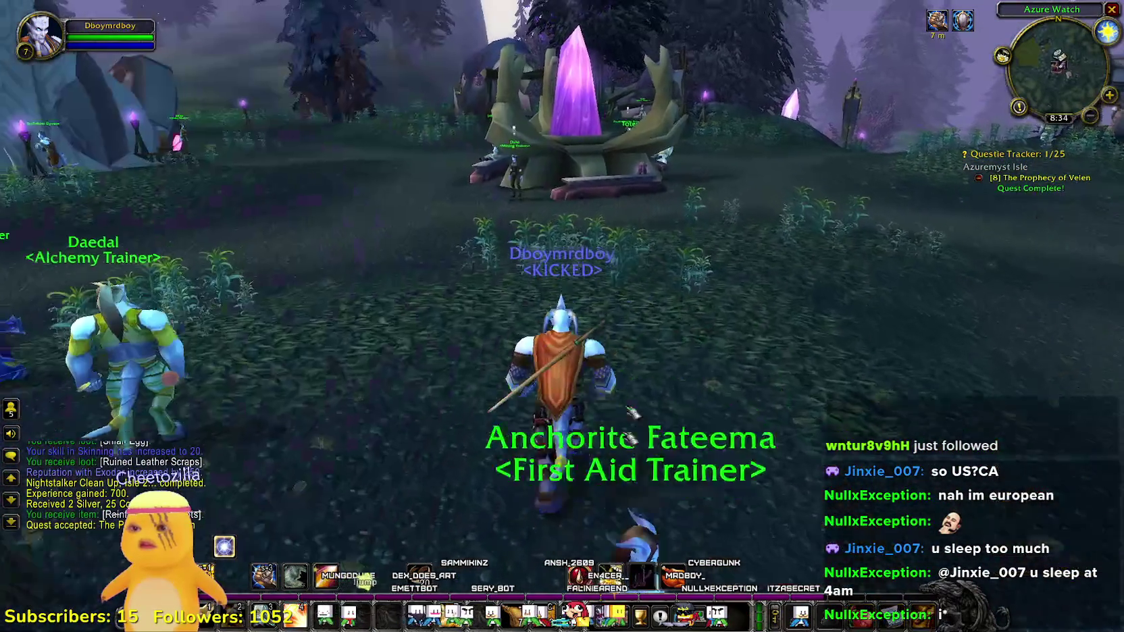
# - Learn First Aid from the Azure Watch trainer and review its recipe window
pyautogui.click(579, 577)
pyautogui.click(580, 575)
pyautogui.click(579, 575)
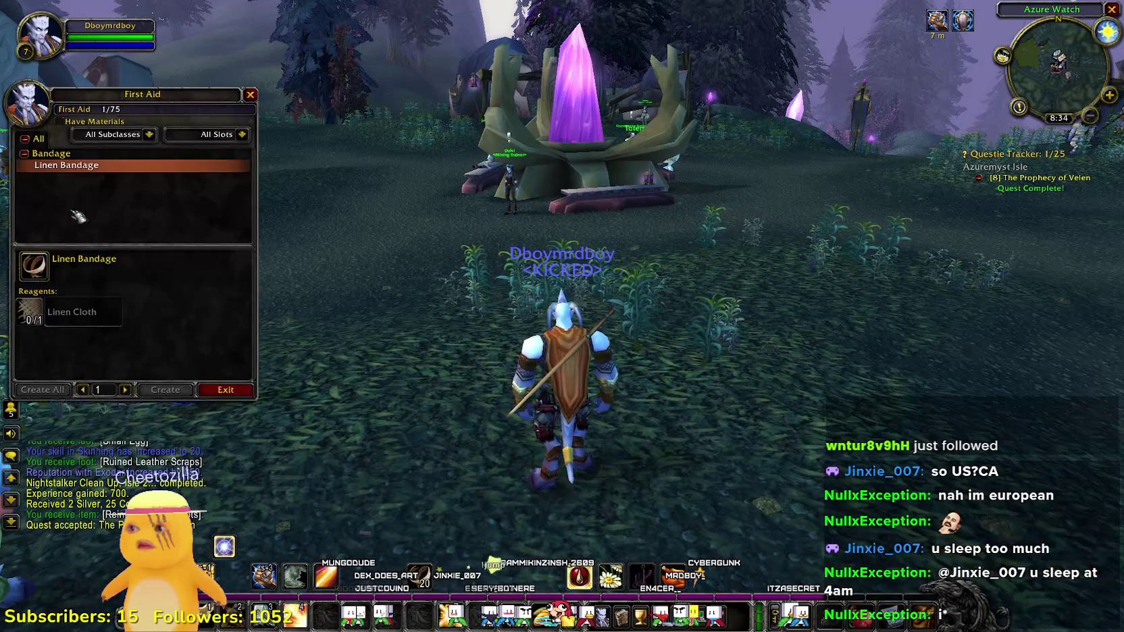
pyautogui.click(579, 575)
# - Check the world map and bag contents, then run toward Odesyus' Landing
pyautogui.press('m')
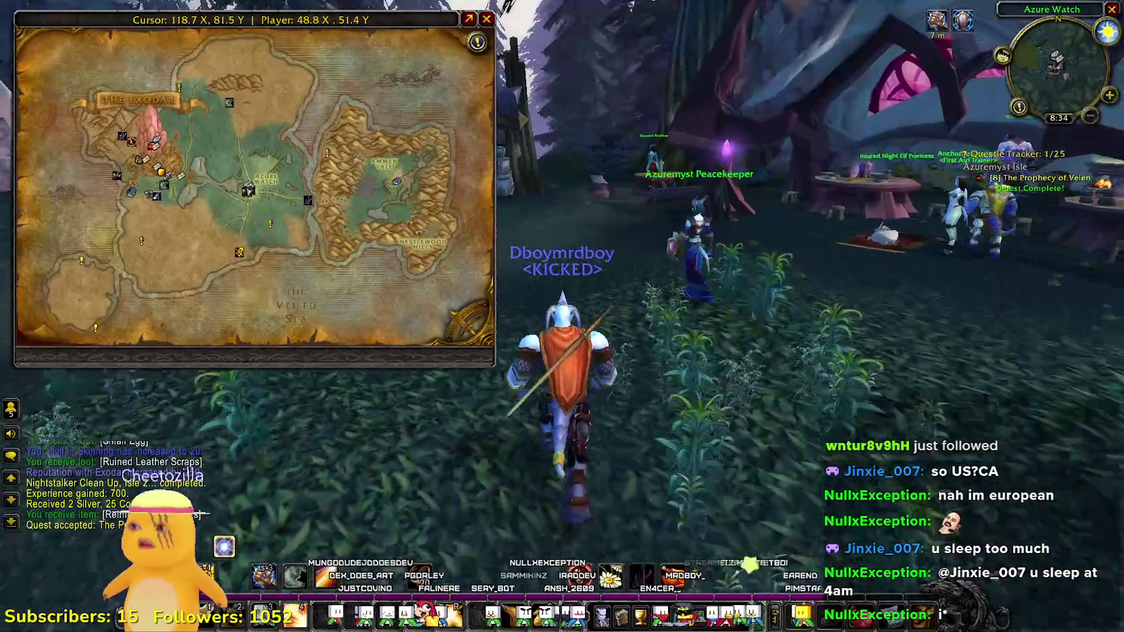
pyautogui.press('m')
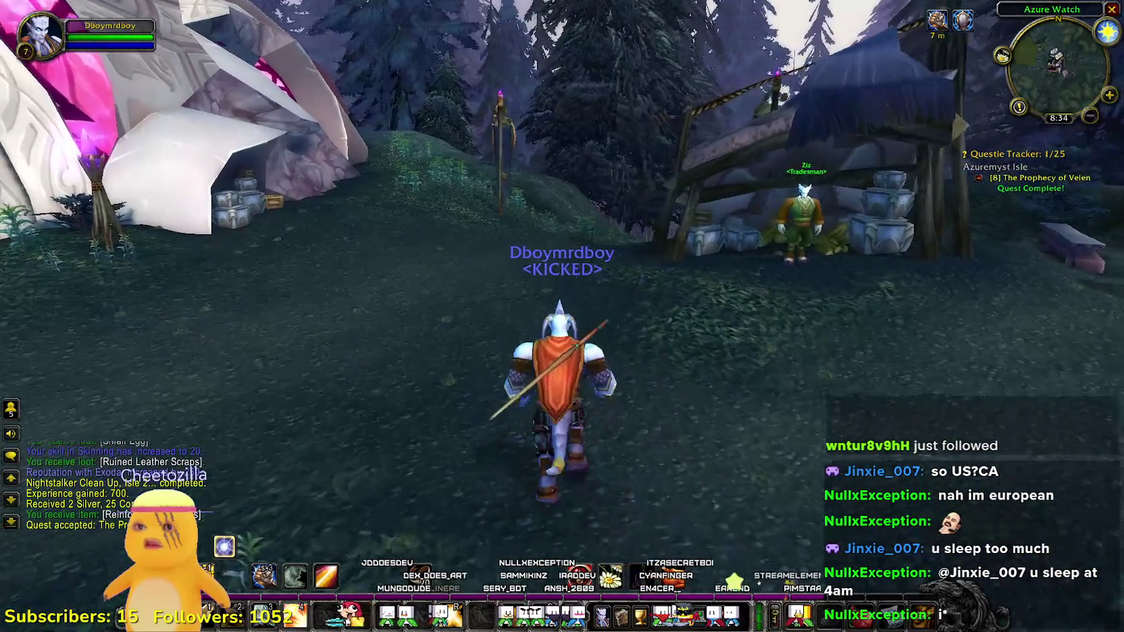
pyautogui.hotkey('shift', 'b')
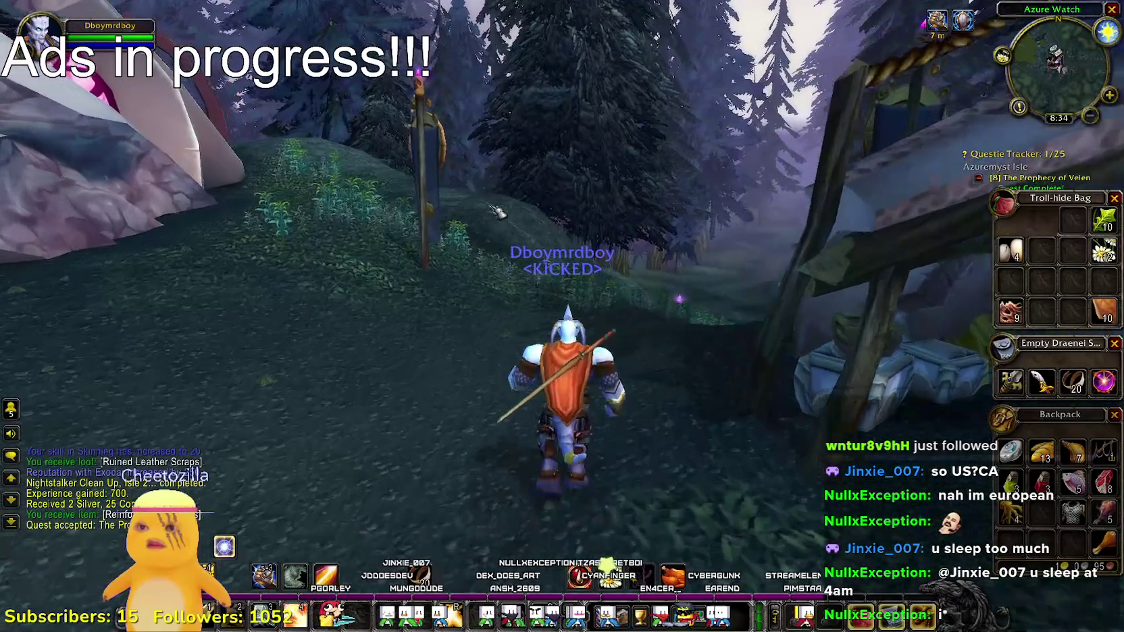
pyautogui.hotkey('shift', 'b')
pyautogui.press('w')
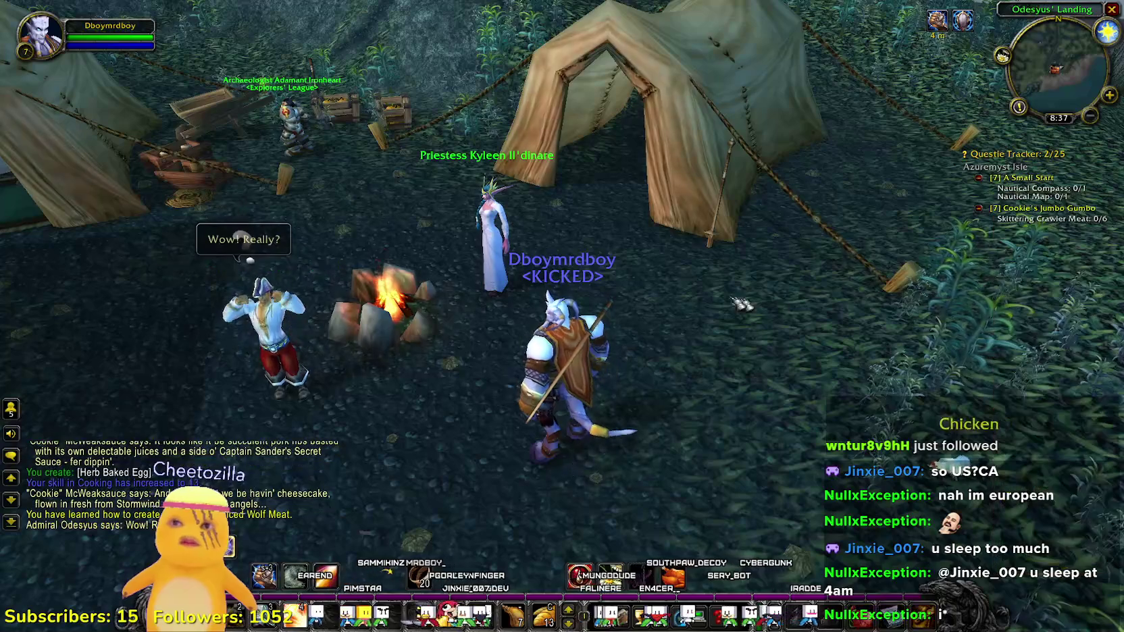
# - Turn left at the Odesyus' Landing camp and glance at the world map
pyautogui.moveTo(805, 310); pyautogui.dragTo(608, 311)
pyautogui.press('m')
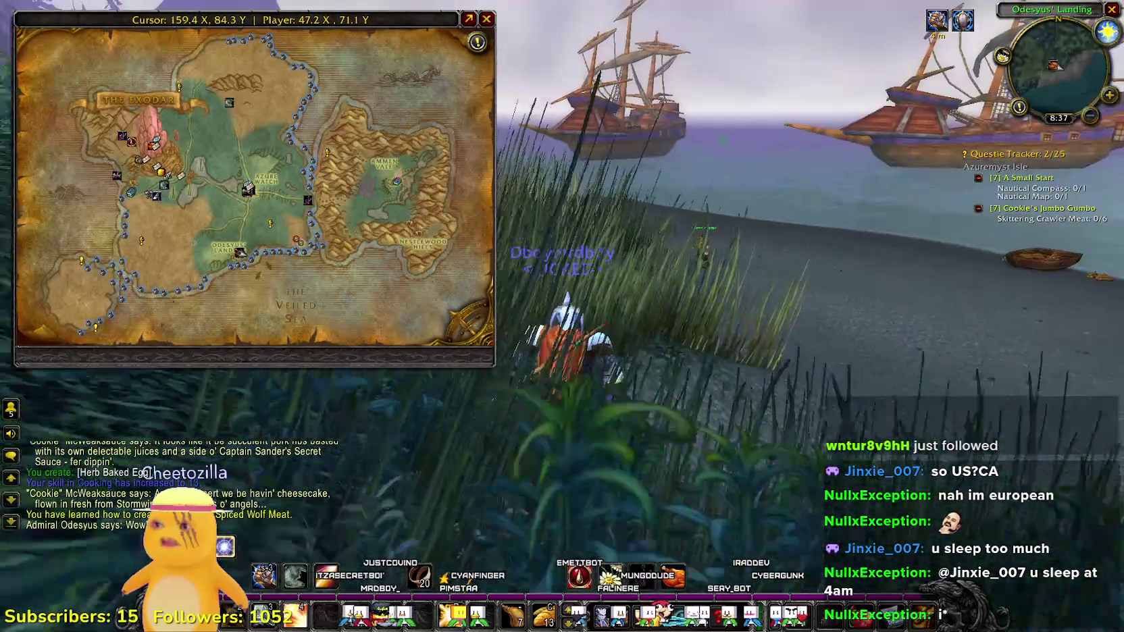
# - Walk through the grass to the beach and target the nearest Skittering Crawler
pyautogui.press('m')
pyautogui.press('w')
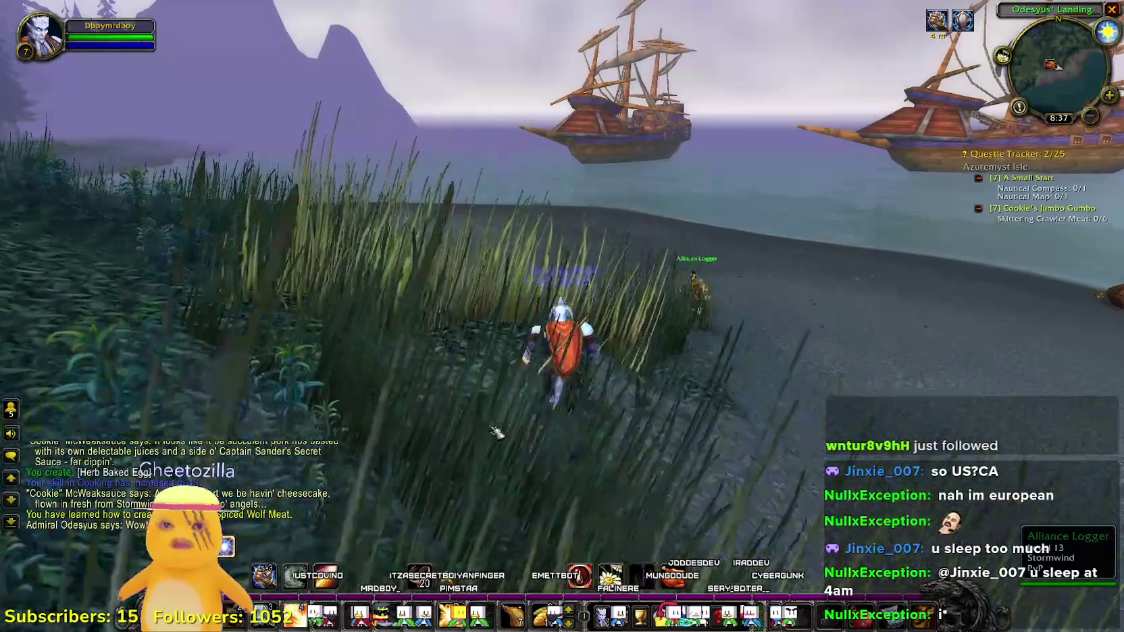
pyautogui.press('w')
pyautogui.press('a')
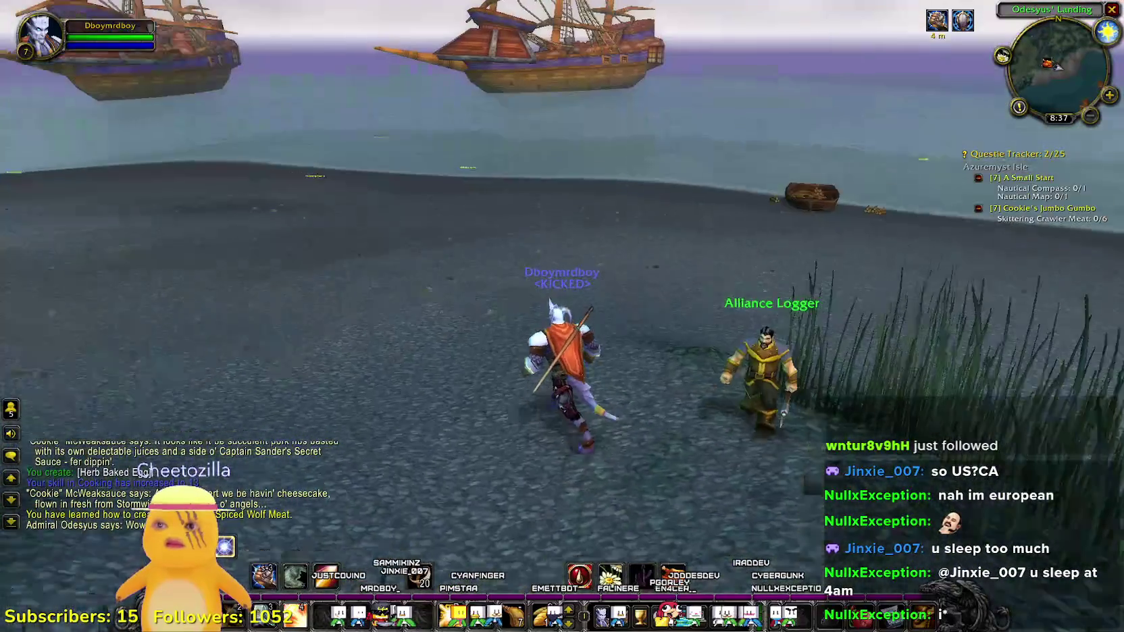
pyautogui.press('w')
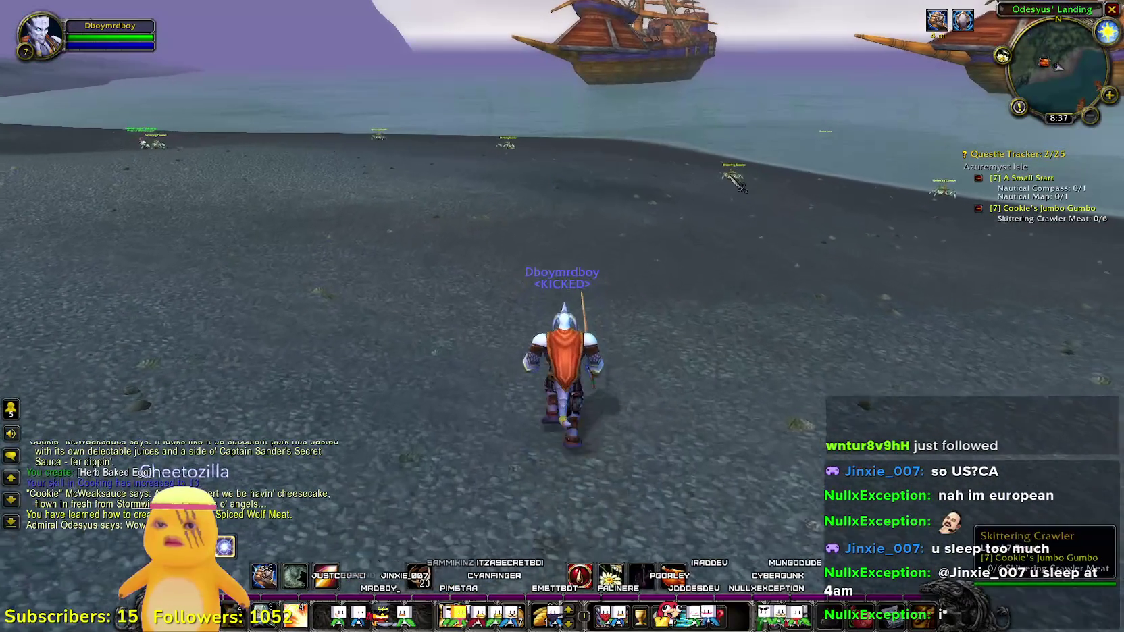
pyautogui.press('Tab')
# - Cast a seal and close in to fight the targeted crawler
pyautogui.press('1')
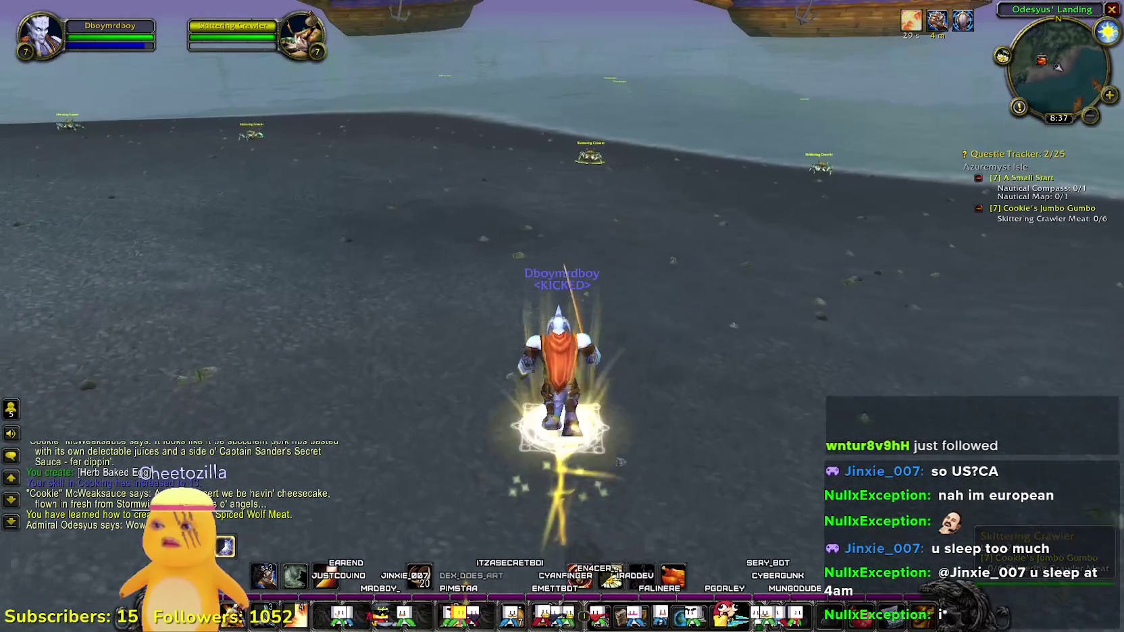
pyautogui.press('2')
pyautogui.press('w')
pyautogui.press('w')
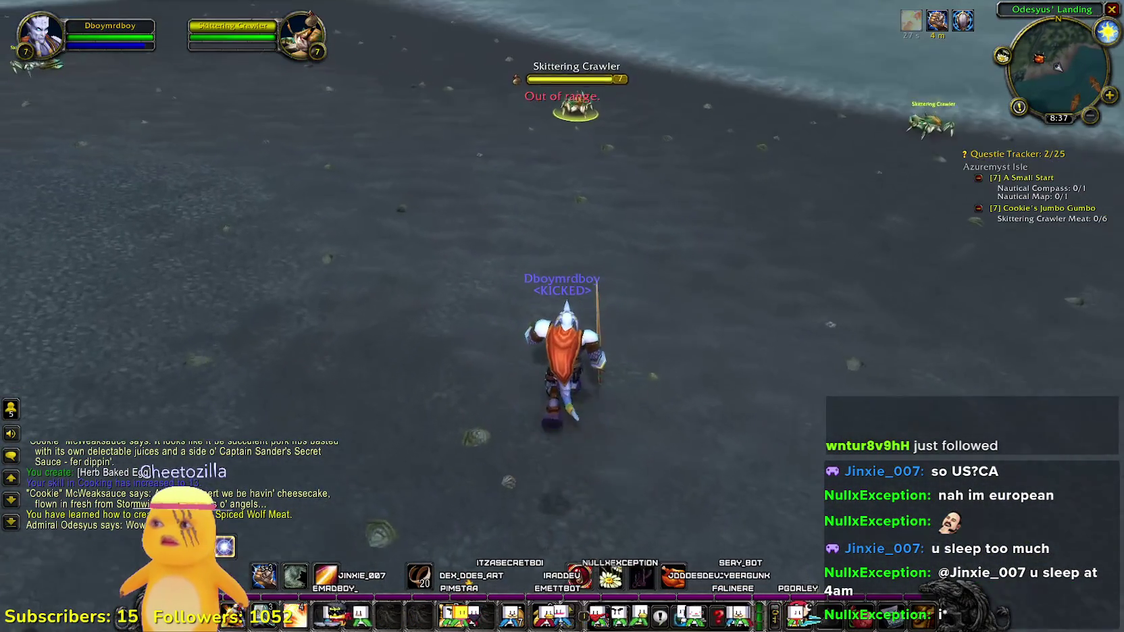
pyautogui.press('2')
pyautogui.press('1')
pyautogui.press('2')
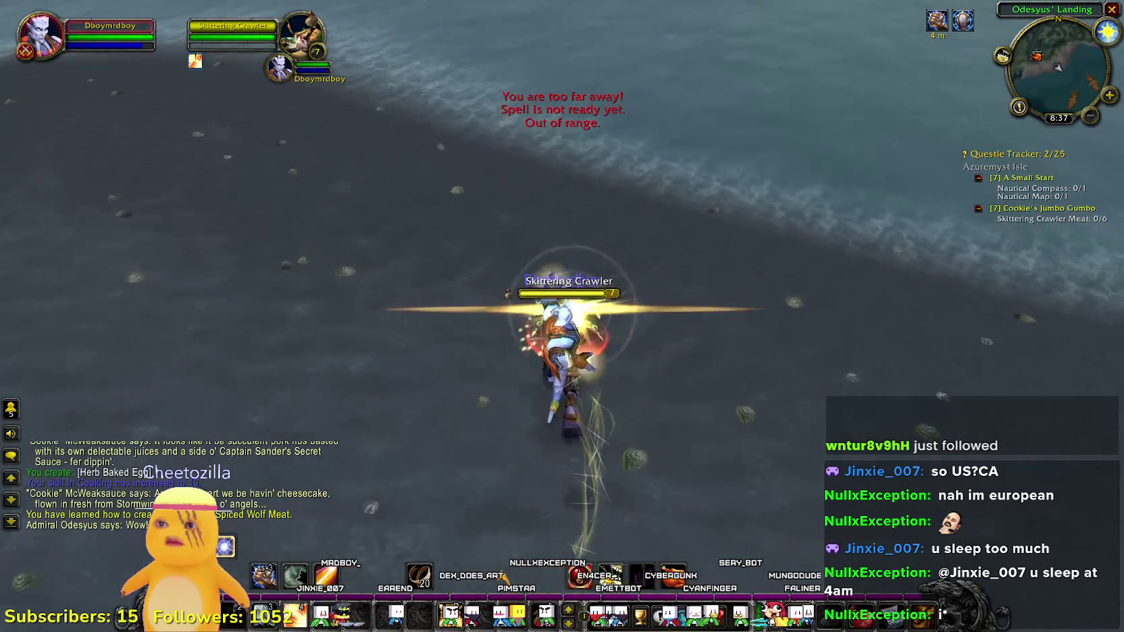
pyautogui.press('d')
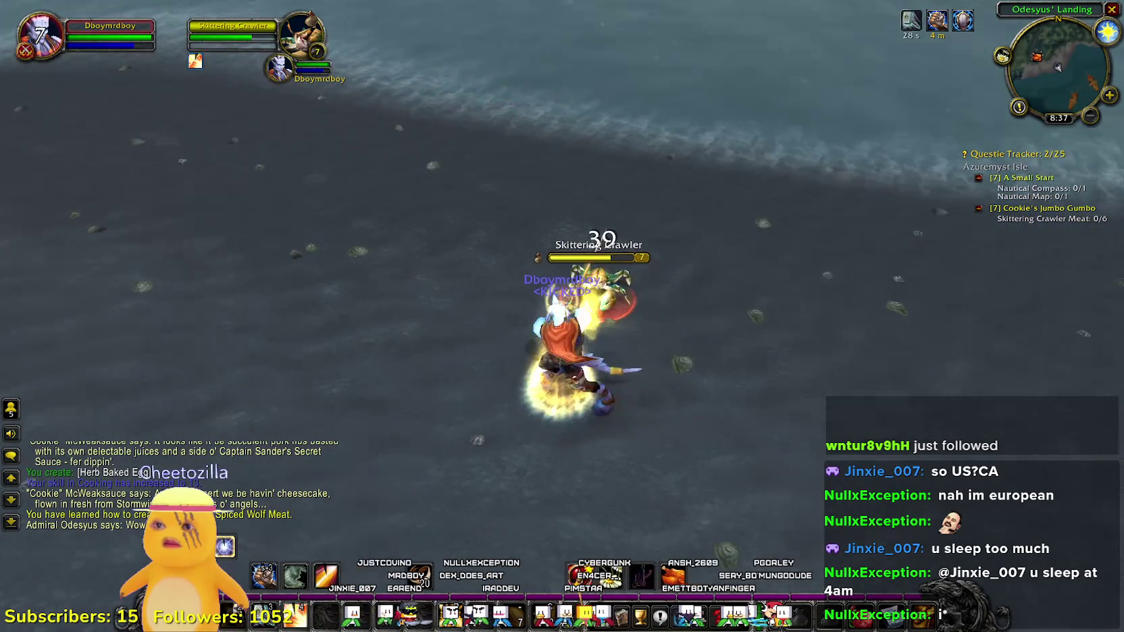
# - Finish off and loot the crawler, then target the next one along the shore
pyautogui.press('a')
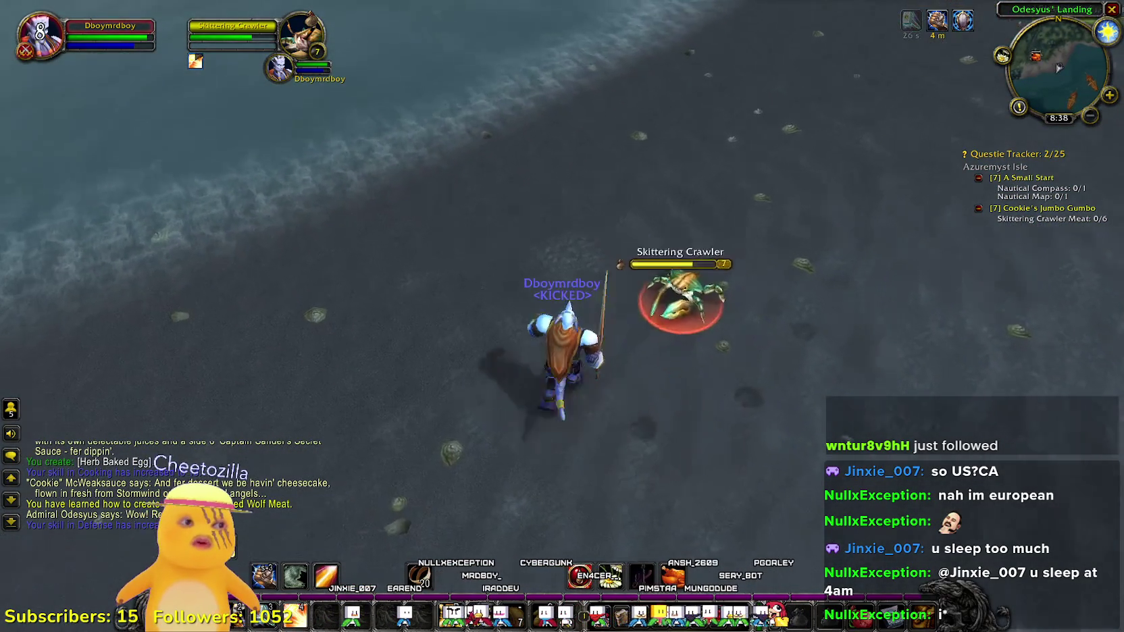
pyautogui.press('1')
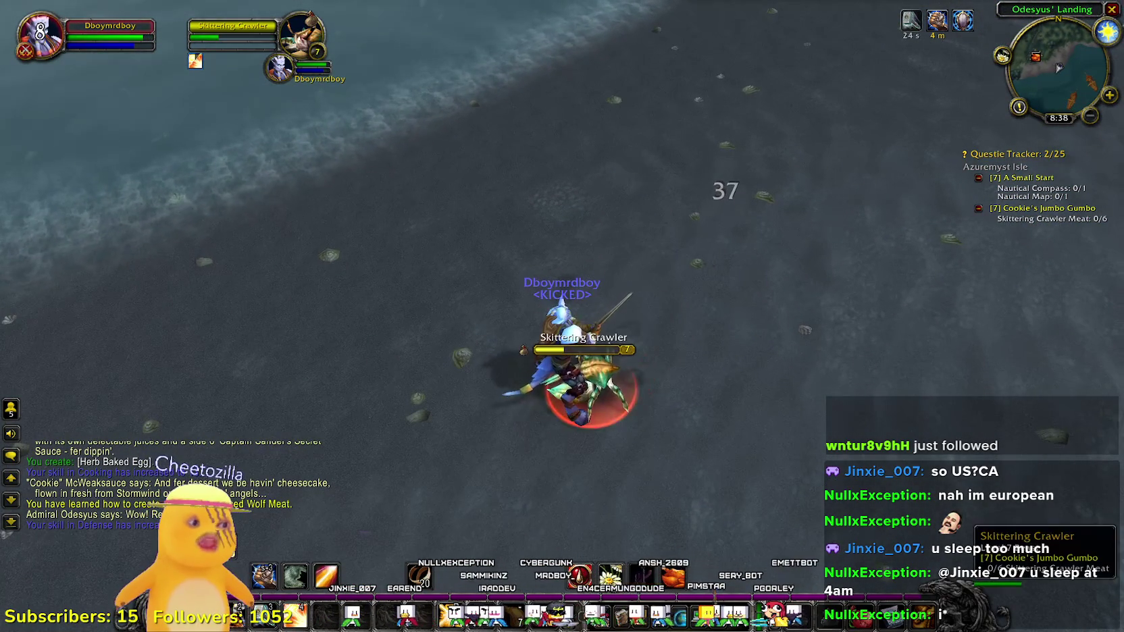
pyautogui.press('1')
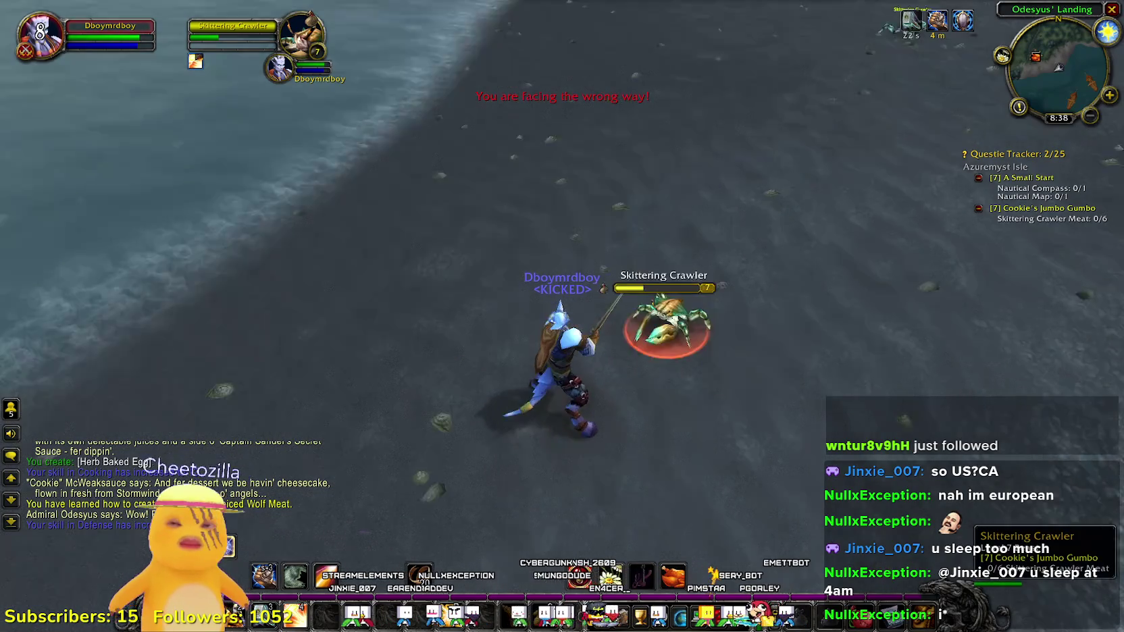
pyautogui.press('a')
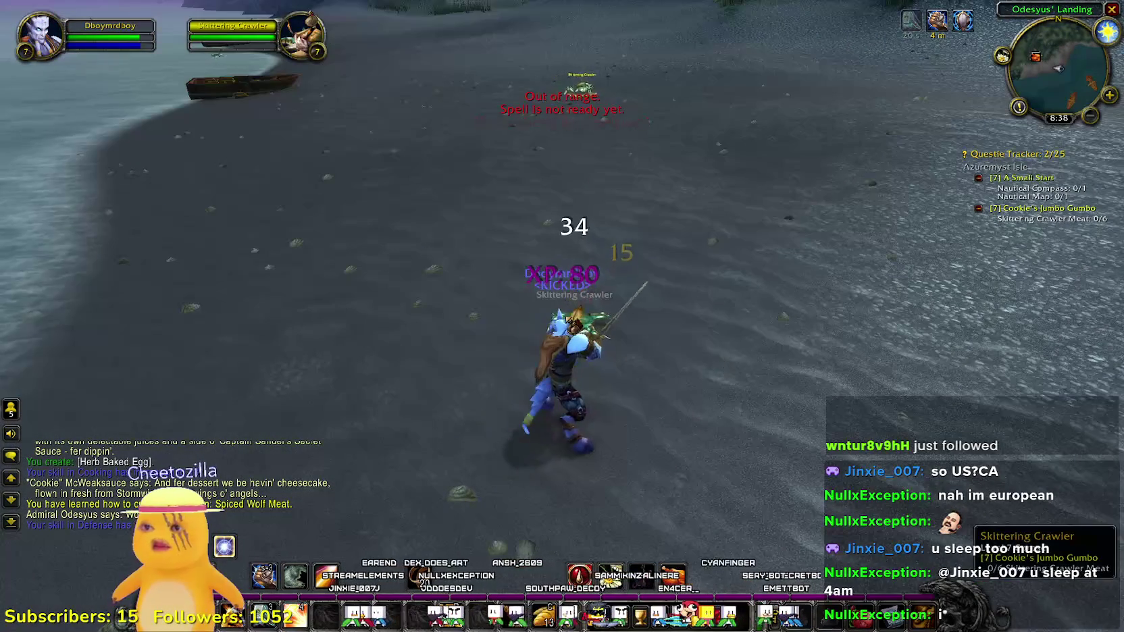
pyautogui.rightClick(593, 315)
pyautogui.press('d')
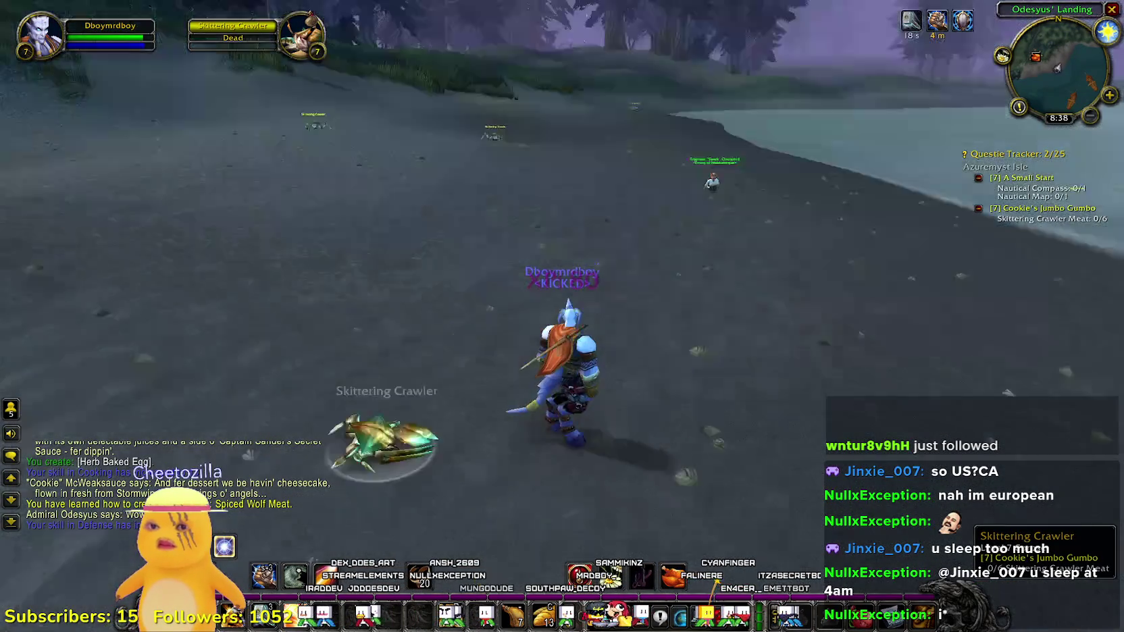
pyautogui.press('w')
pyautogui.press('Tab')
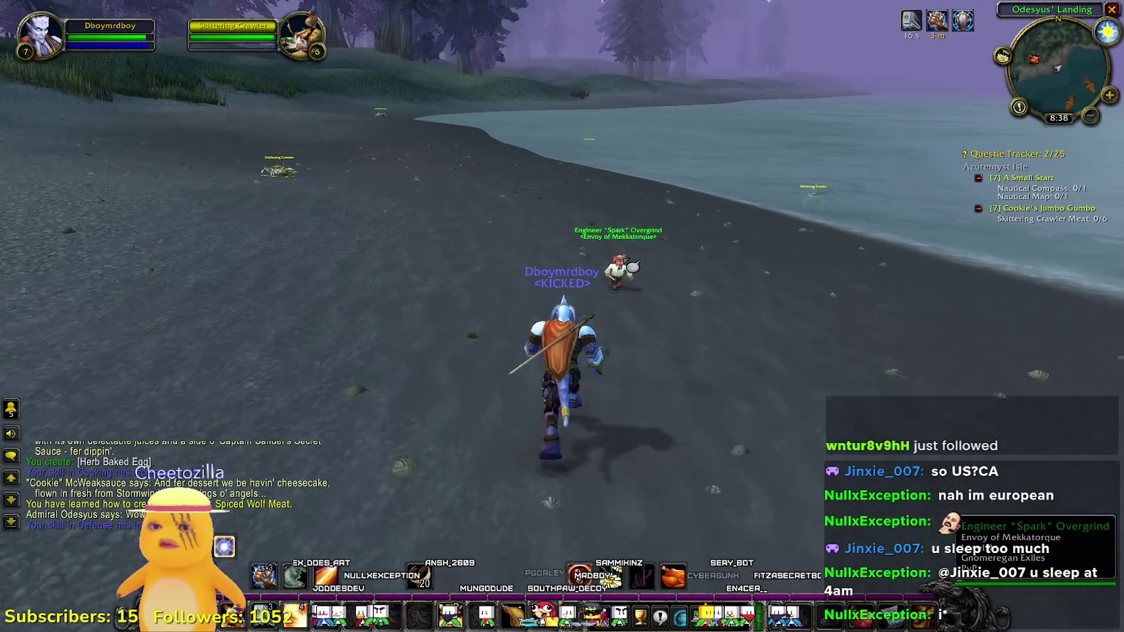
# - Talk to Engineer "Spark" Overgrind, then target the level-7 Skittering Crawler
pyautogui.rightClick(631, 297)
pyautogui.rightClick(674, 378)
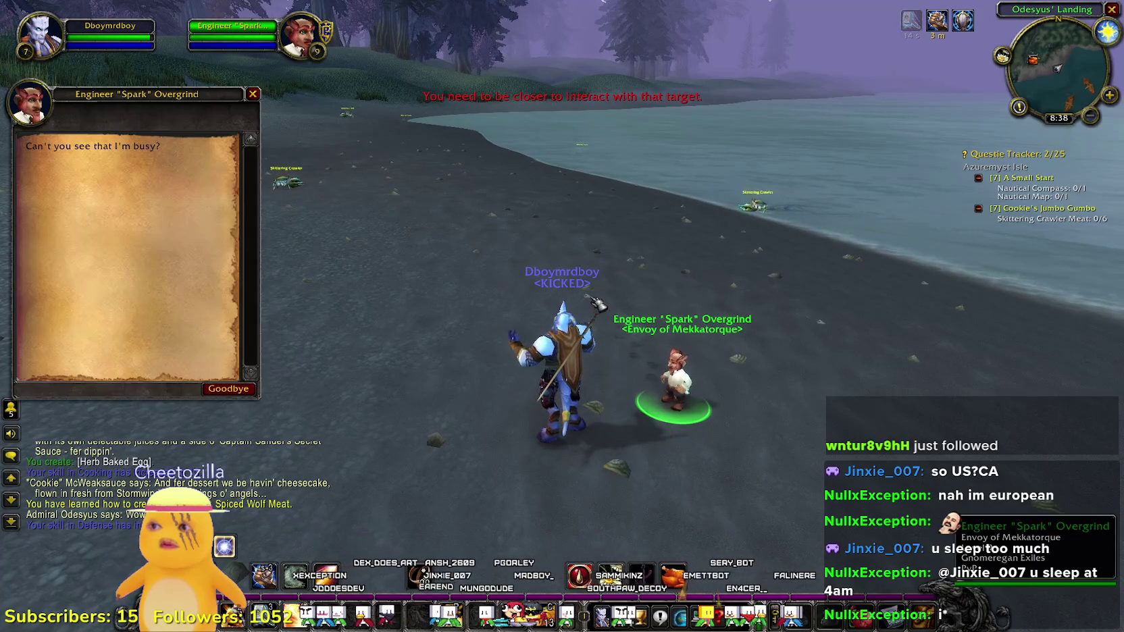
pyautogui.rightClick(726, 264)
# - Kill the crawler with attack spells and Blessing of Might, then loot its corpse
pyautogui.press('w')
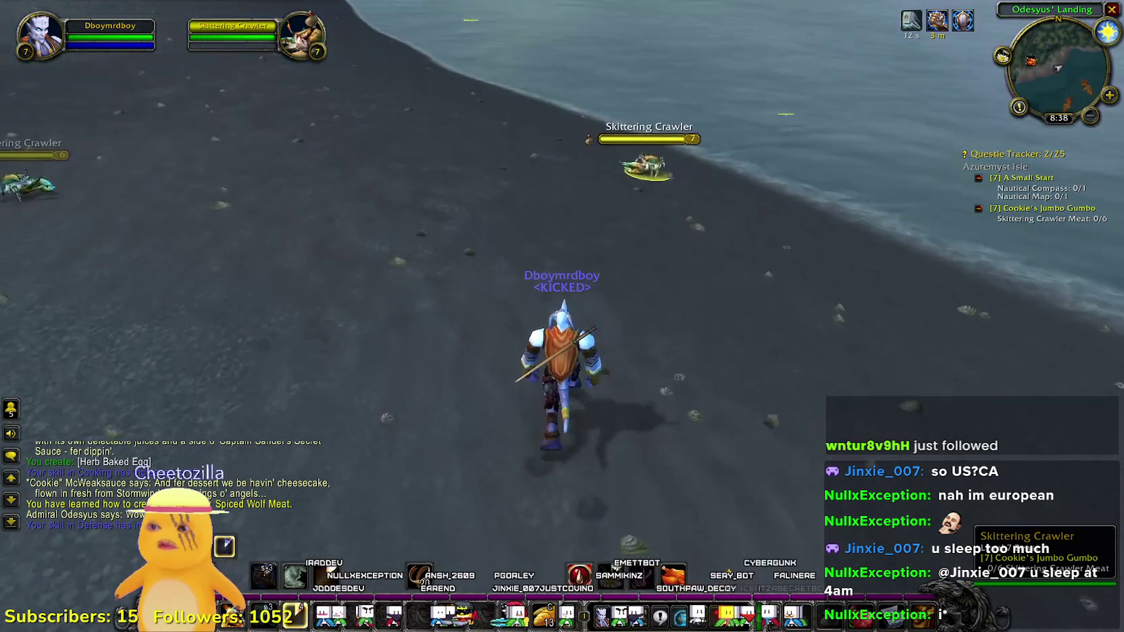
pyautogui.press('1')
pyautogui.press('1')
pyautogui.press('1')
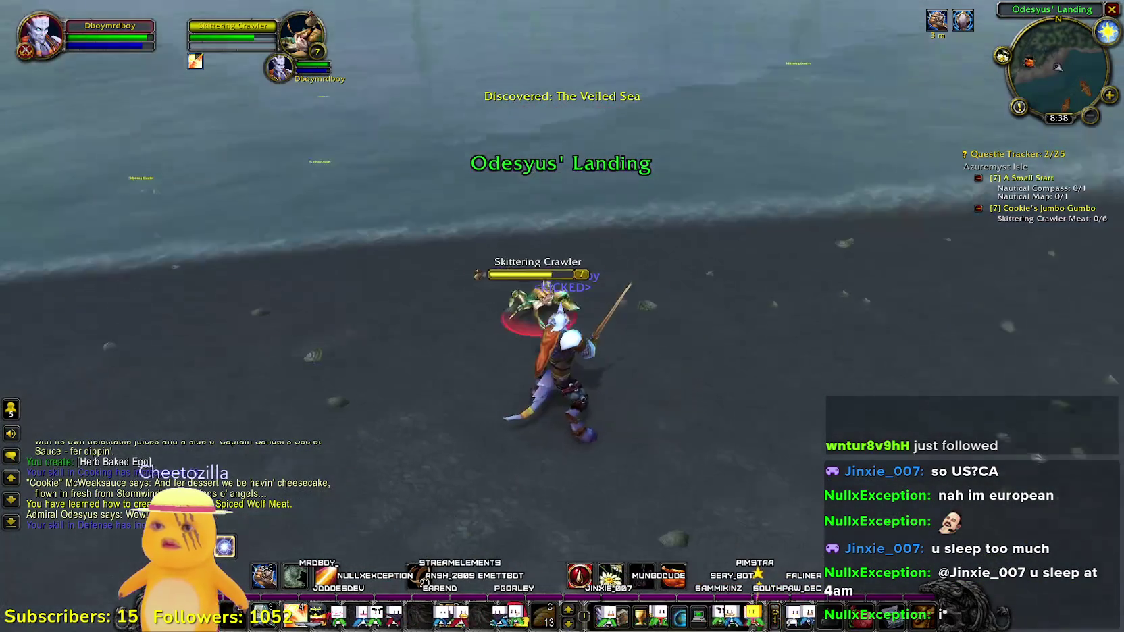
pyautogui.press('2')
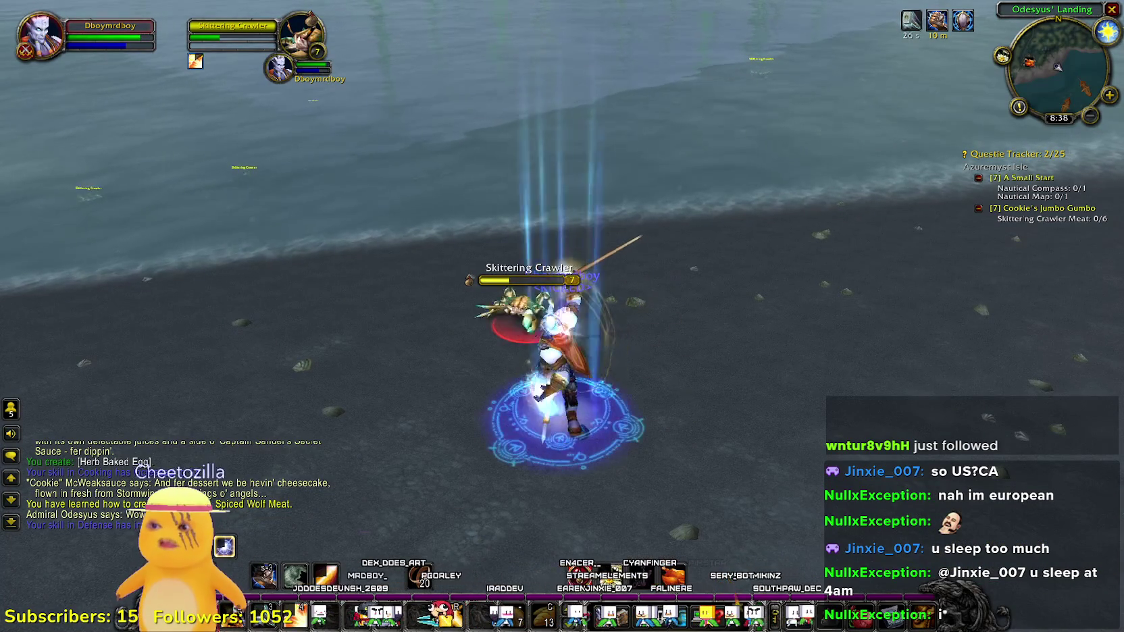
pyautogui.press('1')
pyautogui.press('1')
pyautogui.press('1')
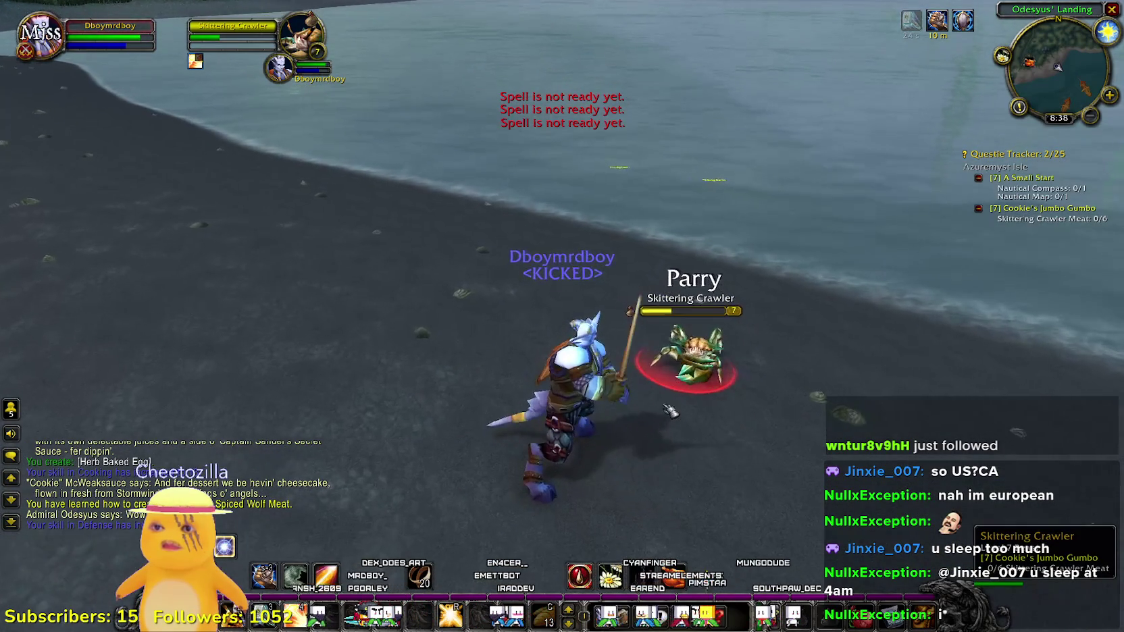
pyautogui.moveTo(707, 383); pyautogui.dragTo(554, 383)
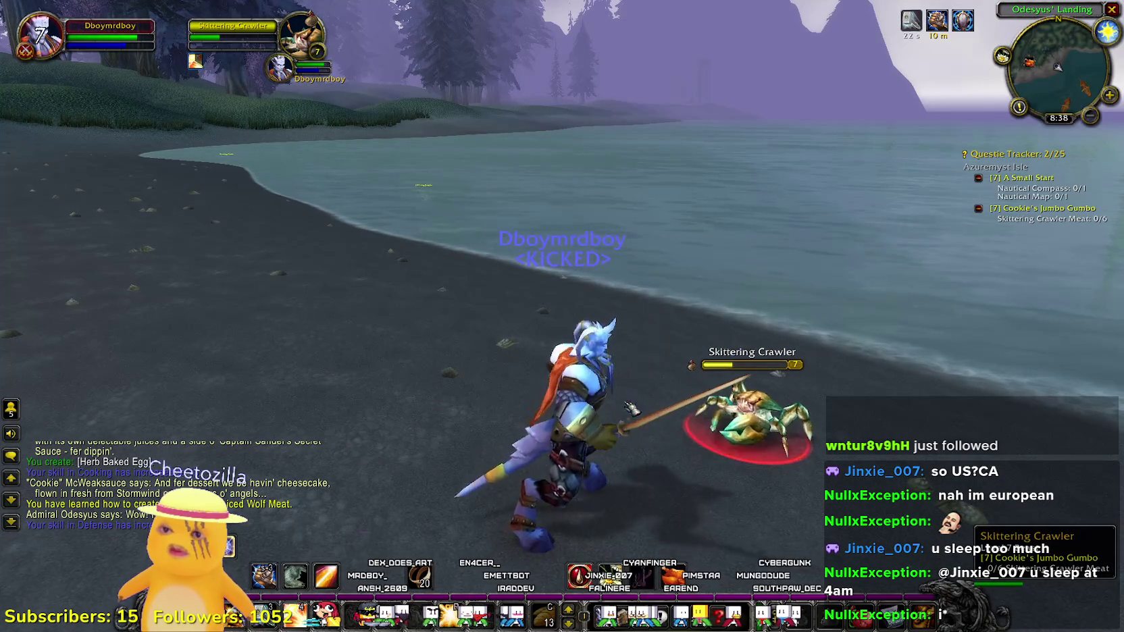
pyautogui.rightClick(714, 394)
# - Take the Clean Fish from the loot and equip a new bind-on-equip item from the backpack
pyautogui.click(84, 157)
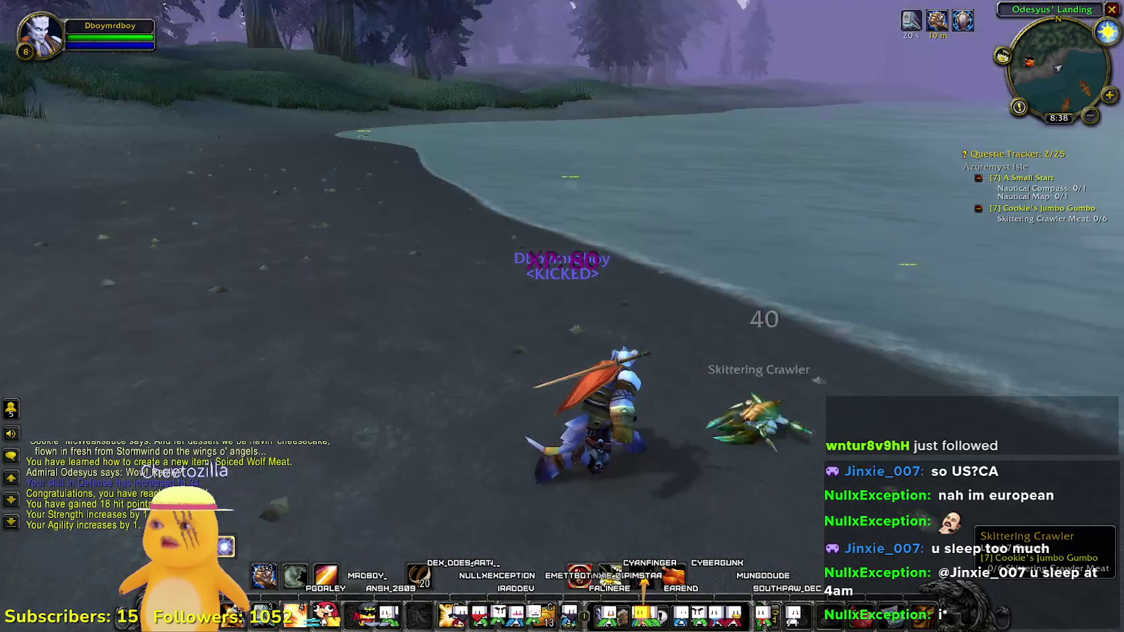
pyautogui.press('b')
pyautogui.rightClick(1010, 483)
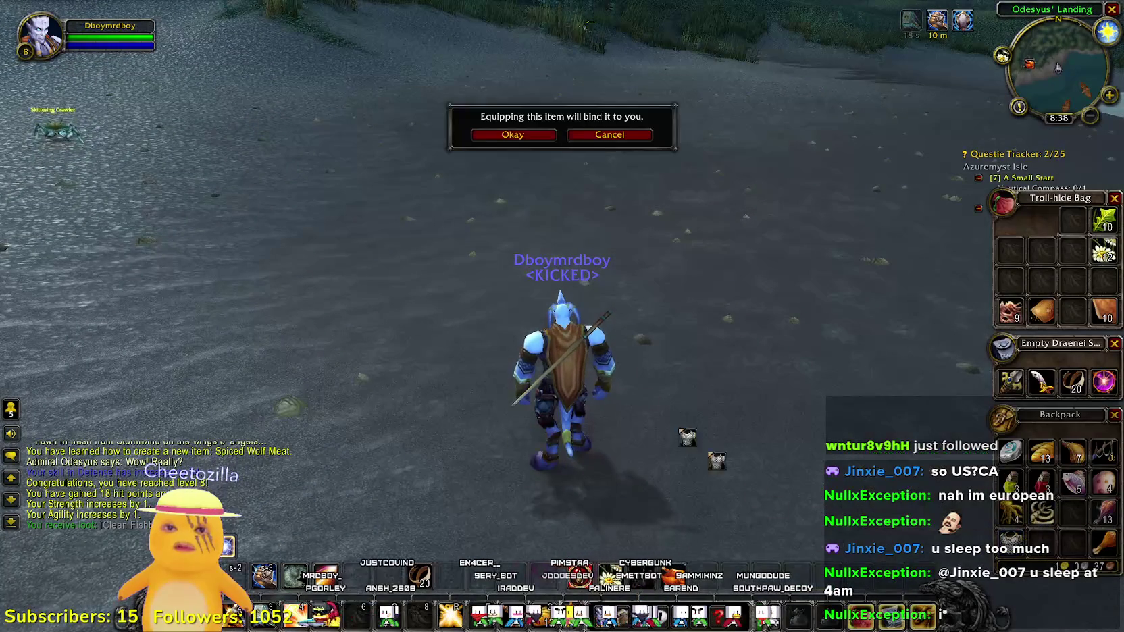
pyautogui.click(513, 135)
pyautogui.press('w')
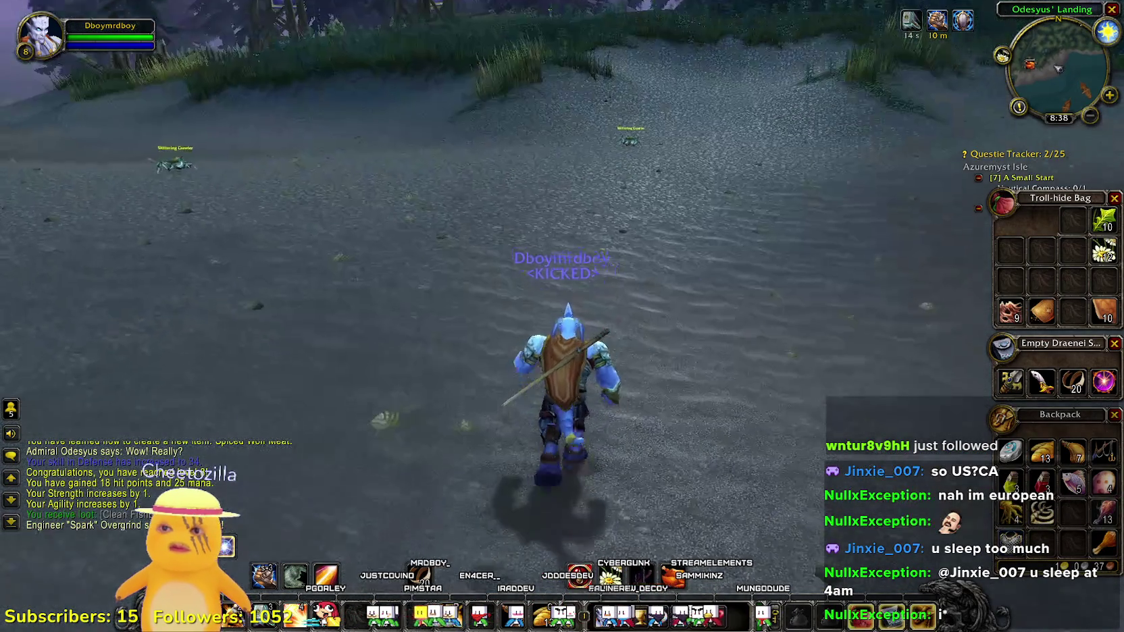
pyautogui.press('b')
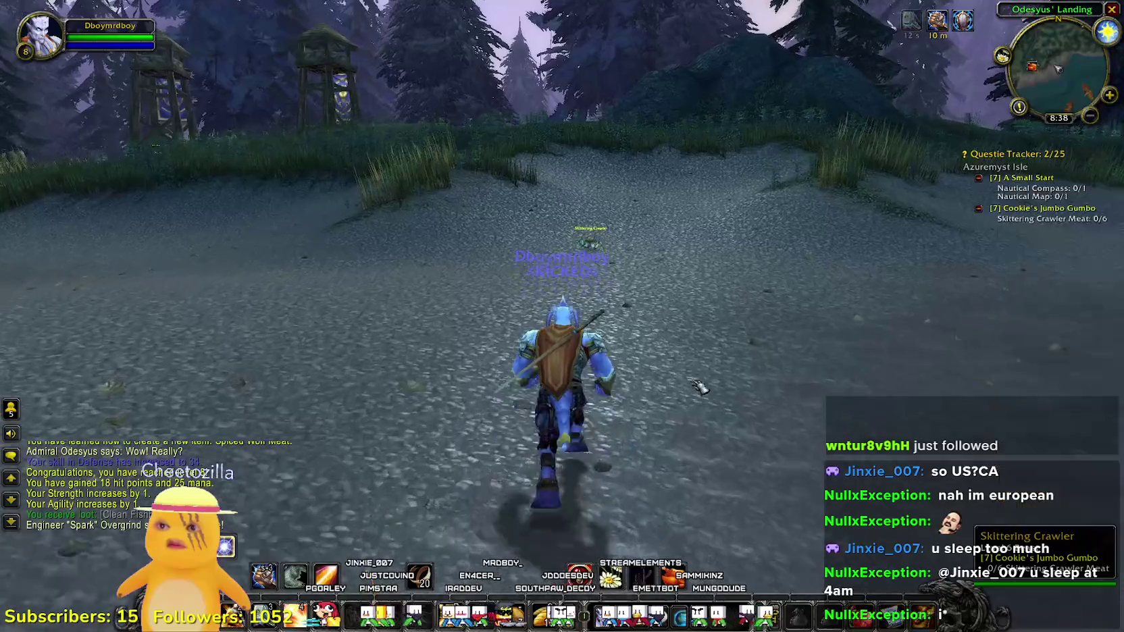
# - Target the nearby Skittering Crawler and fight it to death, looting the first meat (1/6)
pyautogui.click(599, 270)
pyautogui.press('1')
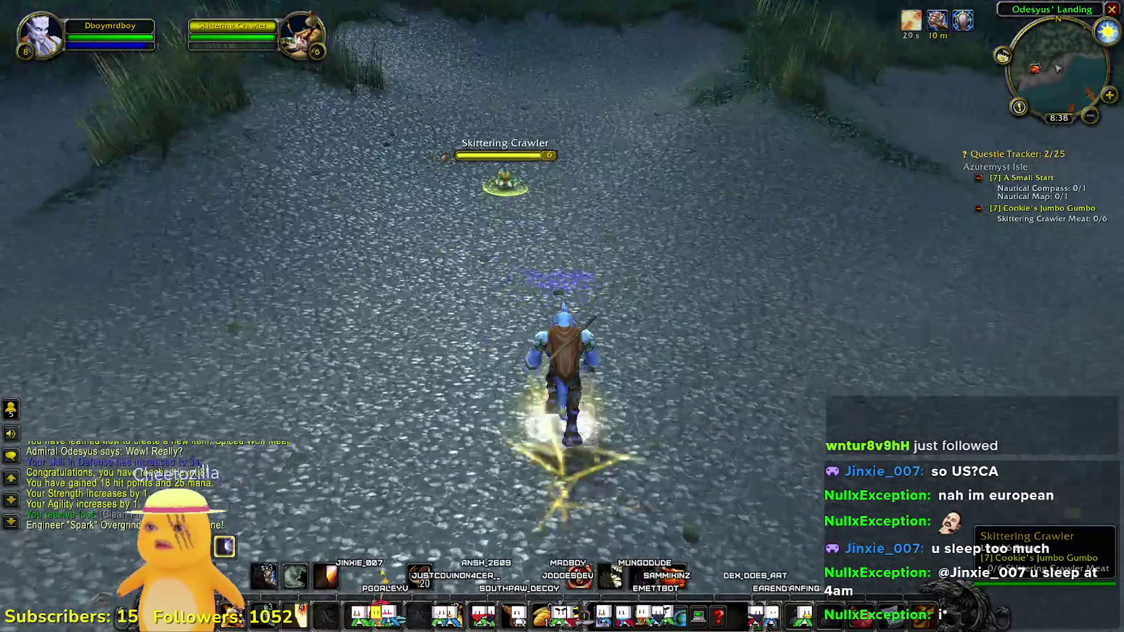
pyautogui.press('1')
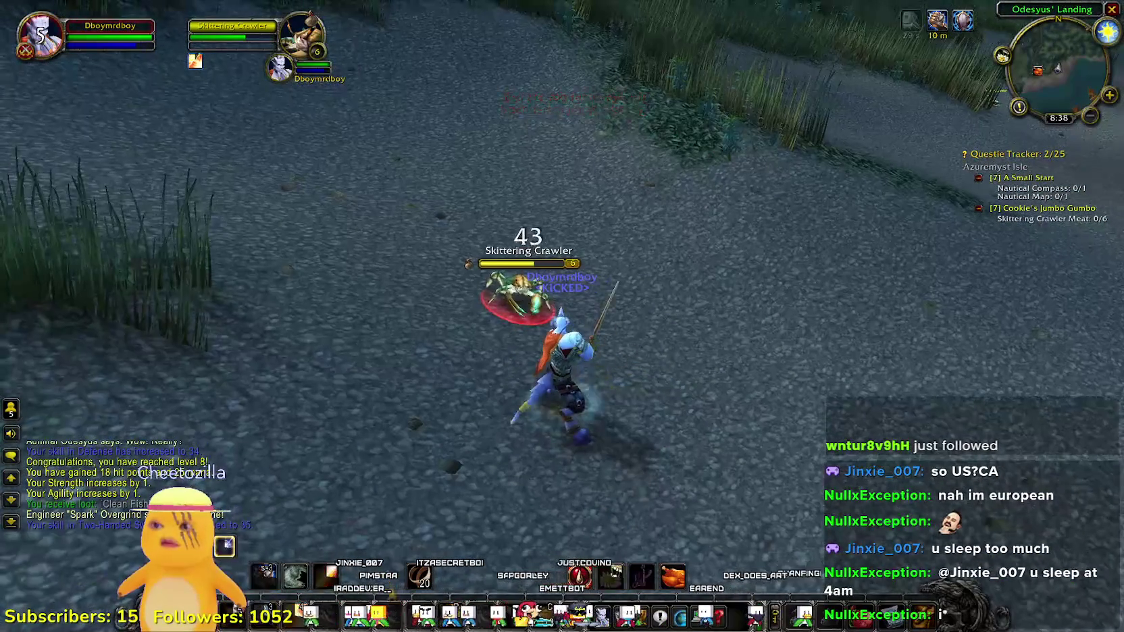
pyautogui.press('1')
pyautogui.press('a')
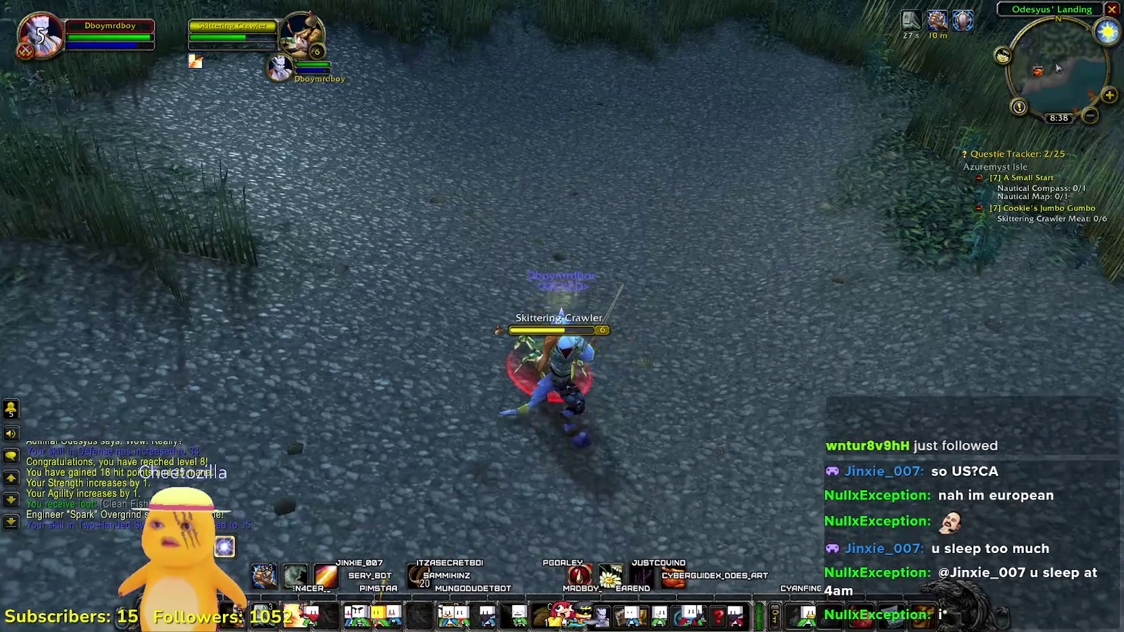
pyautogui.moveTo(491, 439); pyautogui.dragTo(491, 439)
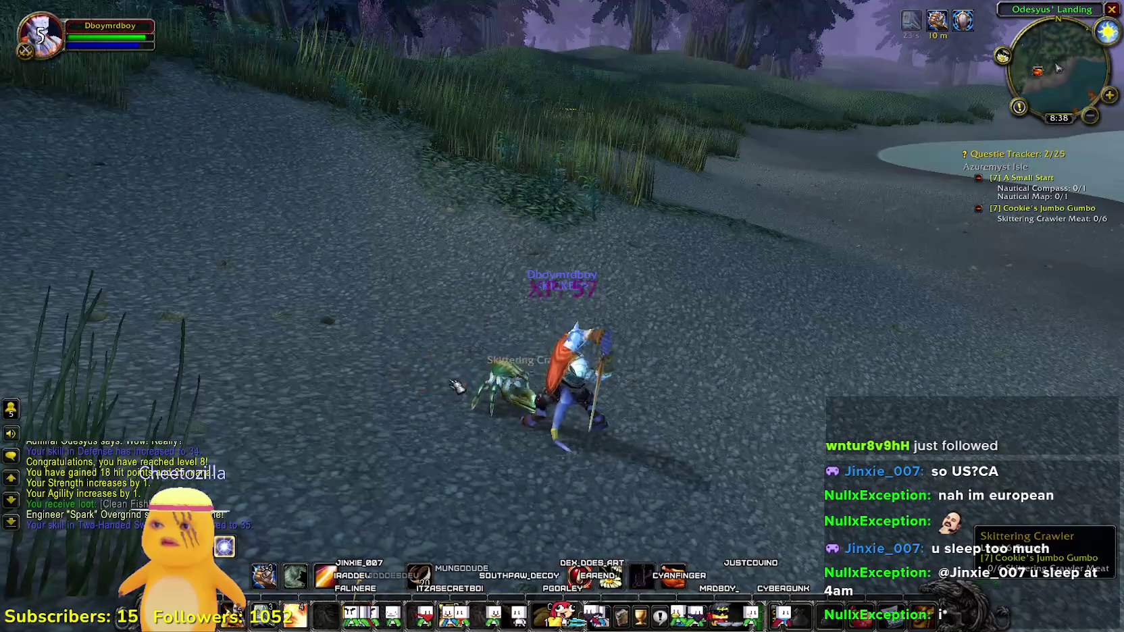
pyautogui.moveTo(461, 262); pyautogui.dragTo(461, 262)
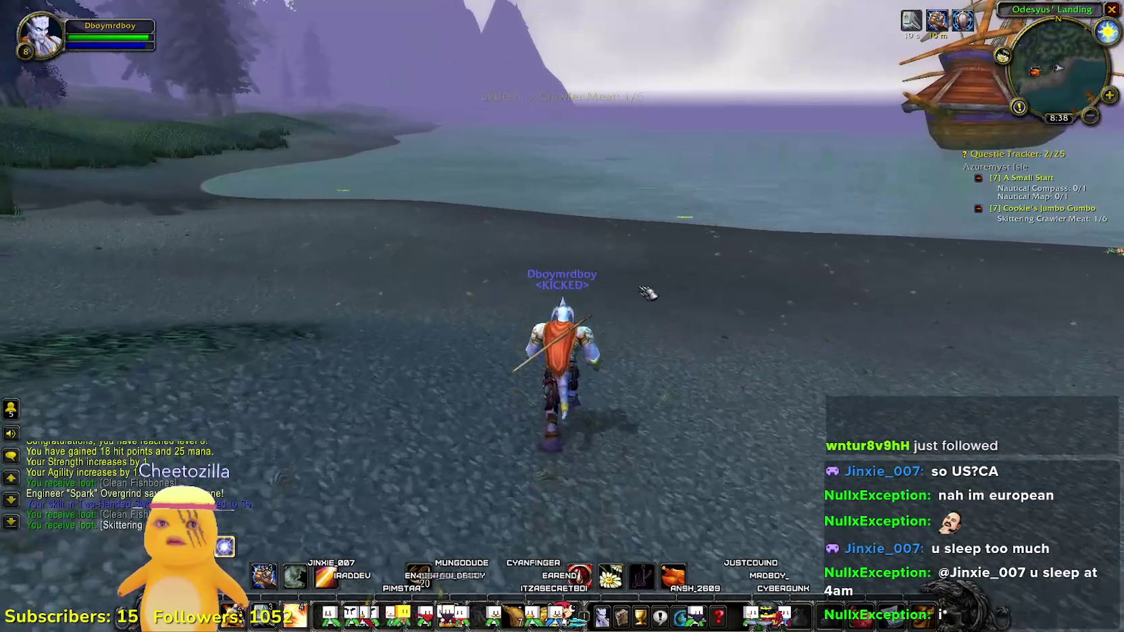
# - Target the Skittering Crawler by the lake, buff, and kill it in melee
pyautogui.click(721, 229)
pyautogui.press('w')
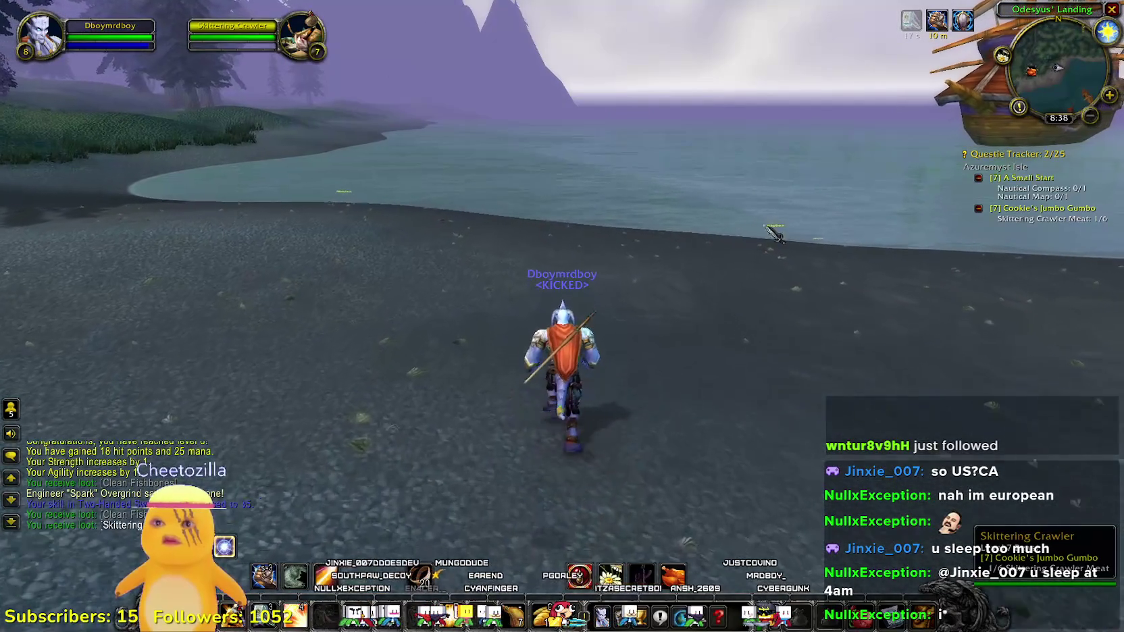
pyautogui.moveTo(790, 250); pyautogui.dragTo(790, 203)
pyautogui.press('1')
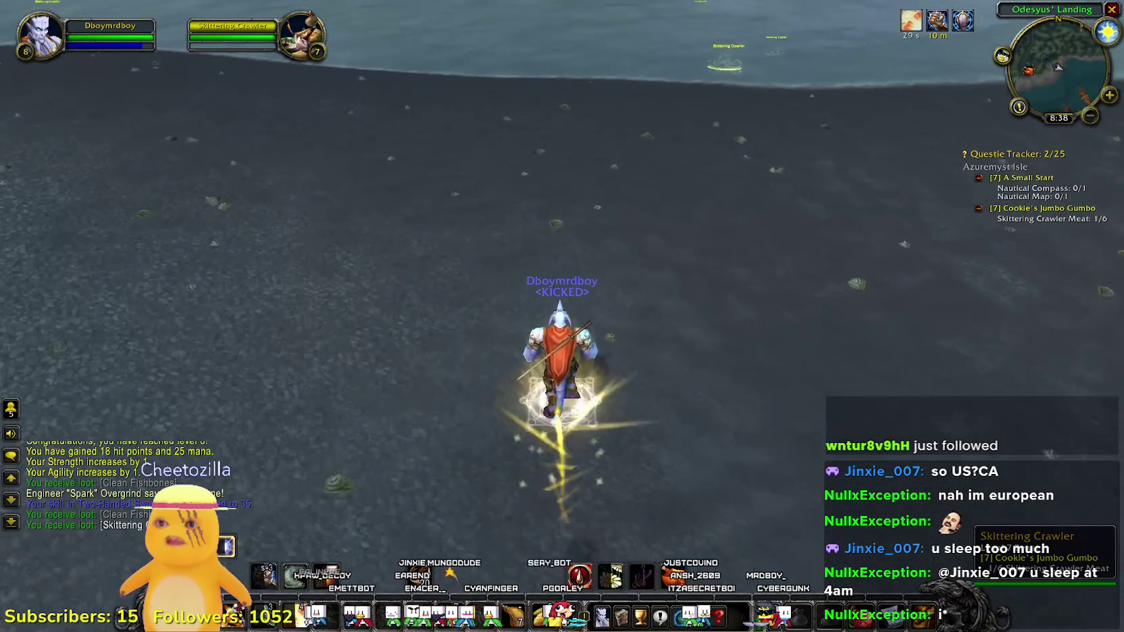
pyautogui.press('w')
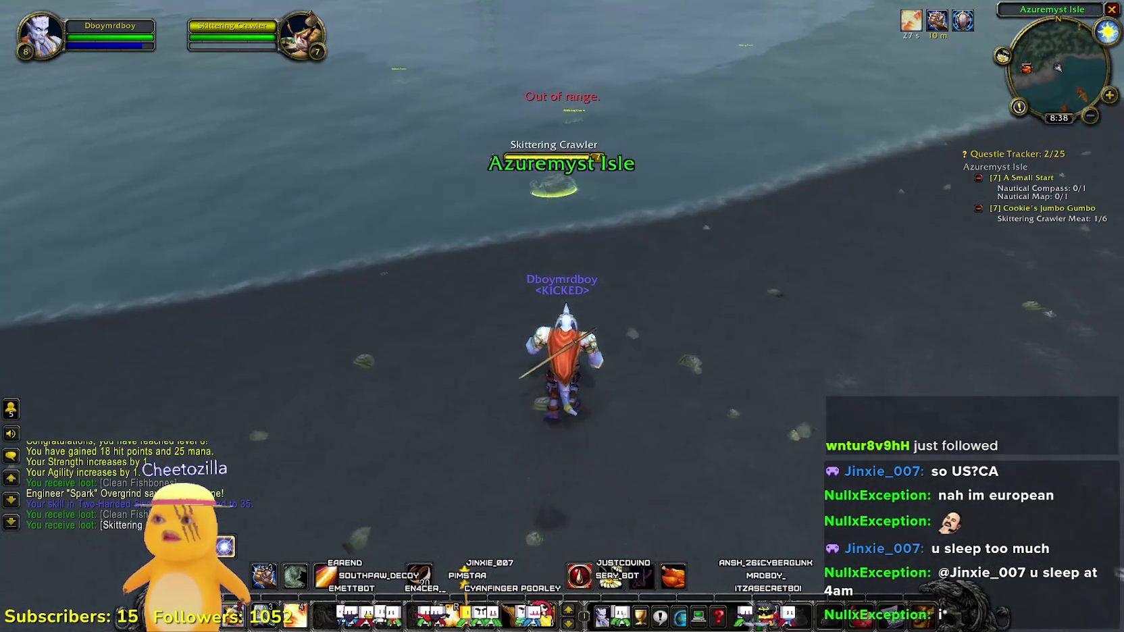
pyautogui.press('1')
pyautogui.press('w')
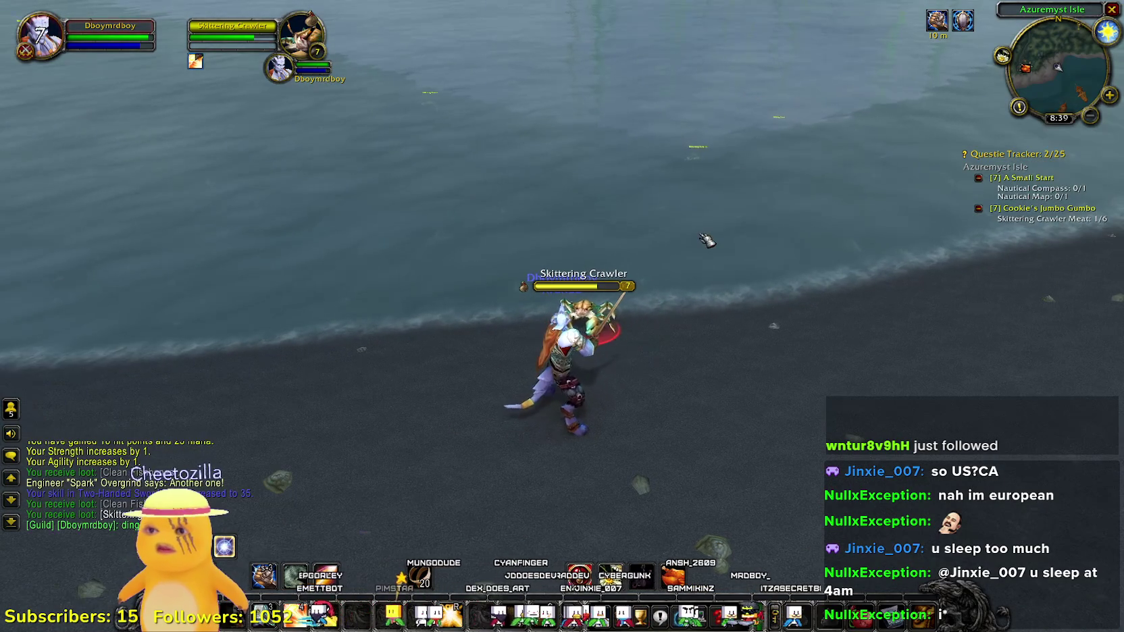
pyautogui.press('1')
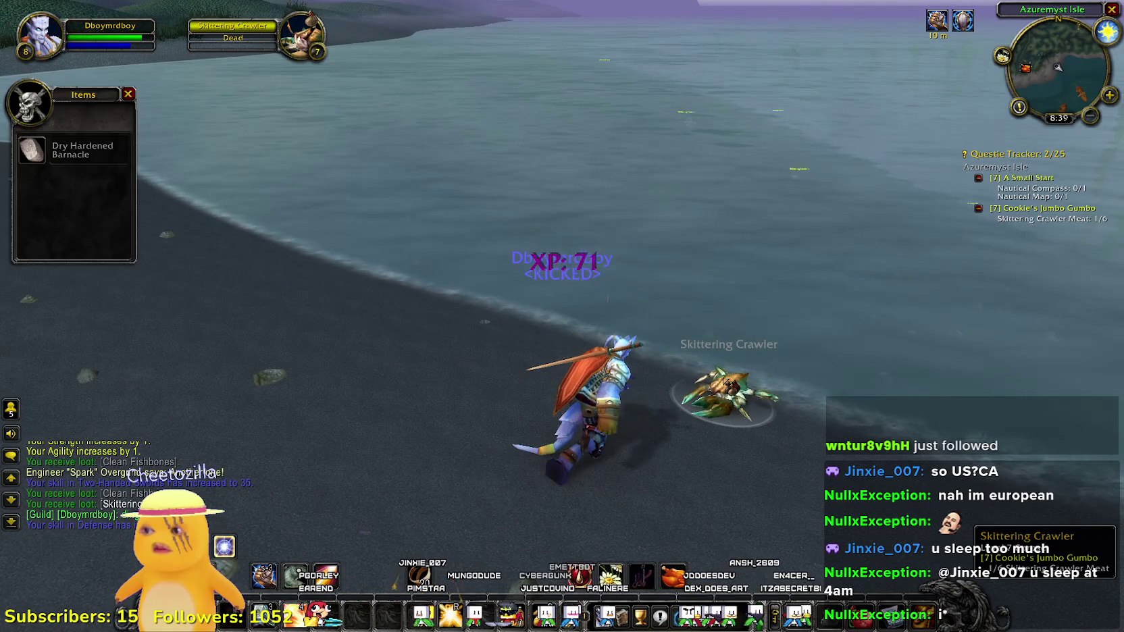
pyautogui.press('w')
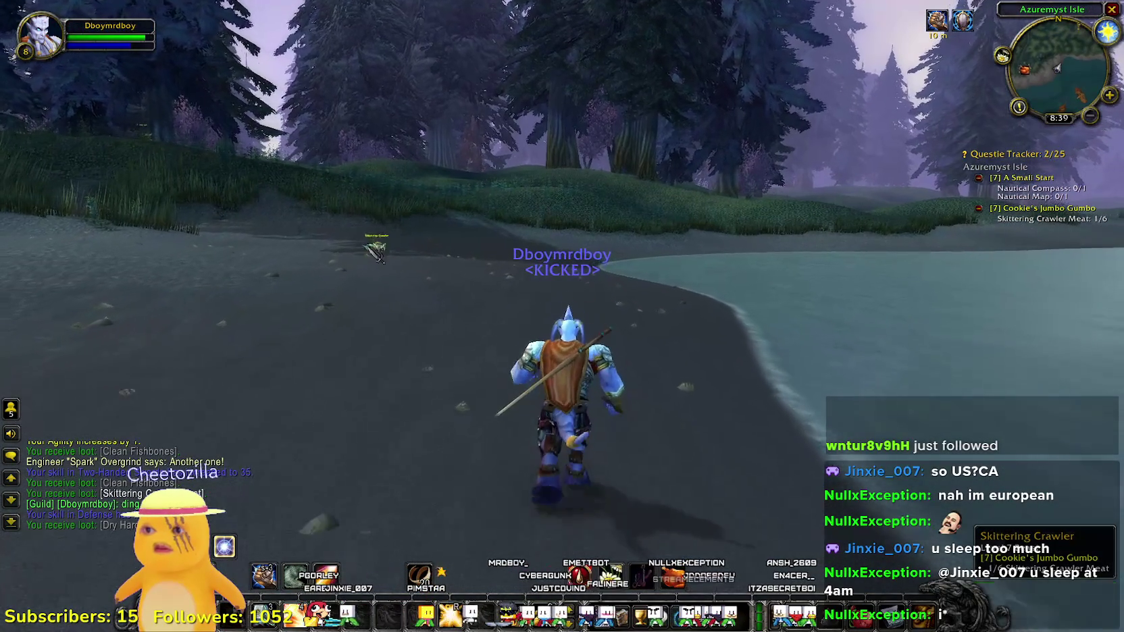
# - Tab to the next crawler, strike it with a judgement, and kill it for 71 experience
pyautogui.press('Tab')
pyautogui.press('1')
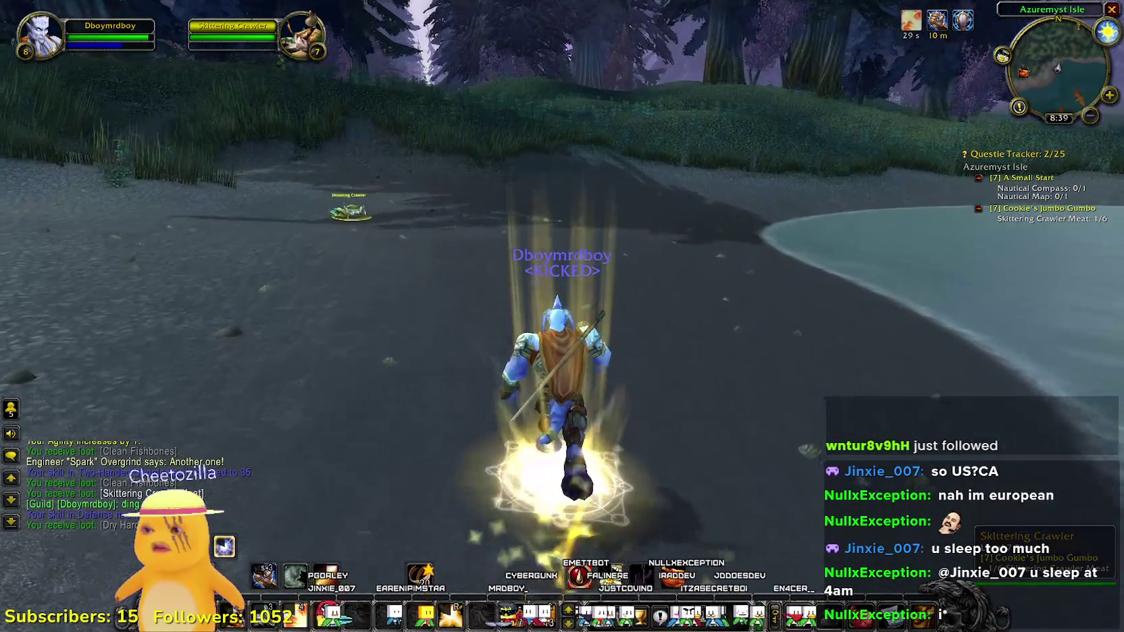
pyautogui.press('2')
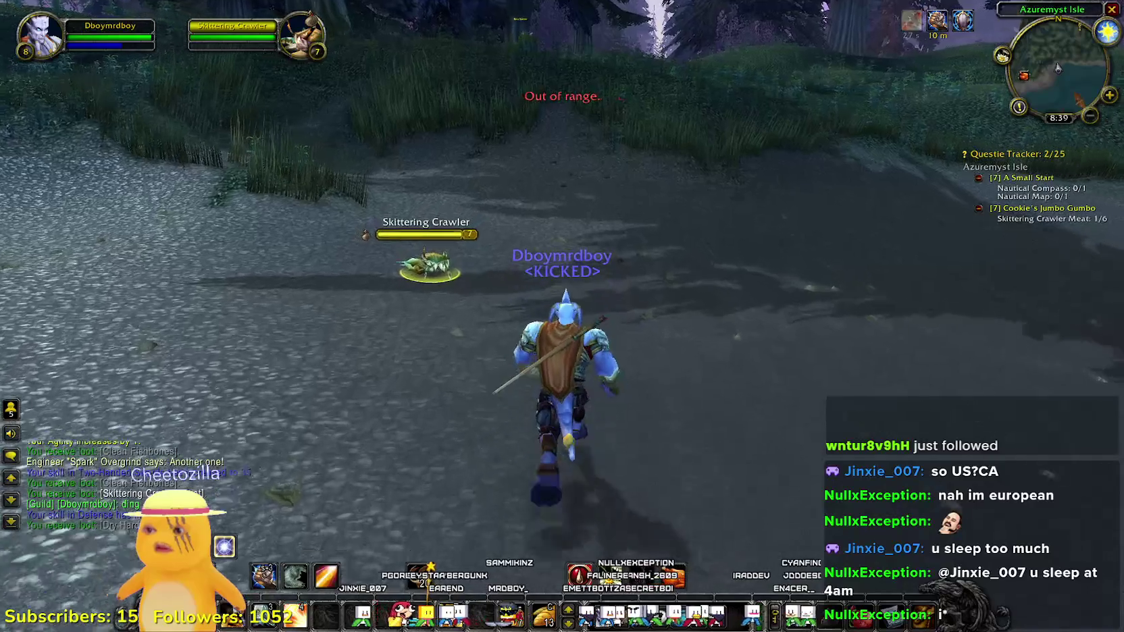
pyautogui.press('1')
pyautogui.press('1')
pyautogui.press('1')
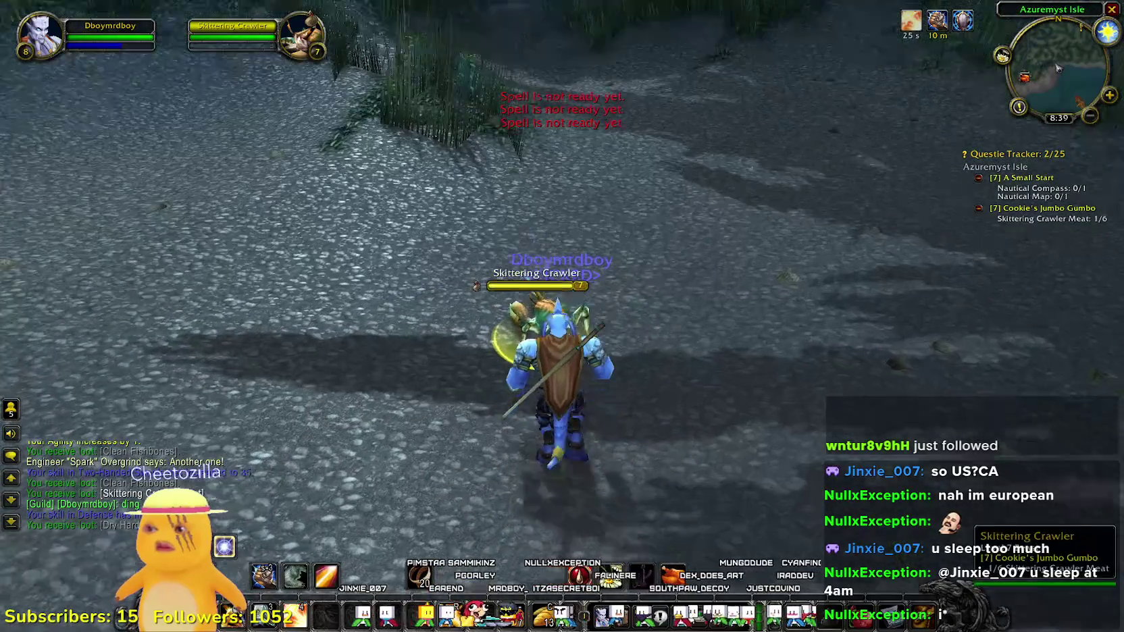
pyautogui.press('1')
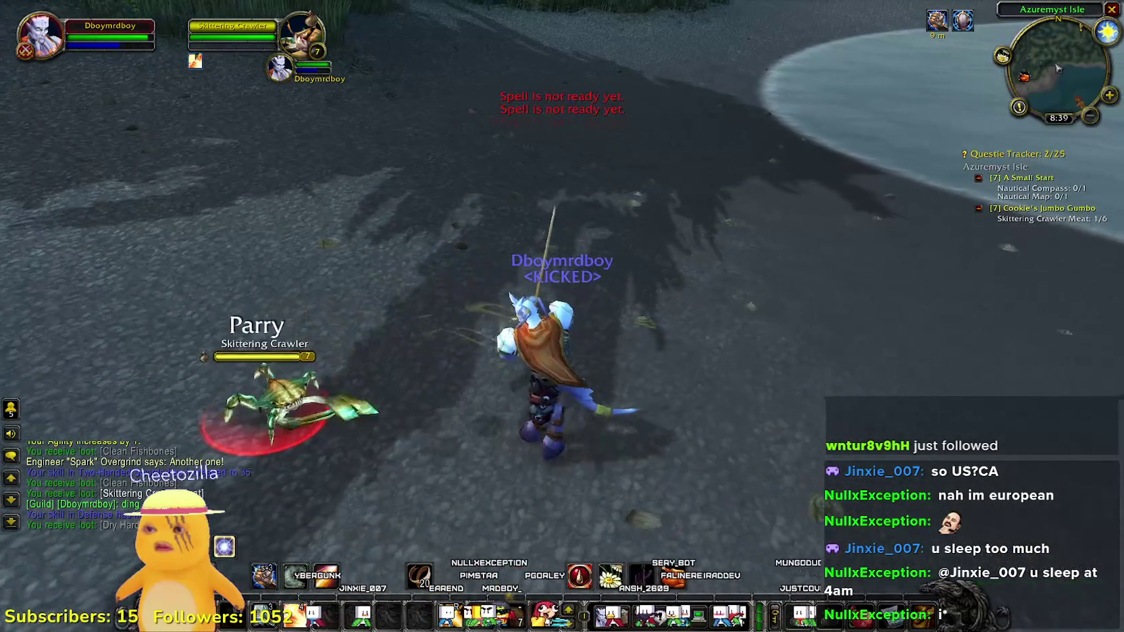
pyautogui.press('o')
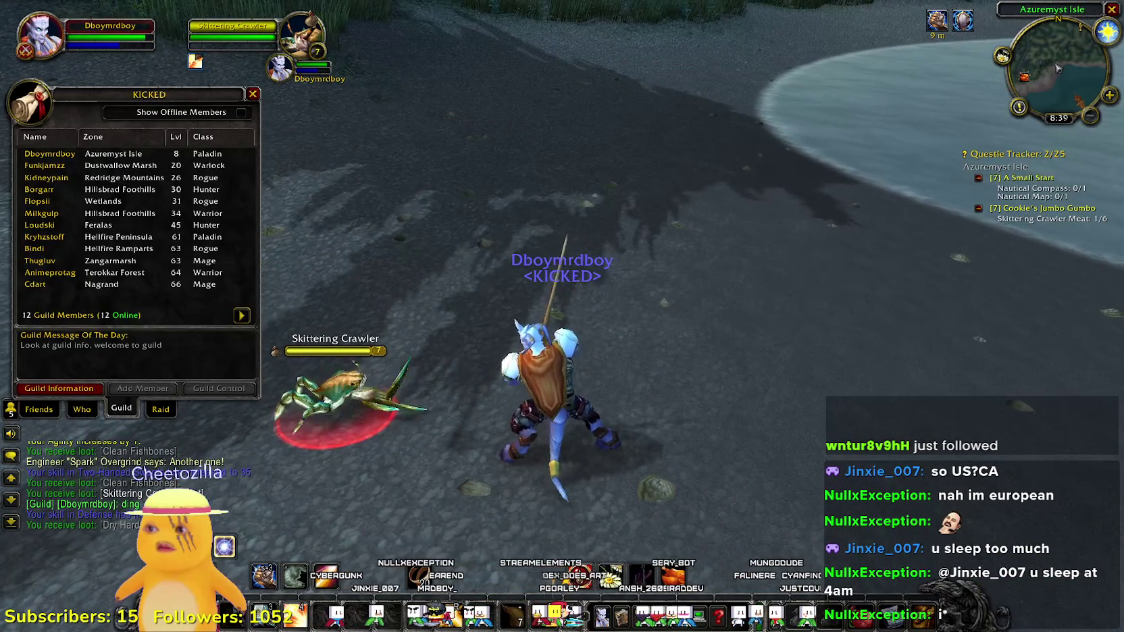
pyautogui.press('a')
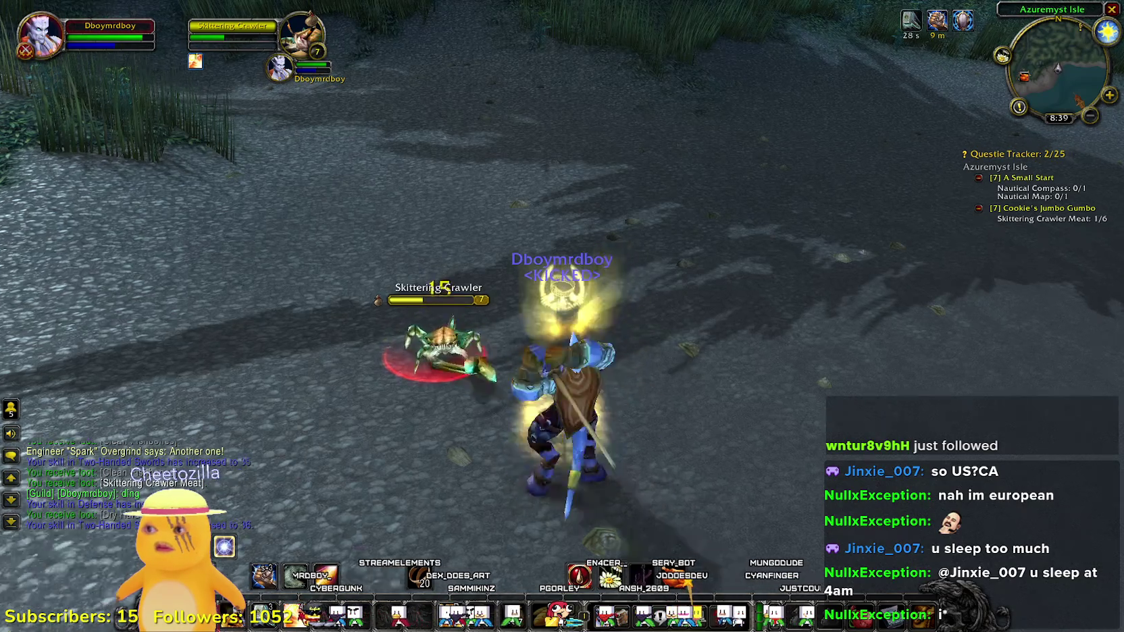
pyautogui.press('a')
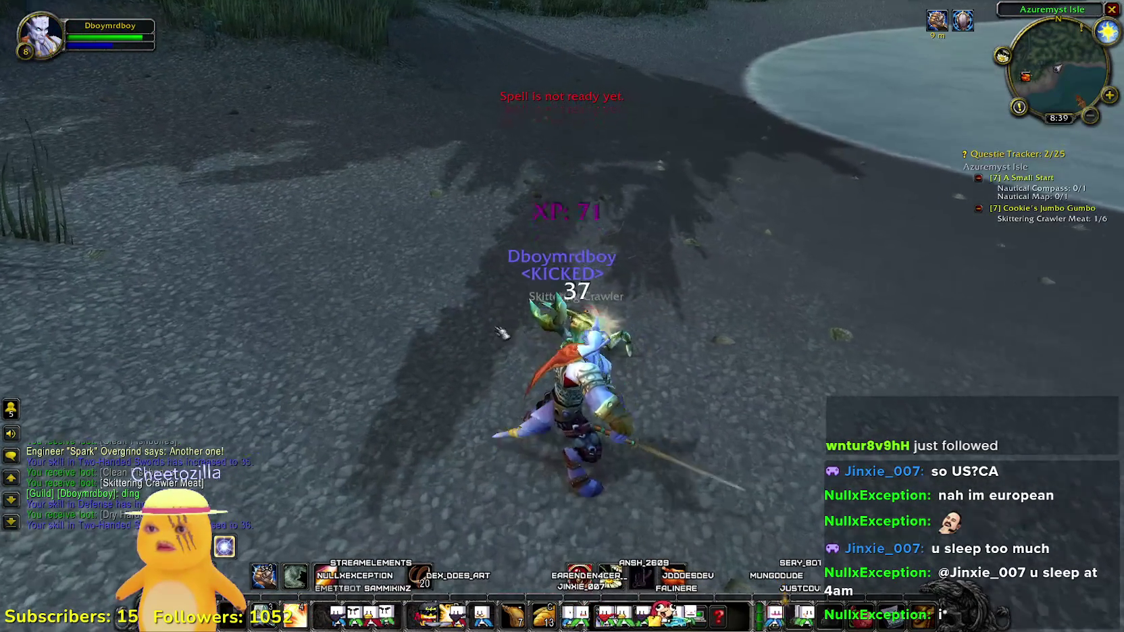
pyautogui.press('w')
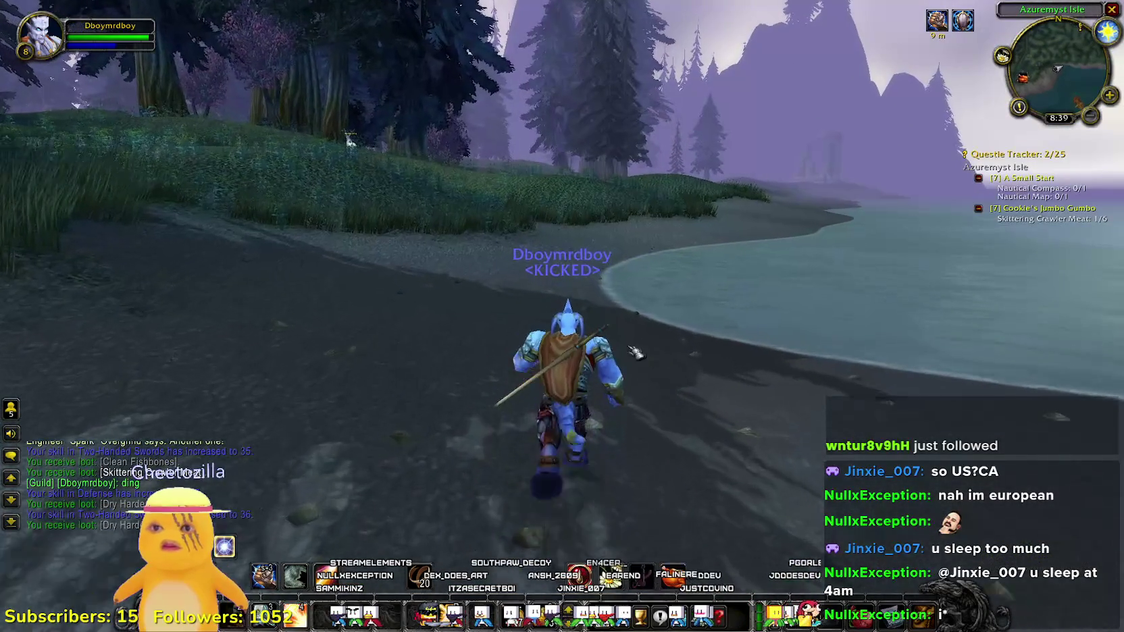
# - After a quick map check, run along the beach toward the Skittering Crawlers in the water
pyautogui.press('m')
pyautogui.press('m')
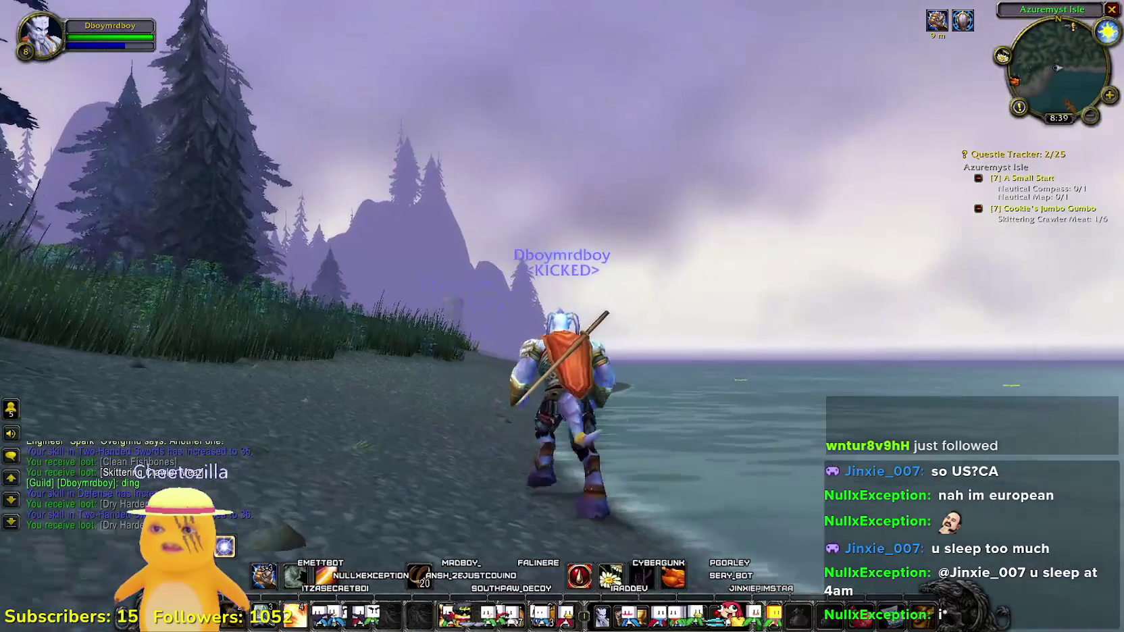
pyautogui.press('d')
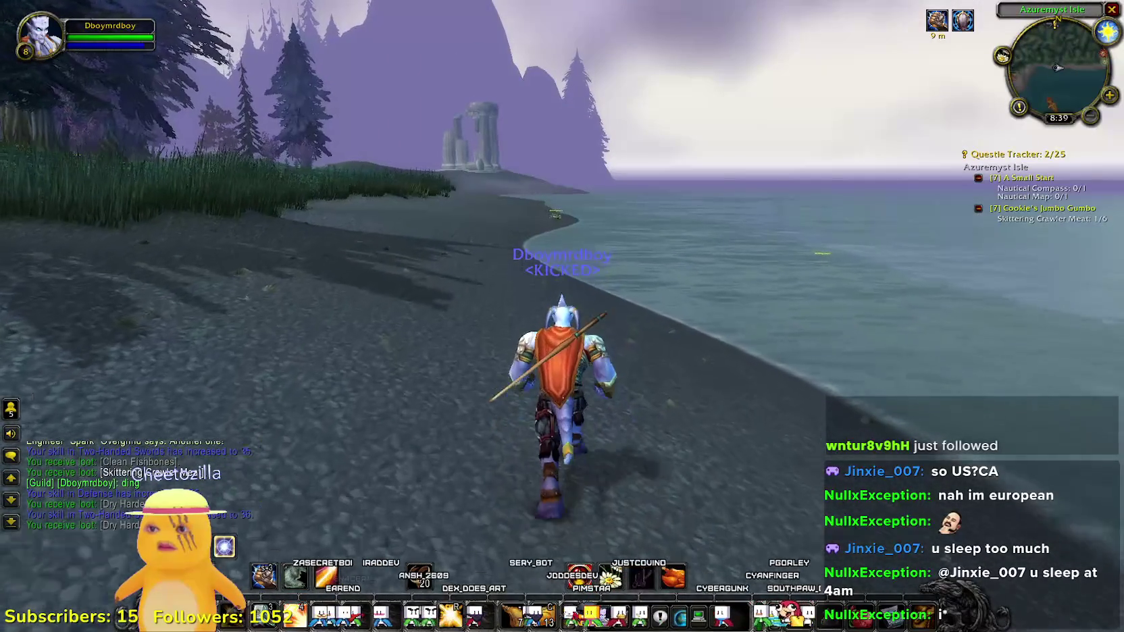
pyautogui.press('a')
pyautogui.press('a')
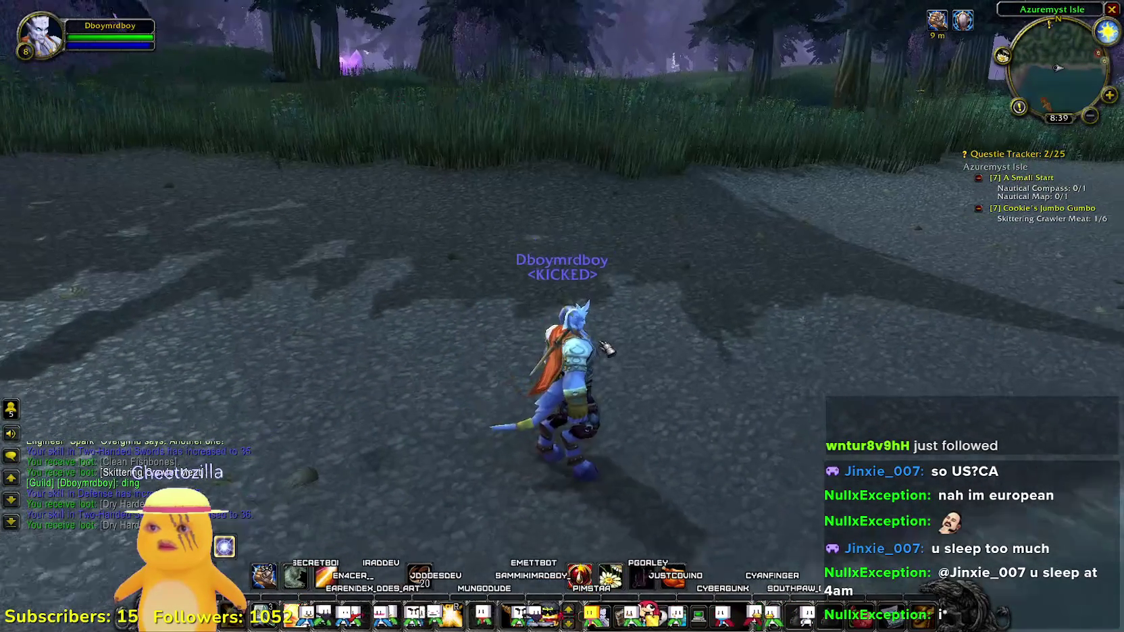
pyautogui.press('d')
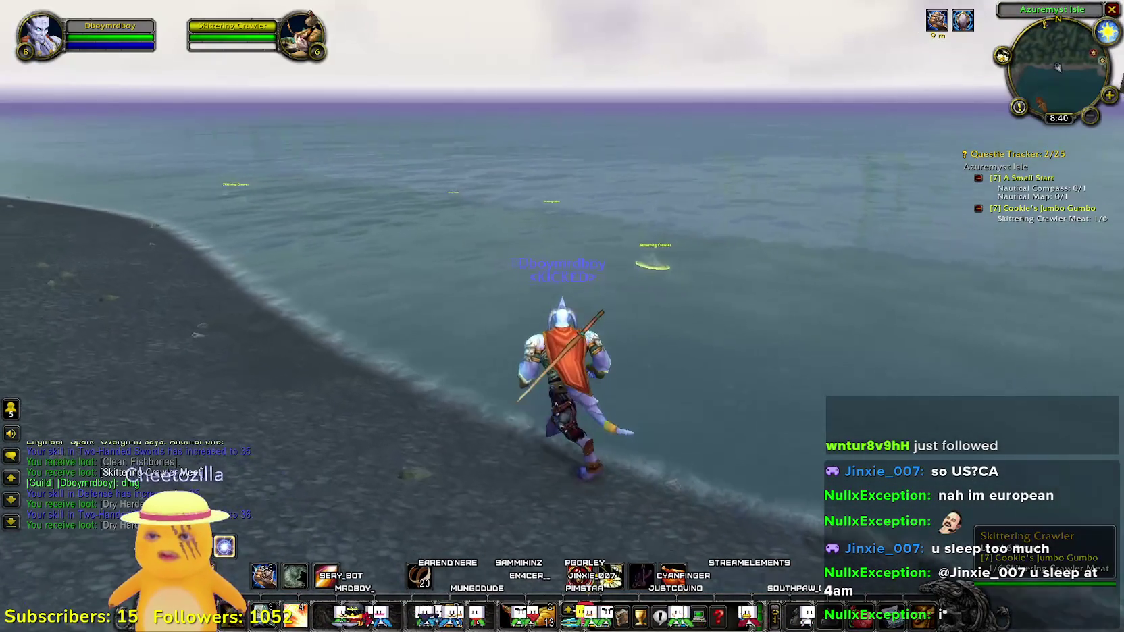
# - Turn to find the crawler in the water and attempt an attack
pyautogui.press('d')
pyautogui.press('1')
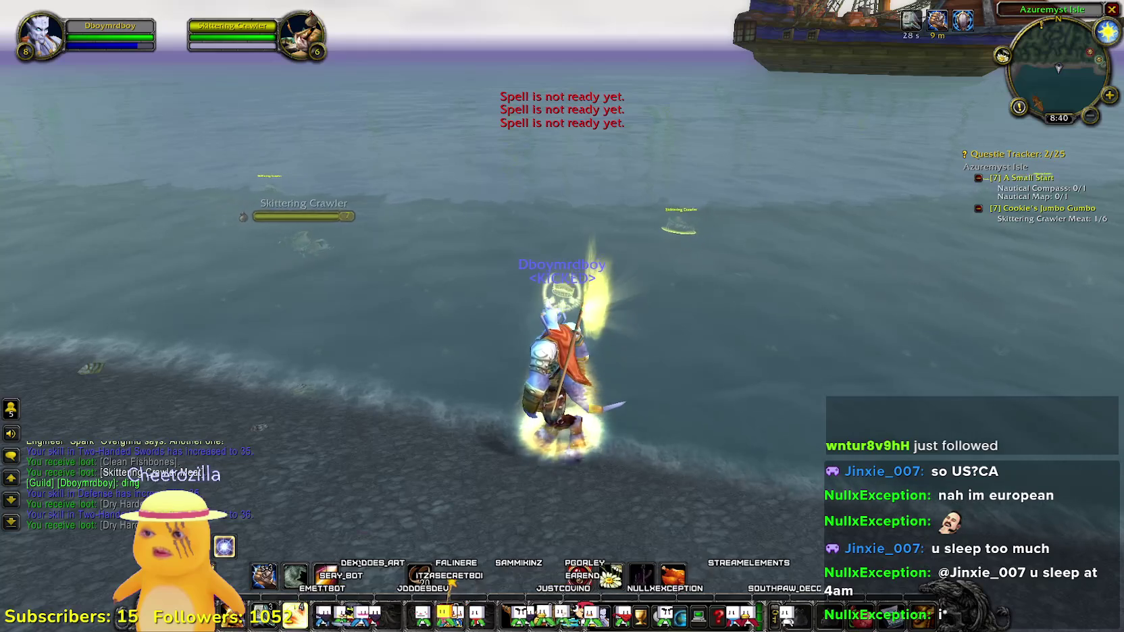
pyautogui.press('d')
pyautogui.press('1')
pyautogui.press('a')
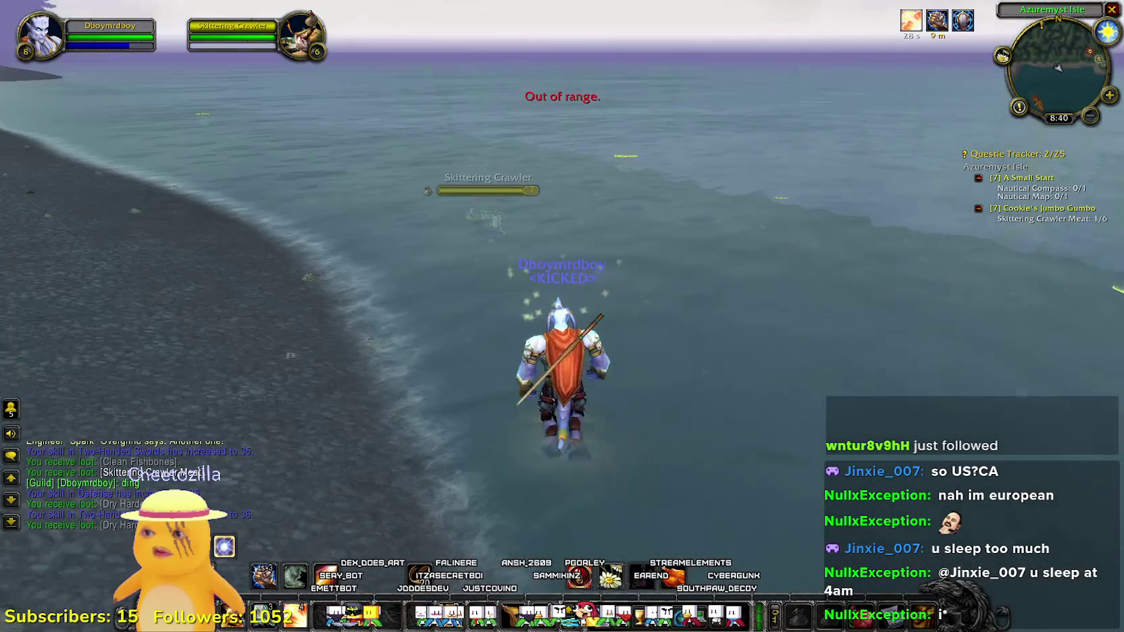
# - Kill the Skittering Crawler near shore and loot its meat, reaching 2/6
pyautogui.rightClick(687, 260)
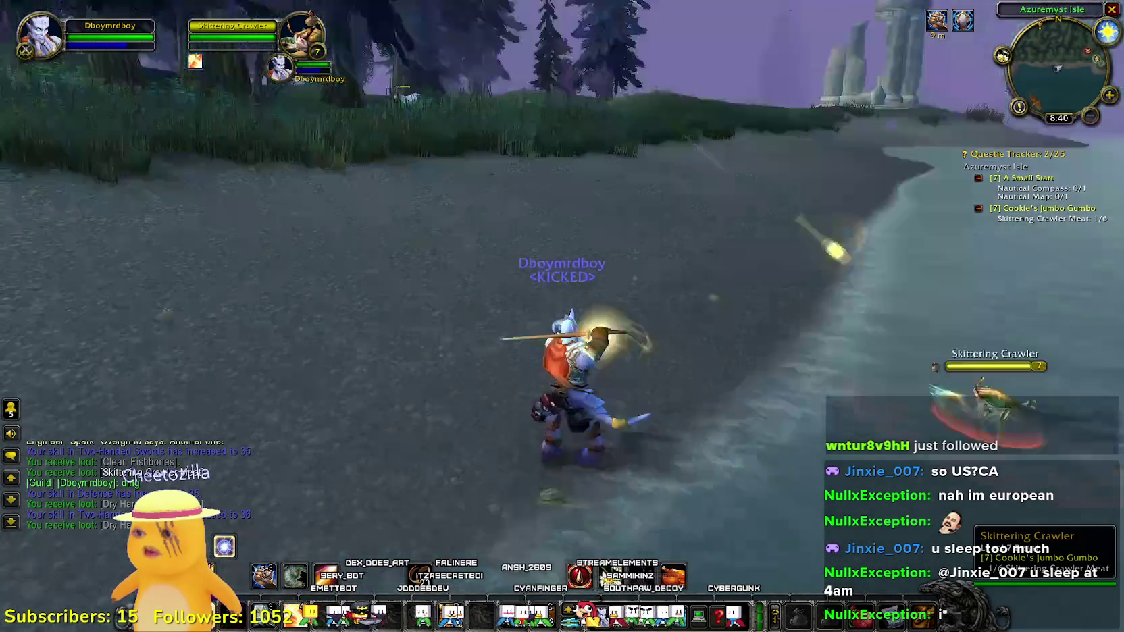
pyautogui.press('w')
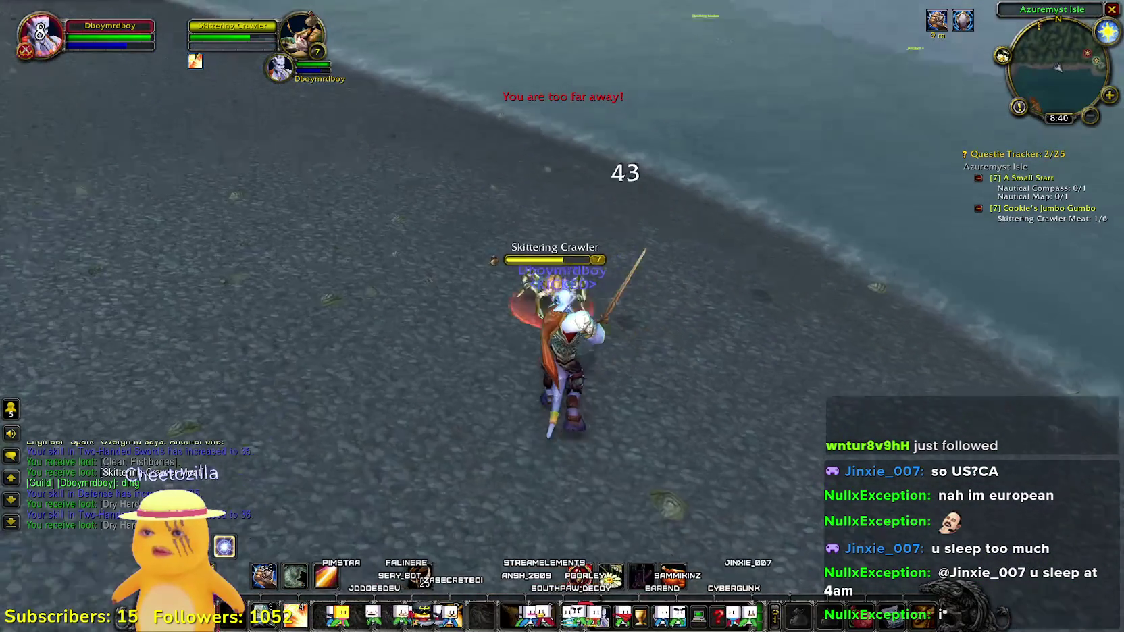
pyautogui.press('a')
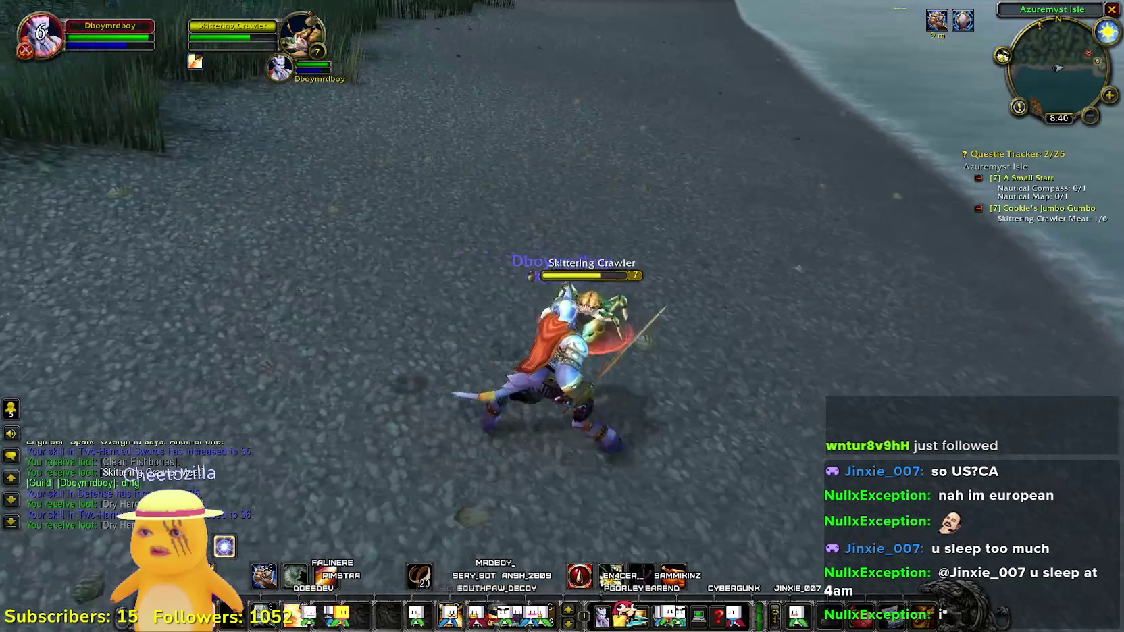
pyautogui.press('d')
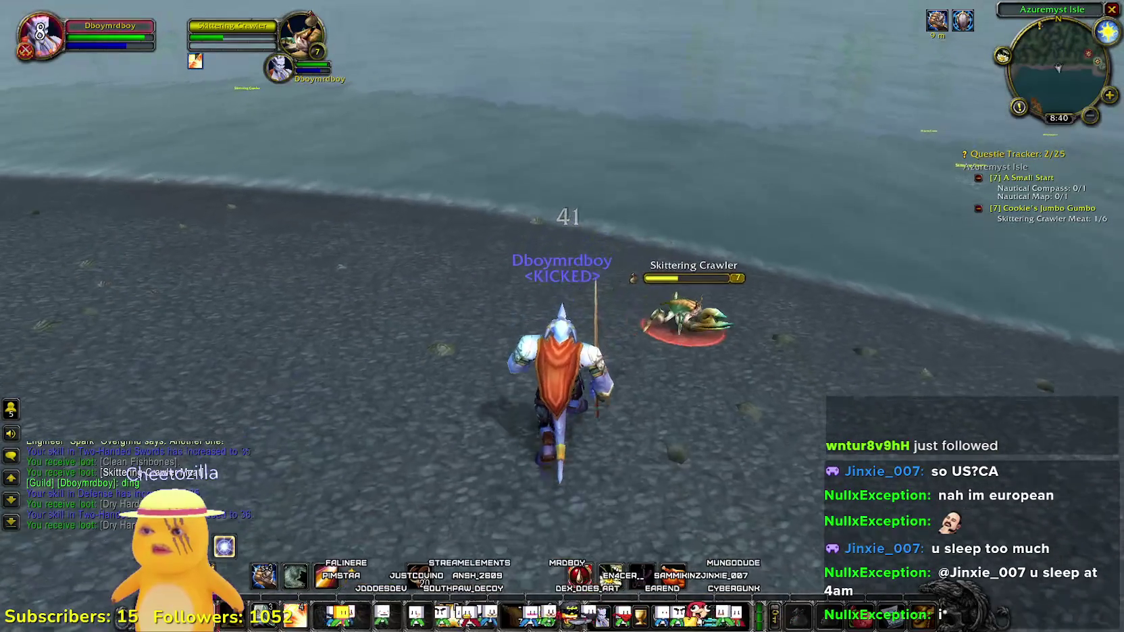
pyautogui.press('d')
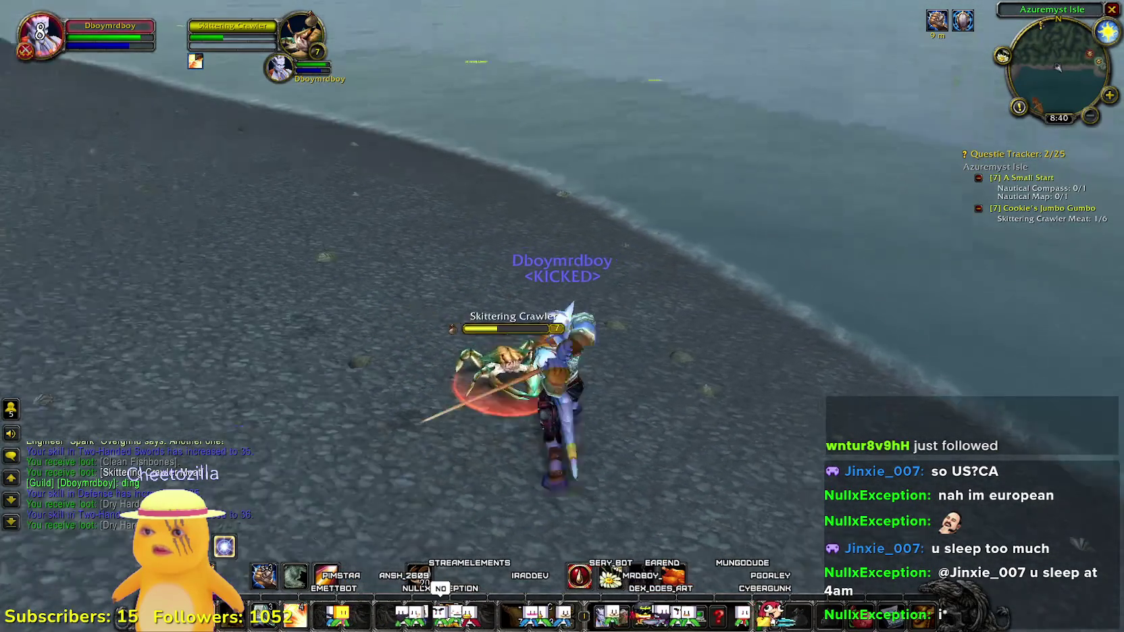
pyautogui.press('a')
pyautogui.press('d')
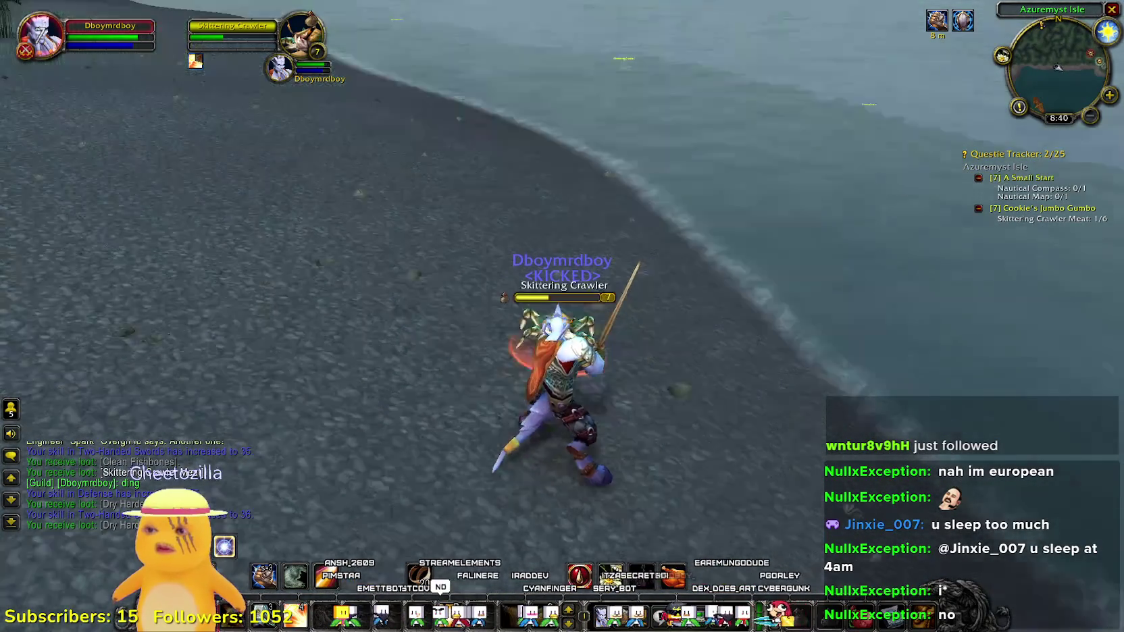
pyautogui.press('d')
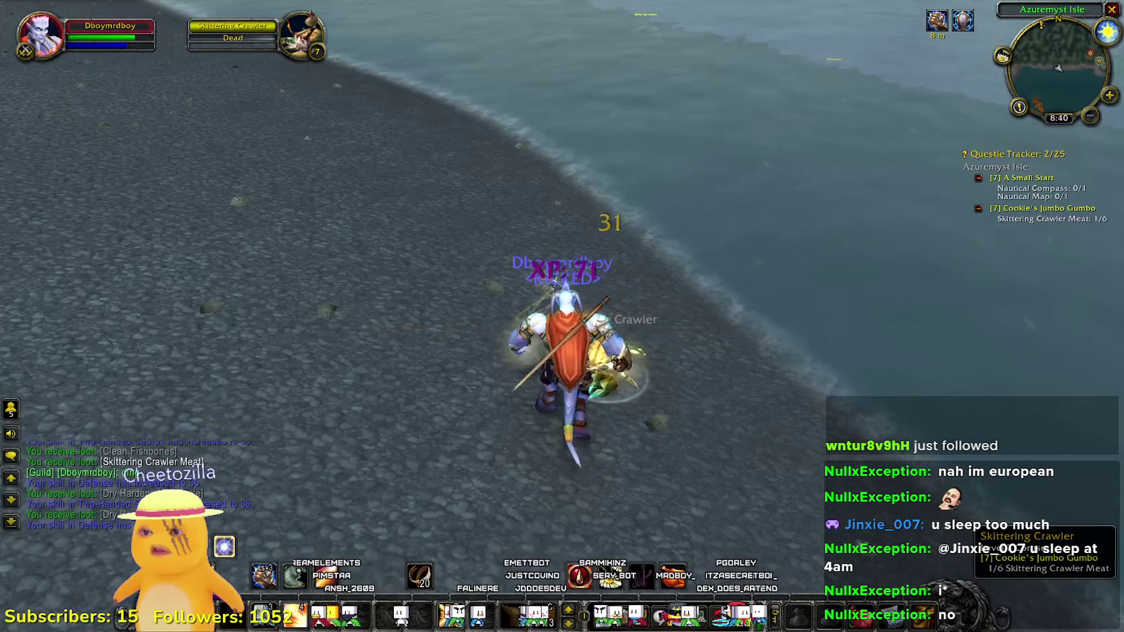
pyautogui.rightClick(620, 361)
# - Run along the shore toward the ruins, checking the world map on the way
pyautogui.press('a')
pyautogui.press('w')
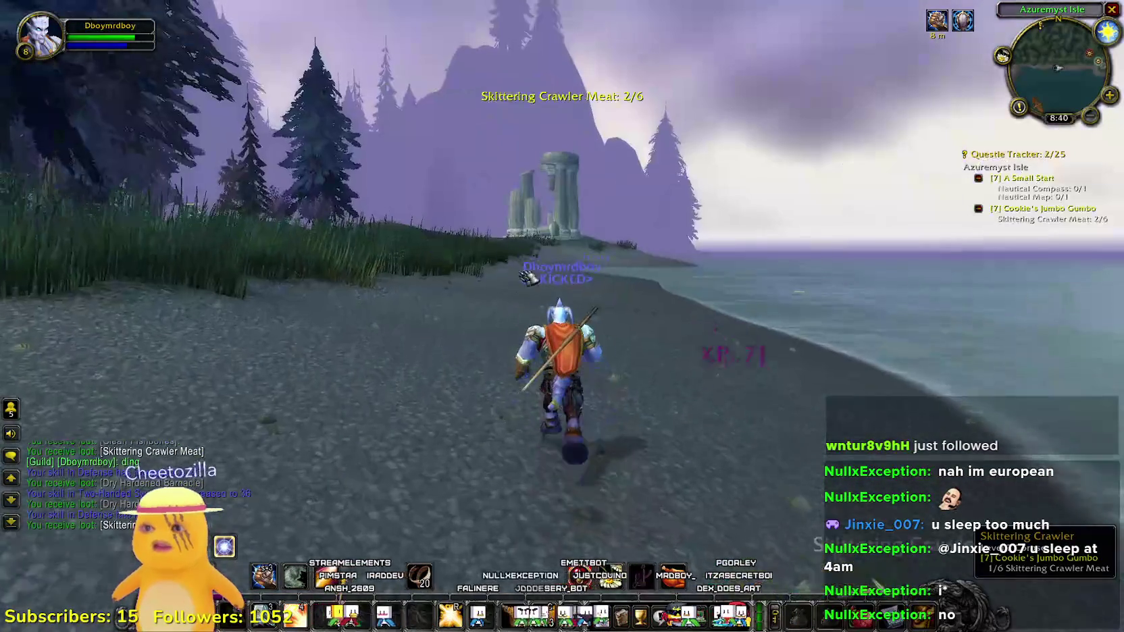
pyautogui.press('m')
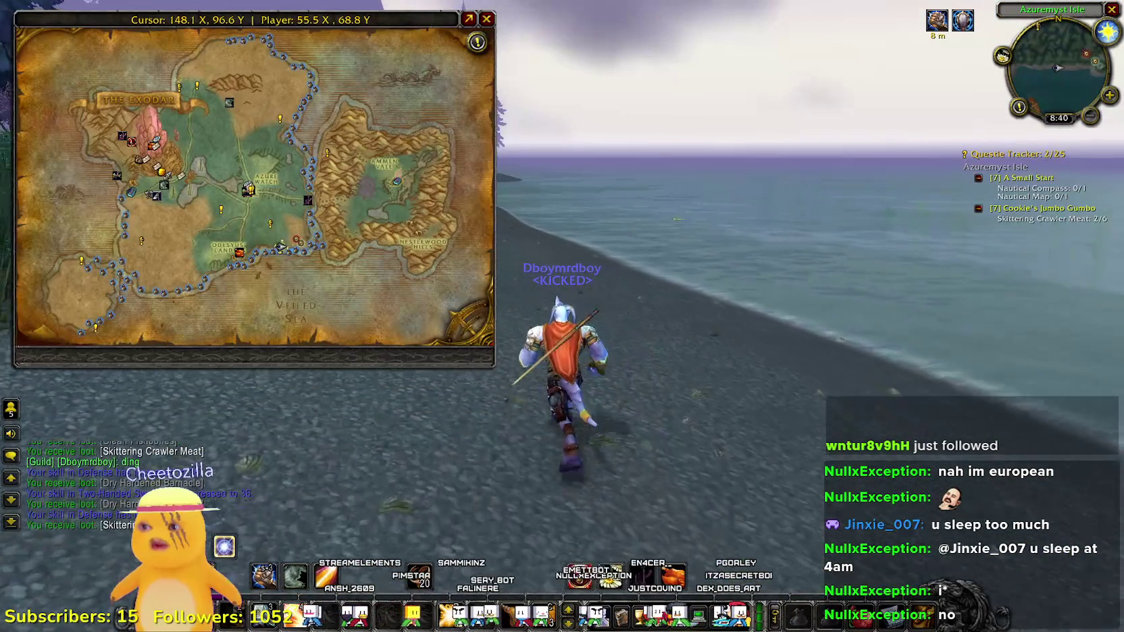
pyautogui.press('m')
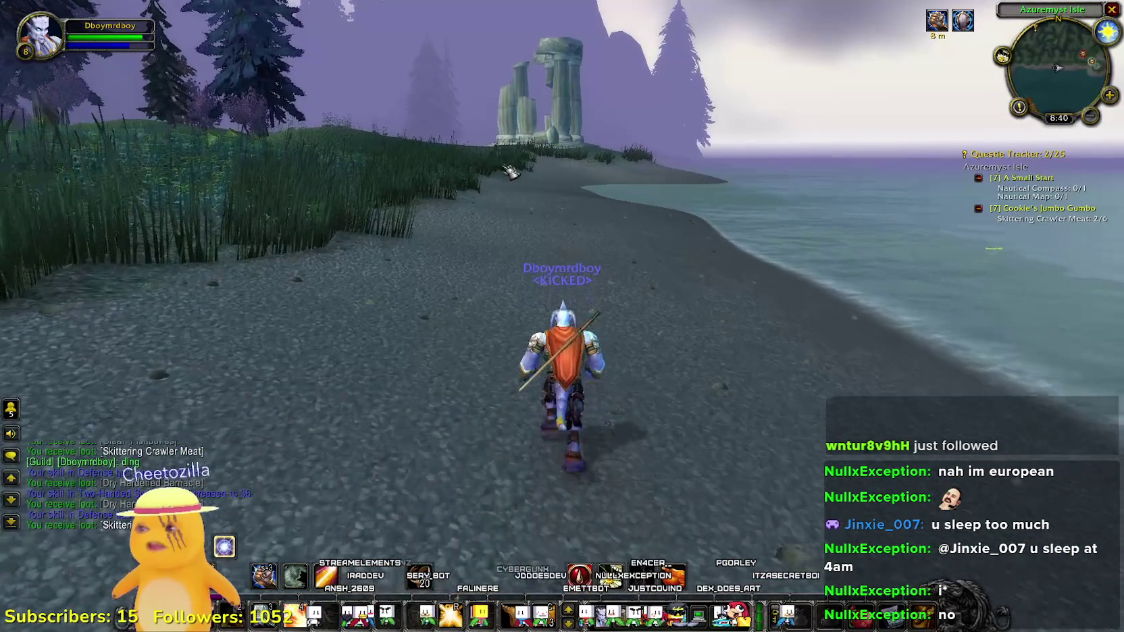
pyautogui.press('d')
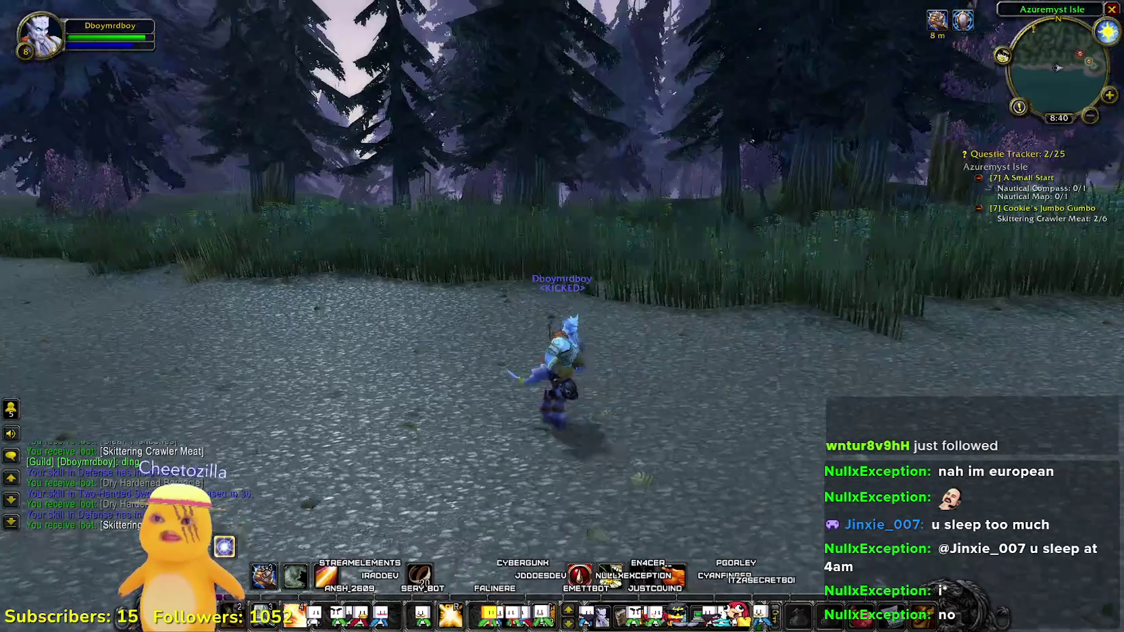
pyautogui.press('a')
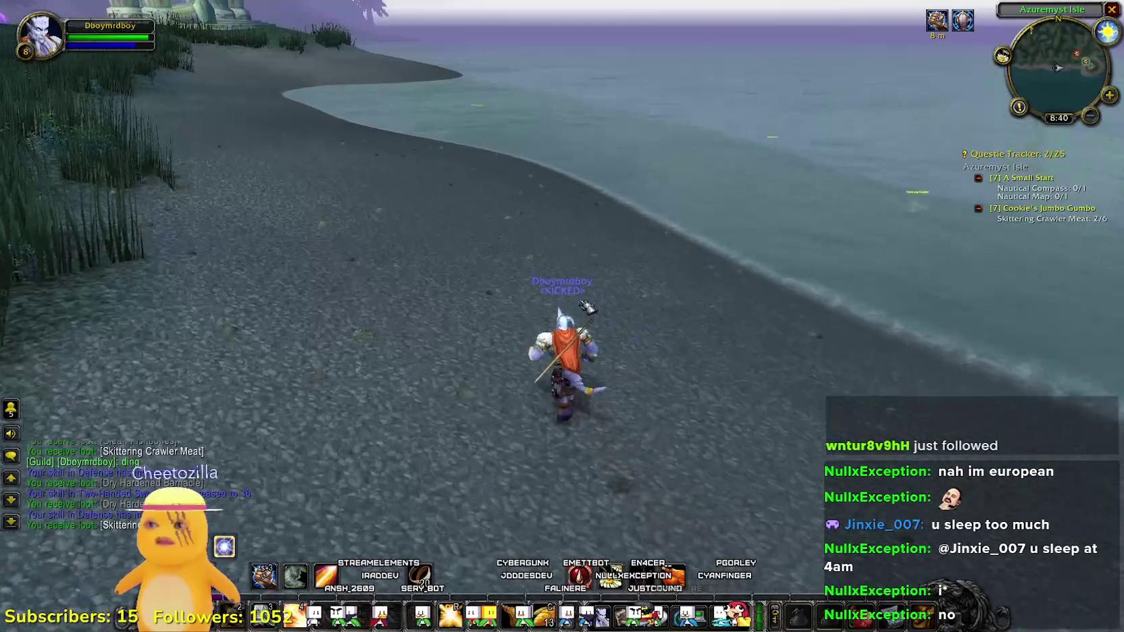
pyautogui.press('d')
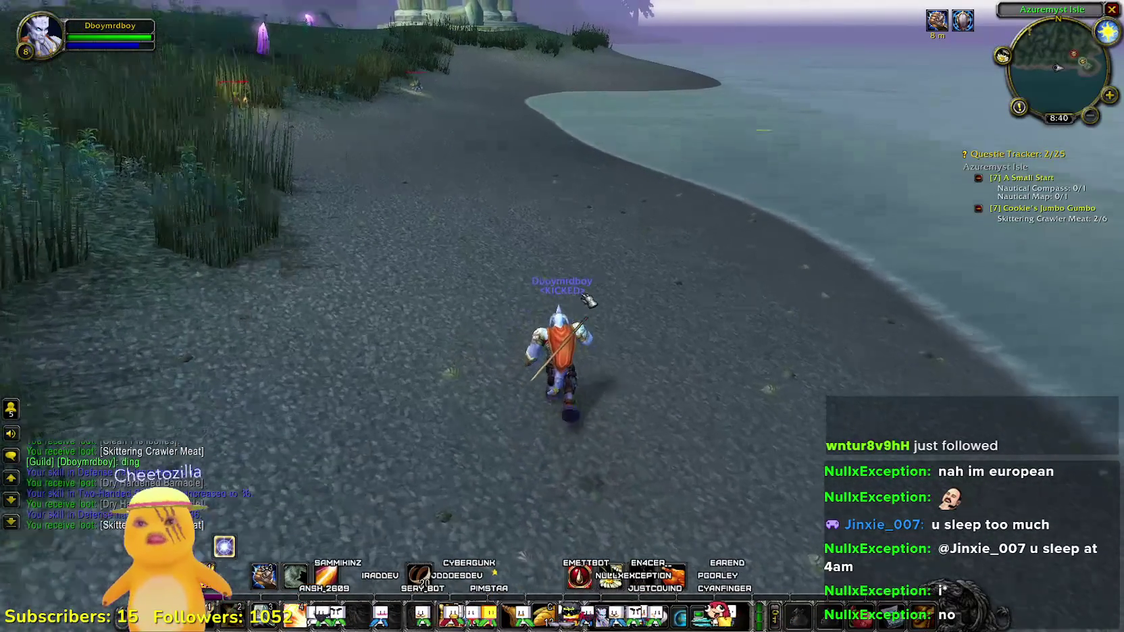
pyautogui.press('d')
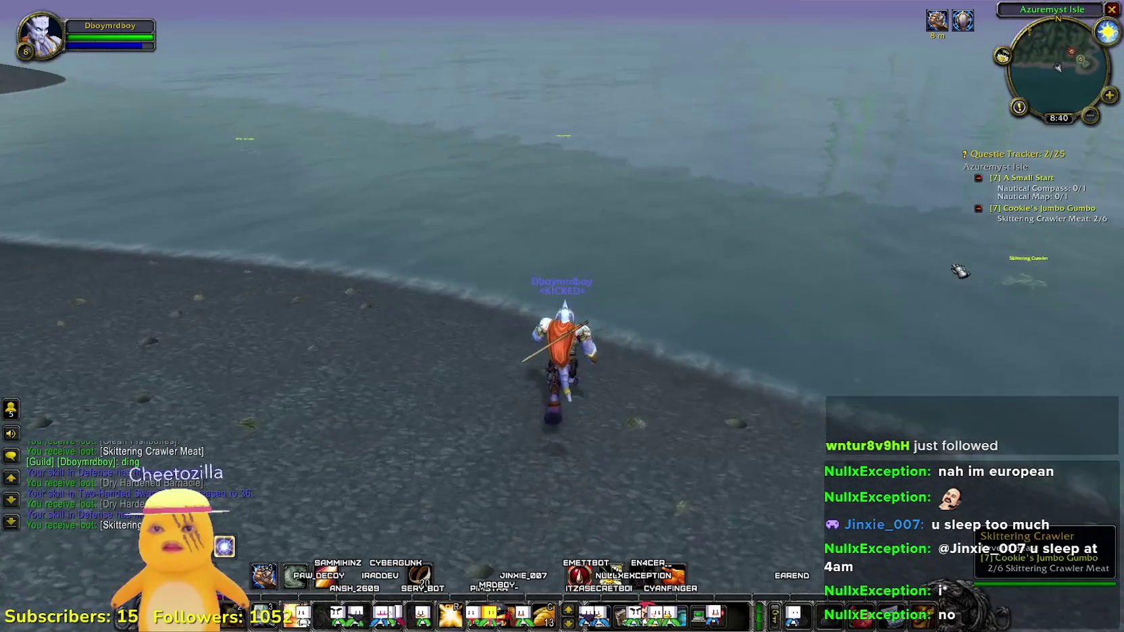
# - Kill the Skittering Crawler in the sea and loot its meat, reaching 3/6
pyautogui.rightClick(691, 283)
pyautogui.press('w')
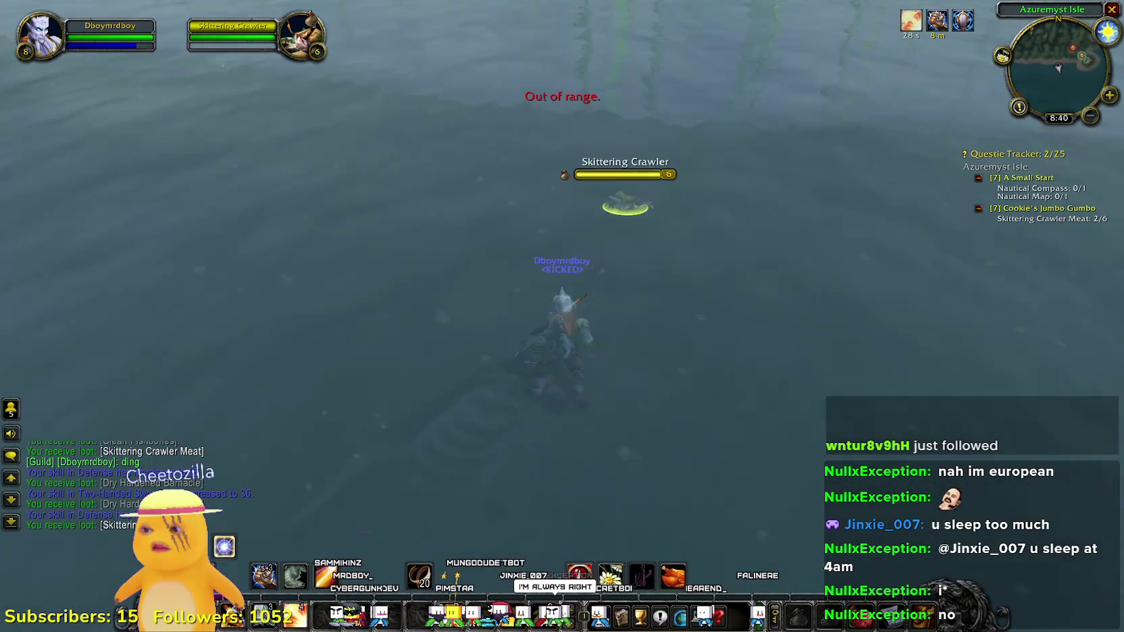
pyautogui.press('1')
pyautogui.press('1')
pyautogui.press('1')
pyautogui.press('1')
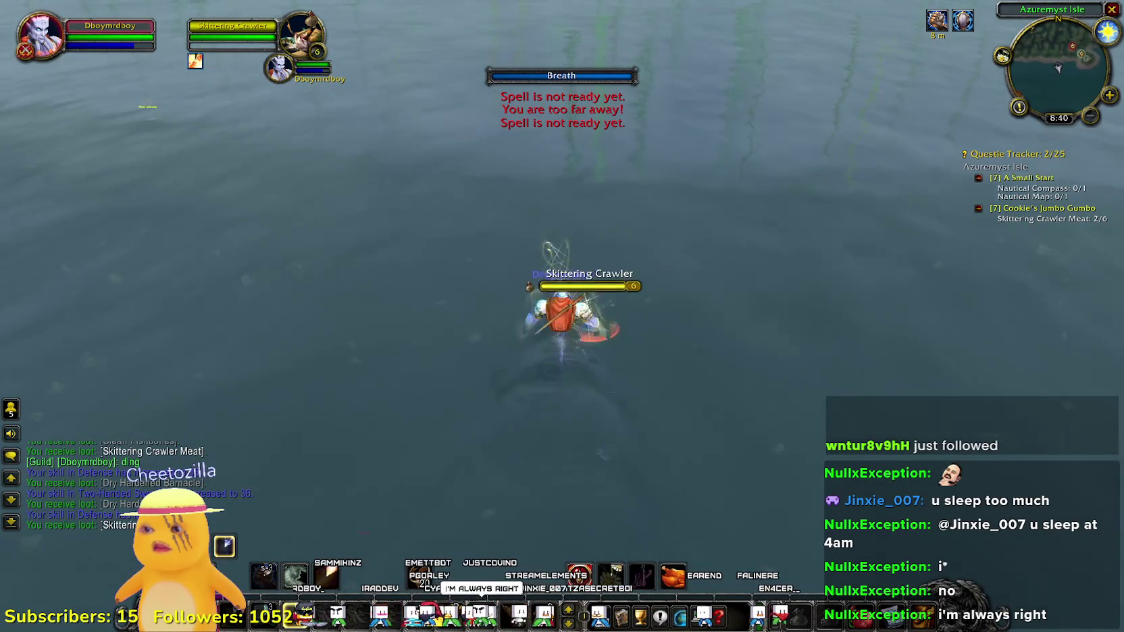
pyautogui.press('1')
pyautogui.press('1')
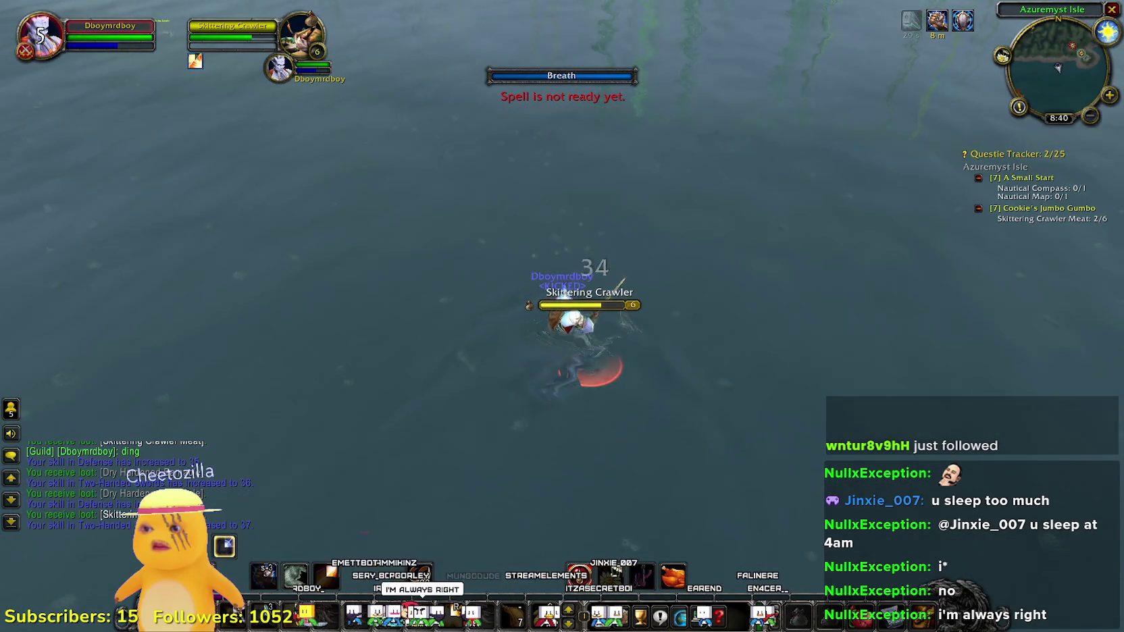
pyautogui.press('1')
pyautogui.press('1')
pyautogui.press('1')
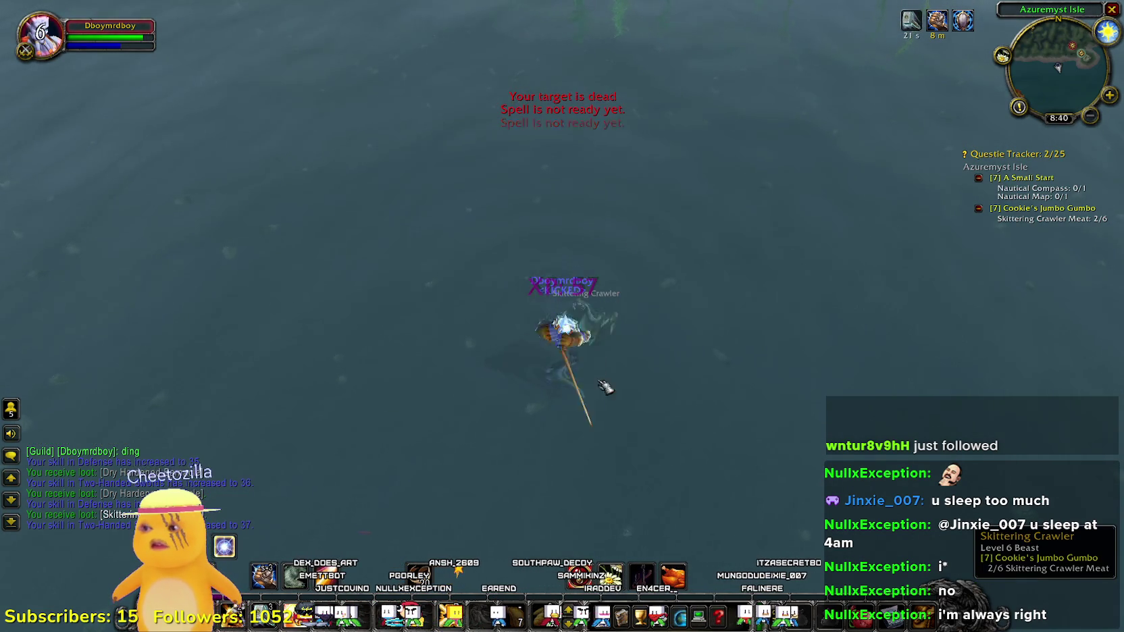
pyautogui.rightClick(595, 341)
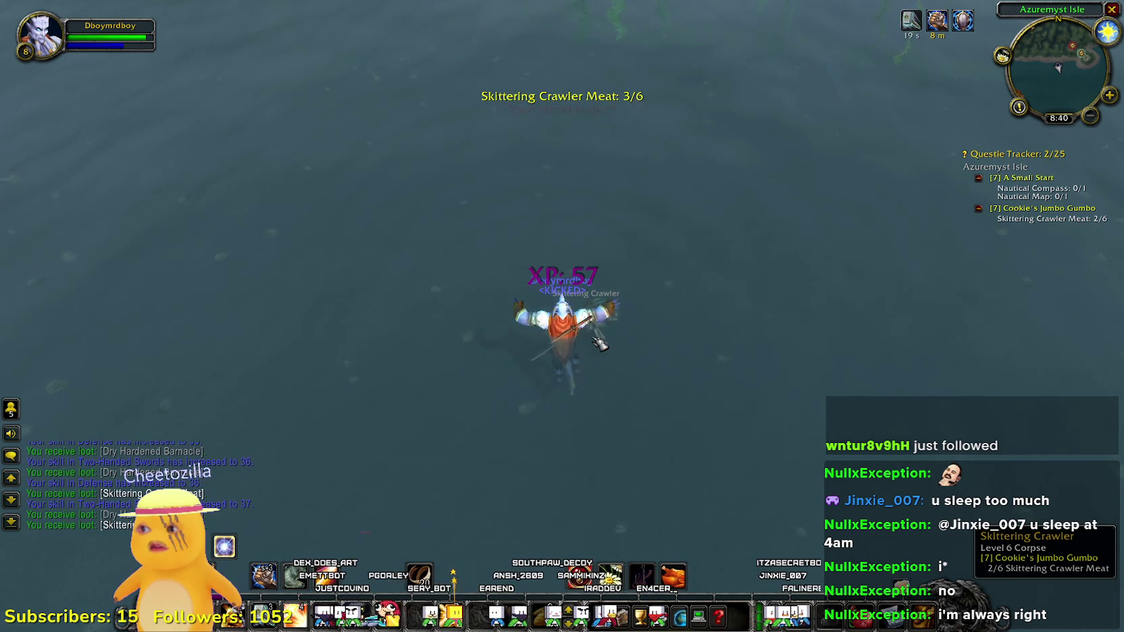
pyautogui.moveTo(597, 342); pyautogui.dragTo(601, 203)
pyautogui.press('w')
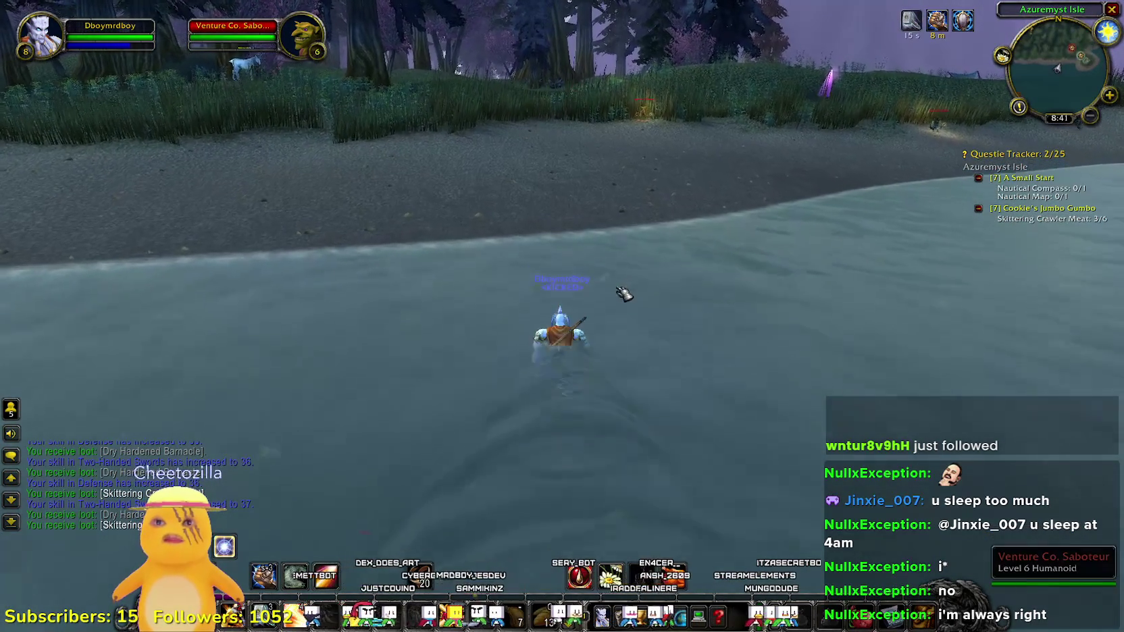
# - Target an offshore Skittering Crawler, self-buff, swim out and attack it
pyautogui.press('d')
pyautogui.press('Tab')
pyautogui.press('a')
pyautogui.click(729, 208)
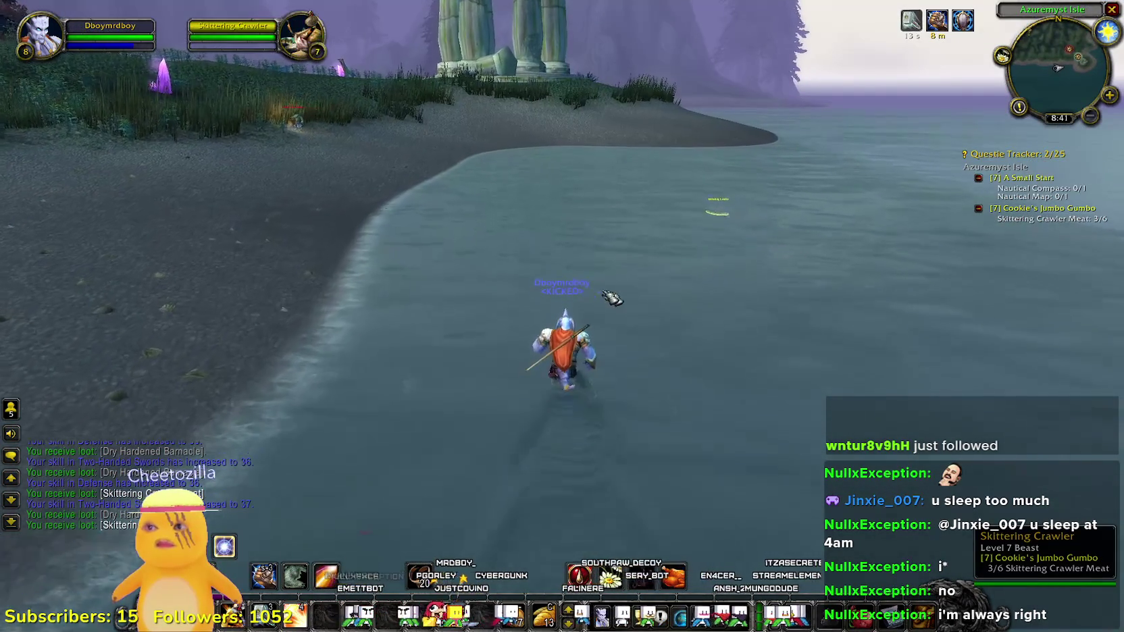
pyautogui.press('1')
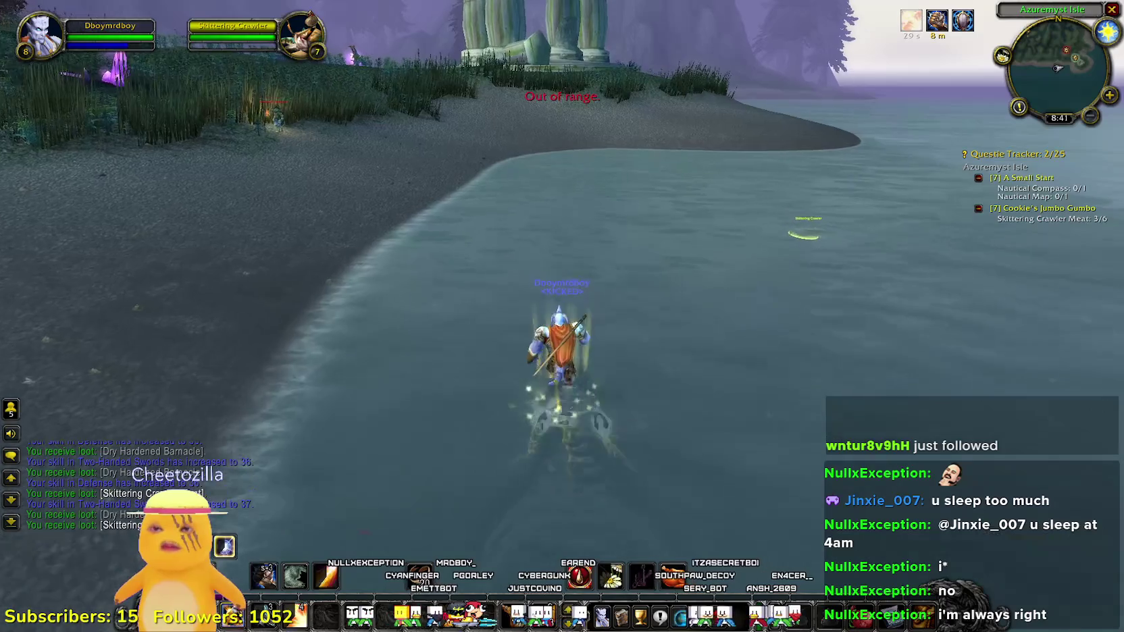
pyautogui.press('d')
pyautogui.press('w')
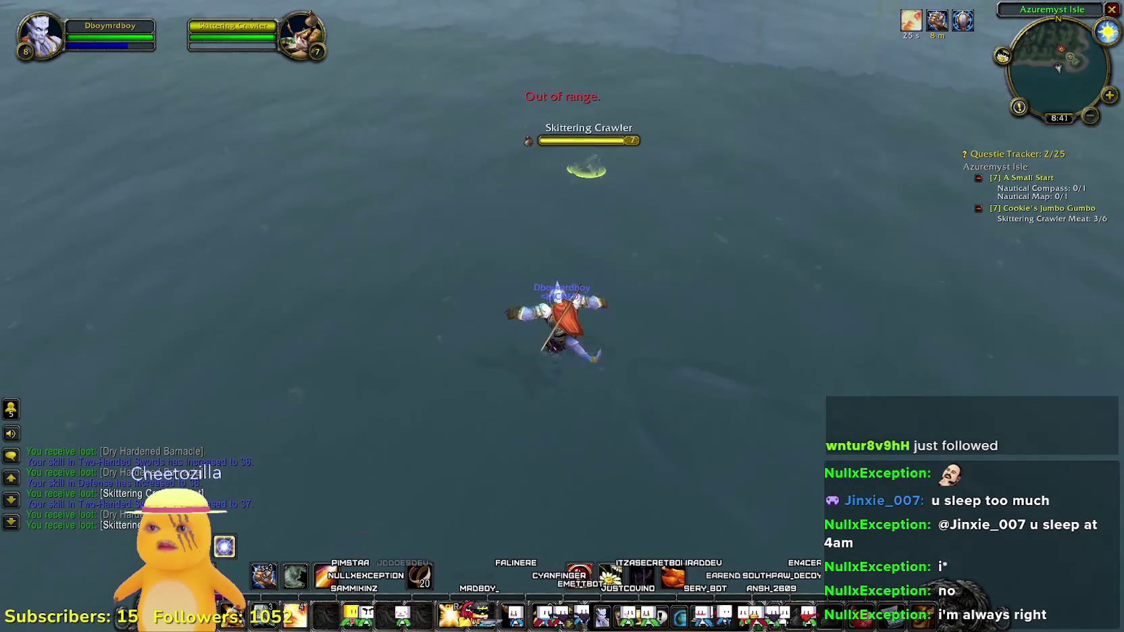
pyautogui.press('a')
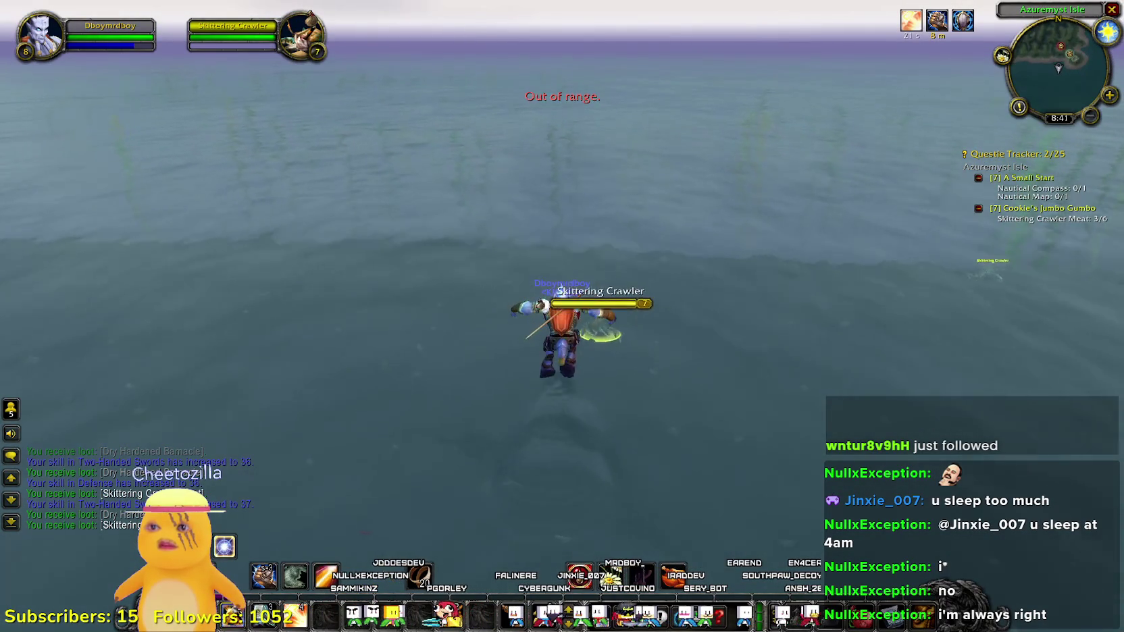
pyautogui.press('1')
pyautogui.press('1')
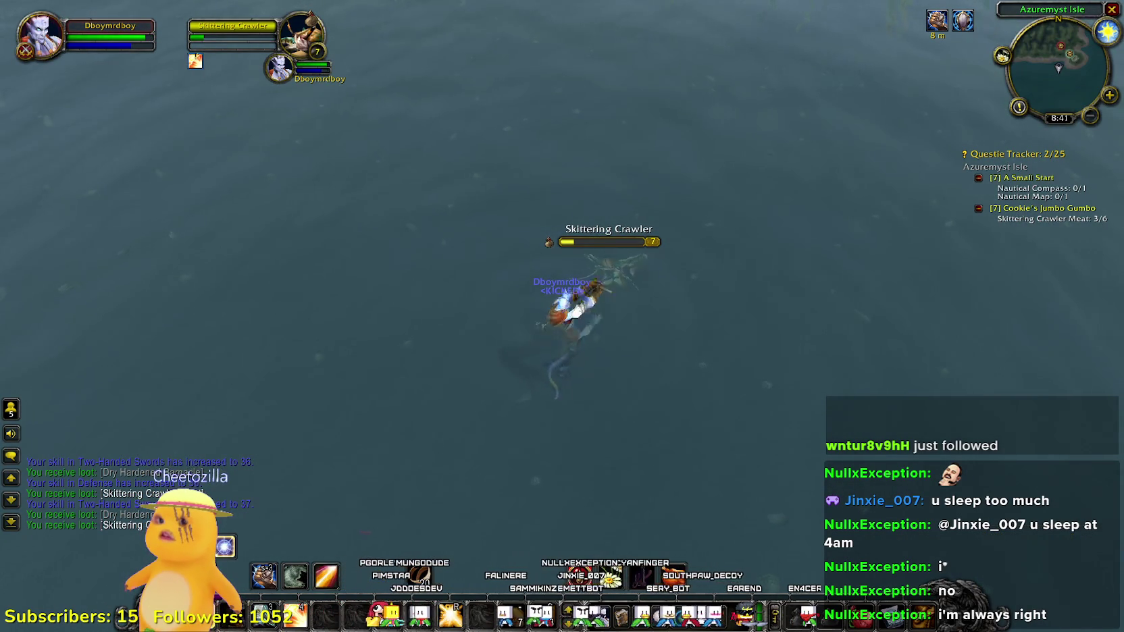
# - Loot the slain crawler, swim back to shore, and target the next crawler
pyautogui.moveTo(562, 316); pyautogui.dragTo(562, 290)
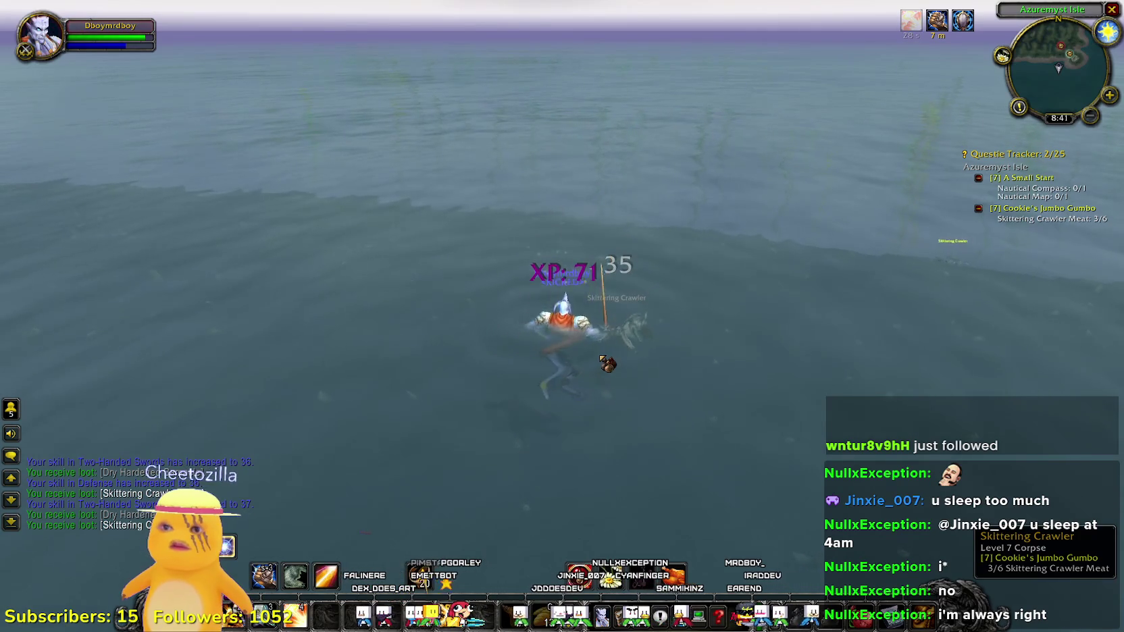
pyautogui.rightClick(606, 364)
pyautogui.click(610, 360)
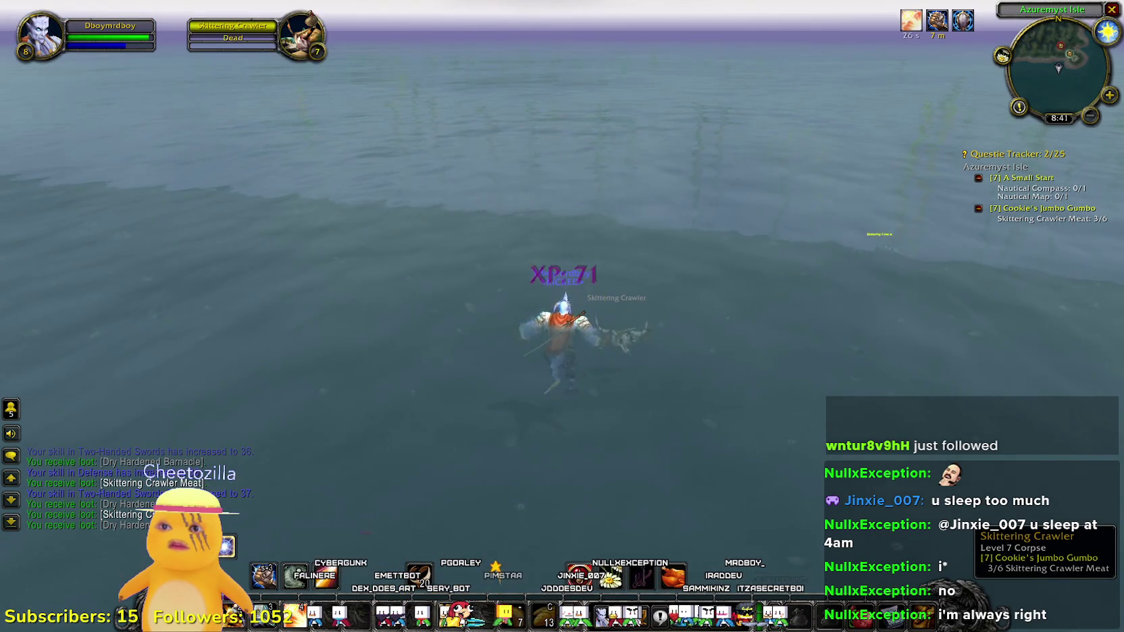
pyautogui.moveTo(610, 359); pyautogui.dragTo(878, 359)
pyautogui.press('w')
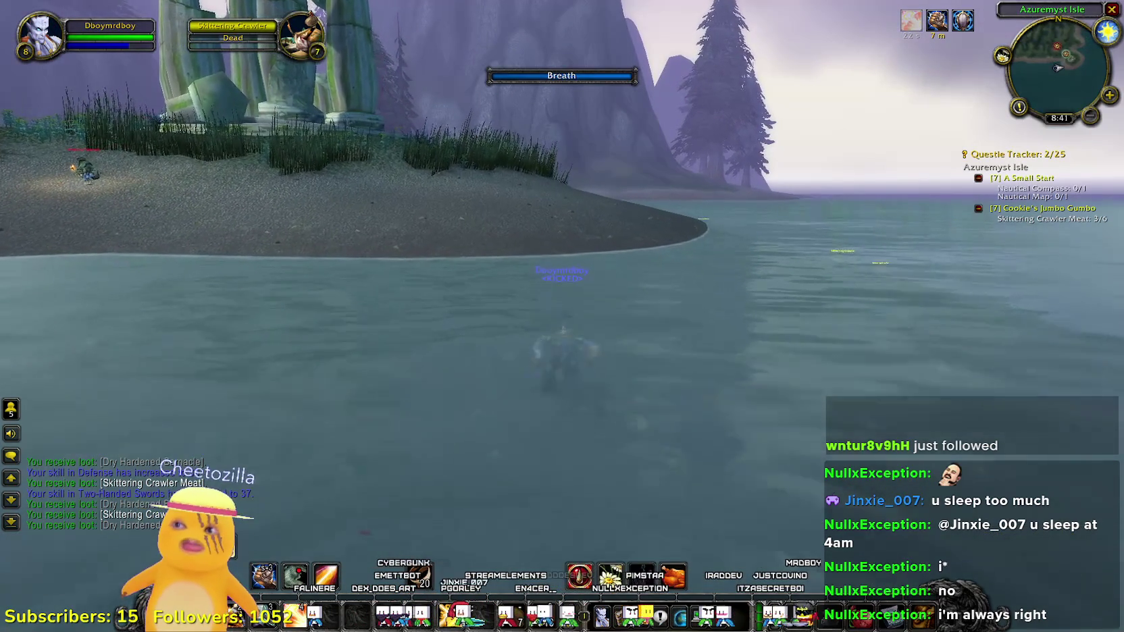
pyautogui.moveTo(562, 304)
pyautogui.mouseDown()
pyautogui.moveTo(561, 405)
pyautogui.moveTo(616, 345)
pyautogui.moveTo(617, 292)
pyautogui.moveTo(743, 293)
pyautogui.moveTo(608, 279)
pyautogui.mouseUp()
pyautogui.press('Tab')
pyautogui.press('1')
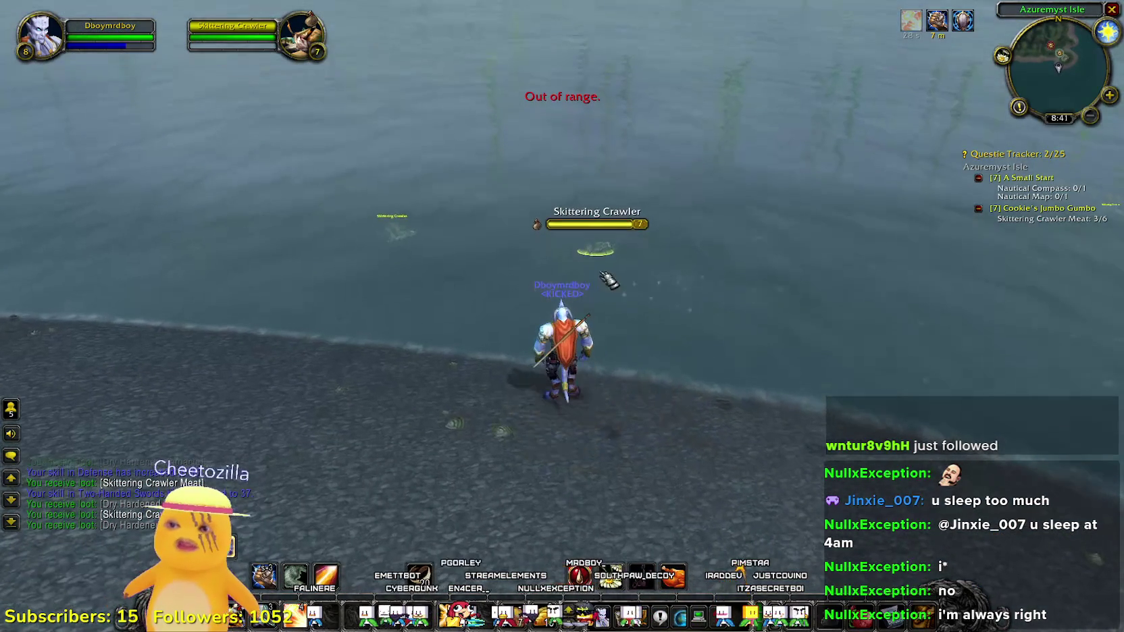
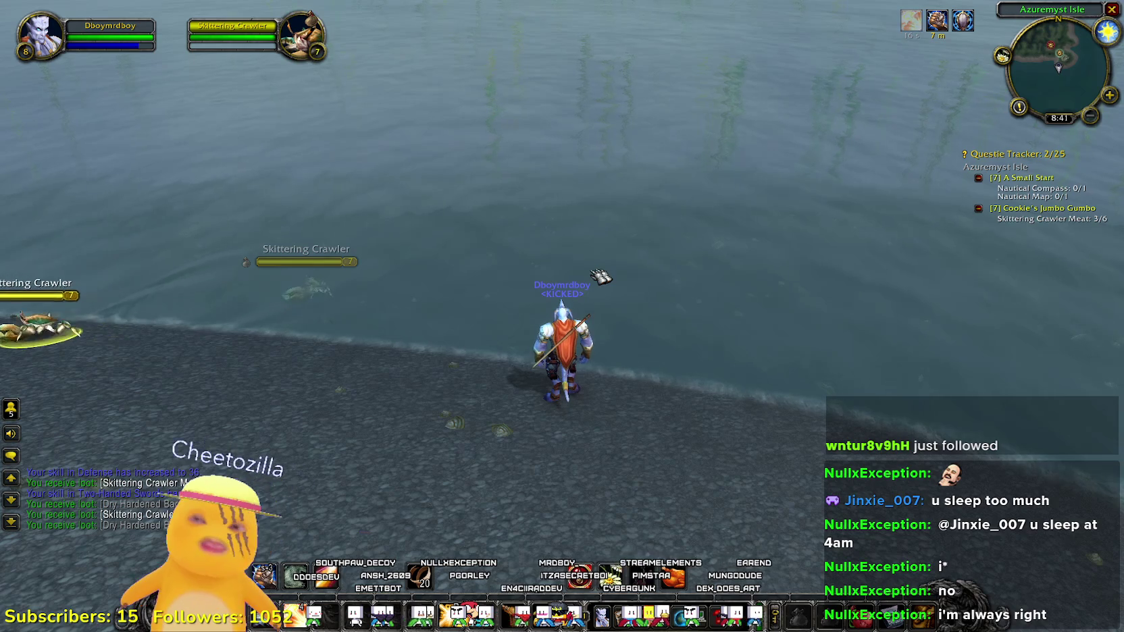
# - Buff up, kill the first Skittering Crawler on the shore and loot its meat
pyautogui.moveTo(603, 275); pyautogui.dragTo(372, 277)
pyautogui.press('w')
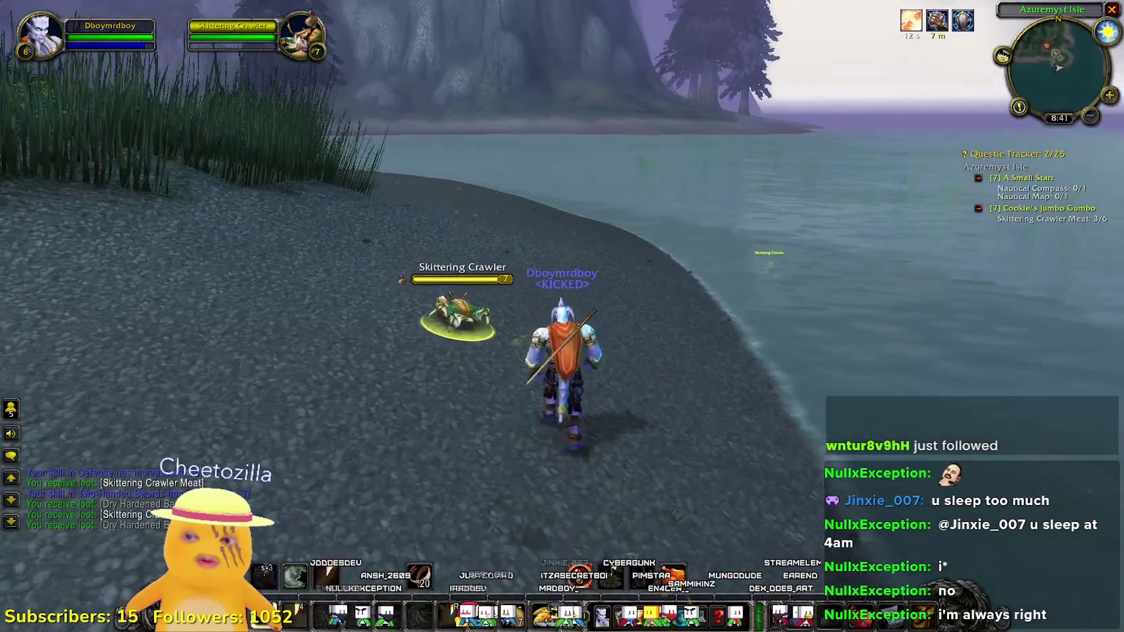
pyautogui.press('1')
pyautogui.moveTo(562, 316)
pyautogui.mouseDown()
pyautogui.moveTo(550, 304)
pyautogui.moveTo(574, 277)
pyautogui.mouseUp()
pyautogui.press('1')
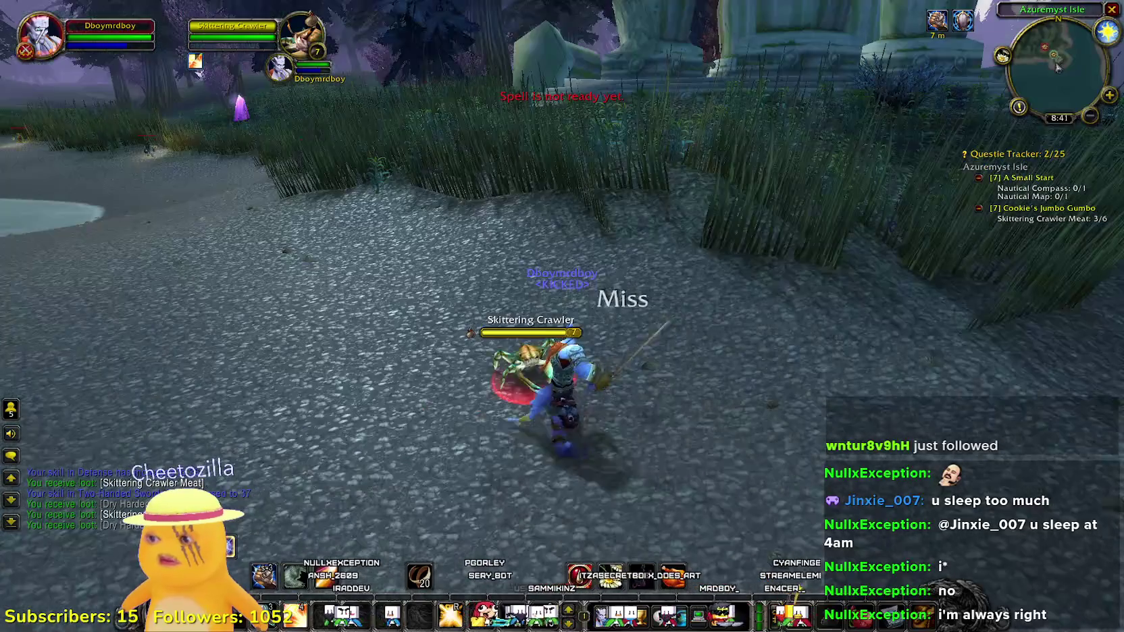
pyautogui.moveTo(520, 300); pyautogui.dragTo(520, 301)
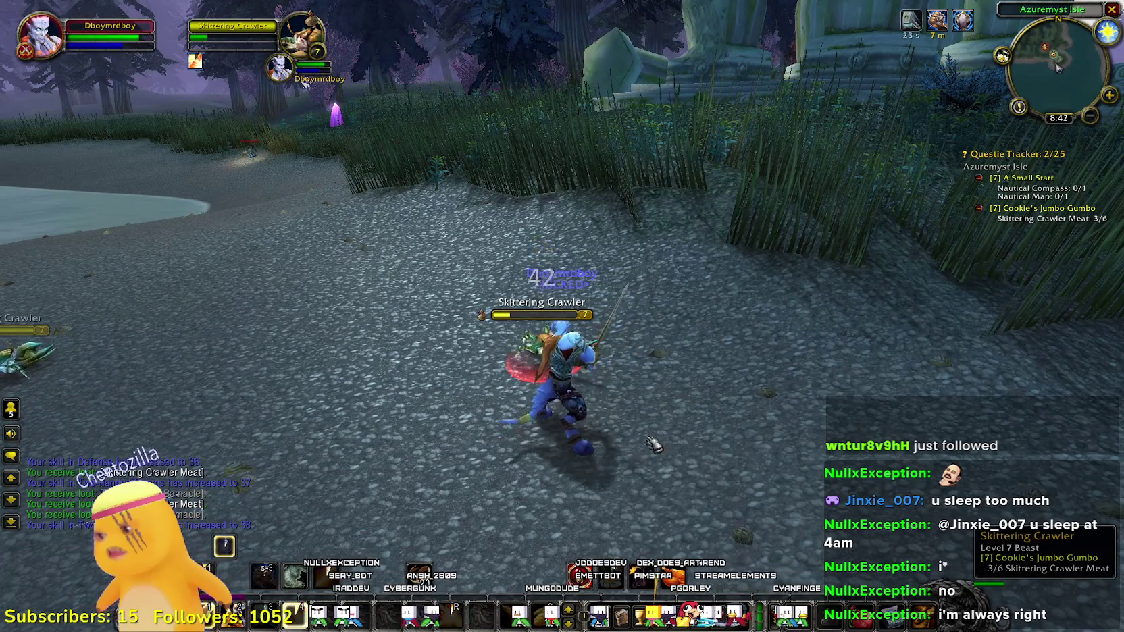
pyautogui.moveTo(702, 412)
pyautogui.mouseDown()
pyautogui.moveTo(607, 398)
pyautogui.moveTo(696, 368)
pyautogui.mouseUp()
pyautogui.rightClick(618, 381)
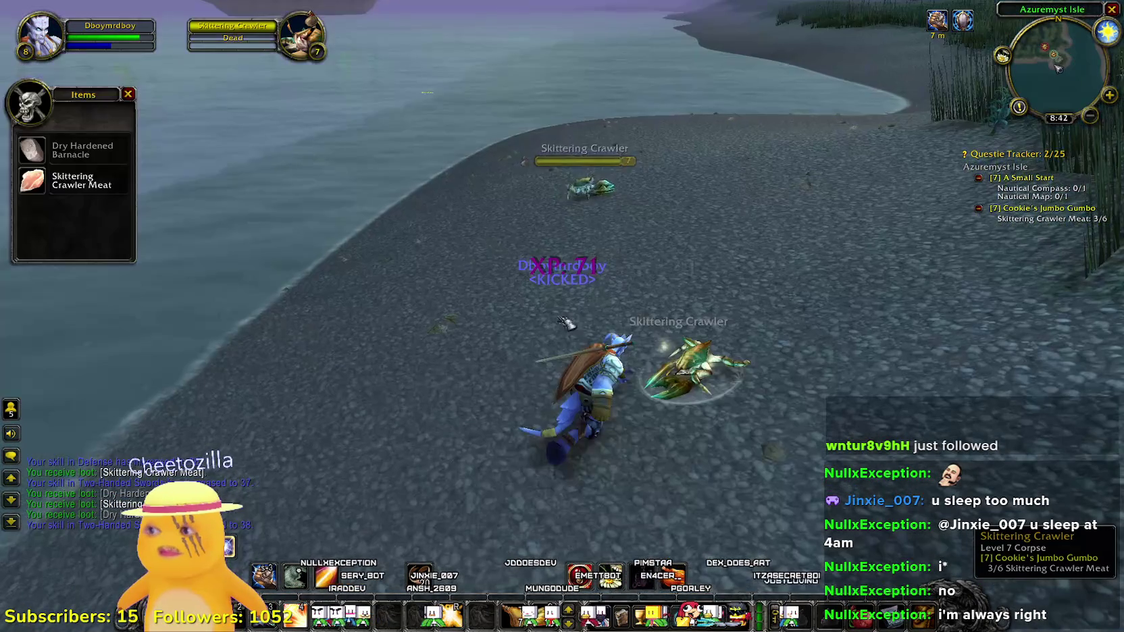
# - Target the next Skittering Crawler, kill it and loot it to reach 4/6 meat
pyautogui.press('Tab')
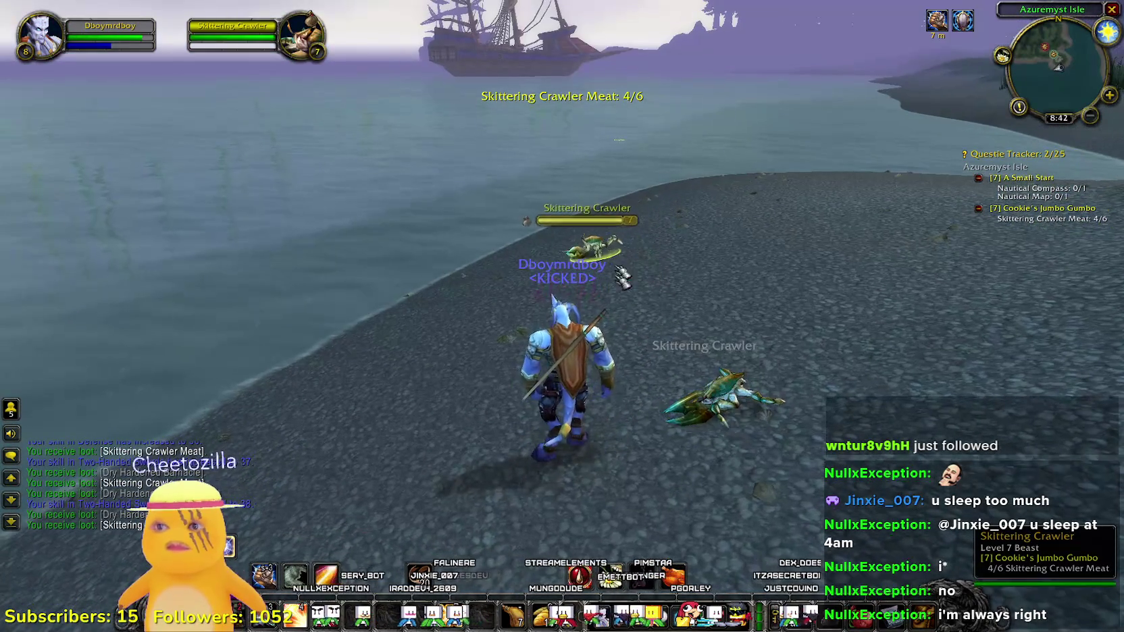
pyautogui.press('w')
pyautogui.press('1')
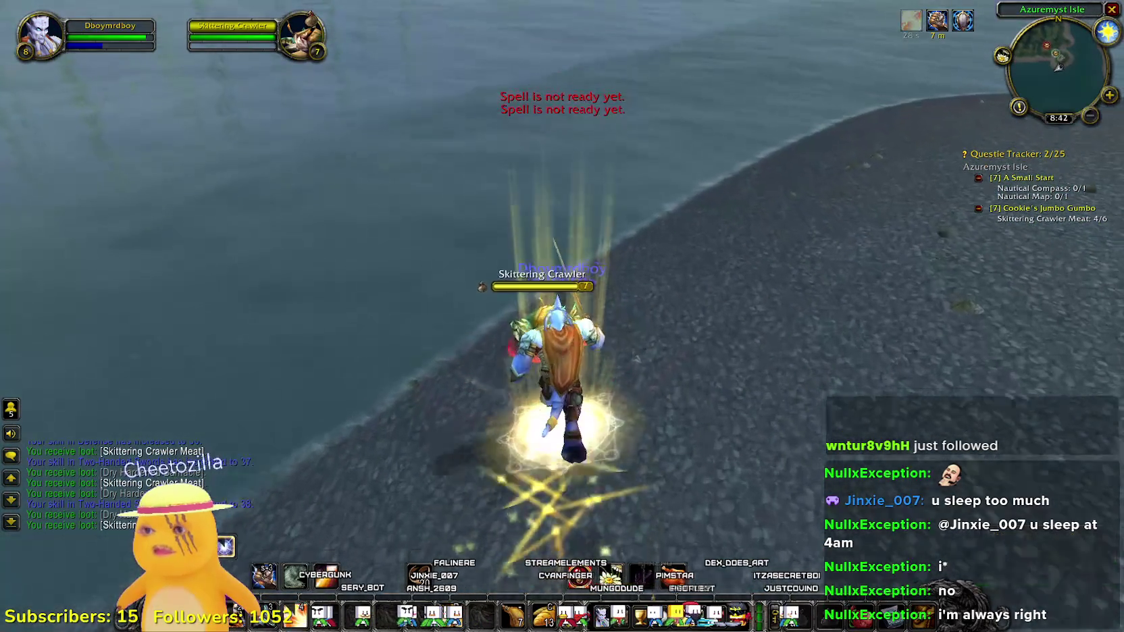
pyautogui.press('a')
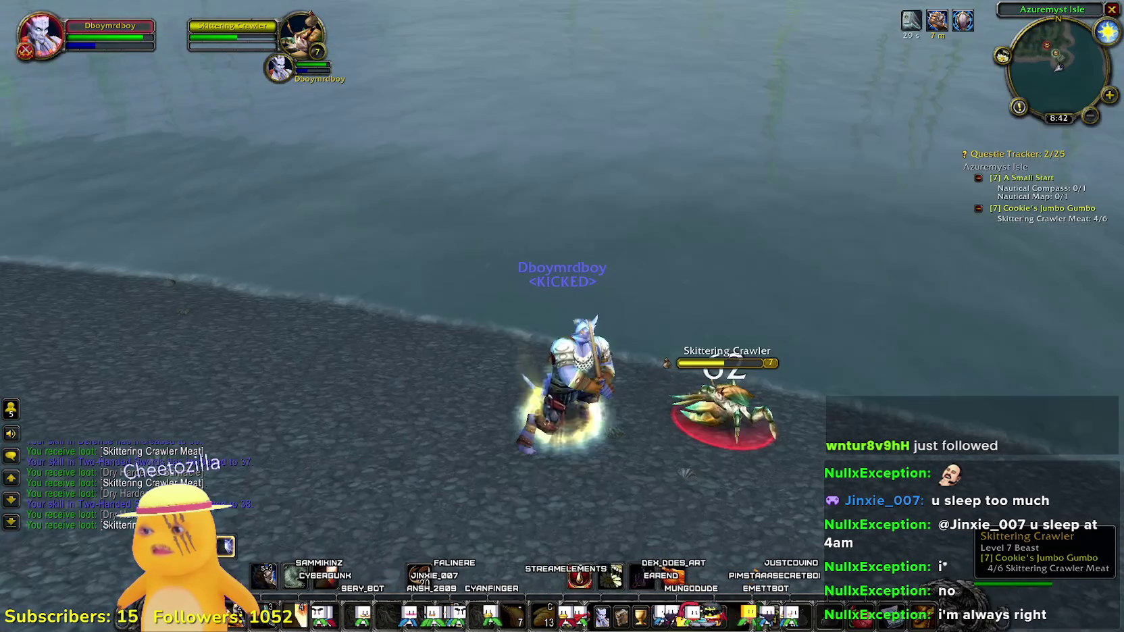
pyautogui.press('a')
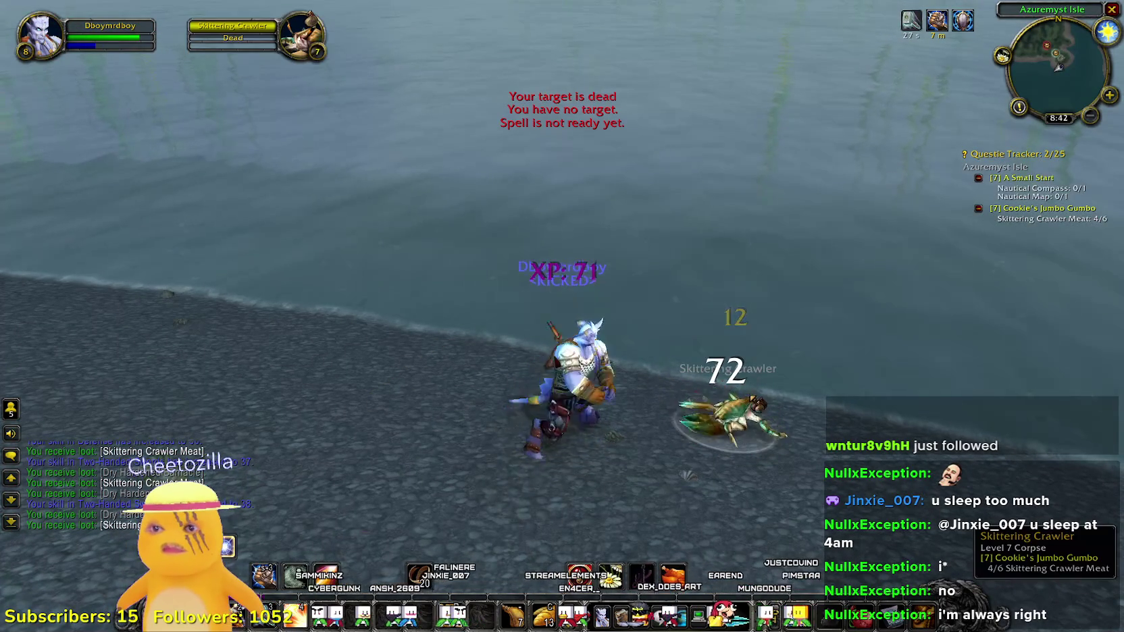
pyautogui.rightClick(498, 501)
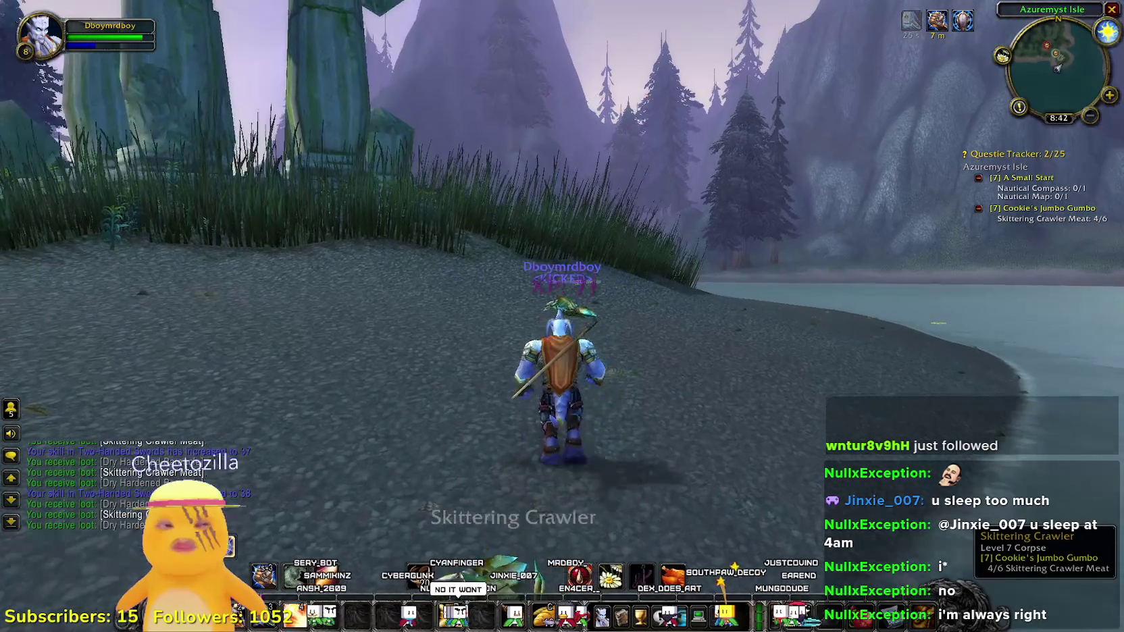
# - Run inland, kill the Skittering Crawler by the stone platform and loot it for 5/6 meat
pyautogui.press('d')
pyautogui.press('w')
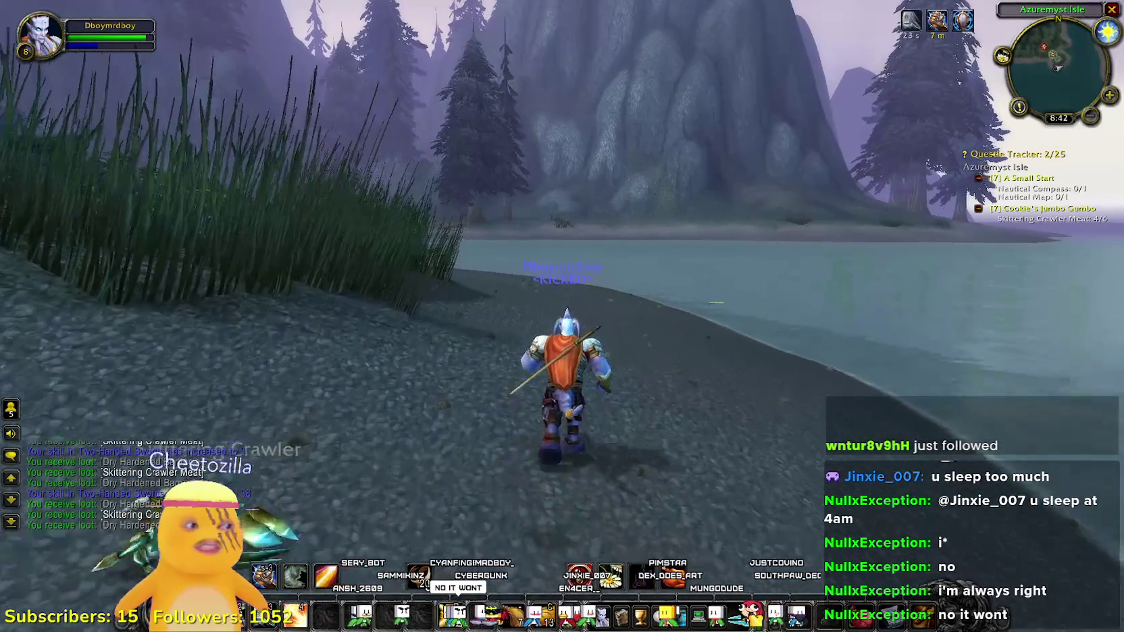
pyautogui.press('a')
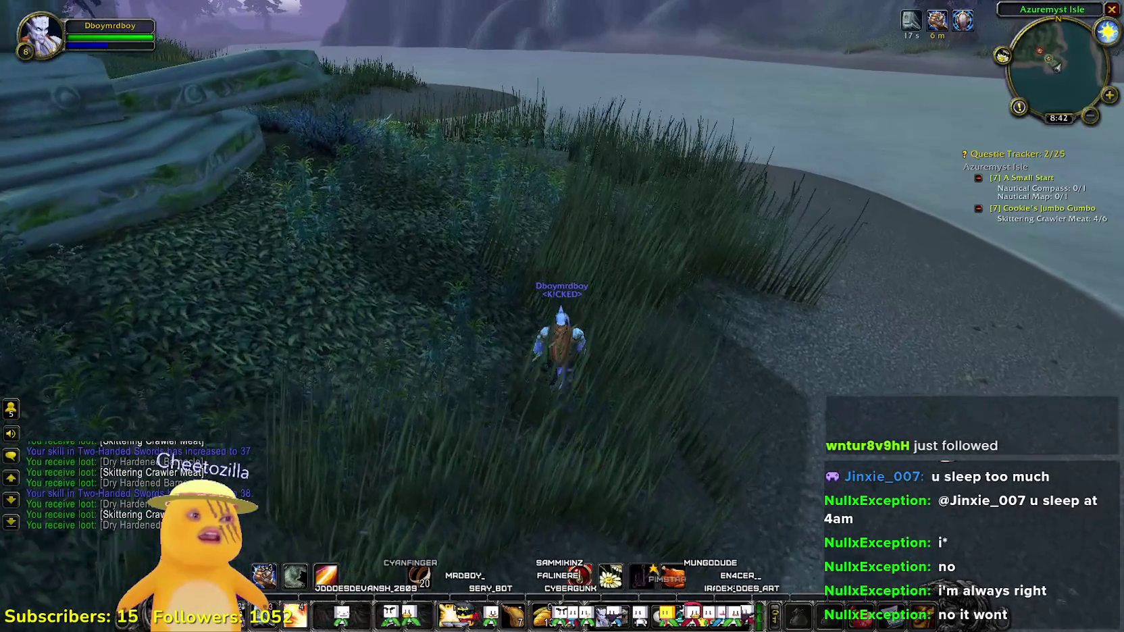
pyautogui.press('d')
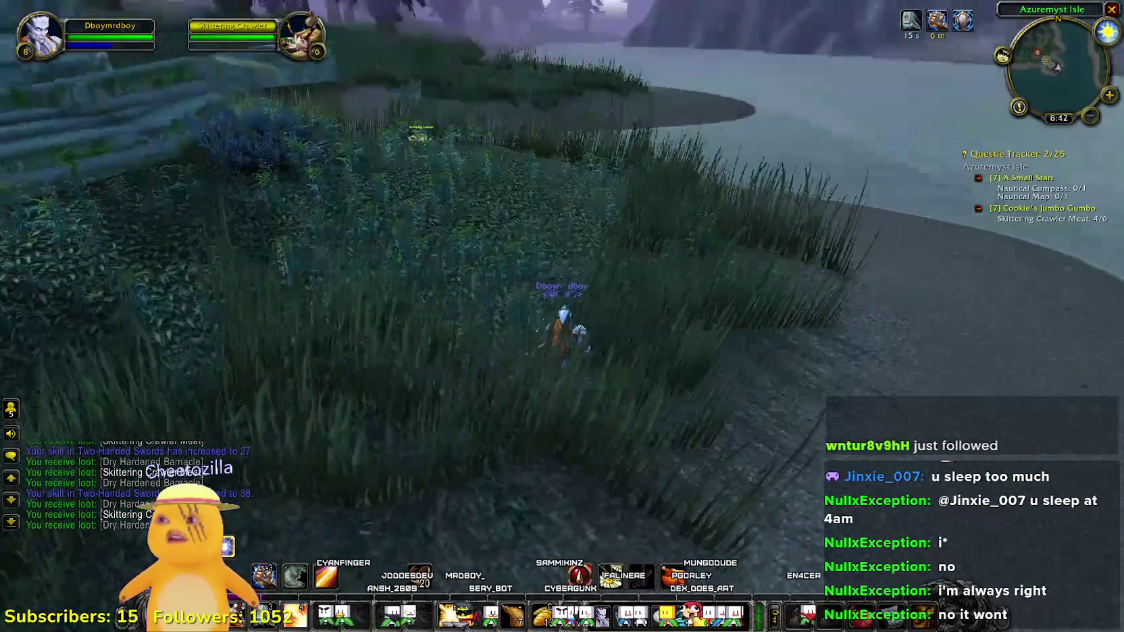
pyautogui.press('a')
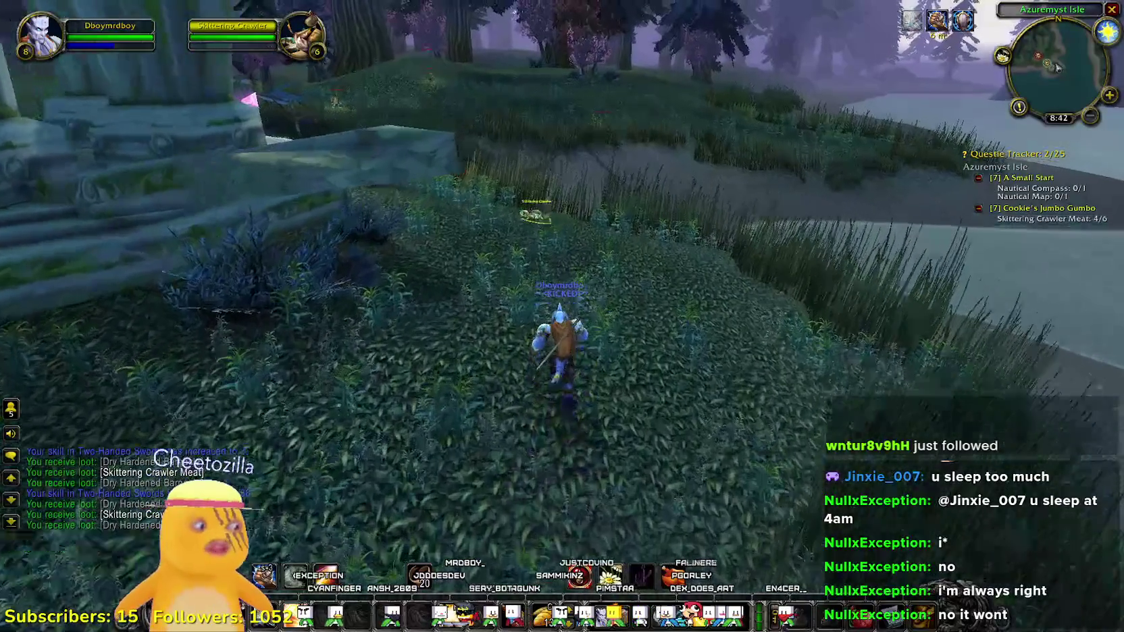
pyautogui.press('a')
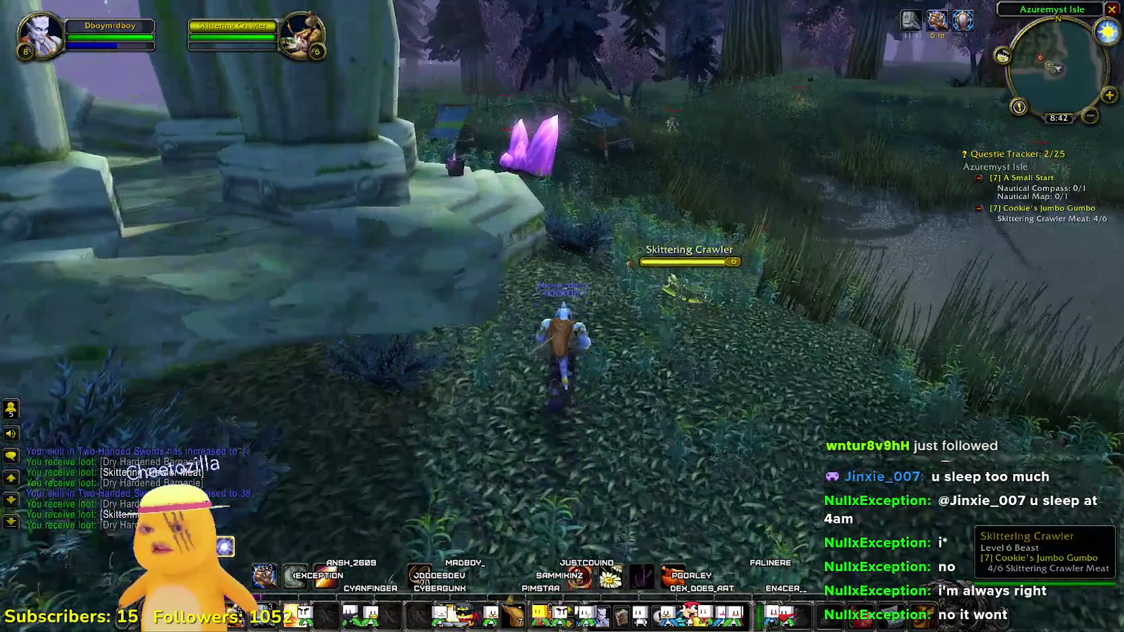
pyautogui.press('1')
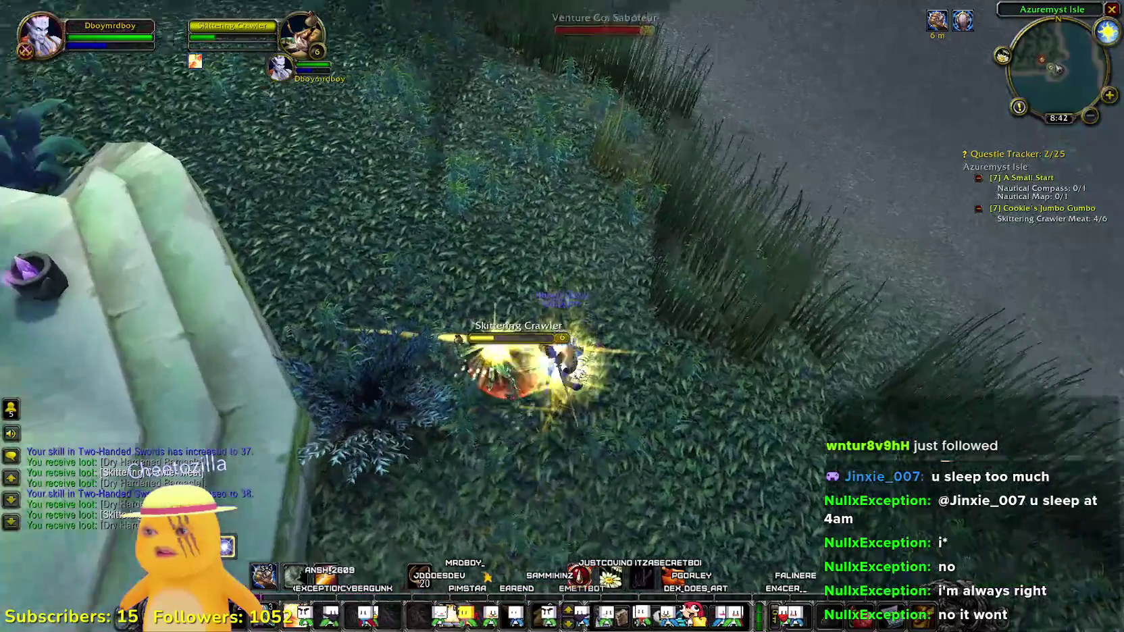
pyautogui.press('a')
pyautogui.press('a')
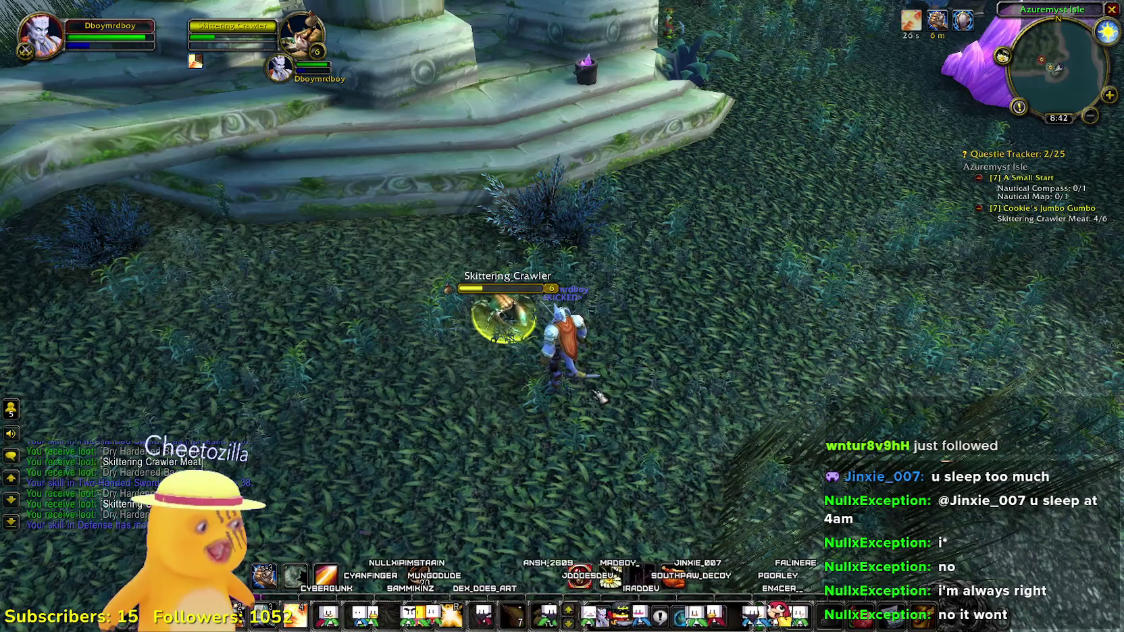
pyautogui.press('1')
pyautogui.press('1')
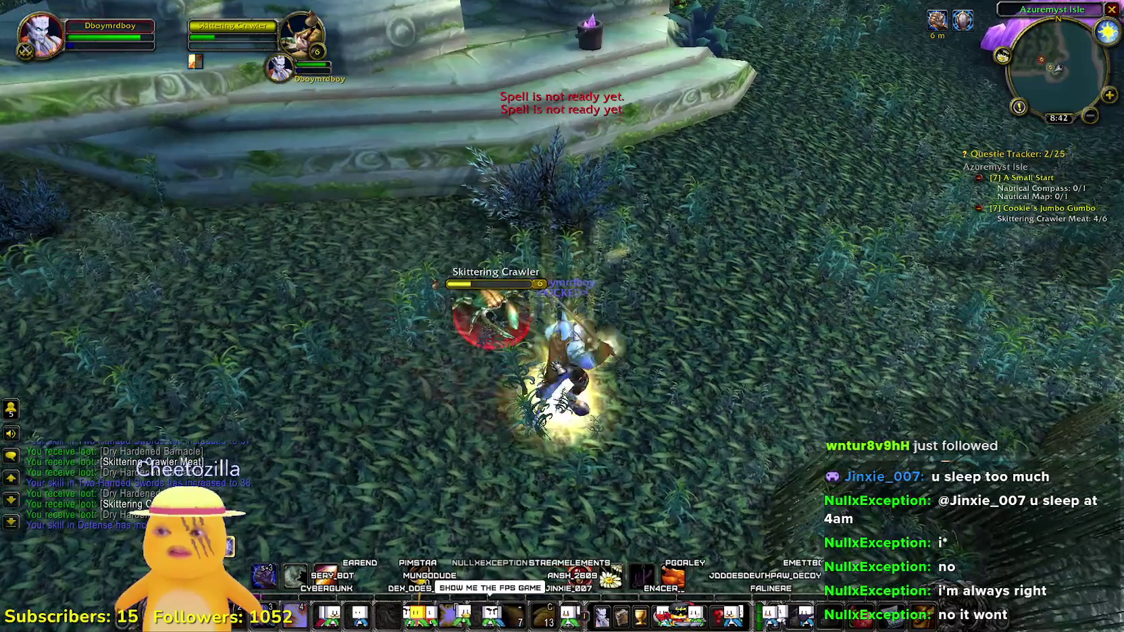
pyautogui.rightClick(496, 303)
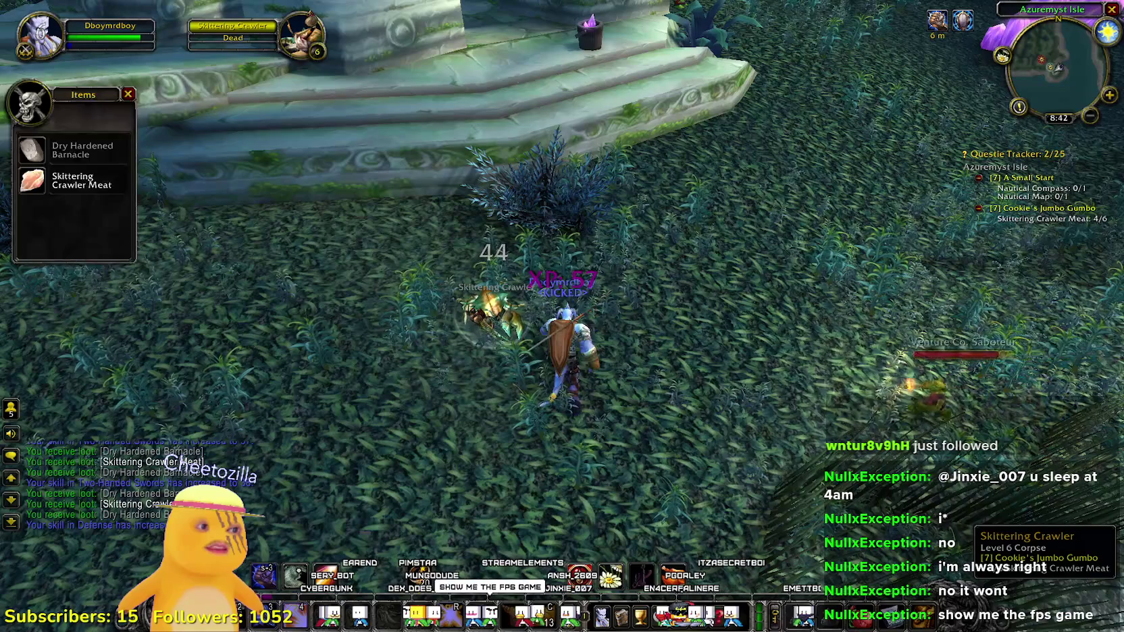
# - Target the Venture Co. Saboteur and fight it with attack spells
pyautogui.press('Tab')
pyautogui.press('1')
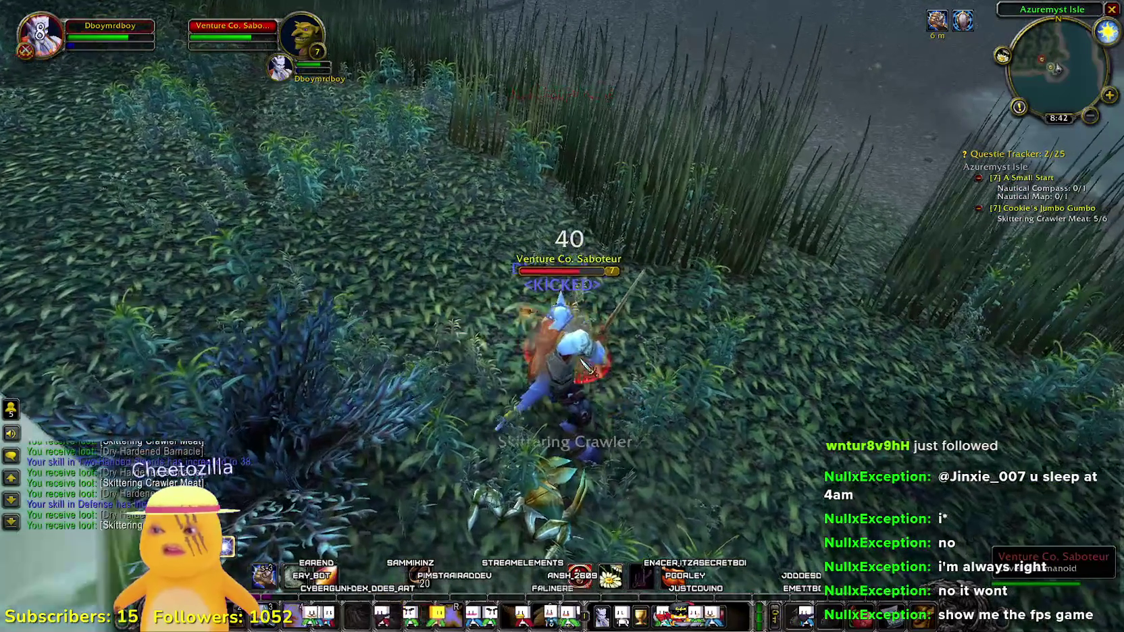
pyautogui.scroll(5, 562, 316)
pyautogui.scroll(-5, 561, 316)
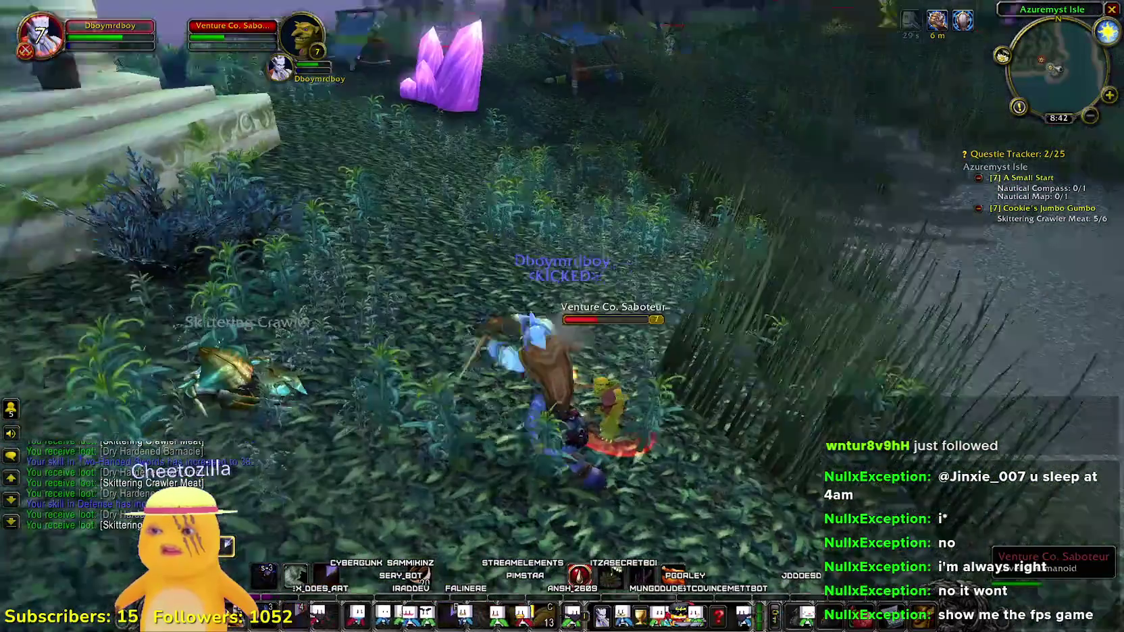
pyautogui.press('2')
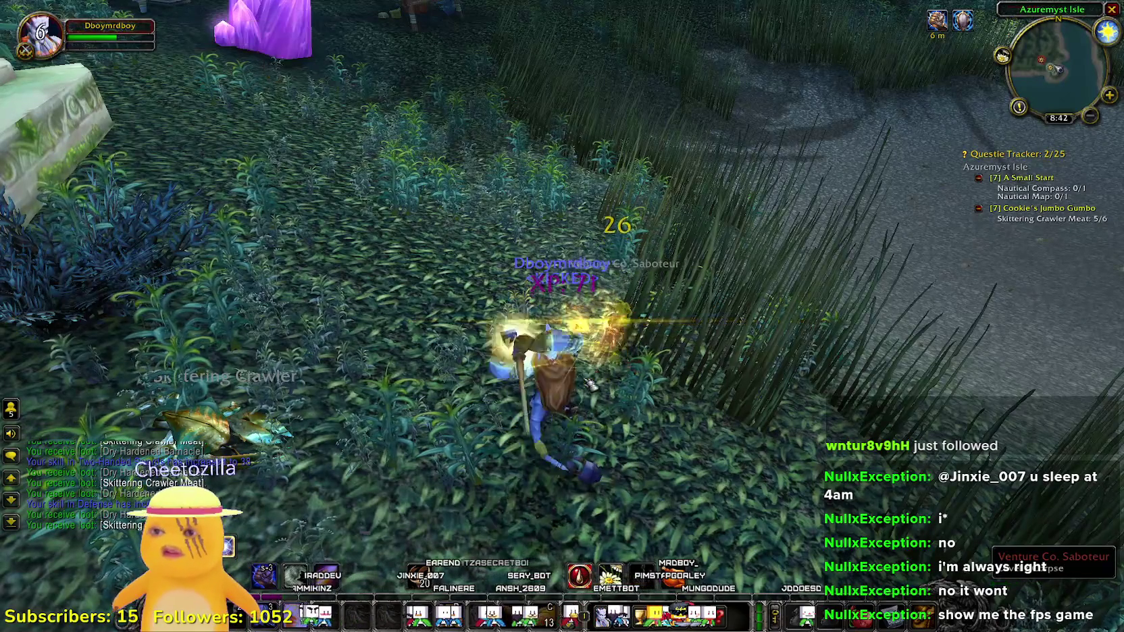
# - Loot the Saboteur, check the bags, and walk onto the path
pyautogui.hotkey('shift', 'b')
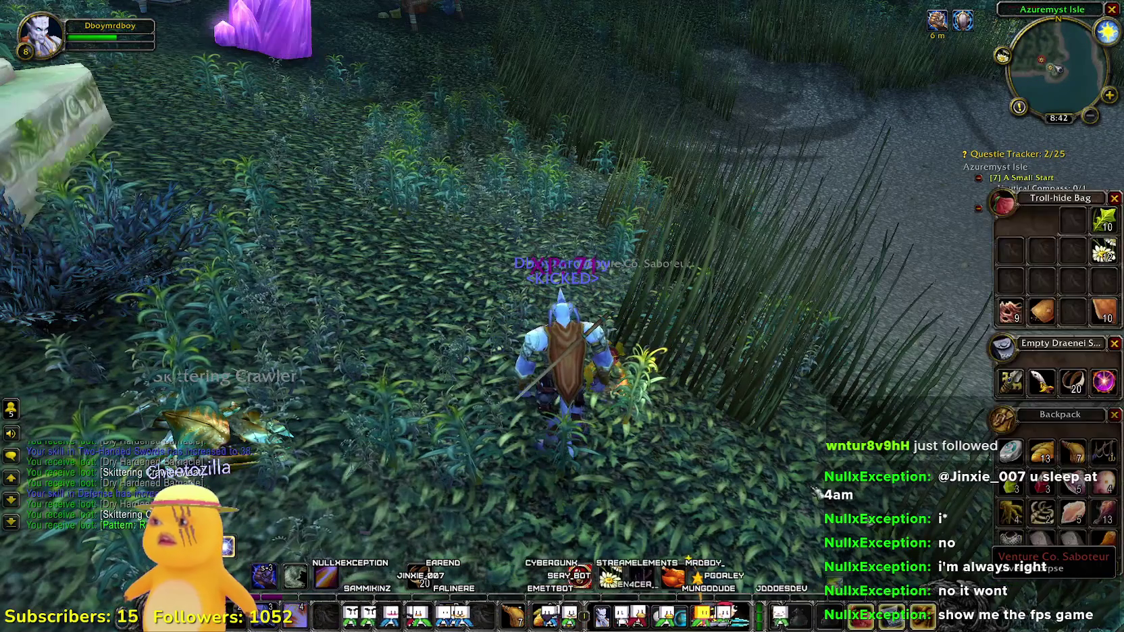
pyautogui.moveTo(1078, 222)
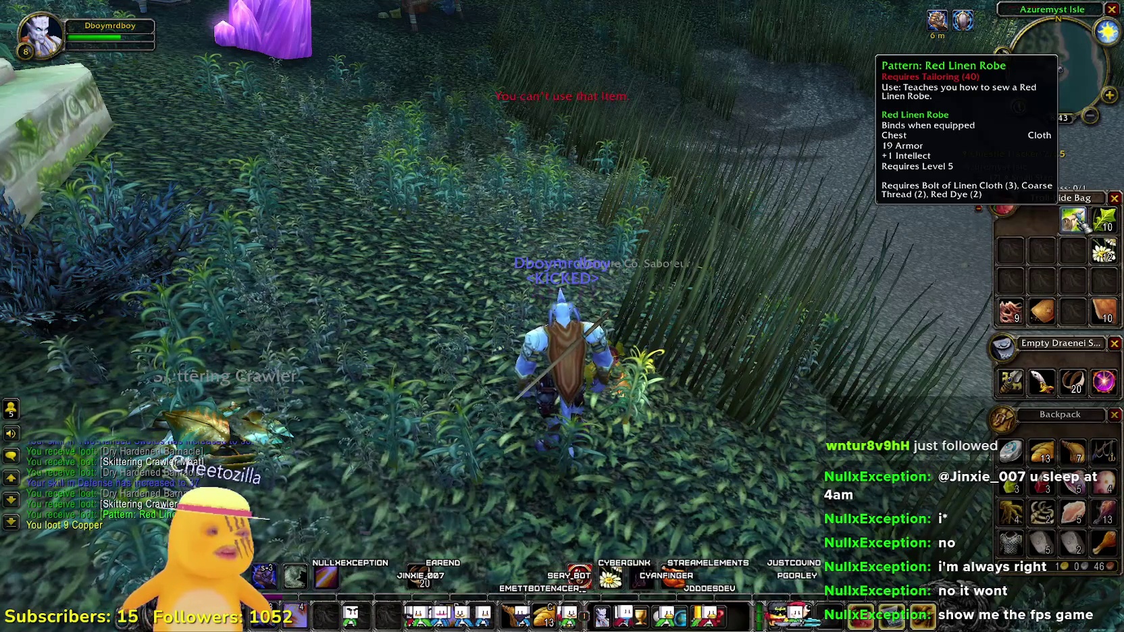
pyautogui.hotkey('shift', 'b')
pyautogui.press('w')
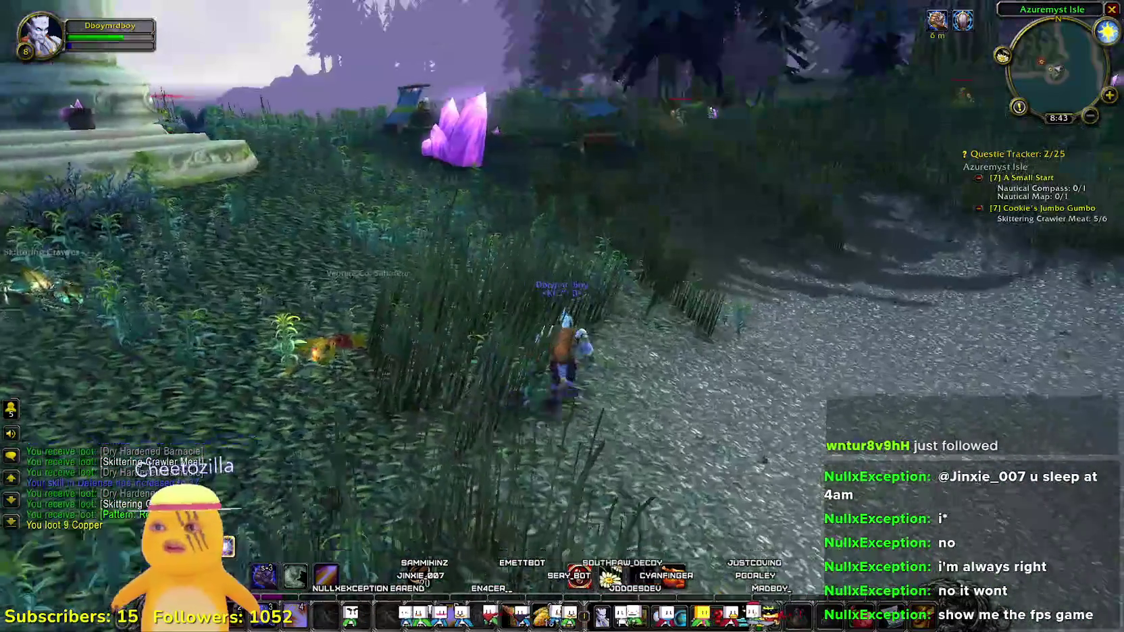
# - Target the Venture Co. Gemologist by the purple crystal and charge in to attack
pyautogui.press('Tab')
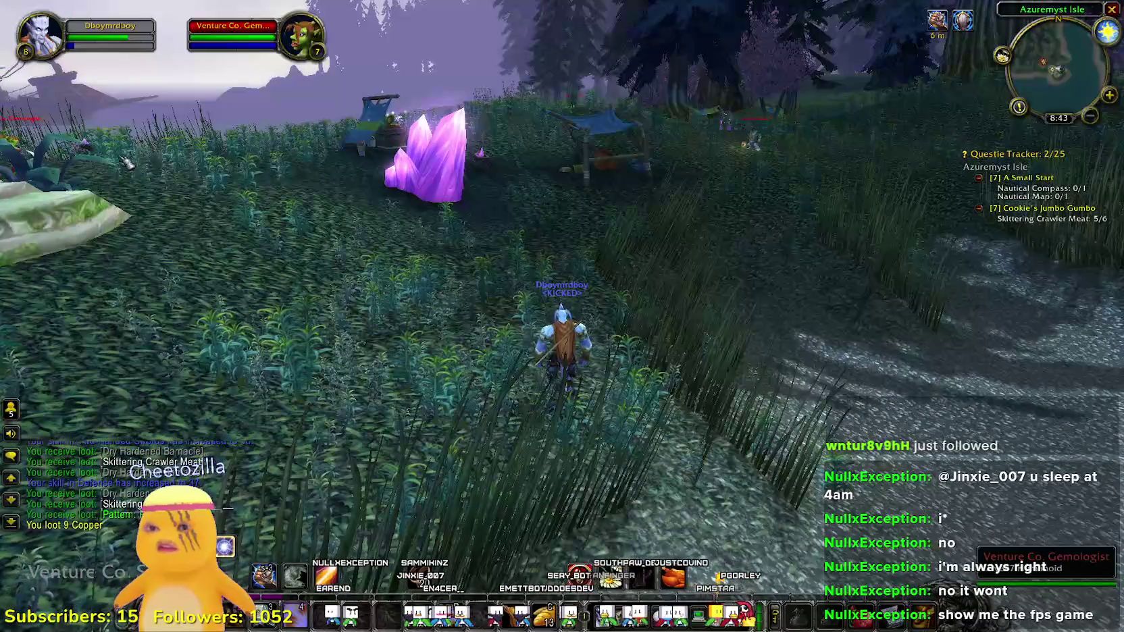
pyautogui.press('a')
pyautogui.press('w')
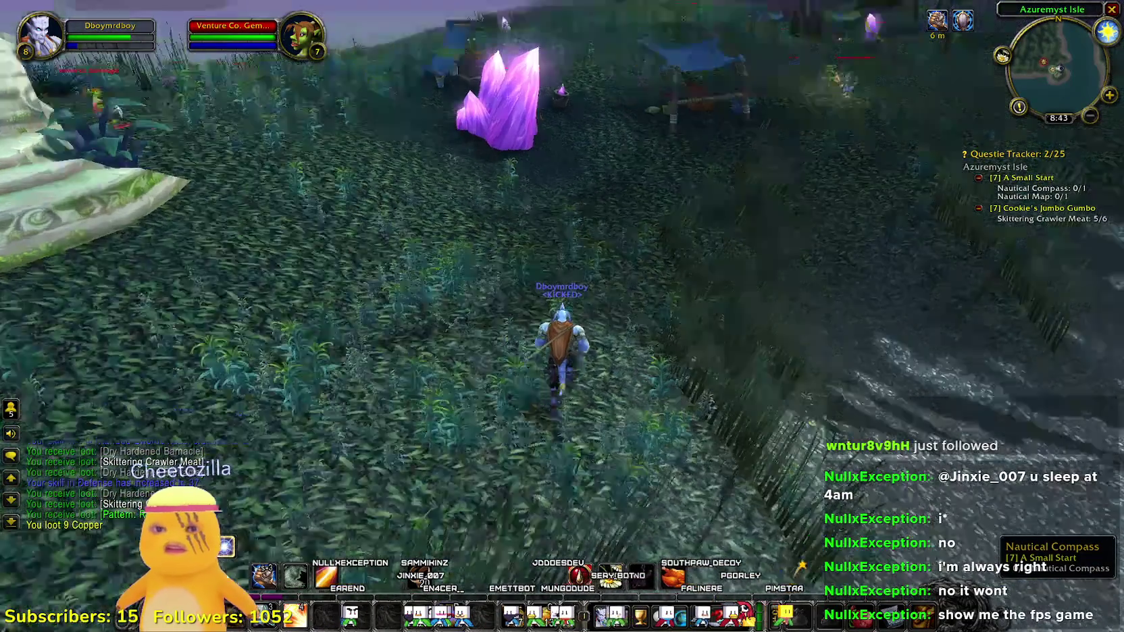
pyautogui.press('a')
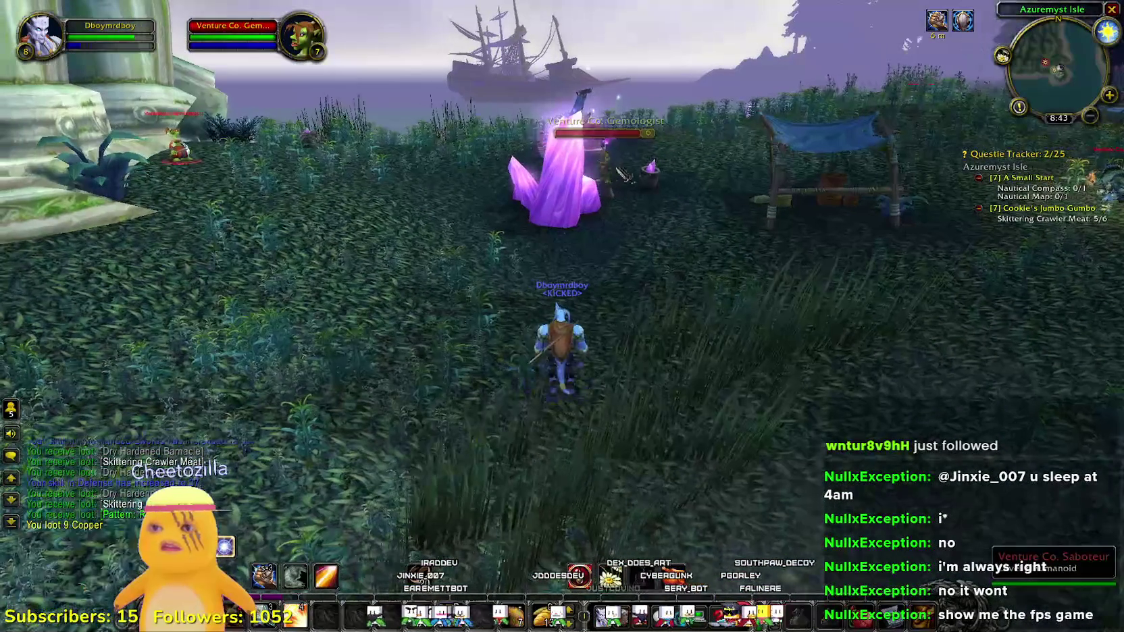
pyautogui.press('w')
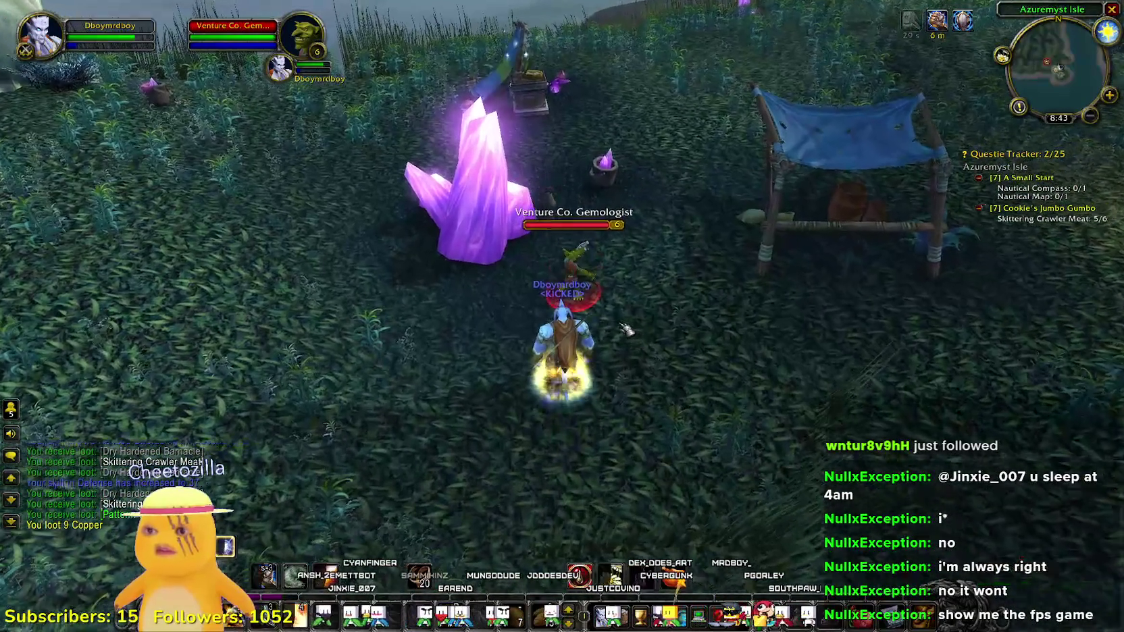
pyautogui.press('1')
# - Chase down the fleeing Gemologist, kill it and loot 11 copper
pyautogui.scroll(3, 626, 330)
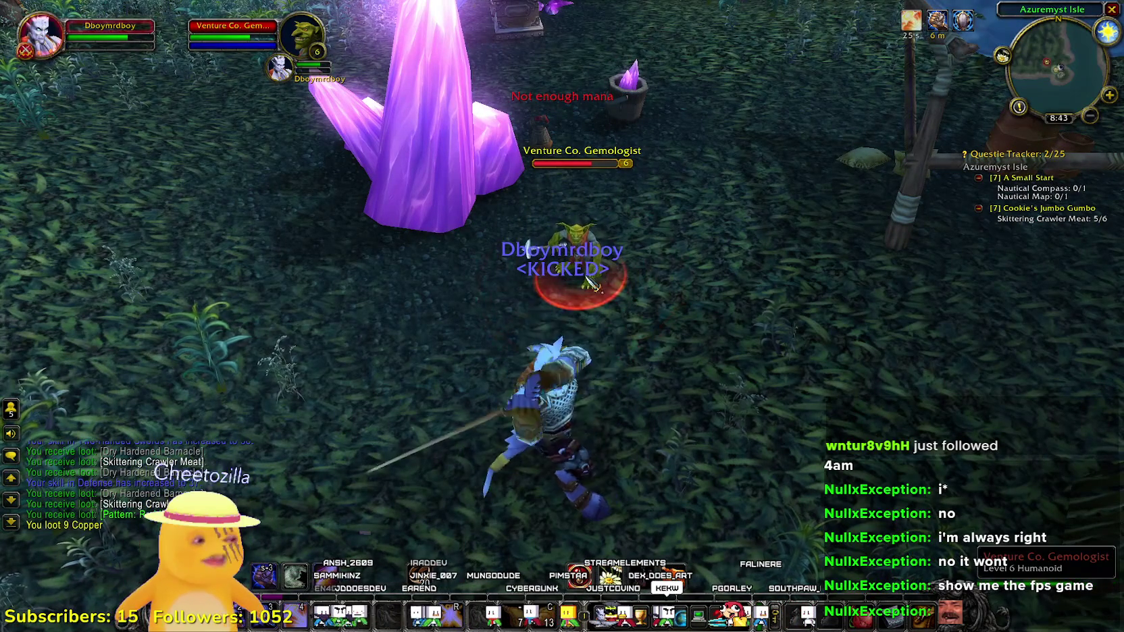
pyautogui.moveTo(589, 286); pyautogui.dragTo(536, 261)
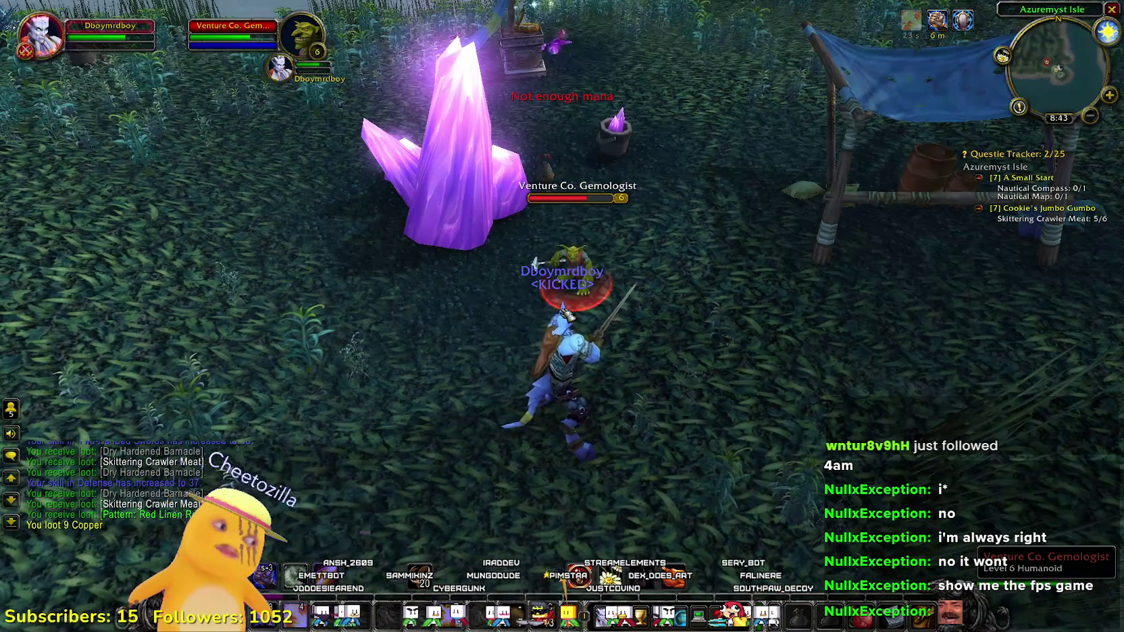
pyautogui.press('1')
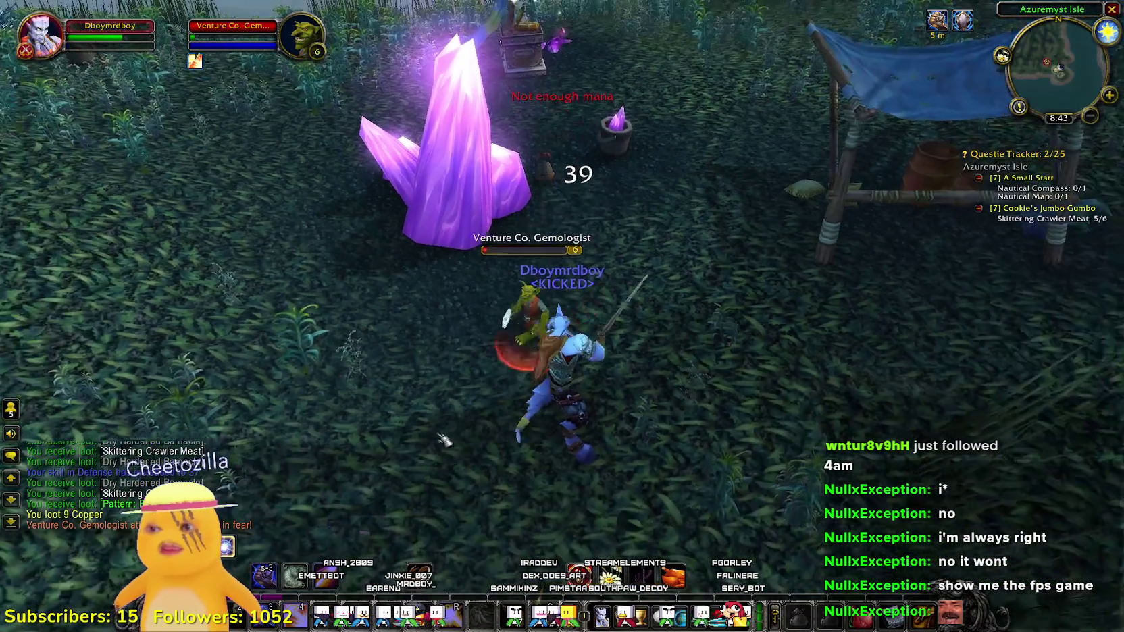
pyautogui.moveTo(437, 517); pyautogui.dragTo(243, 512)
pyautogui.press('1')
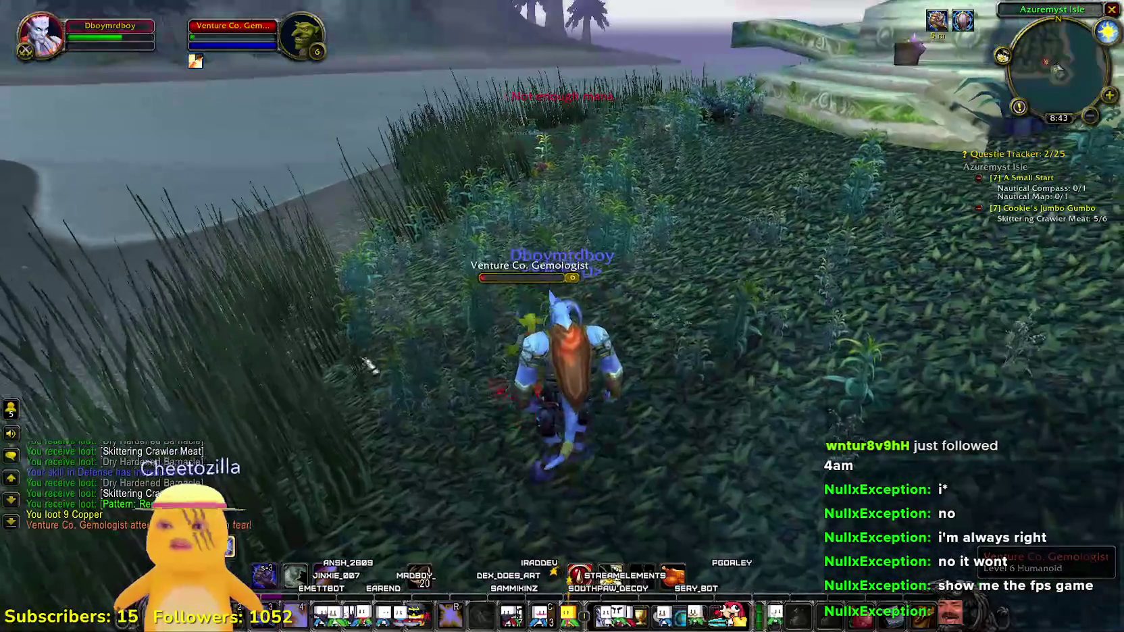
pyautogui.press('a')
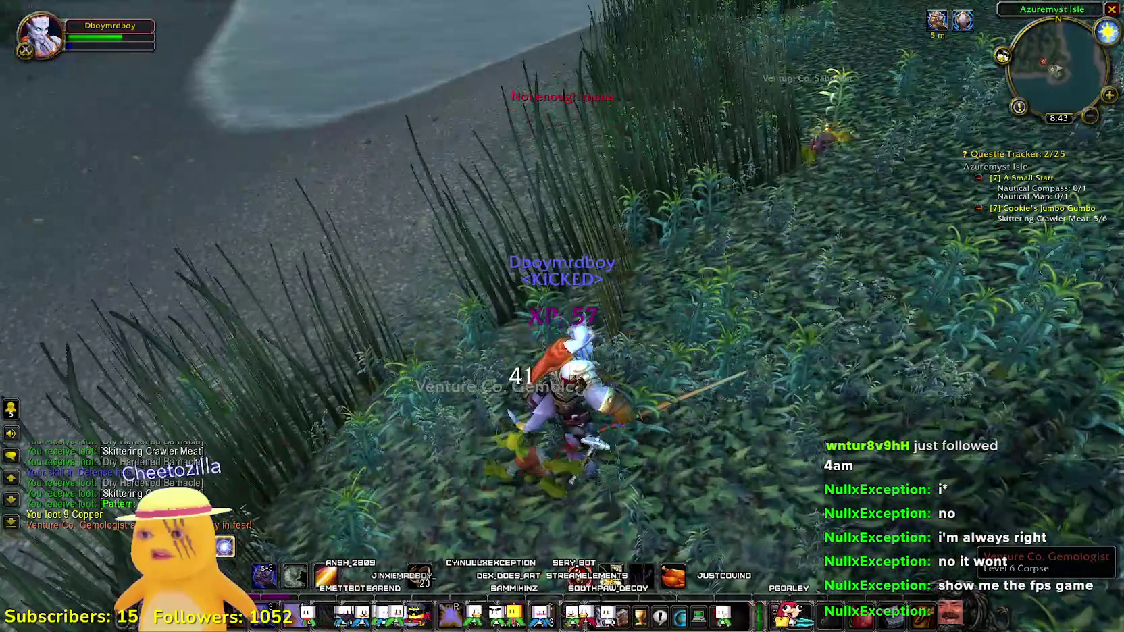
pyautogui.rightClick(537, 424)
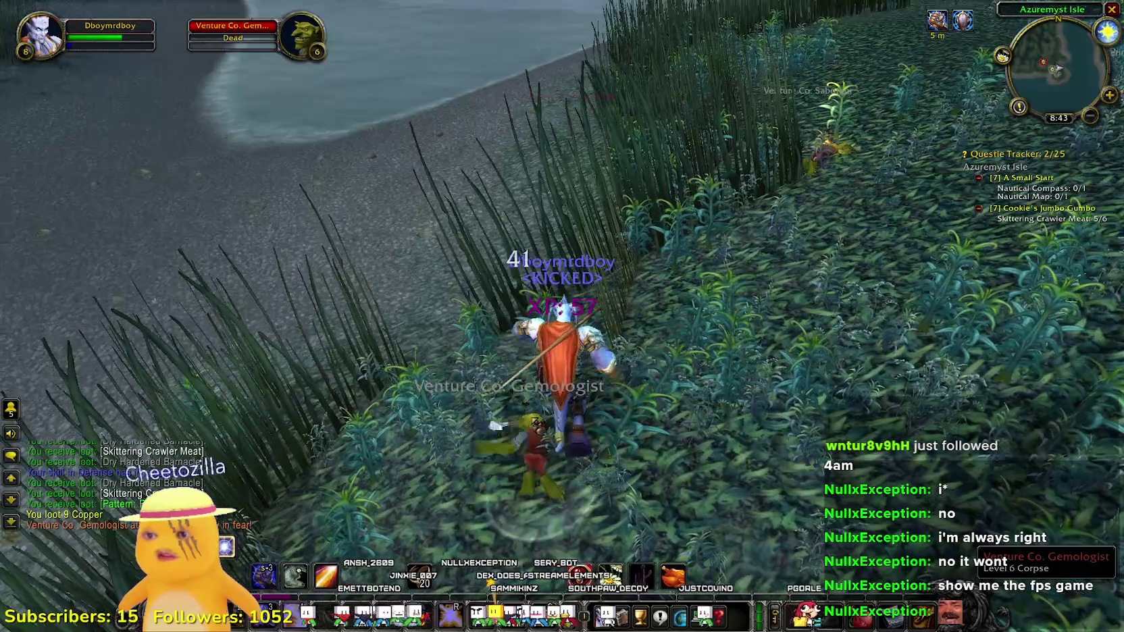
# - Run past the purple crystal and tent into Geezle's Camp to discover it
pyautogui.press('a')
pyautogui.press('w')
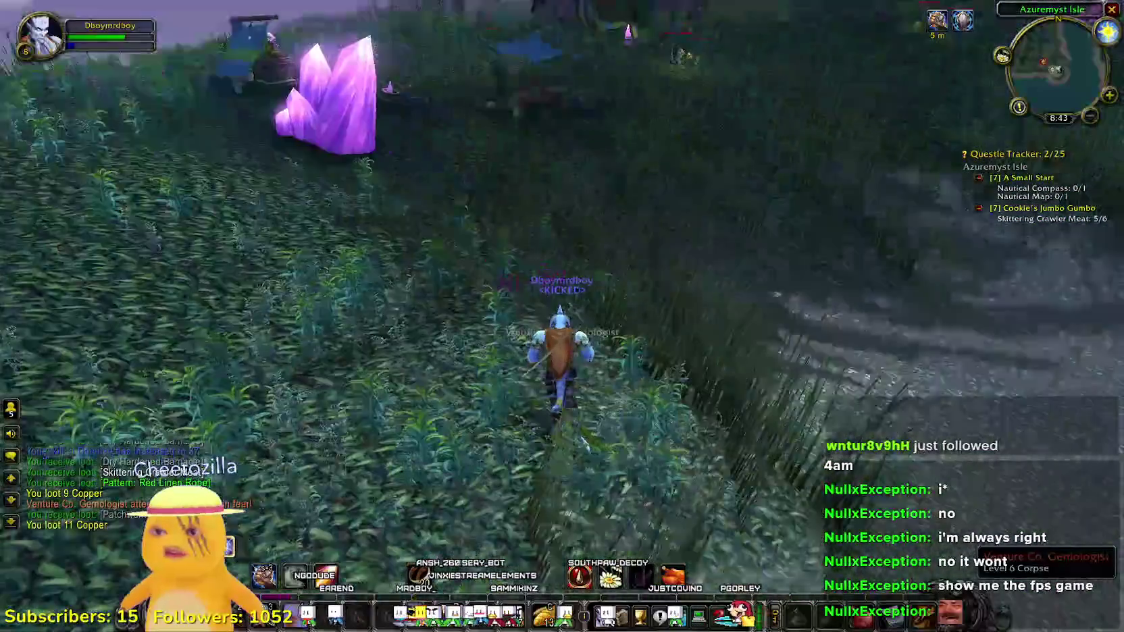
pyautogui.press('d')
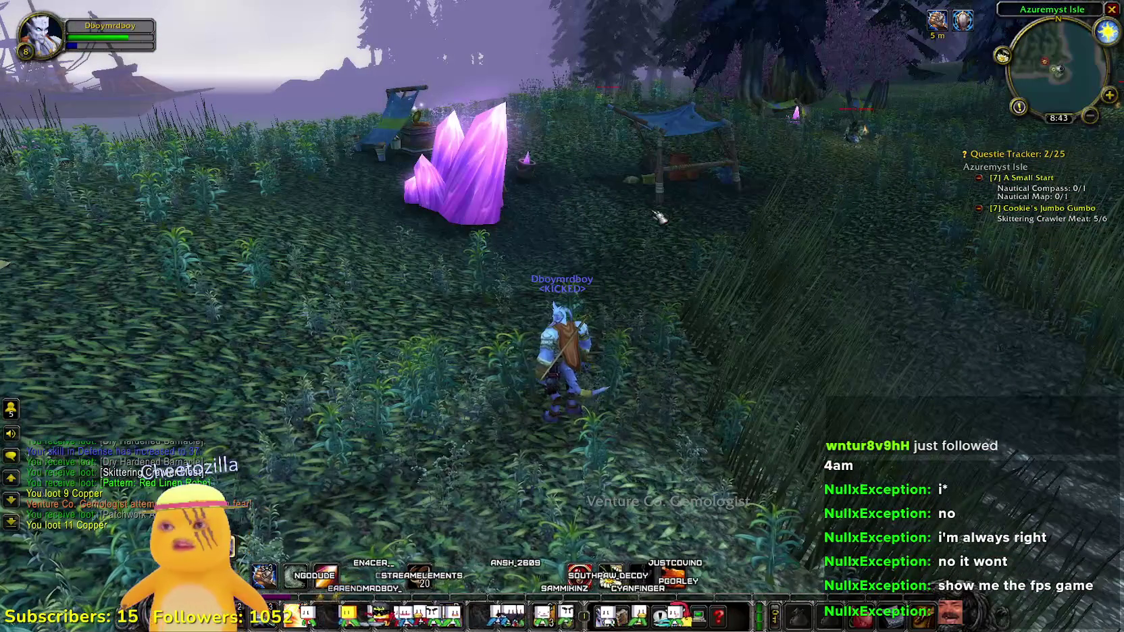
pyautogui.press('w')
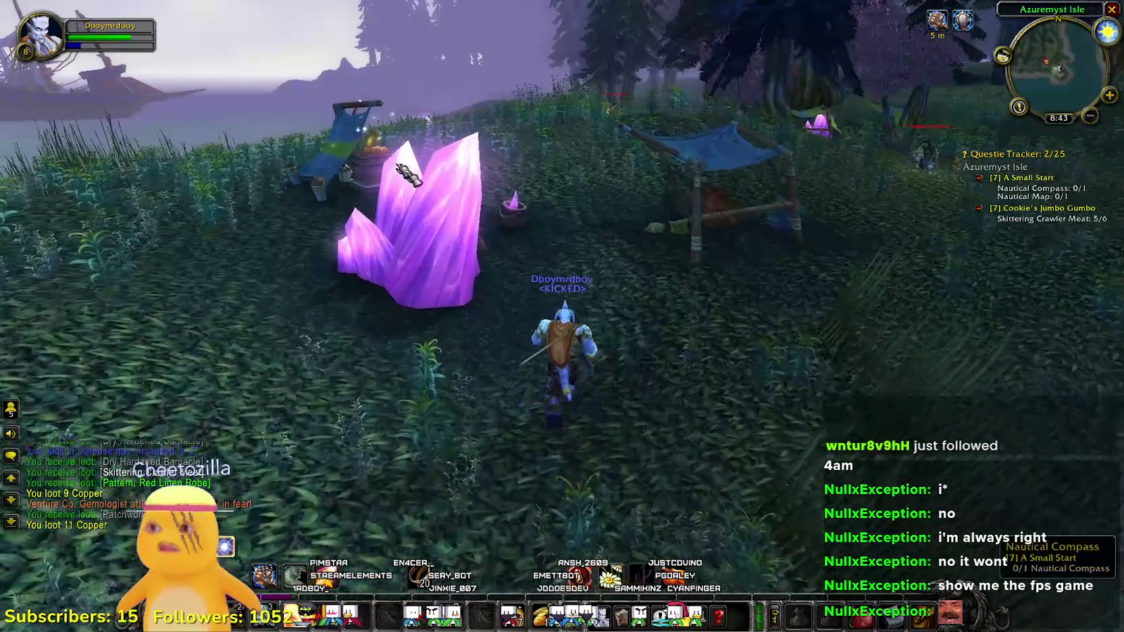
pyautogui.press('a')
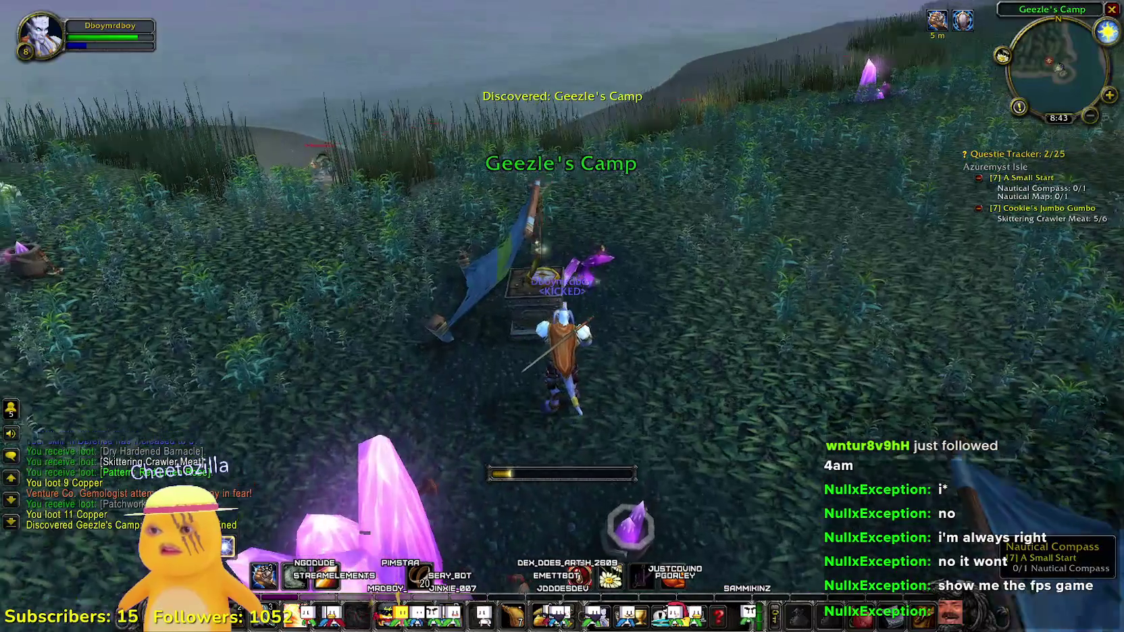
# - Move up to the Nautical Compass box and fight the Venture Co. Gemologist
pyautogui.moveTo(562, 316); pyautogui.dragTo(831, 316)
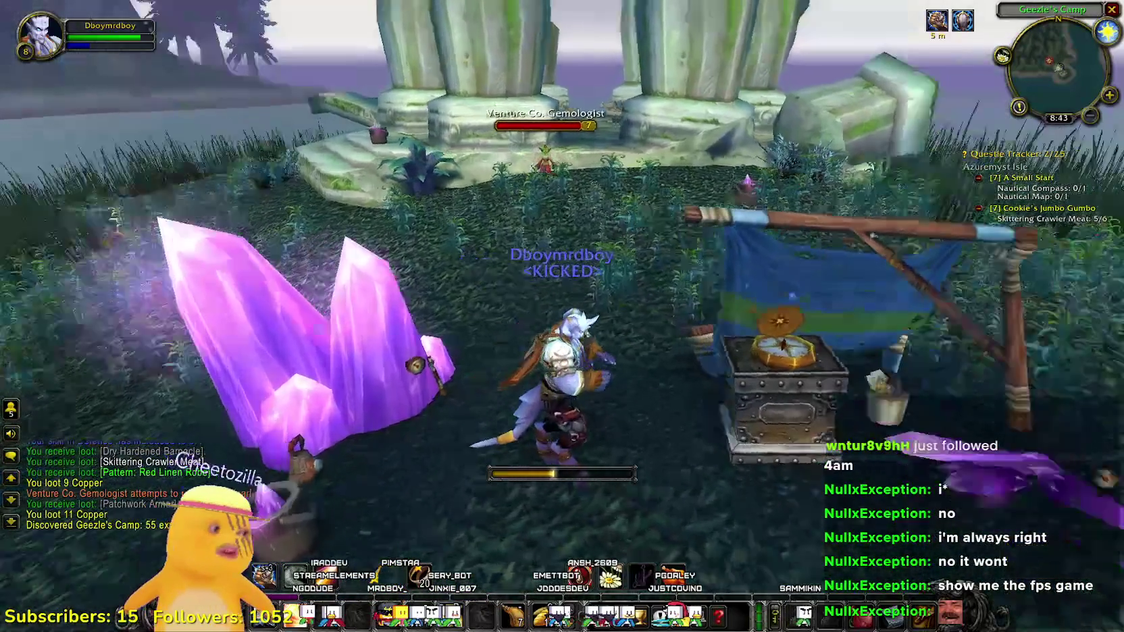
pyautogui.moveTo(495, 486); pyautogui.dragTo(562, 486)
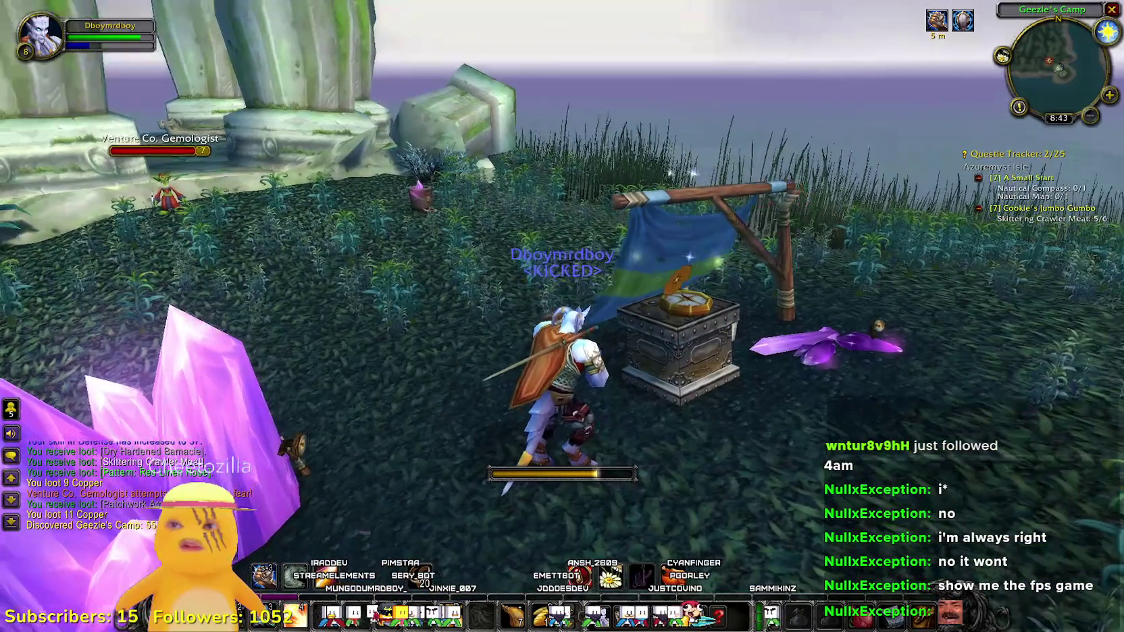
pyautogui.press('w')
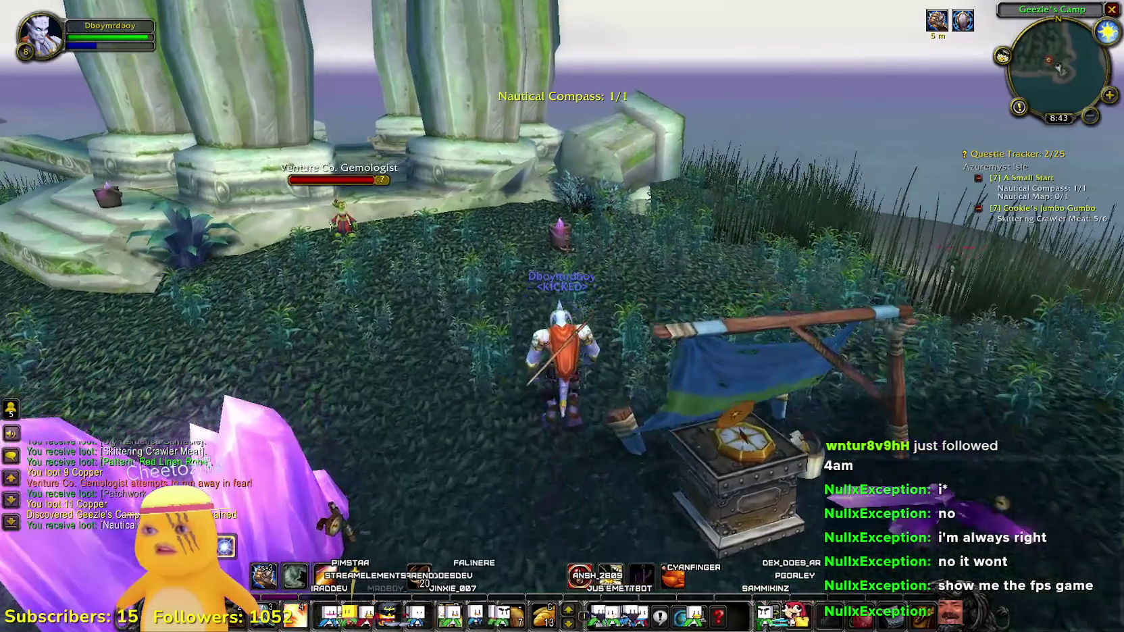
pyautogui.rightClick(564, 249)
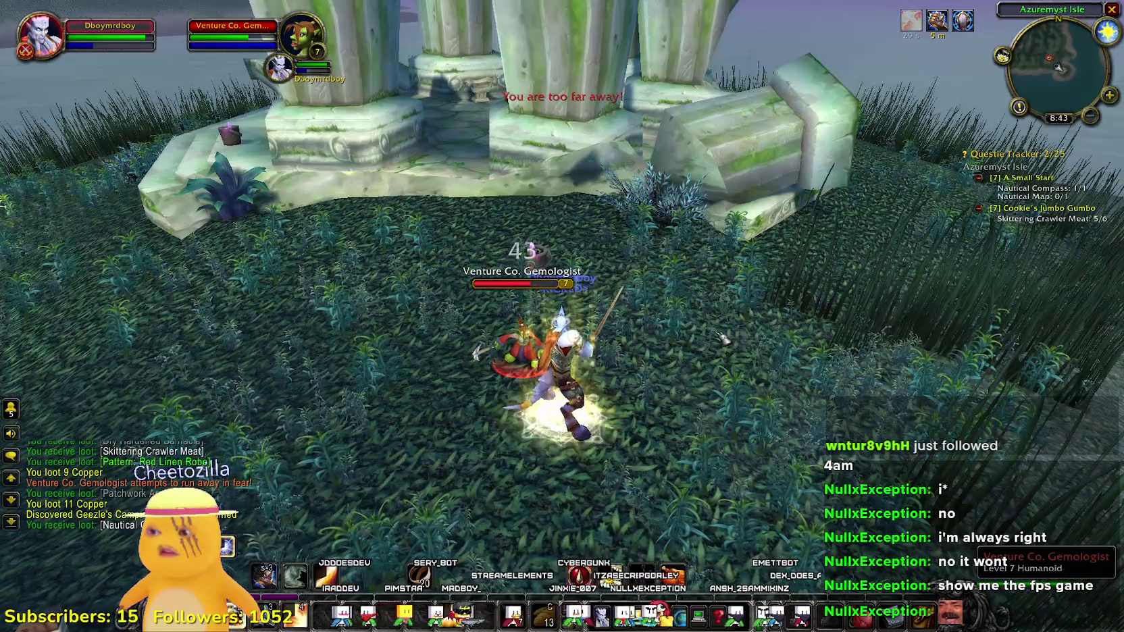
pyautogui.press('a')
pyautogui.press('1')
pyautogui.press('1')
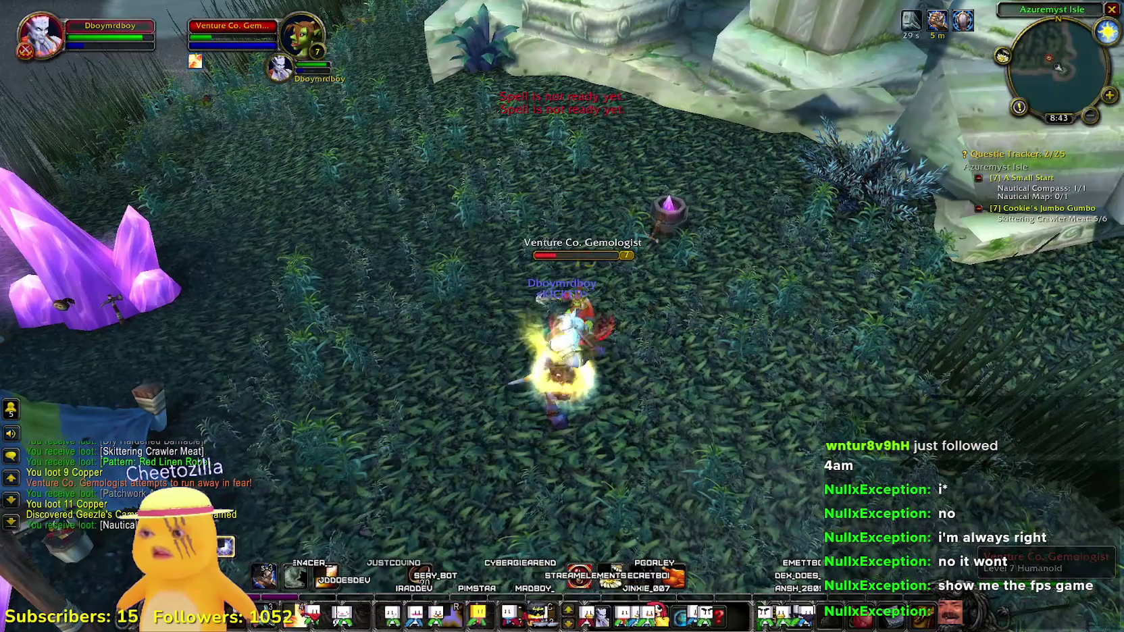
pyautogui.press('a')
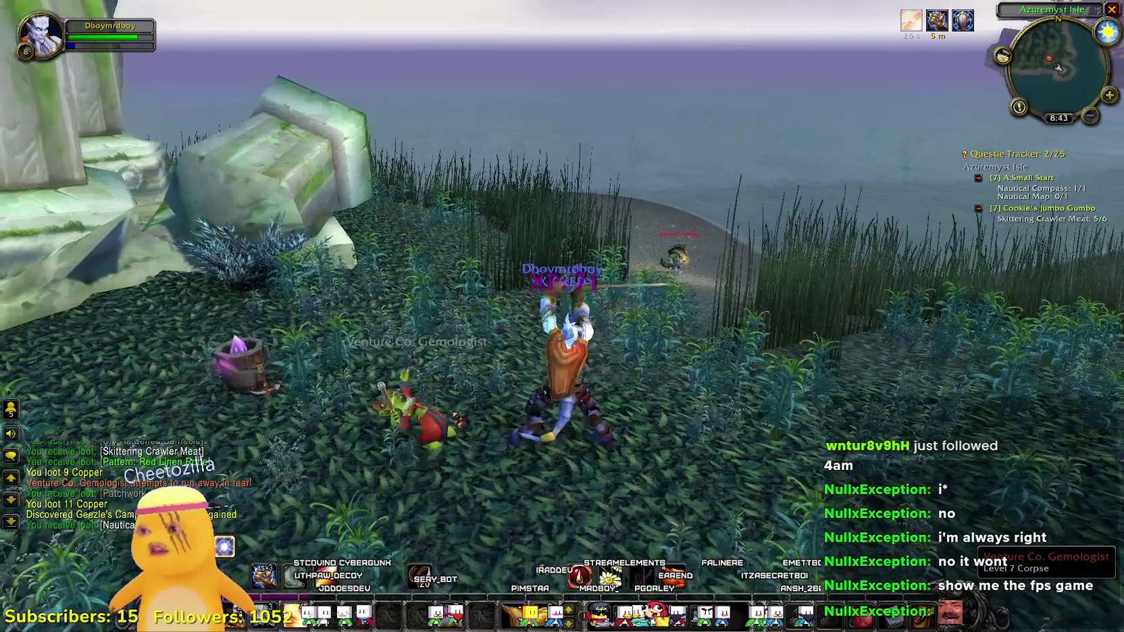
# - Kill the Venture Co. Saboteur in Geezle's Camp and loot 12 copper and Tough Jerky
pyautogui.press('d')
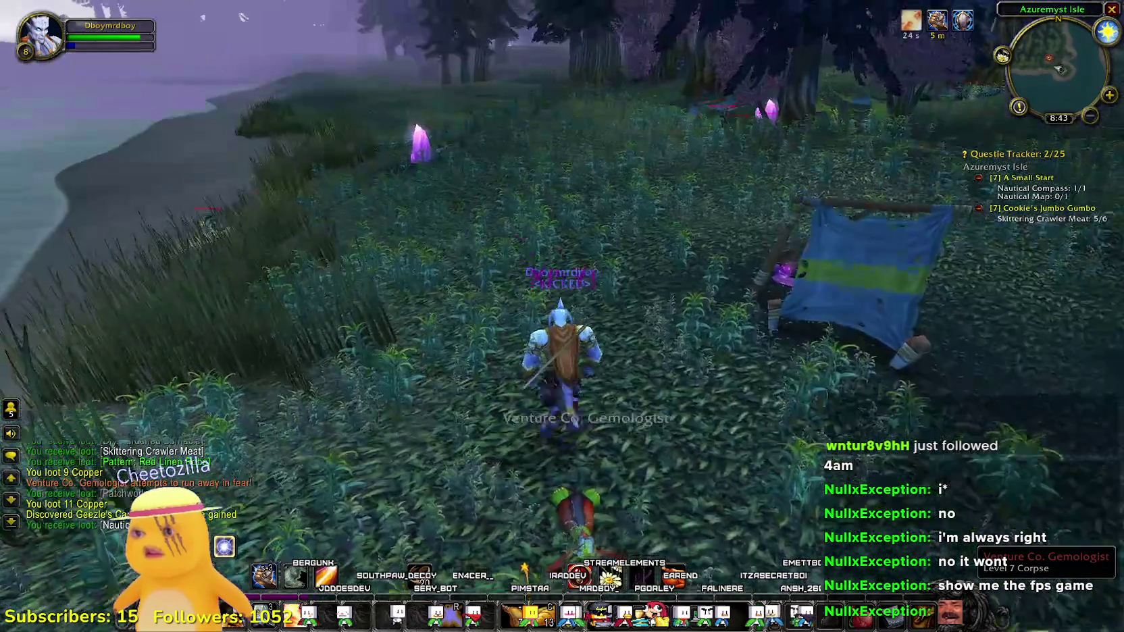
pyautogui.press('w')
pyautogui.press('w')
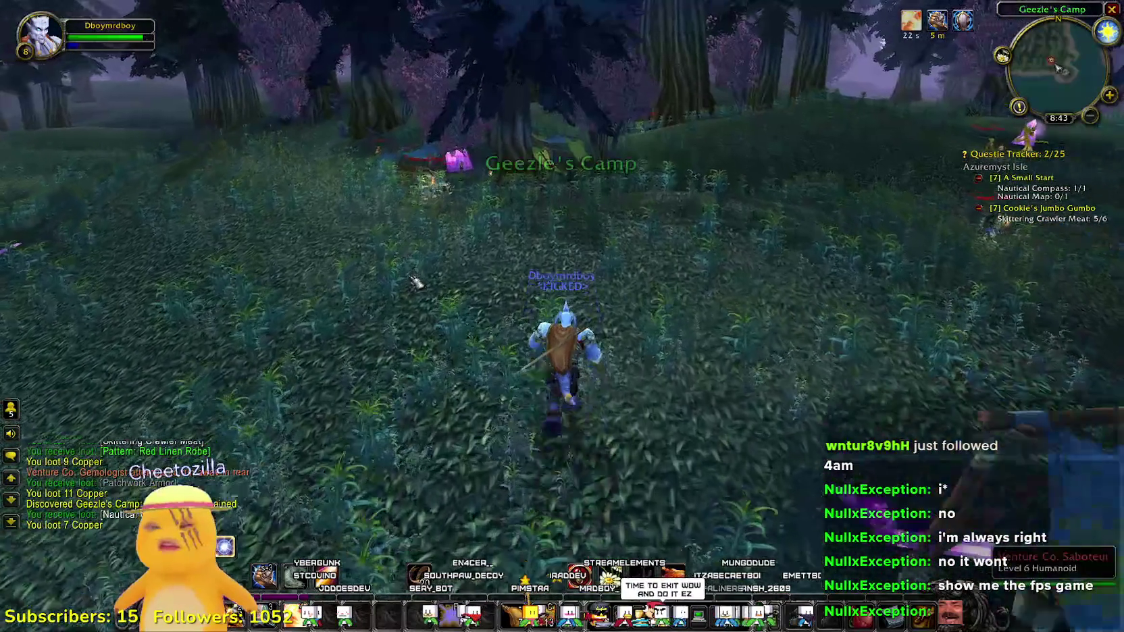
pyautogui.press('w')
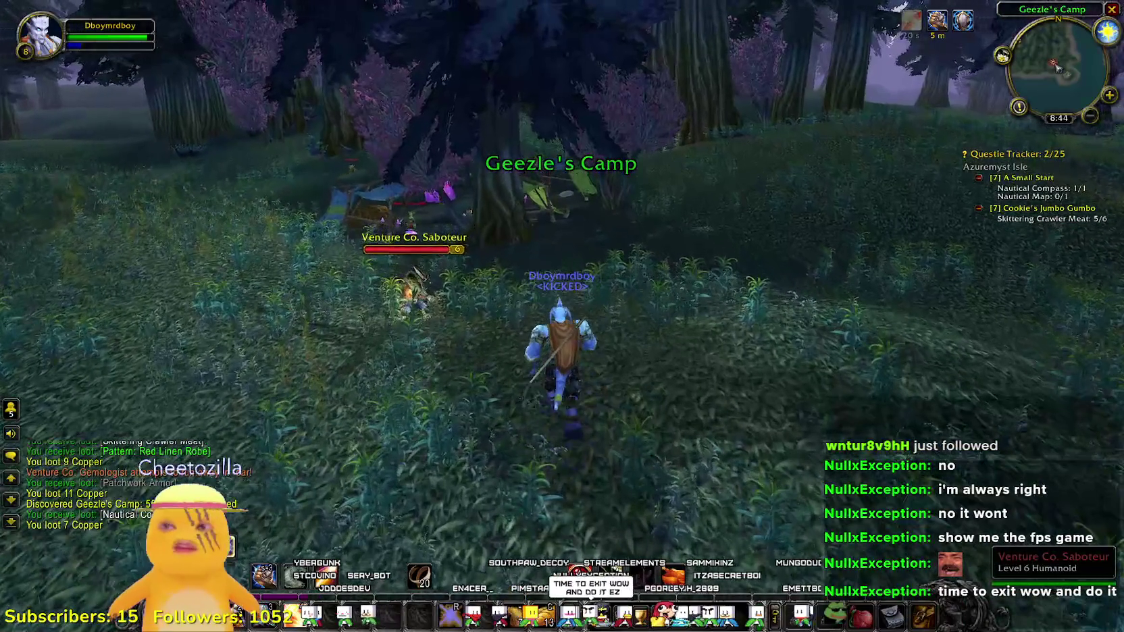
pyautogui.rightClick(426, 299)
pyautogui.moveTo(425, 298); pyautogui.dragTo(426, 270)
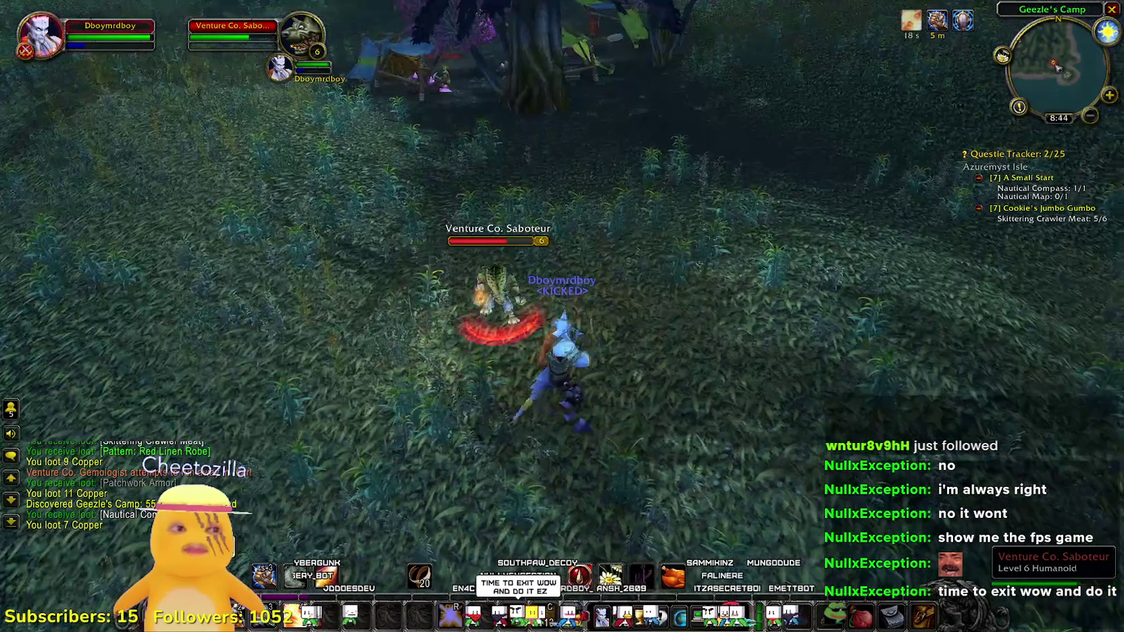
pyautogui.rightClick(493, 331)
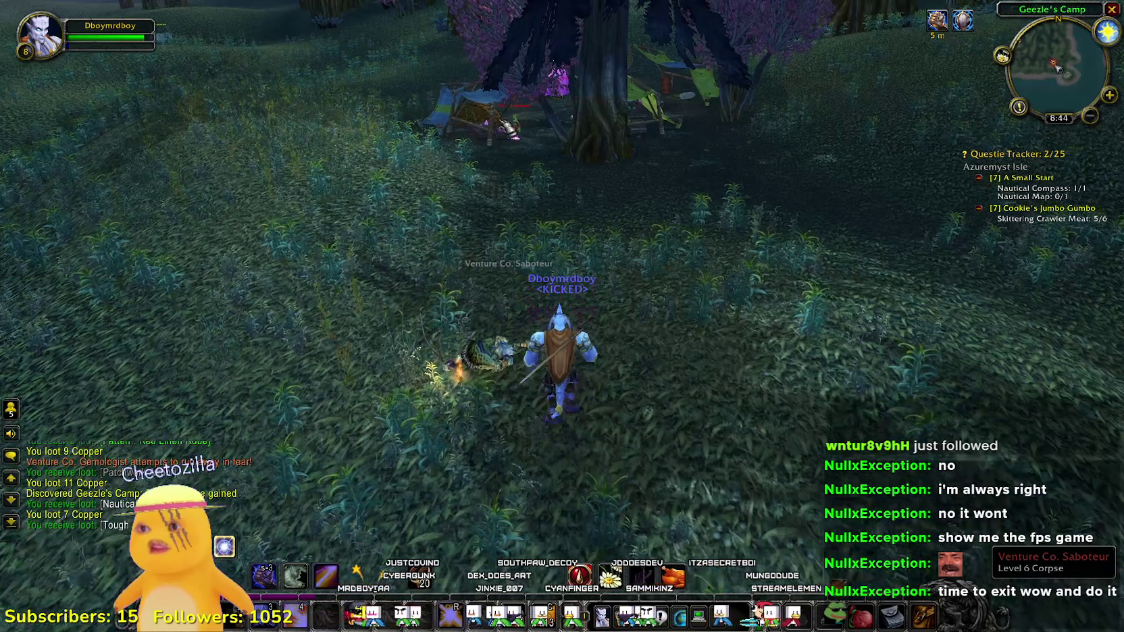
pyautogui.press('w')
pyautogui.moveTo(530, 233)
pyautogui.mouseDown()
pyautogui.moveTo(586, 248)
pyautogui.moveTo(722, 218)
pyautogui.moveTo(466, 240)
pyautogui.mouseUp()
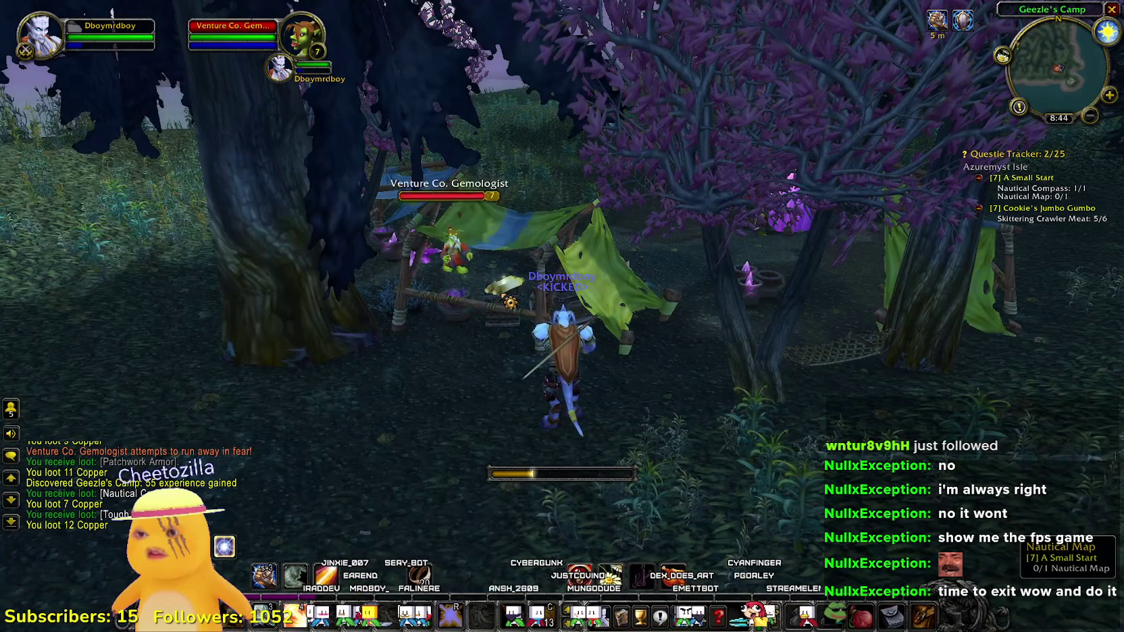
# - Kill the Gemologist at the tent and loot its 6 copper
pyautogui.rightClick(500, 348)
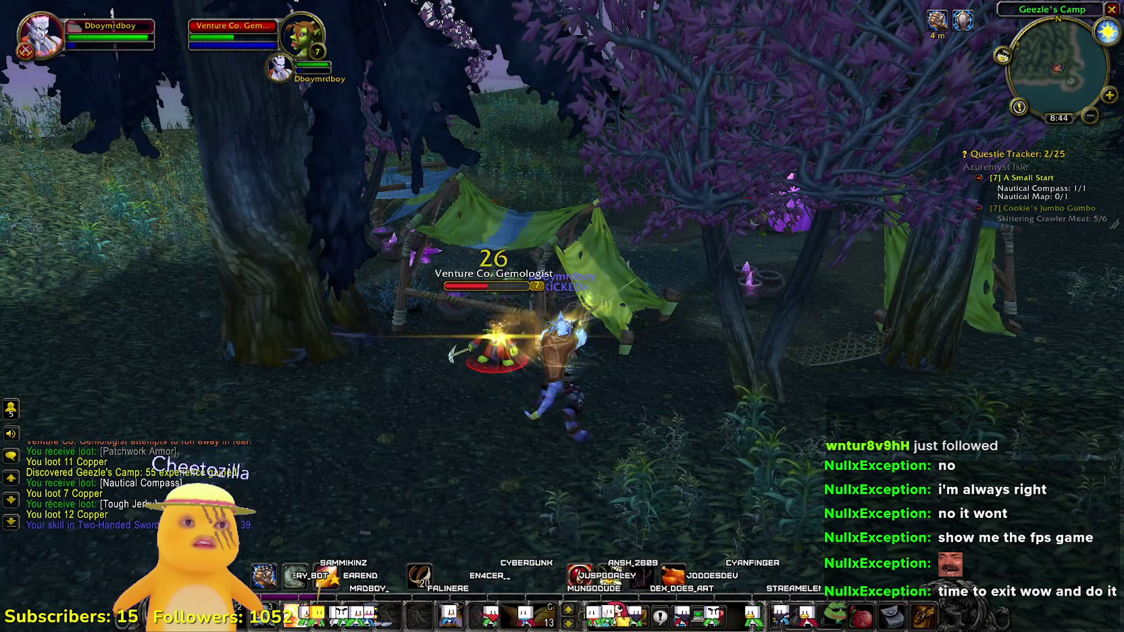
pyautogui.moveTo(847, 215)
pyautogui.mouseDown()
pyautogui.moveTo(606, 384)
pyautogui.moveTo(520, 385)
pyautogui.mouseUp()
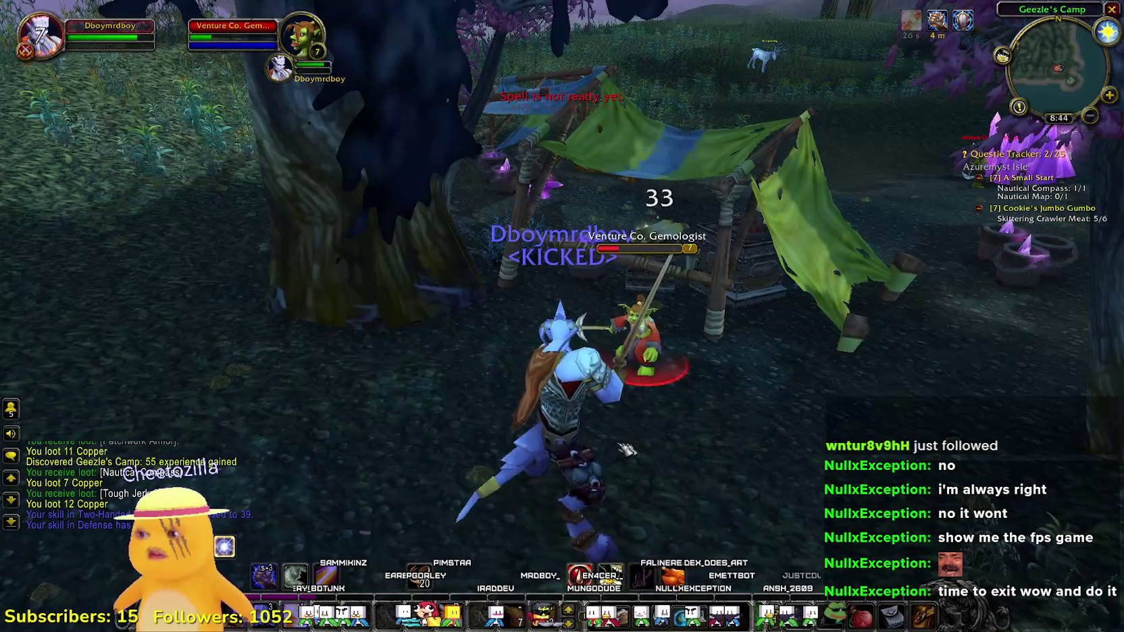
pyautogui.press('d')
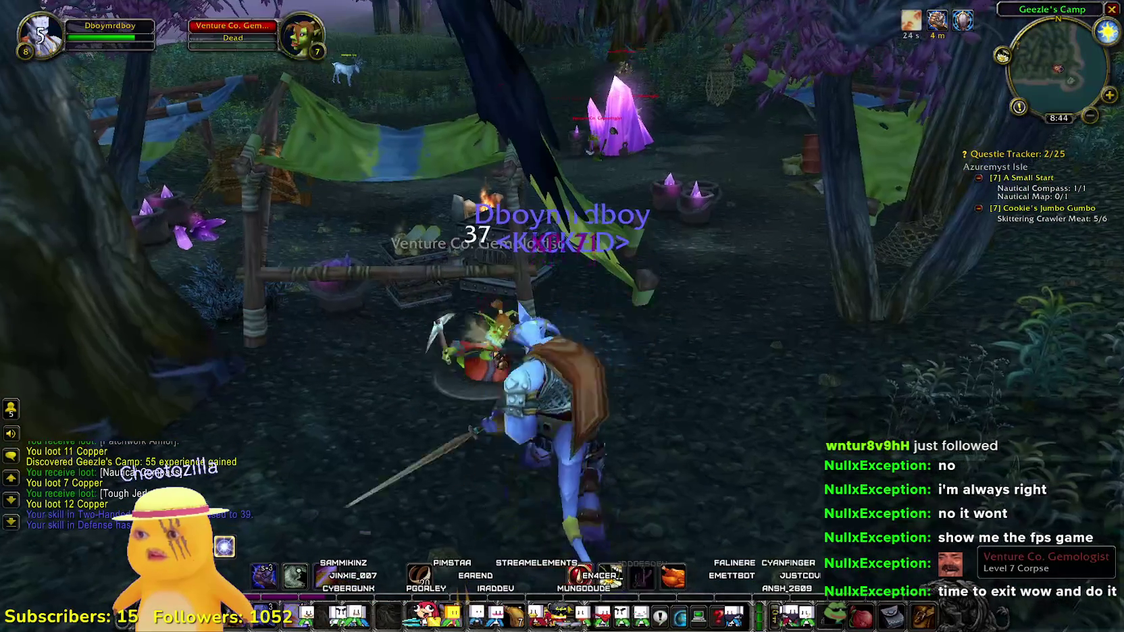
pyautogui.rightClick(472, 351)
# - Enter the tent, check the Azuremyst Isle map, and collect the Nautical Map for 1/1
pyautogui.press('w')
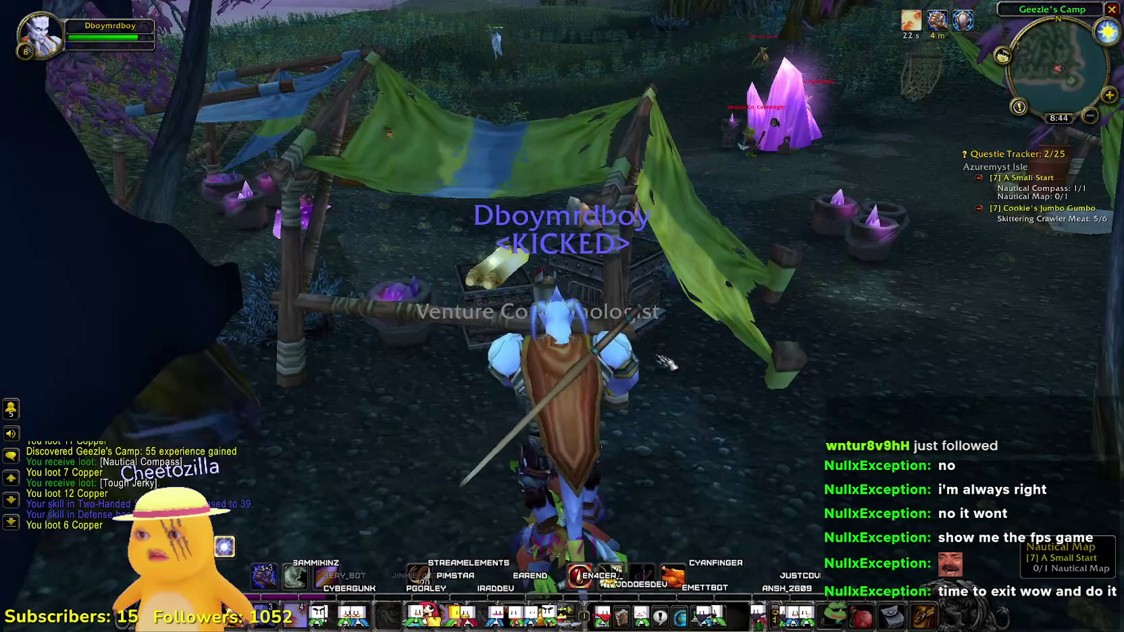
pyautogui.press('m')
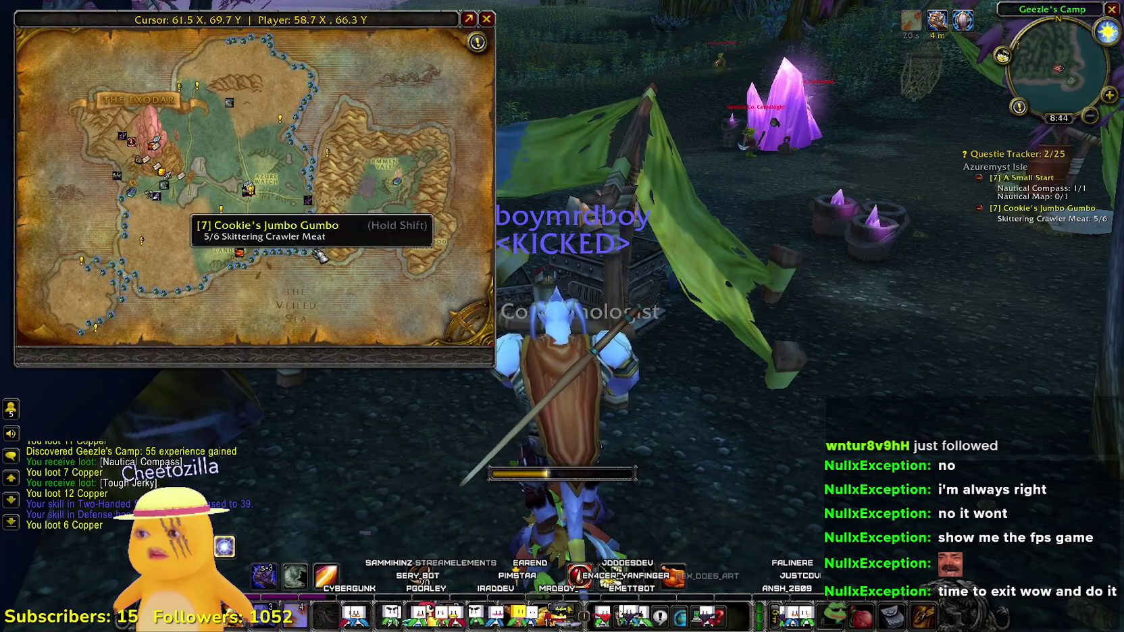
pyautogui.press('m')
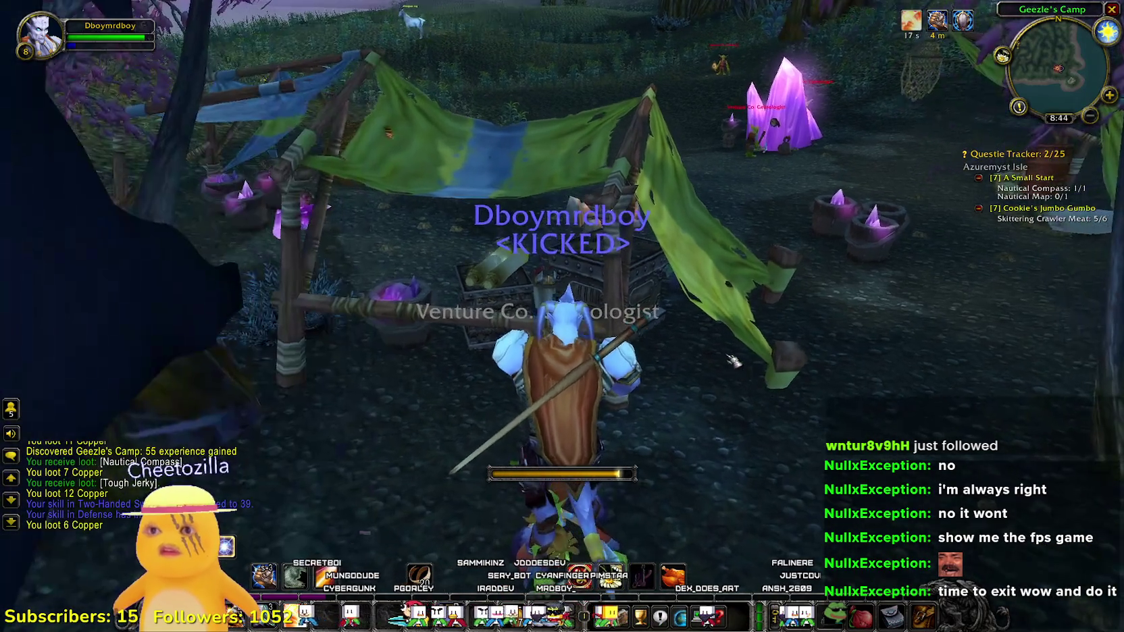
pyautogui.moveTo(738, 380); pyautogui.dragTo(877, 380)
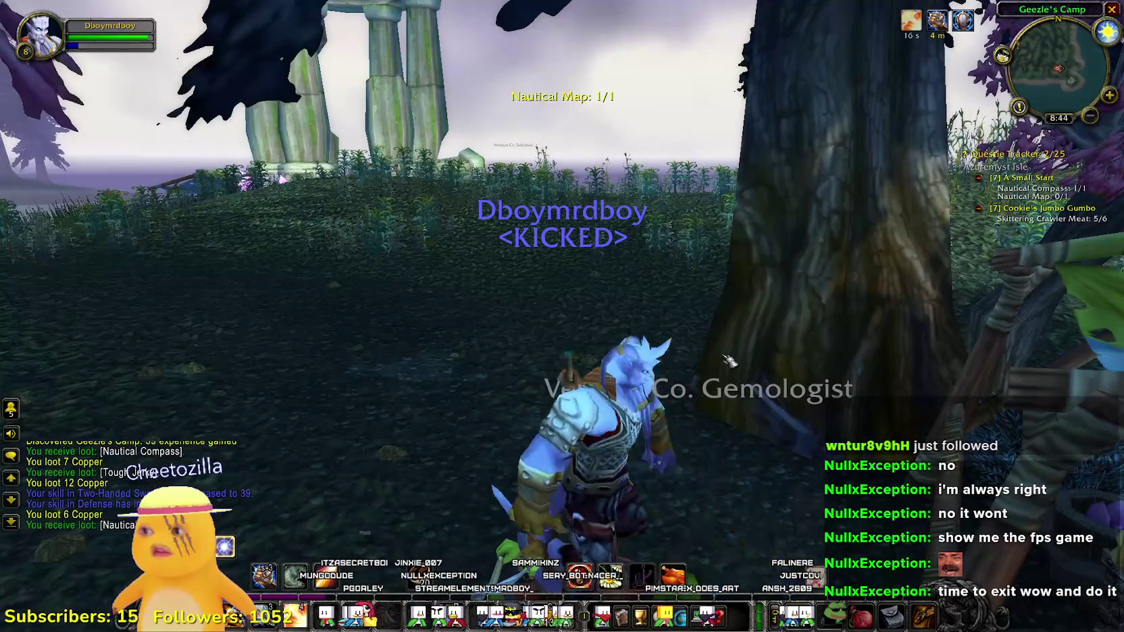
# - Open all bags, check the zone map, and cast Divine Protection
pyautogui.hotkey('shift', 'b')
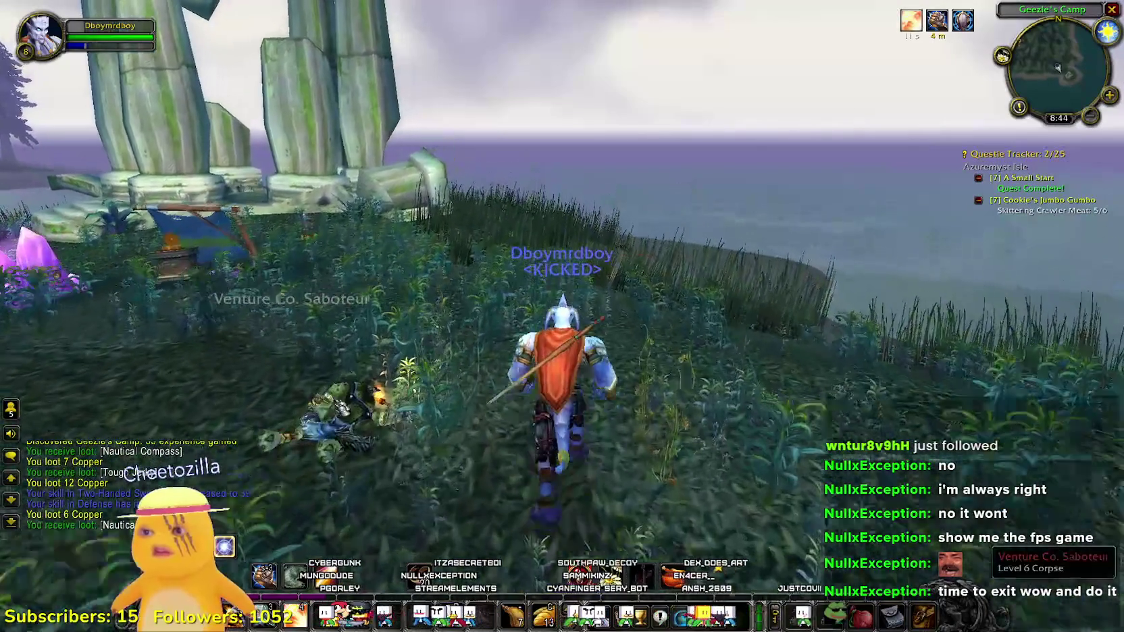
pyautogui.moveTo(562, 316)
pyautogui.mouseDown()
pyautogui.moveTo(756, 291)
pyautogui.moveTo(466, 332)
pyautogui.moveTo(526, 314)
pyautogui.moveTo(493, 310)
pyautogui.mouseUp()
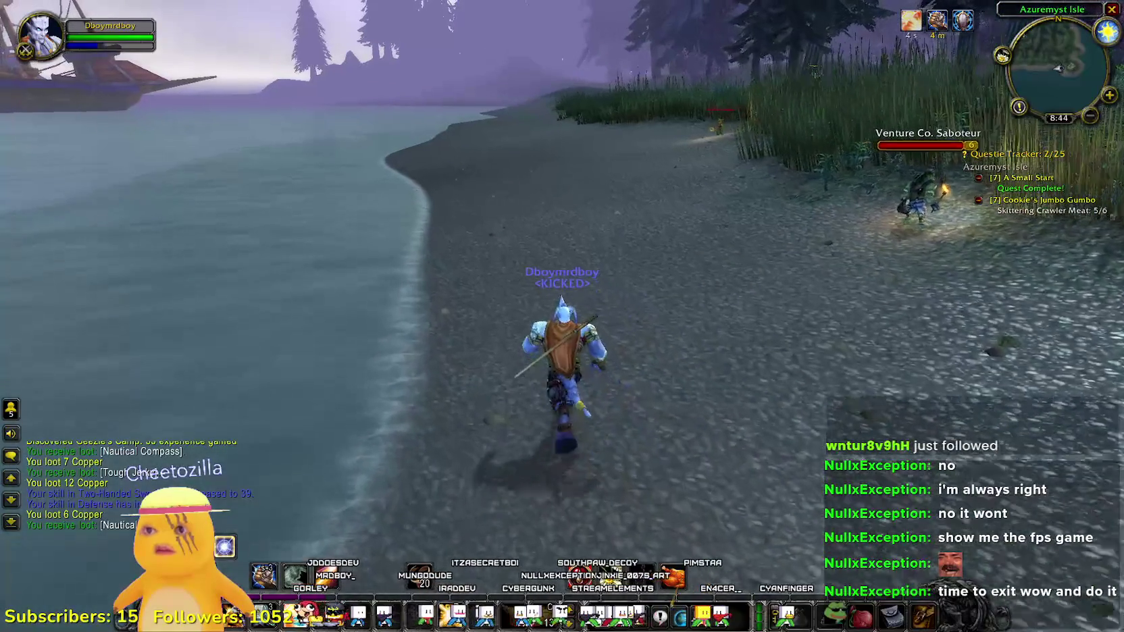
pyautogui.moveTo(562, 316)
pyautogui.mouseDown()
pyautogui.moveTo(642, 314)
pyautogui.moveTo(574, 316)
pyautogui.mouseUp()
pyautogui.press('m')
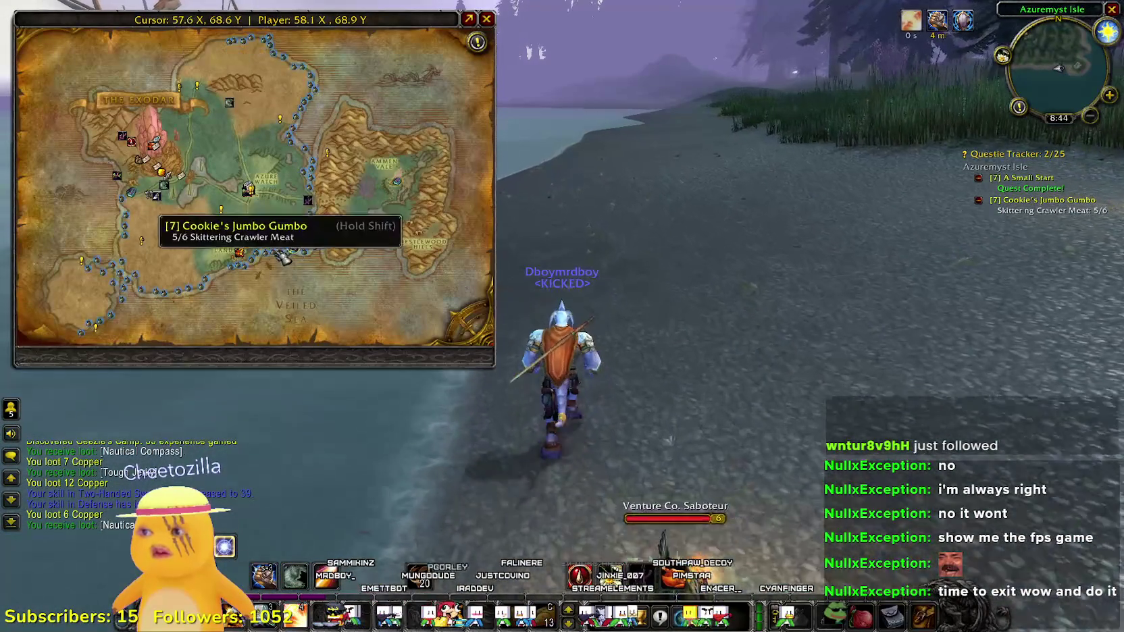
pyautogui.press('m')
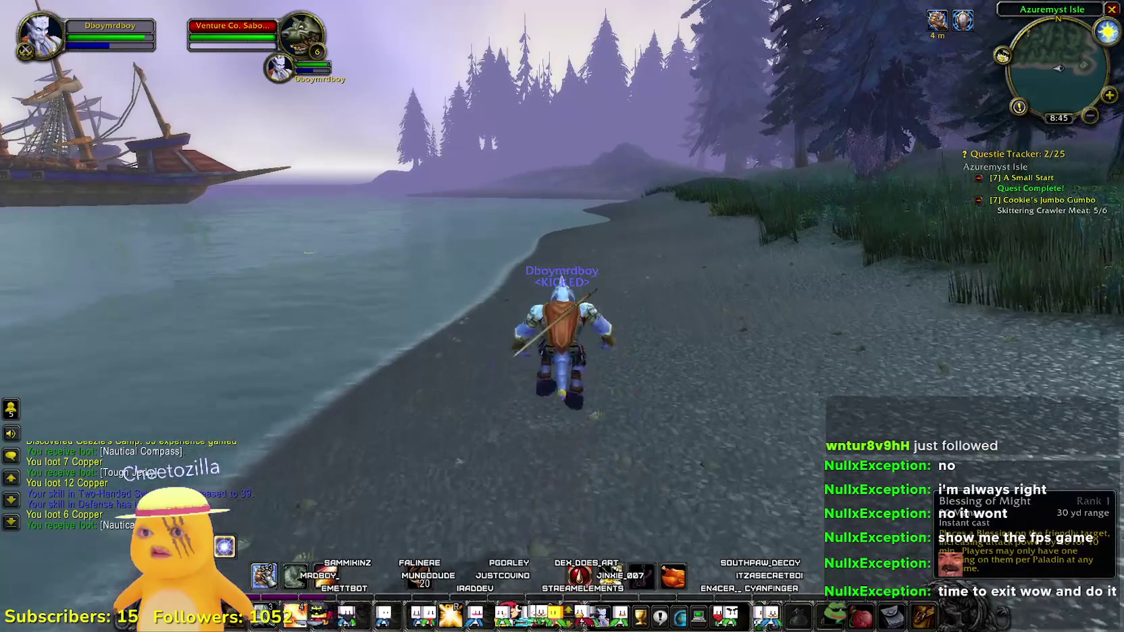
pyautogui.press('4')
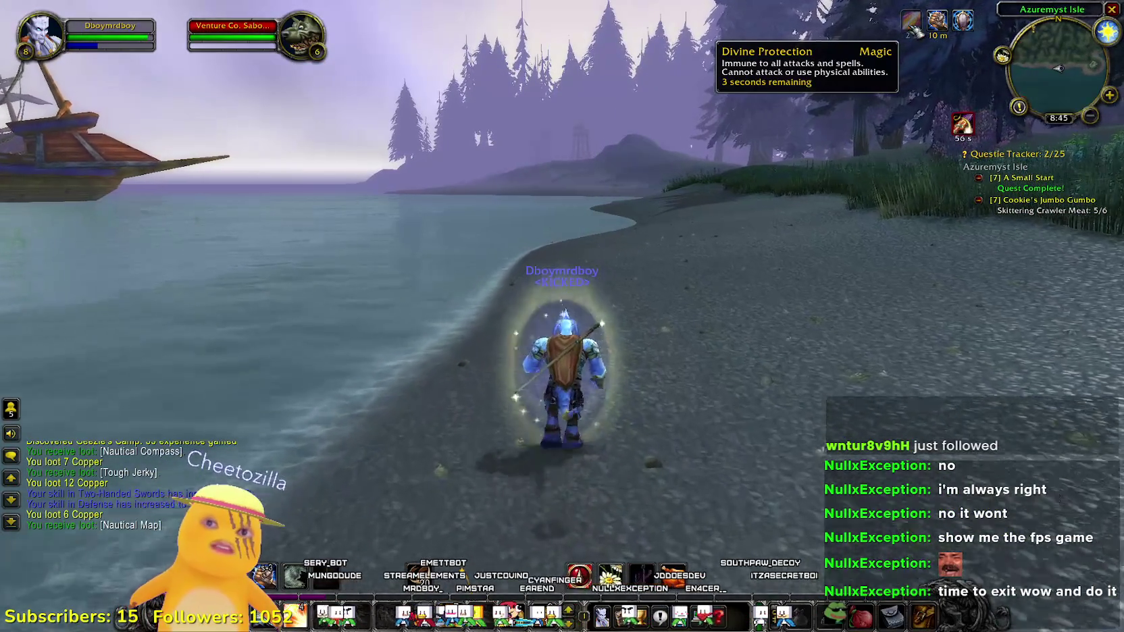
# - Run along the Azuremyst Isle beach back toward the crawlers
pyautogui.press('d')
pyautogui.press('d')
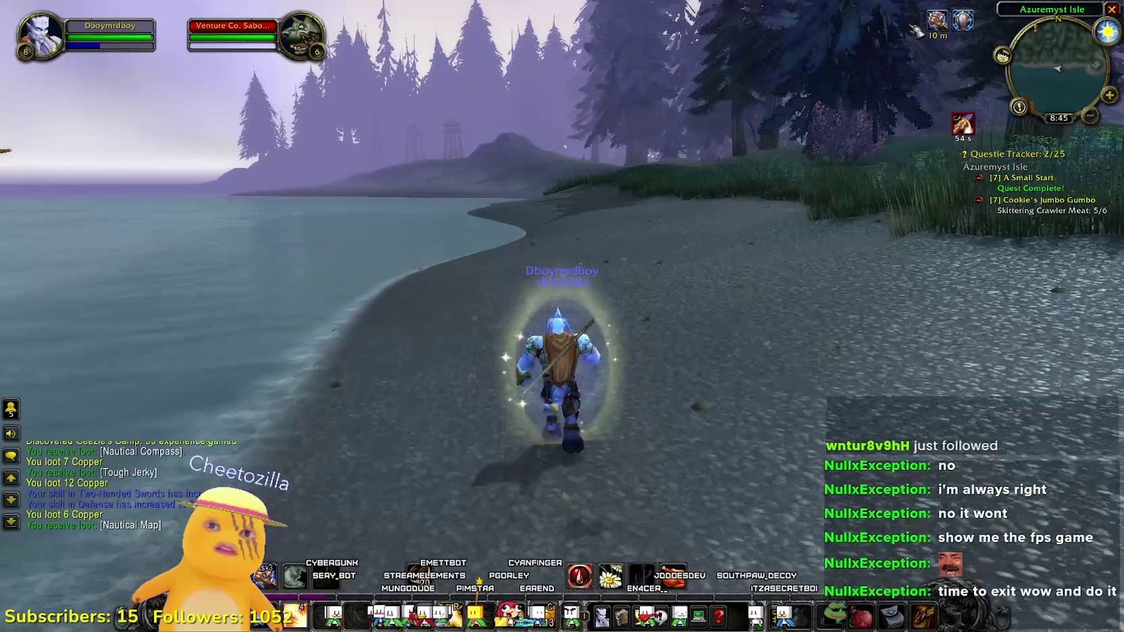
pyautogui.press('a')
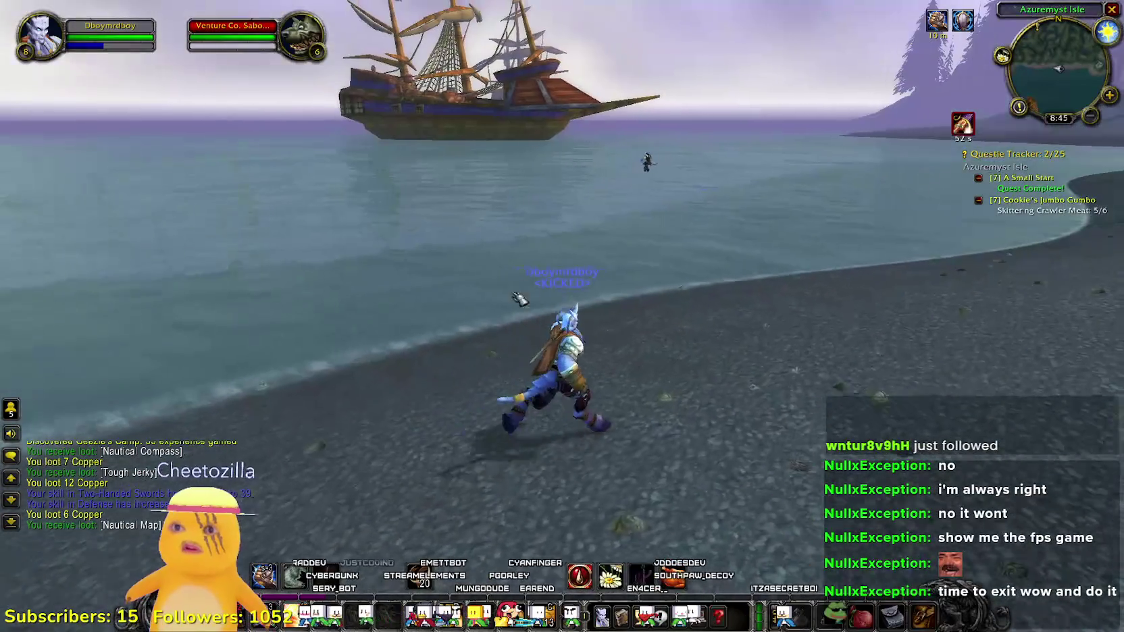
pyautogui.press('d')
pyautogui.press('a')
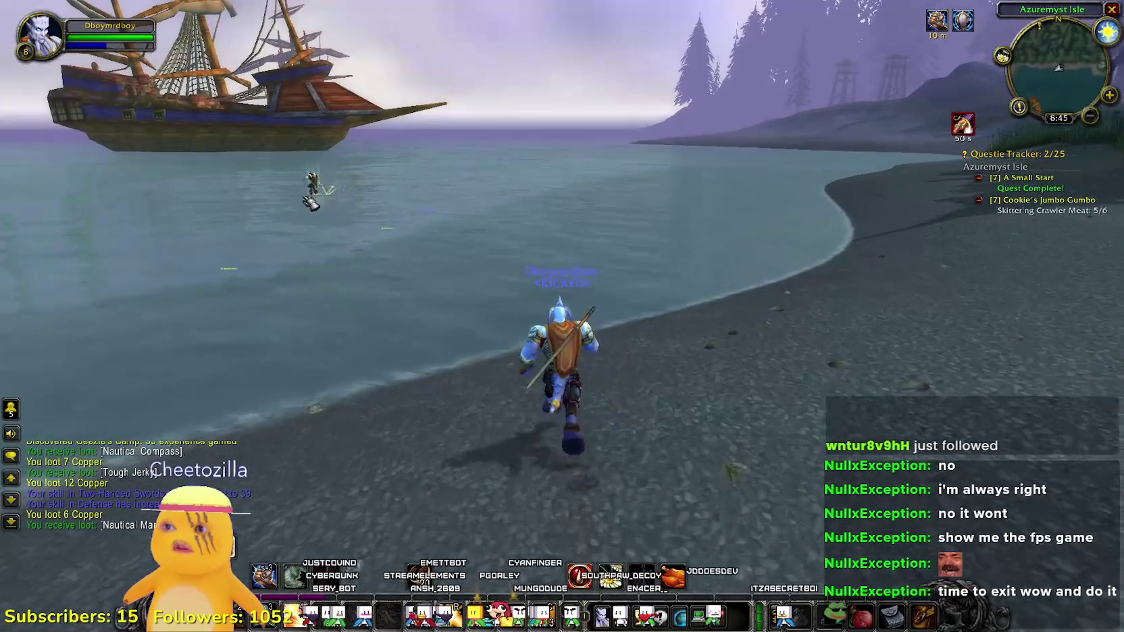
pyautogui.press('d')
pyautogui.moveTo(582, 291); pyautogui.dragTo(582, 292)
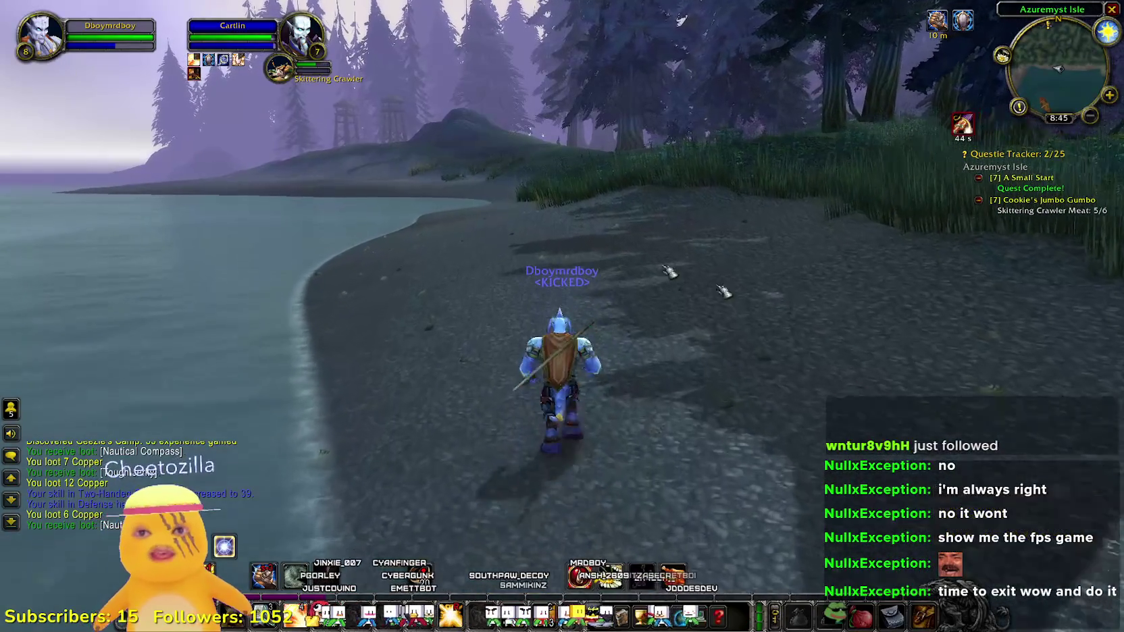
pyautogui.press('a')
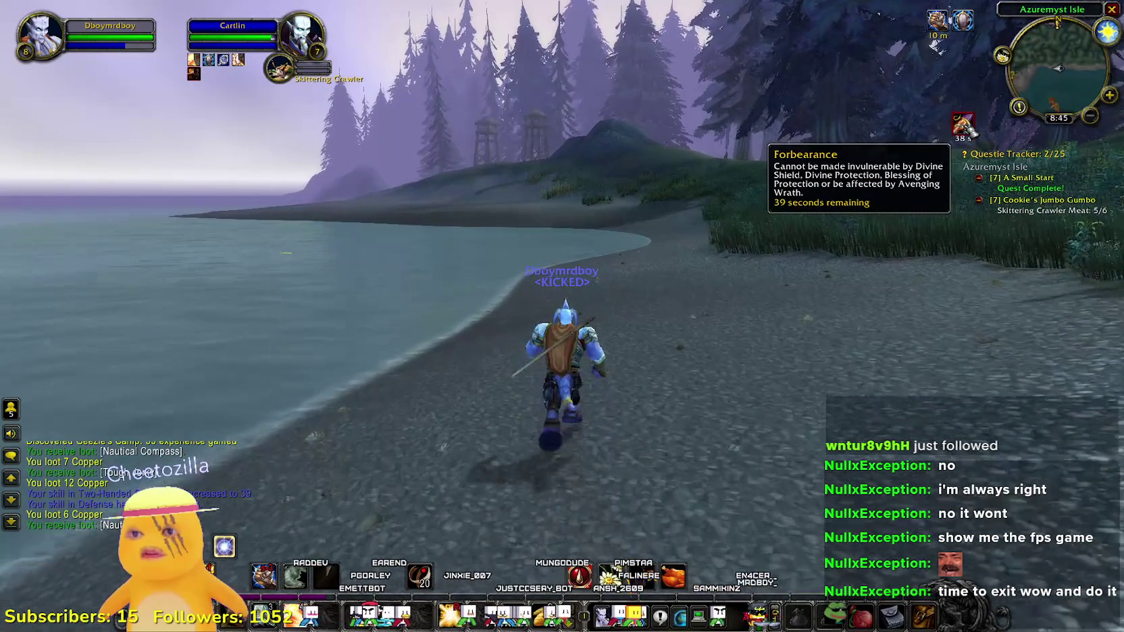
pyautogui.press('d')
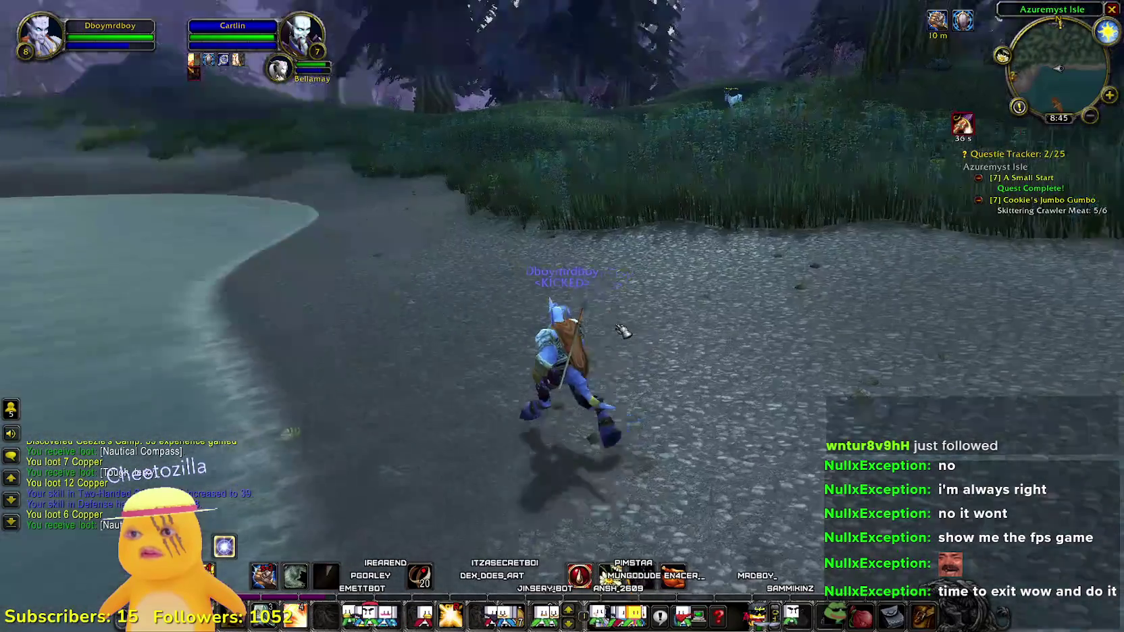
pyautogui.press('a')
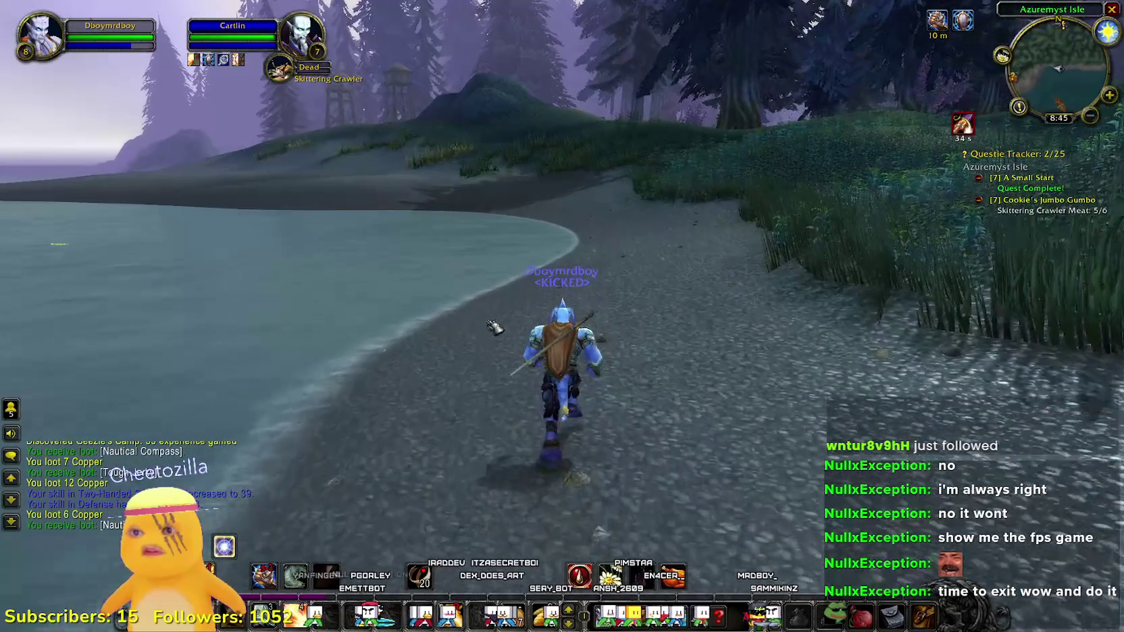
# - Bring up all inventory bags and keep running along the lakeshore
pyautogui.press('Escape')
pyautogui.press('v')
pyautogui.press('v')
pyautogui.hotkey('shift', 'b')
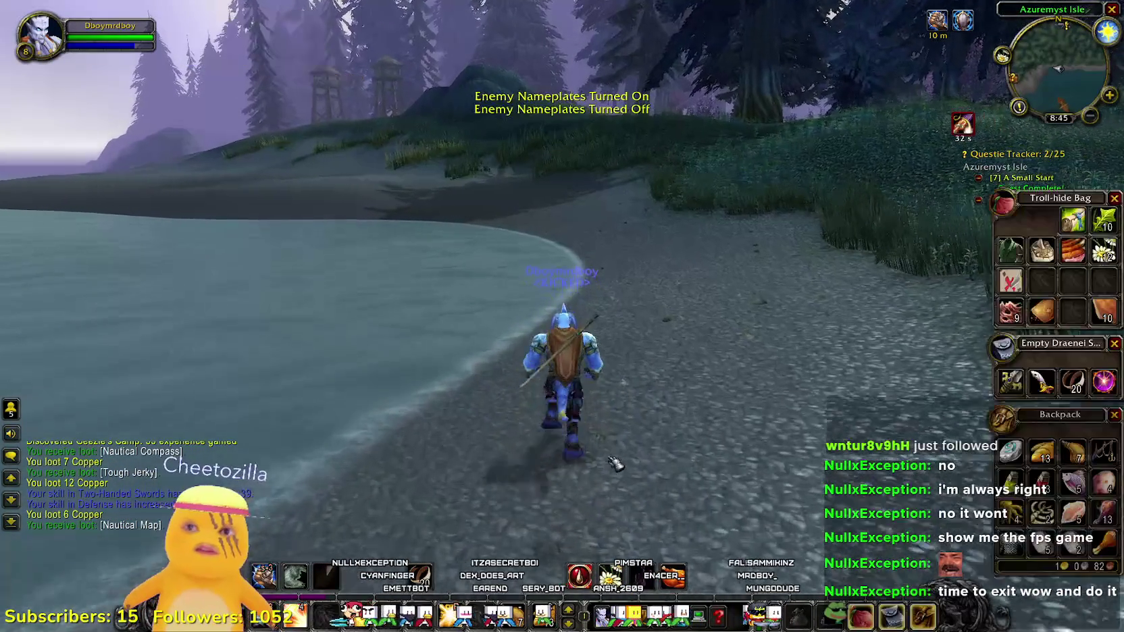
pyautogui.press('w')
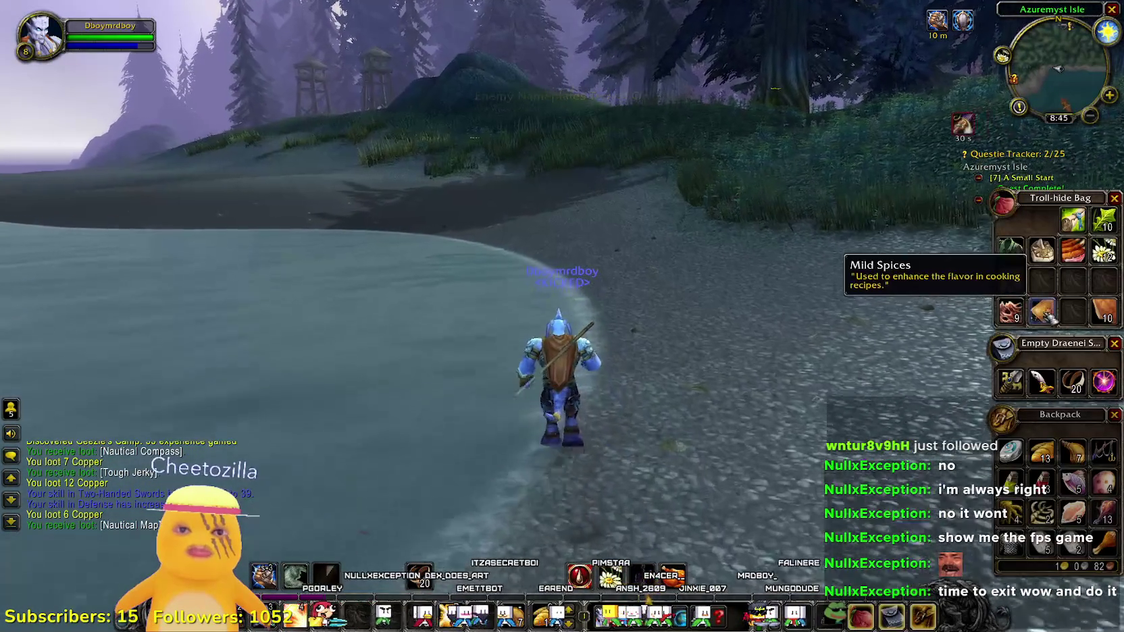
pyautogui.press('w')
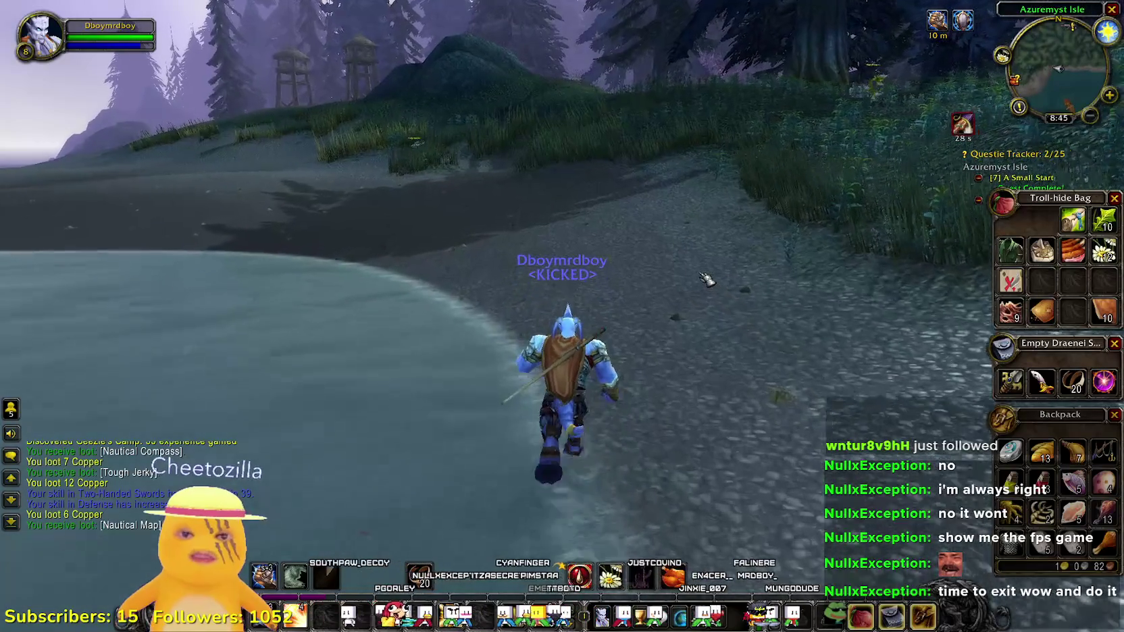
pyautogui.press('a')
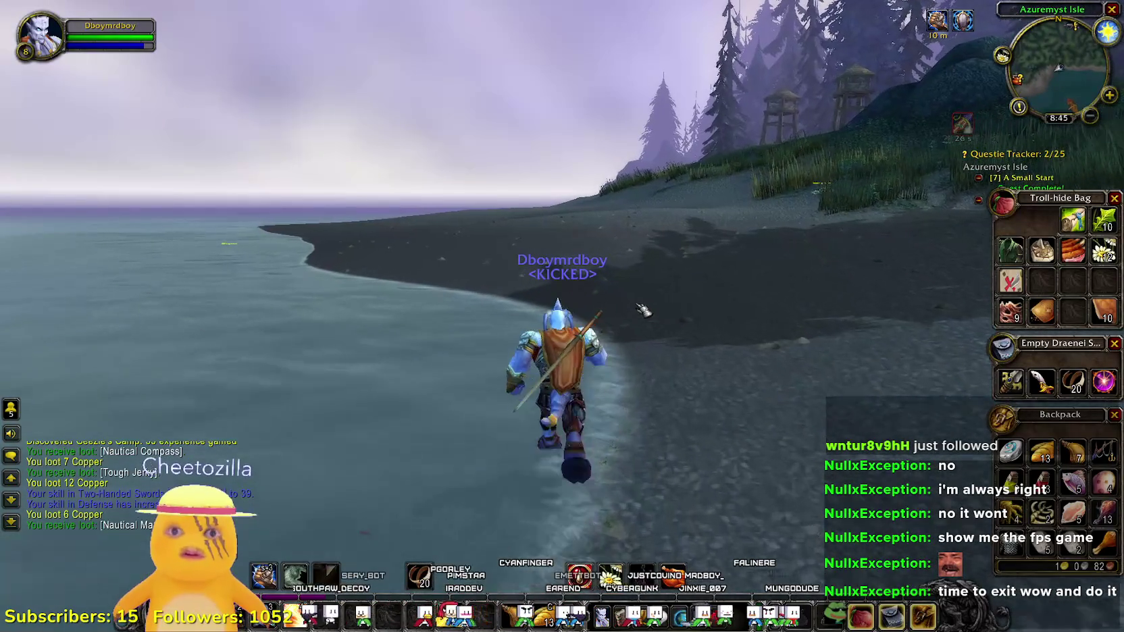
pyautogui.press('m')
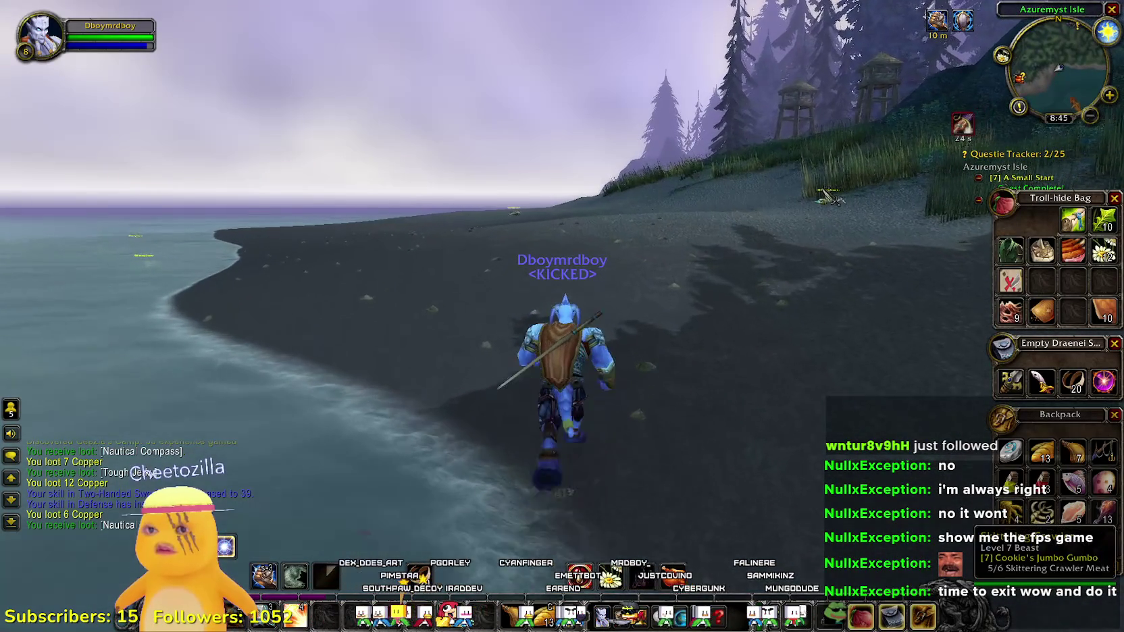
# - Close the bags, kill the targeted Skittering Crawler and loot its meat for 6/6
pyautogui.press('b')
pyautogui.press('Tab')
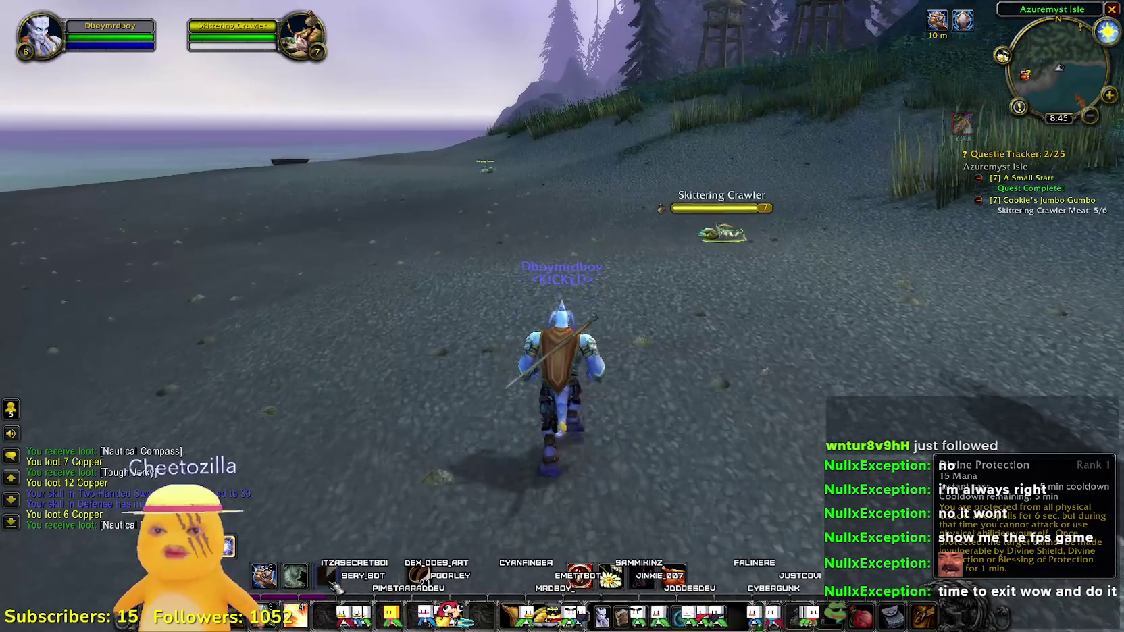
pyautogui.press('1')
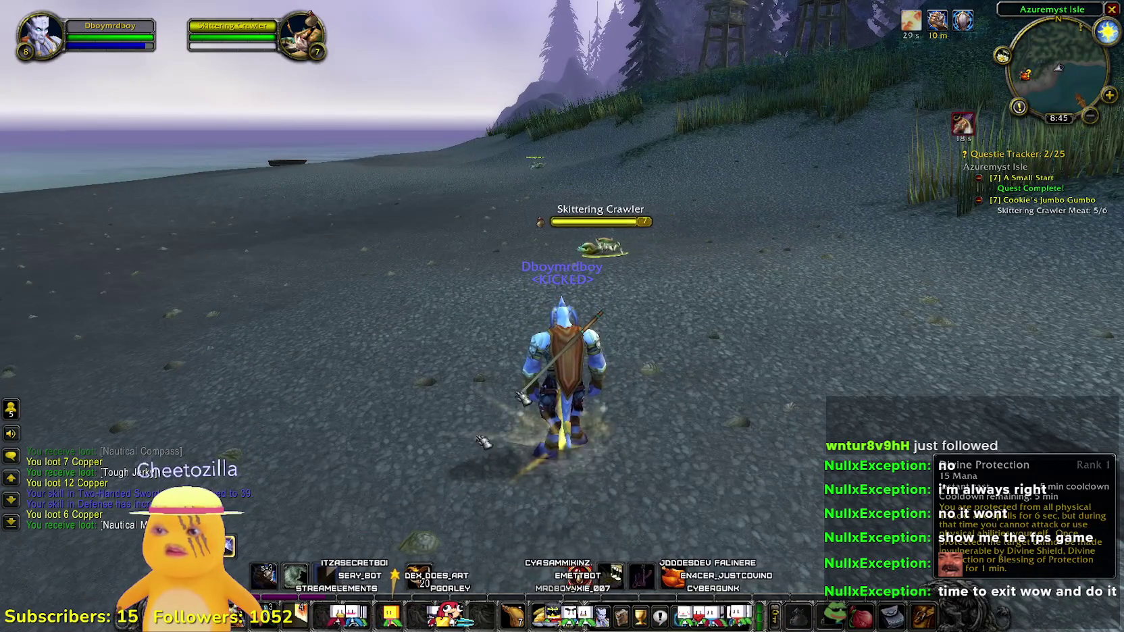
pyautogui.press('1')
pyautogui.press('1')
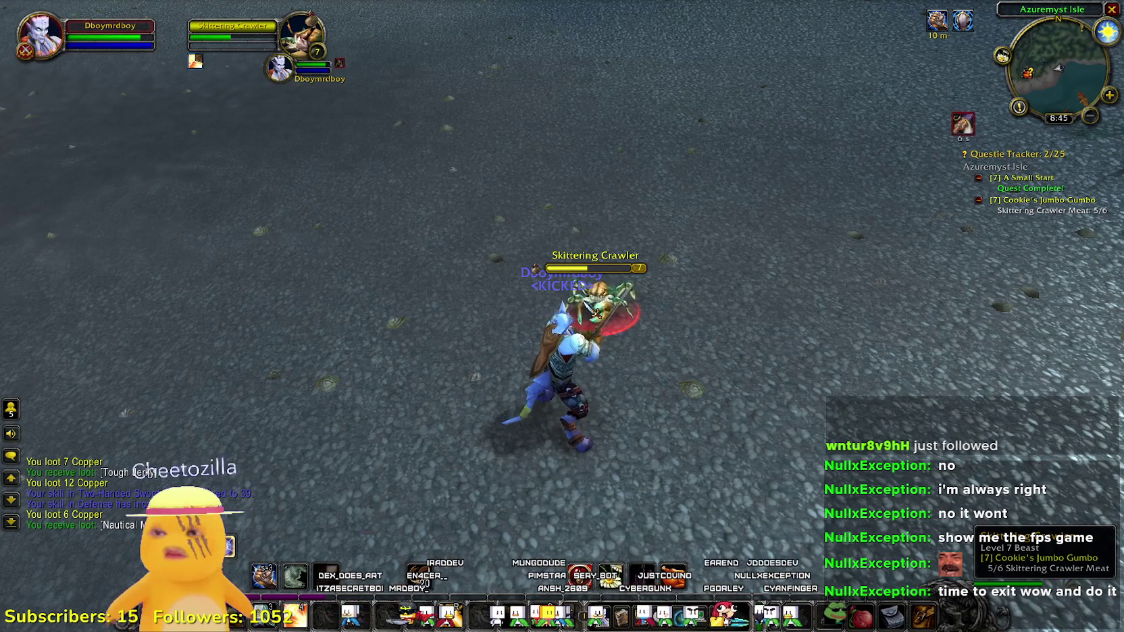
pyautogui.moveTo(561, 270); pyautogui.dragTo(540, 378)
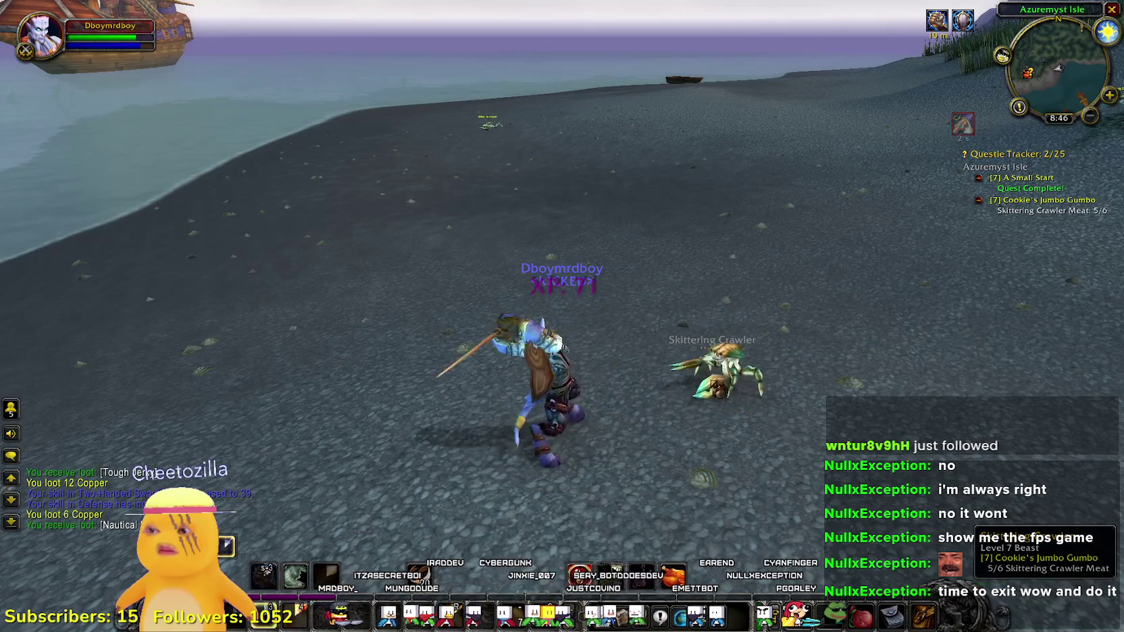
pyautogui.rightClick(706, 385)
pyautogui.press('d')
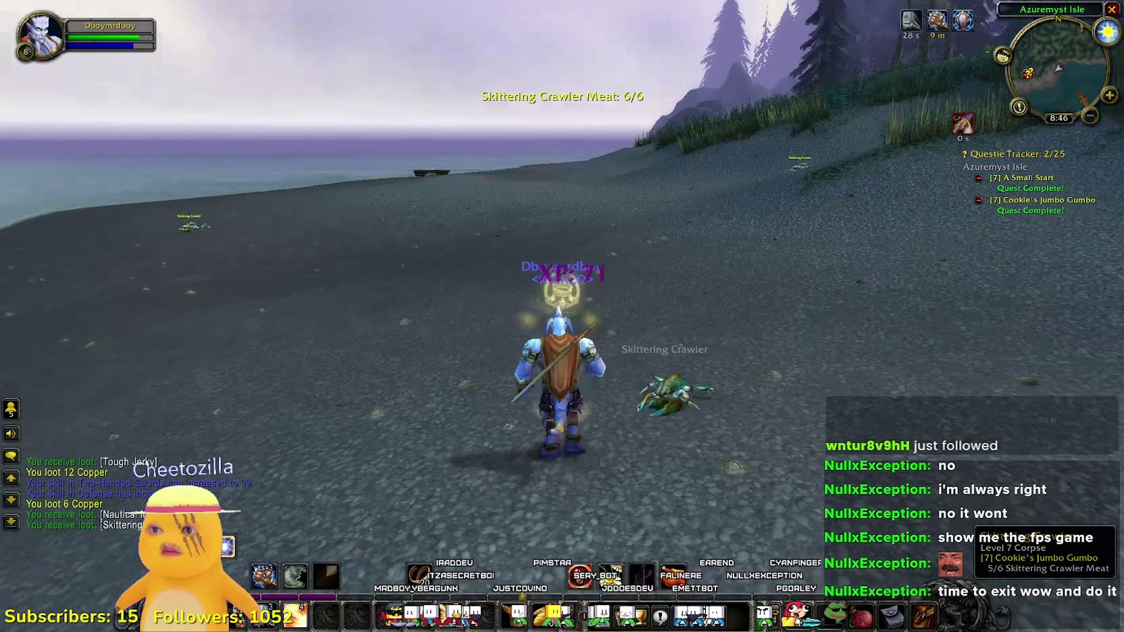
pyautogui.press('w')
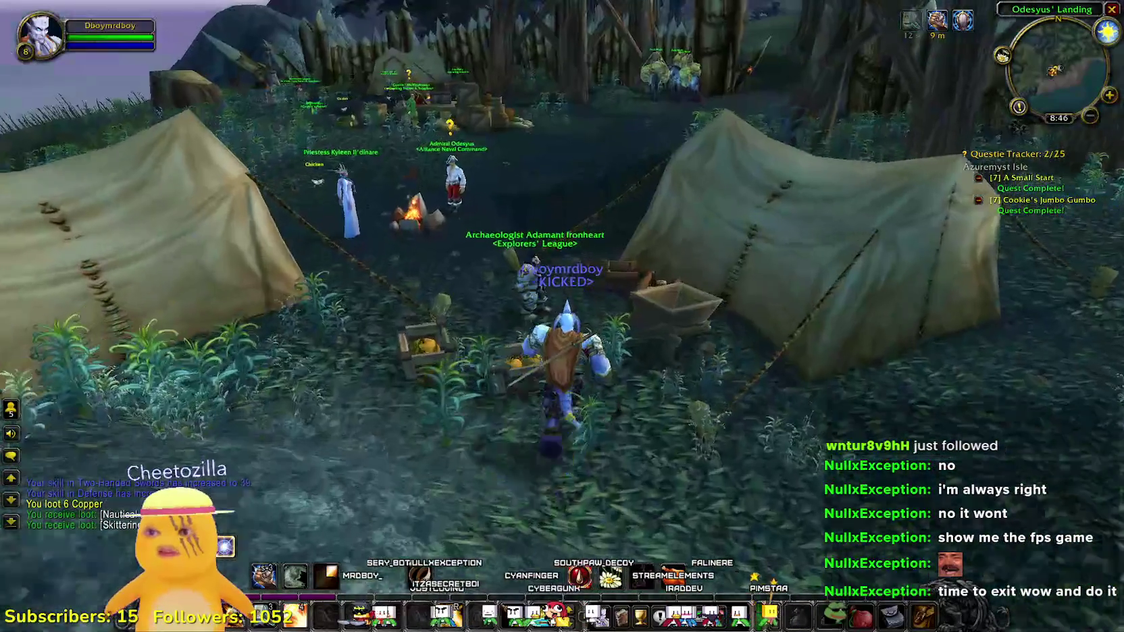
# - Turn in A Small Start to Admiral Odesyus, setting aside I've Got a Plant
pyautogui.press('w')
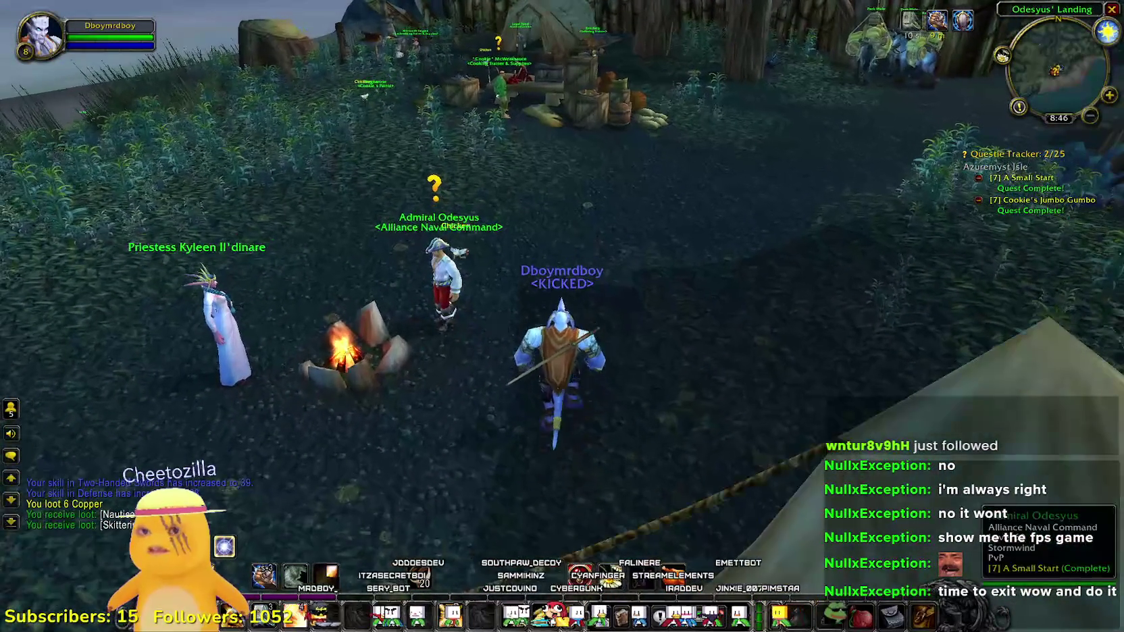
pyautogui.rightClick(445, 284)
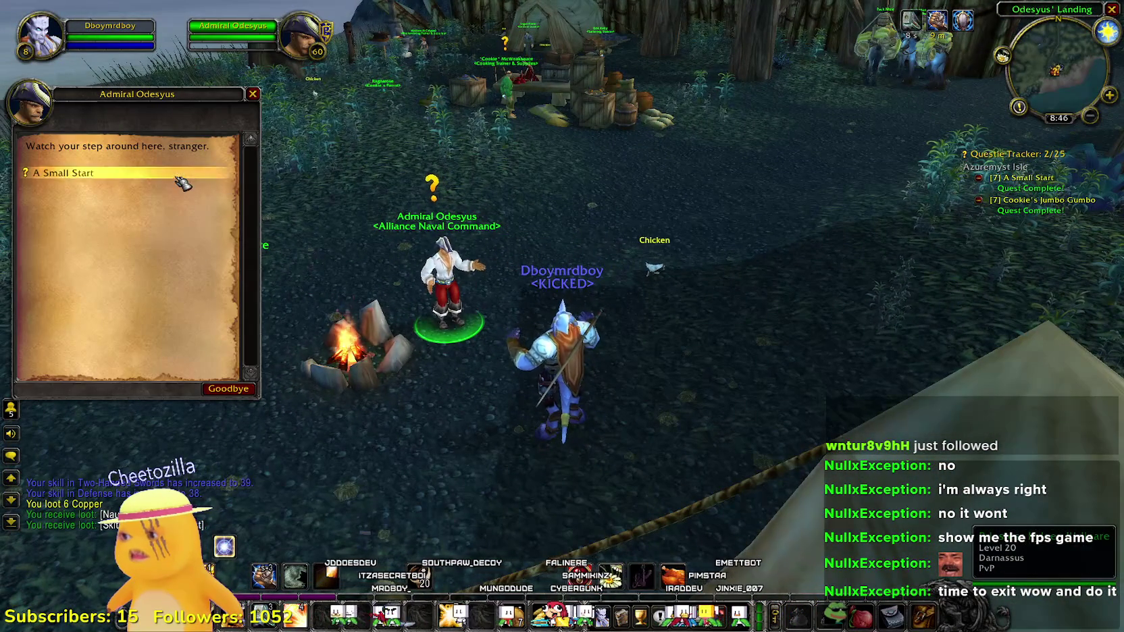
pyautogui.click(177, 177)
pyautogui.click(60, 388)
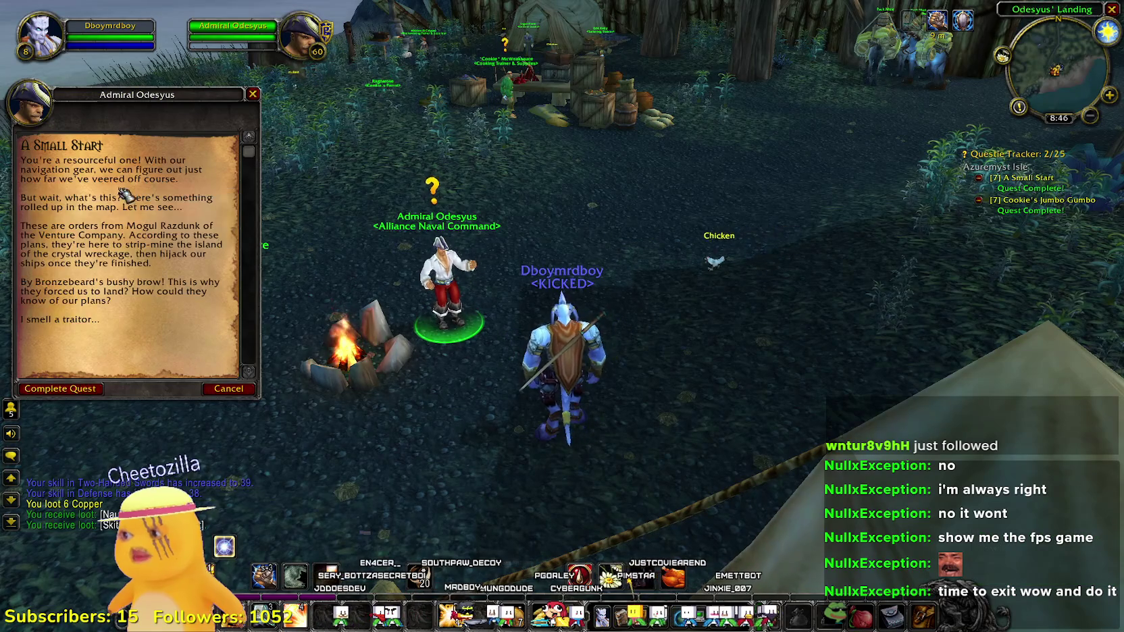
pyautogui.click(60, 388)
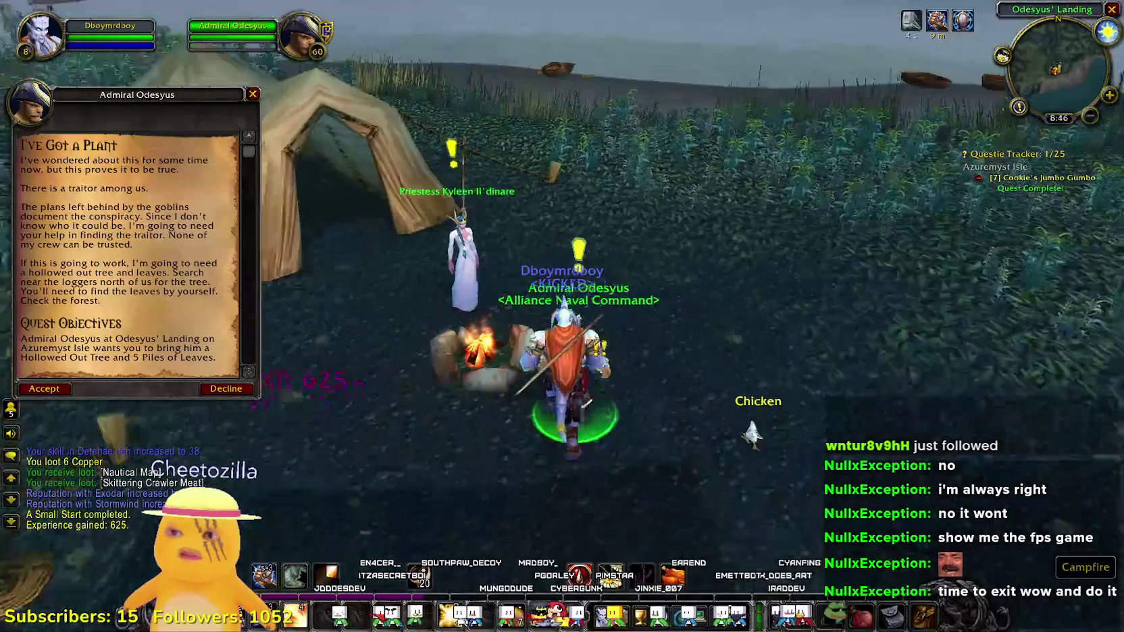
pyautogui.click(225, 388)
# - Take Reclaiming the Ruins from the Priestess, then accept I've Got a Plant from the Admiral
pyautogui.rightClick(431, 341)
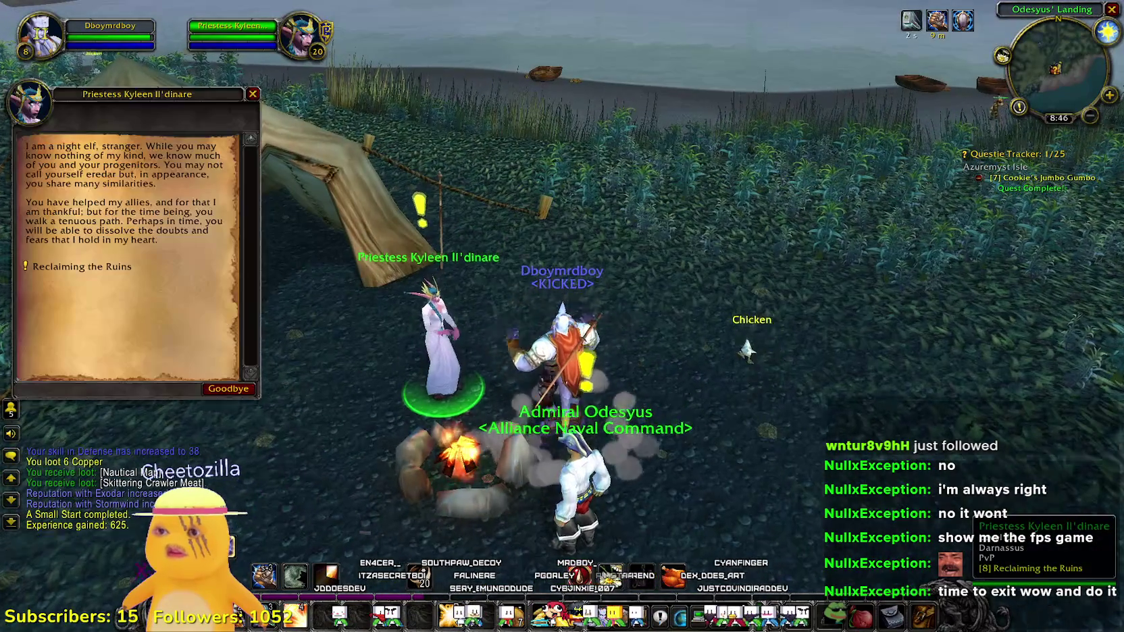
pyautogui.click(110, 265)
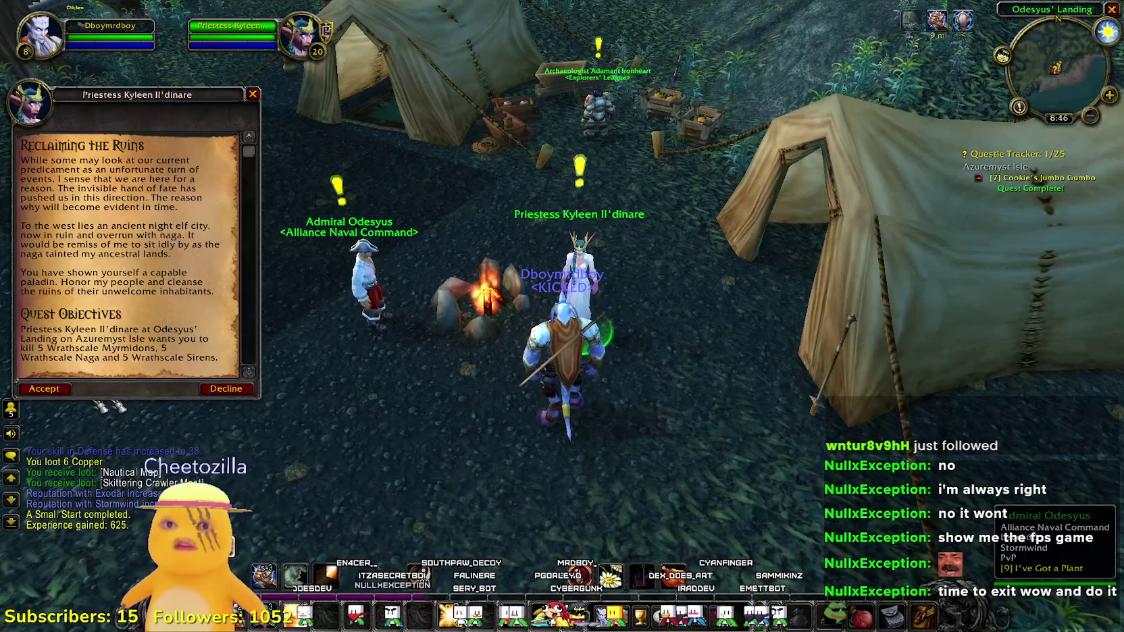
pyautogui.moveTo(699, 299); pyautogui.dragTo(699, 298)
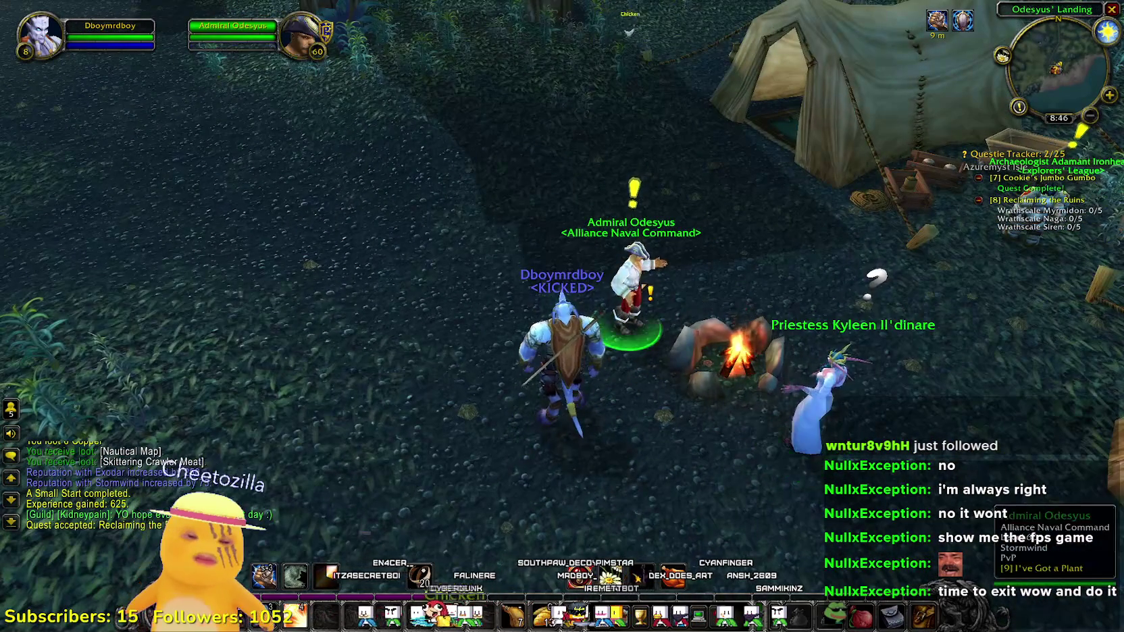
pyautogui.rightClick(633, 283)
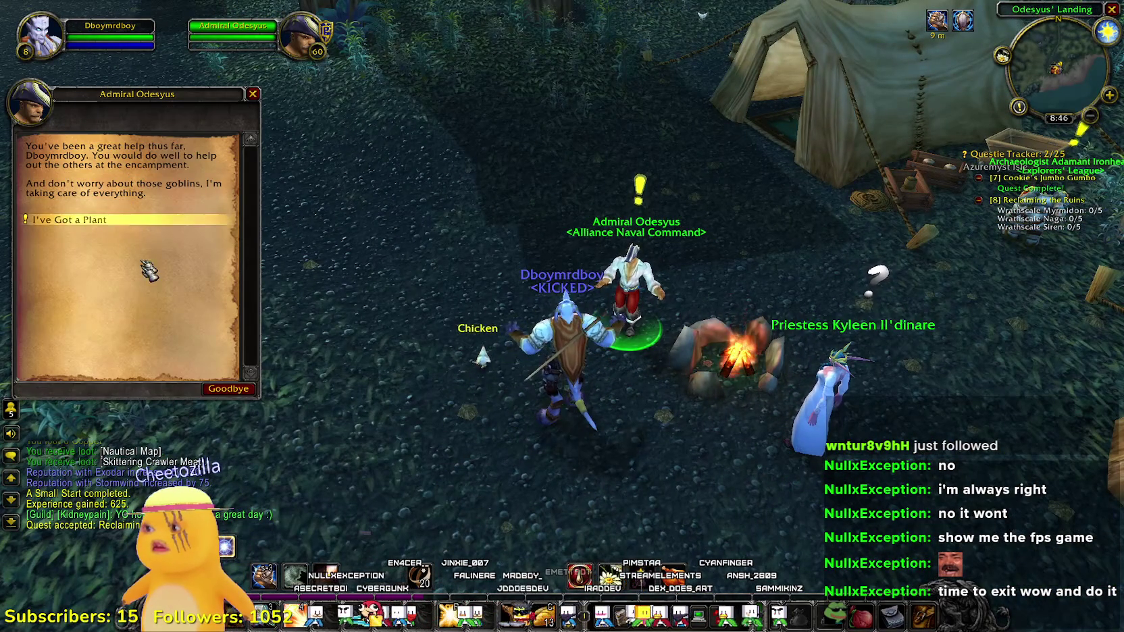
pyautogui.click(101, 219)
pyautogui.click(41, 389)
# - Glance at the guild list, close it, and run over to Cookie McWeaksauce
pyautogui.moveTo(433, 311); pyautogui.dragTo(432, 310)
pyautogui.press('o')
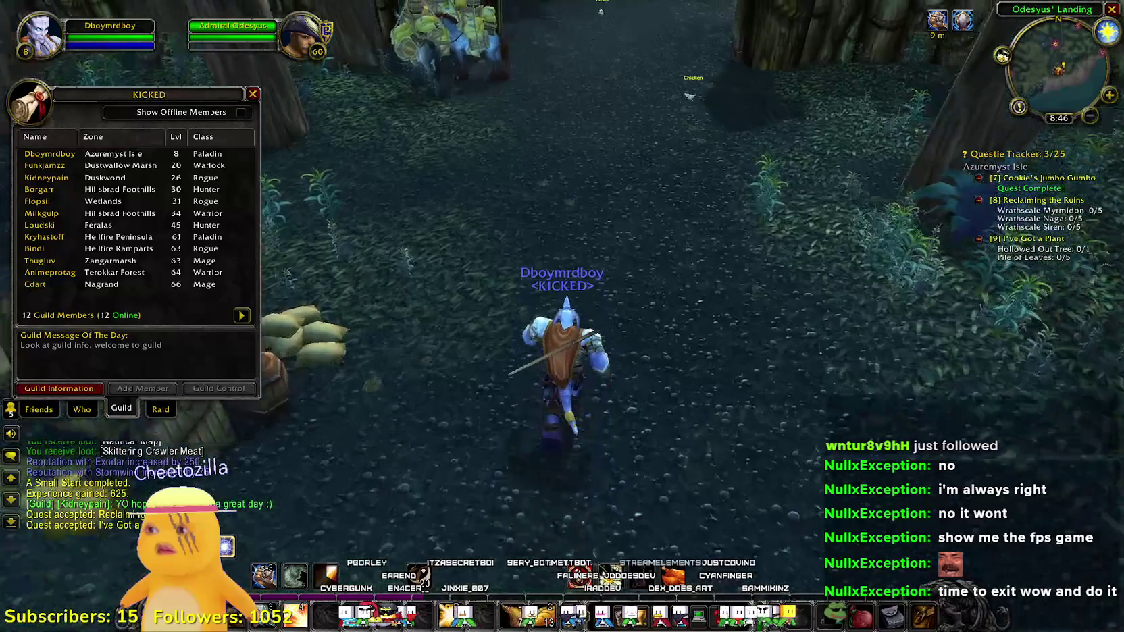
pyautogui.press('Escape')
pyautogui.press('w')
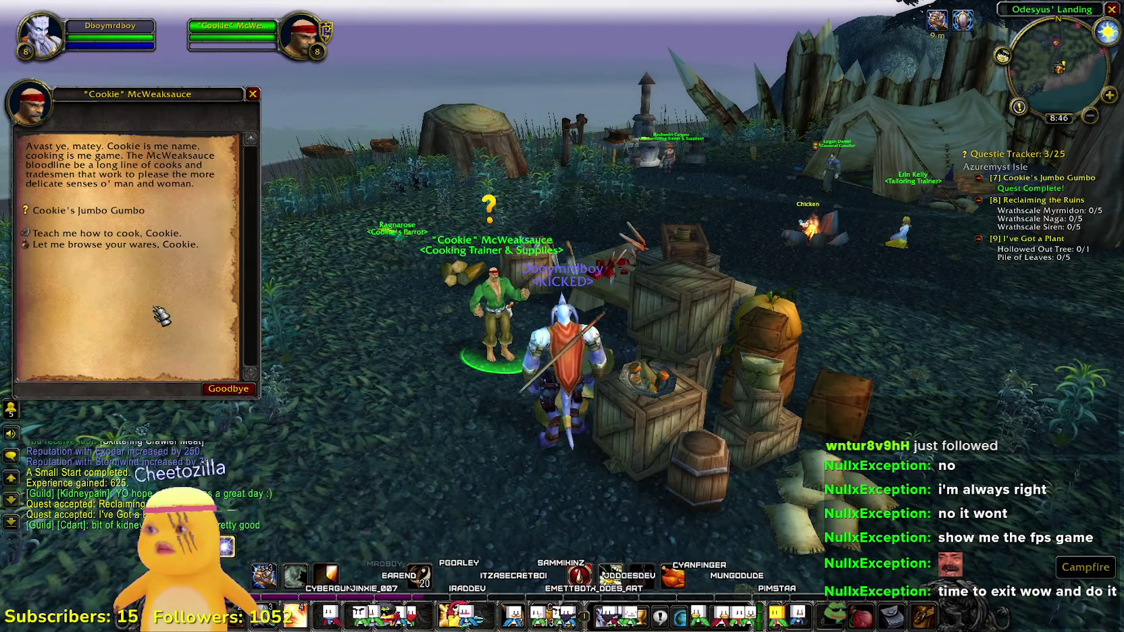
# - Turn in Cookie's Jumbo Gumbo for 480 experience and 10 Cookie's Jumbo Gumbo
pyautogui.press('1')
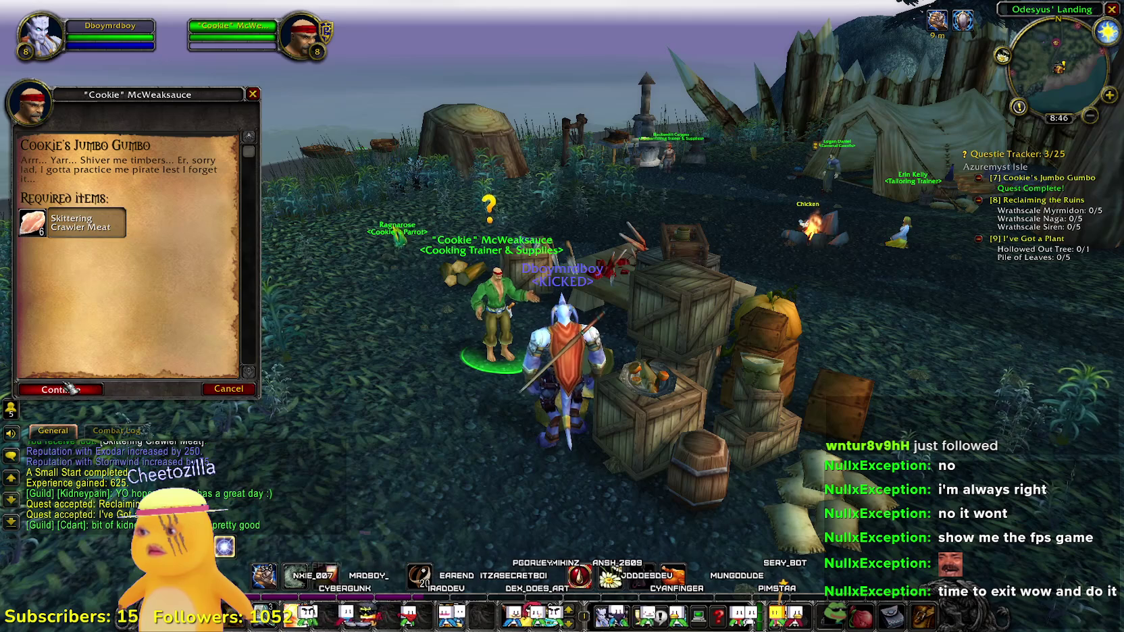
pyautogui.click(68, 389)
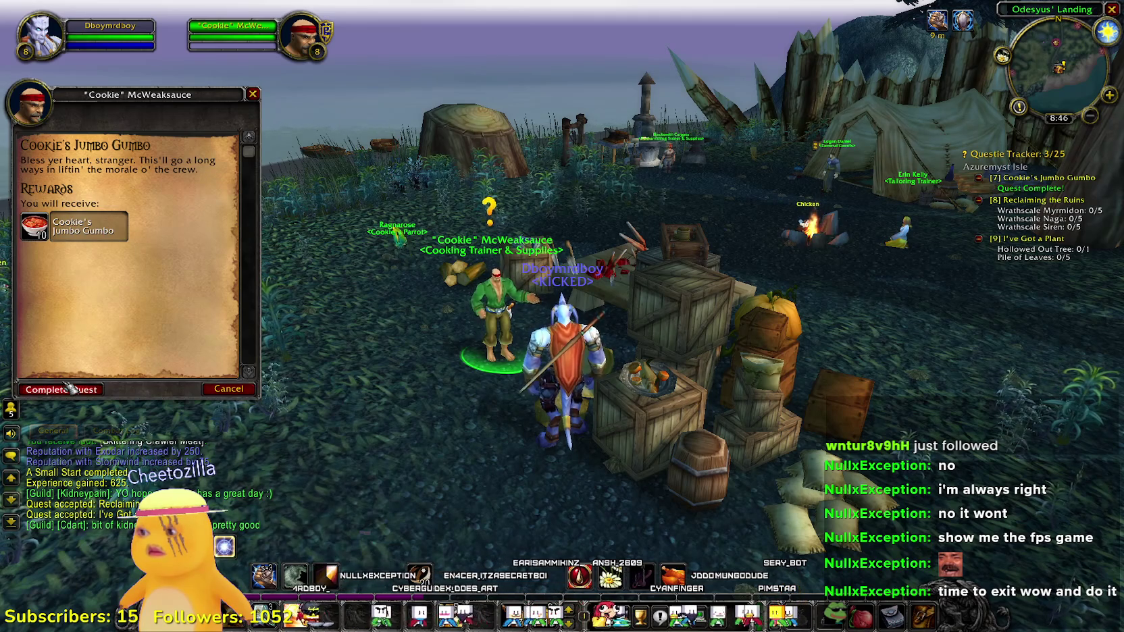
pyautogui.click(69, 389)
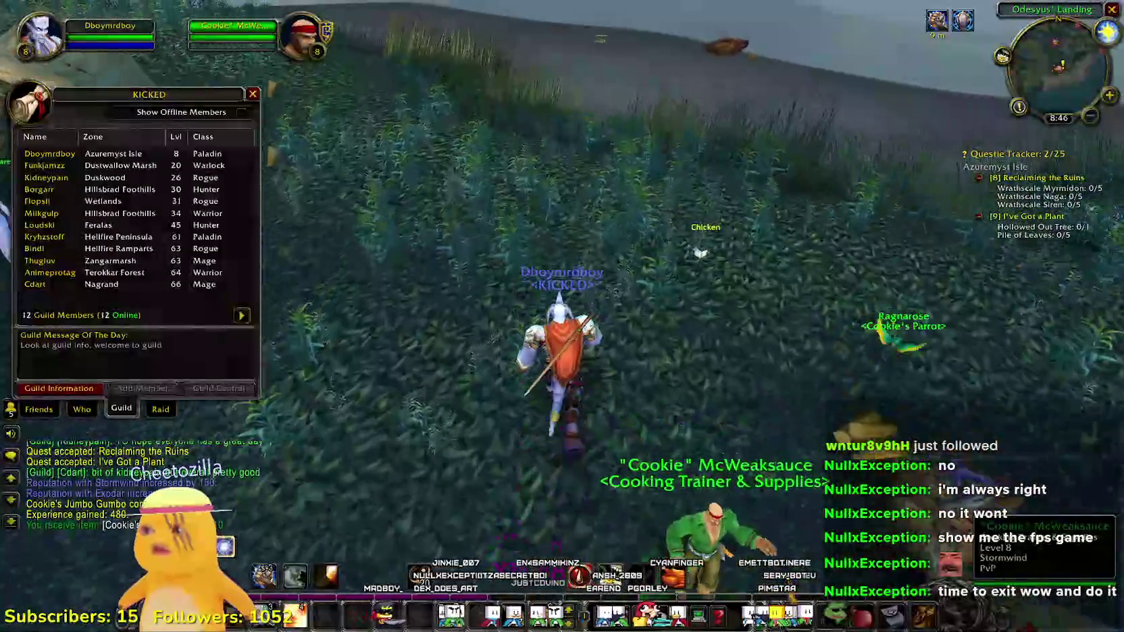
# - Run between the tents and target Archaeologist Adamant Ironheart
pyautogui.press('a')
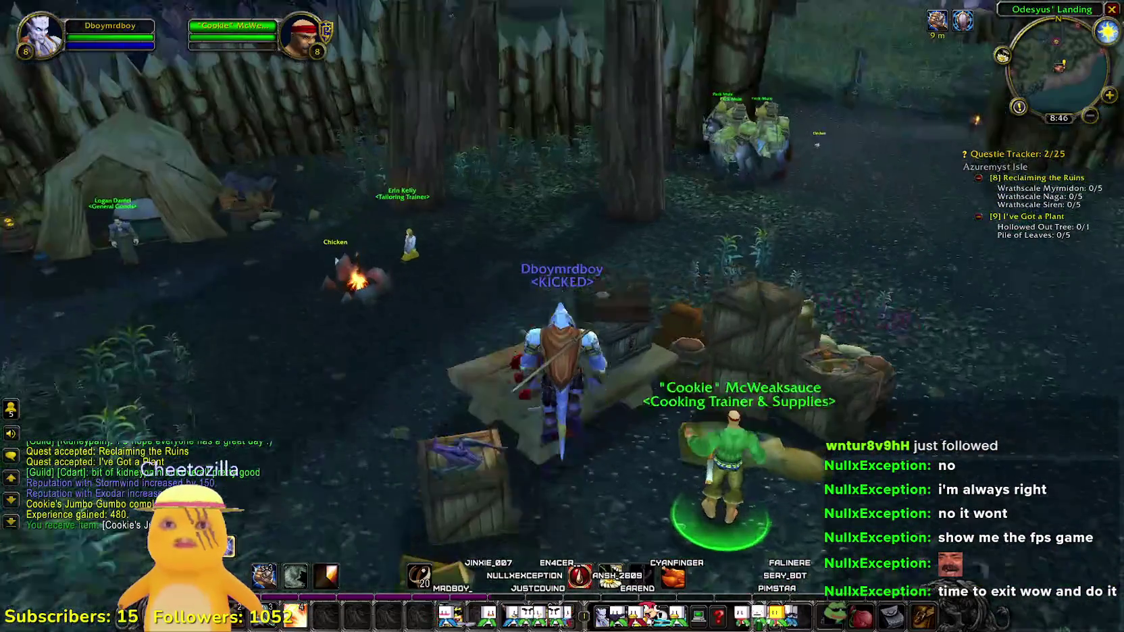
pyautogui.press('w')
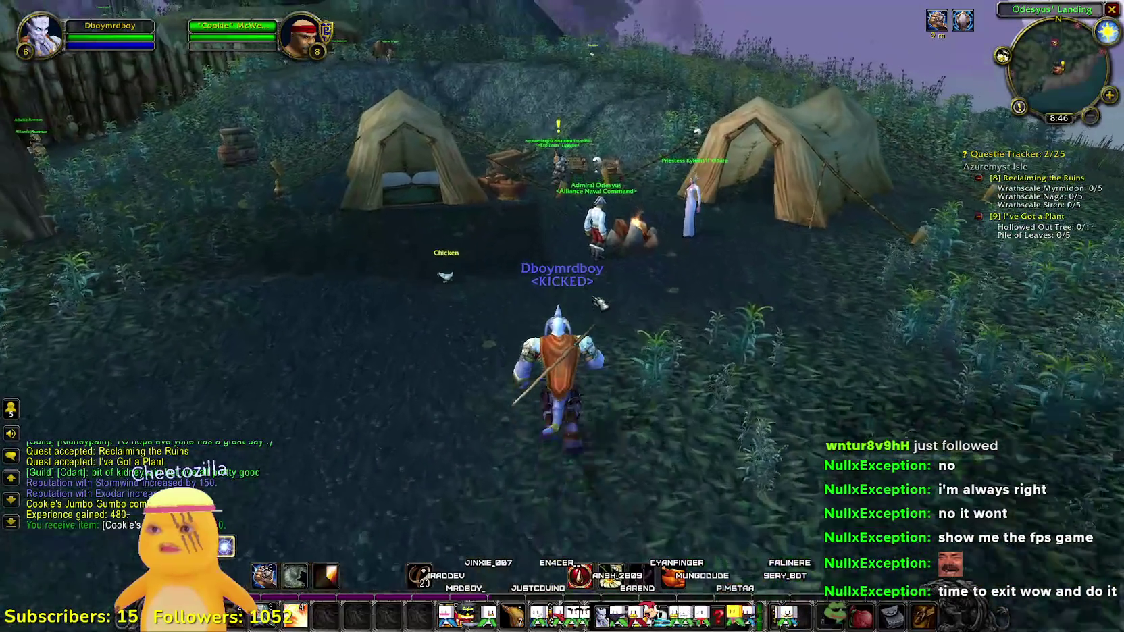
pyautogui.press('w')
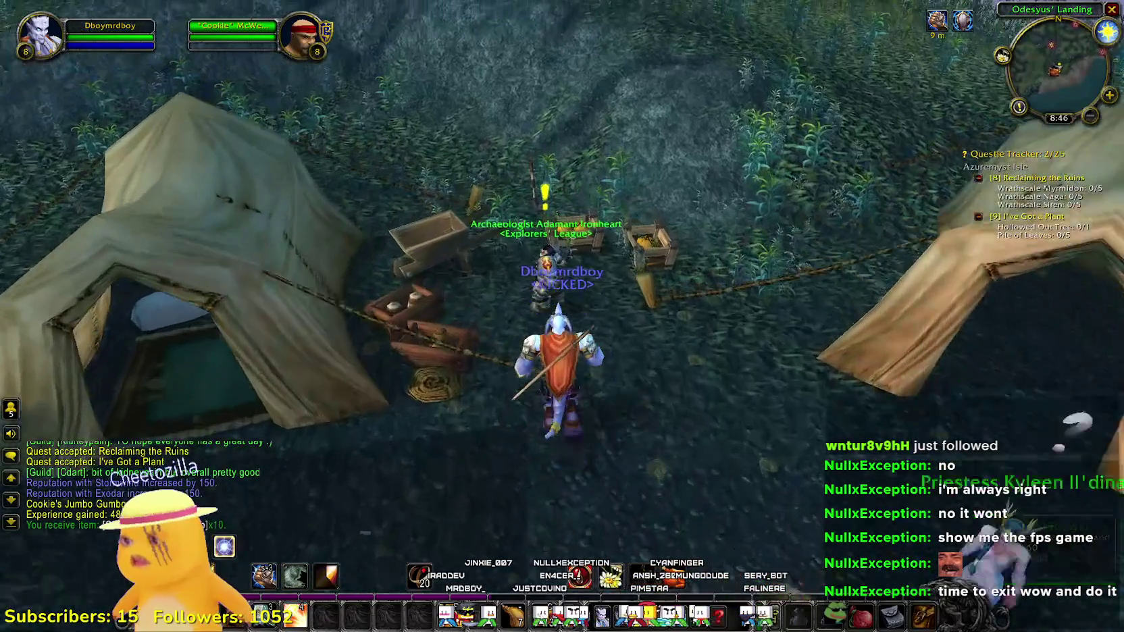
pyautogui.press('w')
pyautogui.click(526, 297)
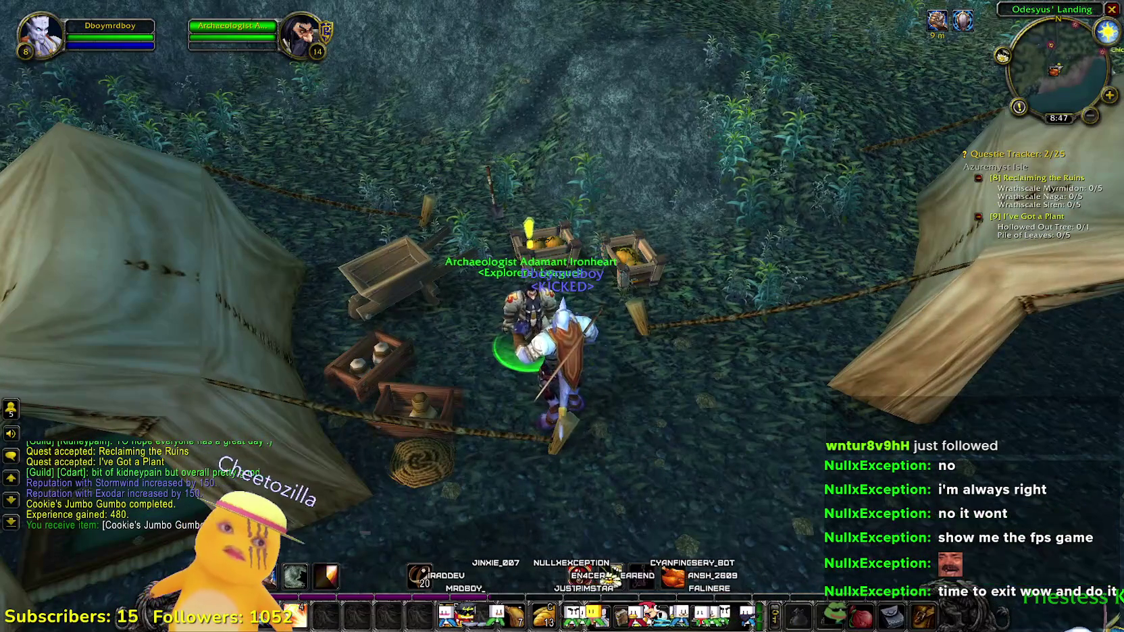
# - Accept Precious and Fragile Things Need Special Handling from the archaeologist, then look over the map
pyautogui.rightClick(528, 318)
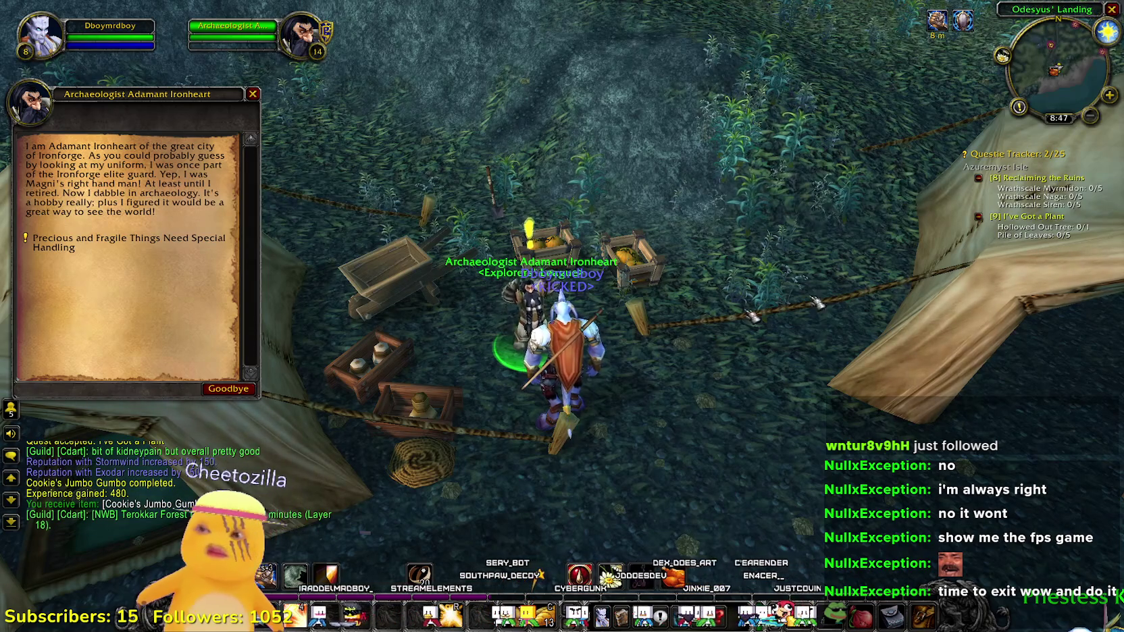
pyautogui.press('a')
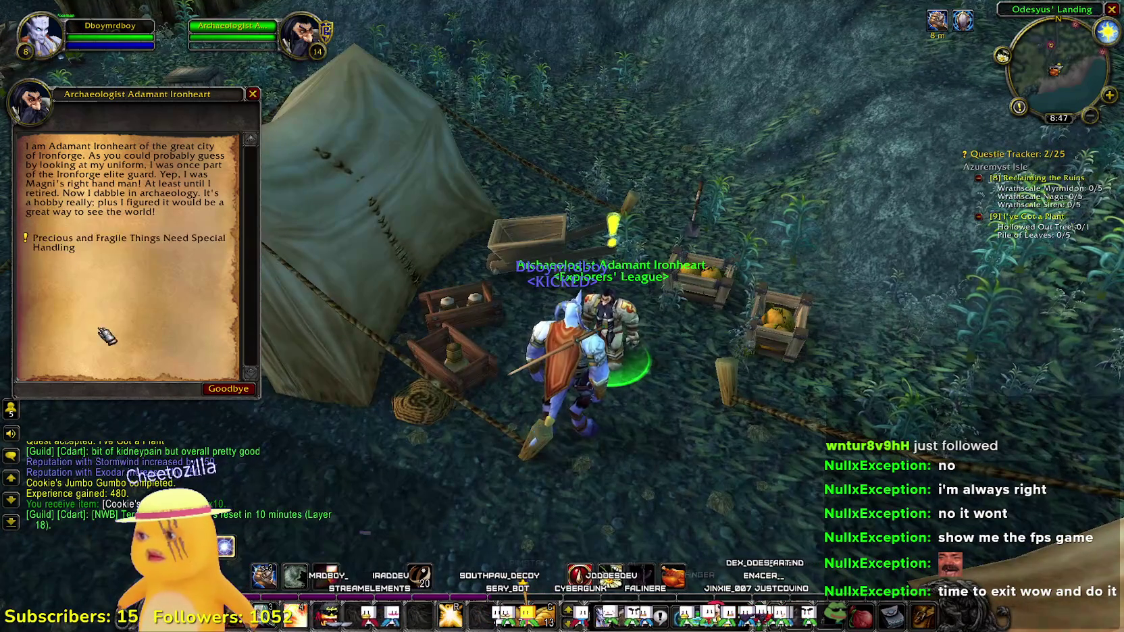
pyautogui.click(67, 386)
pyautogui.press('a')
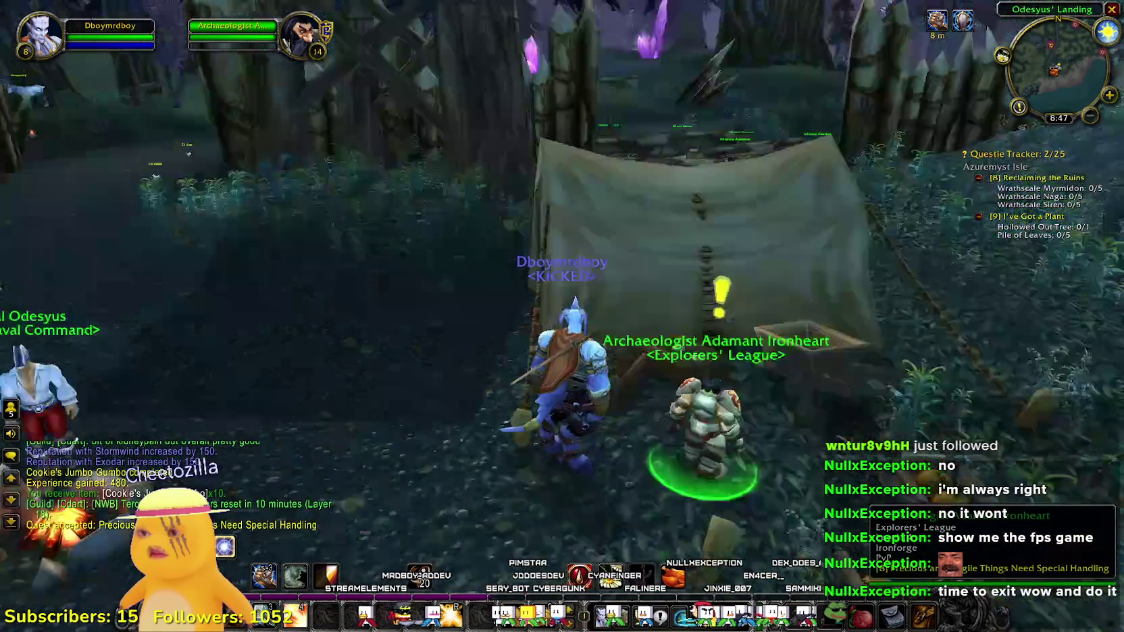
pyautogui.press('m')
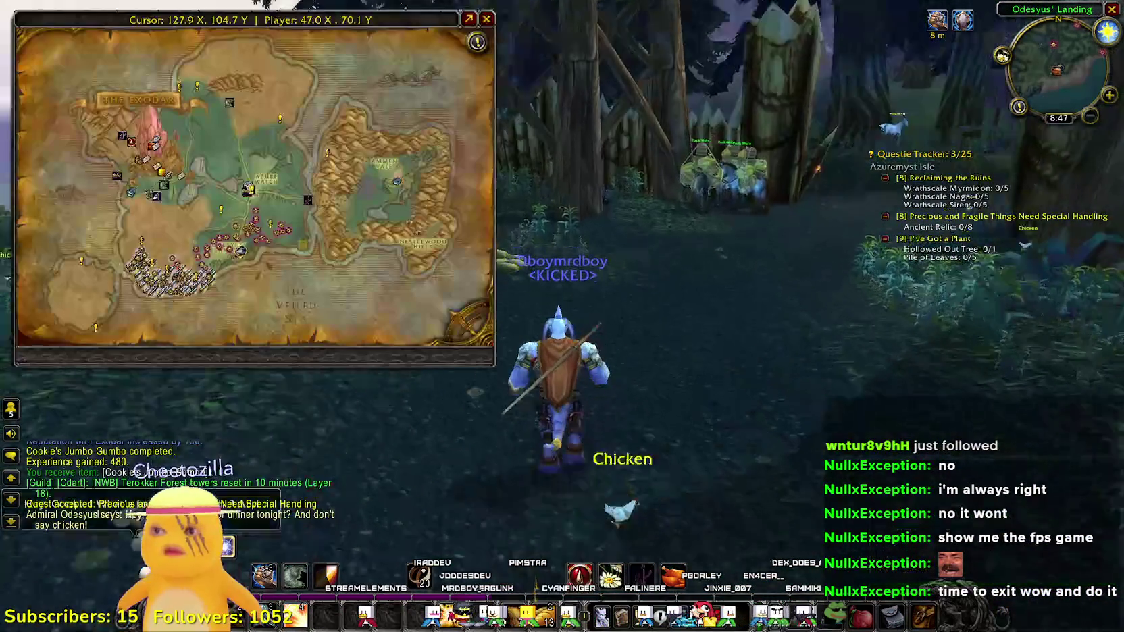
pyautogui.press('m')
pyautogui.press('a')
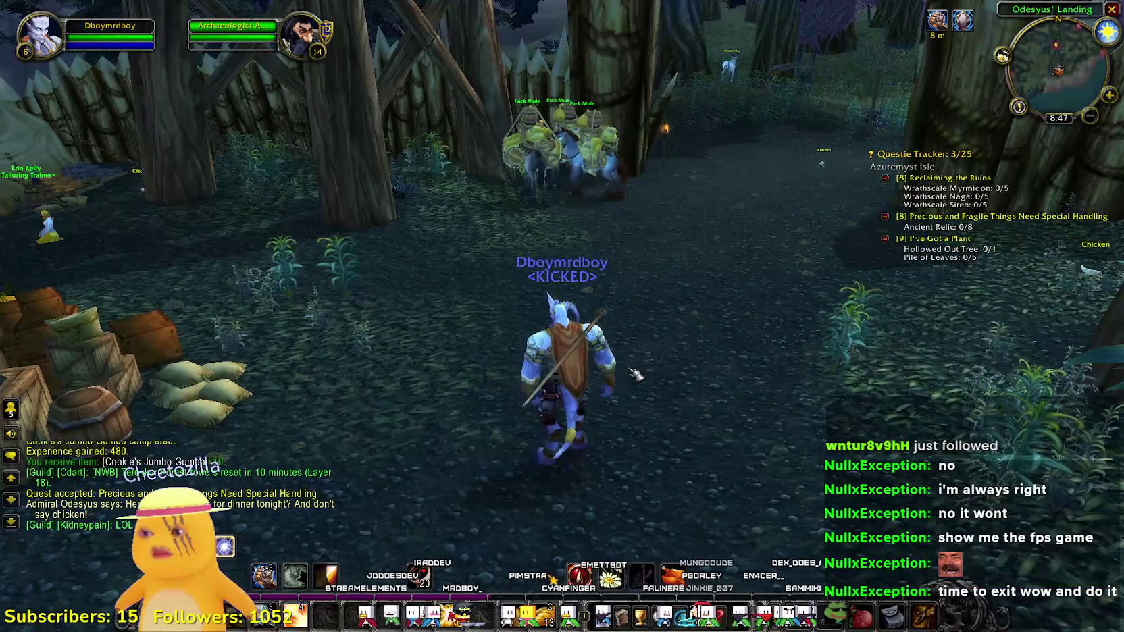
pyautogui.press('a')
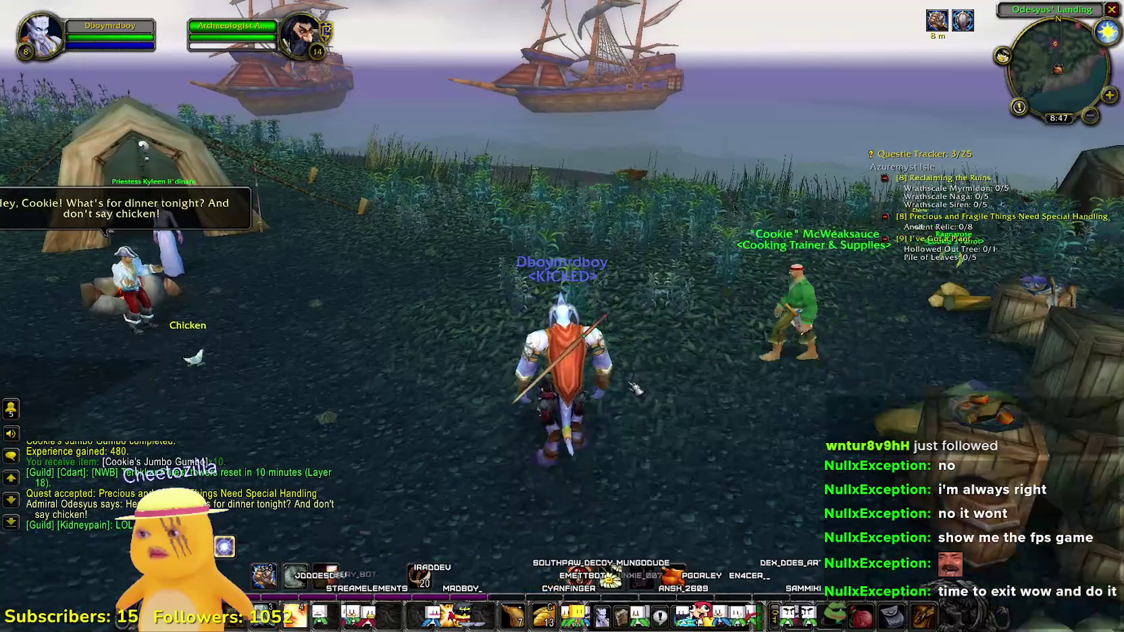
# - Quit World of Warcraft to the desktop with Alt+F4 and Exit now
pyautogui.press('Escape')
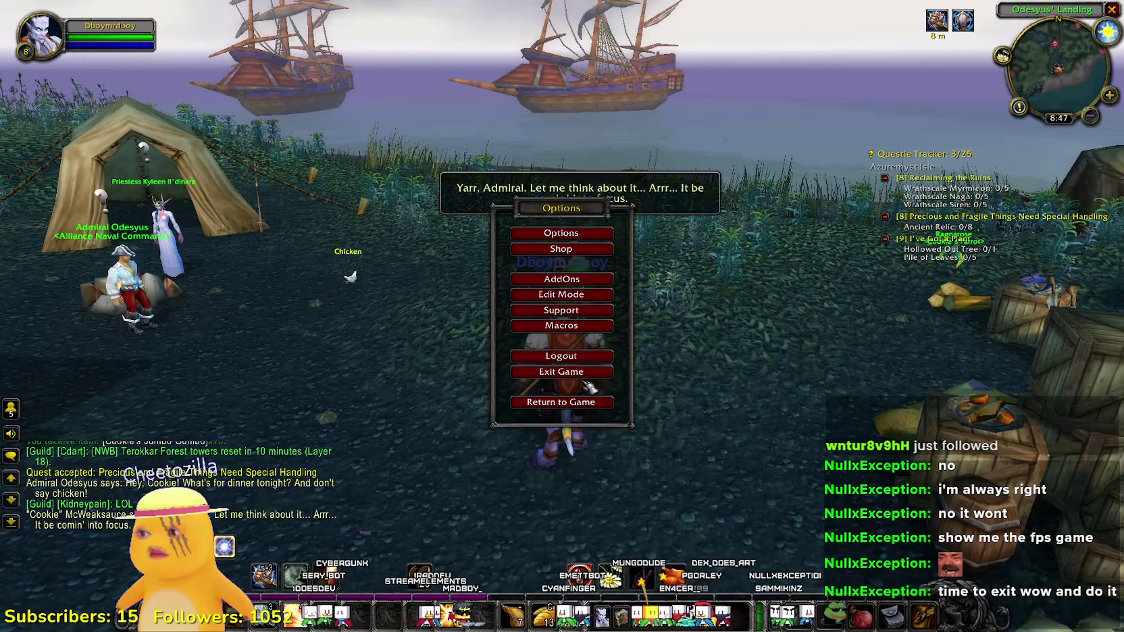
pyautogui.press('Escape')
pyautogui.hotkey('alt', 'F4')
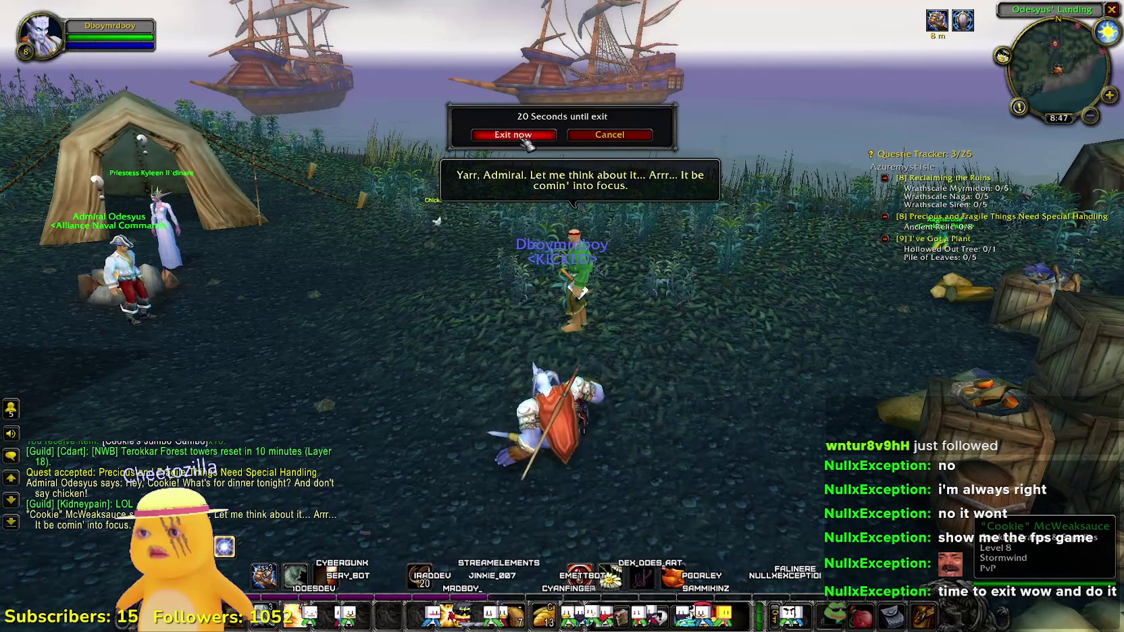
pyautogui.click(516, 135)
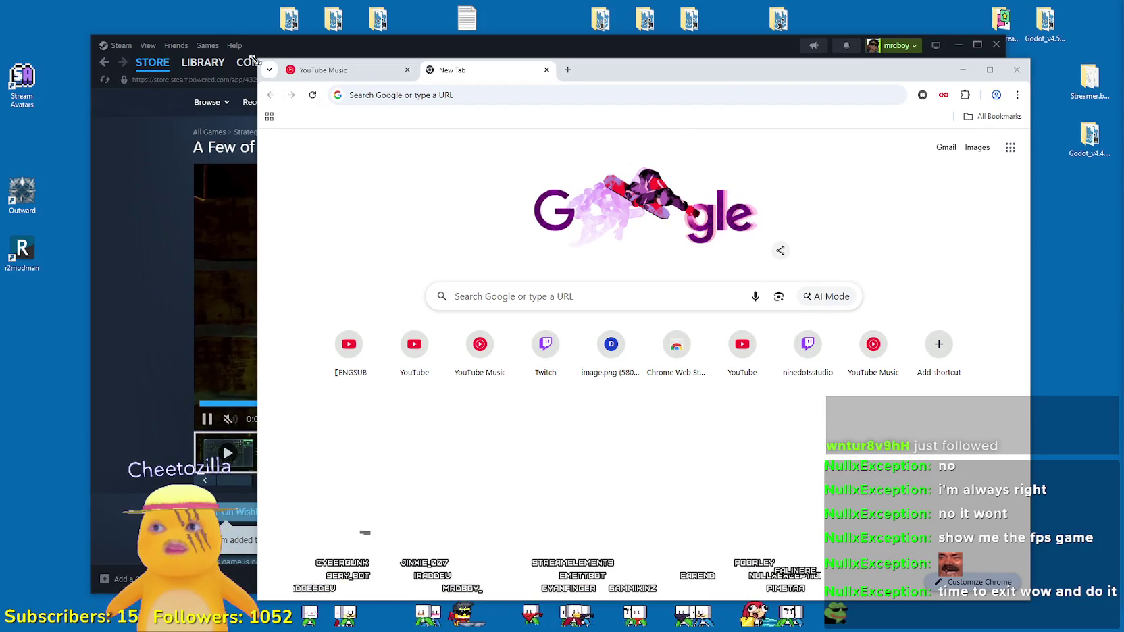
# - Switch to the YouTube Music tab and start AmaLee's 'Cruel Angel's Thesis' from the Nostalgia album
pyautogui.click(341, 76)
pyautogui.click(739, 309)
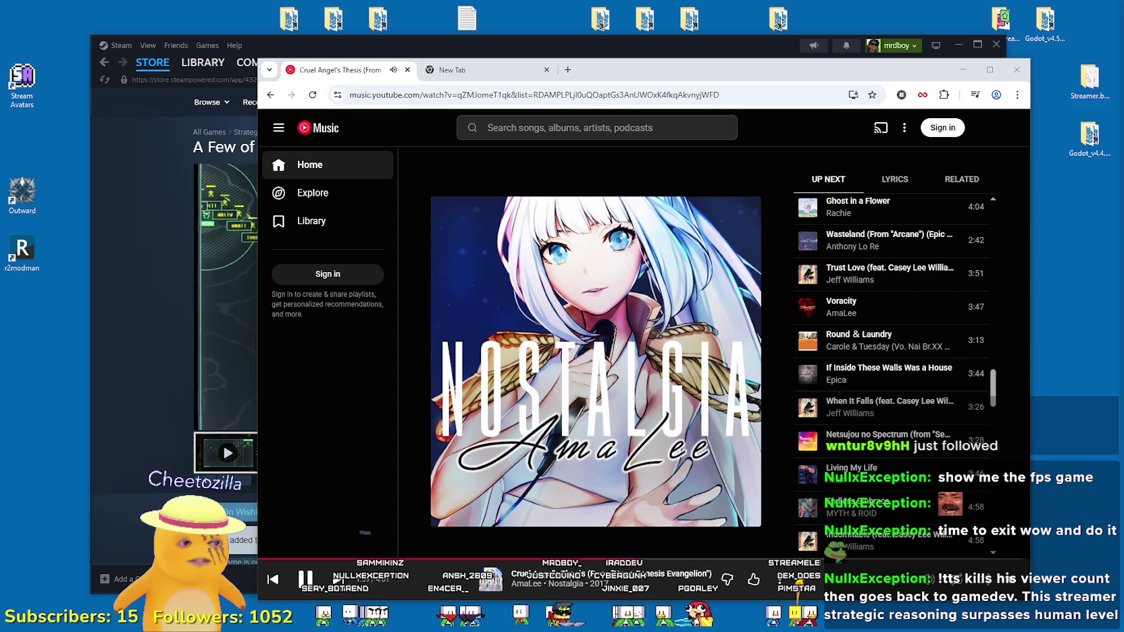
# - Minimize the Steam store and YouTube Music windows to clear the desktop
pyautogui.moveTo(675, 70); pyautogui.dragTo(641, 73)
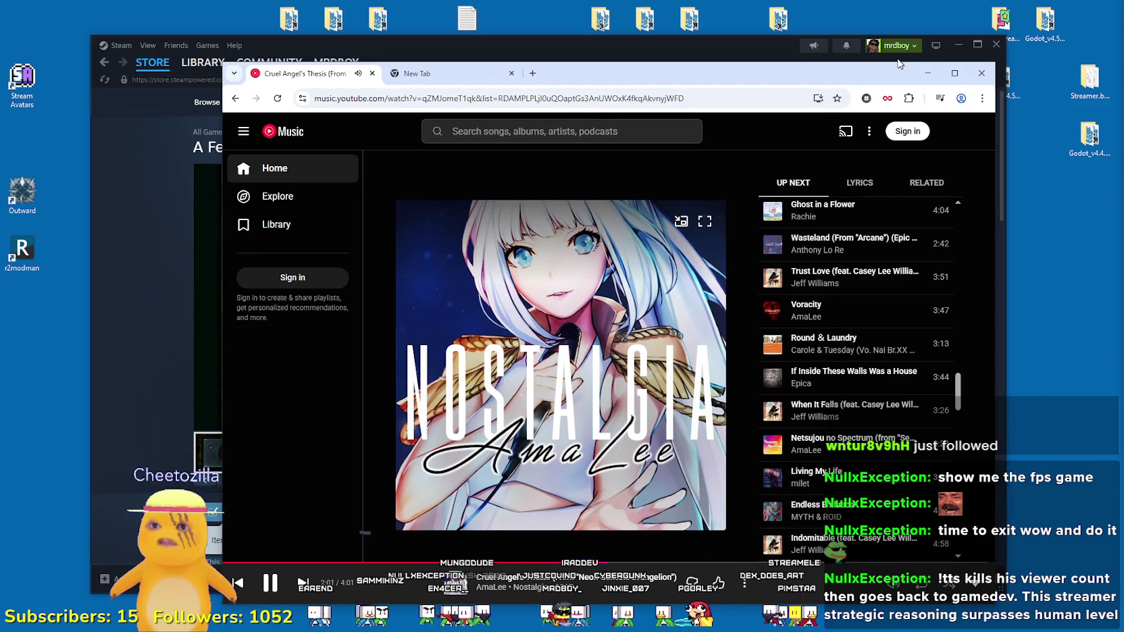
pyautogui.click(706, 46)
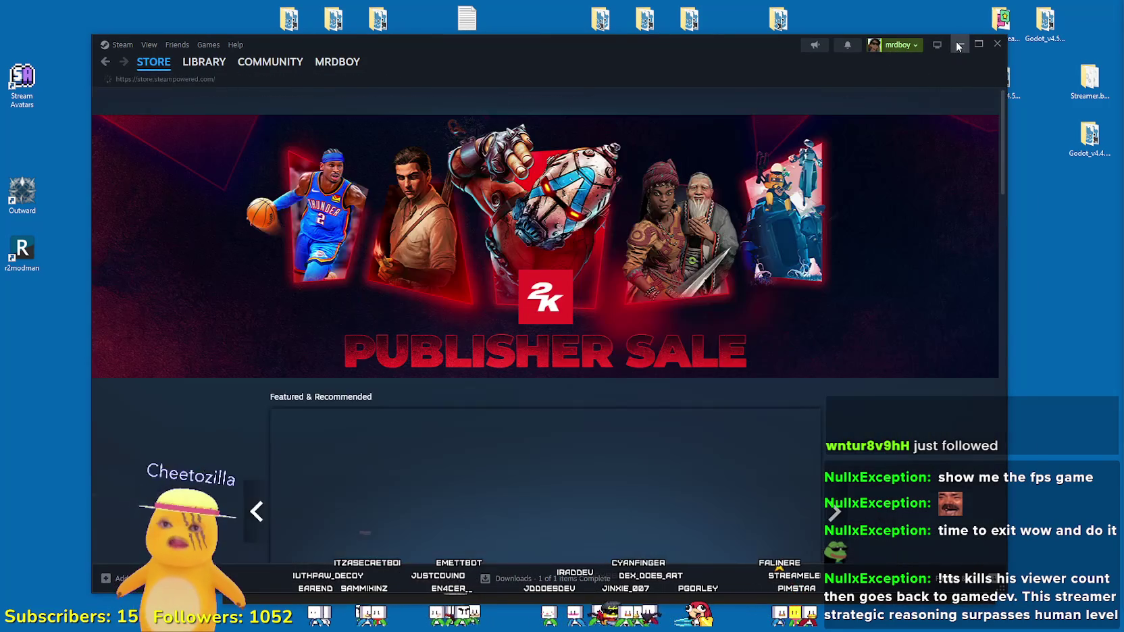
pyautogui.click(958, 43)
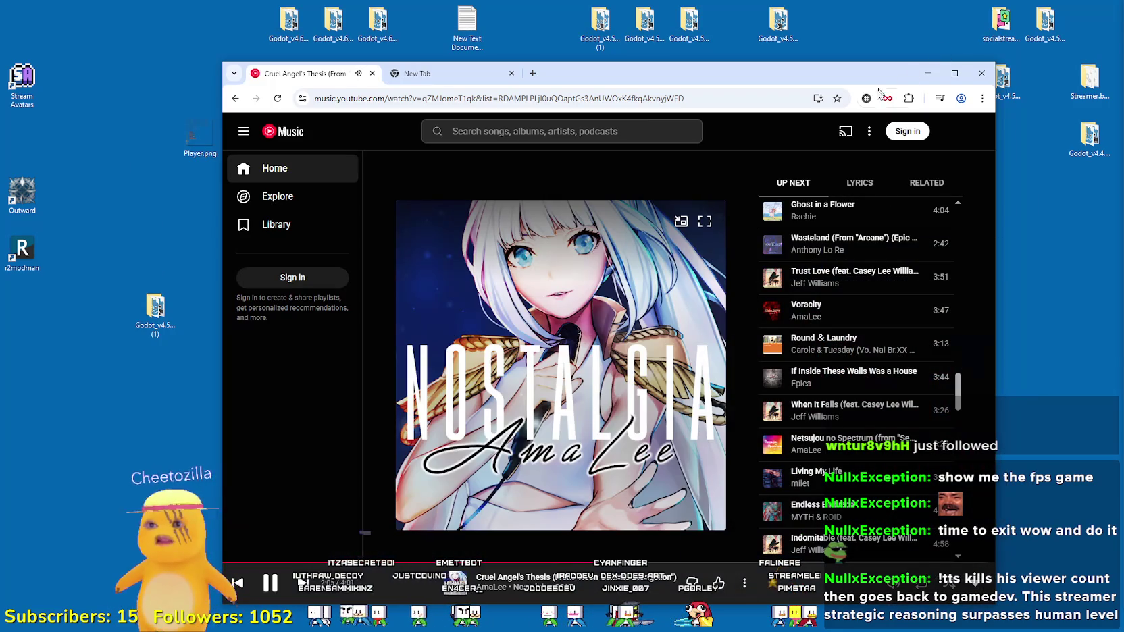
pyautogui.click(927, 73)
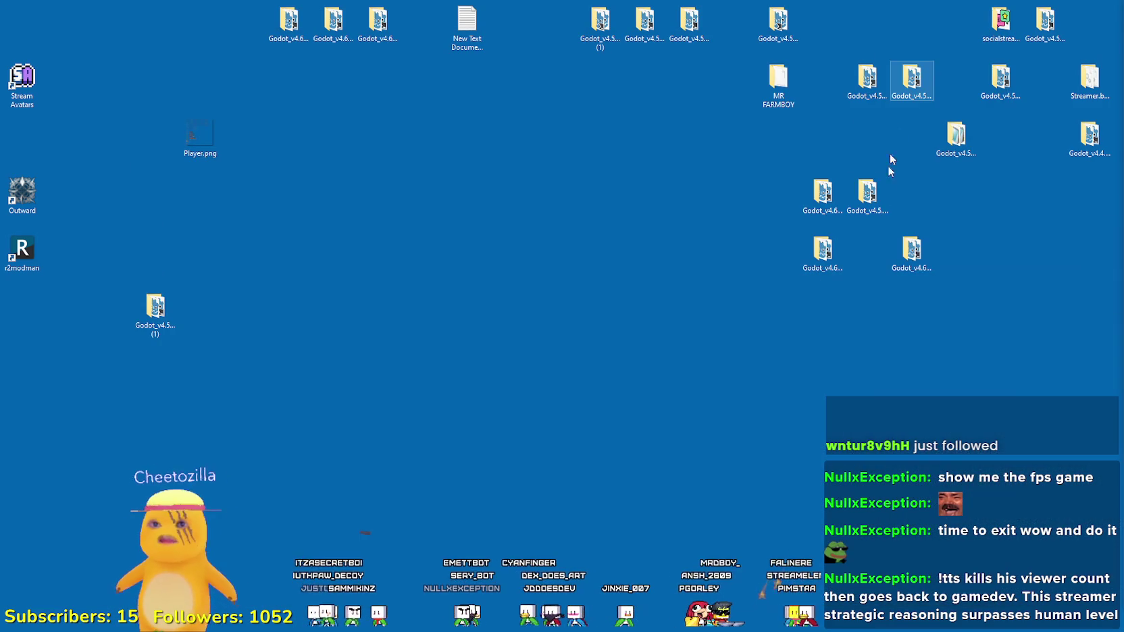
# - Launch Godot_v4.6-stable_win64.exe from the Godot 4.6 desktop folder, then return to the browser
pyautogui.doubleClick(901, 249)
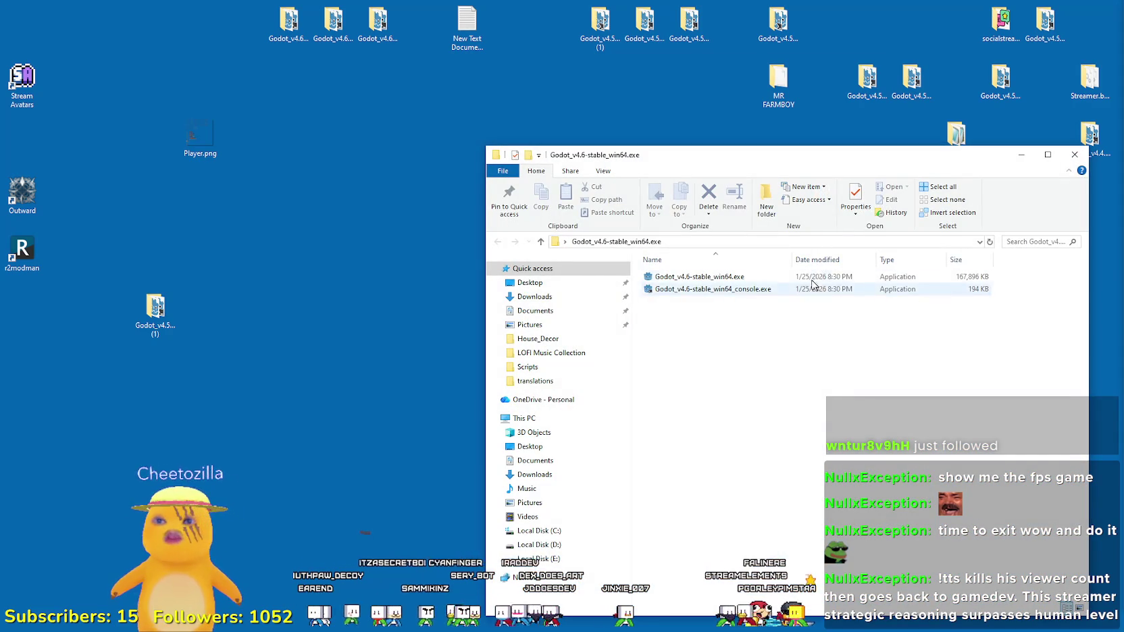
pyautogui.click(810, 277)
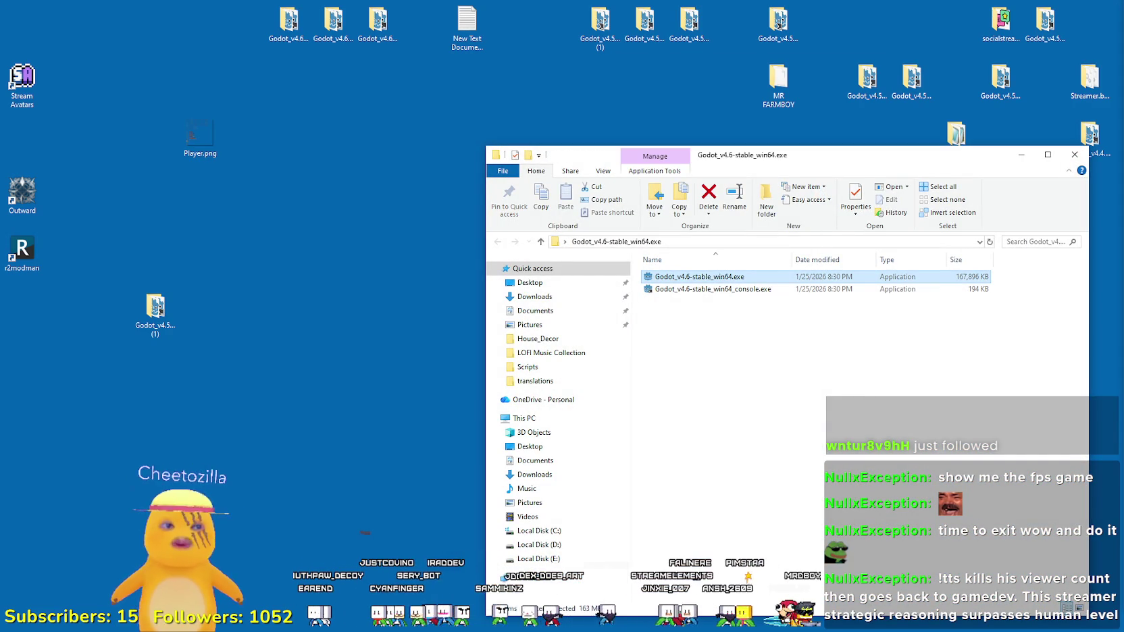
pyautogui.press('Return')
pyautogui.hotkey('alt', 'Tab')
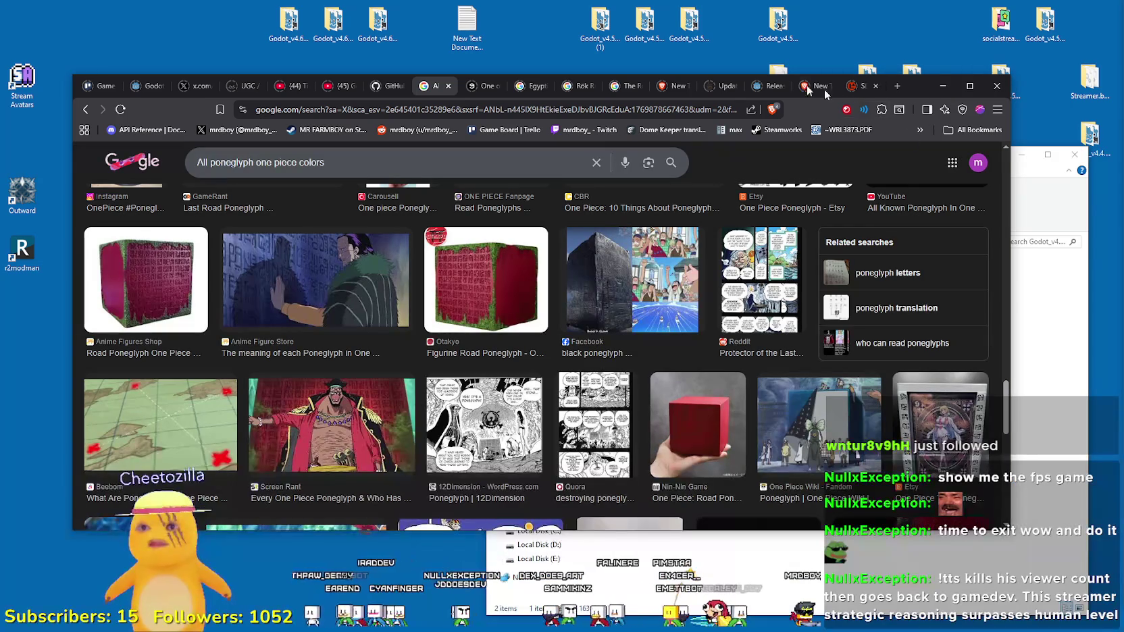
# - Go from the Godot 4.6.1 RC article back to the download archive page and reload it
pyautogui.click(763, 85)
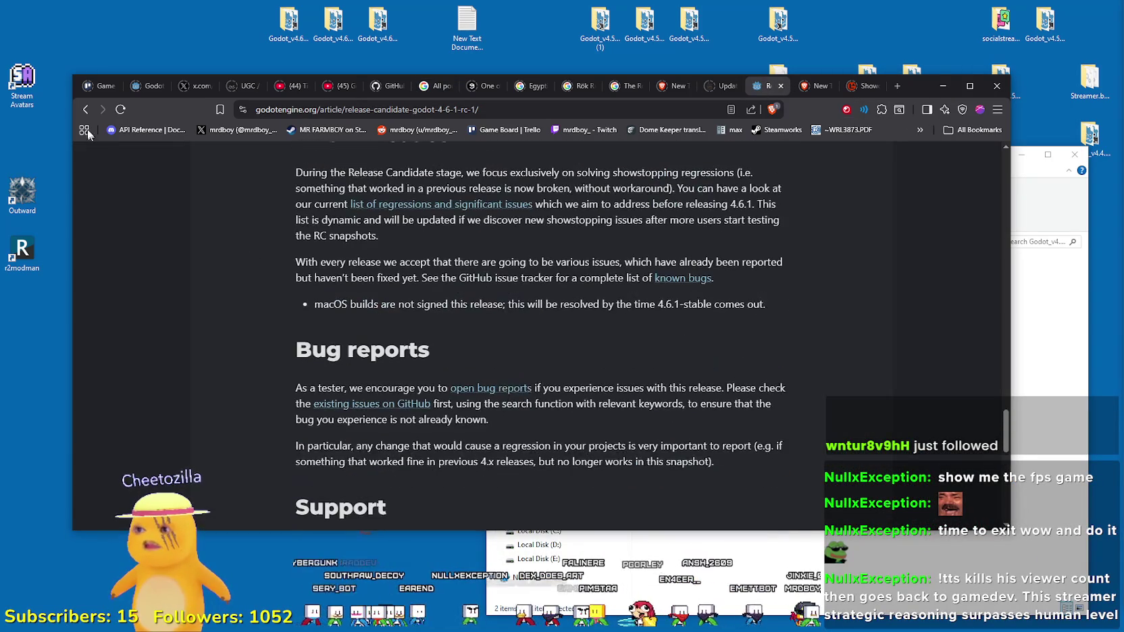
pyautogui.click(87, 109)
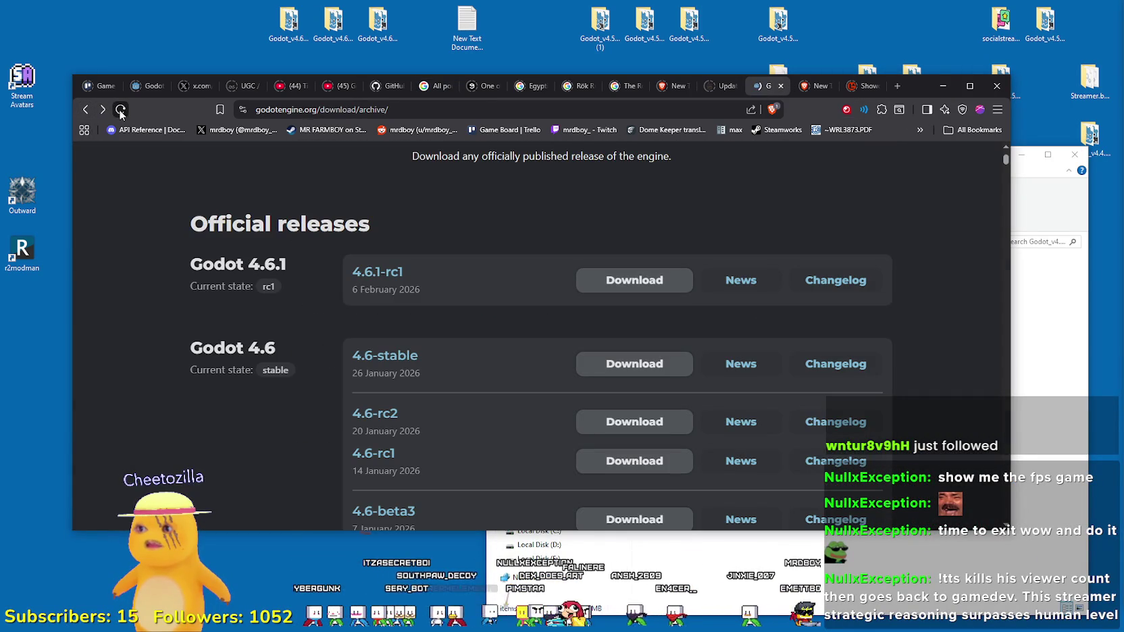
pyautogui.click(121, 109)
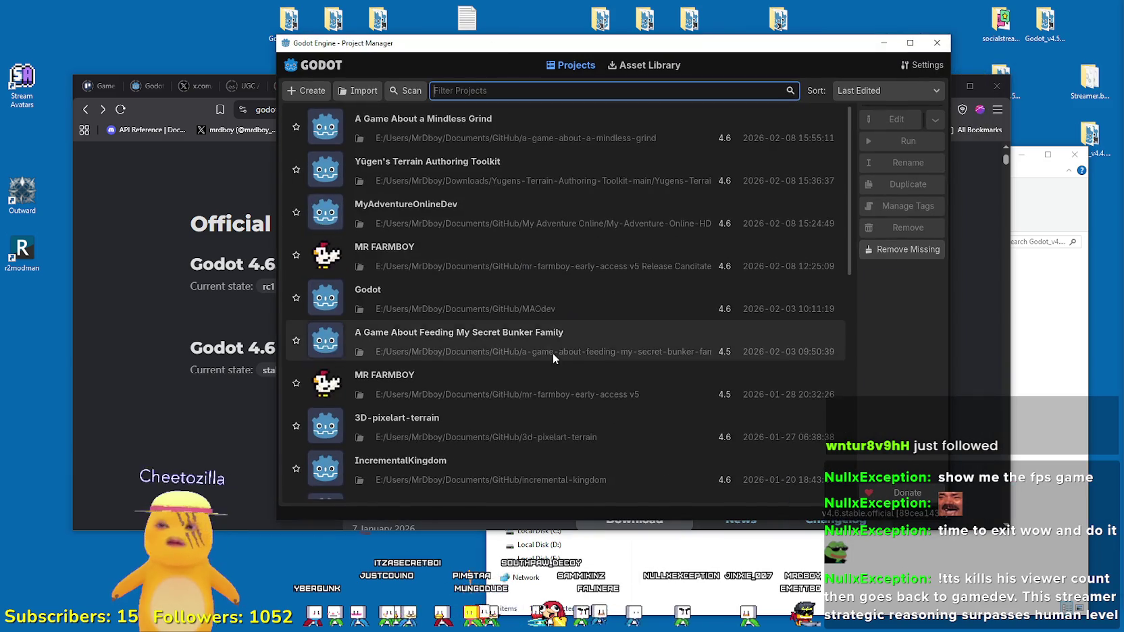
# - Find Adventure3D in the Project Manager list and open it, triggering the 4.5-to-4.6 conversion warning
pyautogui.scroll(-1, 547, 348)
pyautogui.scroll(1, 533, 327)
pyautogui.scroll(-3, 533, 314)
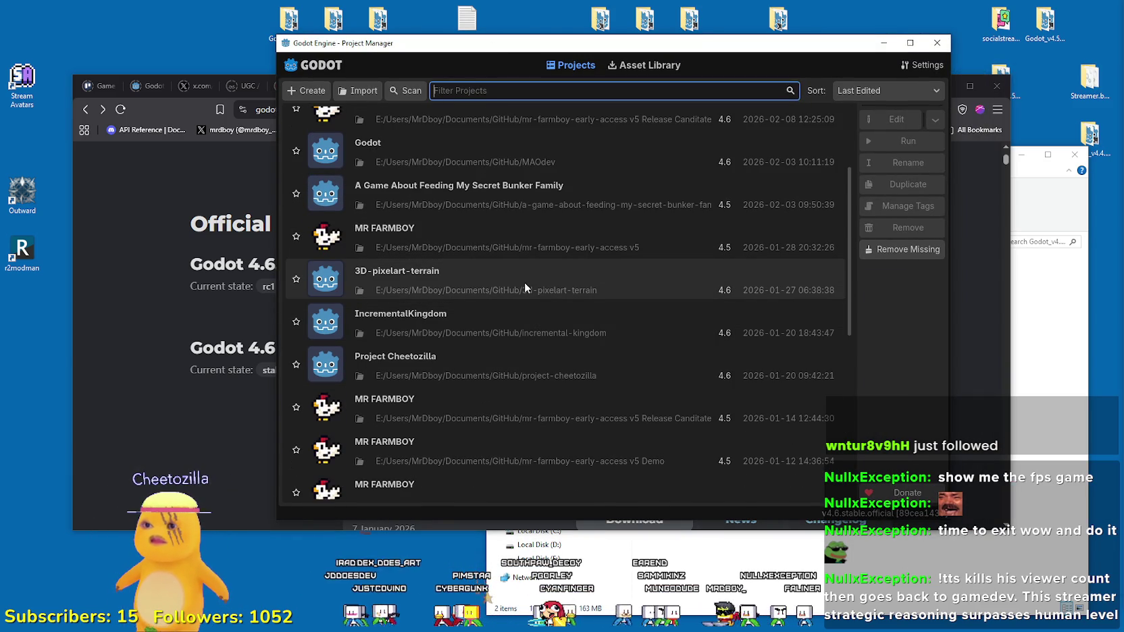
pyautogui.scroll(4, 524, 281)
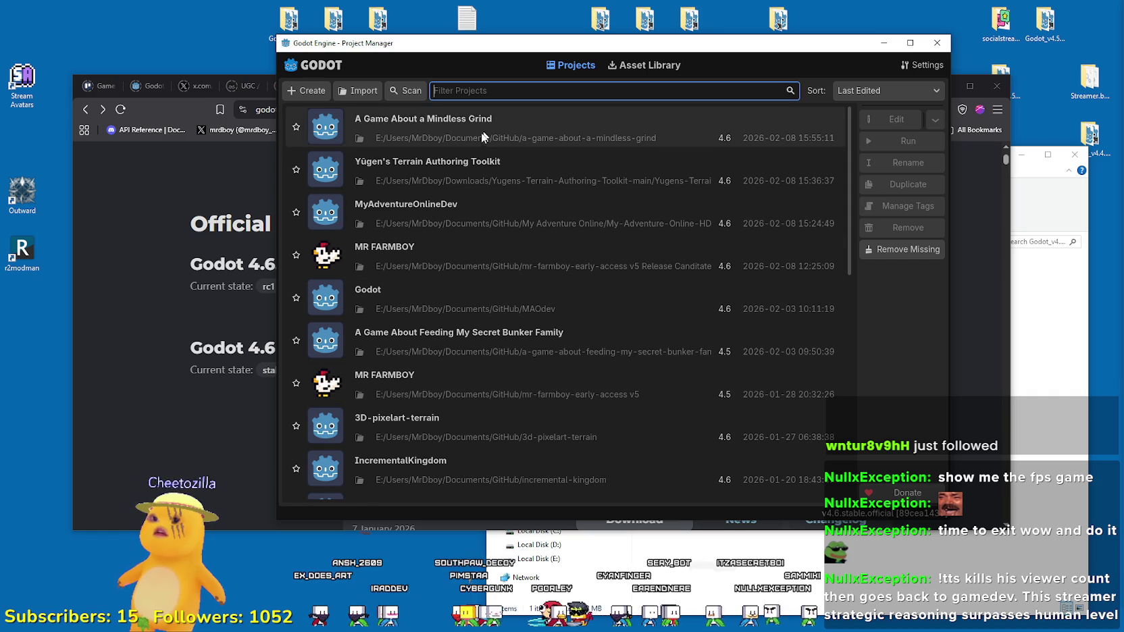
pyautogui.scroll(-5, 465, 202)
pyautogui.scroll(-7, 550, 351)
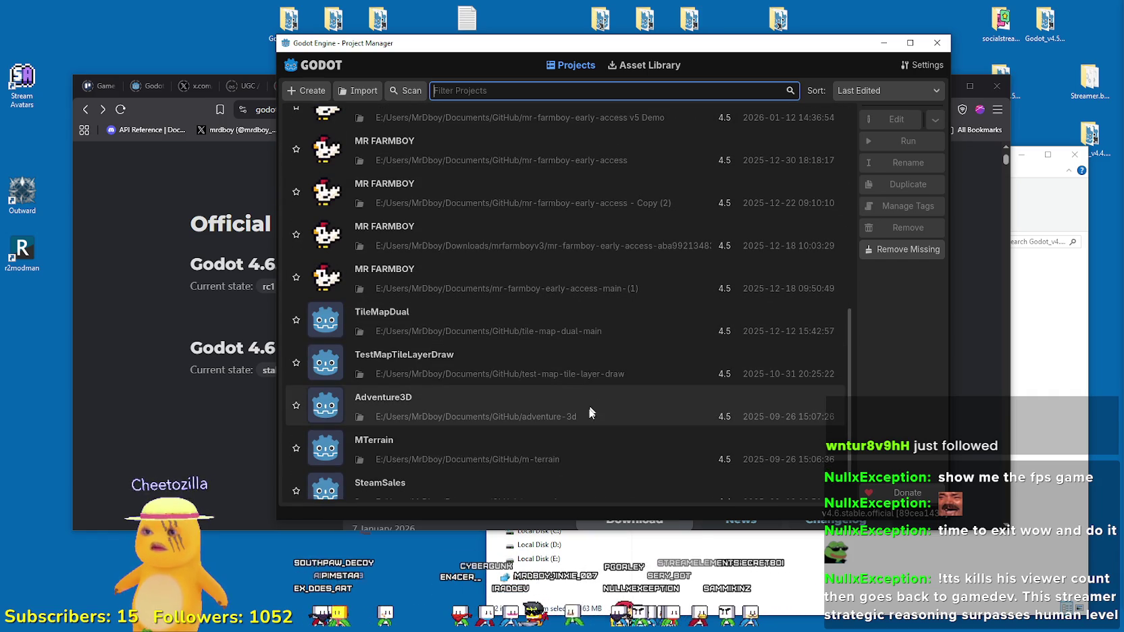
pyautogui.scroll(-2, 552, 429)
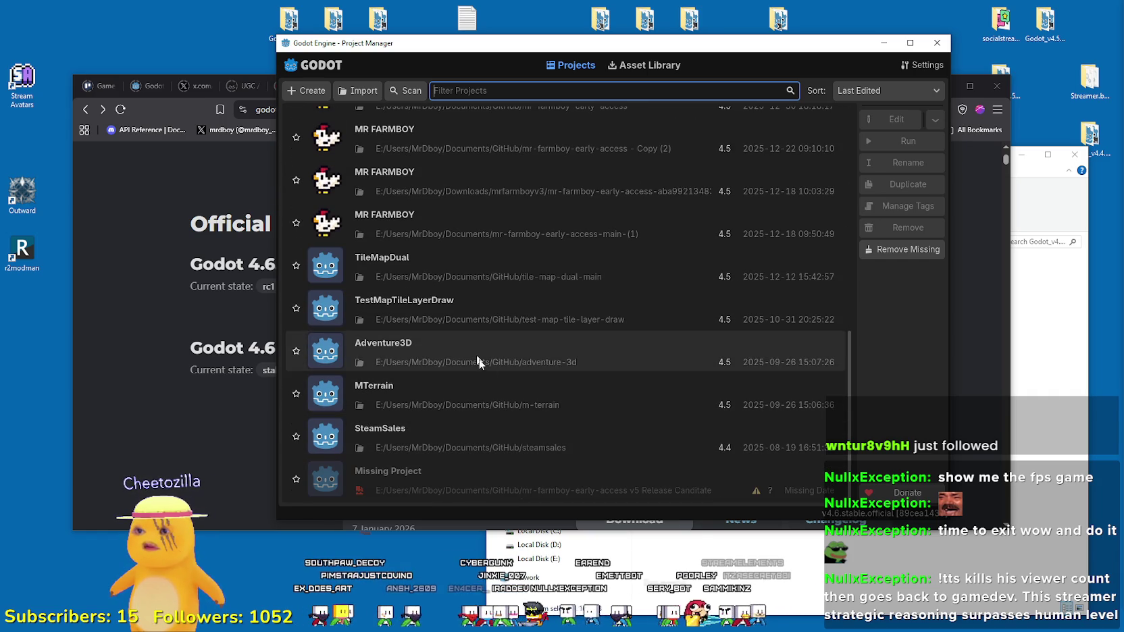
pyautogui.click(599, 335)
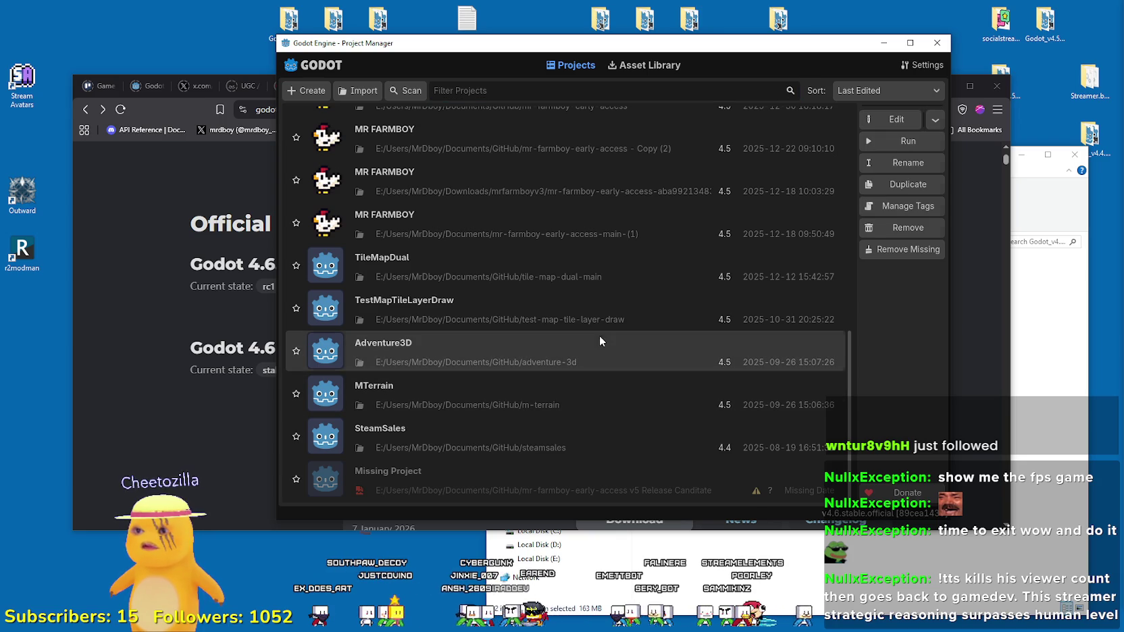
pyautogui.doubleClick(569, 352)
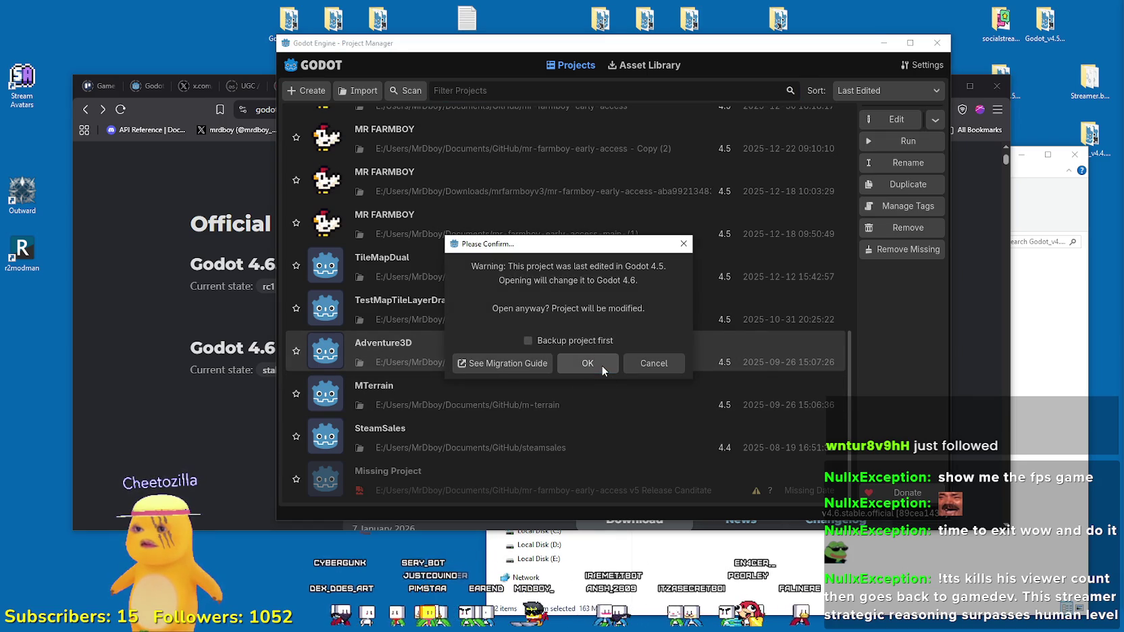
# - Confirm converting Adventure3D to Godot 4.6 so it opens with the Demo.tscn terrain scene
pyautogui.click(601, 364)
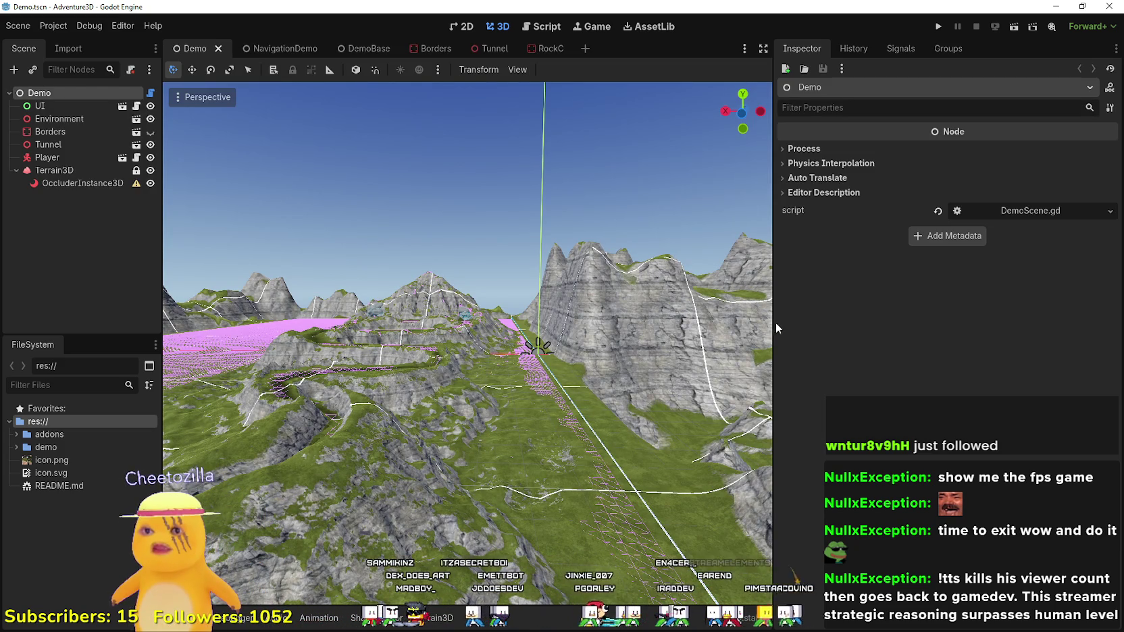
# - Set V-Sync Mode to Disabled under Display > Window in Project Settings
pyautogui.moveTo(774, 329); pyautogui.dragTo(924, 324)
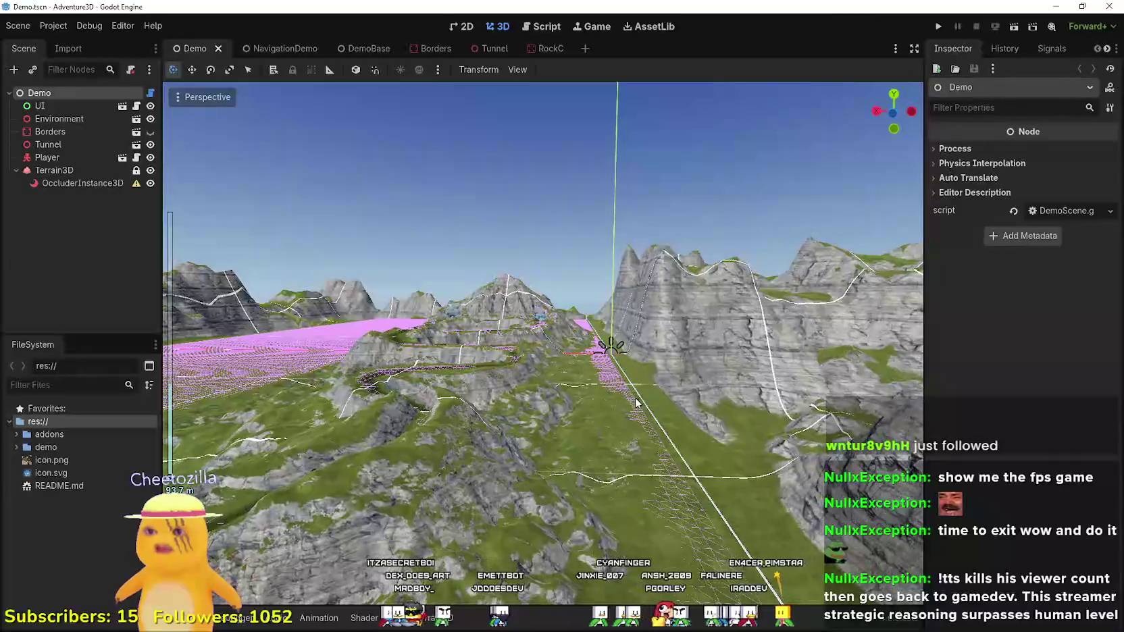
pyautogui.moveTo(635, 403); pyautogui.dragTo(715, 225)
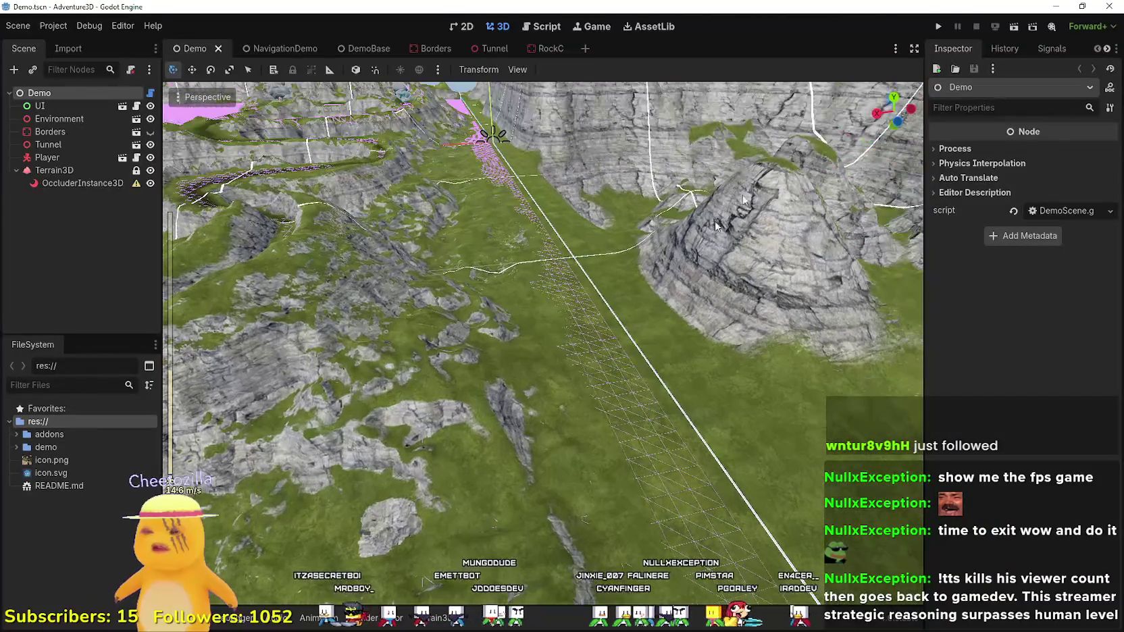
pyautogui.click(54, 26)
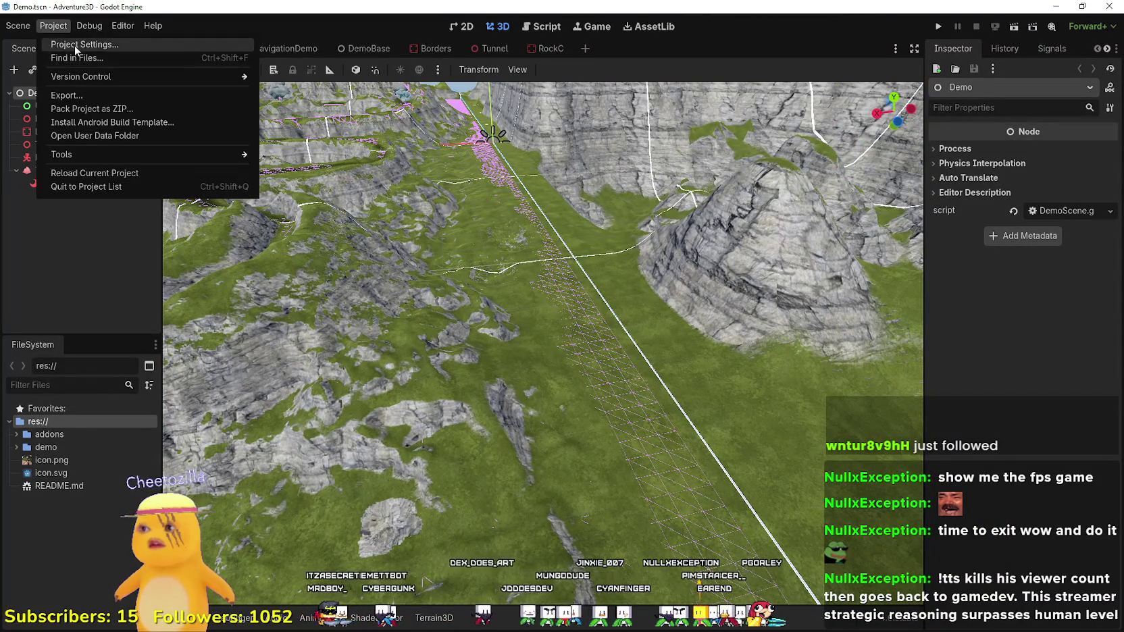
pyautogui.click(75, 45)
pyautogui.scroll(-1, 489, 382)
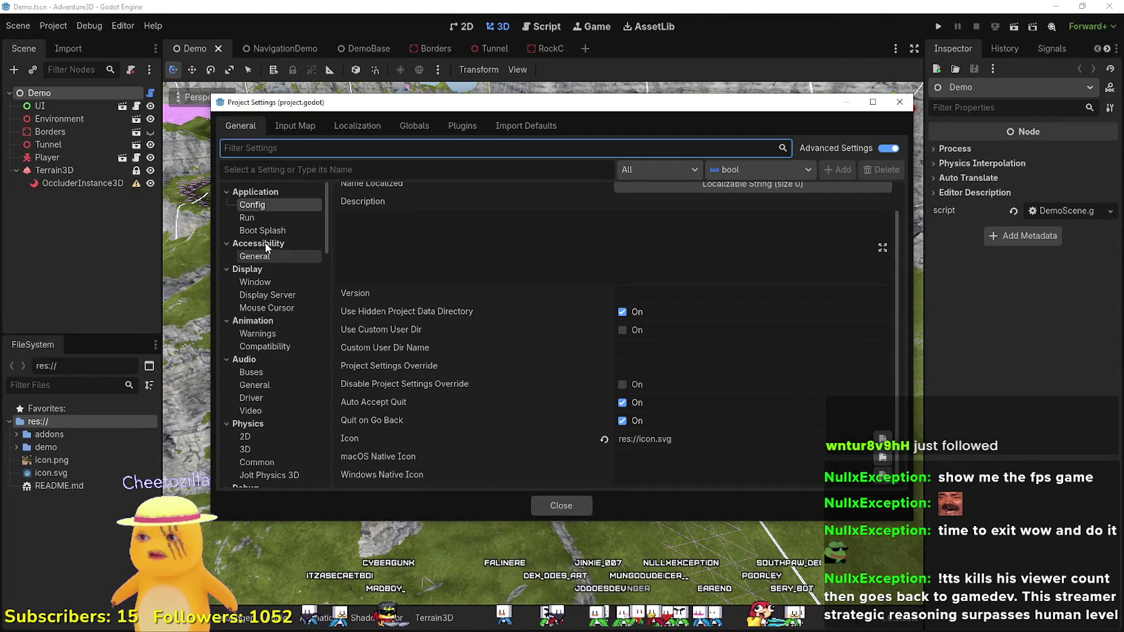
pyautogui.click(257, 218)
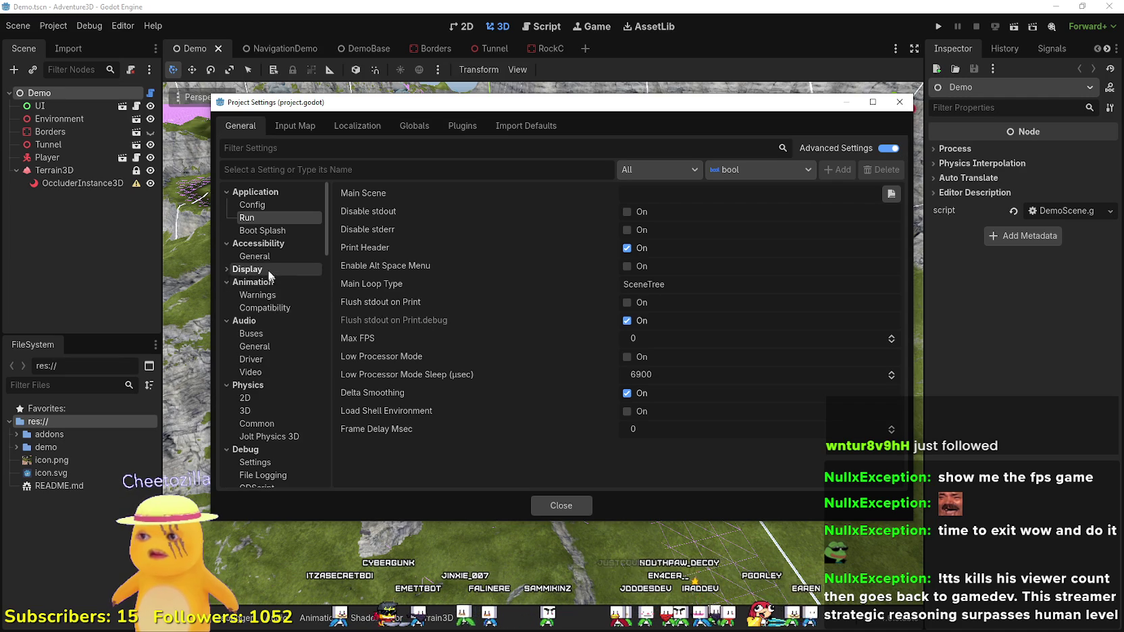
pyautogui.click(273, 282)
pyautogui.scroll(-6, 820, 372)
pyautogui.scroll(-4, 803, 375)
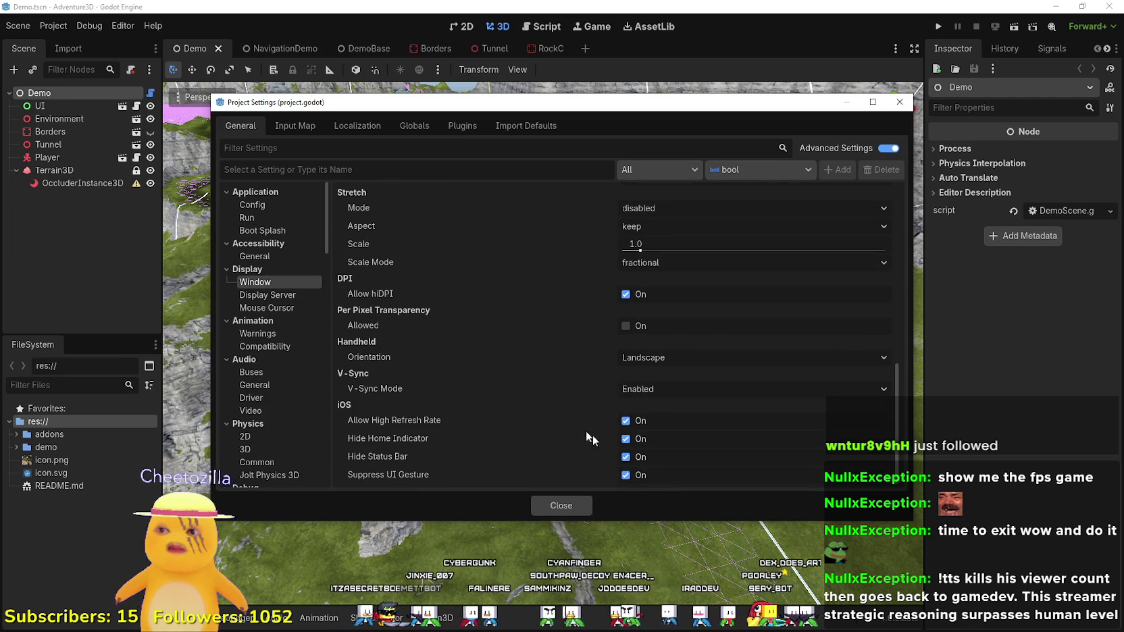
pyautogui.click(647, 389)
pyautogui.click(654, 405)
pyautogui.click(559, 505)
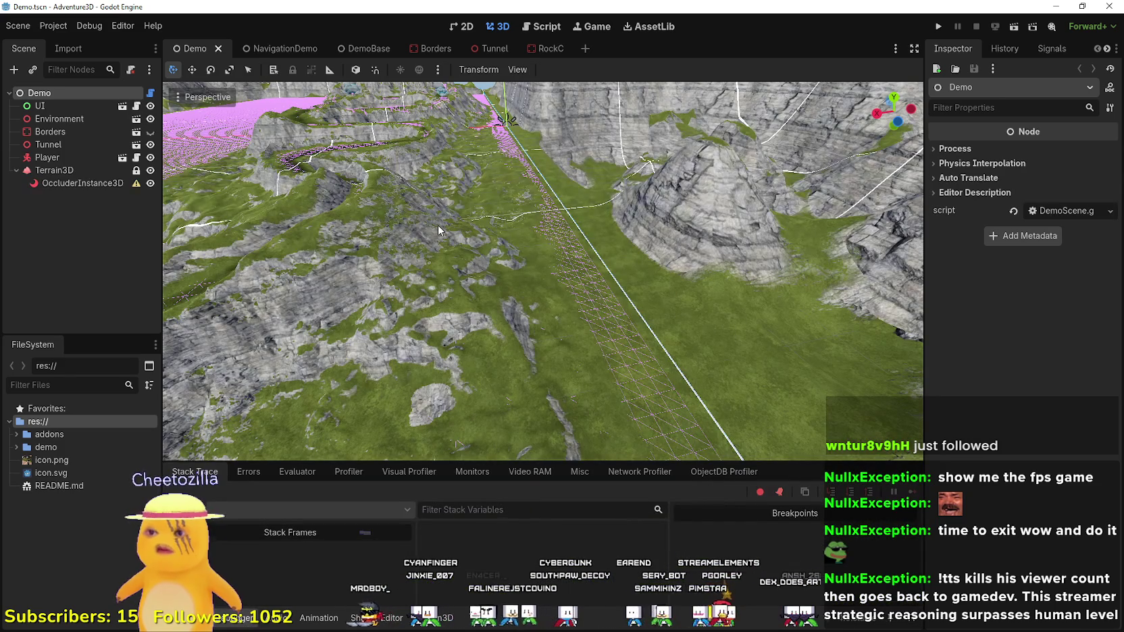
# - Recheck the Application Run and Display Window settings in Project Settings, then close it
pyautogui.click(53, 26)
pyautogui.click(87, 45)
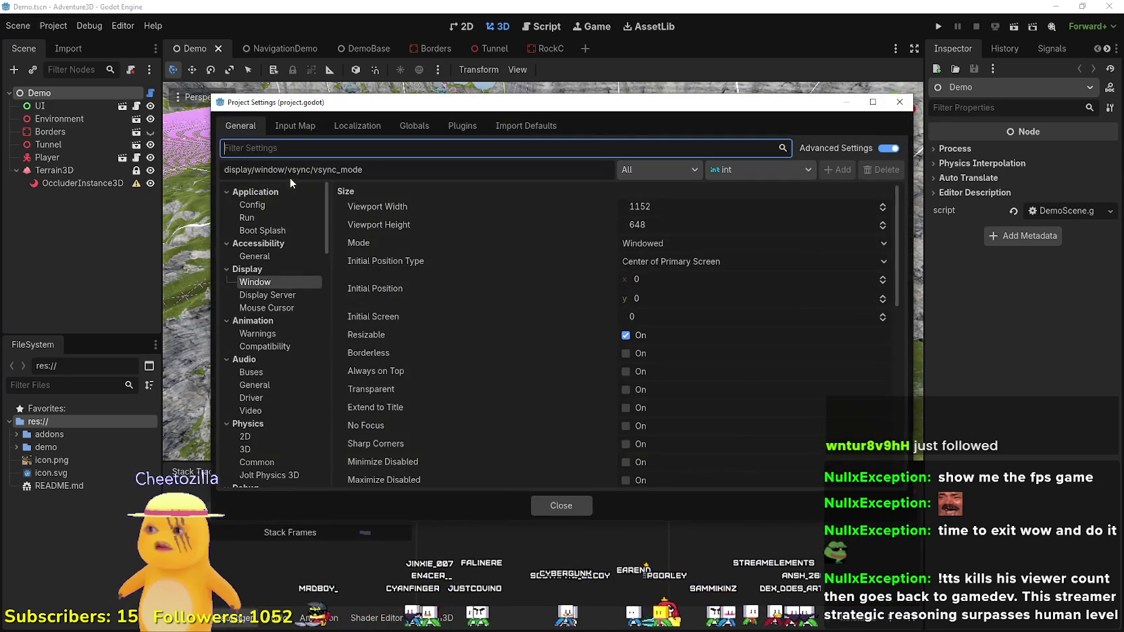
pyautogui.click(260, 215)
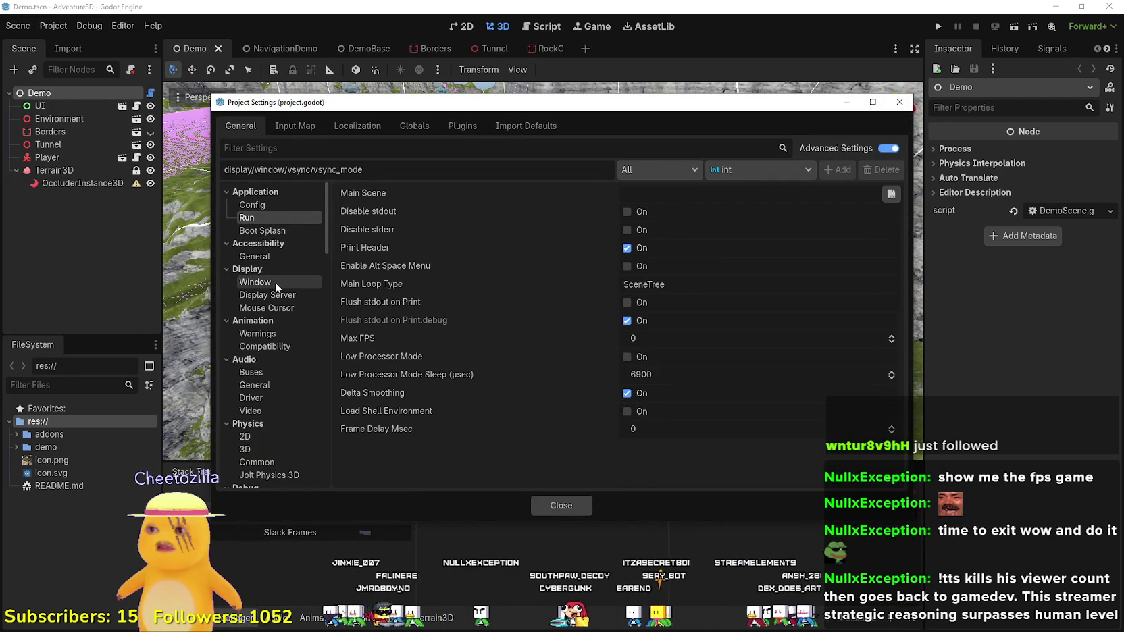
pyautogui.click(273, 281)
pyautogui.click(898, 107)
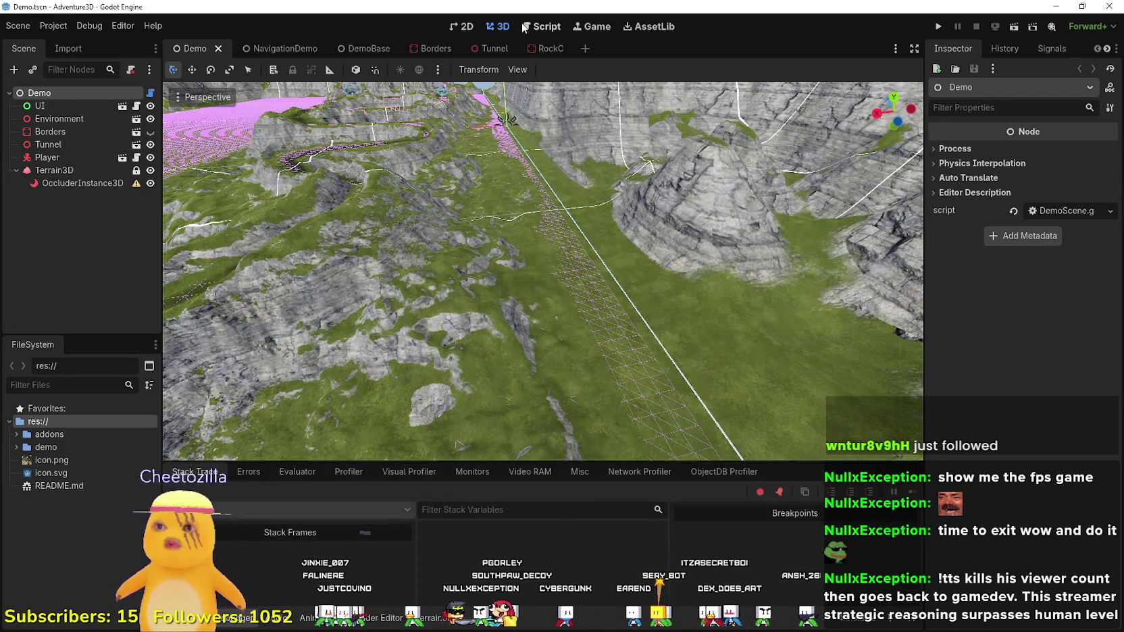
# - In the Game workspace, enable Embed Game on Next Play and turn off floating on play
pyautogui.click(593, 33)
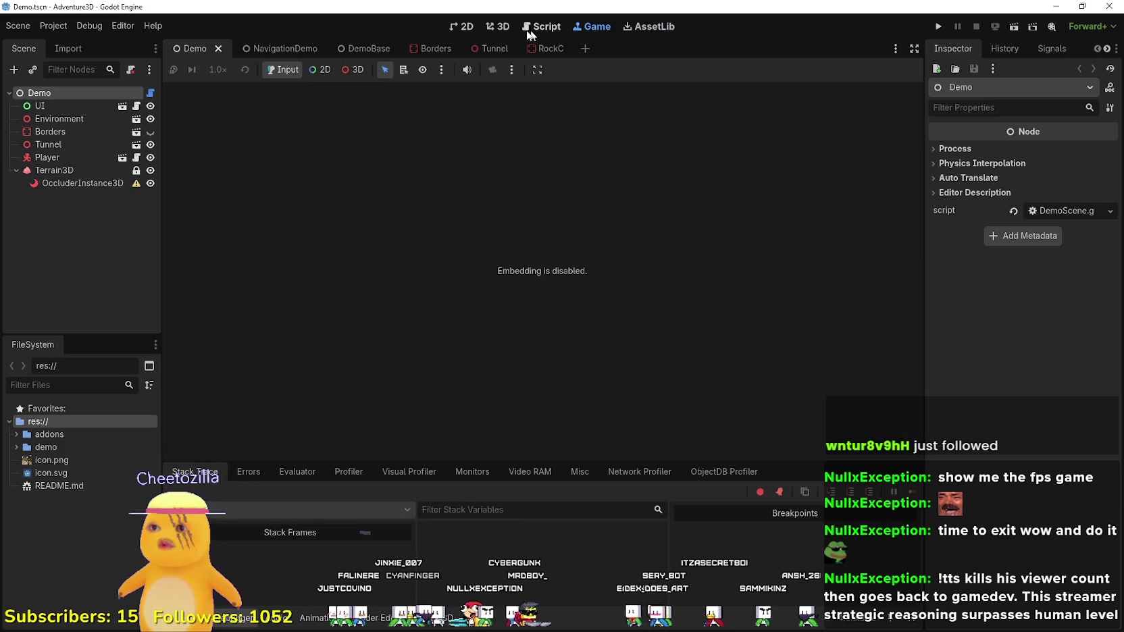
pyautogui.click(512, 69)
pyautogui.click(554, 73)
pyautogui.click(537, 71)
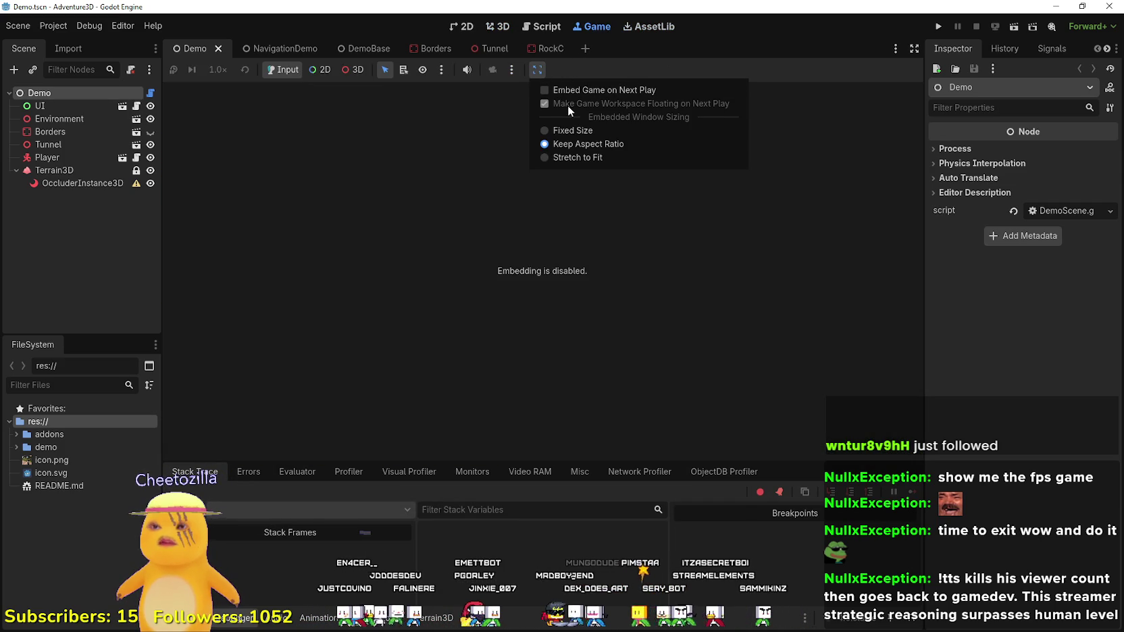
pyautogui.click(547, 71)
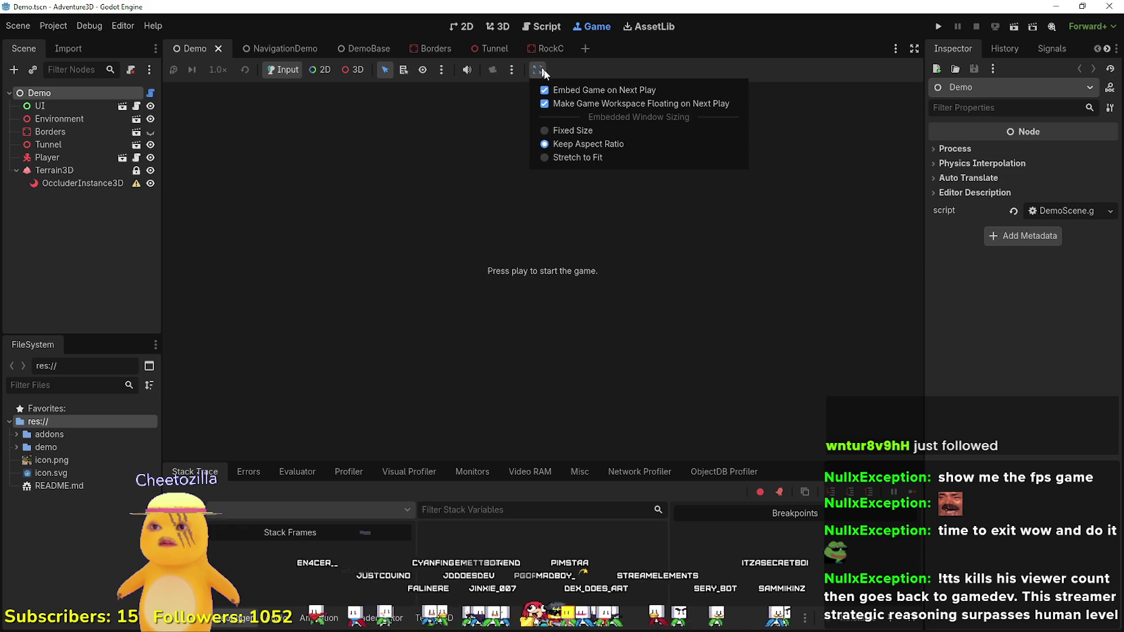
pyautogui.click(591, 77)
pyautogui.click(537, 70)
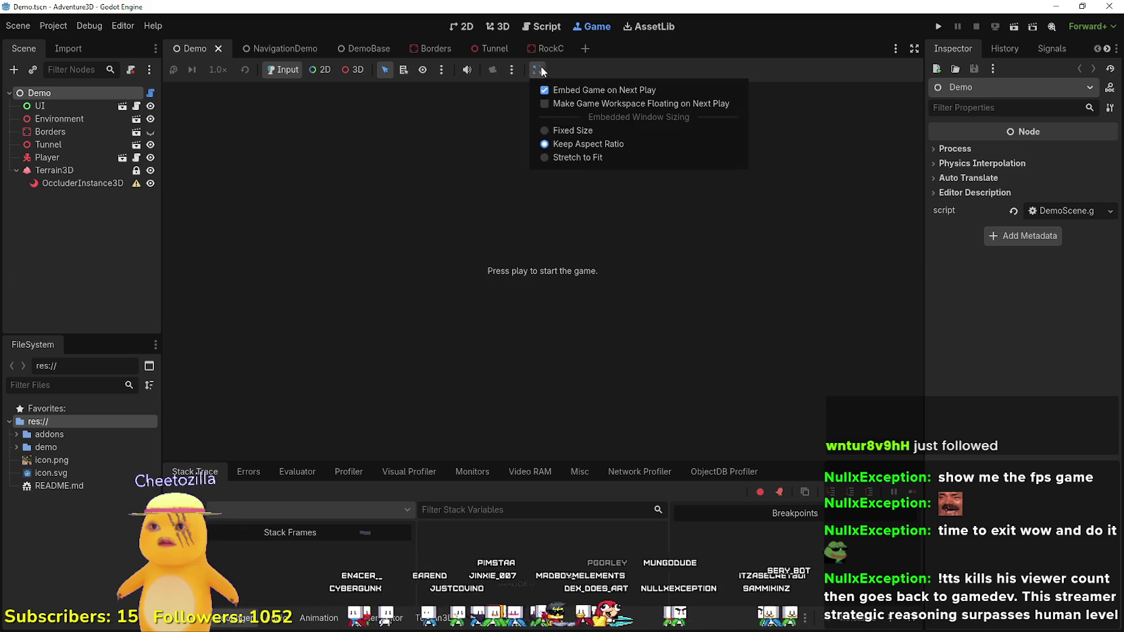
pyautogui.click(576, 158)
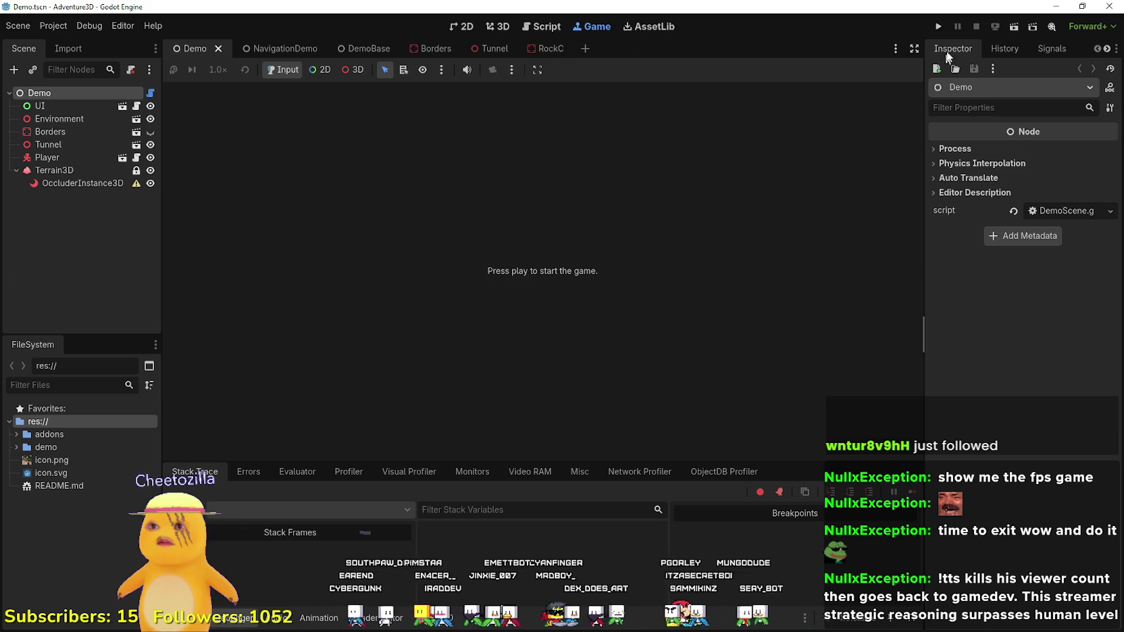
# - Cancel the main-scene prompt and select Demo.tscn in the demo folder of the FileSystem
pyautogui.click(937, 30)
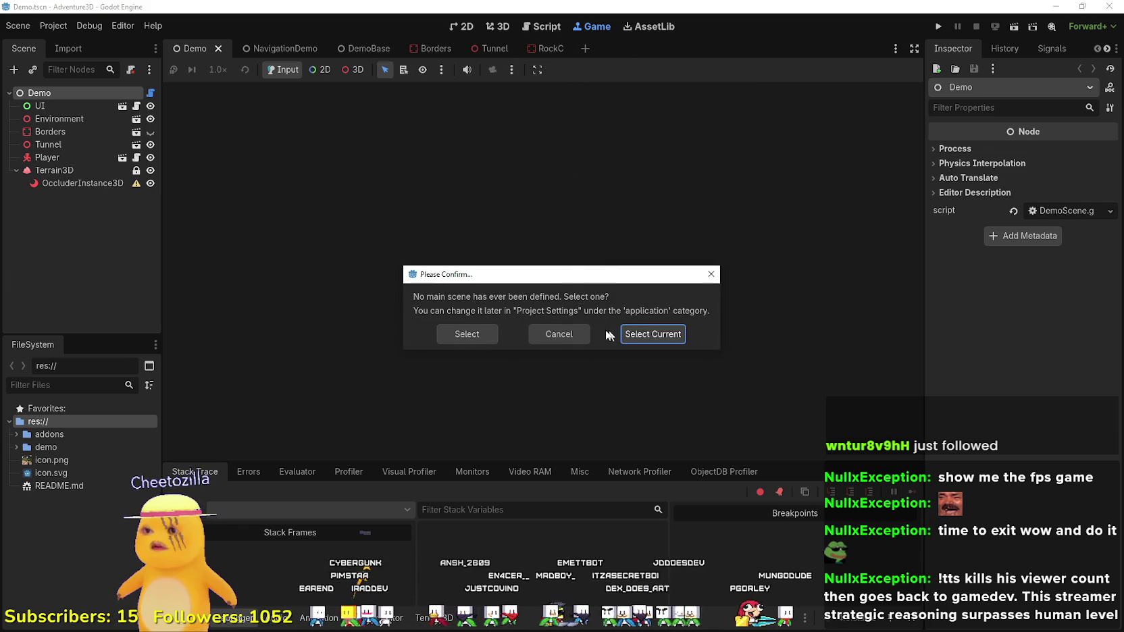
pyautogui.click(533, 334)
pyautogui.click(66, 449)
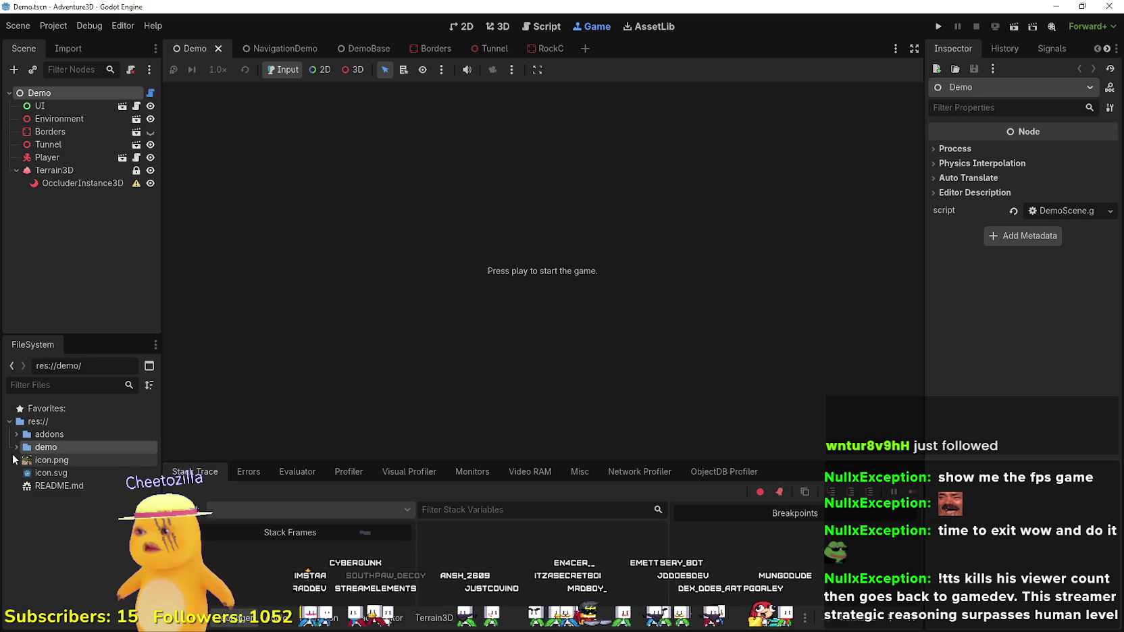
pyautogui.click(16, 447)
pyautogui.click(75, 548)
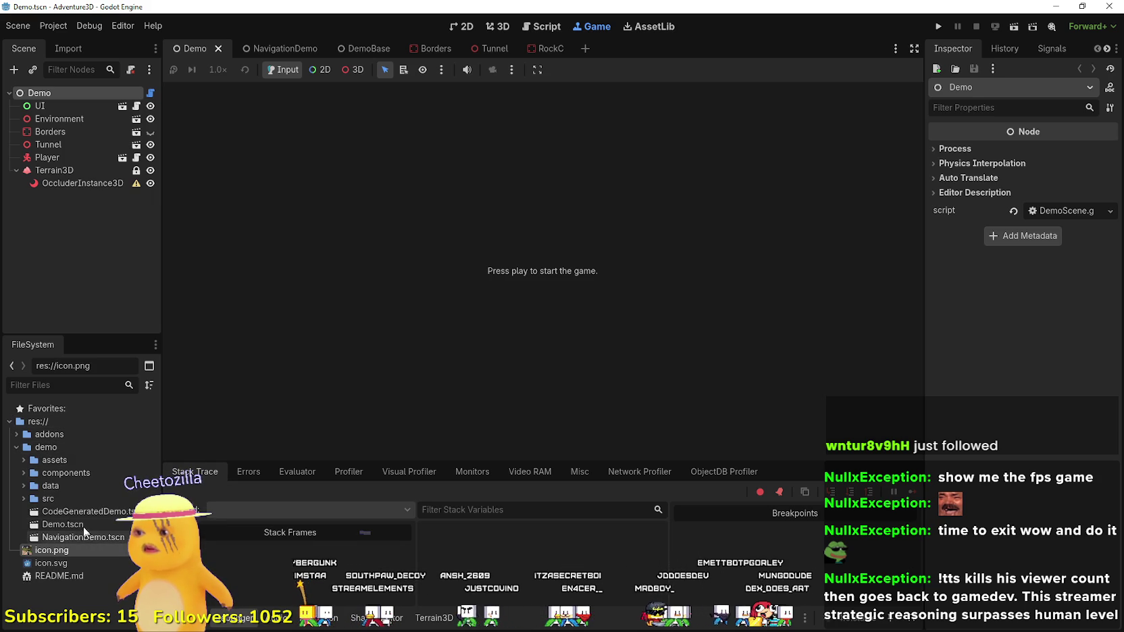
pyautogui.click(82, 524)
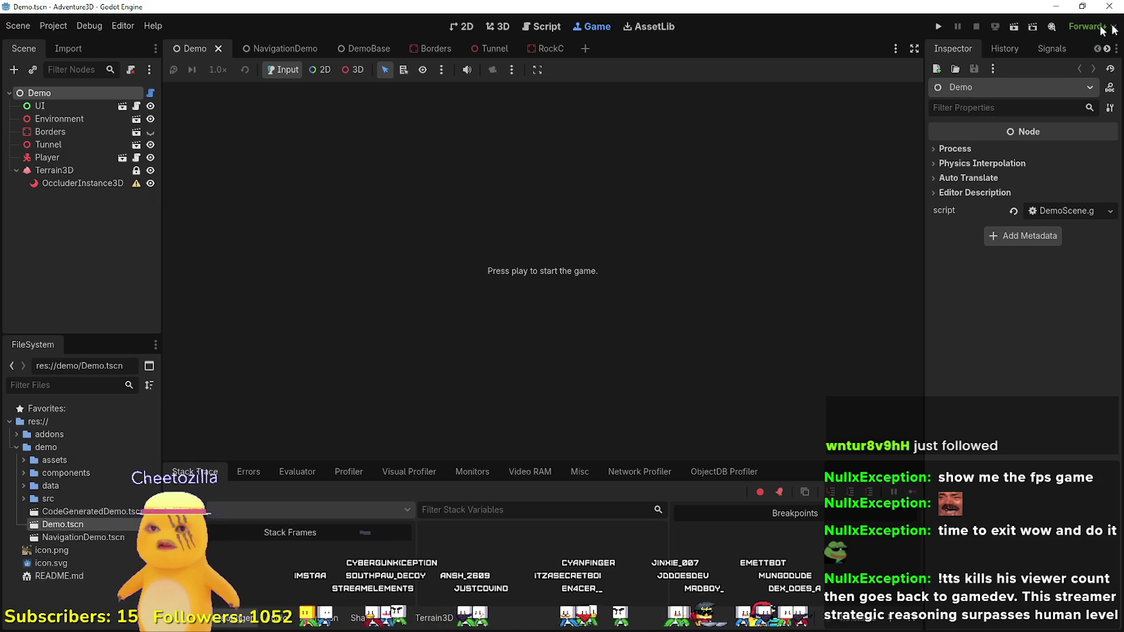
# - Run the Demo scene and fly the player over the hillside toward the mountain vista
pyautogui.click(1015, 26)
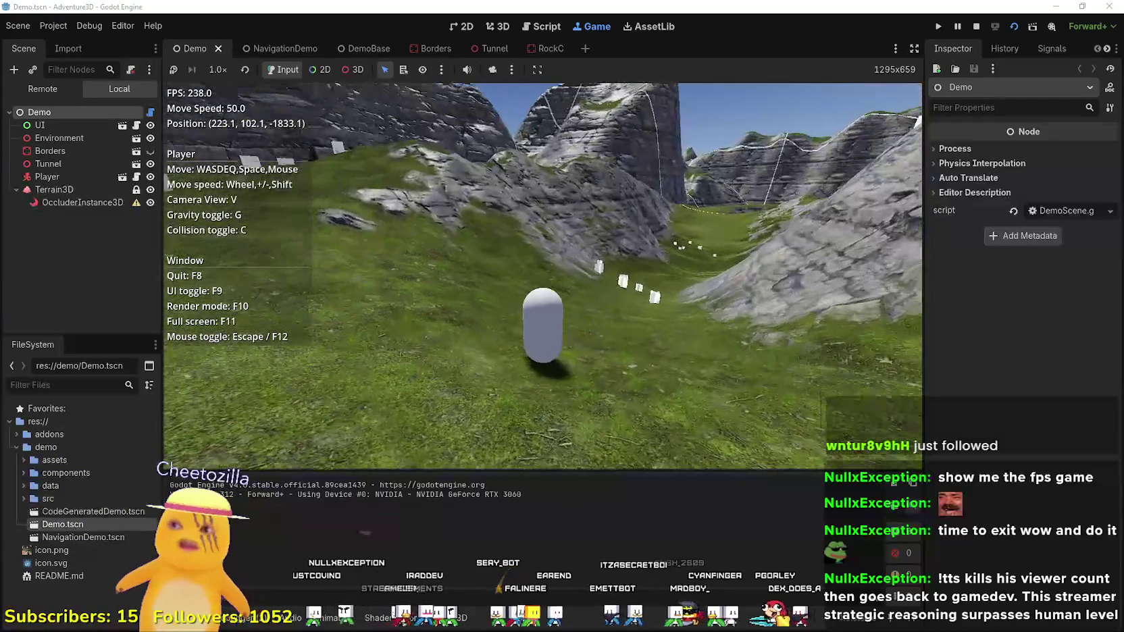
pyautogui.scroll(1, 542, 275)
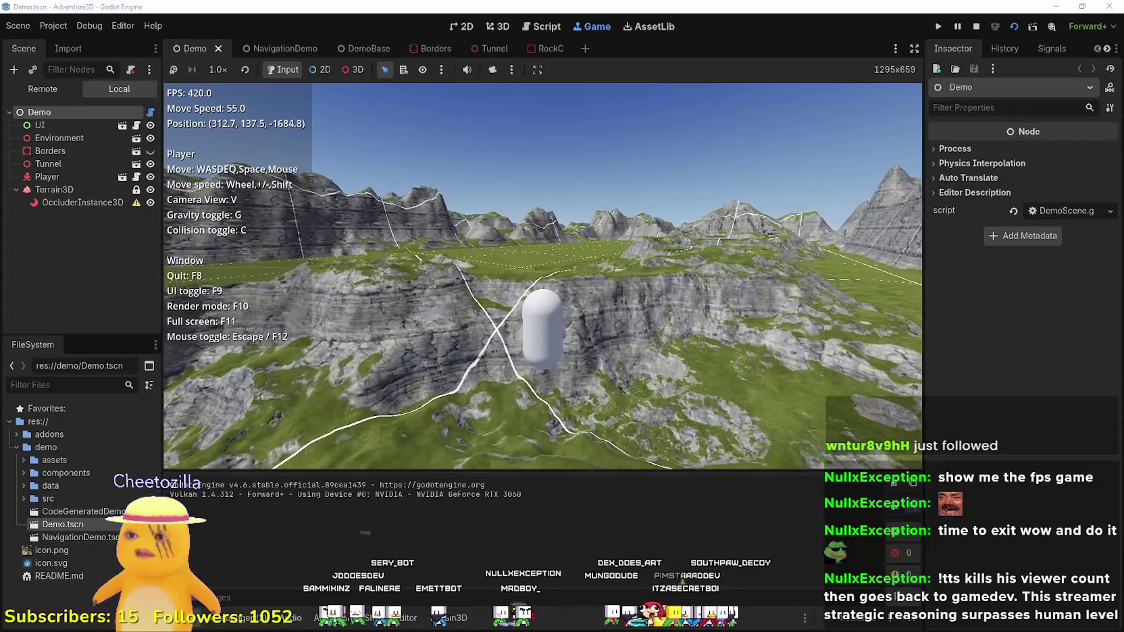
pyautogui.press('w')
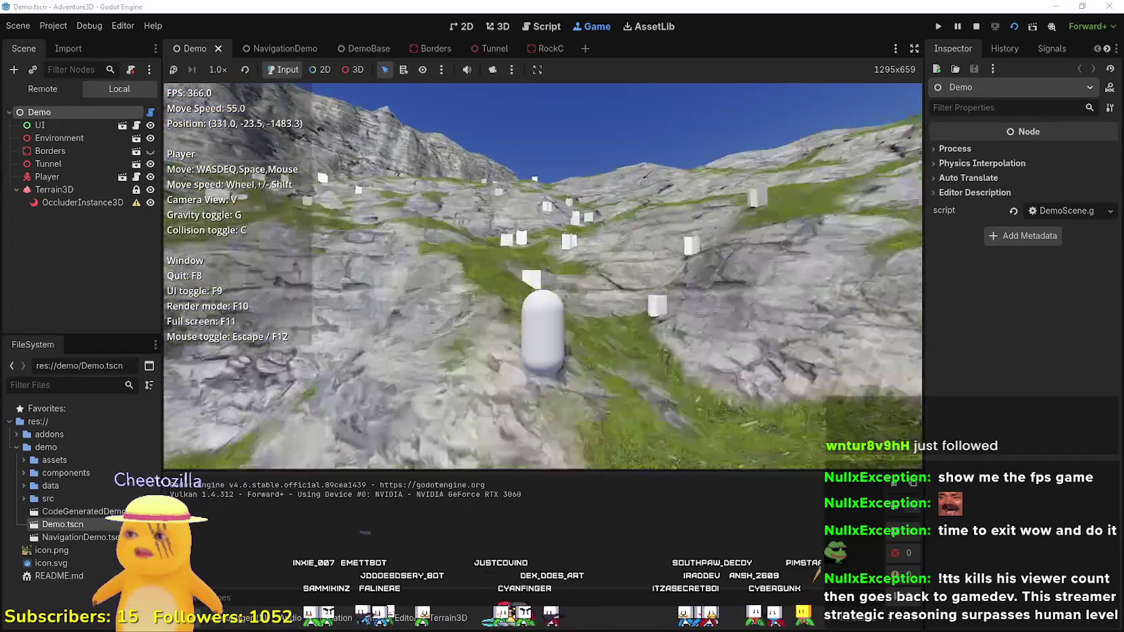
pyautogui.press('w')
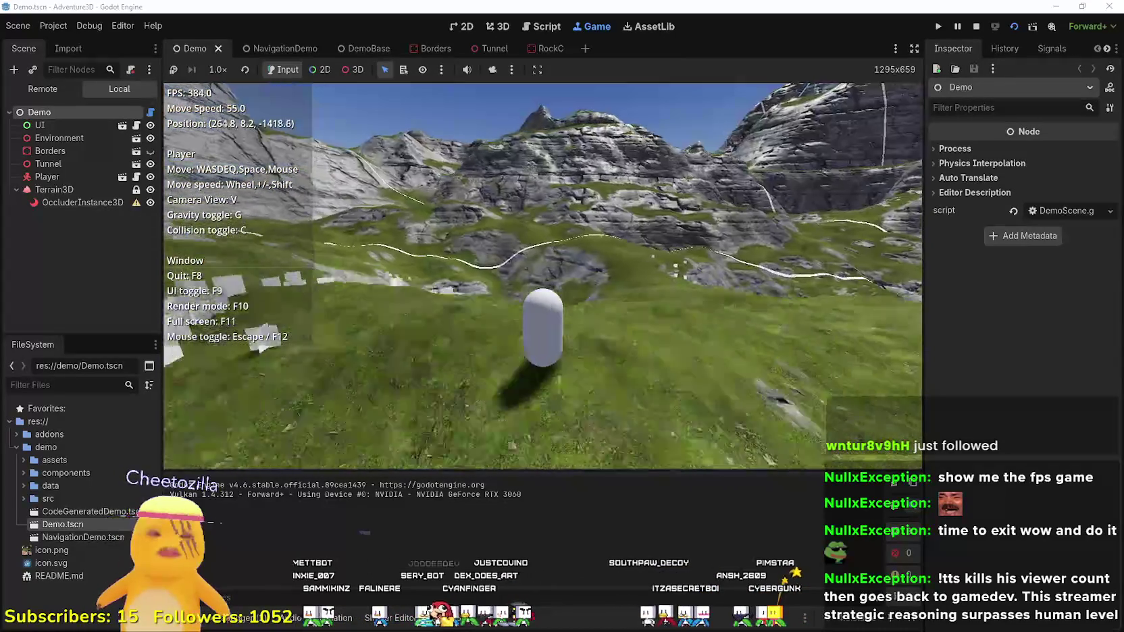
pyautogui.press('w')
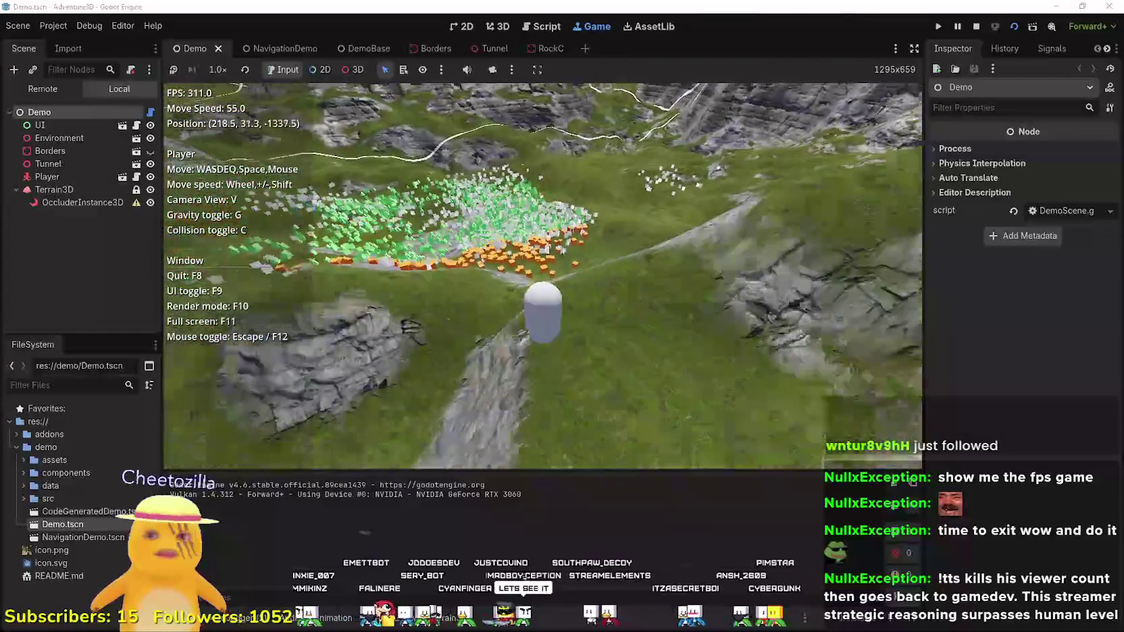
pyautogui.press('w')
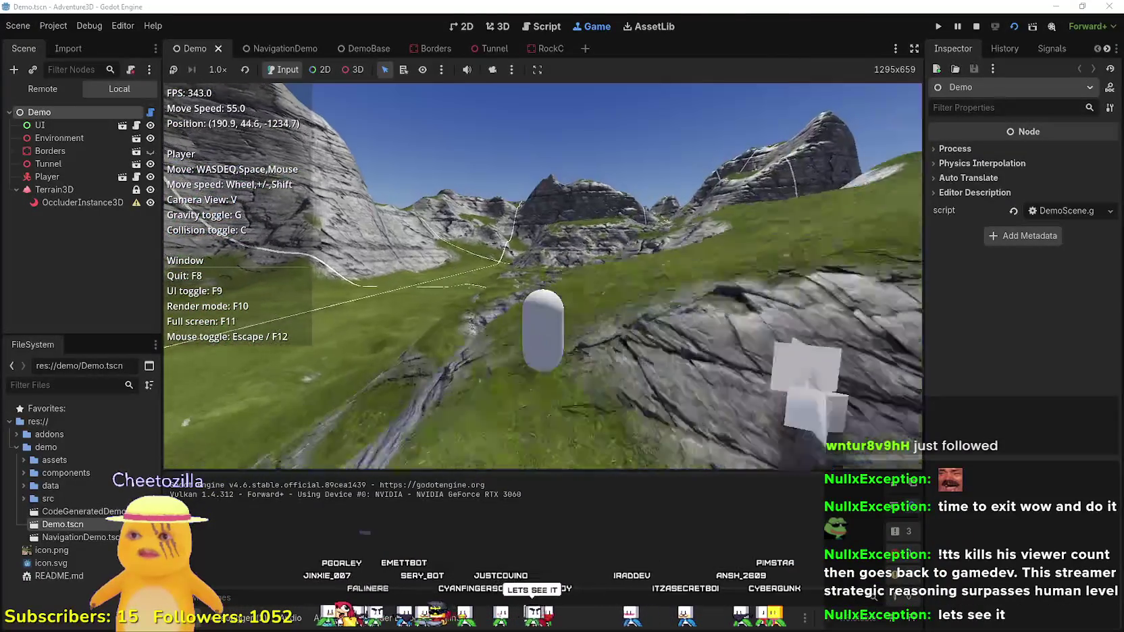
pyautogui.press('w')
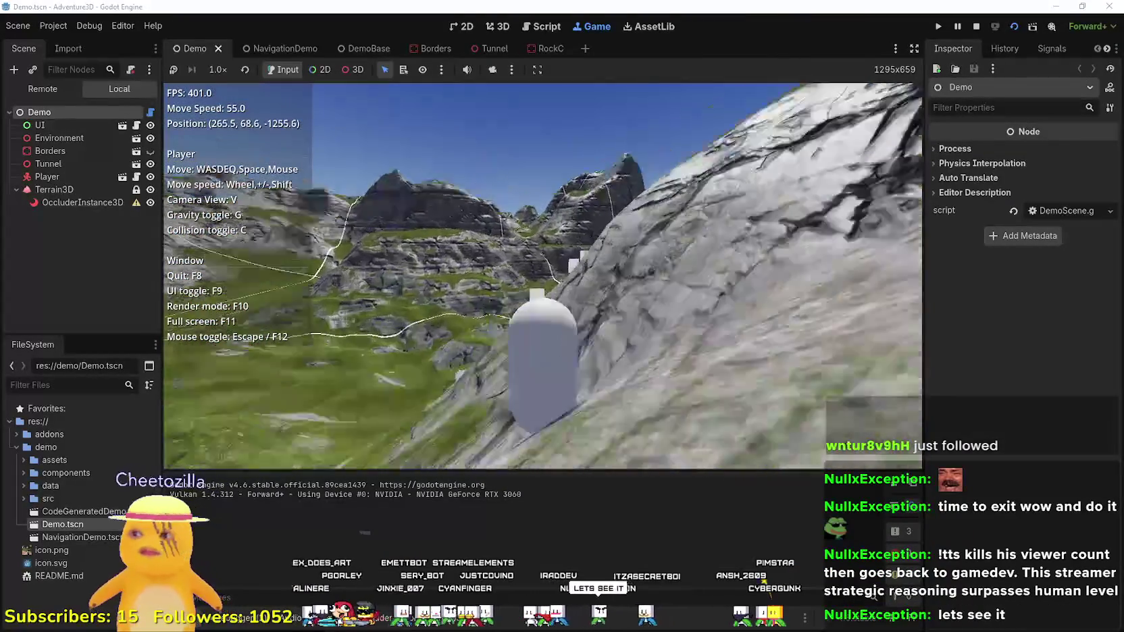
pyautogui.press('w')
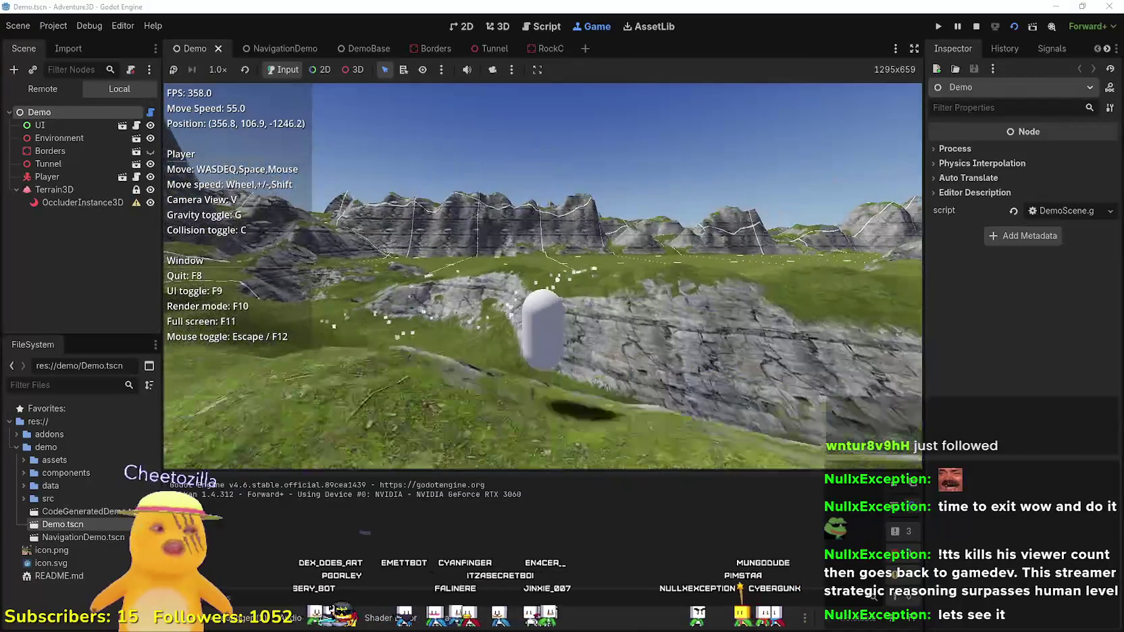
# - Keep flying the player along the rocky ridge, past the white boxes and over open hills
pyautogui.press('w')
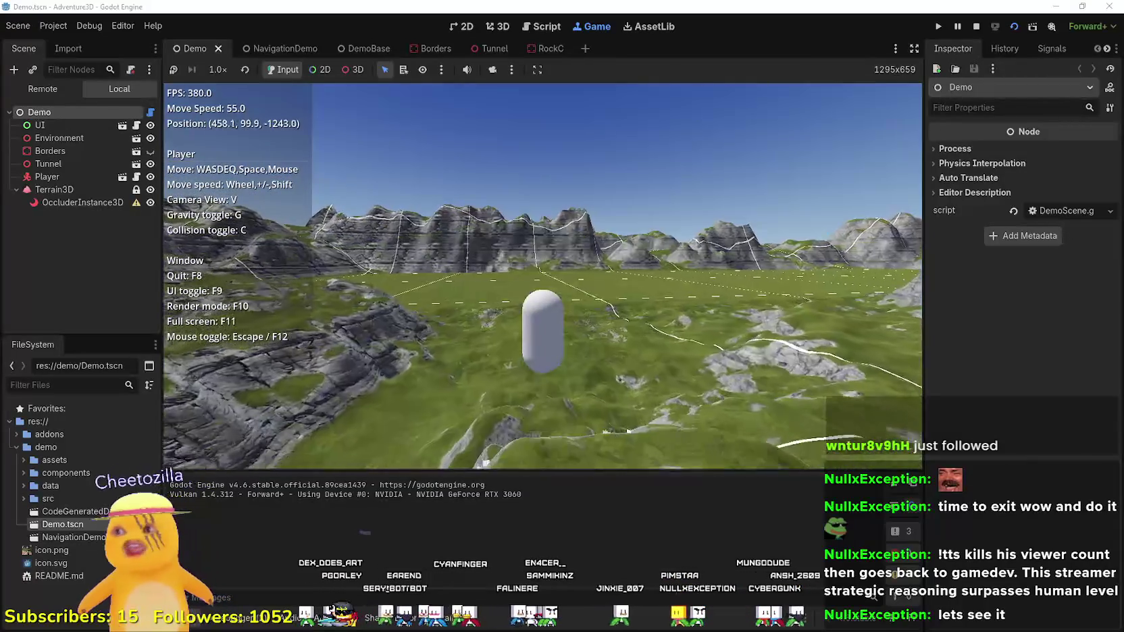
pyautogui.press('w')
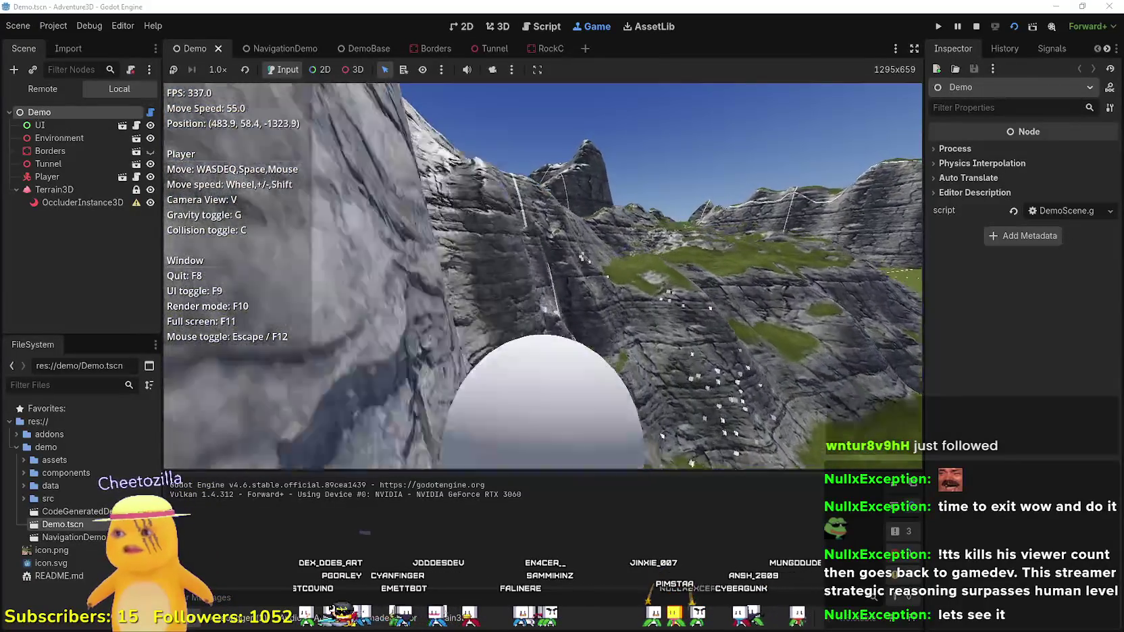
pyautogui.press('w')
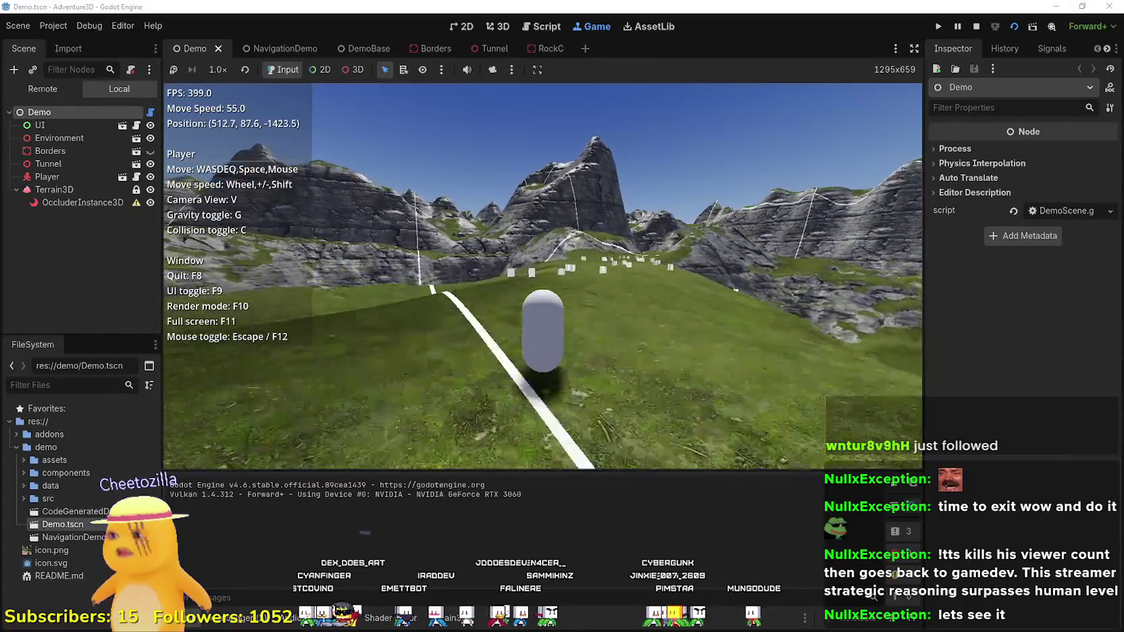
pyautogui.press('w')
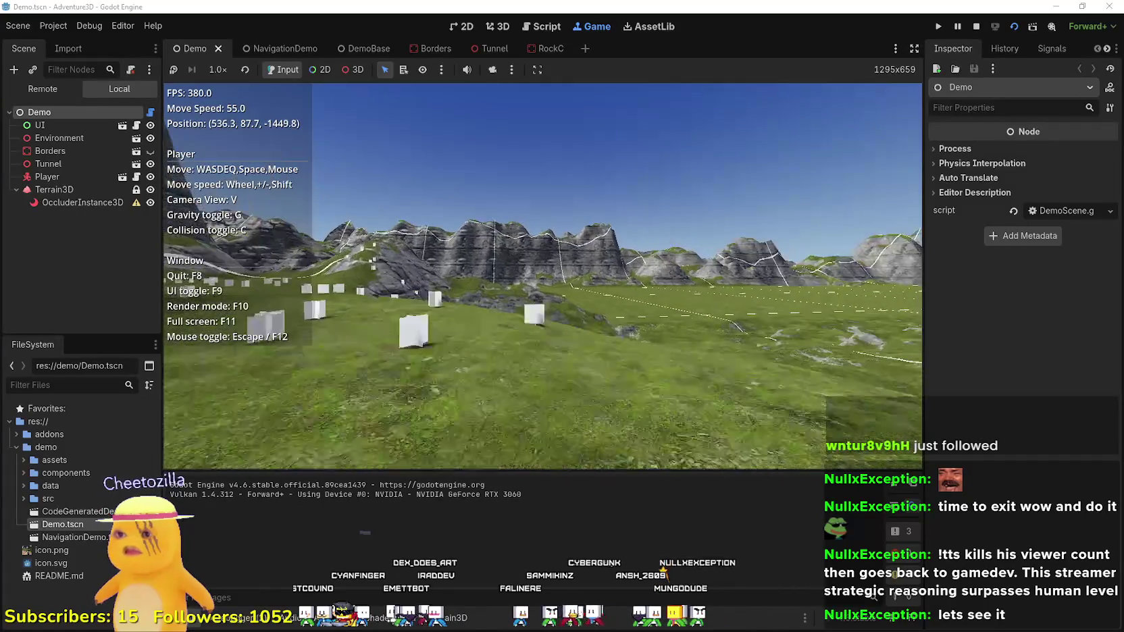
pyautogui.press('w')
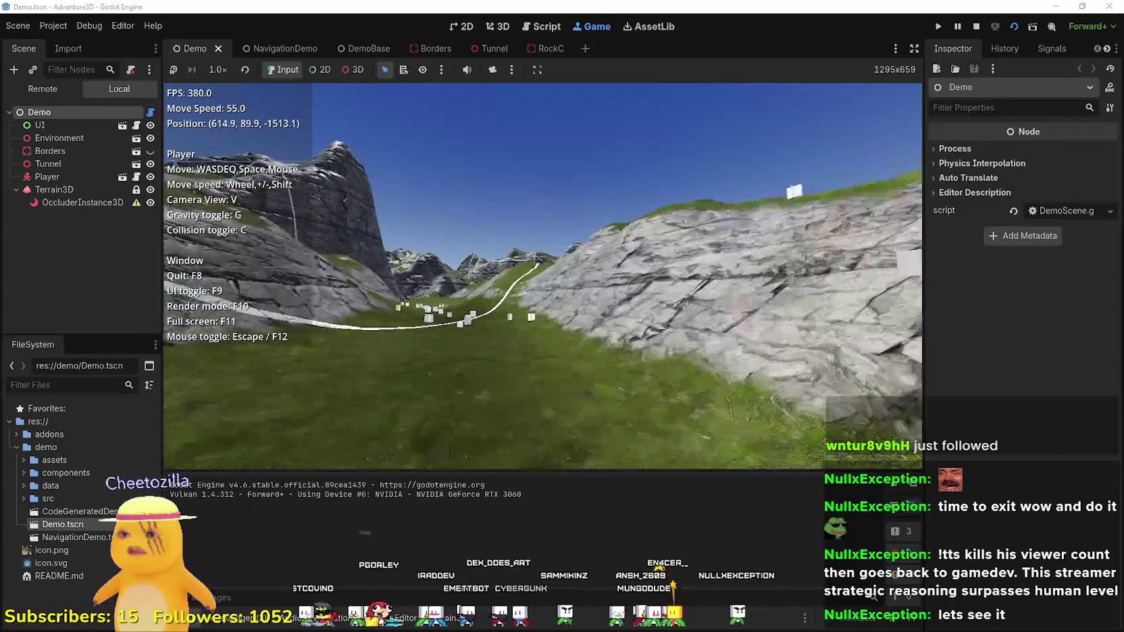
pyautogui.press('w')
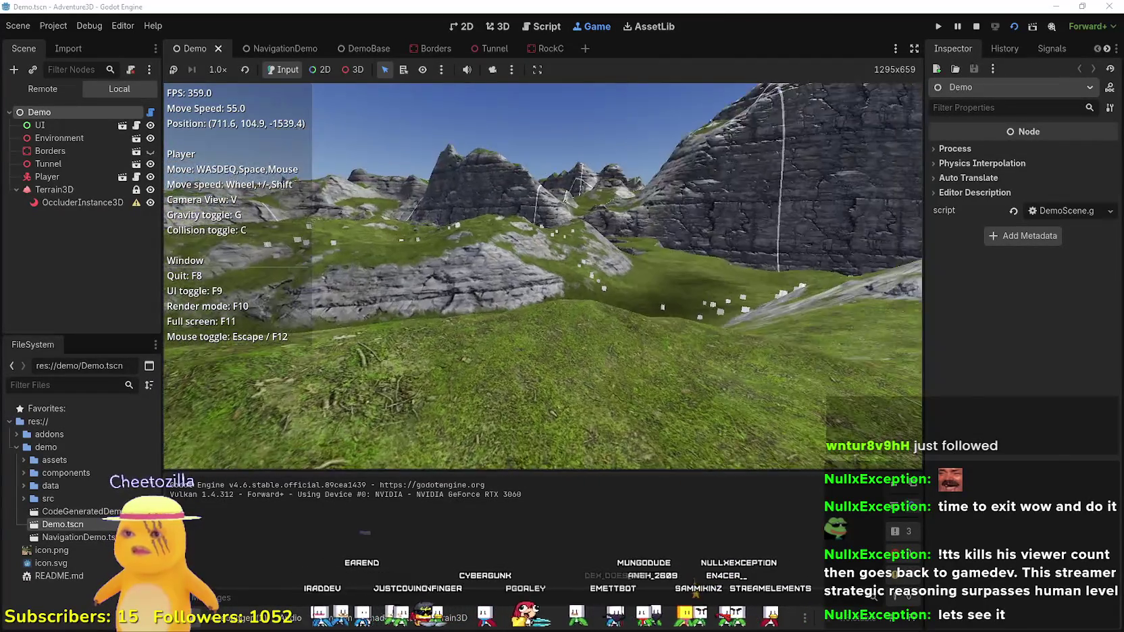
pyautogui.press('w')
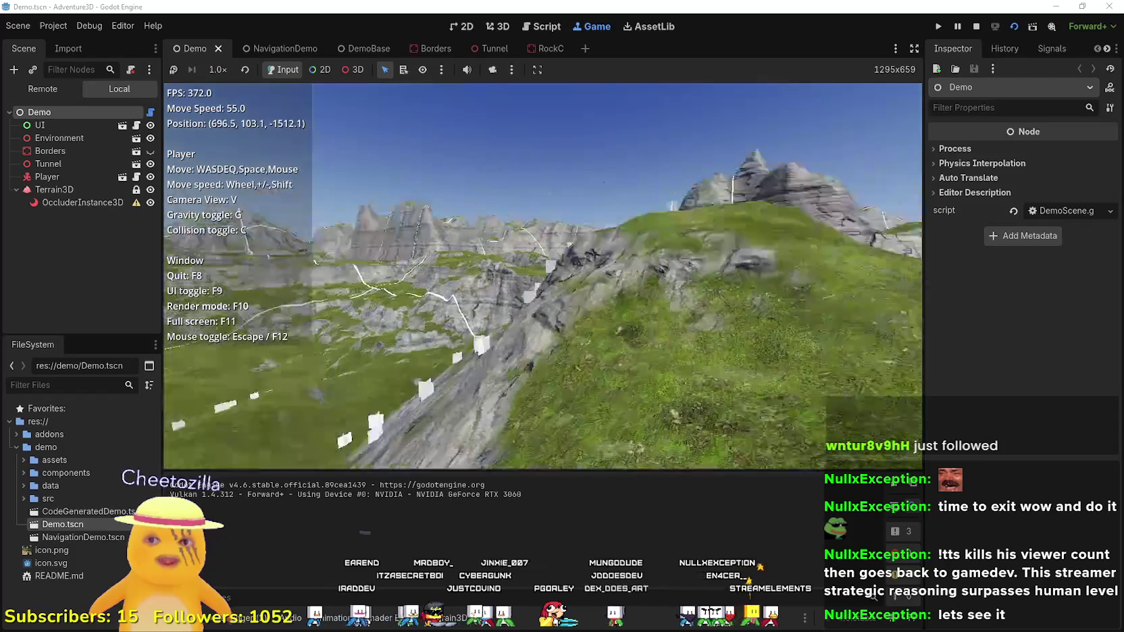
pyautogui.press('w')
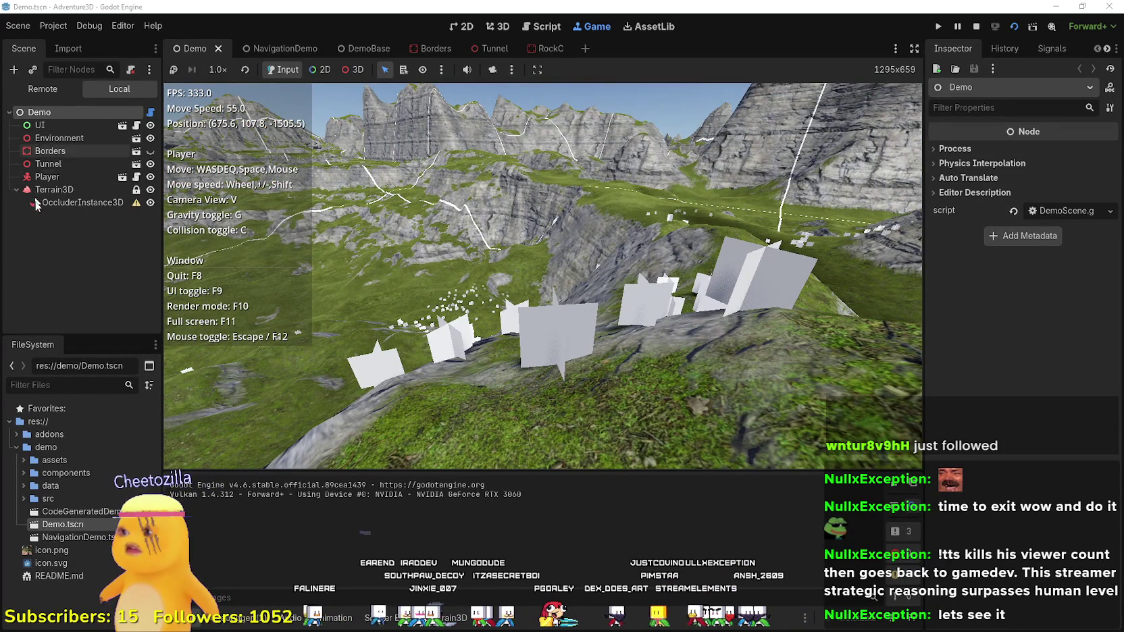
# - Open the Environment scene from the Demo scene tree and view it in 3D
pyautogui.click(48, 203)
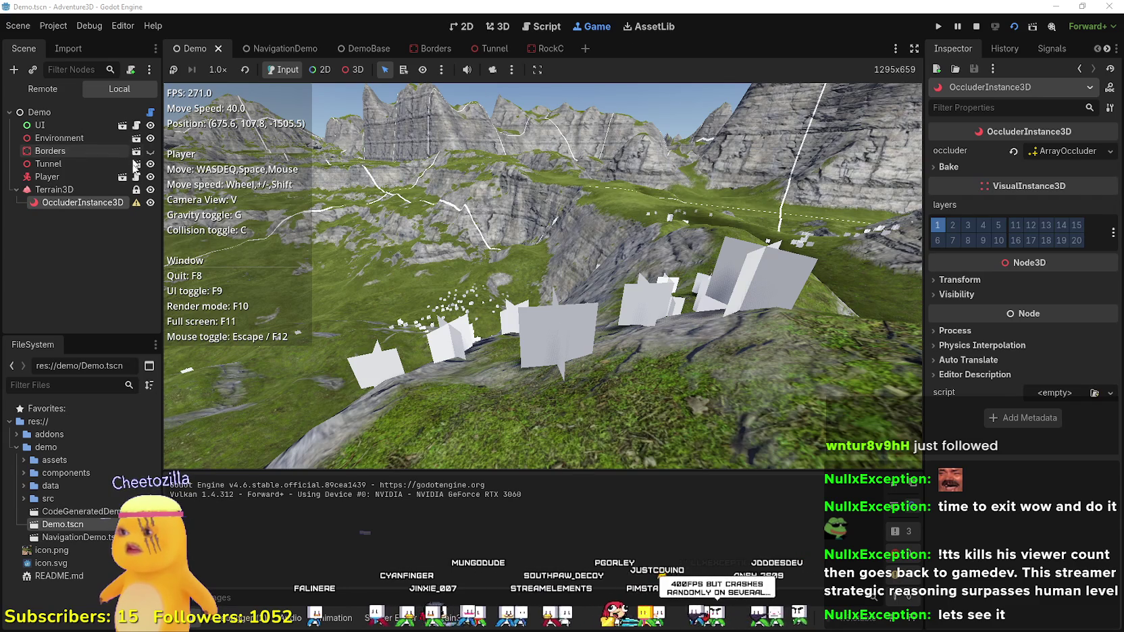
pyautogui.click(72, 139)
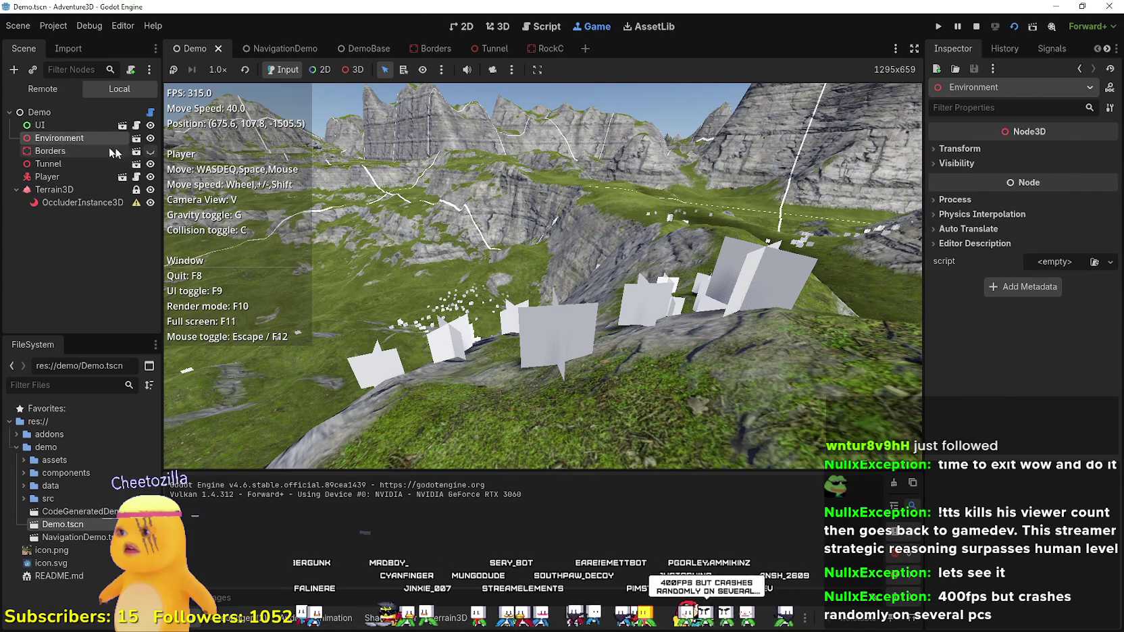
pyautogui.click(136, 140)
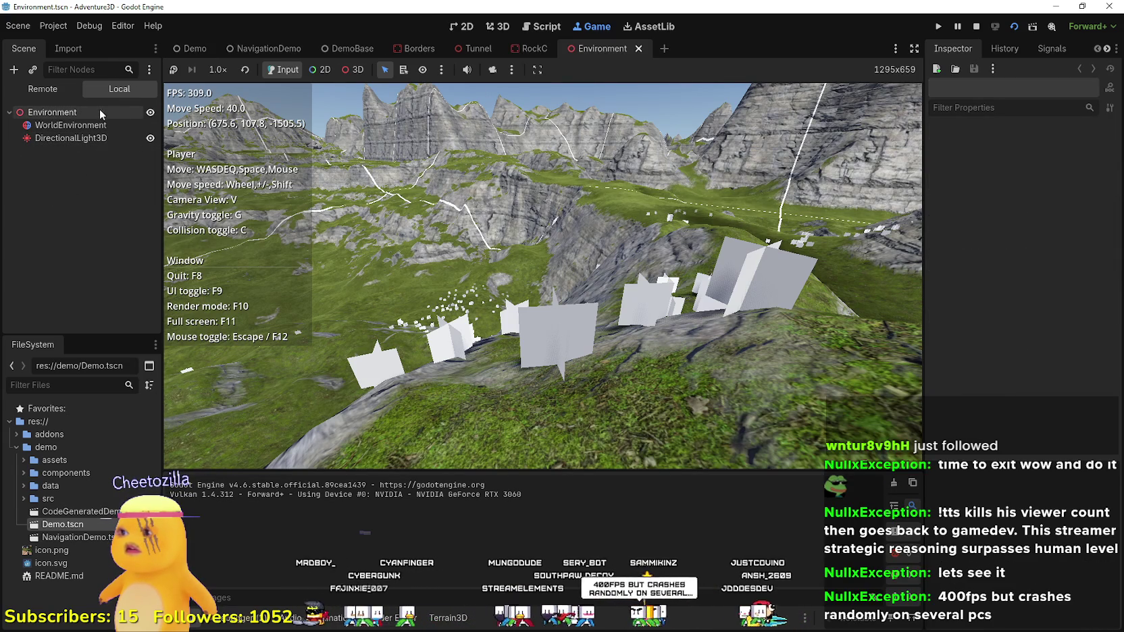
pyautogui.click(463, 28)
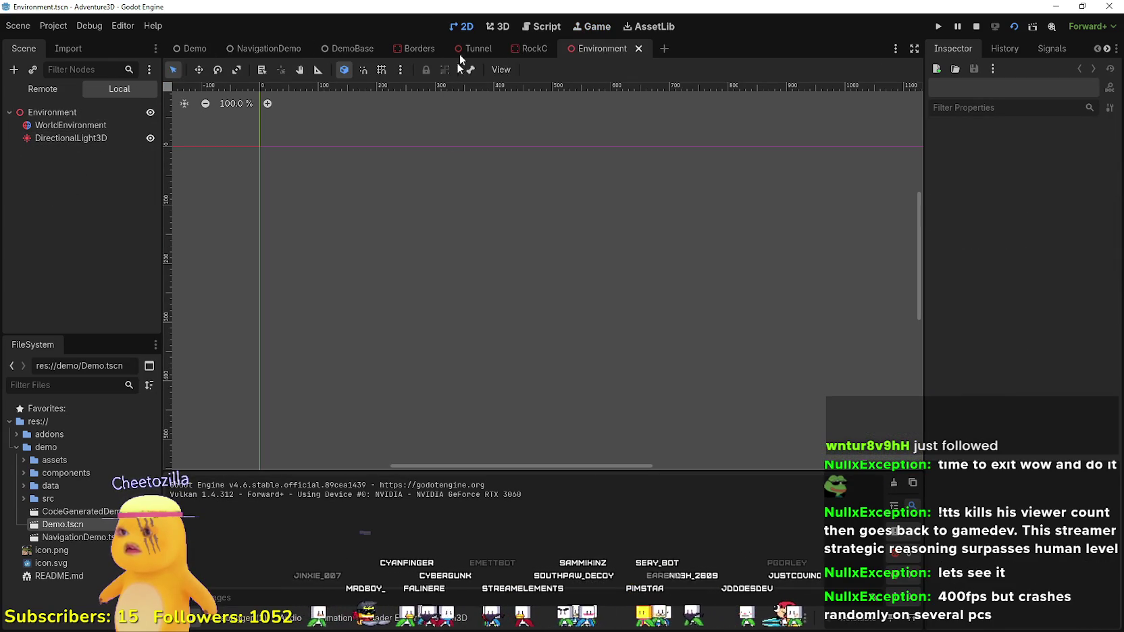
pyautogui.click(497, 31)
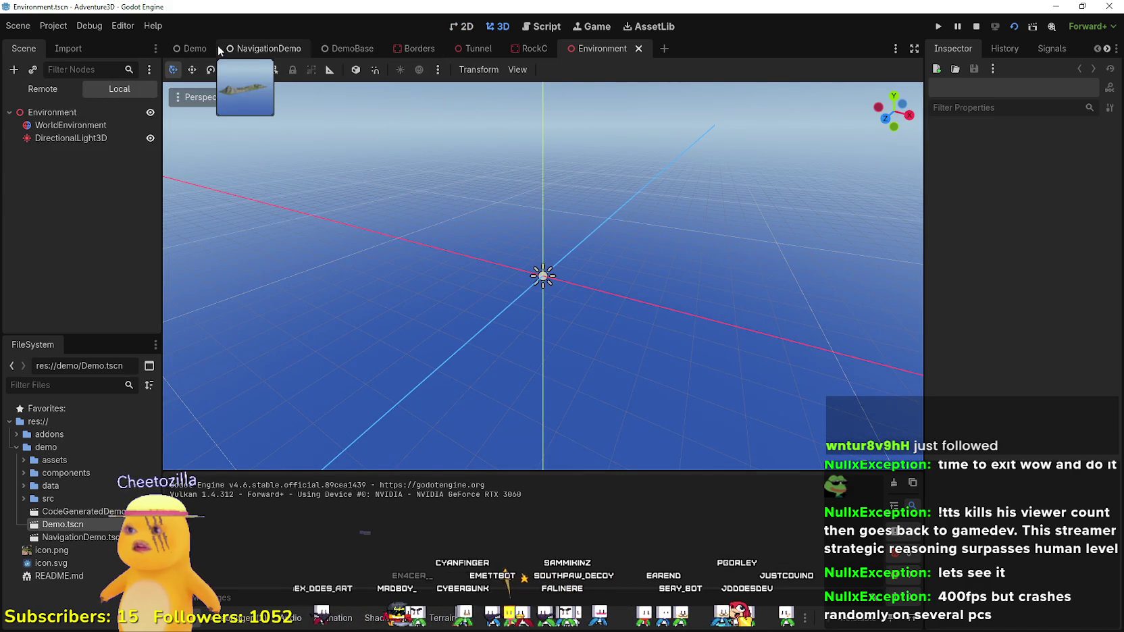
# - Back in Demo, make the Borders node visible and open the Tunnel scene for editing
pyautogui.click(193, 49)
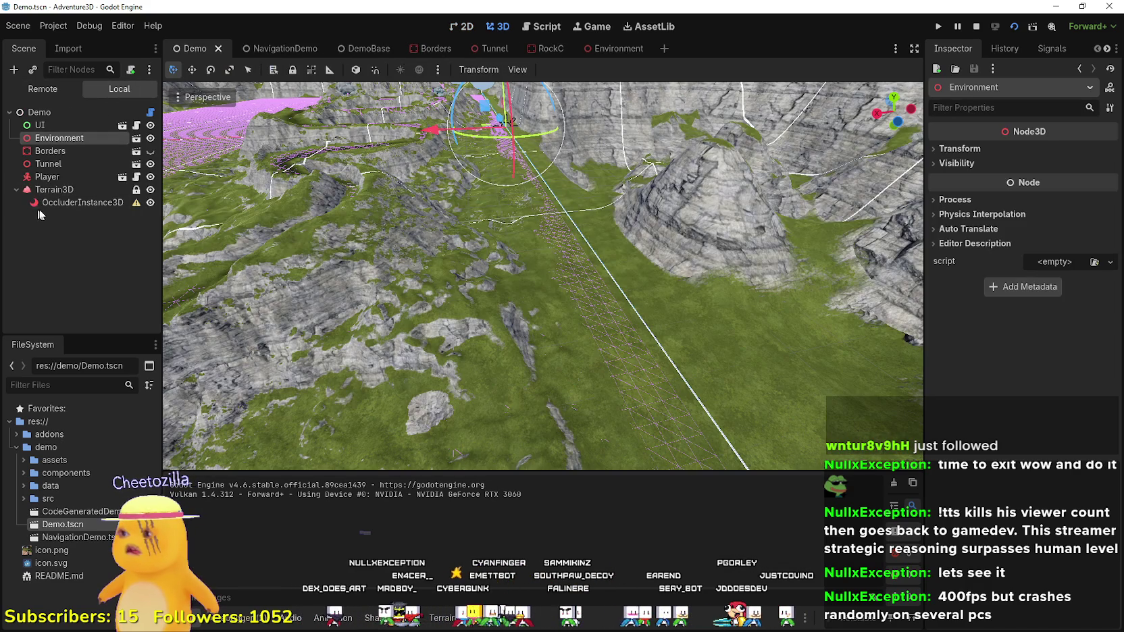
pyautogui.doubleClick(114, 151)
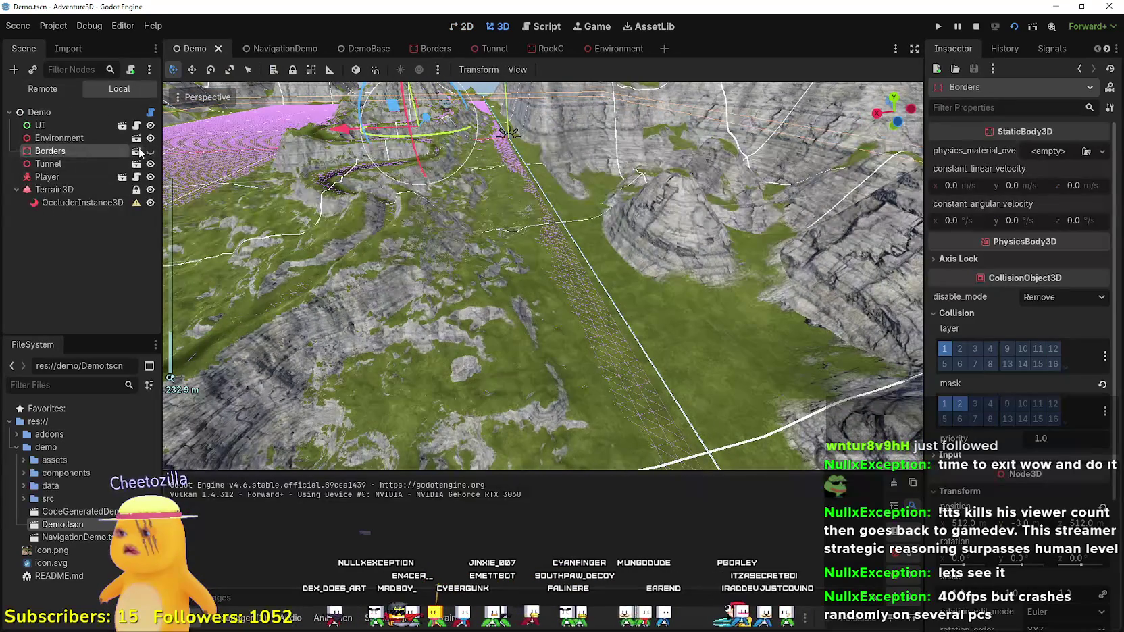
pyautogui.click(151, 152)
pyautogui.click(131, 164)
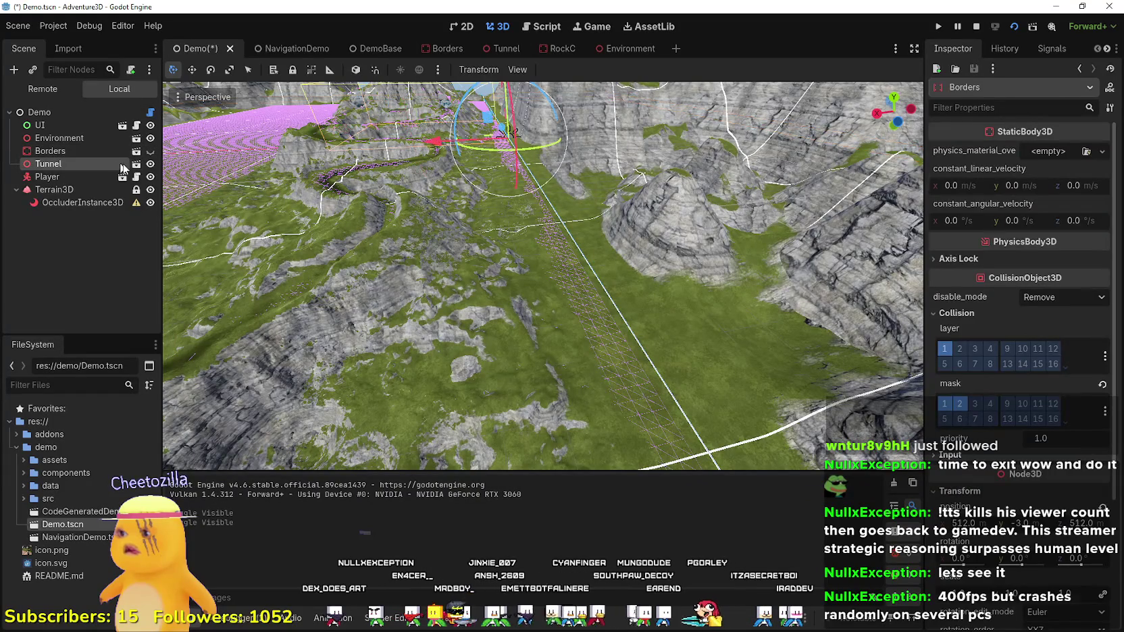
pyautogui.click(136, 164)
# - Zoom and orbit to frame the curved tunnel mesh, then return to the Demo scene tab
pyautogui.scroll(-3, 86, 164)
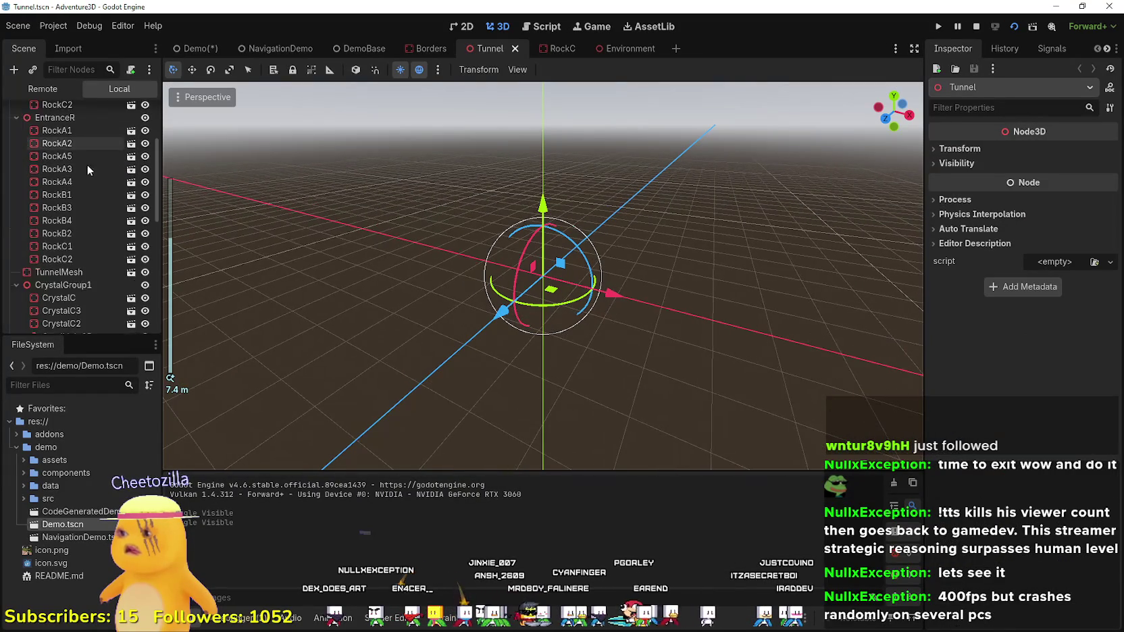
pyautogui.scroll(-5, 628, 340)
pyautogui.scroll(-15, 590, 400)
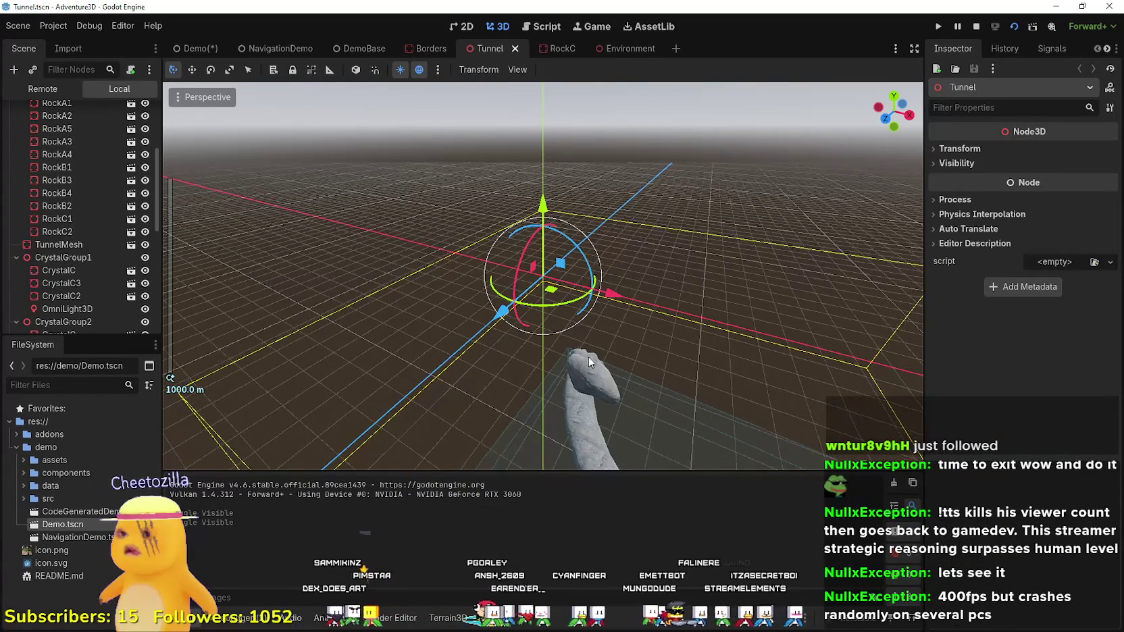
pyautogui.moveTo(632, 339); pyautogui.dragTo(432, 304)
pyautogui.scroll(-3, 87, 283)
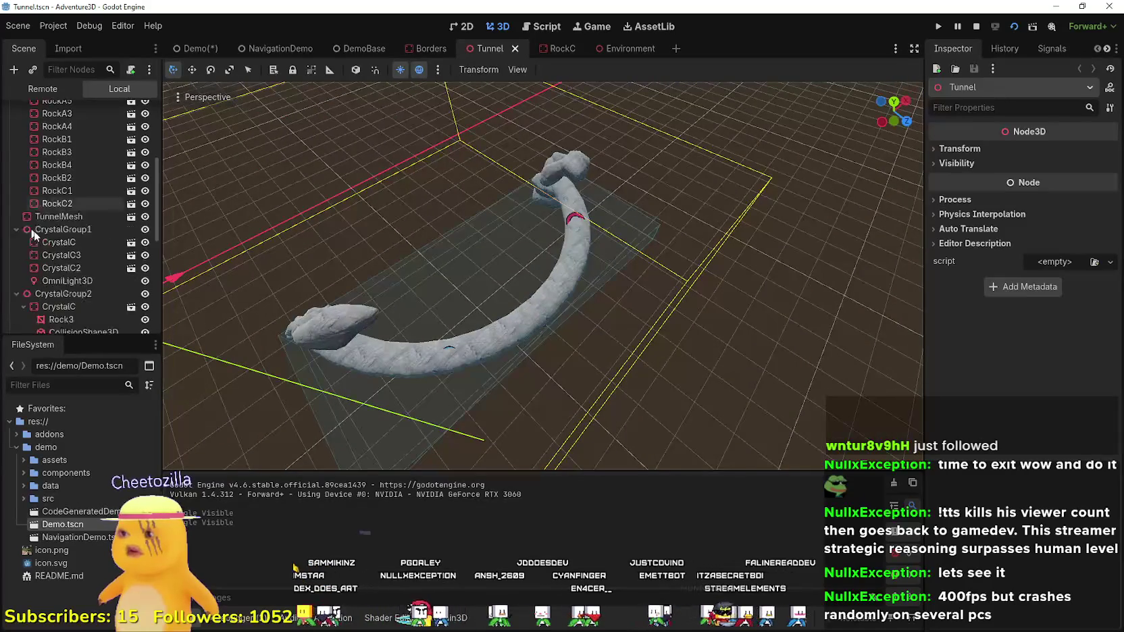
pyautogui.scroll(5, 101, 280)
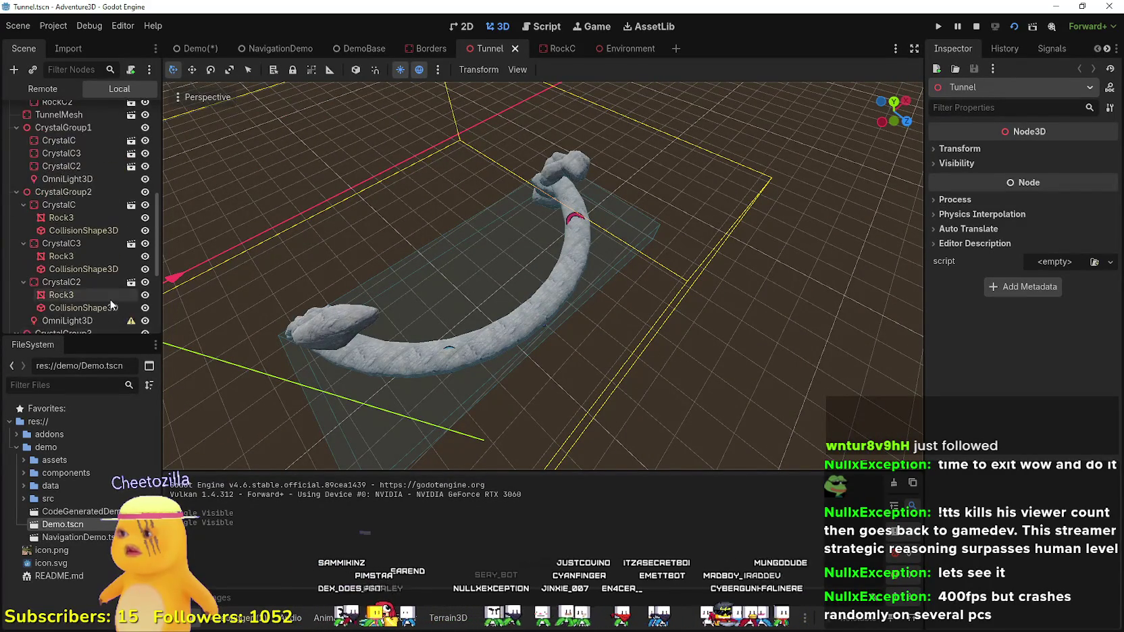
pyautogui.click(193, 48)
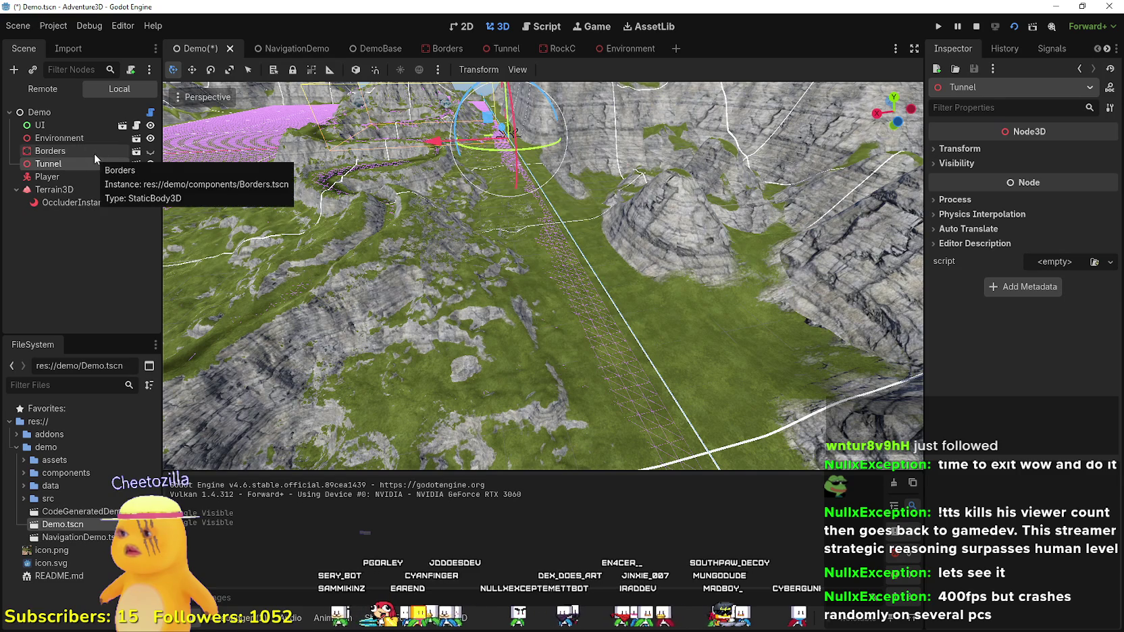
# - Orbit the Demo view to a horizon view of the mountains and the Tunnel
pyautogui.scroll(-5, 375, 281)
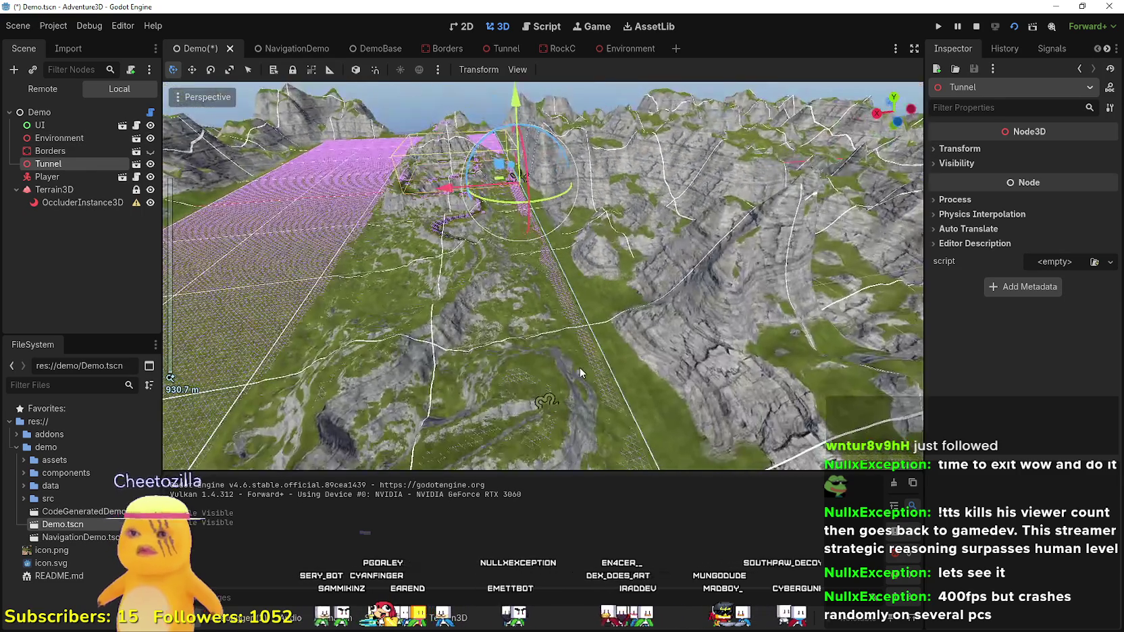
pyautogui.scroll(10, 579, 367)
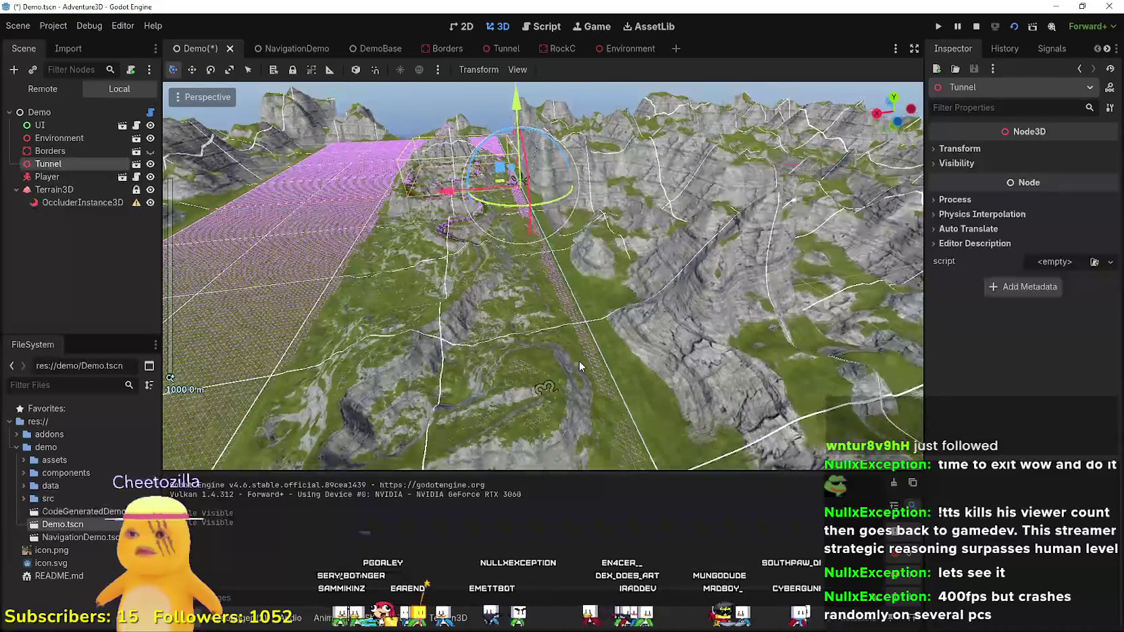
pyautogui.moveTo(588, 348)
pyautogui.mouseDown()
pyautogui.moveTo(574, 270)
pyautogui.moveTo(550, 260)
pyautogui.mouseUp()
pyautogui.moveTo(548, 302); pyautogui.dragTo(577, 338)
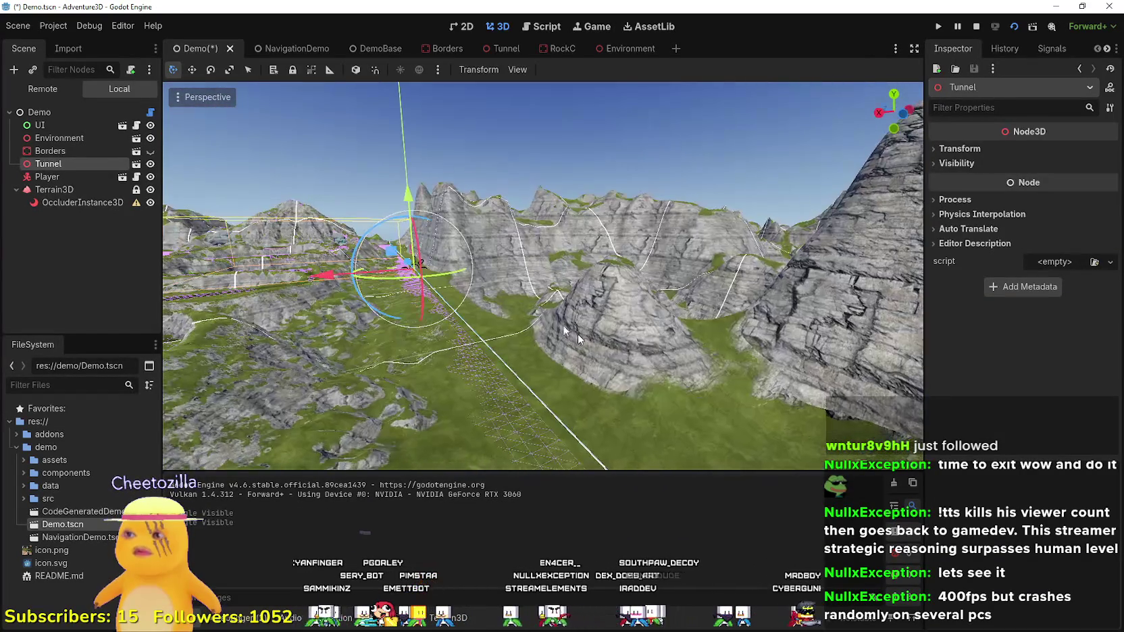
# - Toggle the Environment node's visibility several times to compare lighting, leaving it visible
pyautogui.click(79, 140)
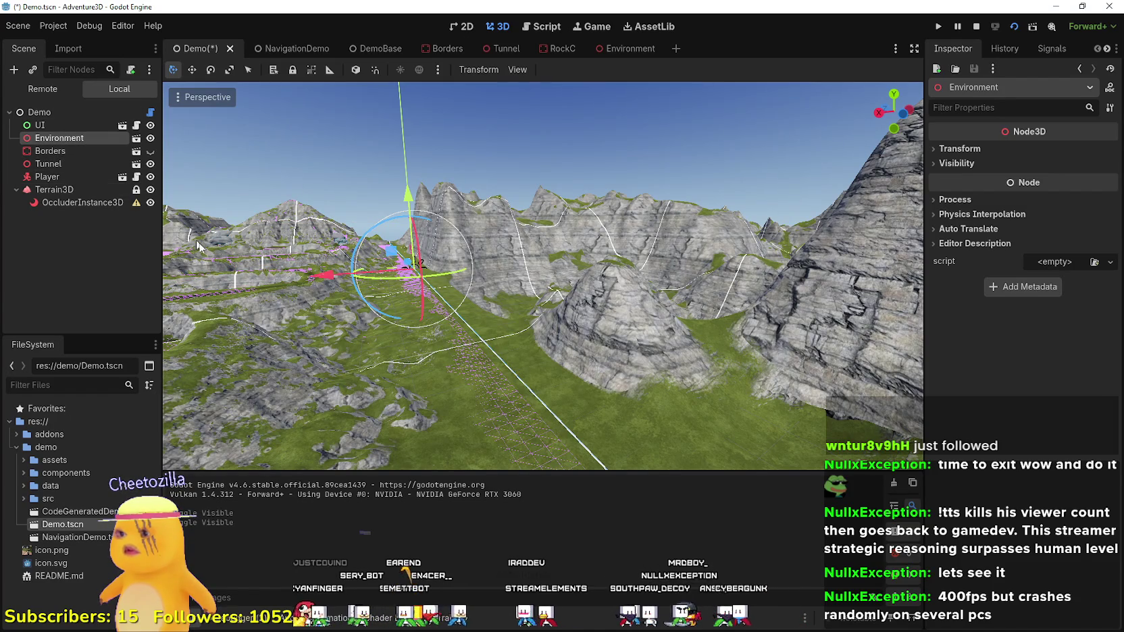
pyautogui.click(150, 137)
pyautogui.click(150, 137)
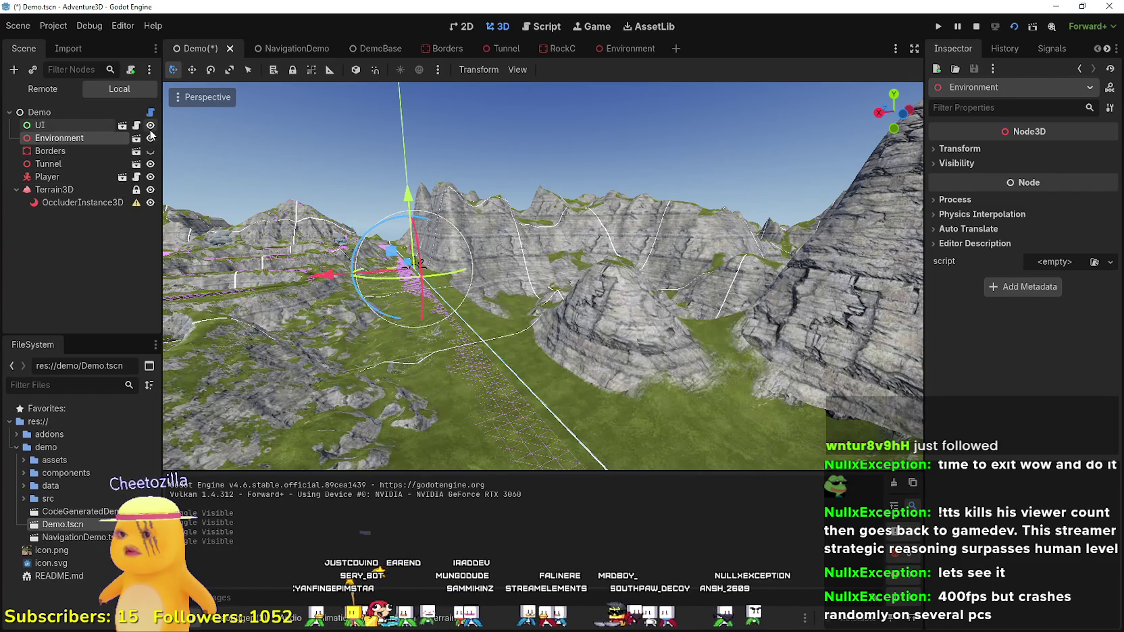
pyautogui.click(150, 138)
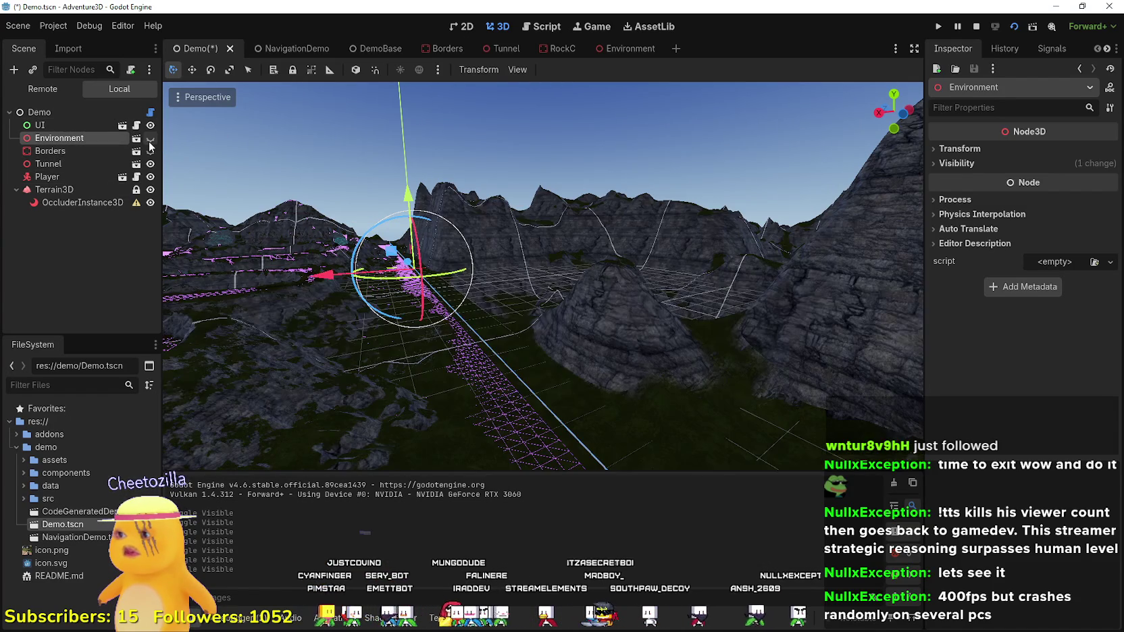
pyautogui.click(150, 138)
pyautogui.click(149, 139)
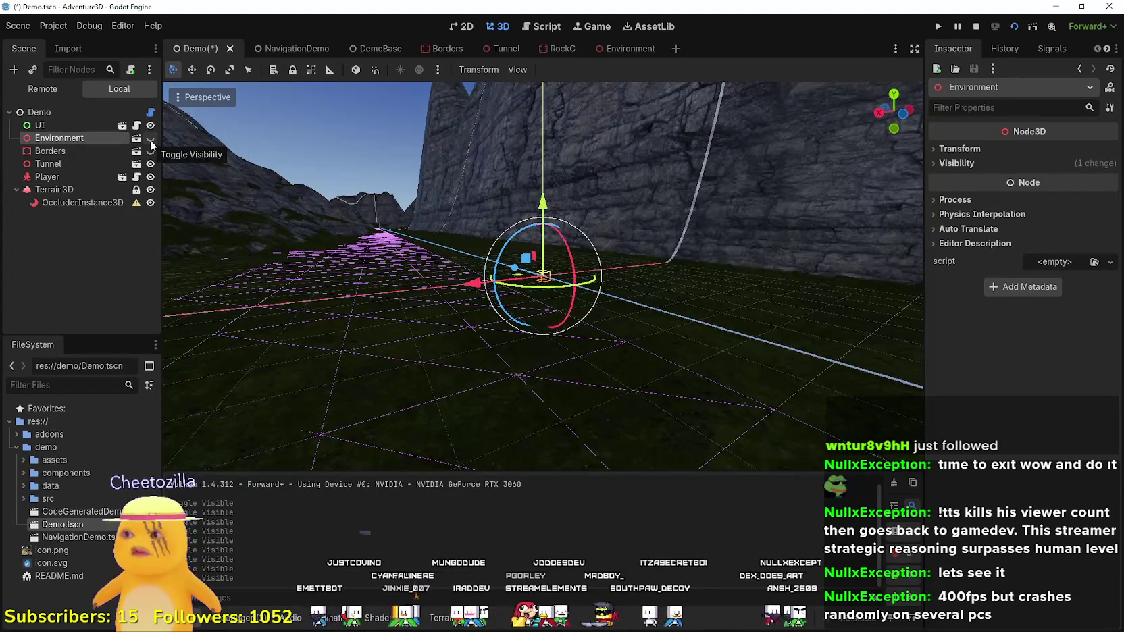
pyautogui.click(150, 139)
pyautogui.click(150, 139)
pyautogui.click(150, 139)
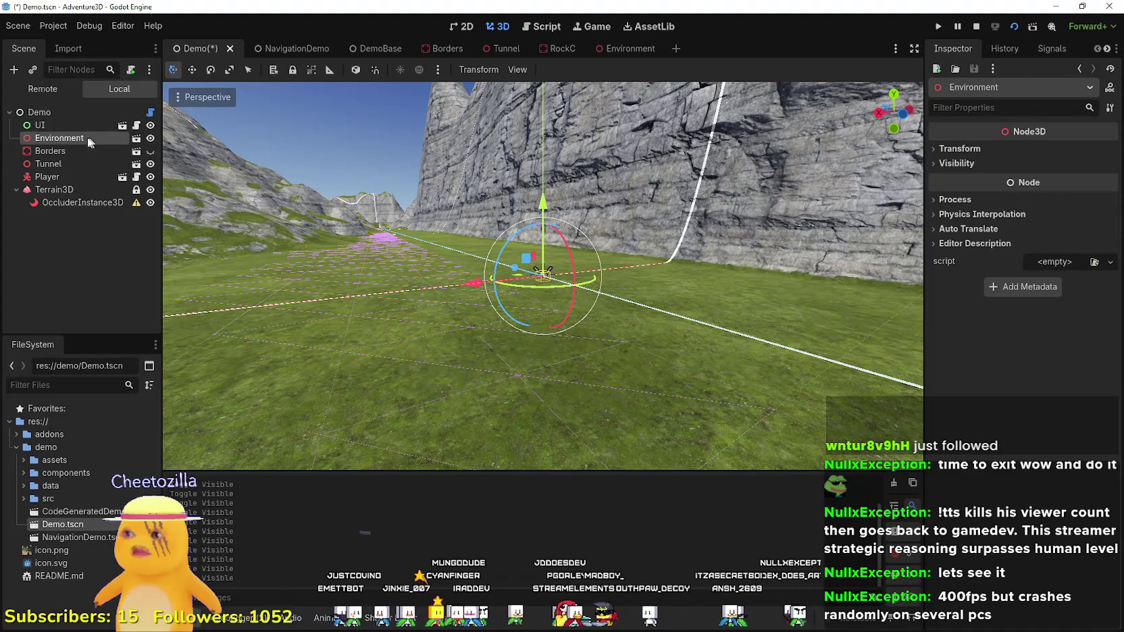
# - Open Environment.tscn, go back to the Demo scene, then switch to DemoBase
pyautogui.click(135, 138)
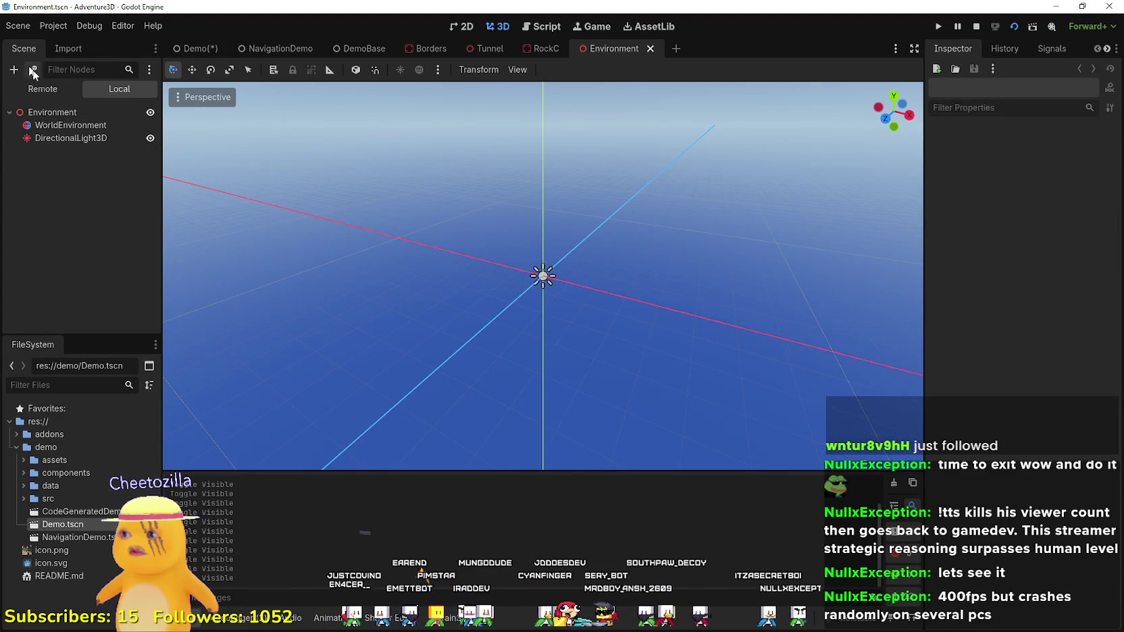
pyautogui.click(185, 52)
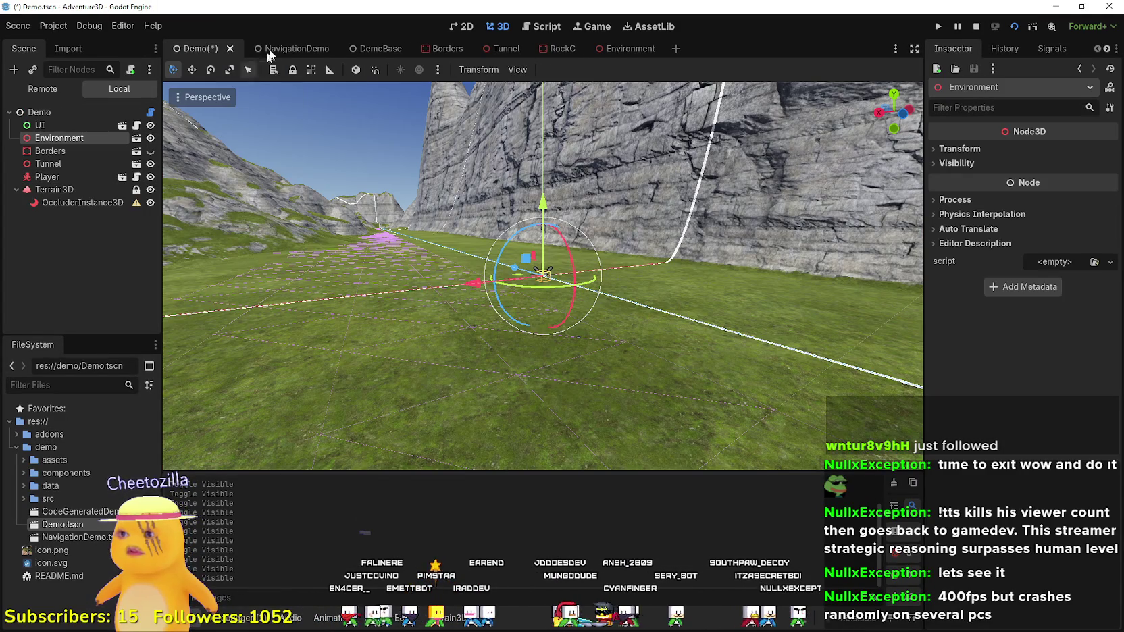
pyautogui.click(364, 56)
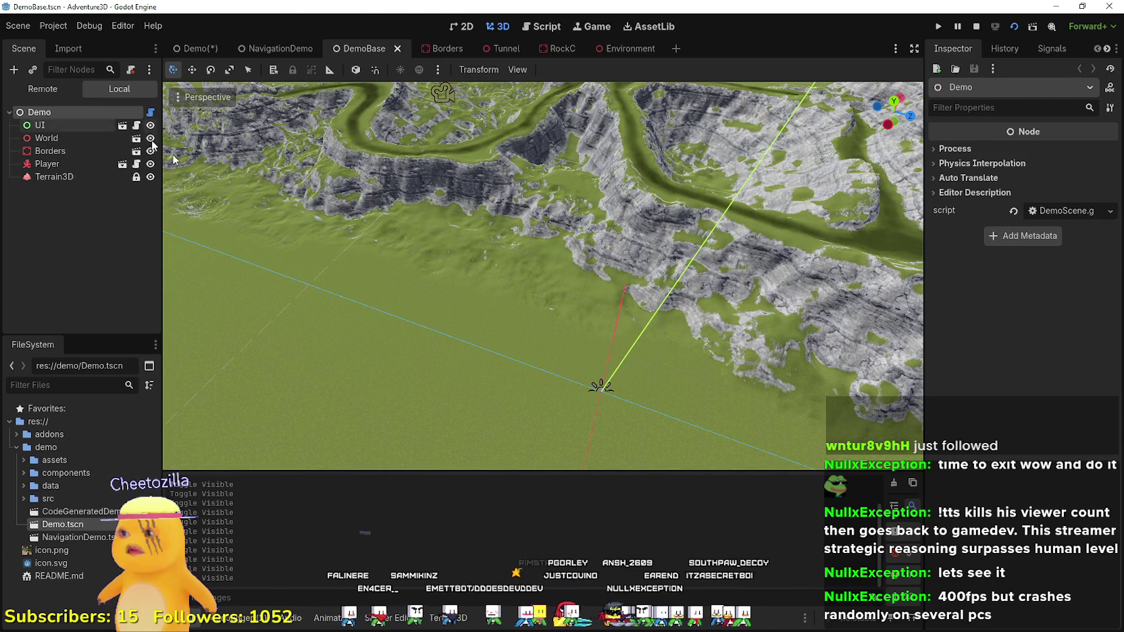
# - Fly over DemoBase through the mountain arch into the basin, then close DemoBase
pyautogui.scroll(-6, 502, 291)
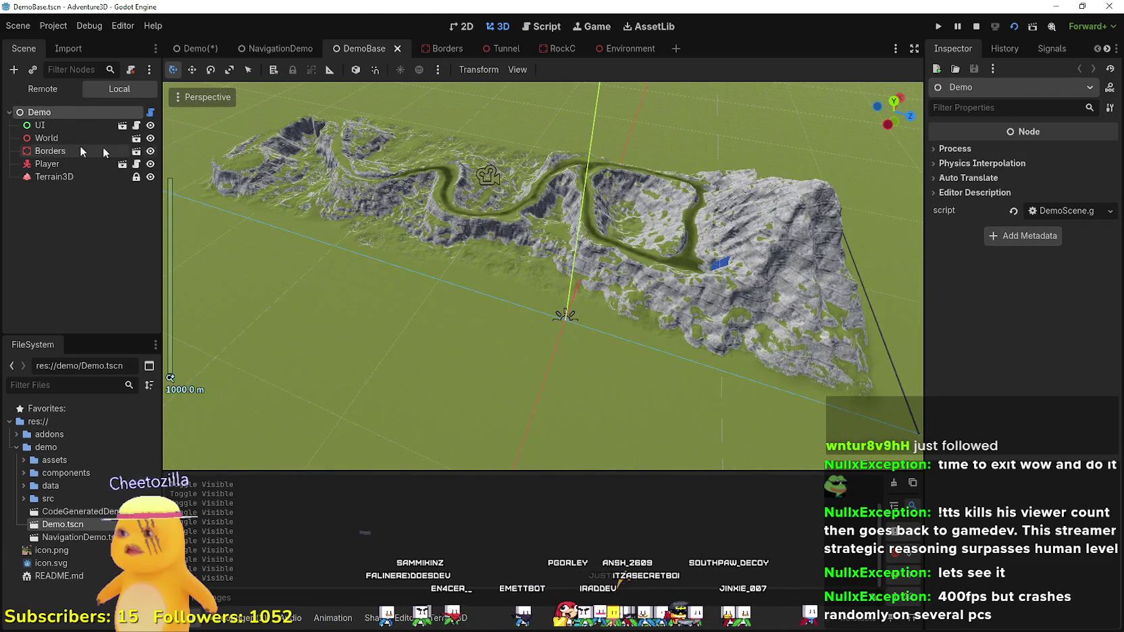
pyautogui.scroll(5, 267, 184)
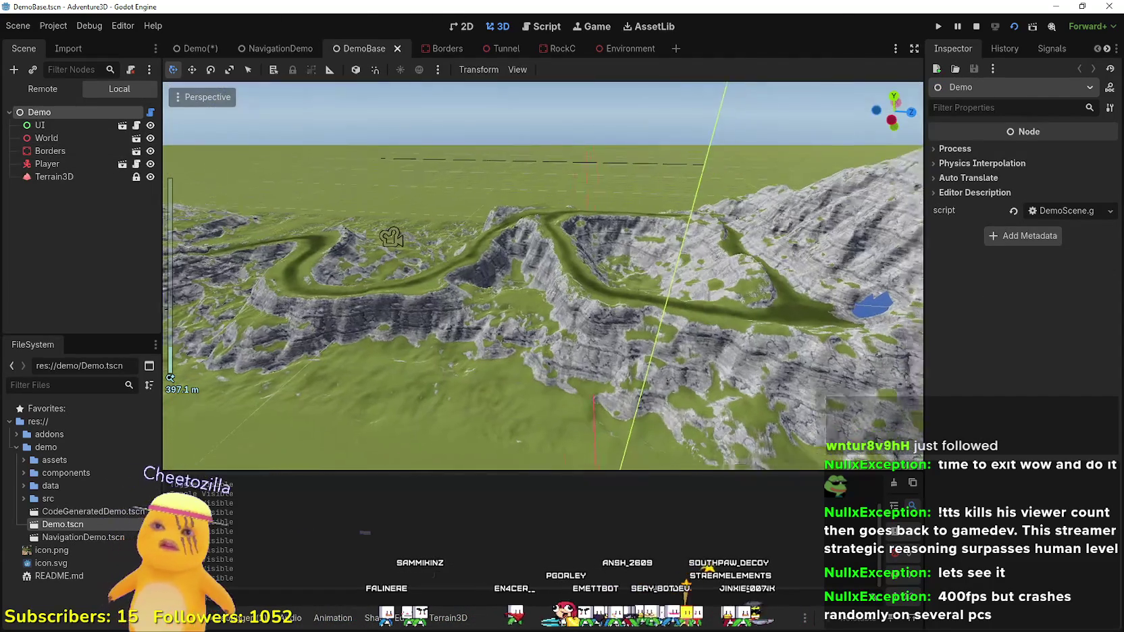
pyautogui.scroll(3, 204, 295)
pyautogui.press('w')
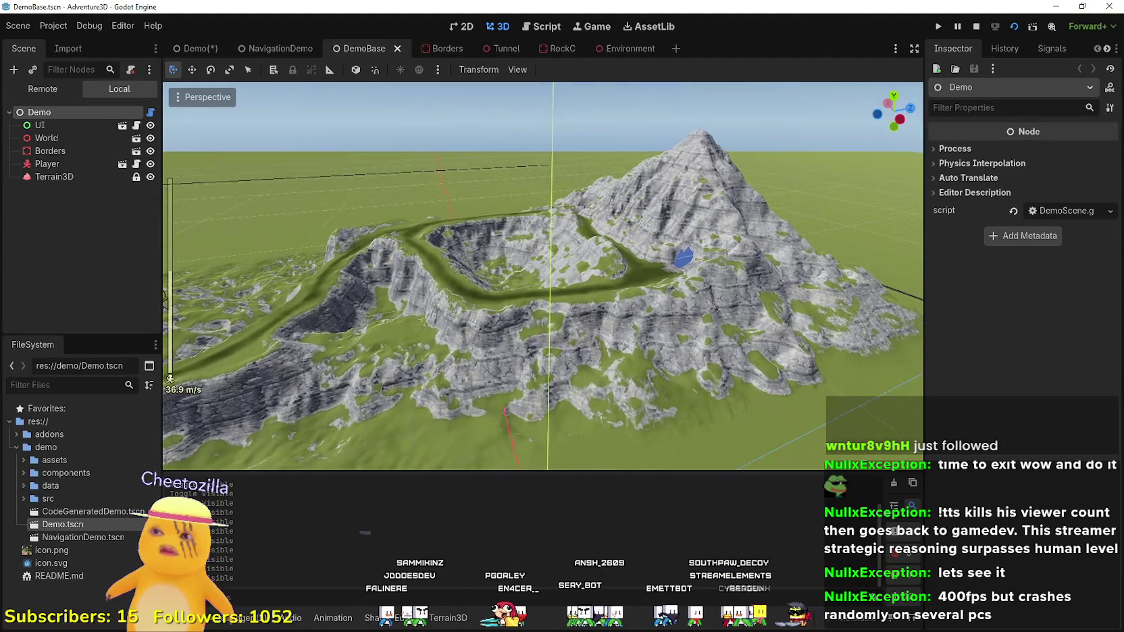
pyautogui.press('w')
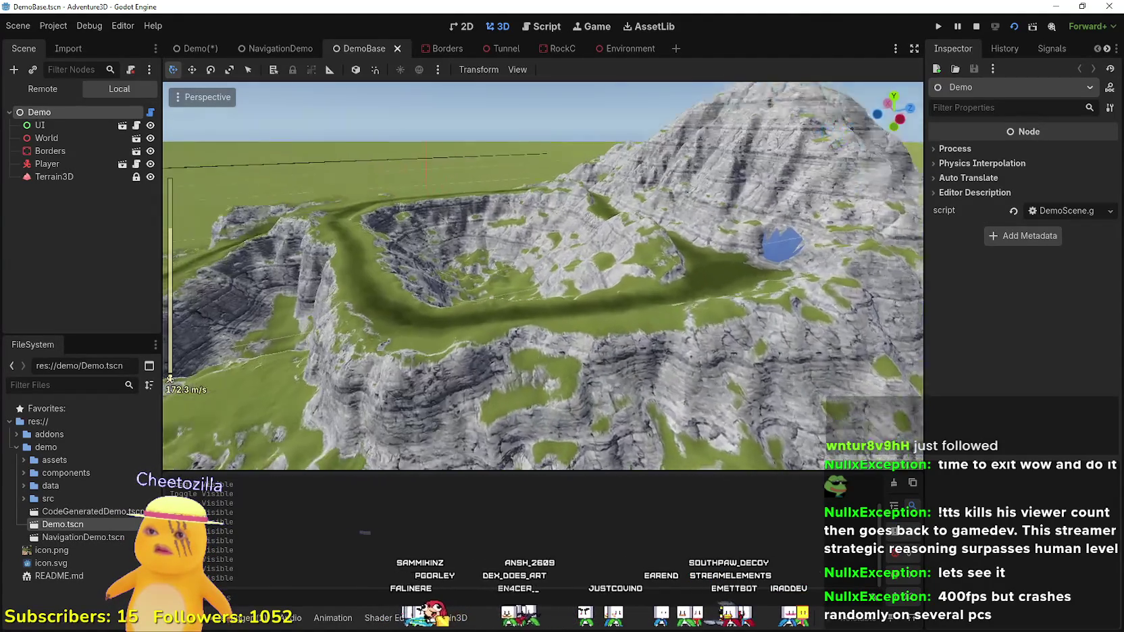
pyautogui.press('w')
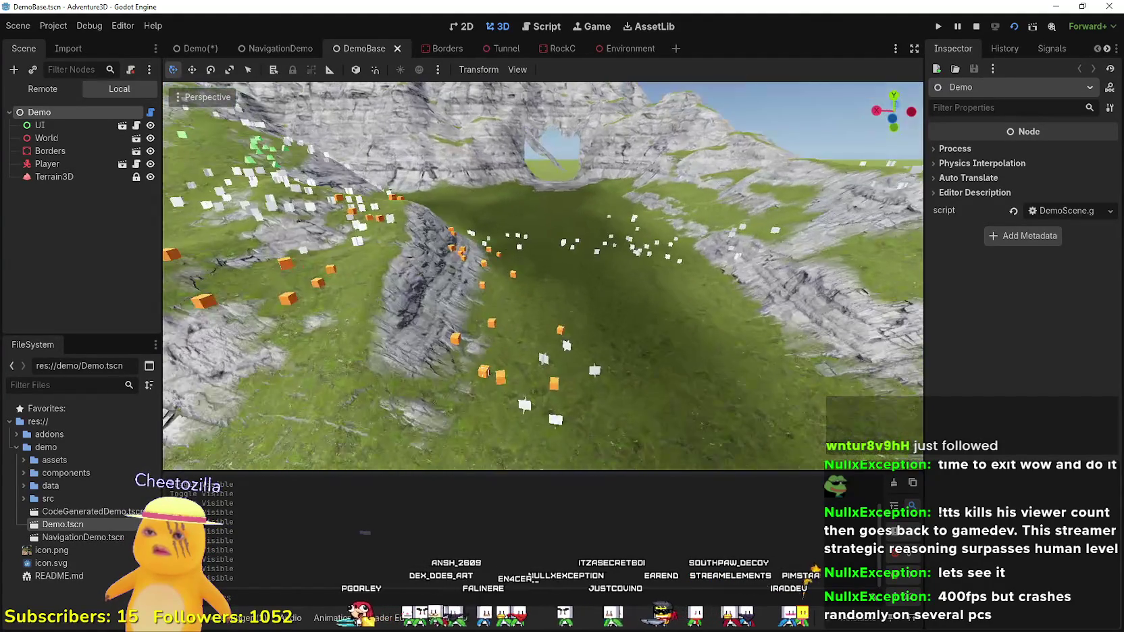
pyautogui.press('w')
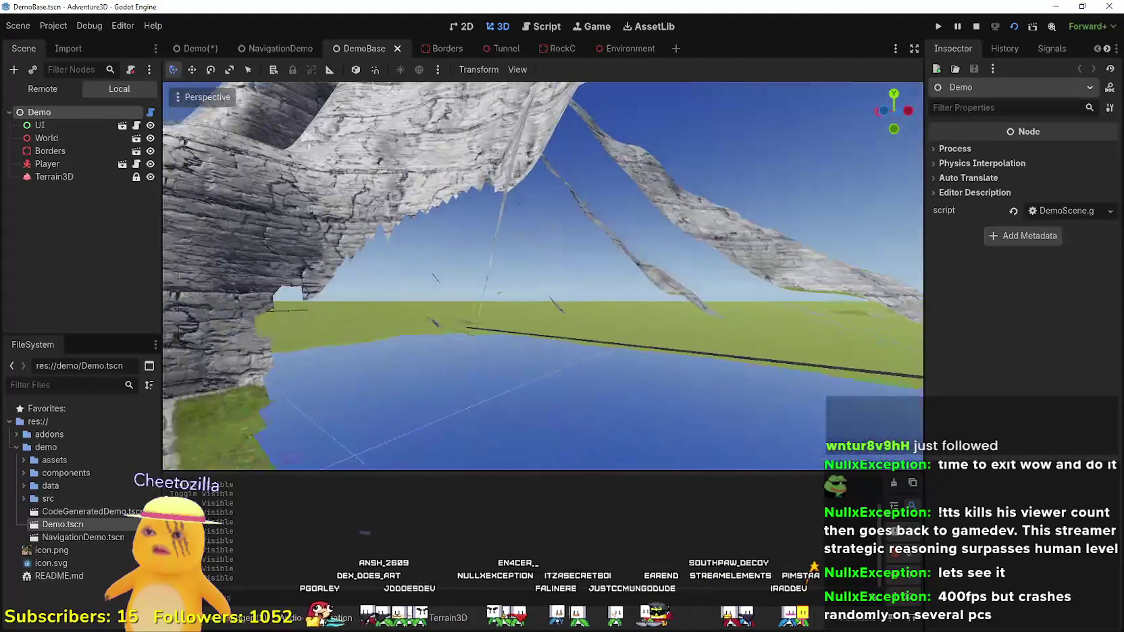
pyautogui.press('w')
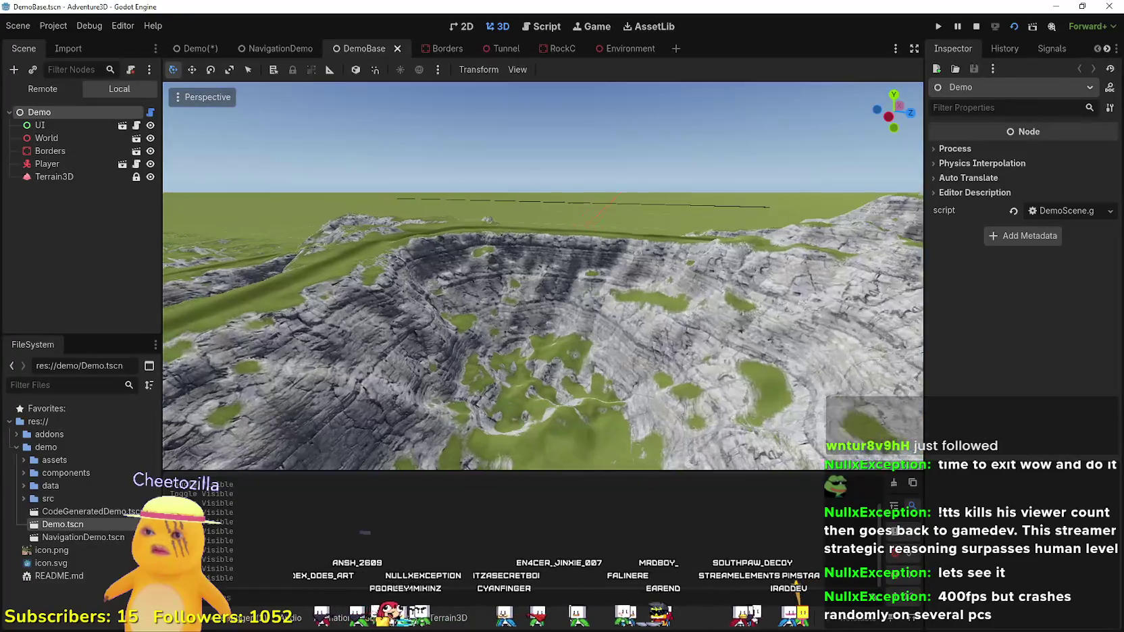
pyautogui.press('w')
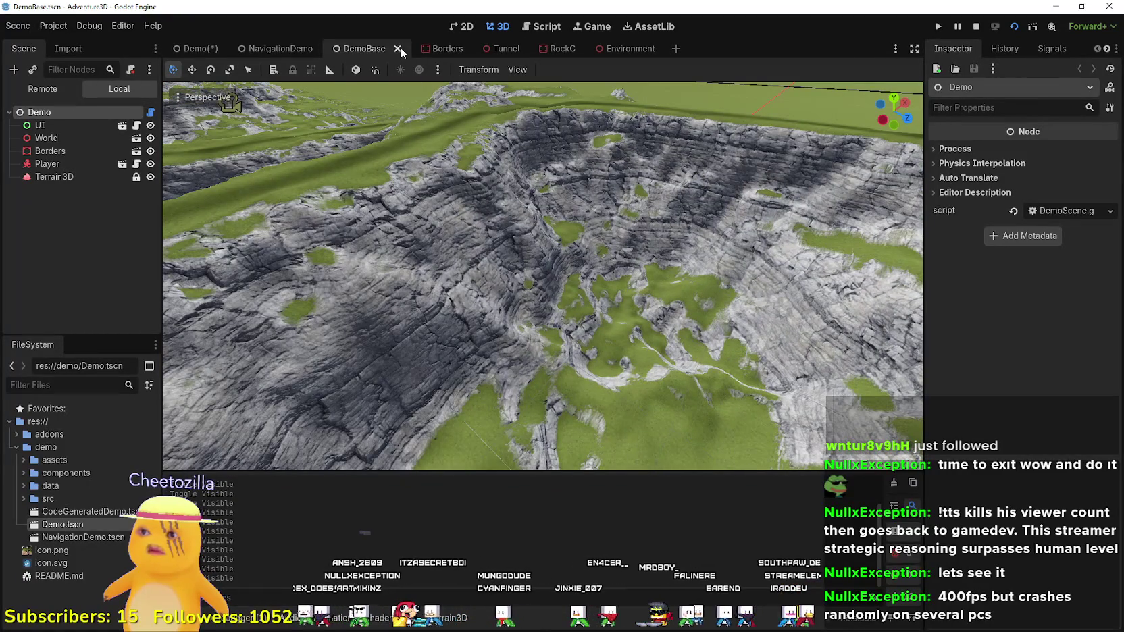
pyautogui.click(398, 48)
pyautogui.press('w')
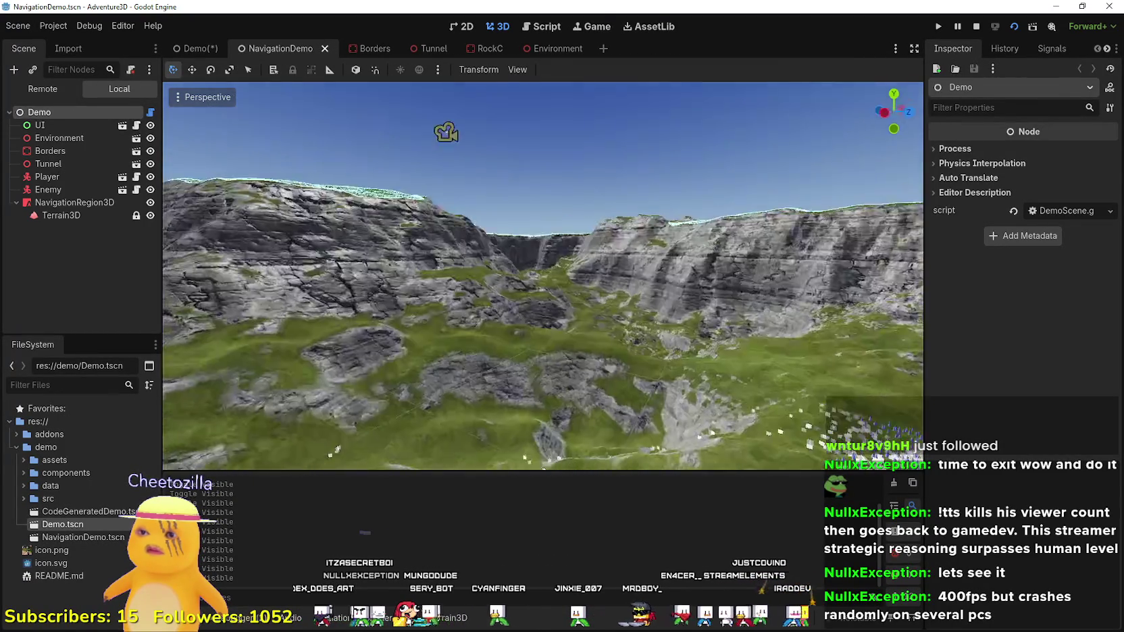
pyautogui.scroll(3, 461, 250)
pyautogui.press('w')
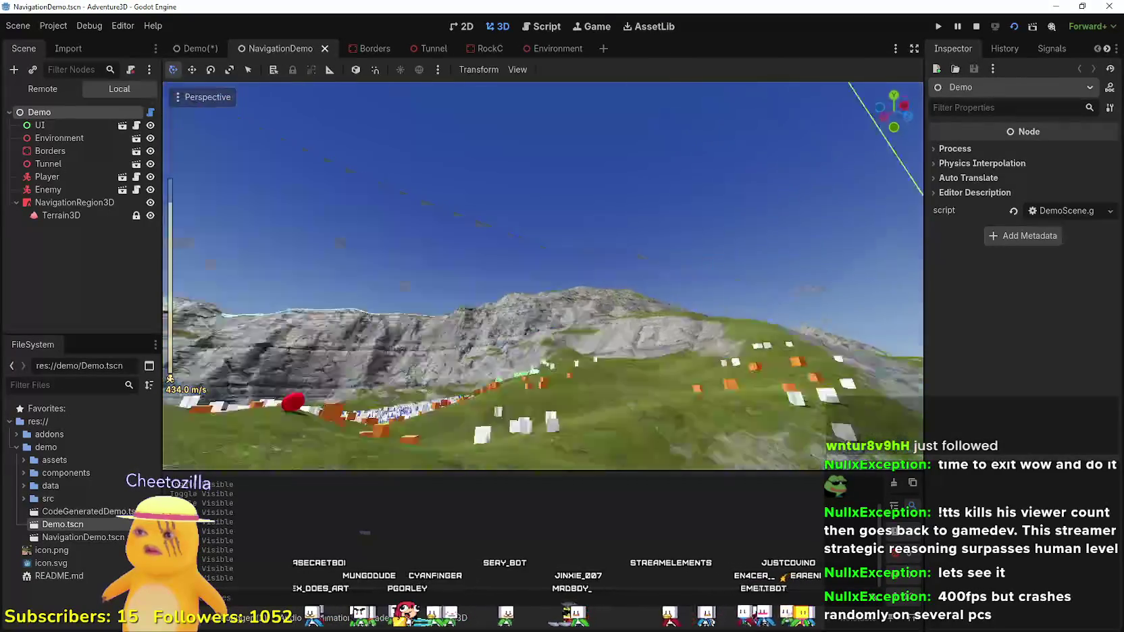
pyautogui.press('w')
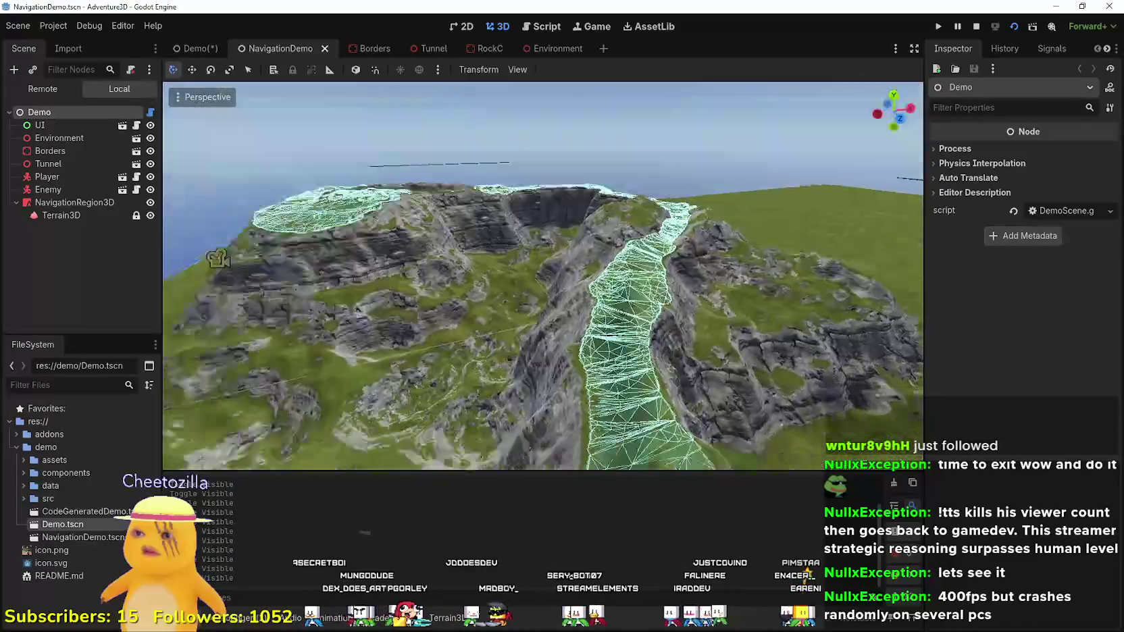
pyautogui.press('w')
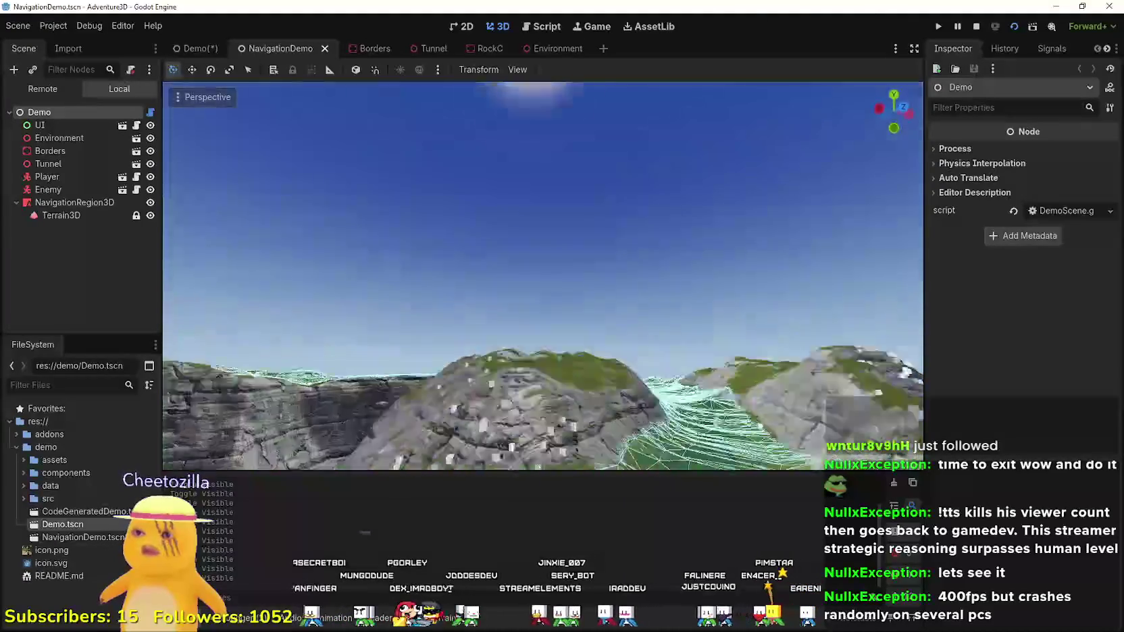
pyautogui.press('w')
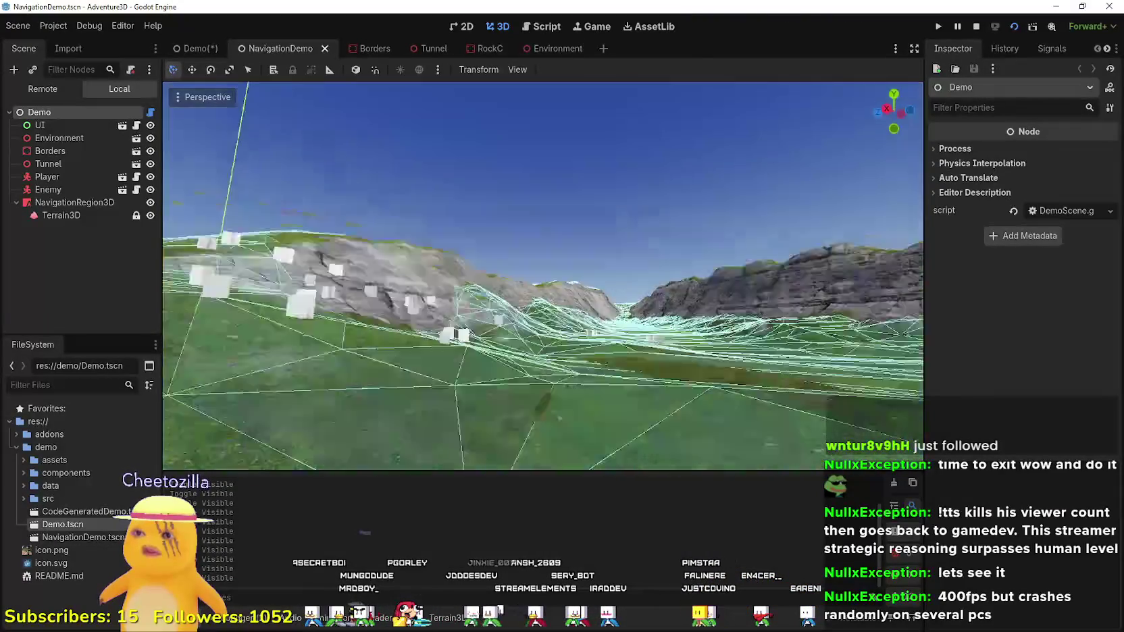
pyautogui.press('w')
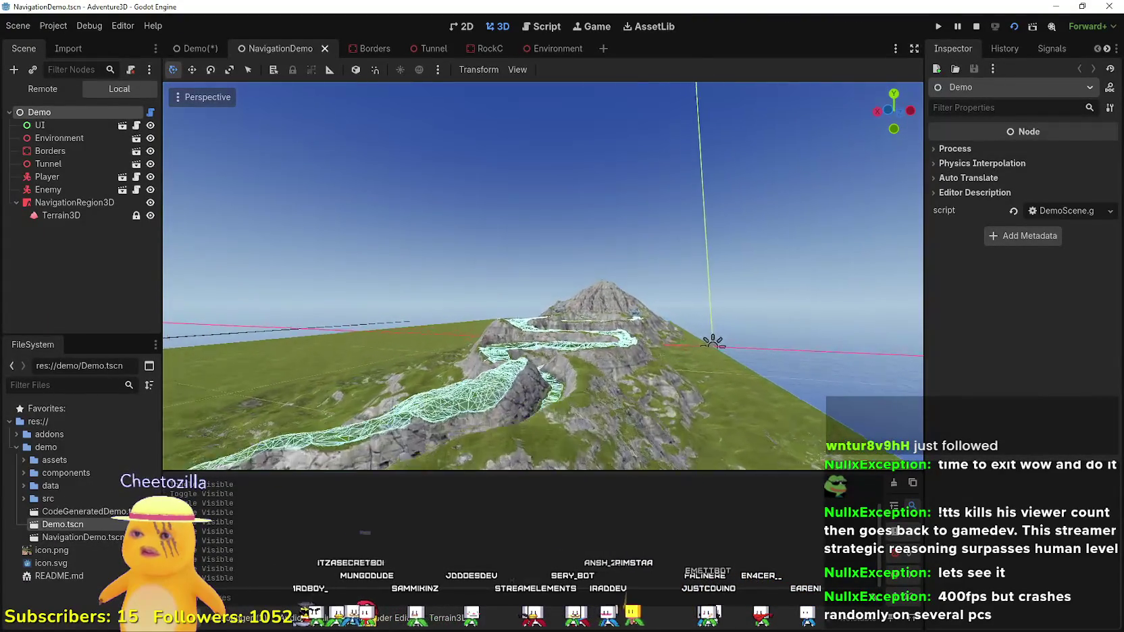
pyautogui.press('w')
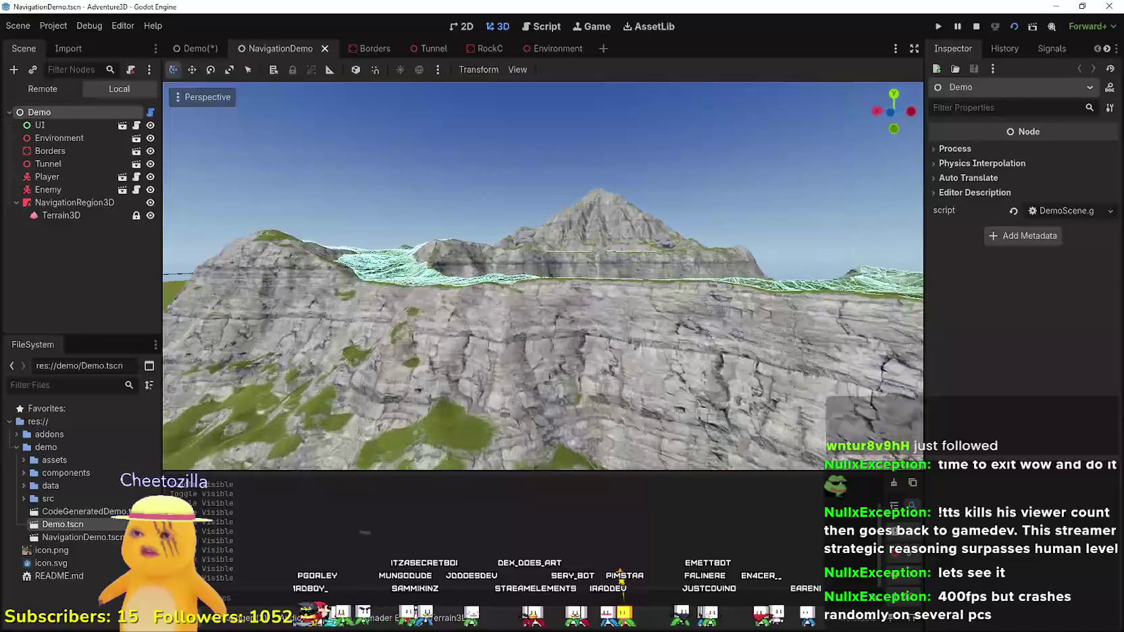
pyautogui.press('w')
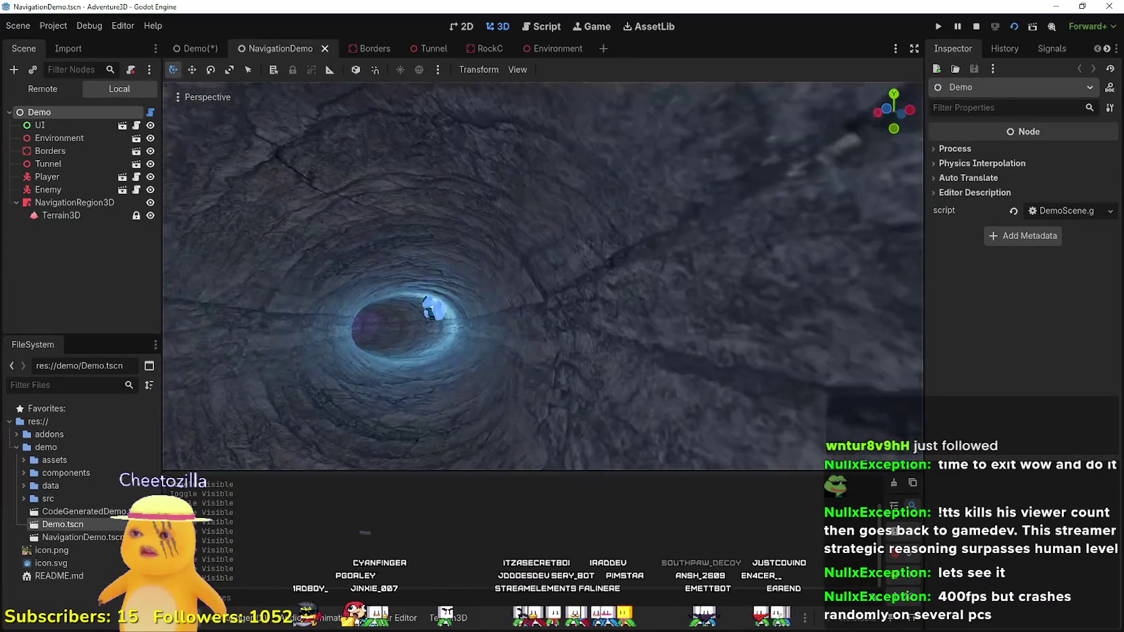
pyautogui.press('w')
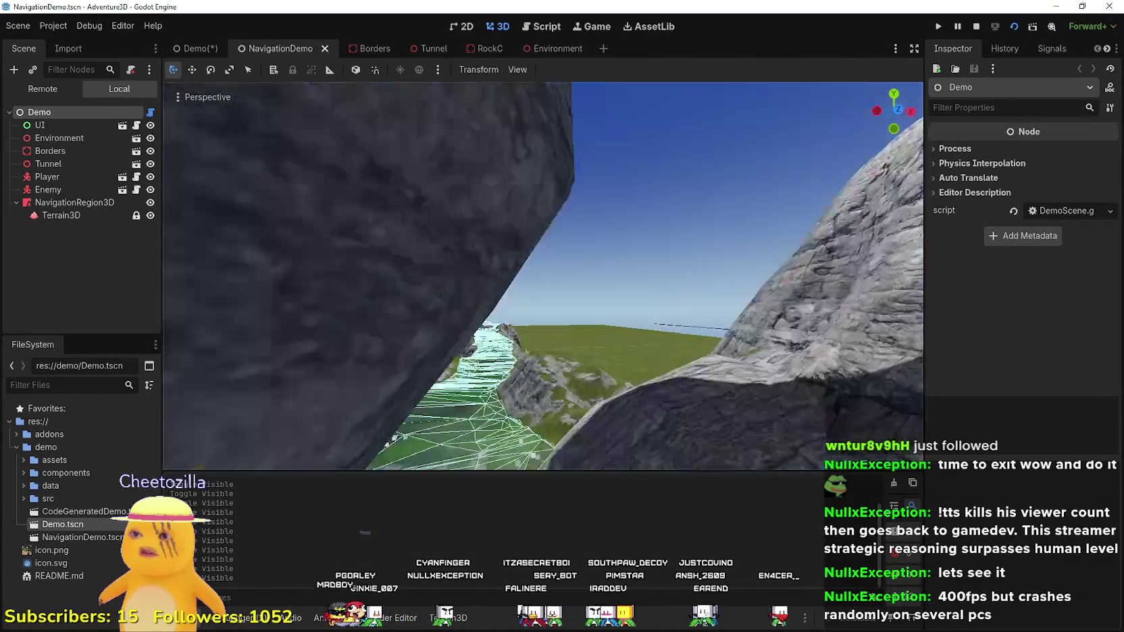
pyautogui.press('w')
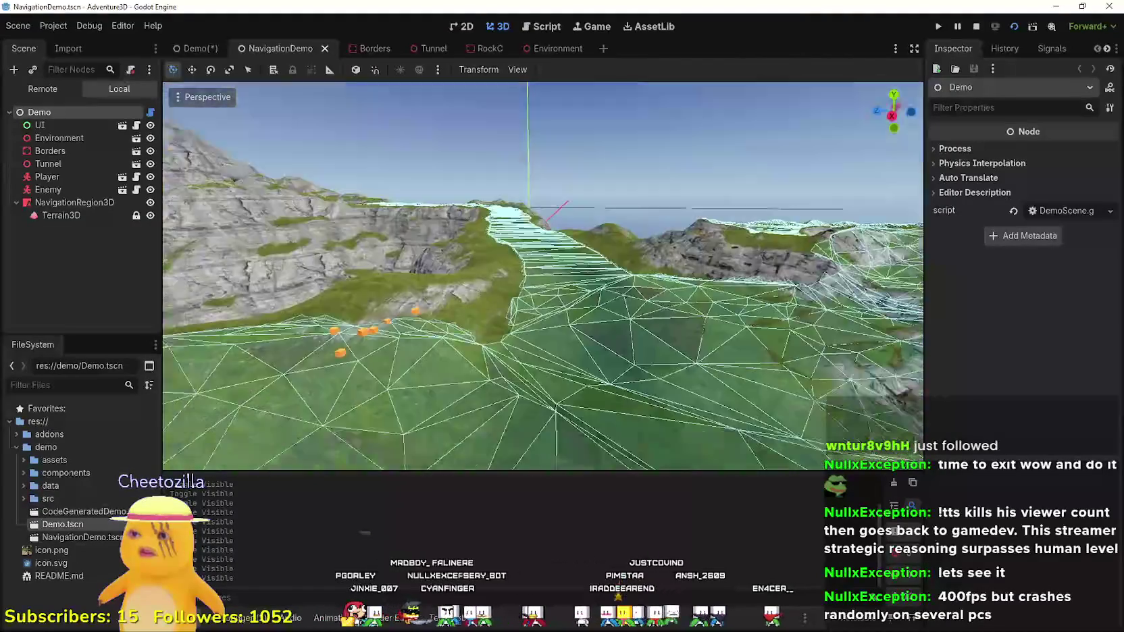
pyautogui.press('w')
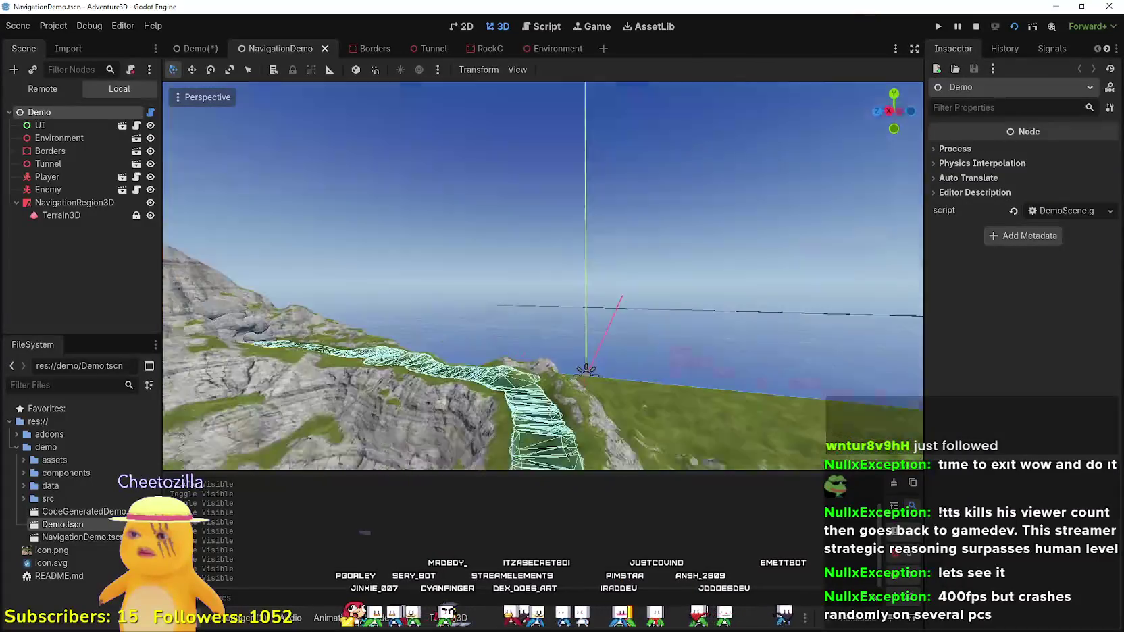
pyautogui.press('w')
pyautogui.press('w')
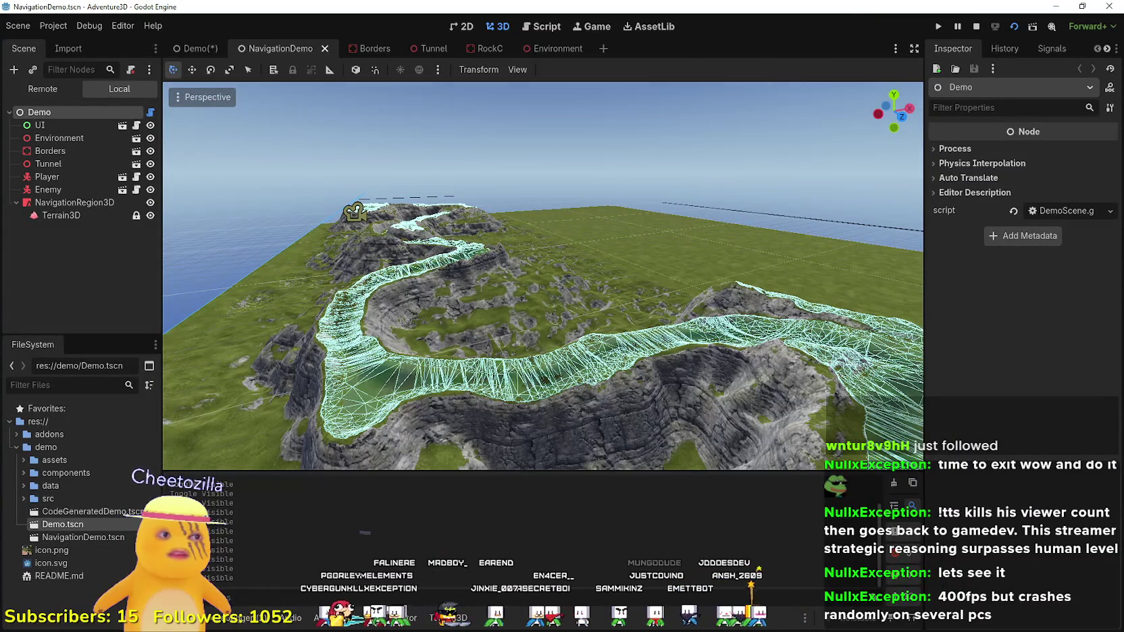
pyautogui.press('w')
pyautogui.press('w')
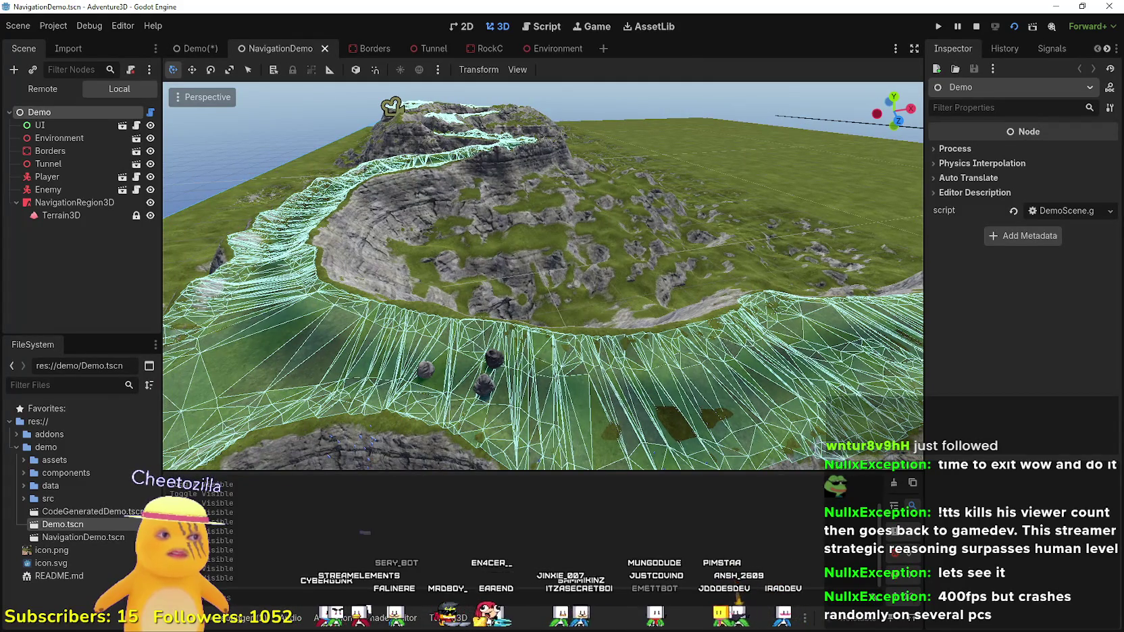
pyautogui.press('w')
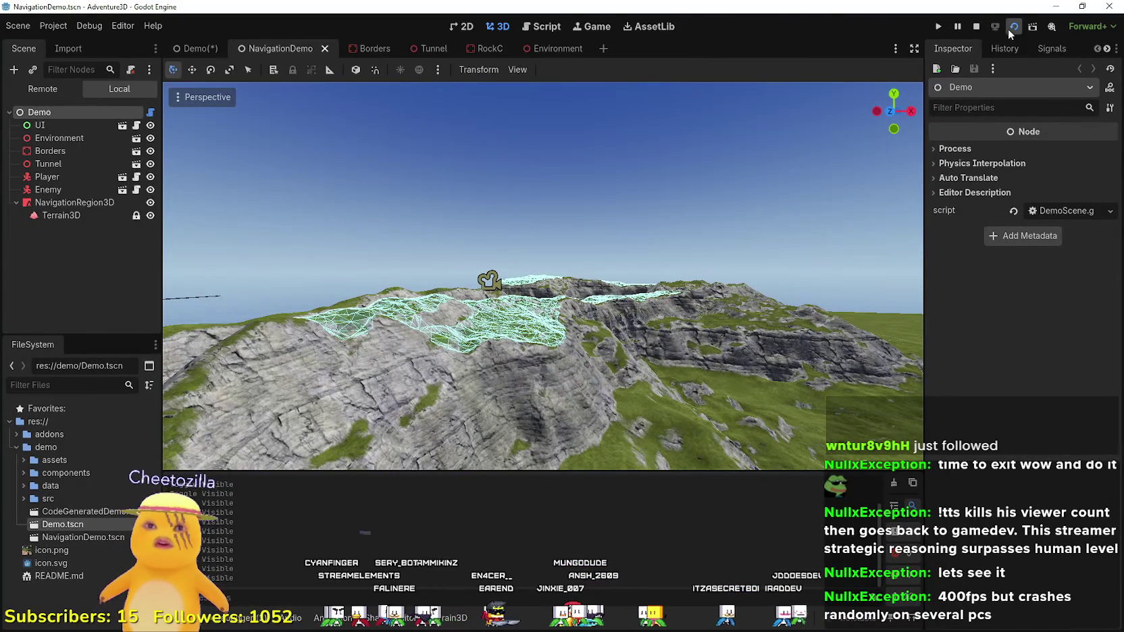
# - Restart NavigationDemo with F5 and walk the player toward the red enemy capsule
pyautogui.click(977, 27)
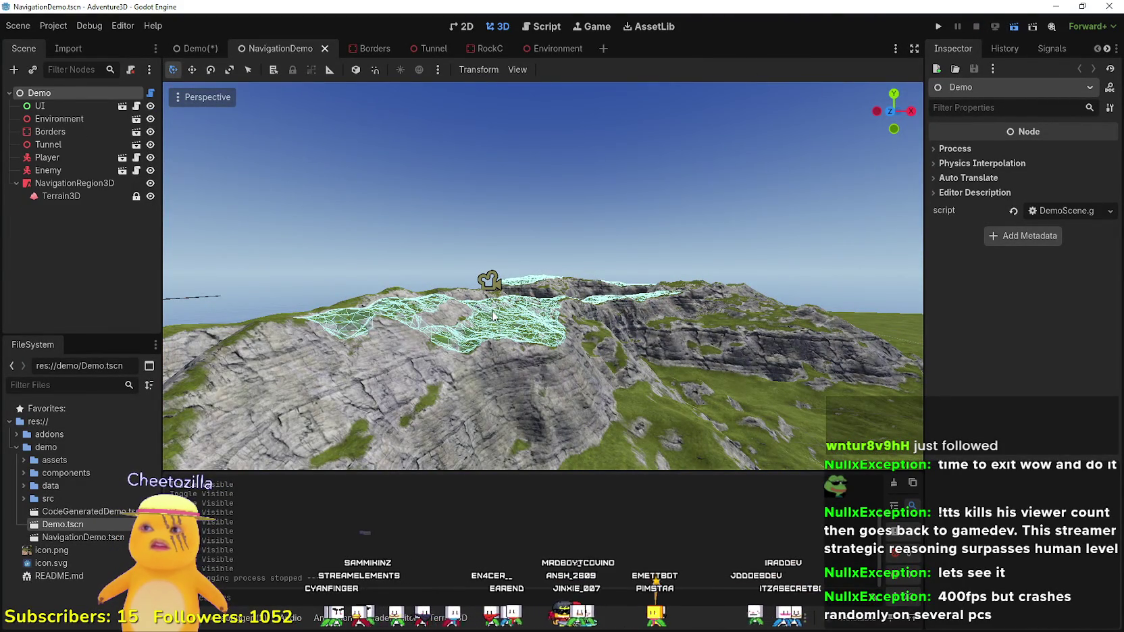
pyautogui.press('F5')
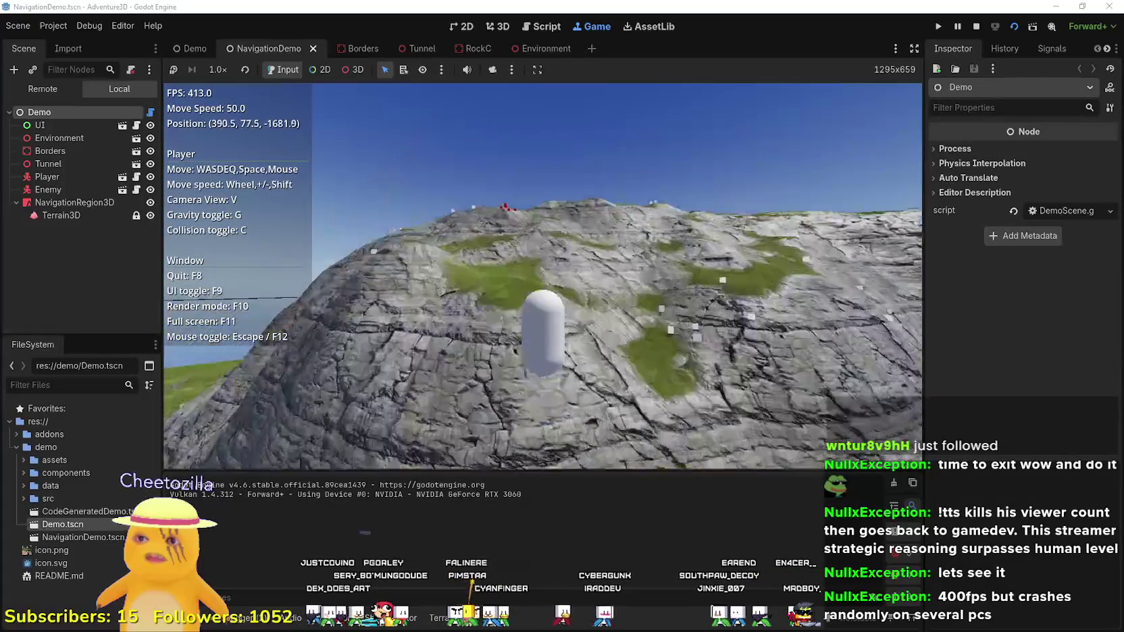
pyautogui.press('w')
pyautogui.press('w')
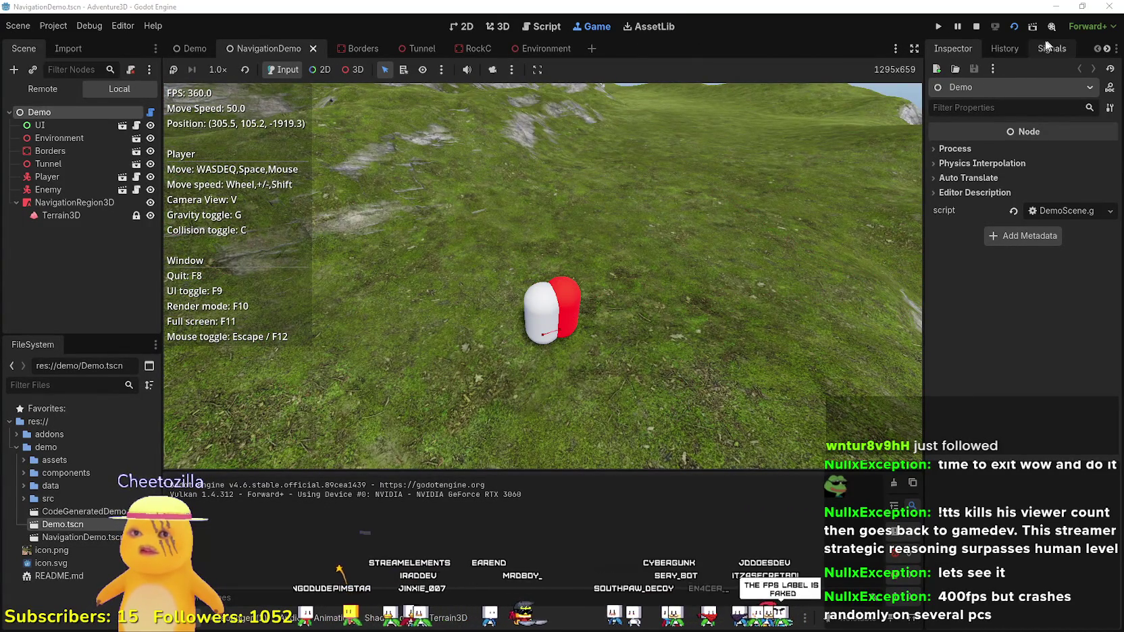
# - Stop the game, select Enemy, and bring the view down near it on the terrain
pyautogui.click(974, 27)
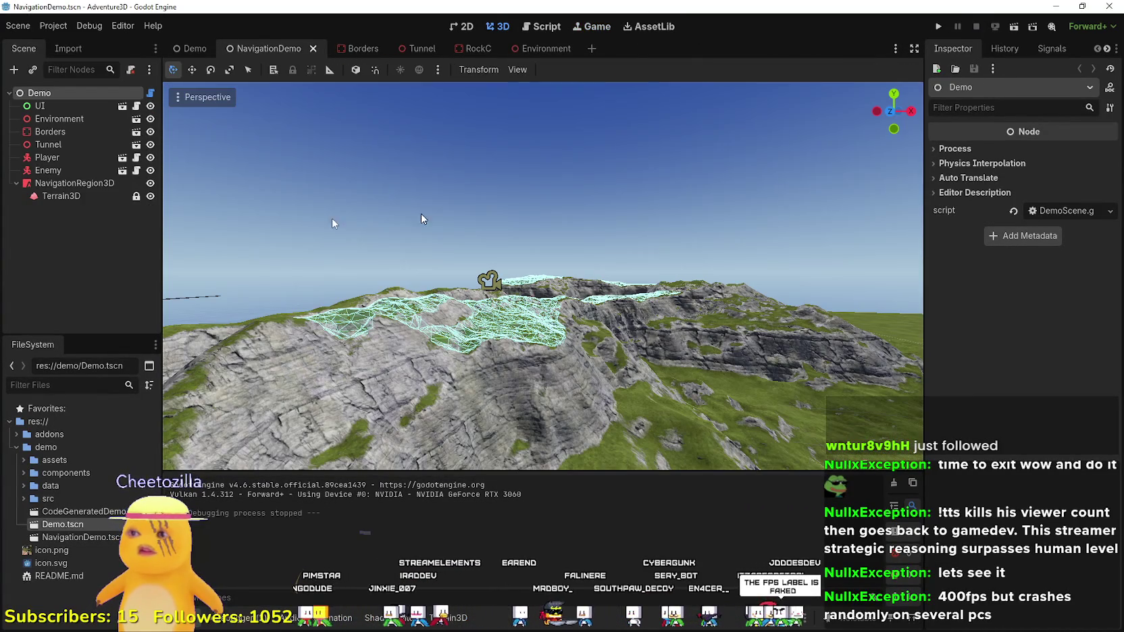
pyautogui.click(64, 171)
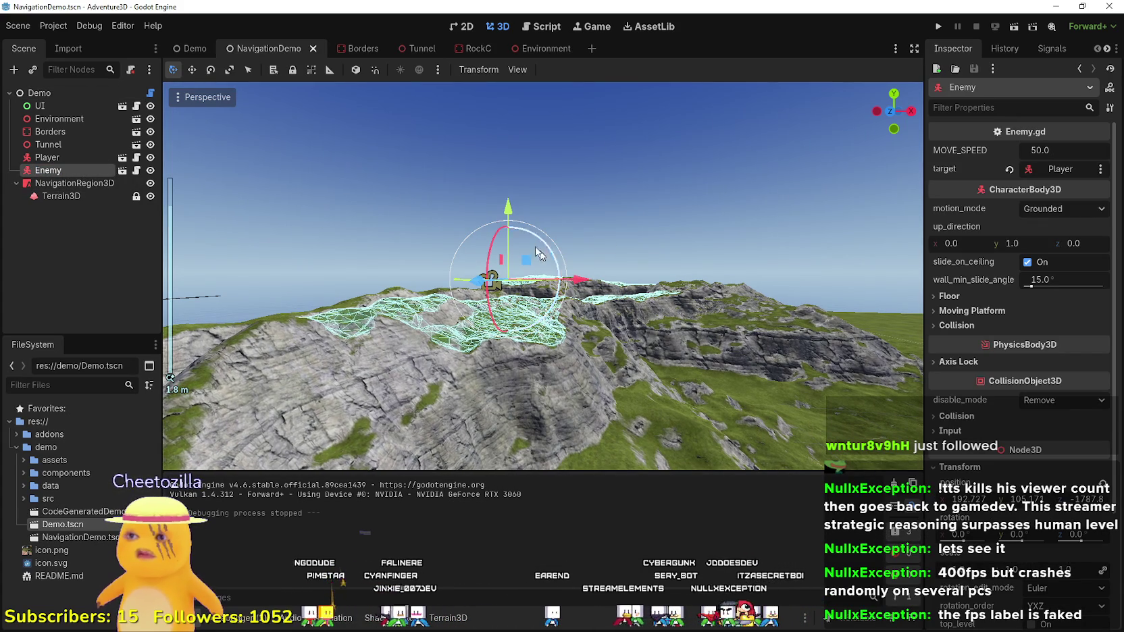
pyautogui.press('w')
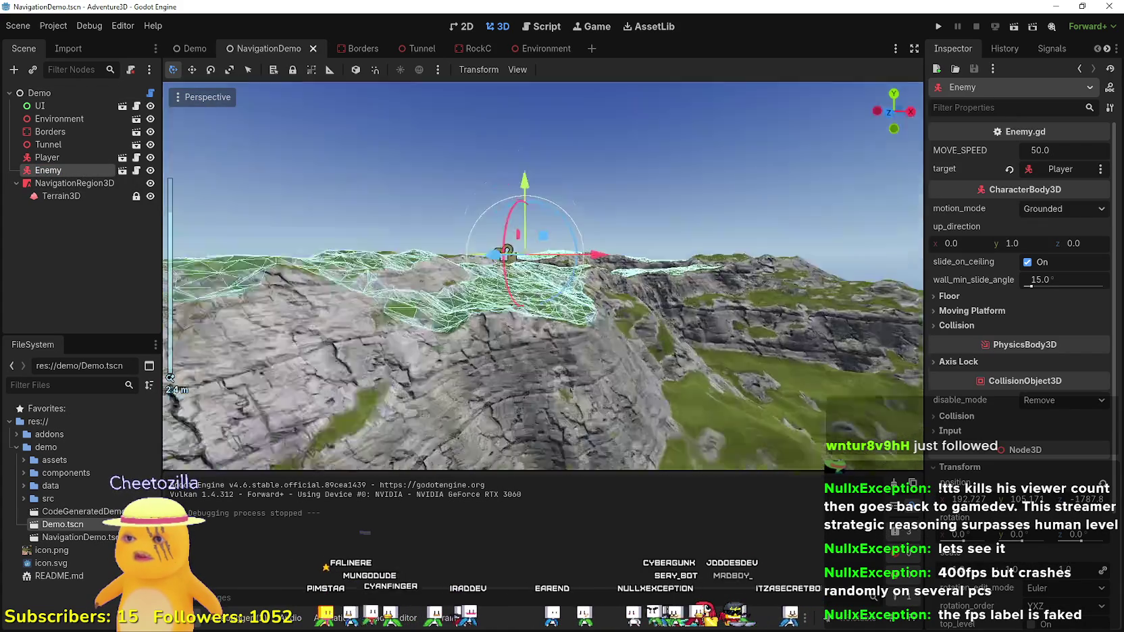
pyautogui.press('w')
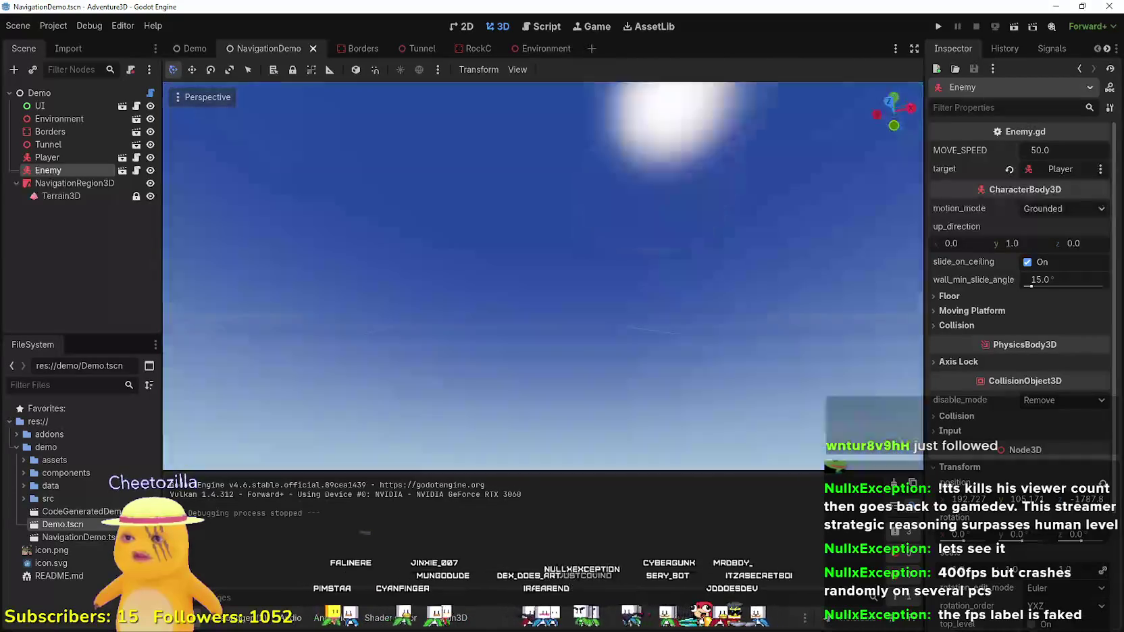
pyautogui.press('w')
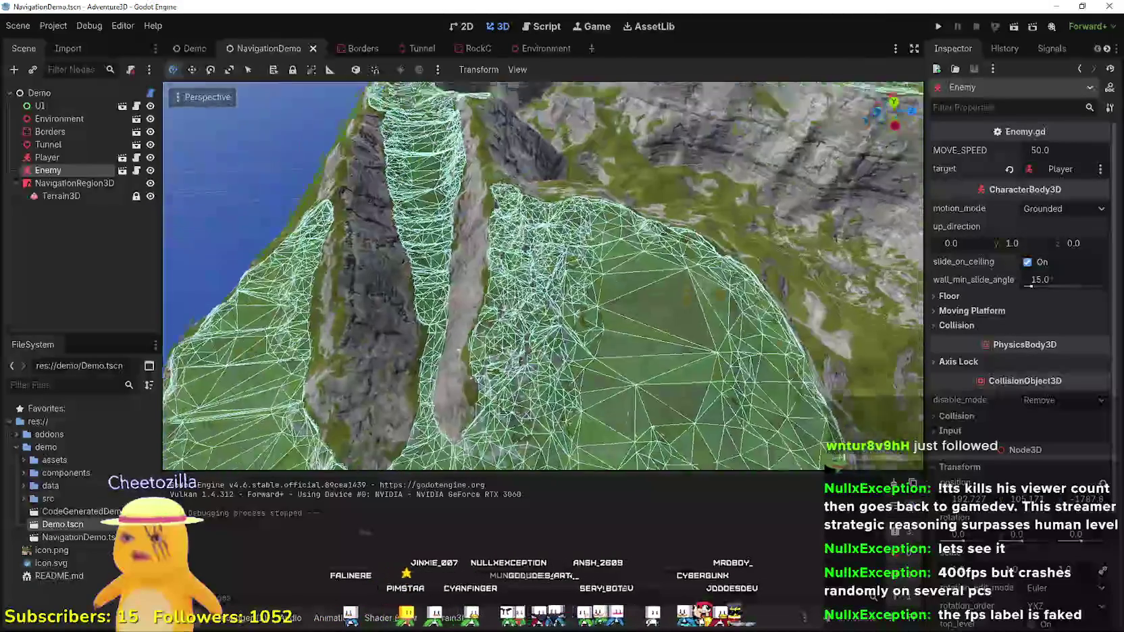
pyautogui.press('w')
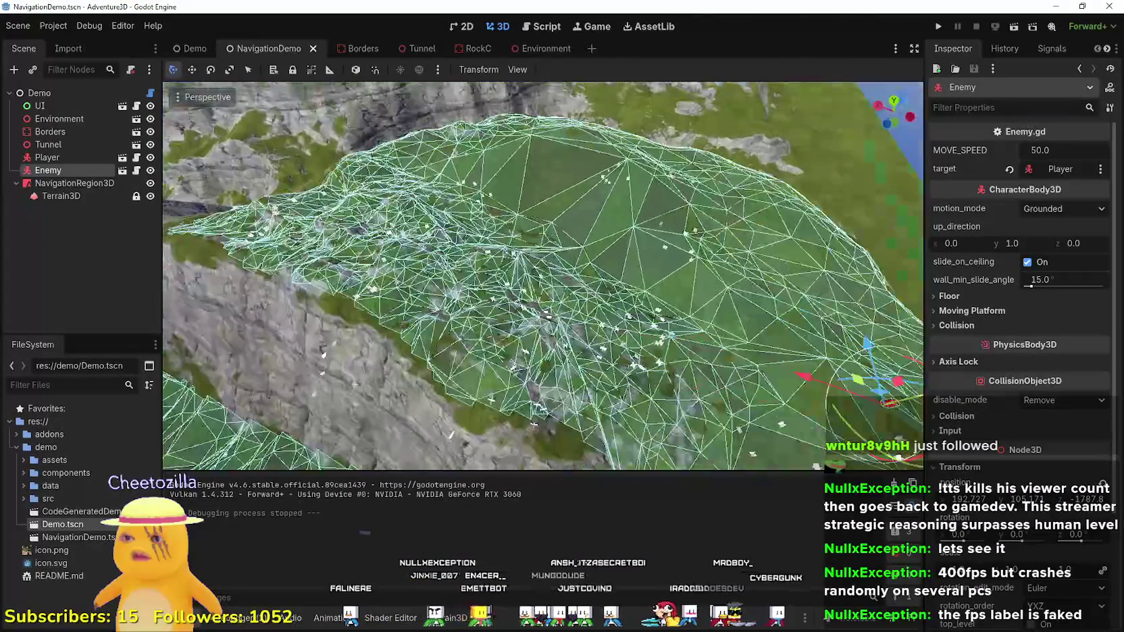
pyautogui.press('w')
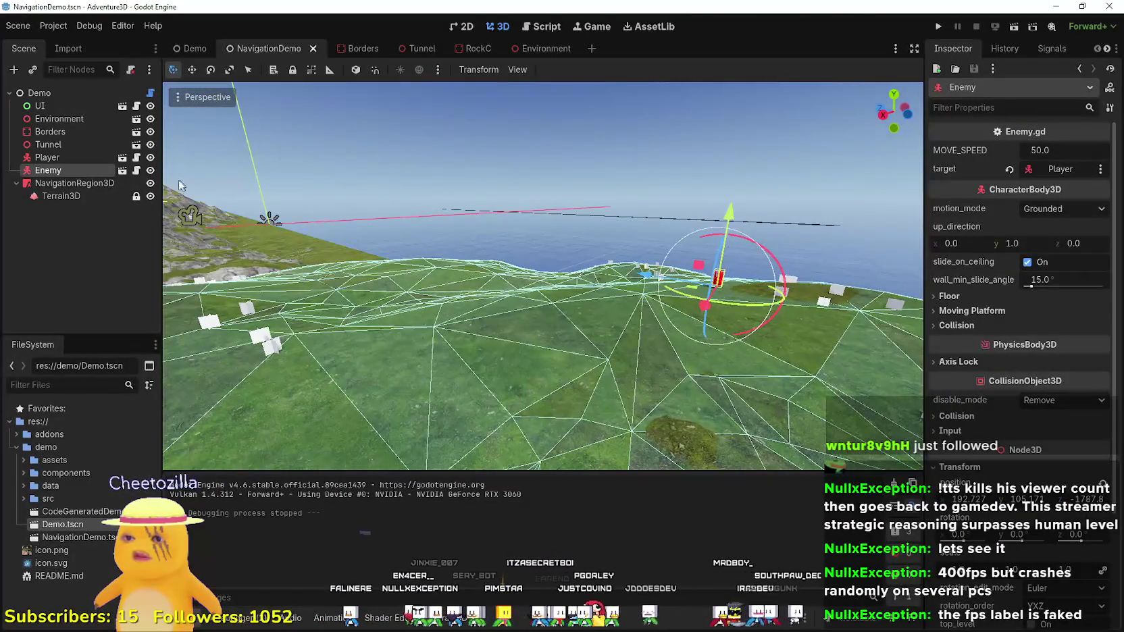
# - Duplicate Enemy into Enemy2 and Enemy3, moving each to another spot on the grass
pyautogui.hotkey('ctrl', 'd')
pyautogui.moveTo(713, 306)
pyautogui.mouseDown()
pyautogui.moveTo(592, 341)
pyautogui.moveTo(559, 320)
pyautogui.moveTo(789, 456)
pyautogui.moveTo(777, 314)
pyautogui.moveTo(773, 322)
pyautogui.mouseUp()
pyautogui.hotkey('ctrl', 'd')
pyautogui.hotkey('ctrl', 'd')
pyautogui.hotkey('ctrl', 'd')
pyautogui.hotkey('ctrl', 'd')
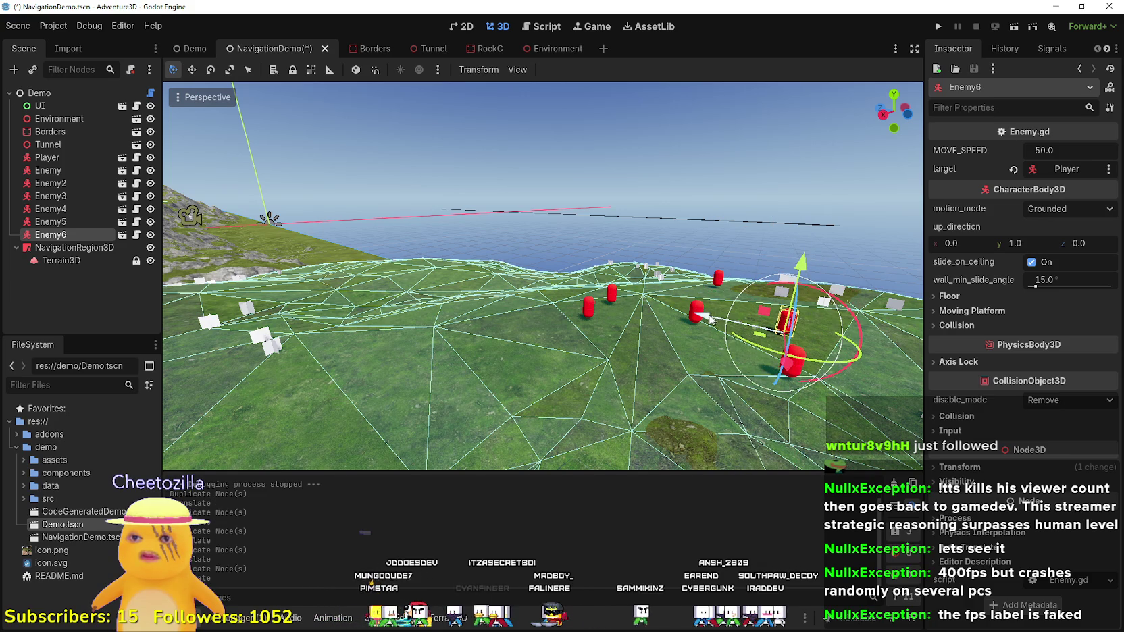
# - Duplicate Enemy6 as Enemy7, drag it onto the grass, and run the scene with F6
pyautogui.hotkey('ctrl', 'd')
pyautogui.moveTo(702, 324)
pyautogui.mouseDown()
pyautogui.moveTo(608, 317)
pyautogui.moveTo(534, 284)
pyautogui.moveTo(463, 321)
pyautogui.mouseUp()
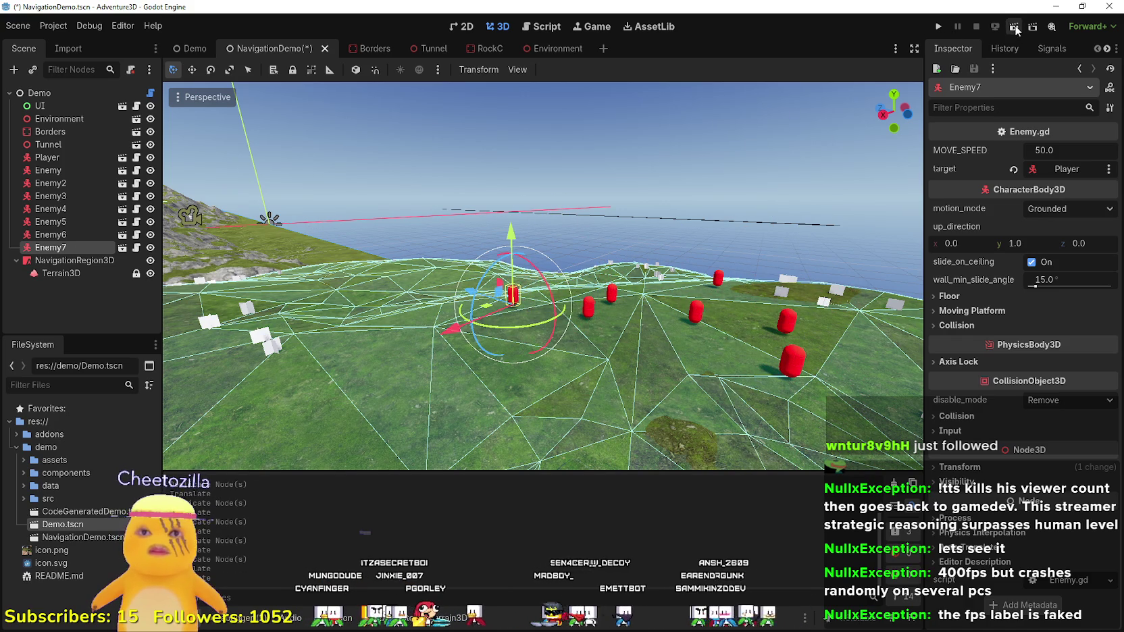
pyautogui.press('F6')
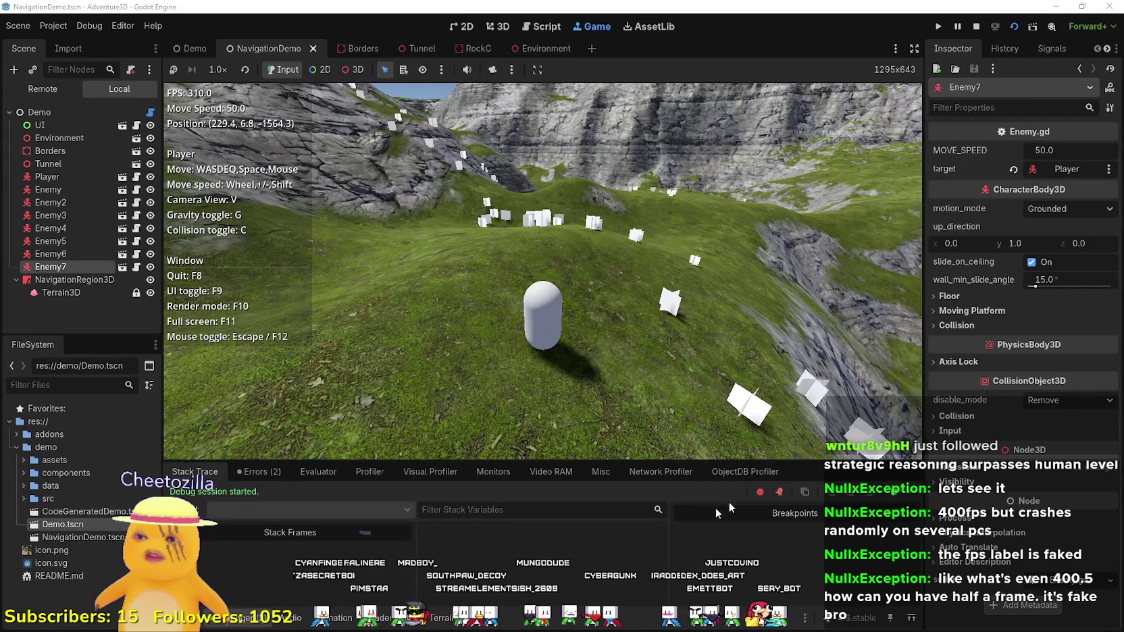
# - Graph FPS, Physics Process and Total Draw Calls in Debugger Monitors, then stop the game
pyautogui.click(492, 471)
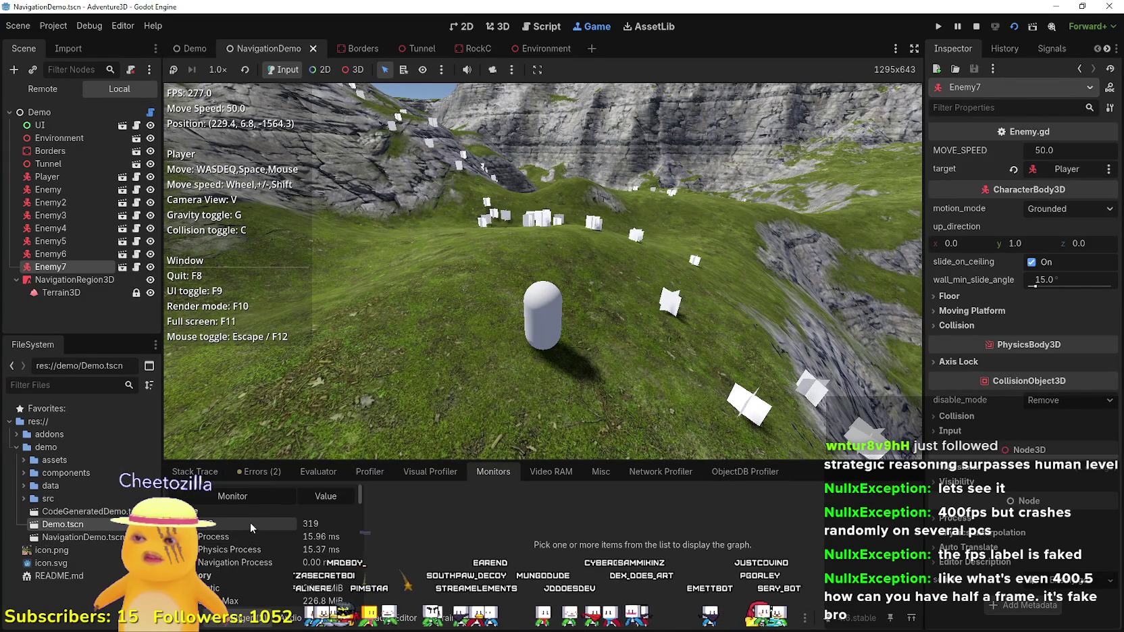
pyautogui.click(250, 522)
pyautogui.click(229, 551)
pyautogui.scroll(-2, 227, 565)
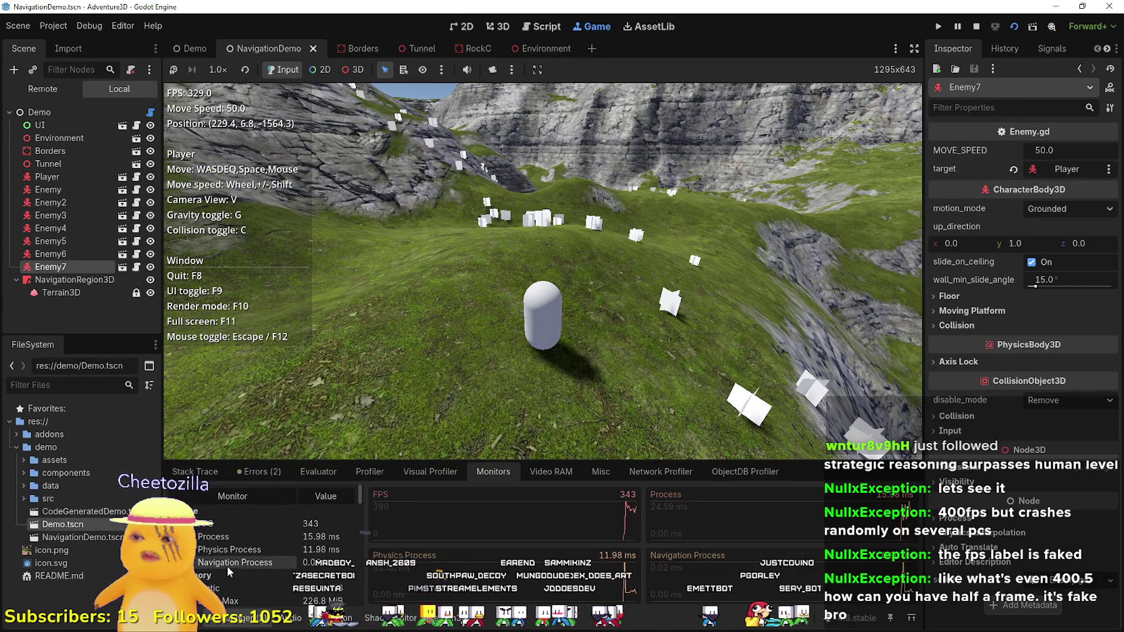
pyautogui.scroll(-4, 250, 562)
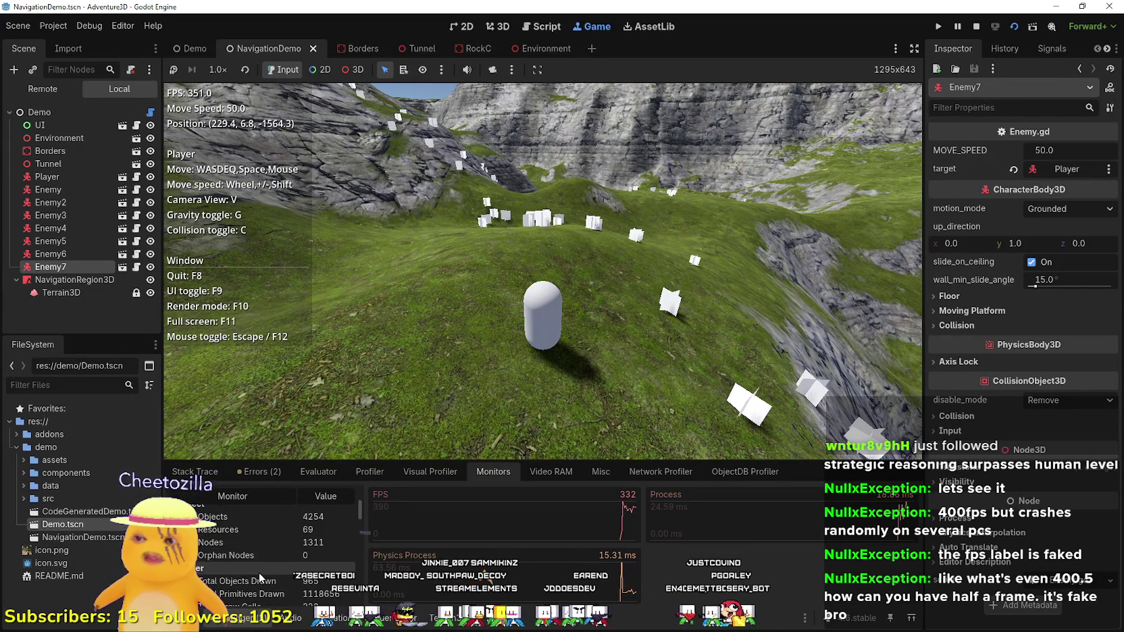
pyautogui.click(254, 546)
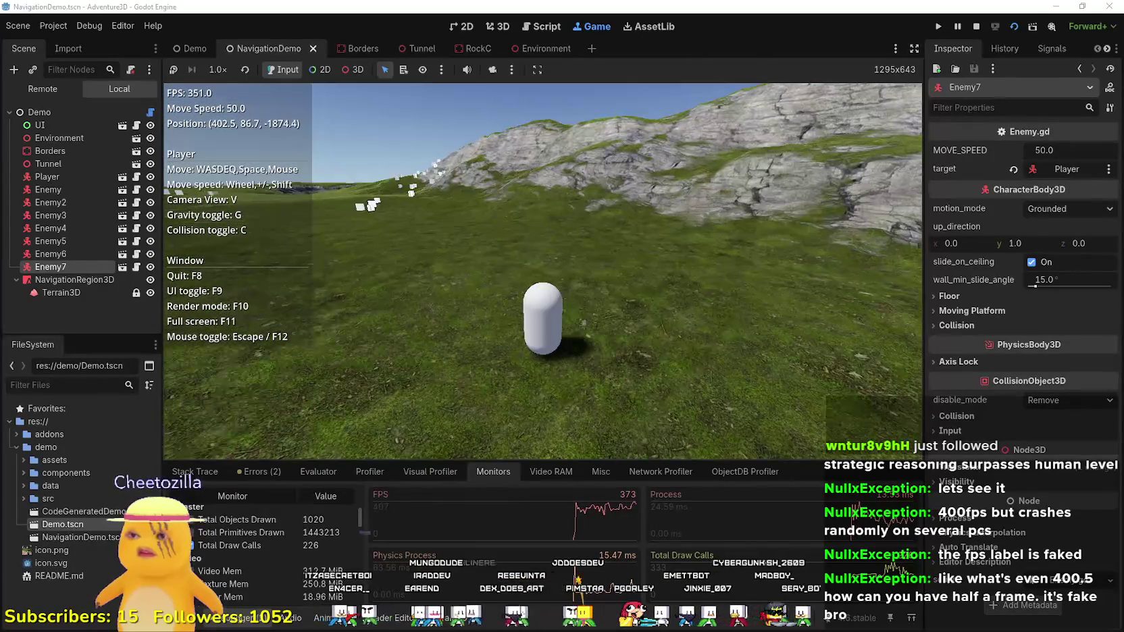
pyautogui.click(976, 26)
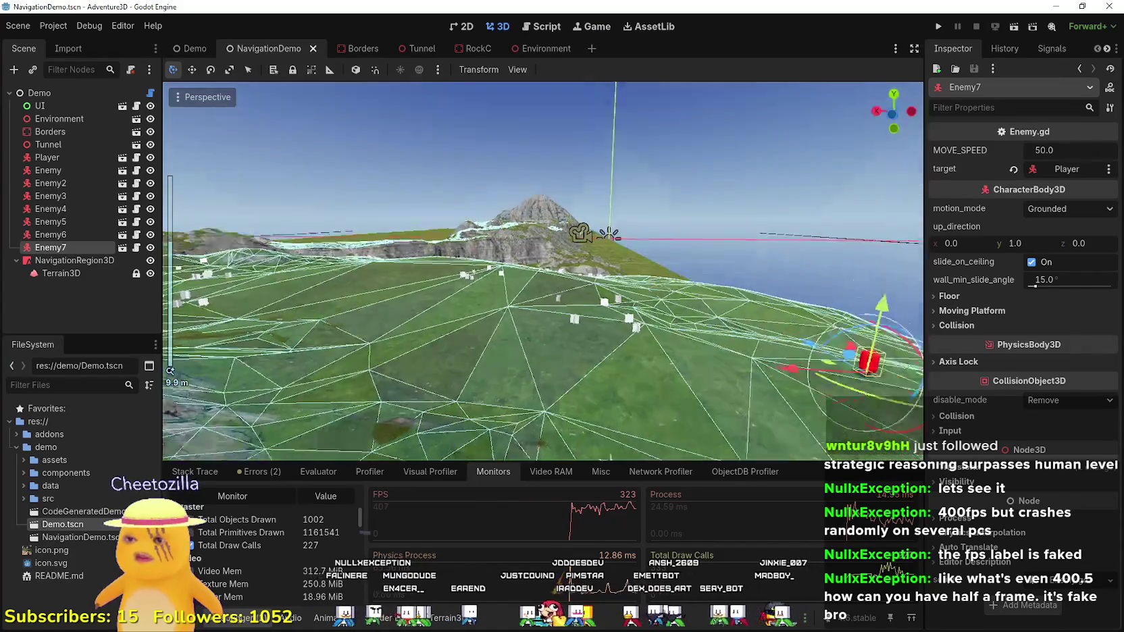
# - Move Enemy7 up toward the mountain and Enemy5 onto the rocky ridge
pyautogui.press('f')
pyautogui.scroll(-5, 557, 265)
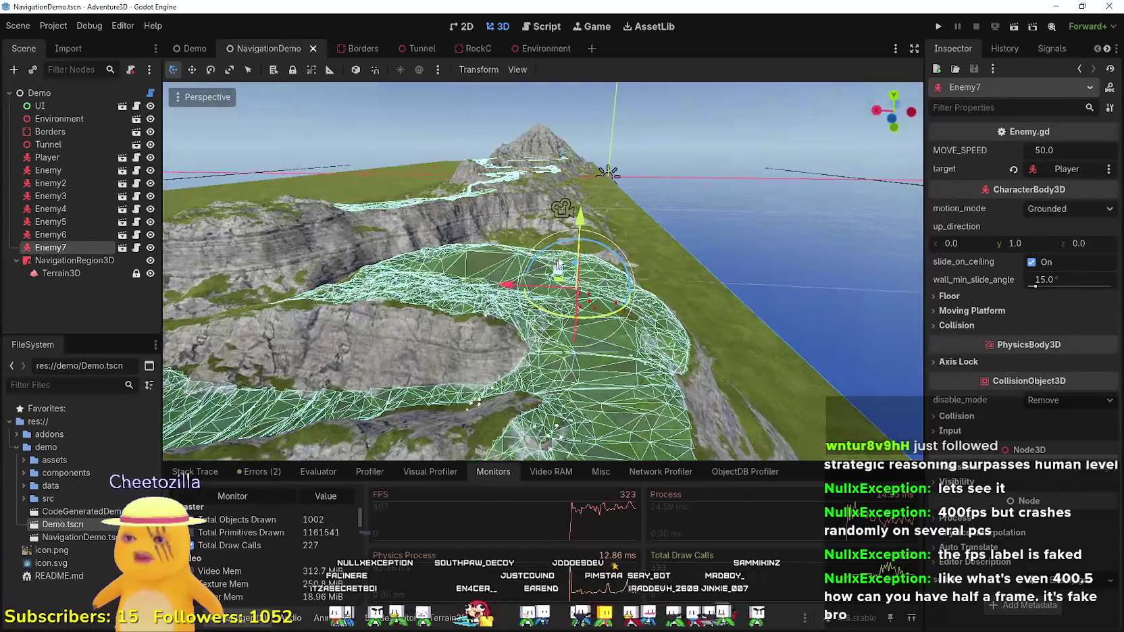
pyautogui.moveTo(579, 216)
pyautogui.mouseDown()
pyautogui.moveTo(528, 164)
pyautogui.moveTo(214, 183)
pyautogui.mouseUp()
pyautogui.click(60, 222)
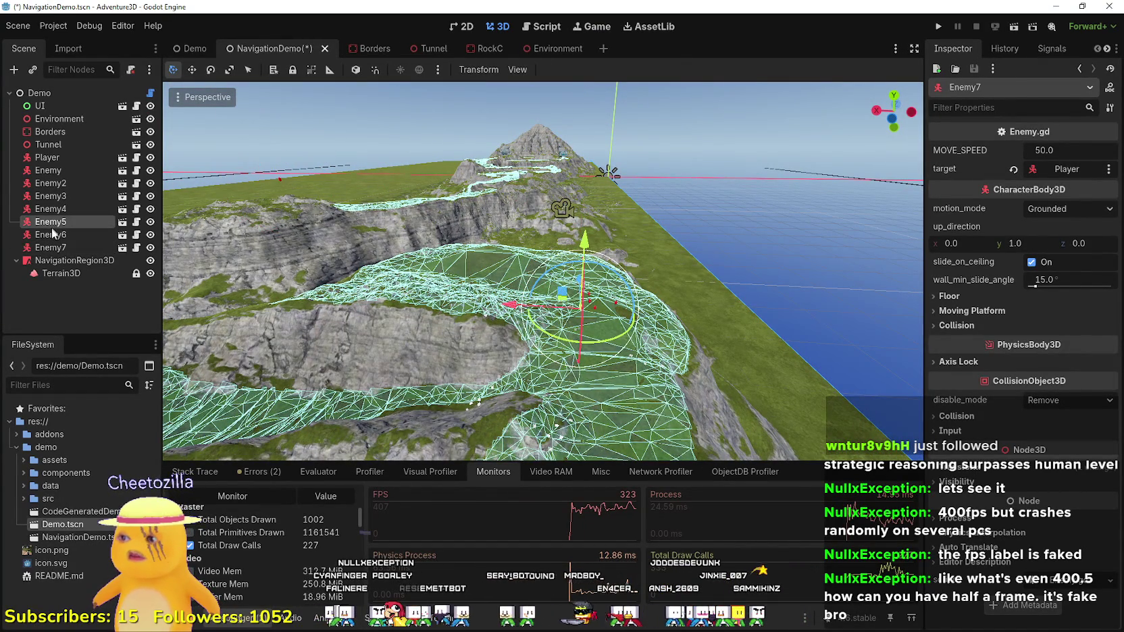
pyautogui.moveTo(586, 250)
pyautogui.mouseDown()
pyautogui.moveTo(589, 169)
pyautogui.moveTo(443, 202)
pyautogui.moveTo(540, 253)
pyautogui.moveTo(600, 314)
pyautogui.mouseUp()
pyautogui.click(102, 245)
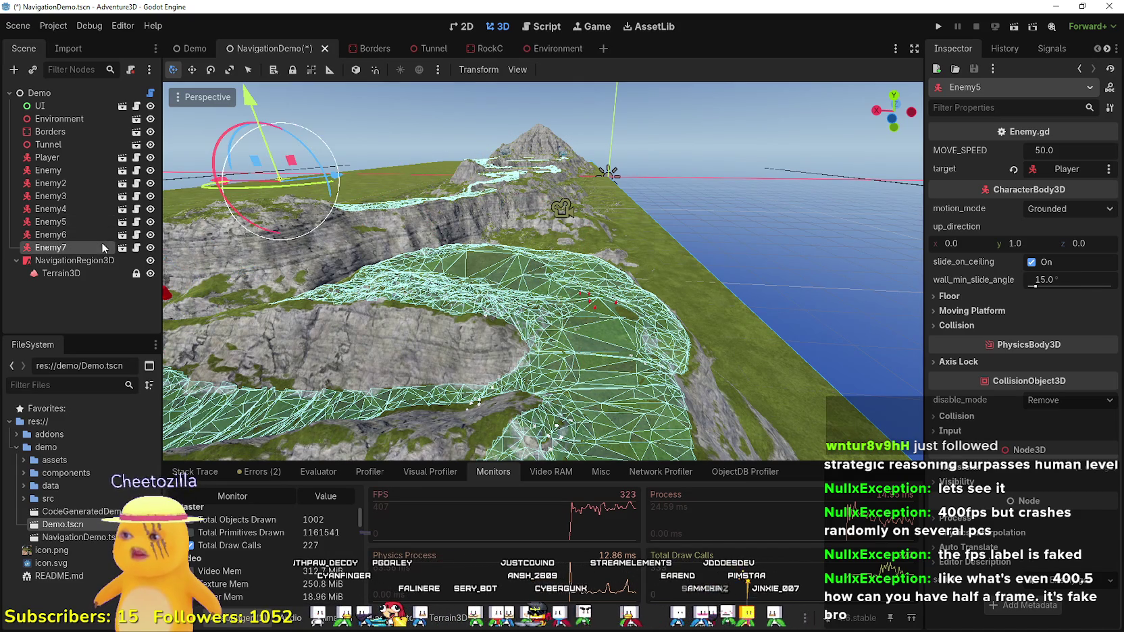
pyautogui.click(71, 233)
pyautogui.click(73, 224)
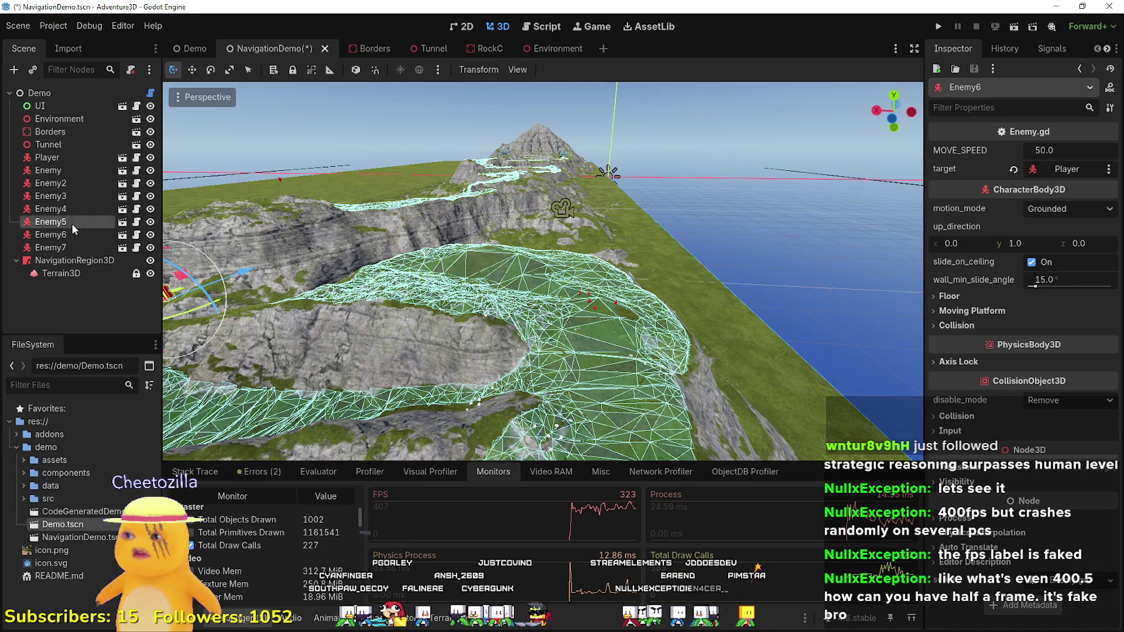
pyautogui.press('f')
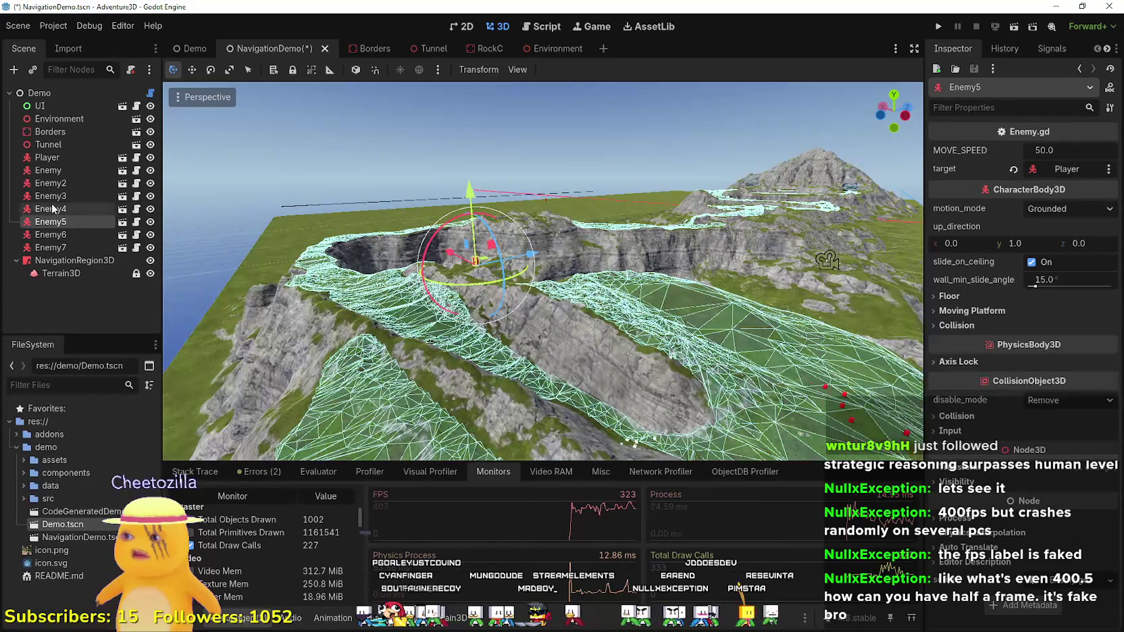
# - Undo a raise of Enemy4, move Enemy3 near the crater and Enemy2 into its centre, then run
pyautogui.click(52, 209)
pyautogui.moveTo(849, 329); pyautogui.dragTo(822, 219)
pyautogui.hotkey('ctrl', 'z')
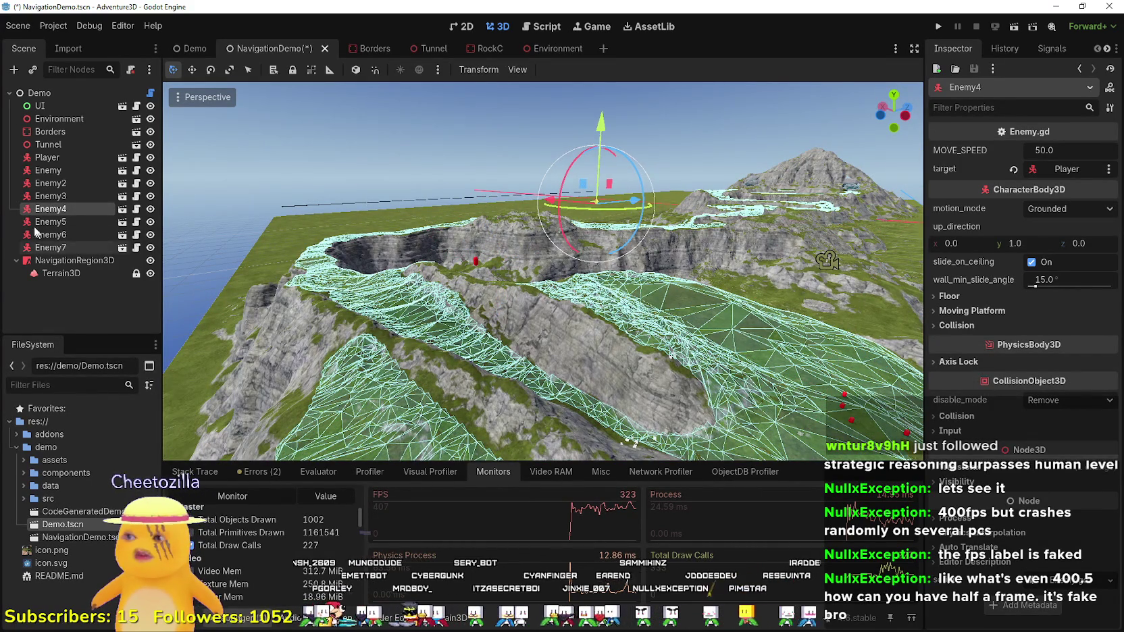
pyautogui.click(39, 199)
pyautogui.moveTo(768, 370)
pyautogui.mouseDown()
pyautogui.moveTo(520, 270)
pyautogui.moveTo(371, 276)
pyautogui.mouseUp()
pyautogui.click(49, 183)
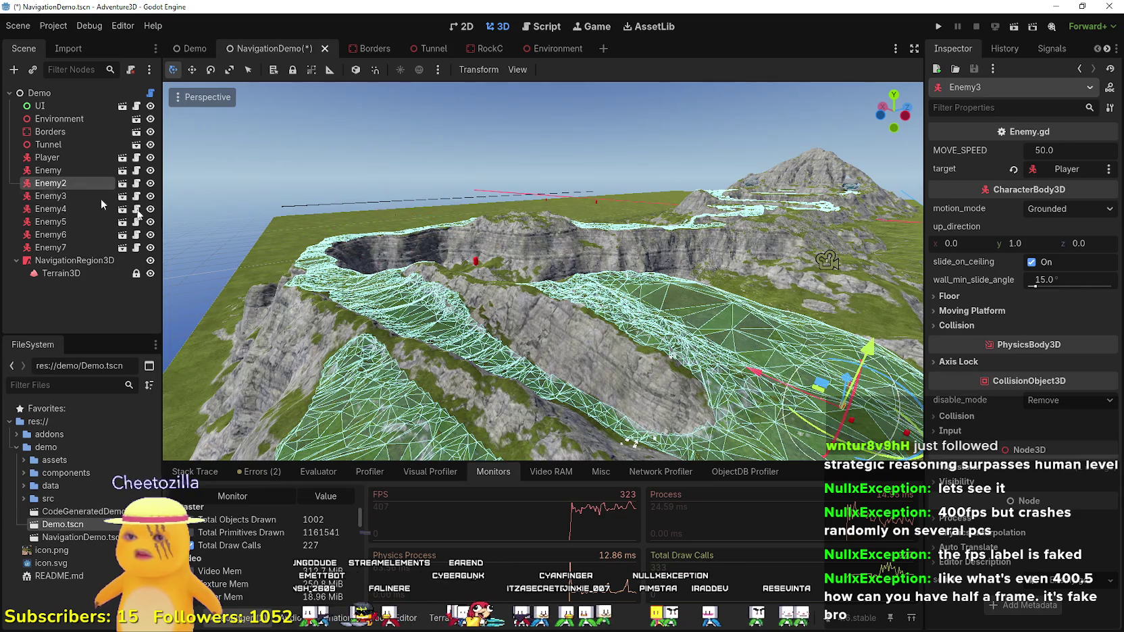
pyautogui.moveTo(766, 381); pyautogui.dragTo(566, 353)
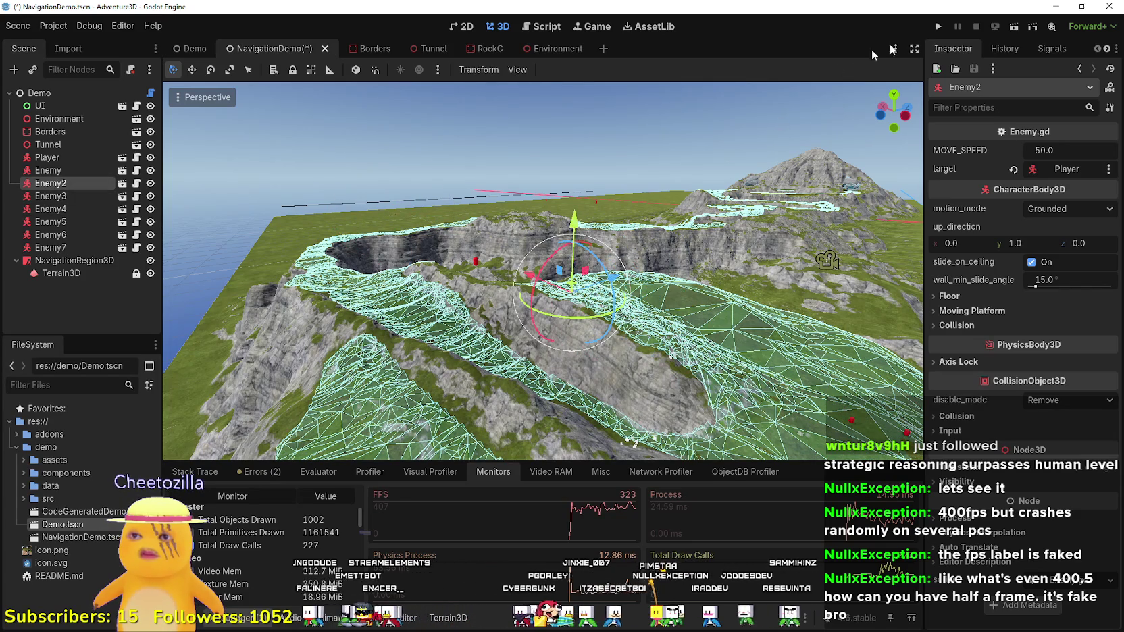
pyautogui.click(1014, 28)
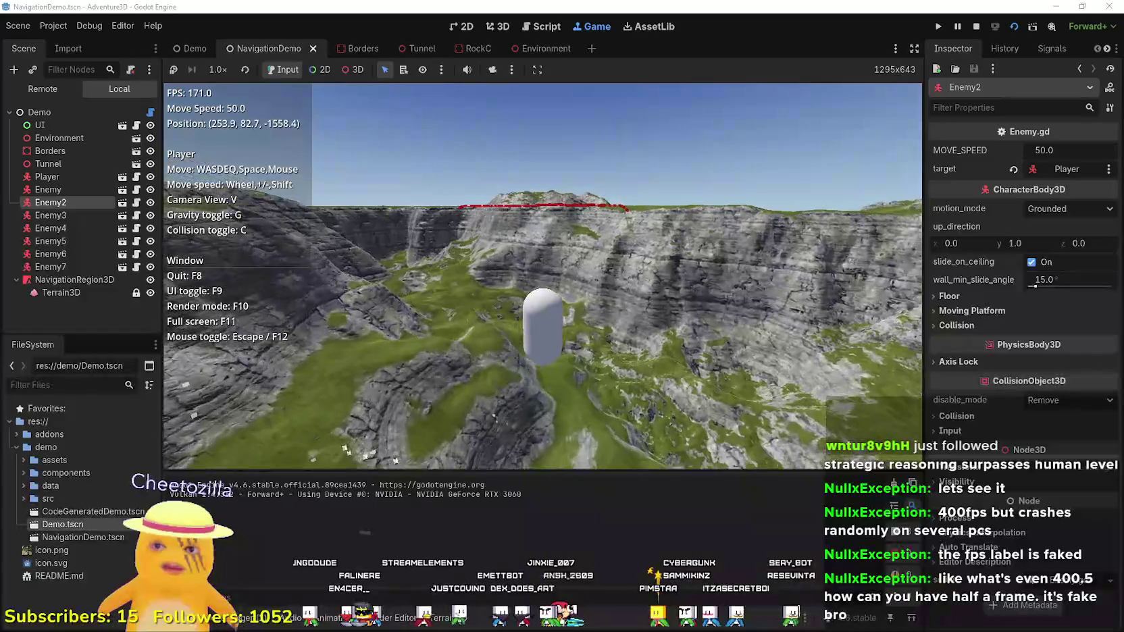
# - Walk the player over the cliff and across the grassy slope toward the enemies
pyautogui.press('w')
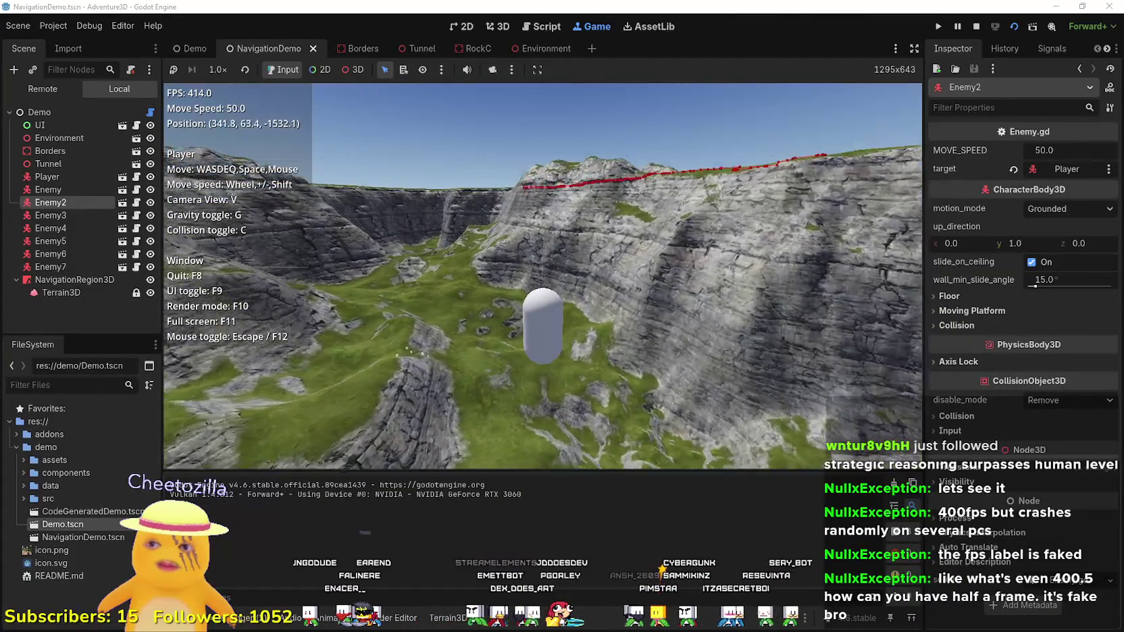
pyautogui.press('w')
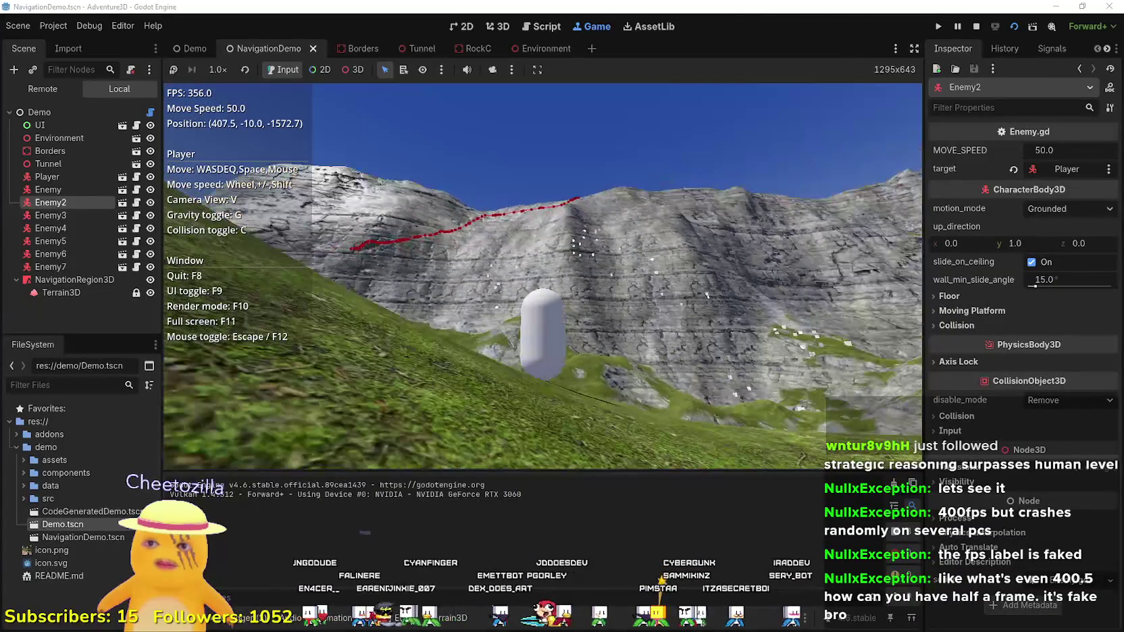
pyautogui.press('w')
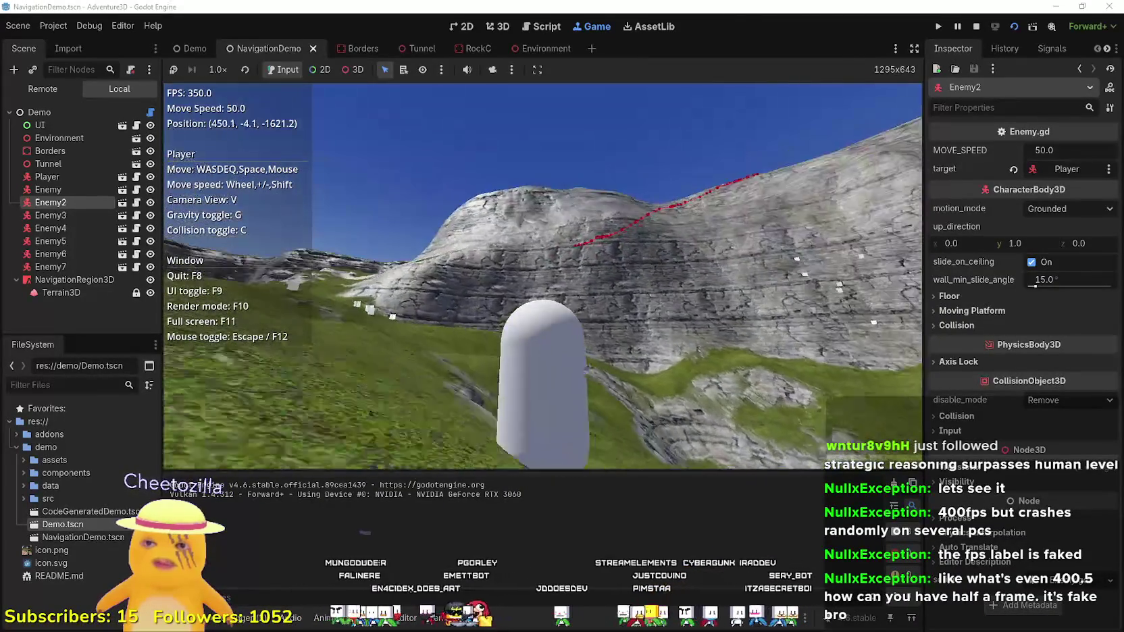
pyautogui.press('w')
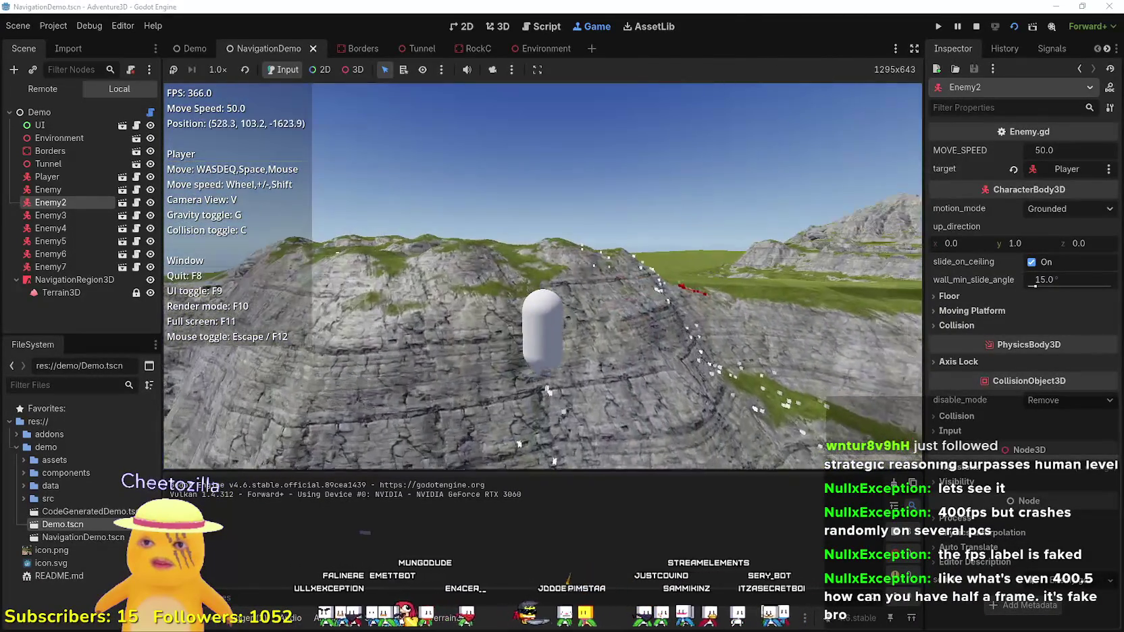
pyautogui.press('w')
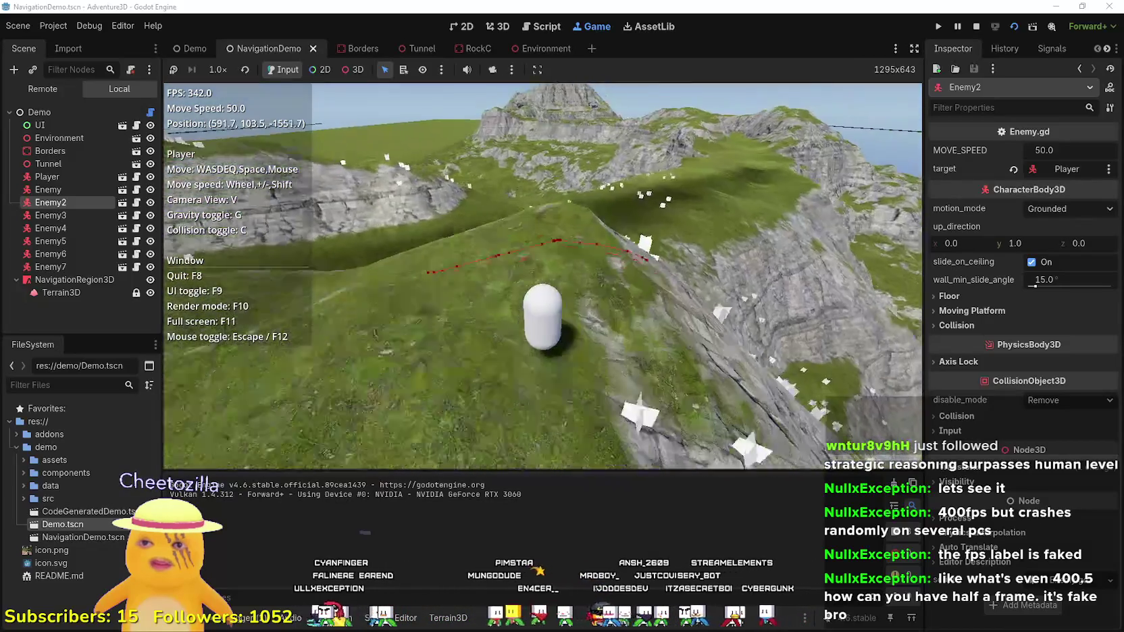
pyautogui.press('w')
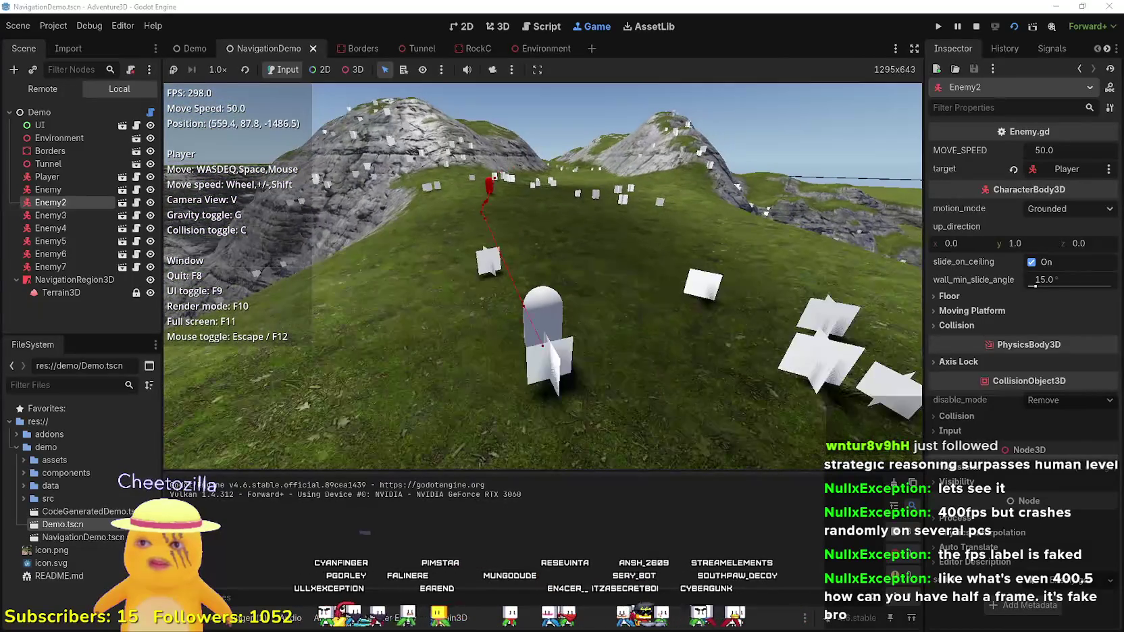
pyautogui.press('w')
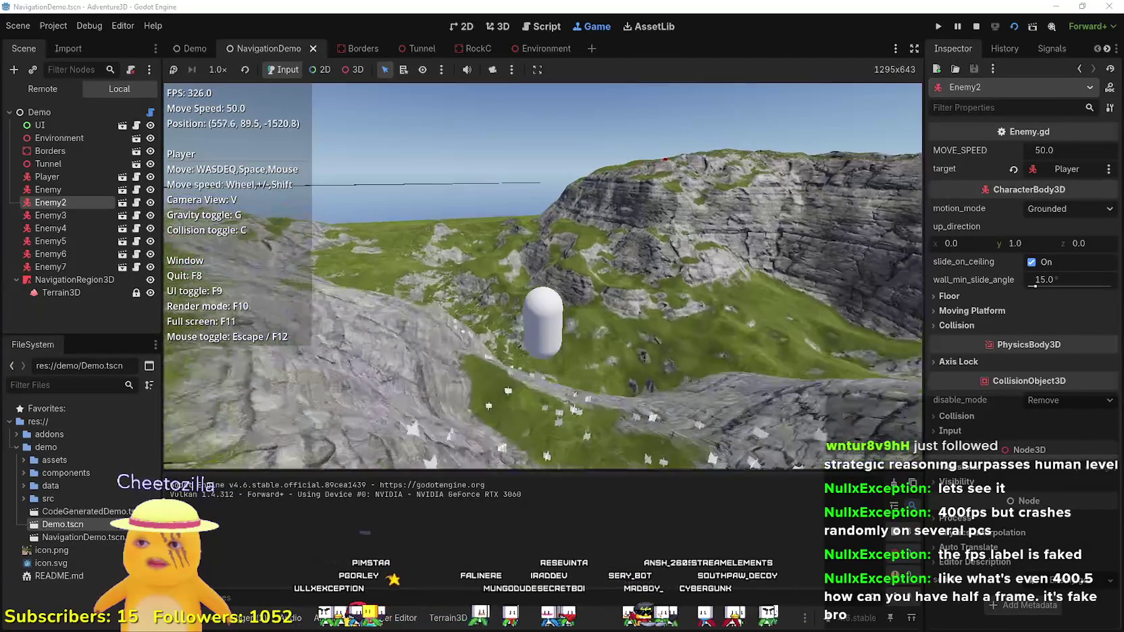
pyautogui.press('w')
pyautogui.press('w')
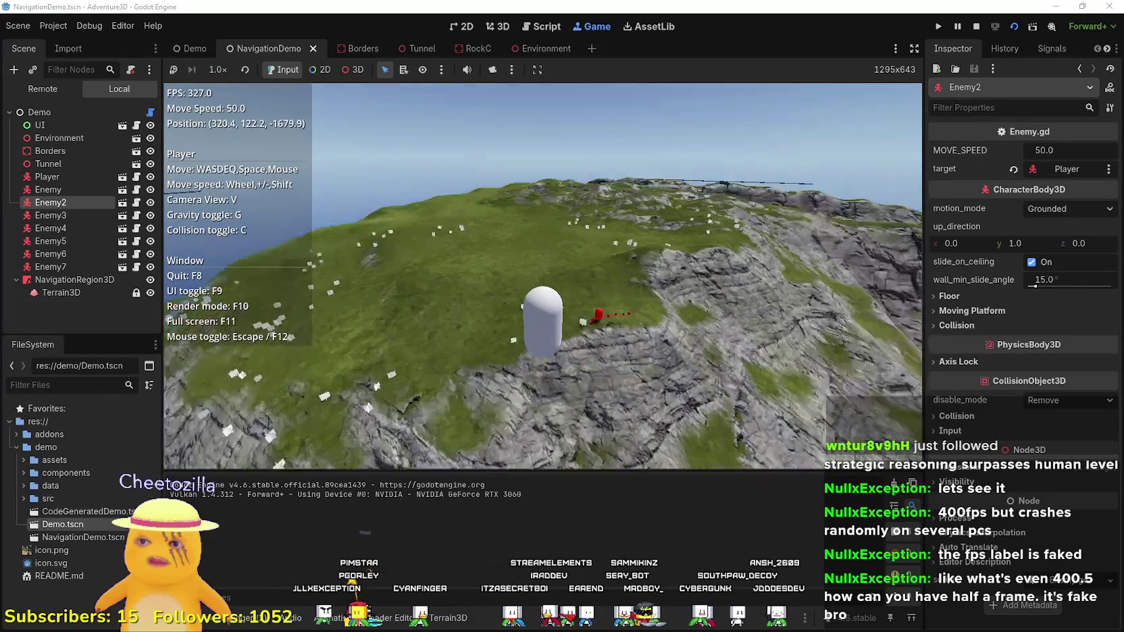
pyautogui.press('w')
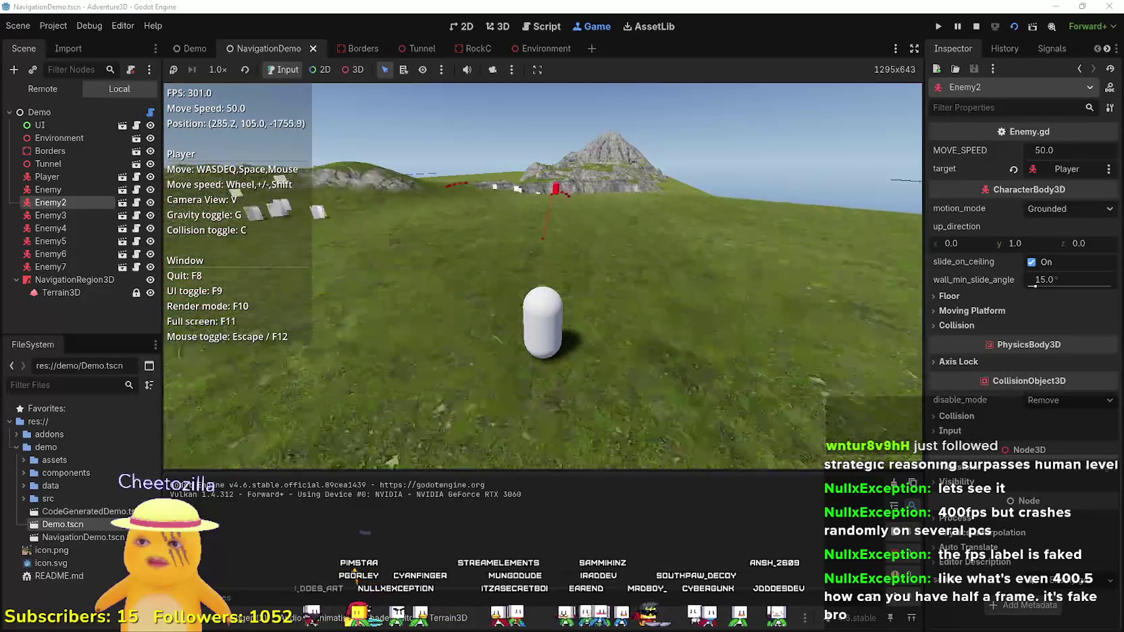
pyautogui.press('w')
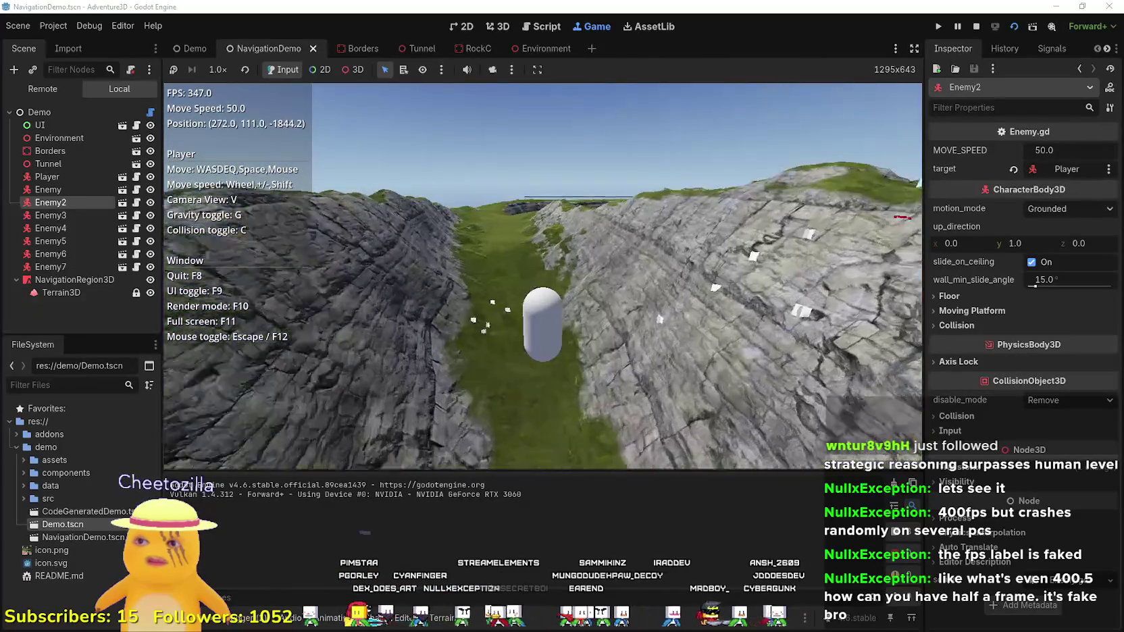
# - Lead the enemies along the rocky ridge and hills, then stop the game
pyautogui.press('d')
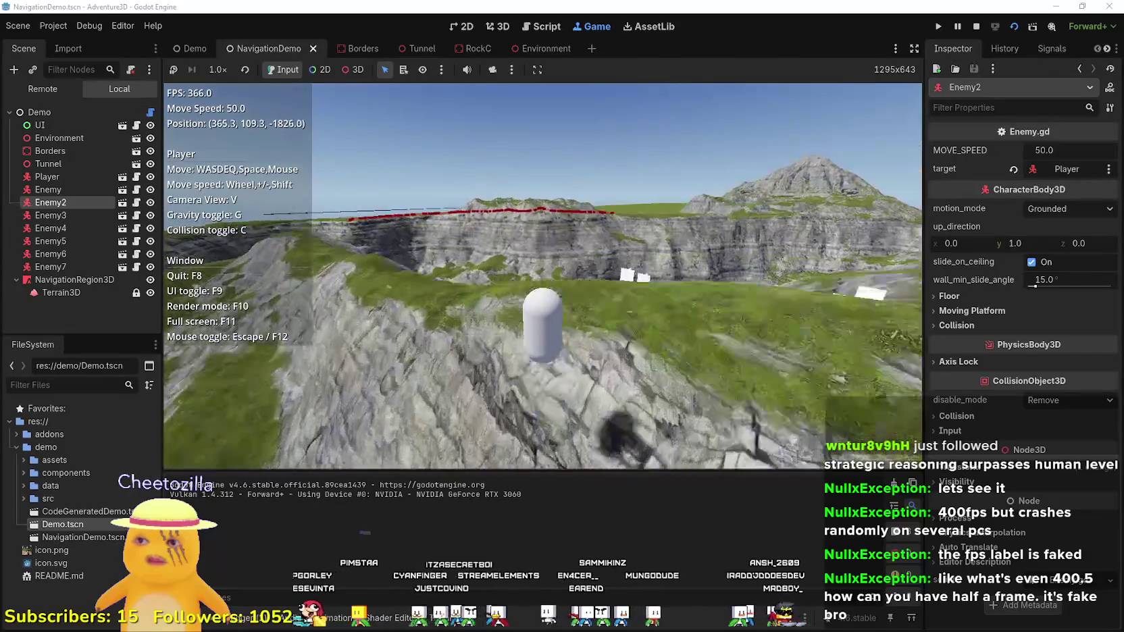
pyautogui.press('w')
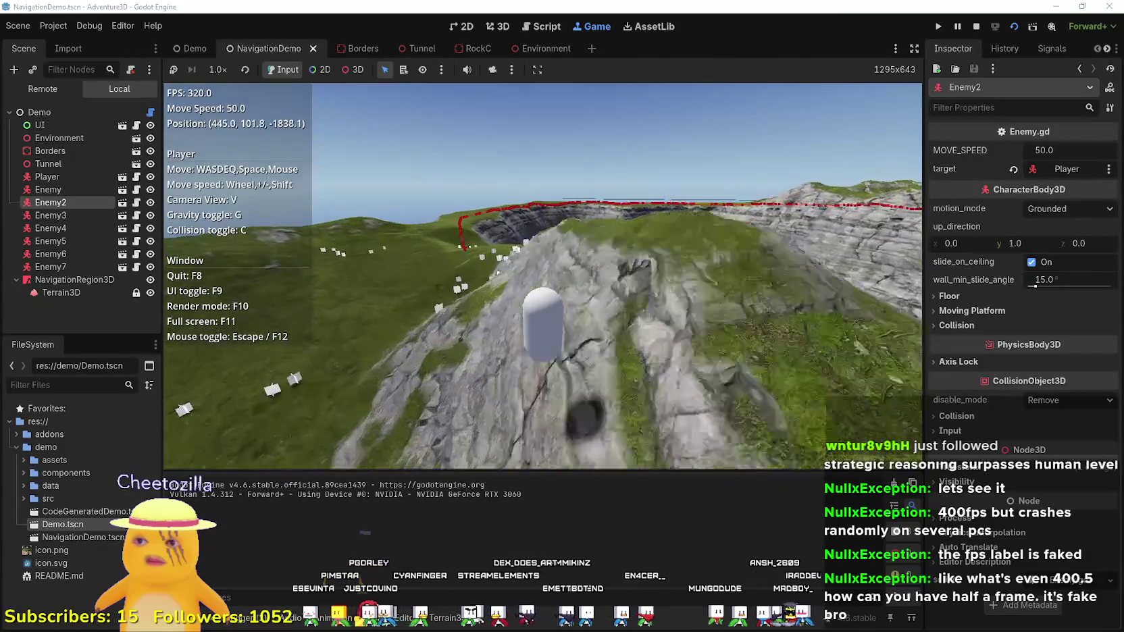
pyautogui.press('w')
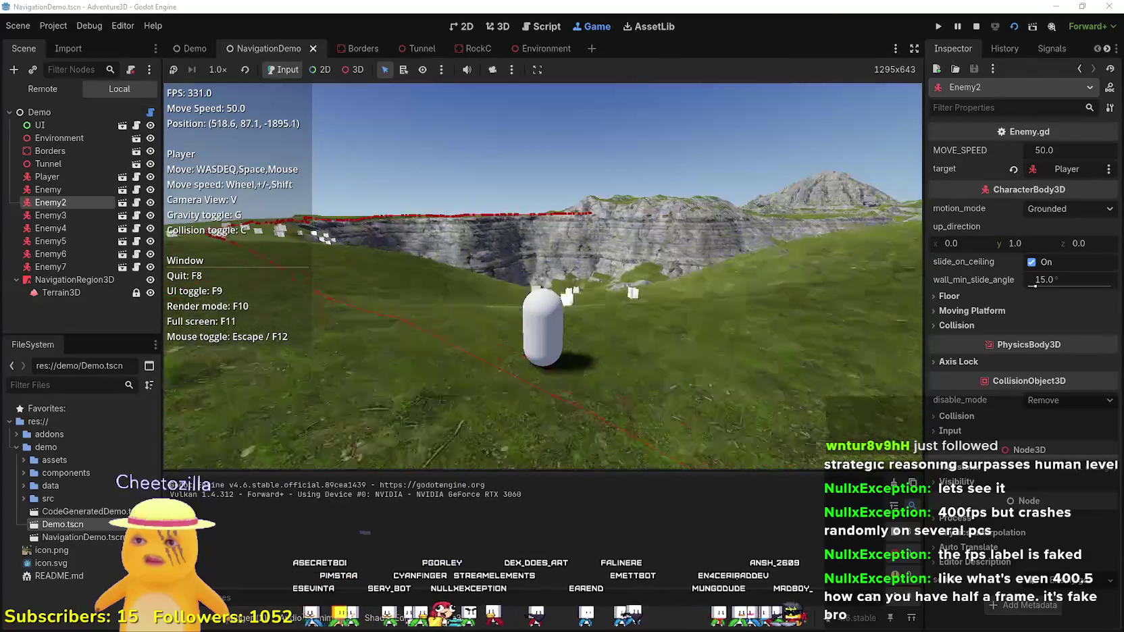
pyautogui.press('w')
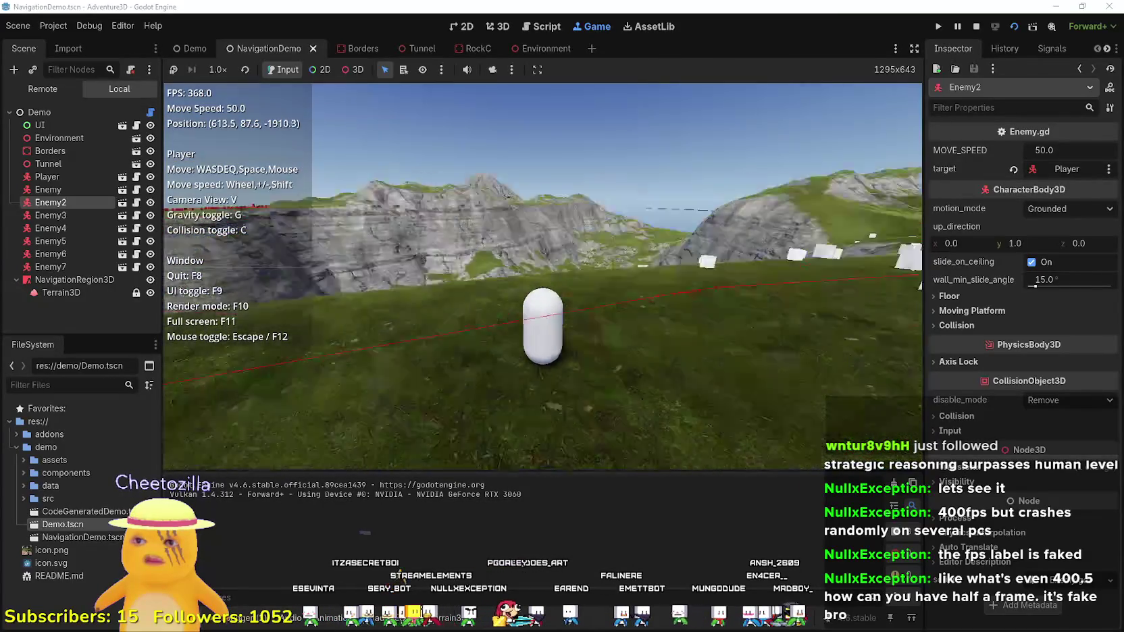
pyautogui.press('w')
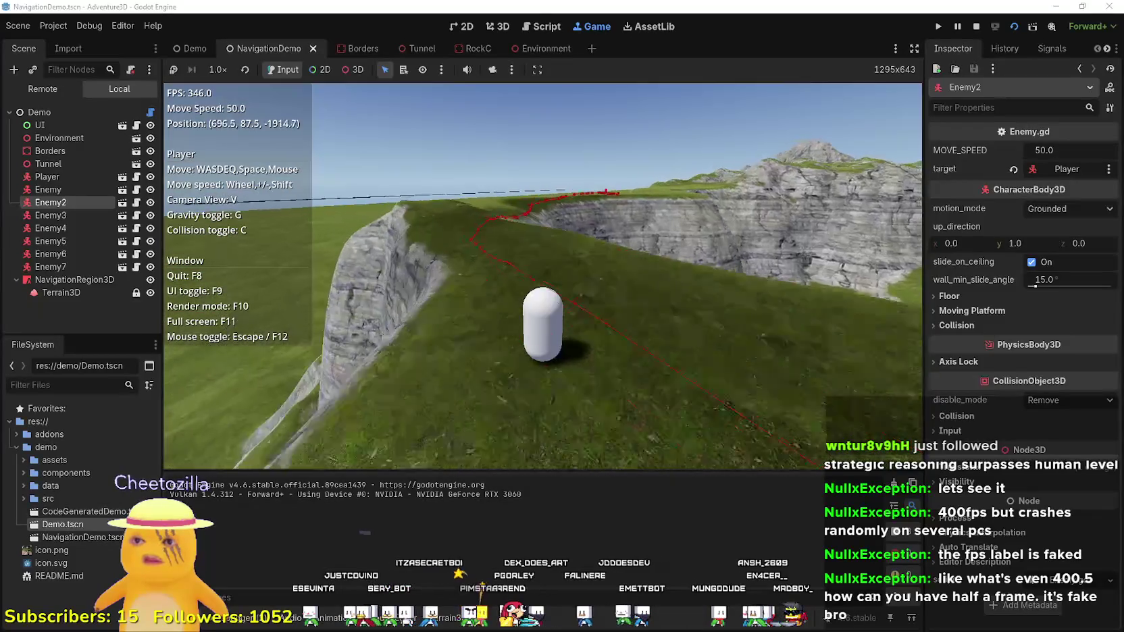
pyautogui.press('w')
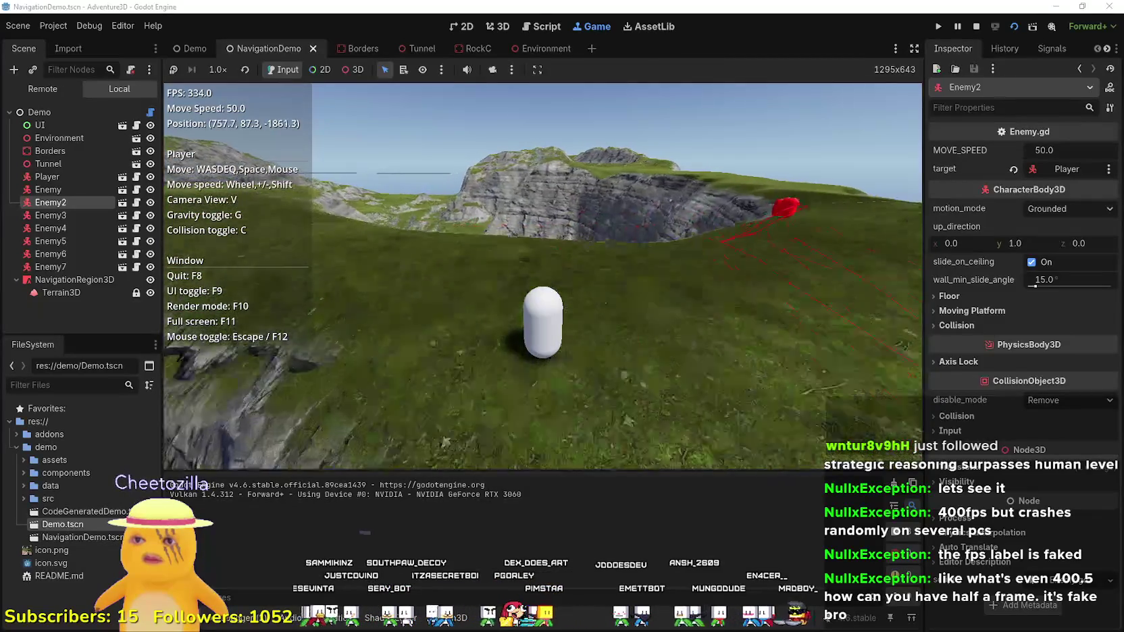
pyautogui.press('w')
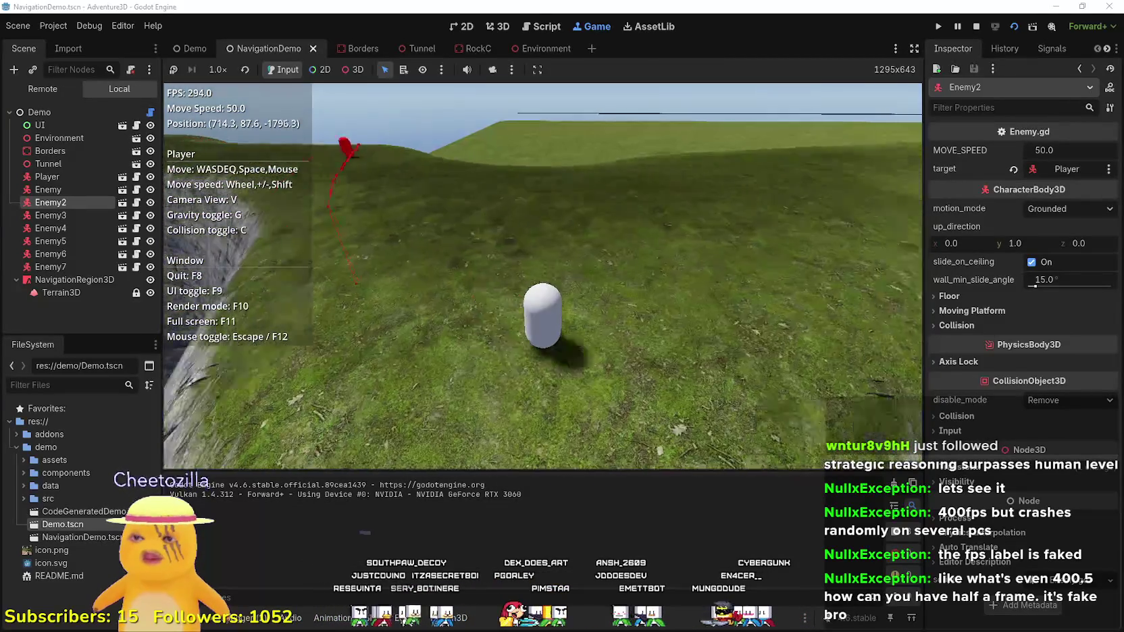
pyautogui.press('w')
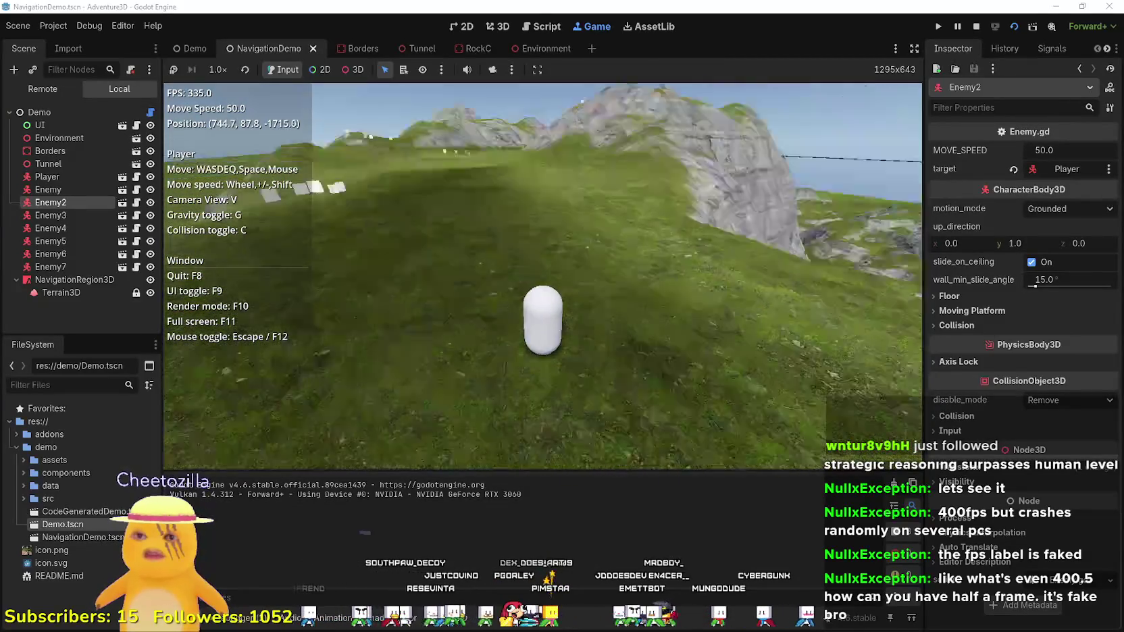
pyautogui.press('w')
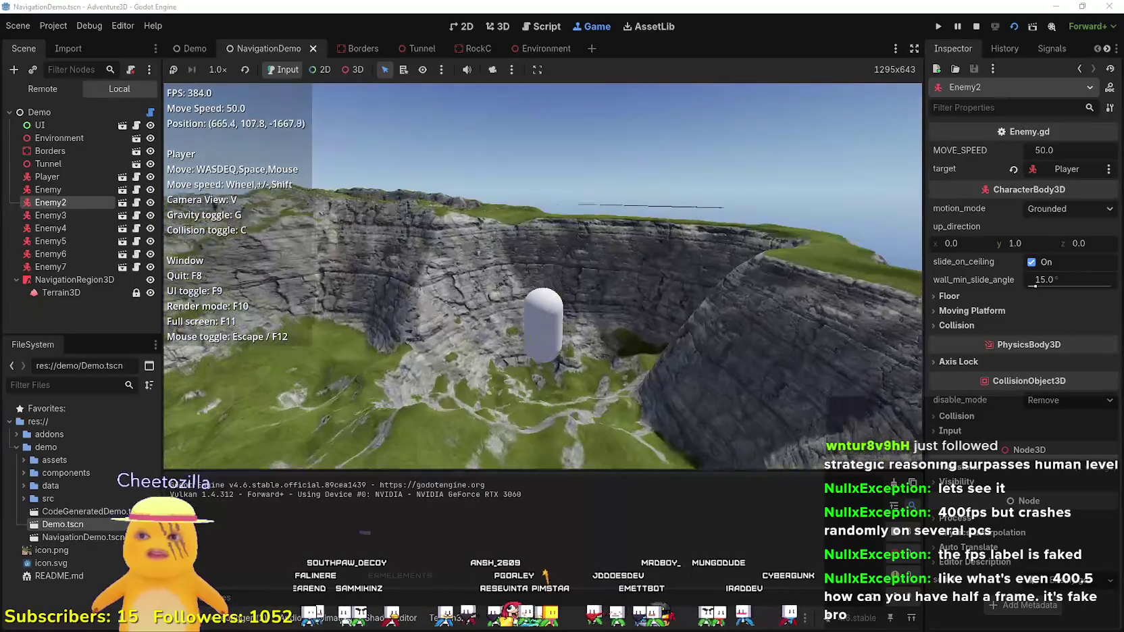
pyautogui.click(975, 26)
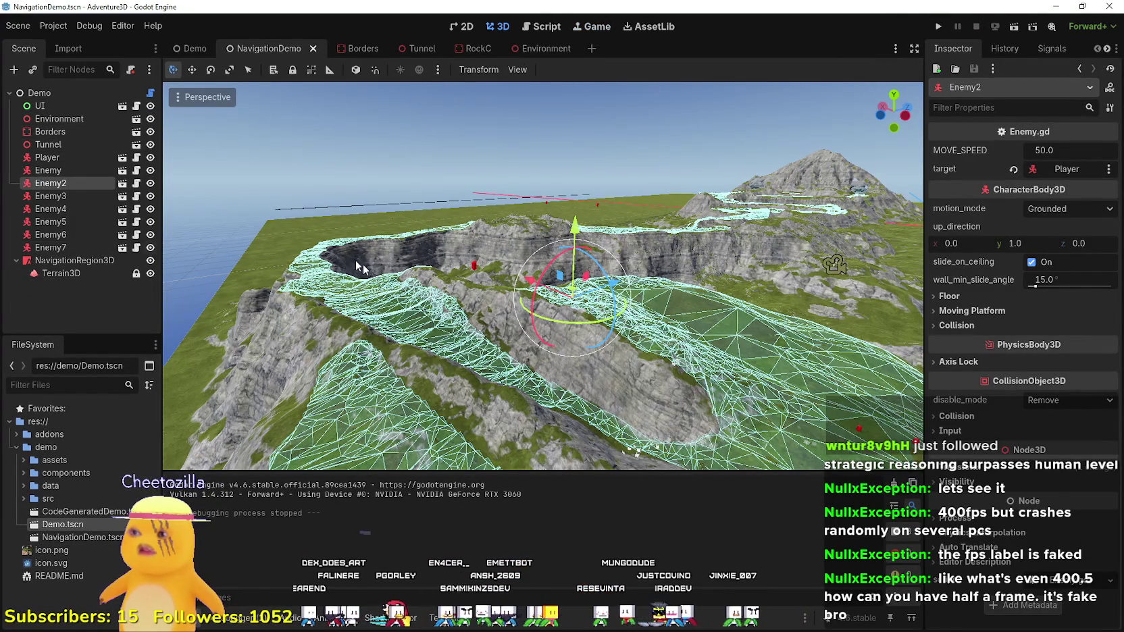
pyautogui.moveTo(363, 264); pyautogui.dragTo(373, 432)
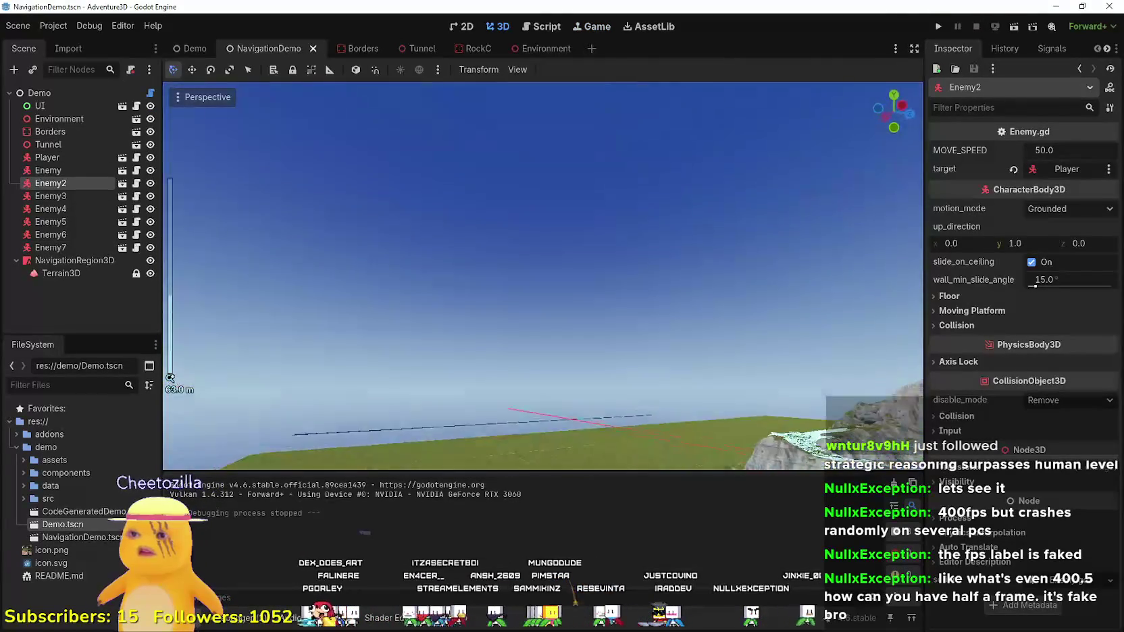
pyautogui.moveTo(170, 377); pyautogui.dragTo(7, 148)
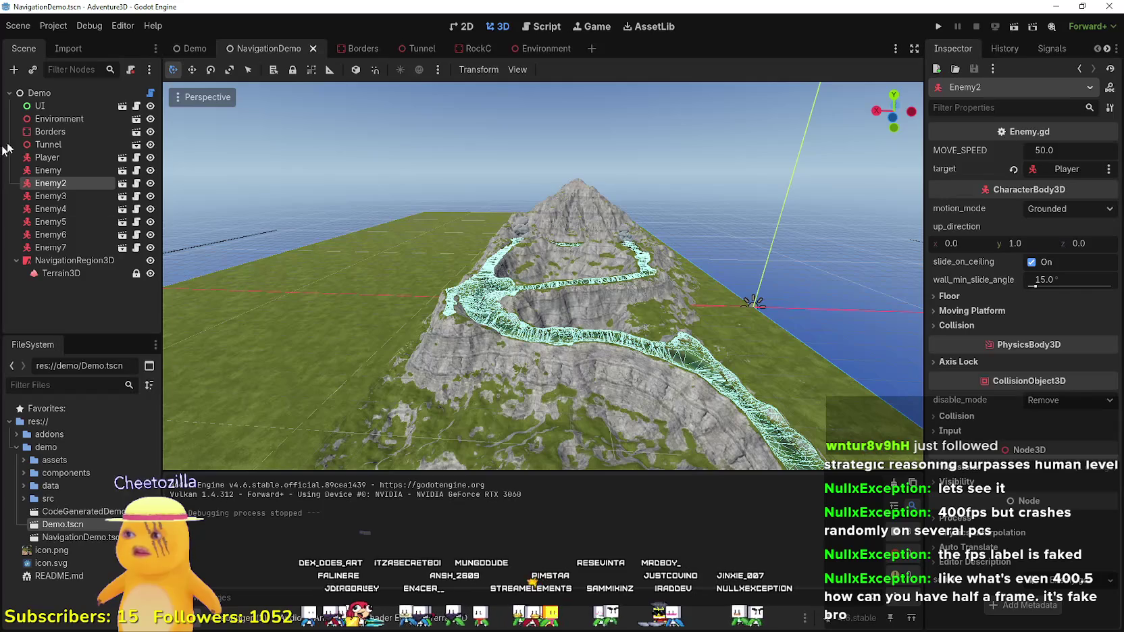
pyautogui.click(75, 129)
pyautogui.click(75, 120)
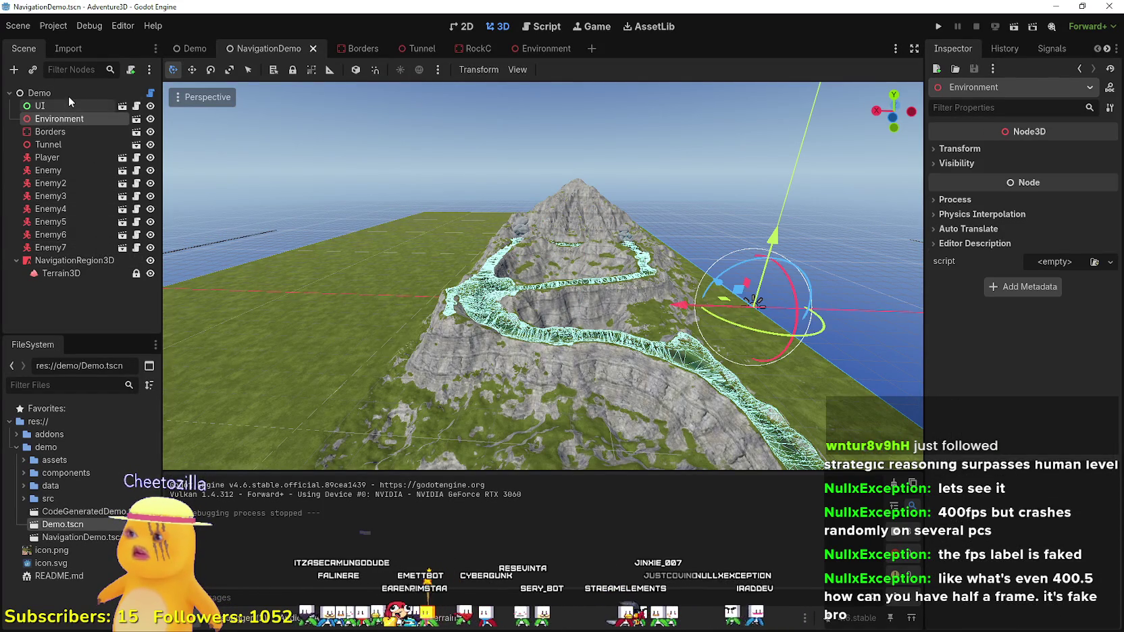
pyautogui.click(68, 94)
pyautogui.click(67, 272)
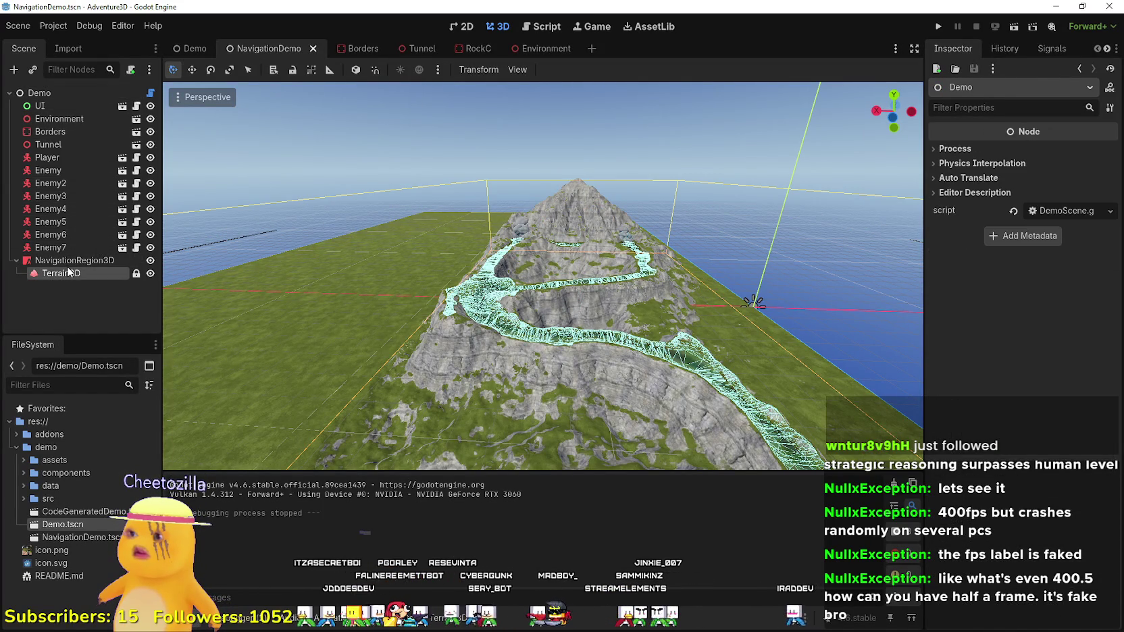
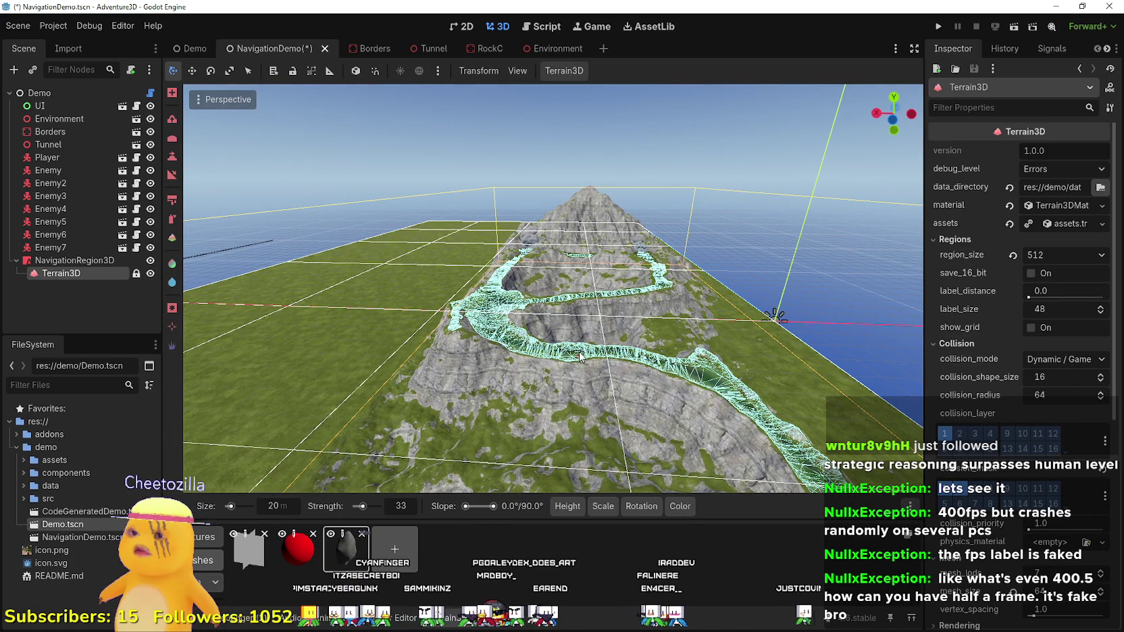
# - Frame the whole mountain terrain and orbit out to view the cliffs from farther away
pyautogui.scroll(3, 580, 356)
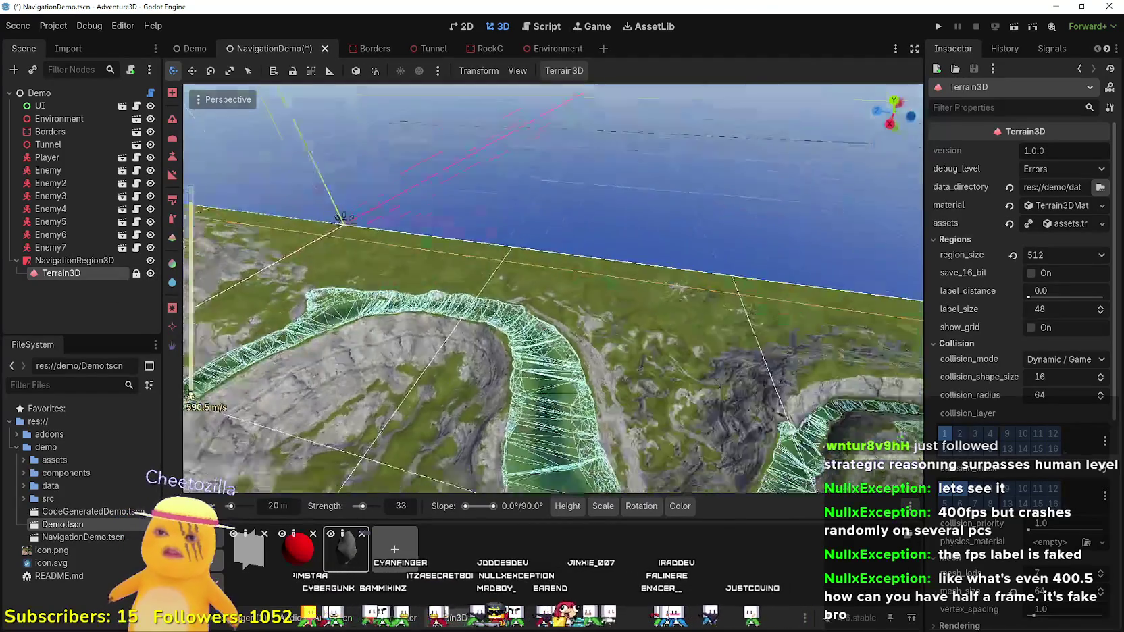
pyautogui.press('f')
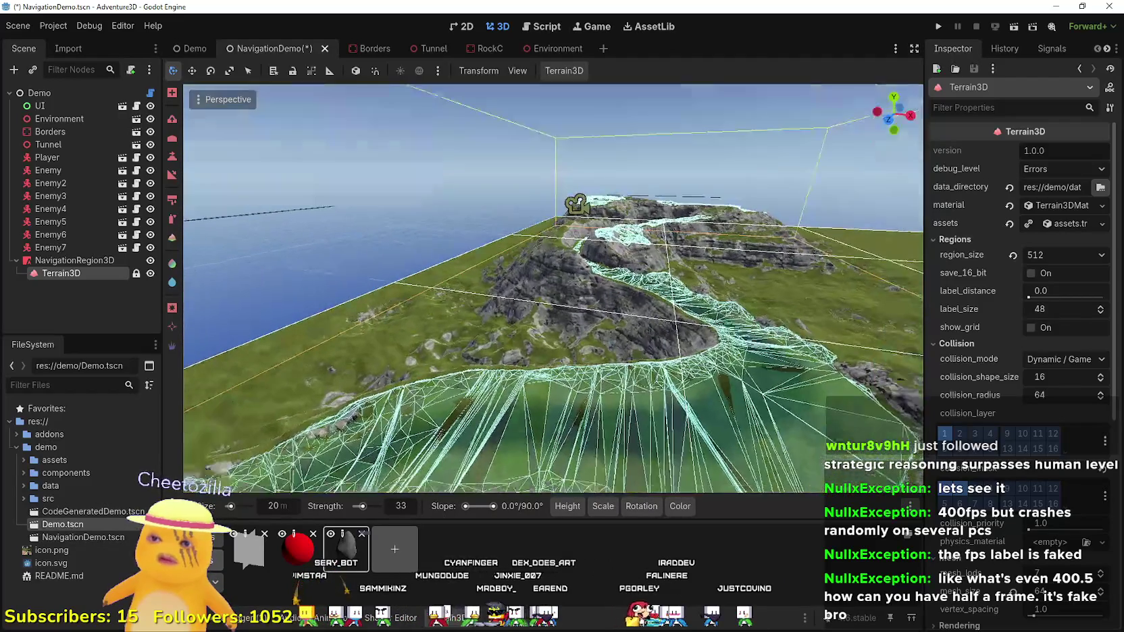
pyautogui.press('w')
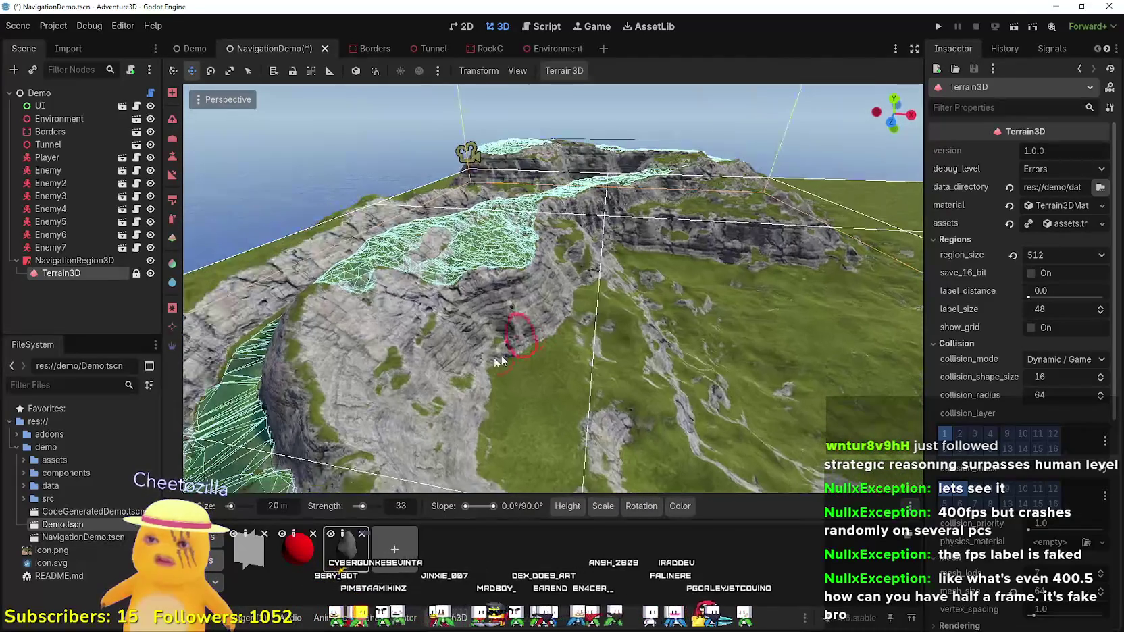
pyautogui.scroll(2, 546, 405)
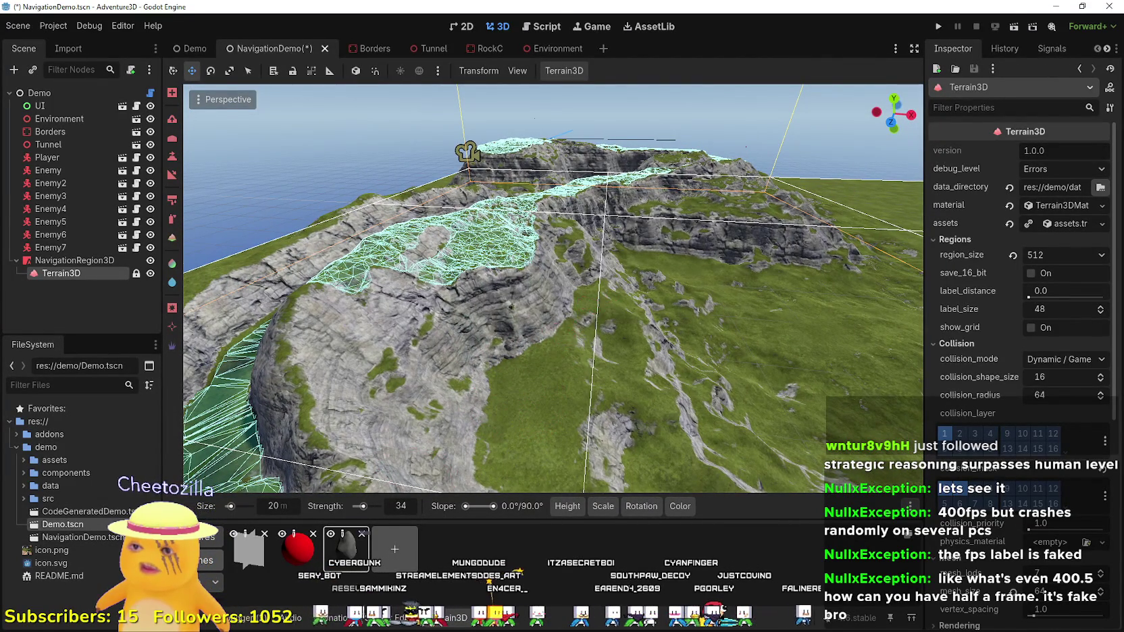
pyautogui.scroll(5, 535, 364)
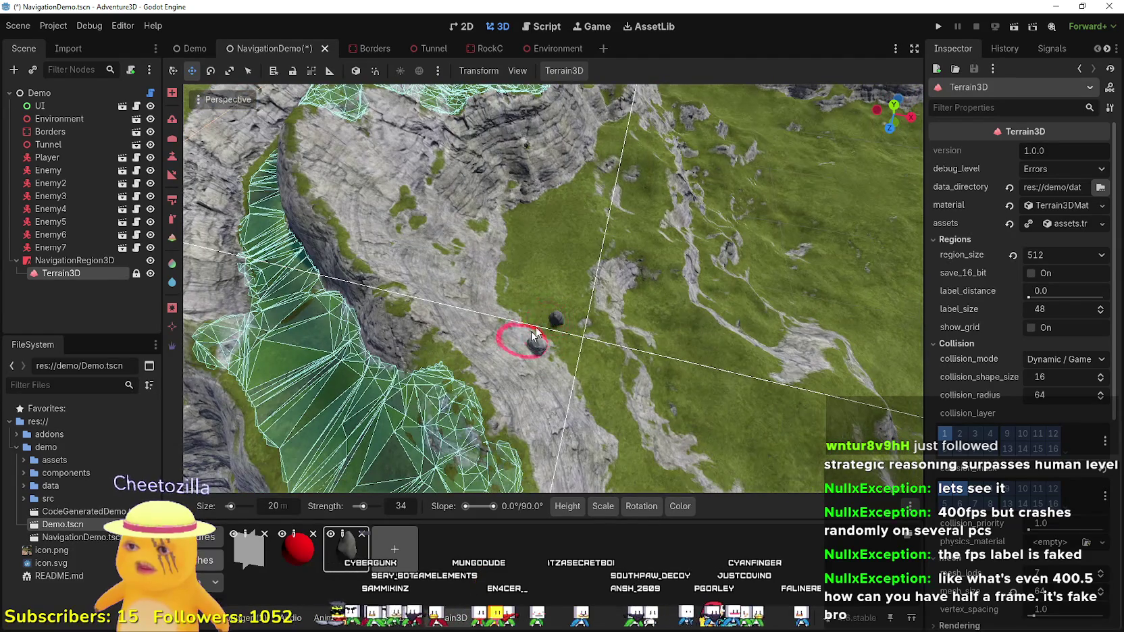
pyautogui.moveTo(534, 332)
pyautogui.mouseDown()
pyautogui.moveTo(547, 284)
pyautogui.moveTo(547, 331)
pyautogui.moveTo(540, 304)
pyautogui.moveTo(338, 351)
pyautogui.moveTo(443, 331)
pyautogui.moveTo(472, 297)
pyautogui.moveTo(469, 216)
pyautogui.moveTo(555, 348)
pyautogui.mouseUp()
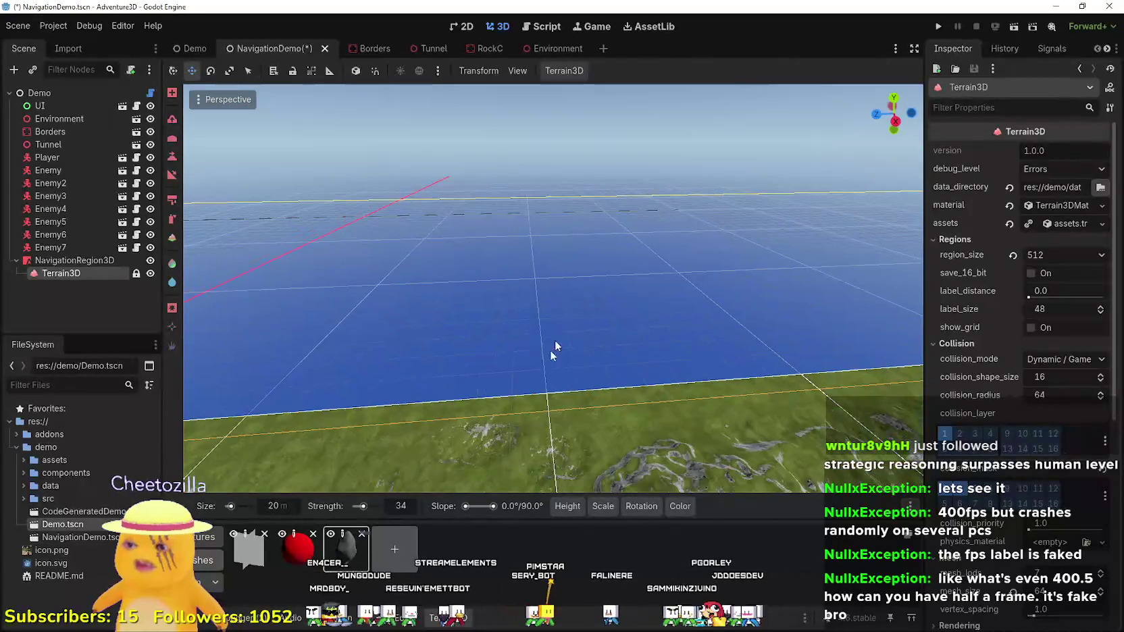
# - Switch the Terrain3D asset dock between textures and meshes while tilting over the cliffs and navmesh
pyautogui.click(196, 540)
pyautogui.moveTo(454, 383); pyautogui.dragTo(211, 544)
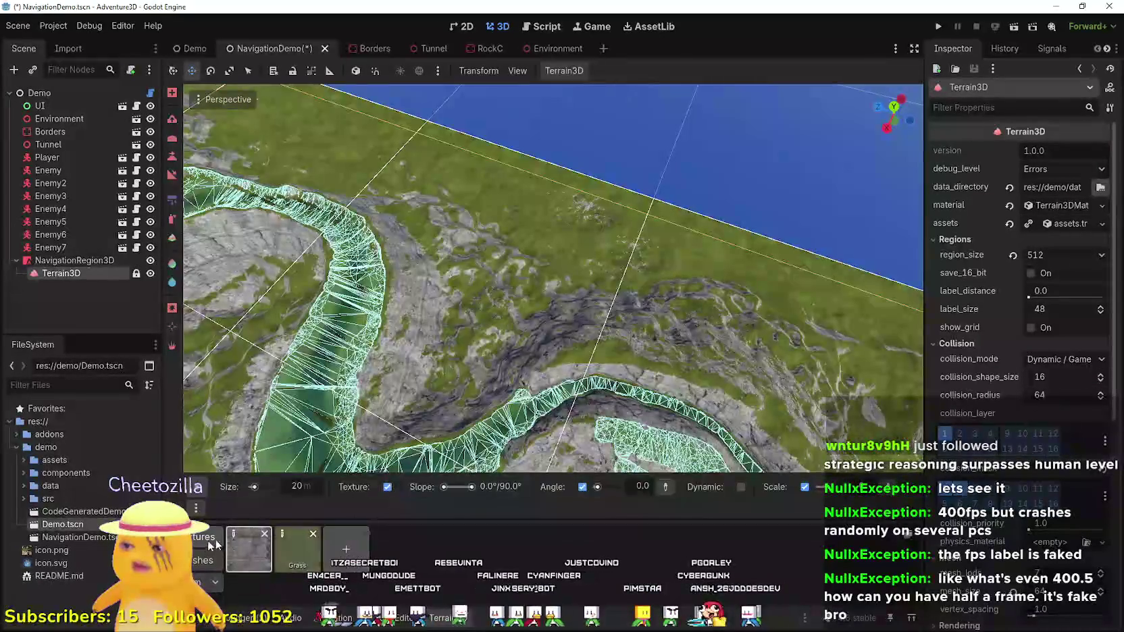
pyautogui.click(197, 561)
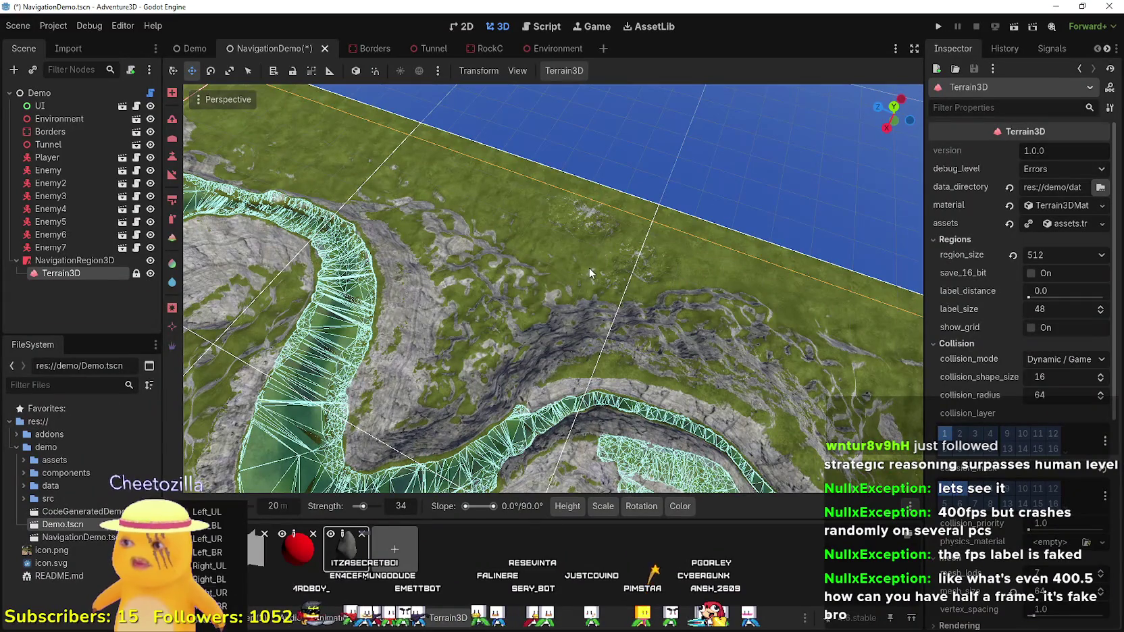
pyautogui.moveTo(503, 239); pyautogui.dragTo(352, 272)
# - Copy RockA1 from the Tunnel scene tree and switch back to the NavigationDemo scene
pyautogui.click(135, 145)
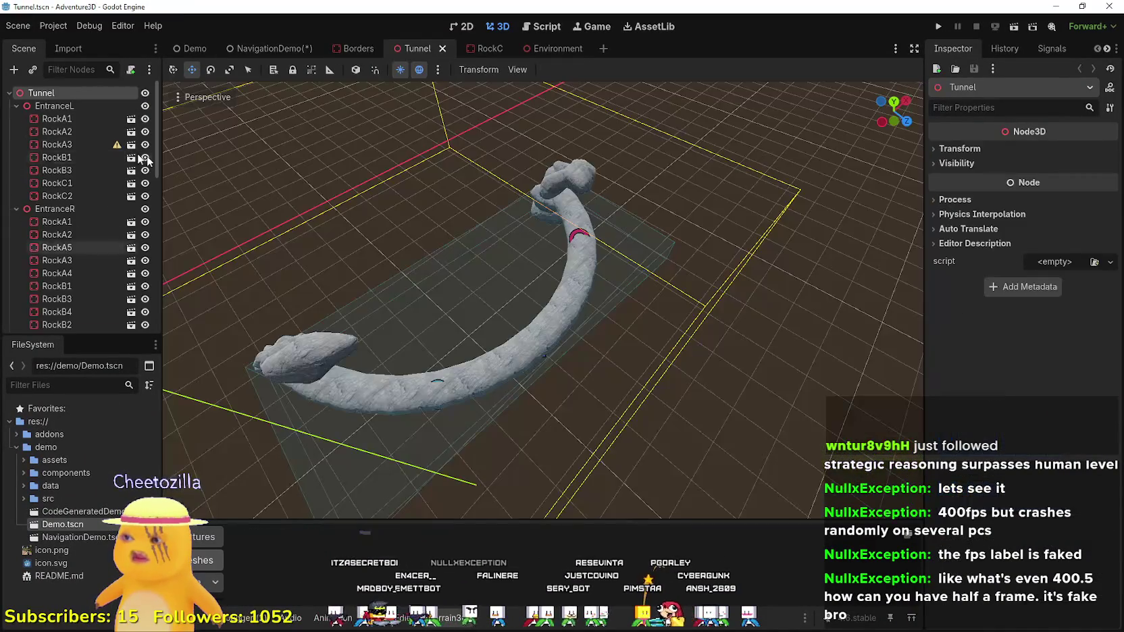
pyautogui.click(62, 144)
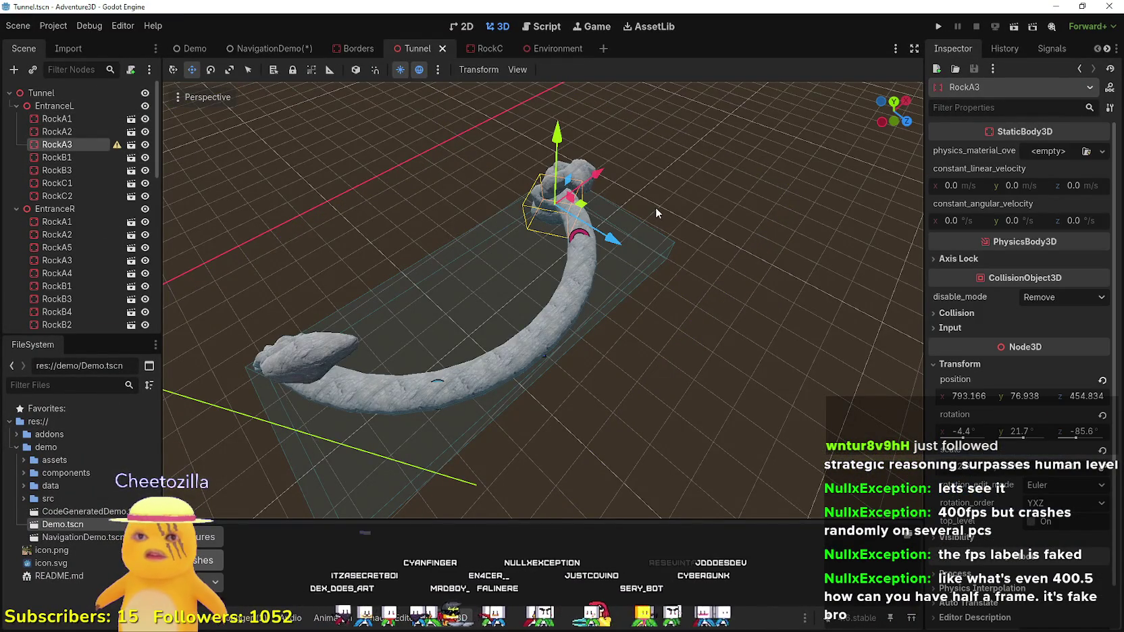
pyautogui.click(57, 119)
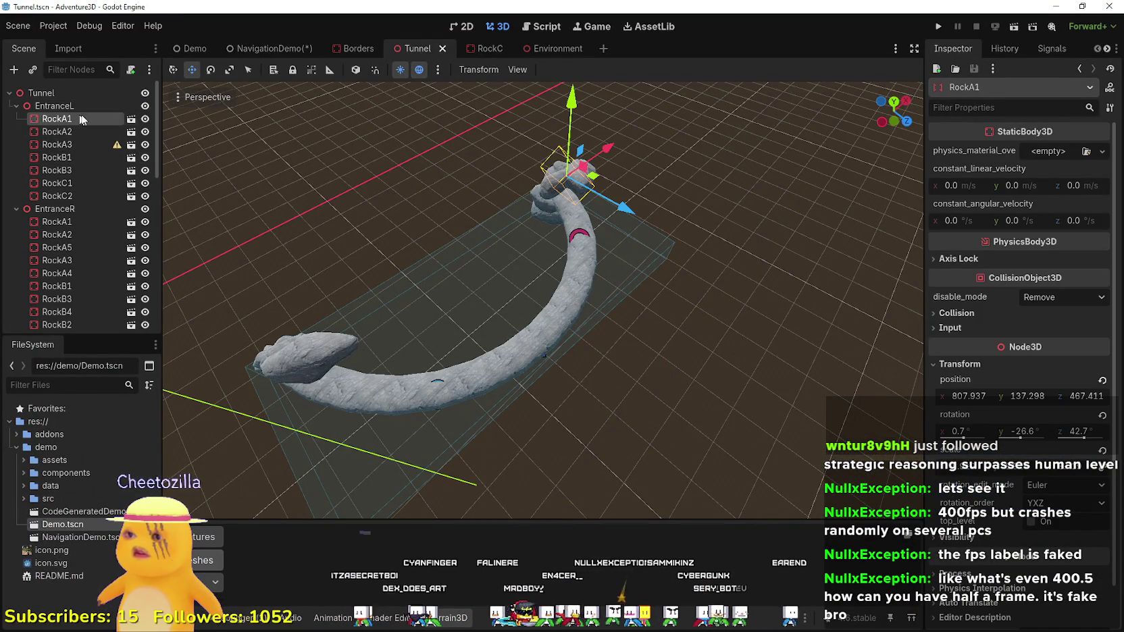
pyautogui.rightClick(67, 121)
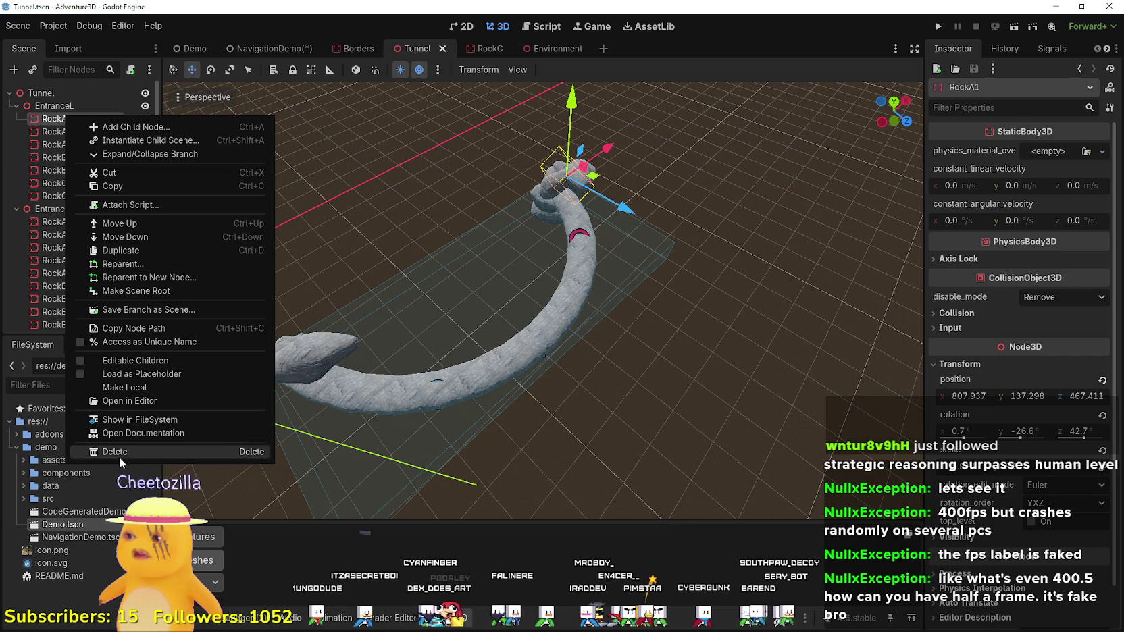
pyautogui.click(112, 186)
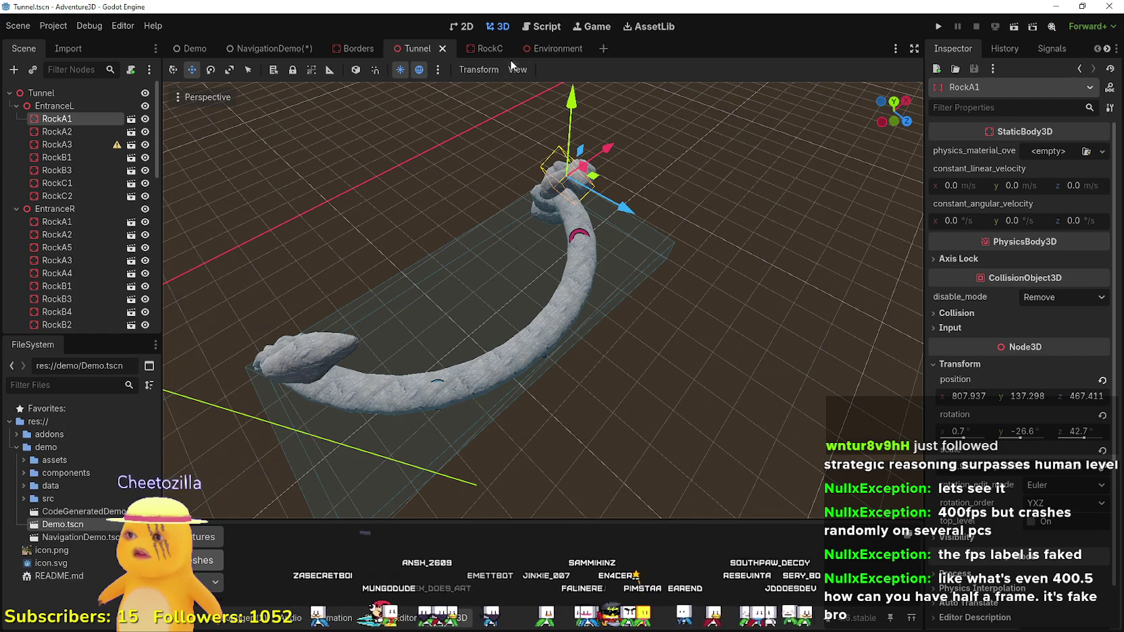
pyautogui.click(285, 50)
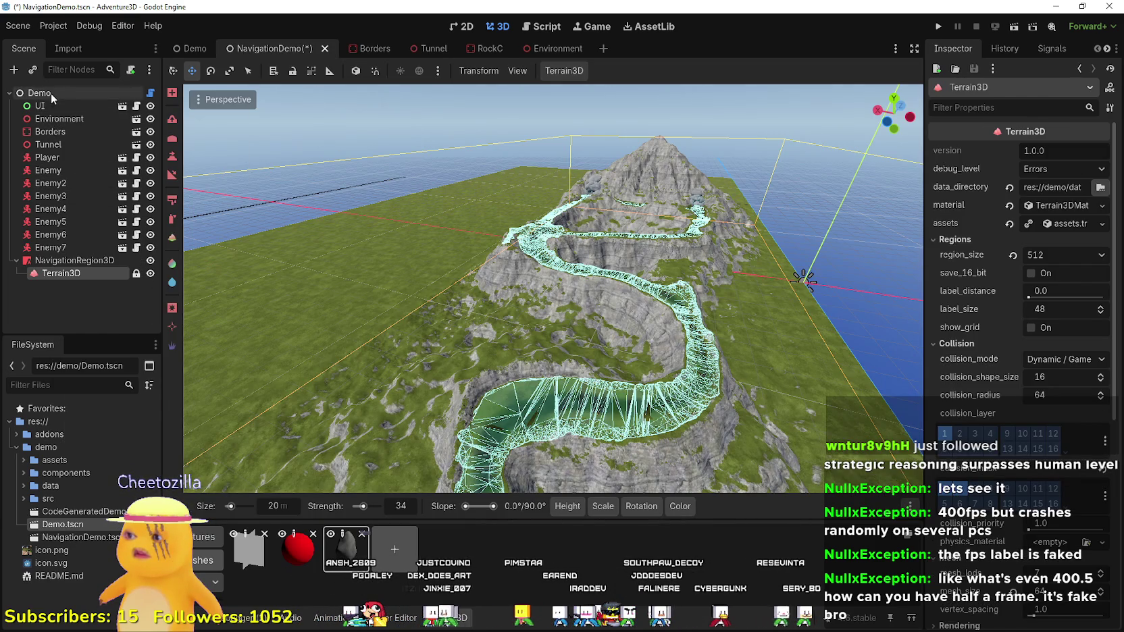
# - Add a Node3D child named Rocks under Demo and paste RockA1 into it
pyautogui.rightClick(50, 92)
pyautogui.click(140, 121)
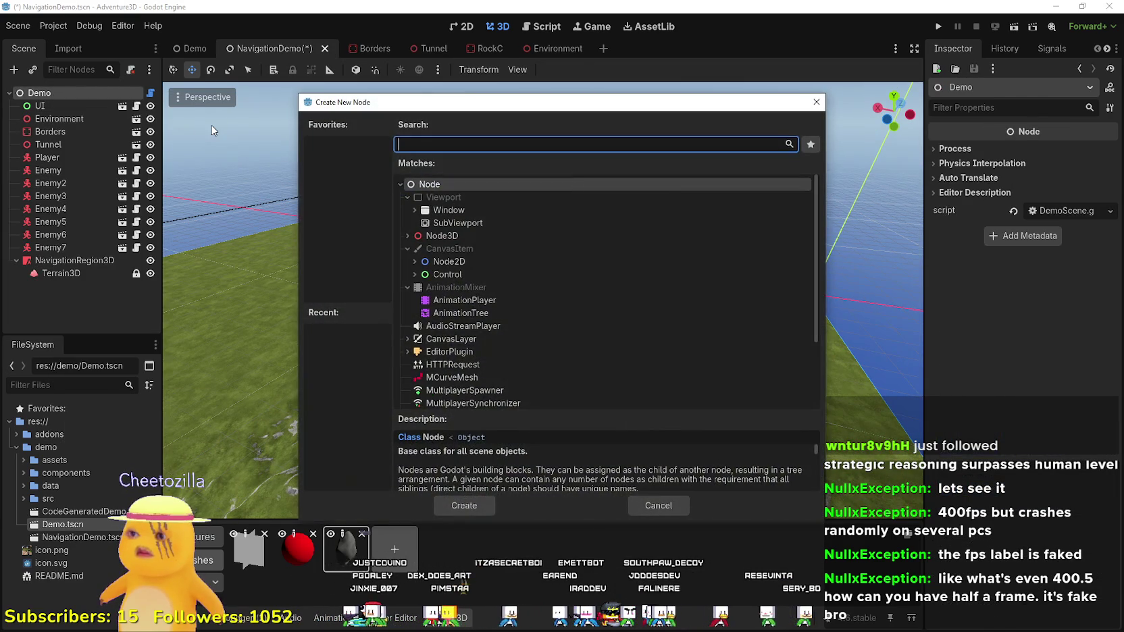
pyautogui.click(451, 235)
pyautogui.click(464, 506)
pyautogui.write('Rocks')
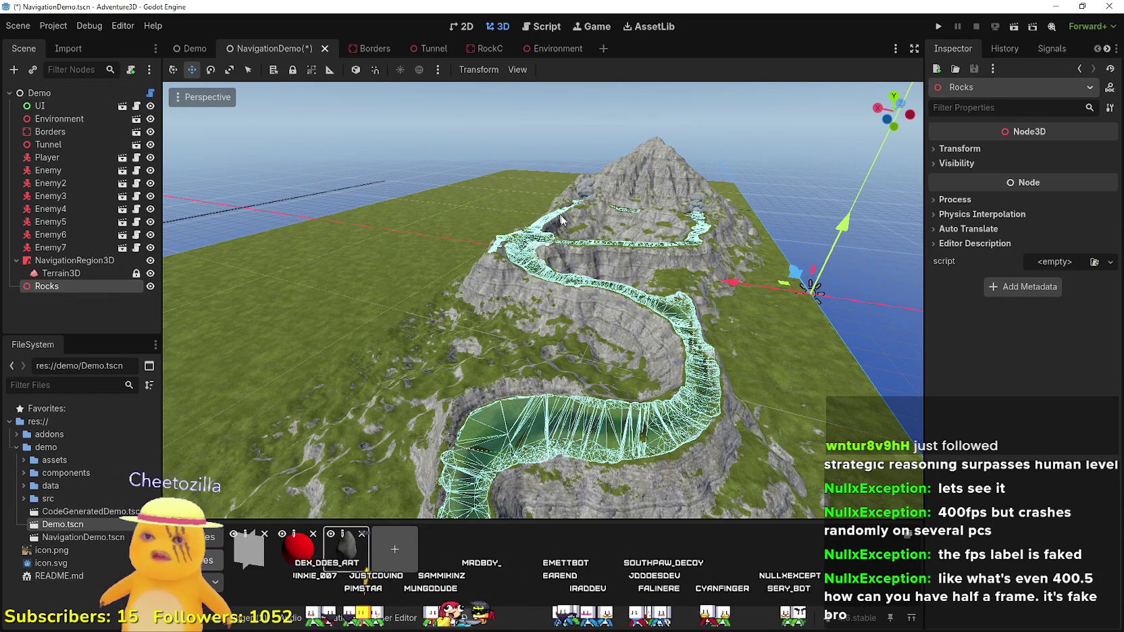
pyautogui.press('f')
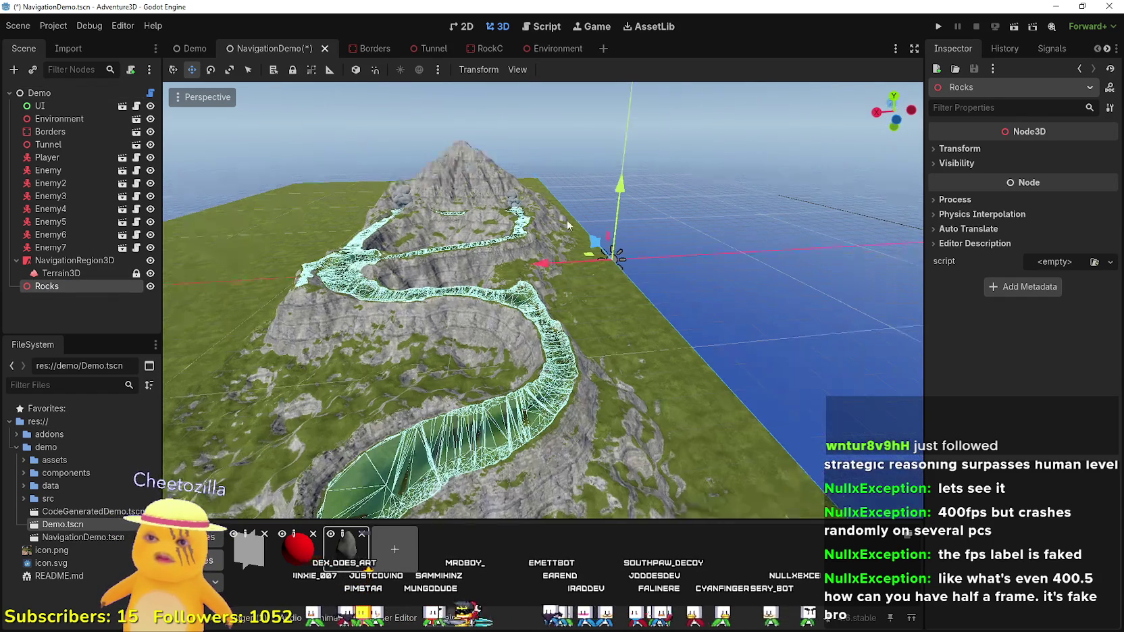
pyautogui.rightClick(68, 287)
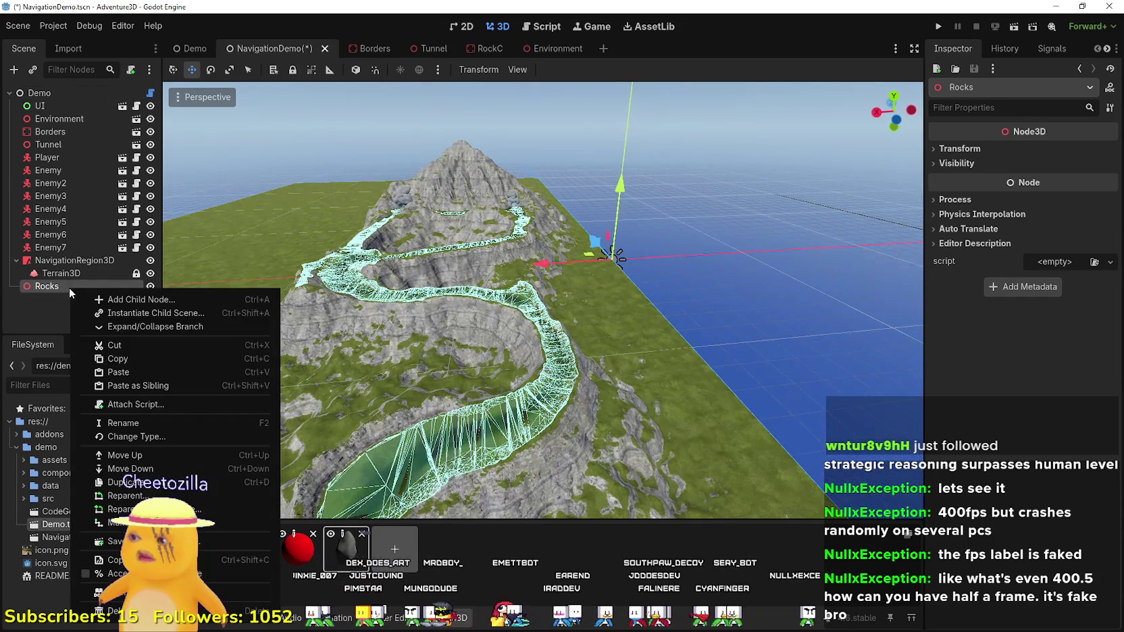
pyautogui.click(162, 372)
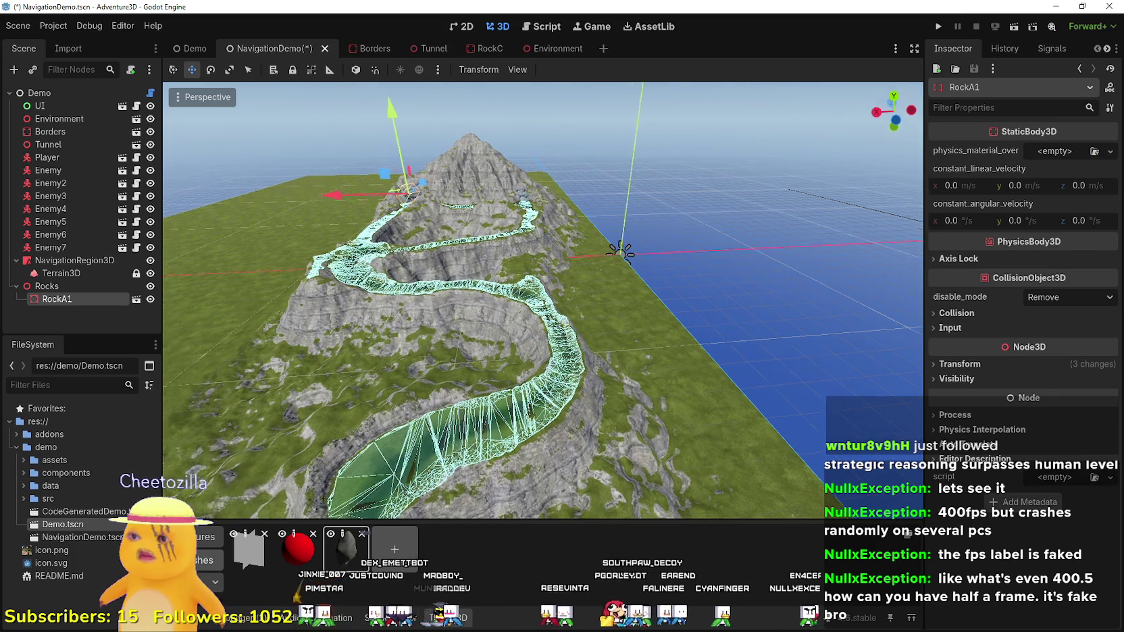
# - Move the pasted rock out of the mountain and lift it above the grass
pyautogui.press('f')
pyautogui.scroll(5, 642, 405)
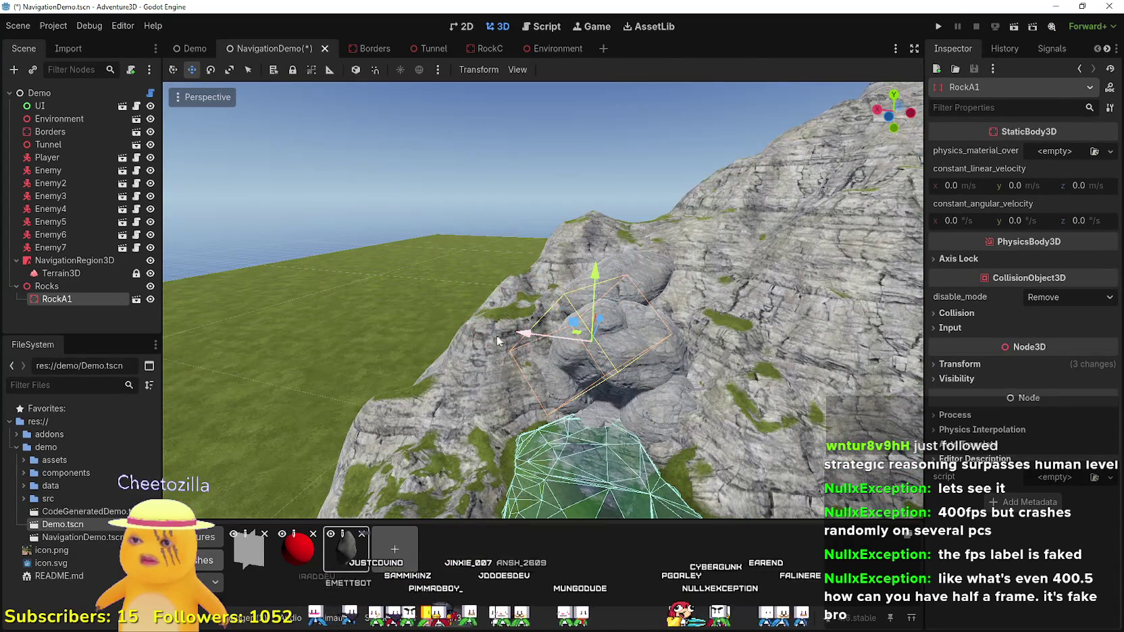
pyautogui.moveTo(496, 341); pyautogui.dragTo(369, 283)
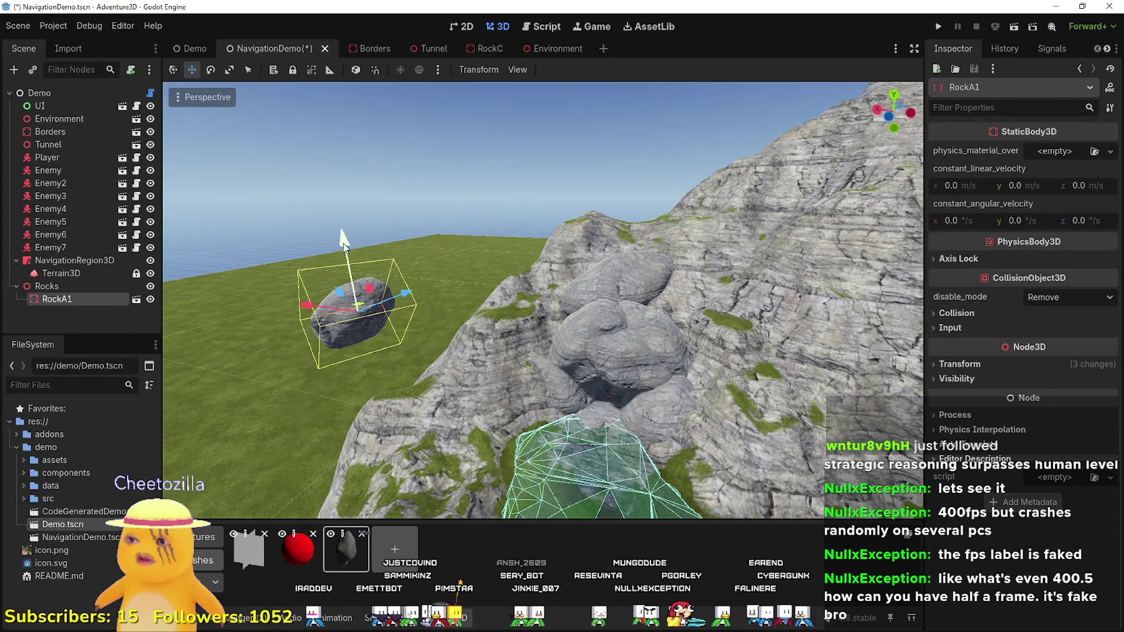
pyautogui.moveTo(343, 238); pyautogui.dragTo(346, 109)
pyautogui.moveTo(378, 202); pyautogui.dragTo(535, 228)
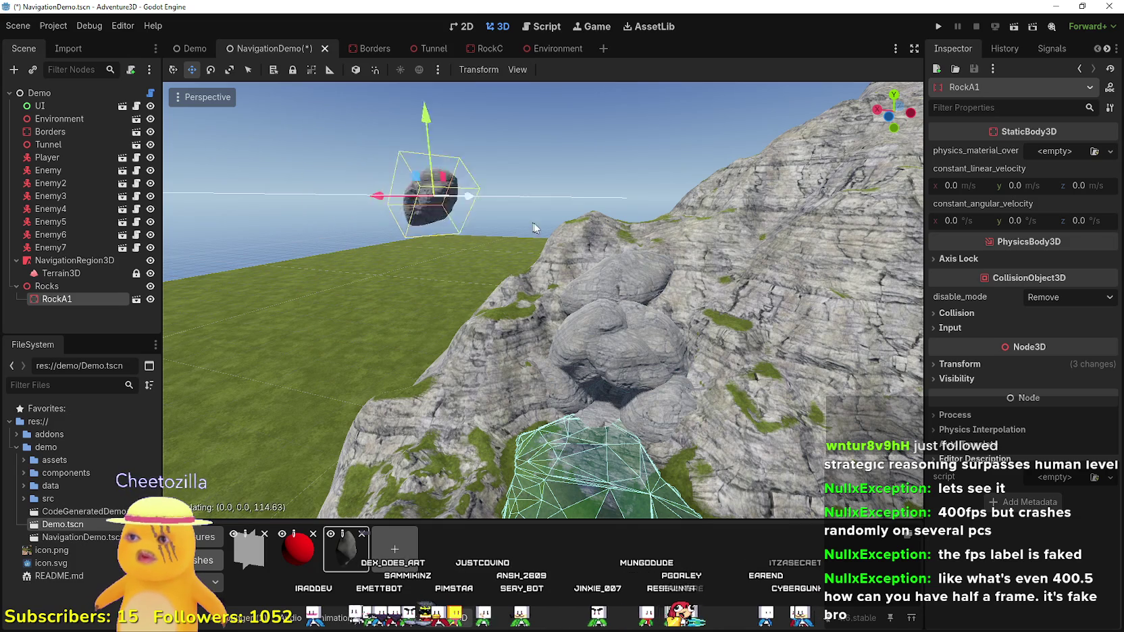
pyautogui.moveTo(419, 183)
pyautogui.mouseDown()
pyautogui.moveTo(222, 183)
pyautogui.moveTo(518, 271)
pyautogui.mouseUp()
pyautogui.moveTo(516, 335); pyautogui.dragTo(412, 264)
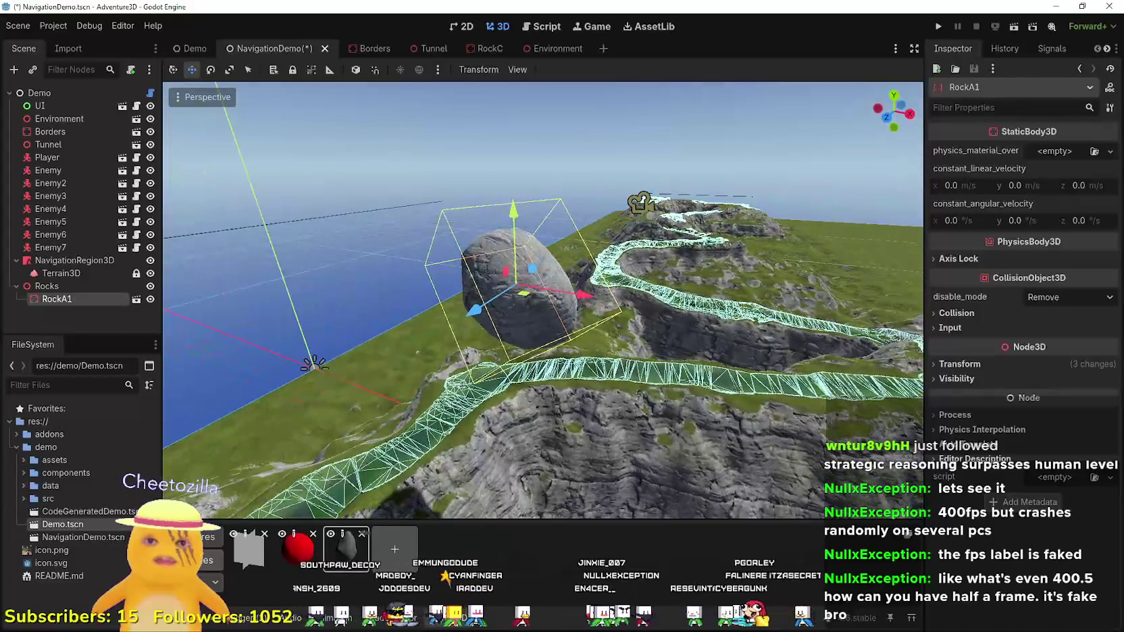
# - Scale RockA1 up into a big boulder and move it along X to -930.46
pyautogui.click(965, 365)
pyautogui.moveTo(937, 478)
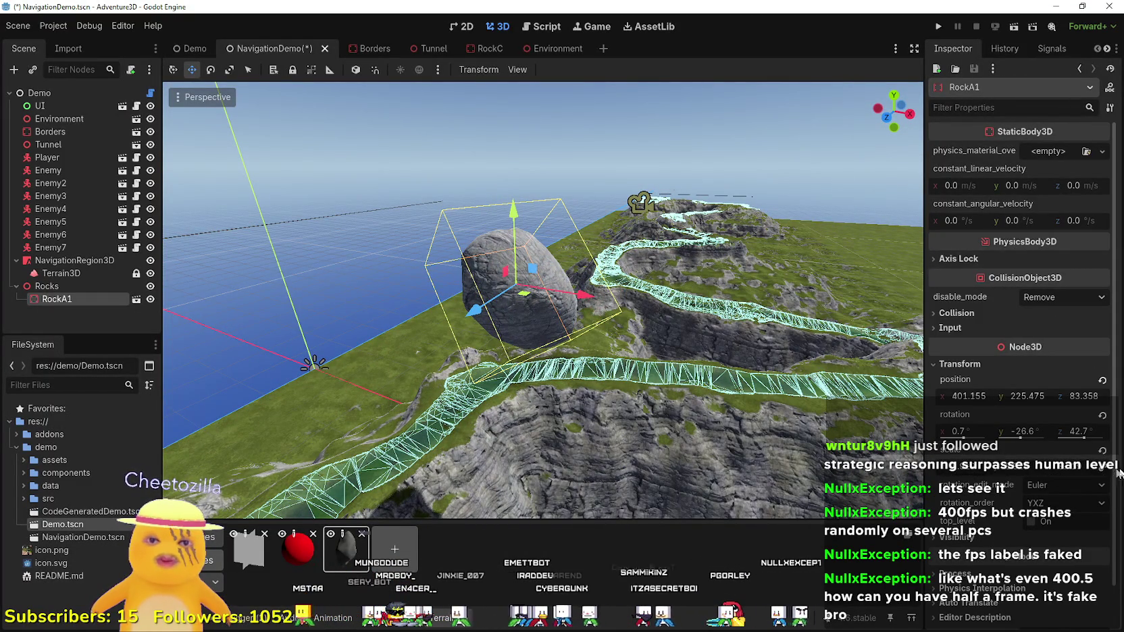
pyautogui.moveTo(966, 465); pyautogui.dragTo(1033, 466)
pyautogui.scroll(-5, 405, 323)
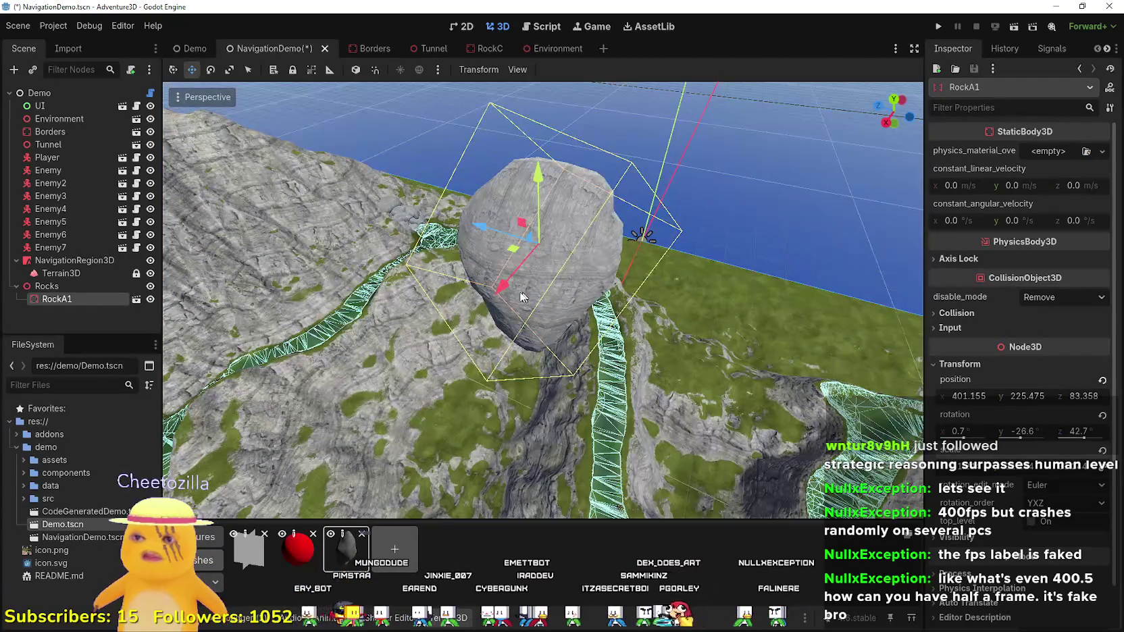
pyautogui.moveTo(504, 288); pyautogui.dragTo(324, 365)
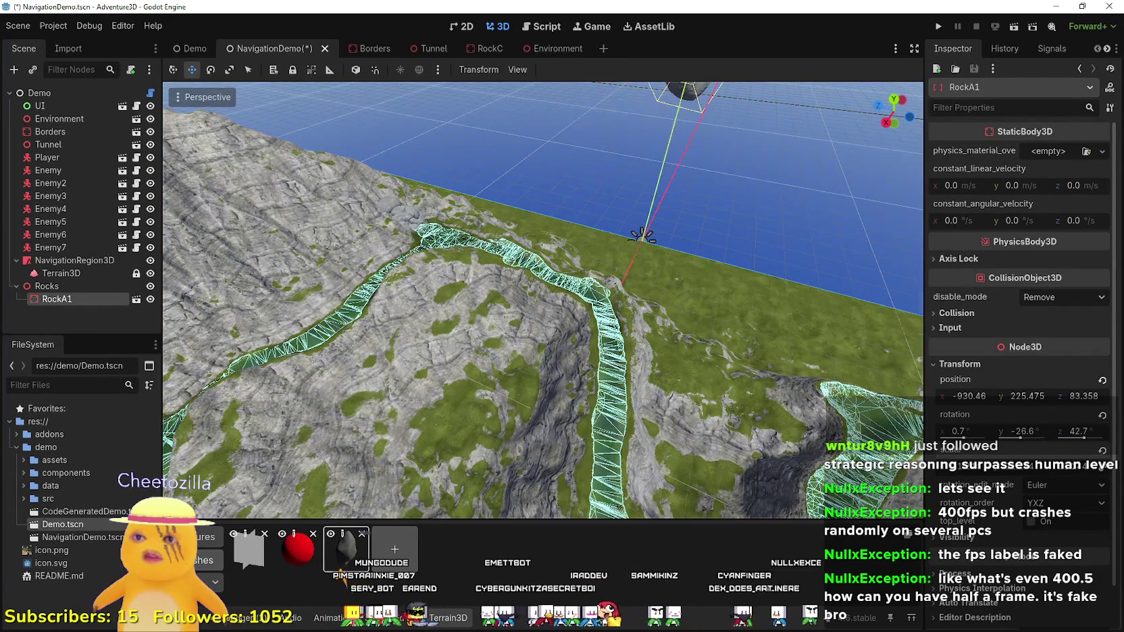
# - Duplicate the boulder several times and move the copies, including RockA6, off to the right
pyautogui.press('f')
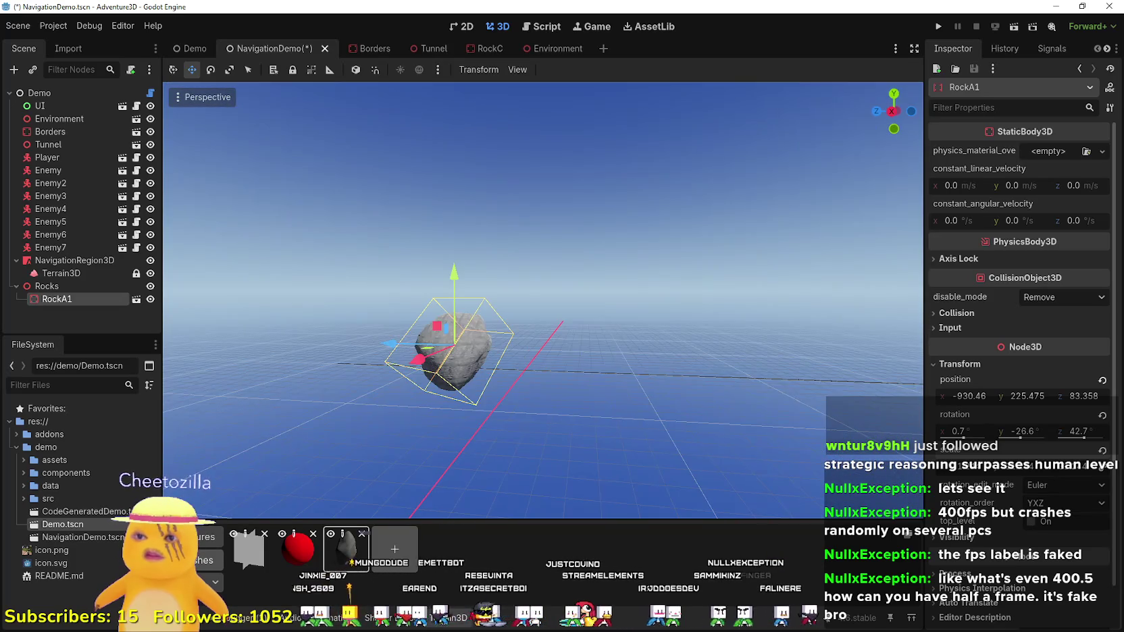
pyautogui.hotkey('ctrl', 'd')
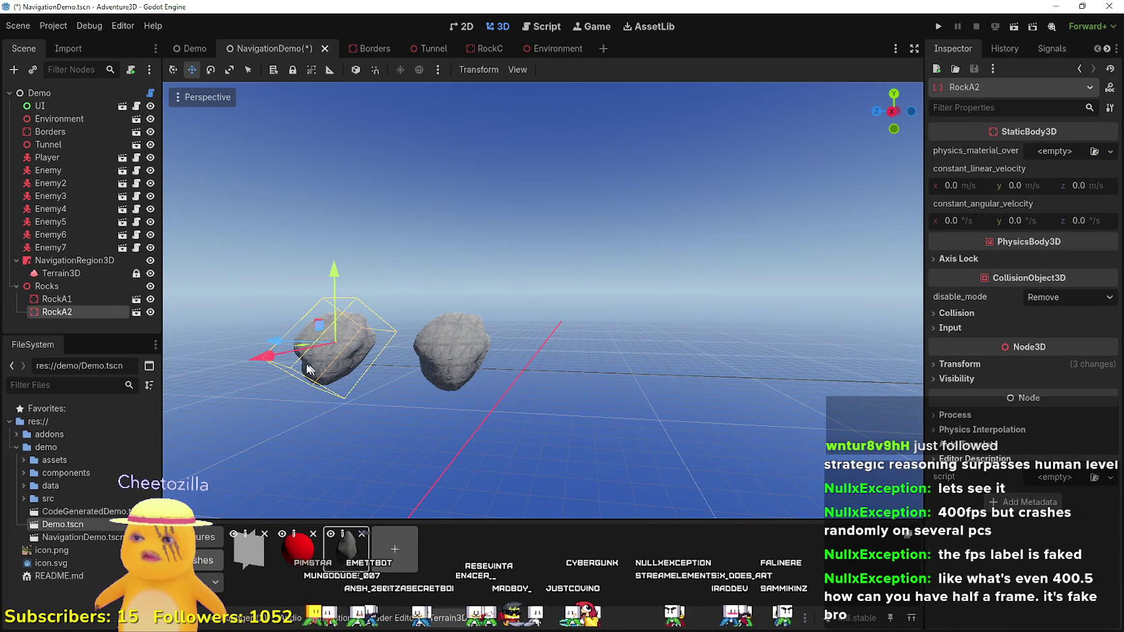
pyautogui.hotkey('ctrl', 'd')
pyautogui.moveTo(307, 368)
pyautogui.mouseDown()
pyautogui.moveTo(664, 382)
pyautogui.moveTo(628, 349)
pyautogui.moveTo(502, 345)
pyautogui.moveTo(831, 354)
pyautogui.mouseUp()
pyautogui.hotkey('ctrl', 'd')
pyautogui.hotkey('ctrl', 'd')
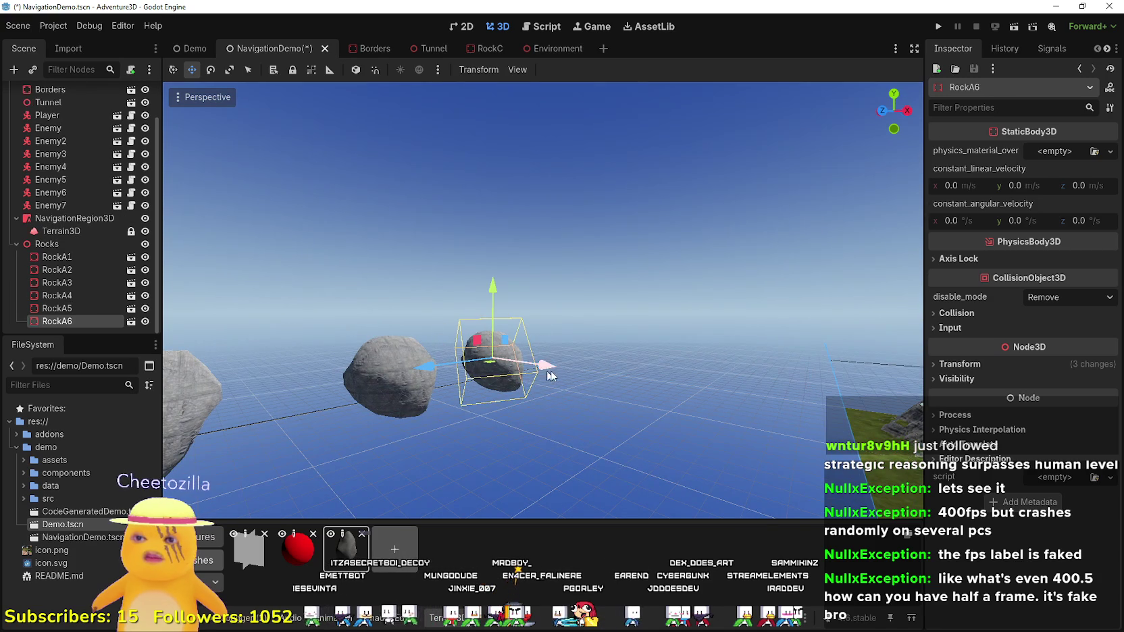
pyautogui.moveTo(550, 375); pyautogui.dragTo(708, 426)
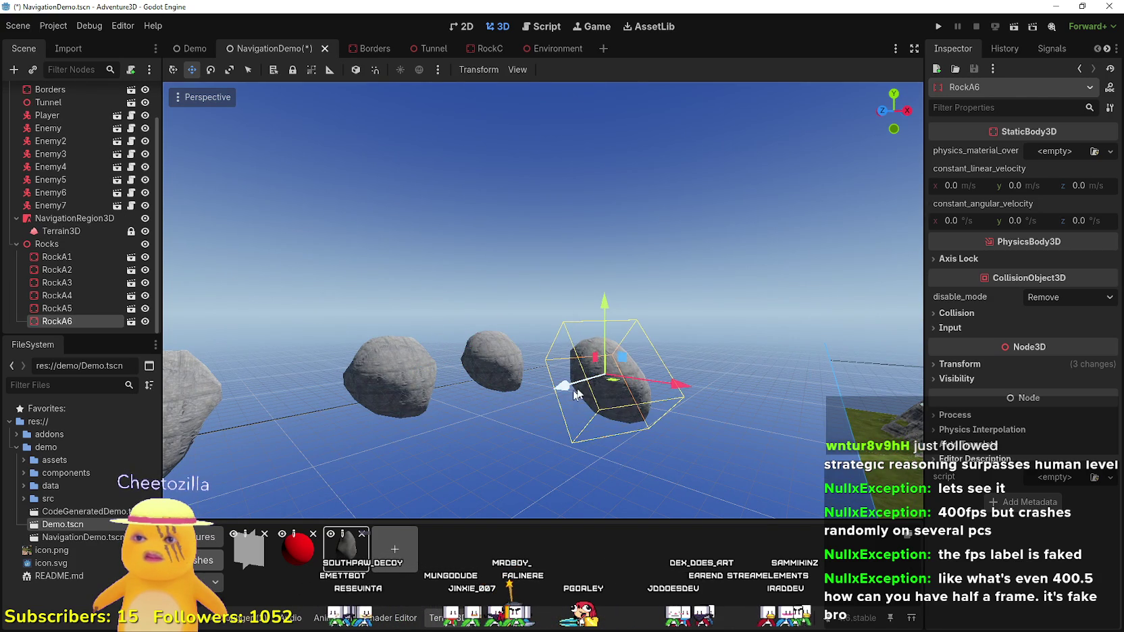
pyautogui.moveTo(576, 395)
pyautogui.mouseDown()
pyautogui.moveTo(686, 379)
pyautogui.moveTo(552, 378)
pyautogui.moveTo(487, 419)
pyautogui.mouseUp()
# - Add copies RockA8 through RockA13, moving them along Z and upward, then fly back to view them
pyautogui.hotkey('ctrl', 'd')
pyautogui.moveTo(513, 378)
pyautogui.mouseDown()
pyautogui.moveTo(575, 347)
pyautogui.moveTo(613, 389)
pyautogui.mouseUp()
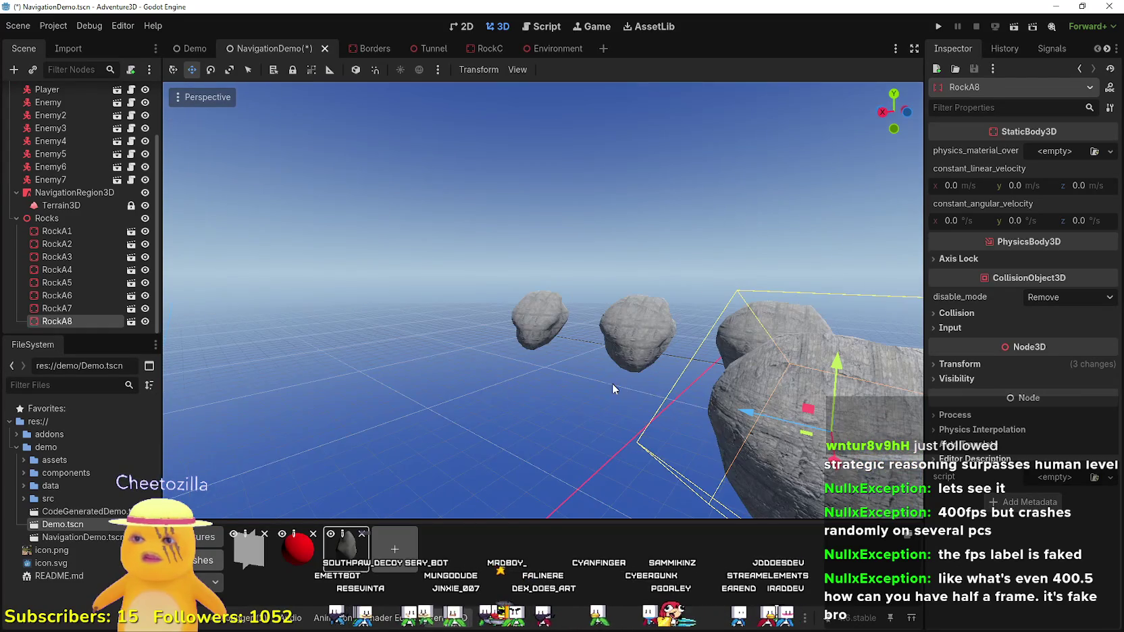
pyautogui.moveTo(754, 405); pyautogui.dragTo(434, 349)
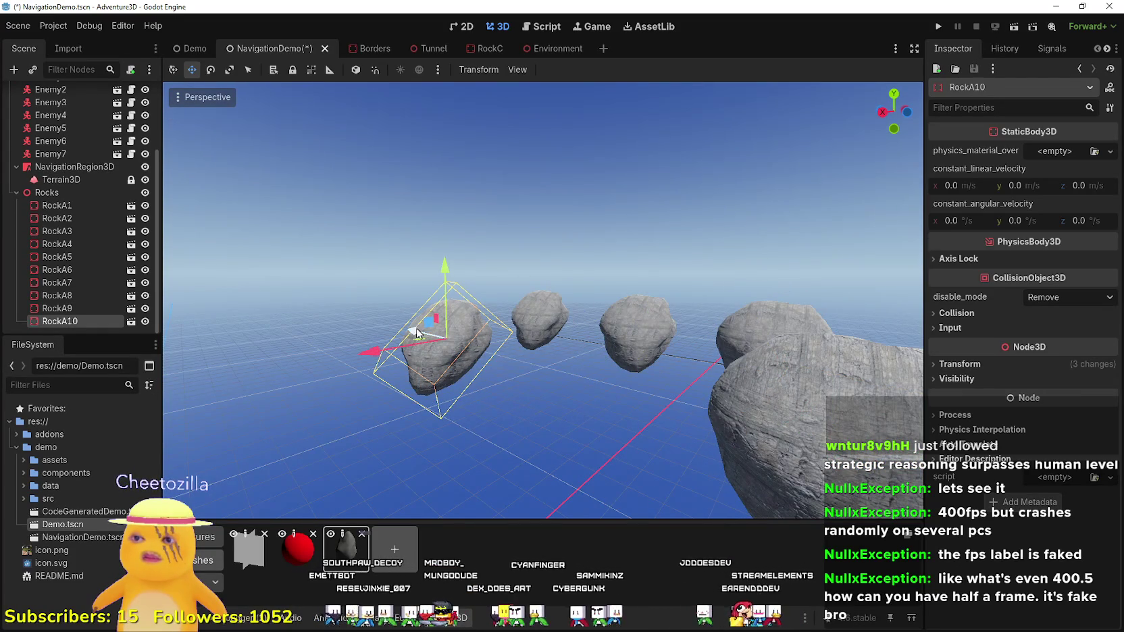
pyautogui.hotkey('ctrl', 'd')
pyautogui.moveTo(445, 276)
pyautogui.mouseDown()
pyautogui.moveTo(439, 112)
pyautogui.moveTo(324, 84)
pyautogui.mouseUp()
pyautogui.hotkey('ctrl', 'd')
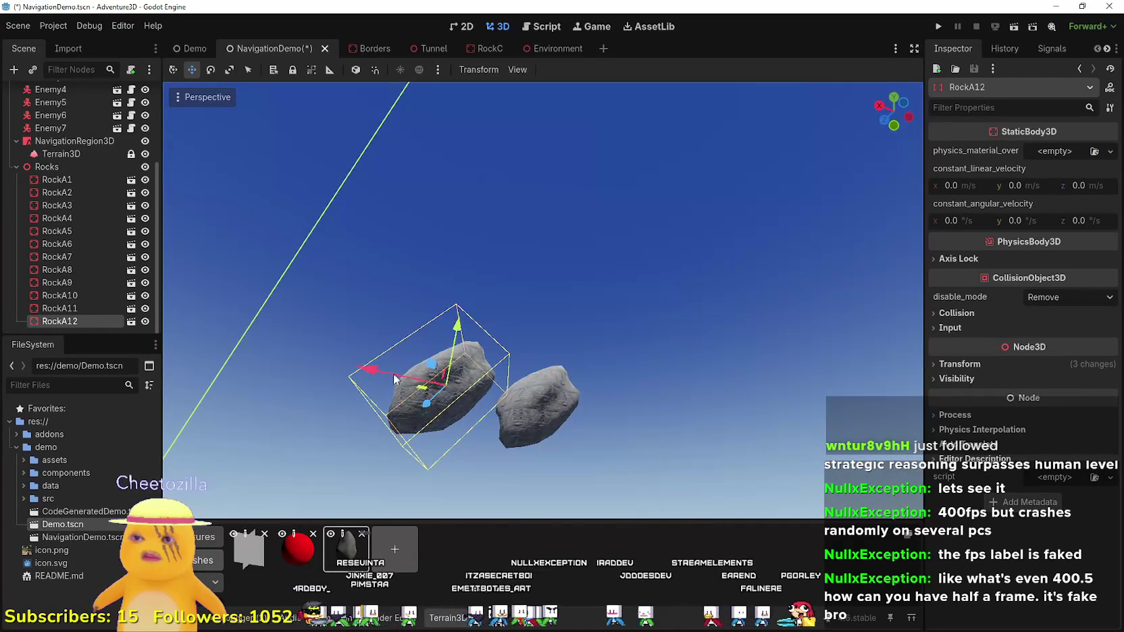
pyautogui.hotkey('ctrl', 'd')
pyautogui.moveTo(424, 407)
pyautogui.mouseDown()
pyautogui.moveTo(477, 319)
pyautogui.moveTo(571, 334)
pyautogui.moveTo(560, 317)
pyautogui.mouseUp()
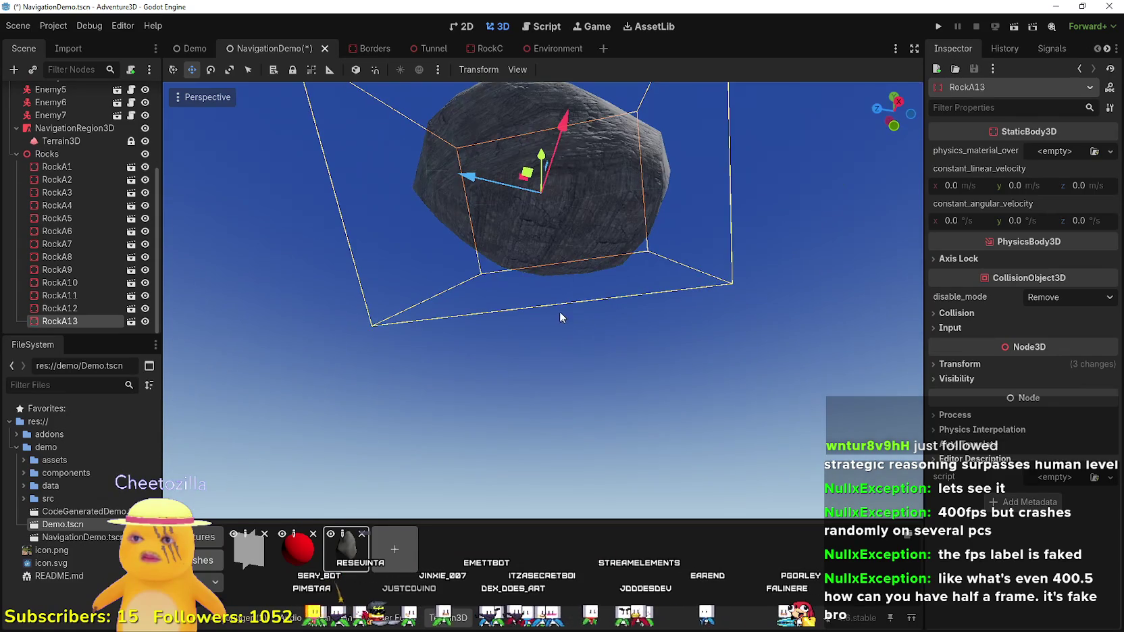
pyautogui.press('s')
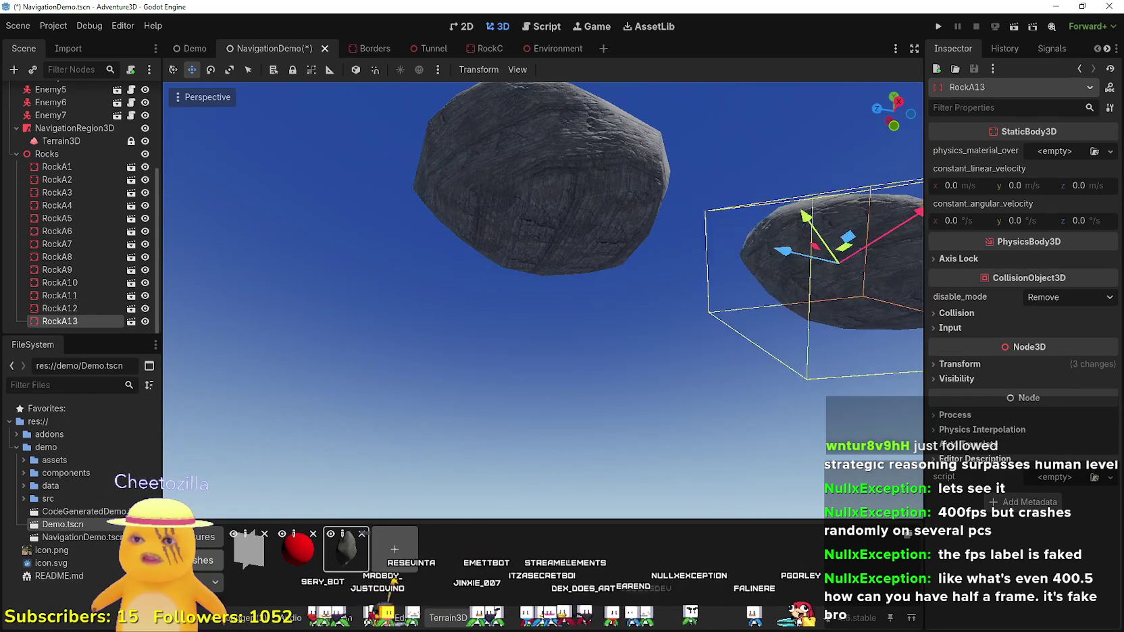
pyautogui.scroll(3, 468, 178)
# - Select RockA1–RockA13 together and move them far along Z and right along X
pyautogui.press('s')
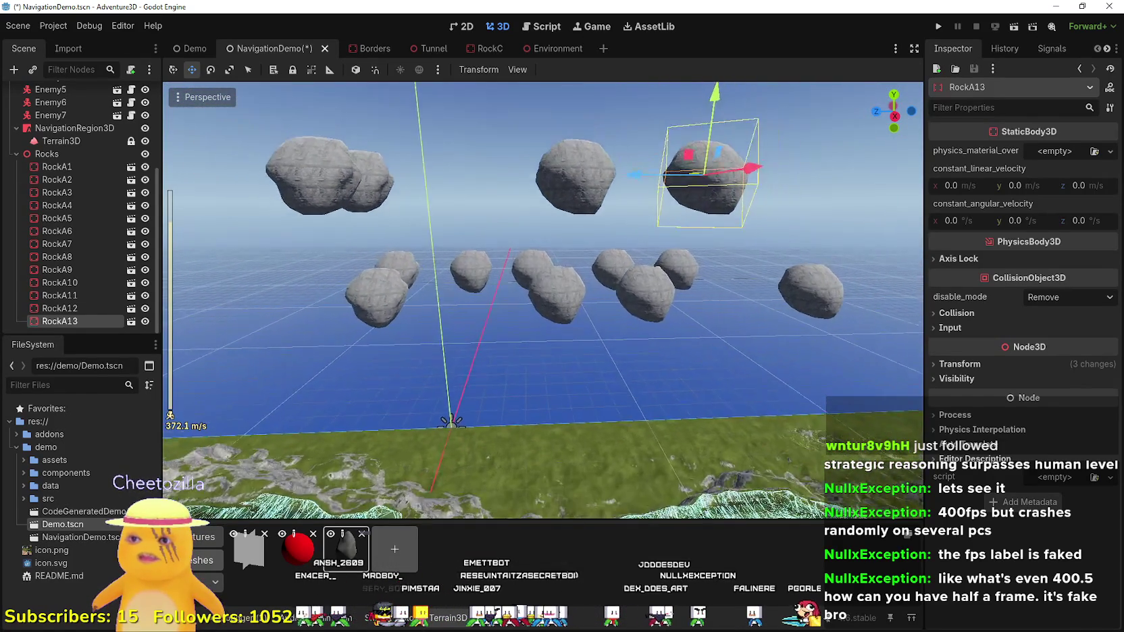
pyautogui.press('s')
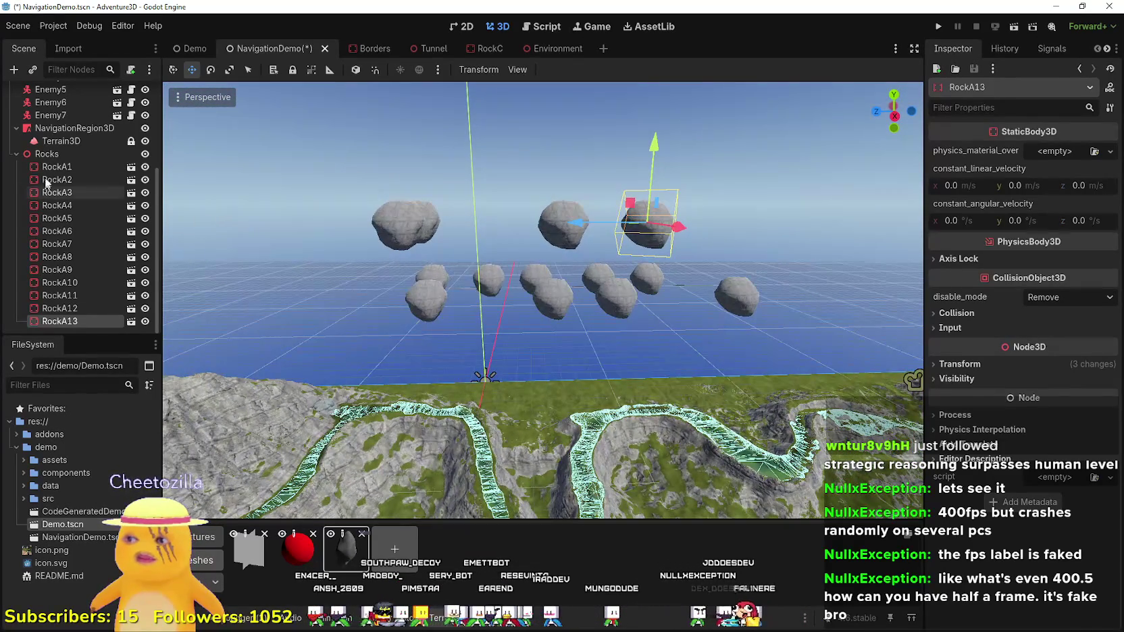
pyautogui.keyDown('shift'); pyautogui.click(54, 168); pyautogui.keyUp('shift')
pyautogui.click(514, 300)
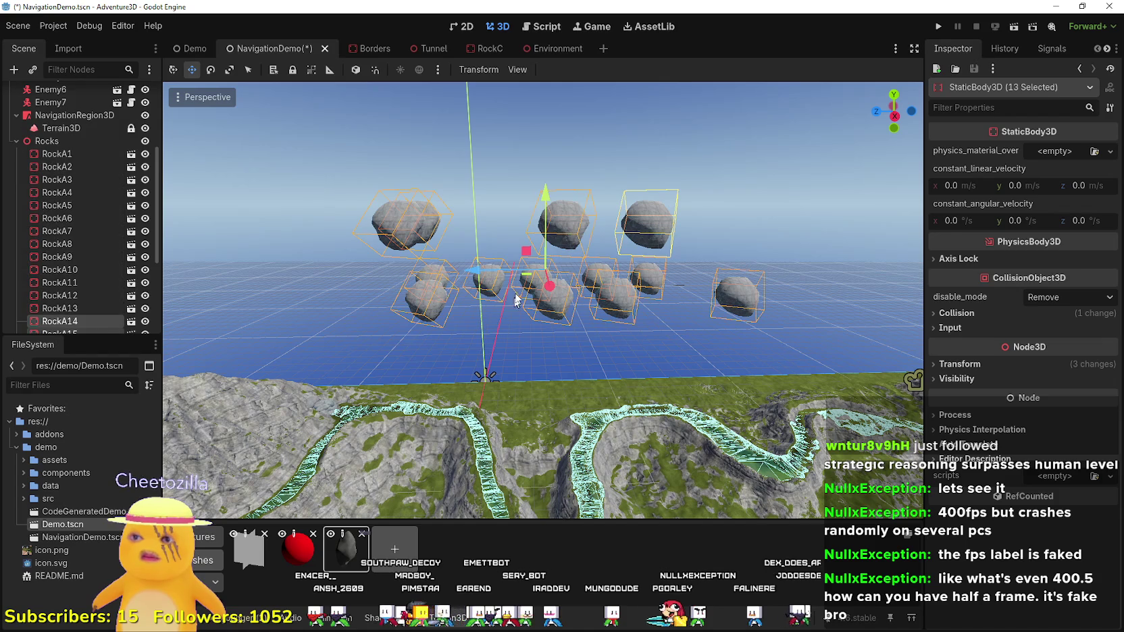
pyautogui.scroll(-4, 56, 210)
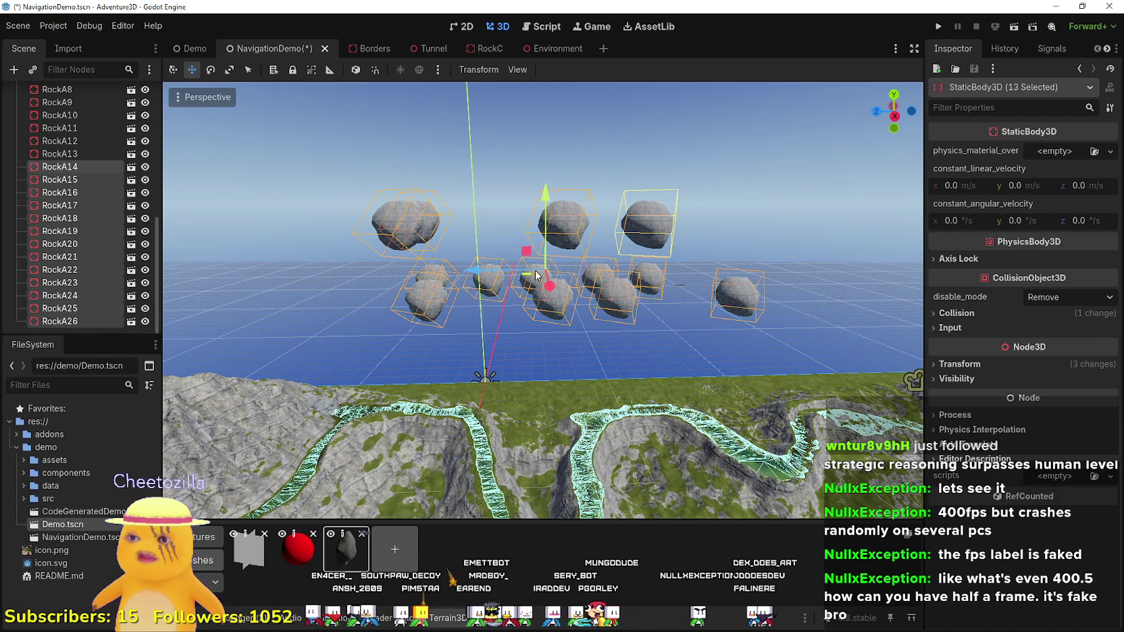
pyautogui.scroll(5, 545, 289)
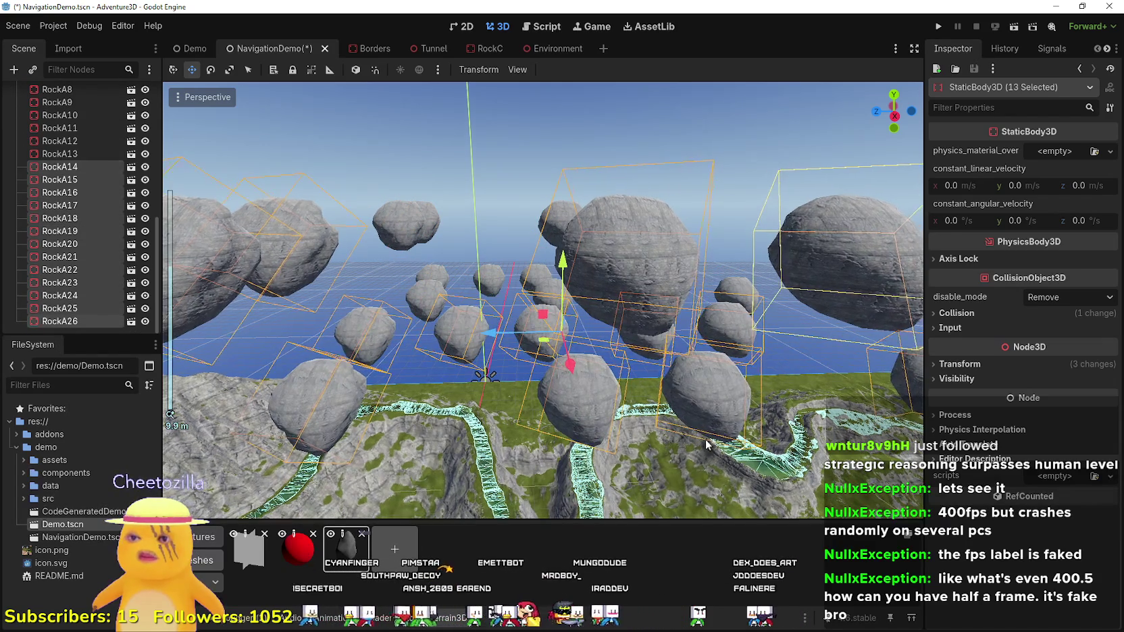
pyautogui.scroll(10, 593, 371)
pyautogui.press('s')
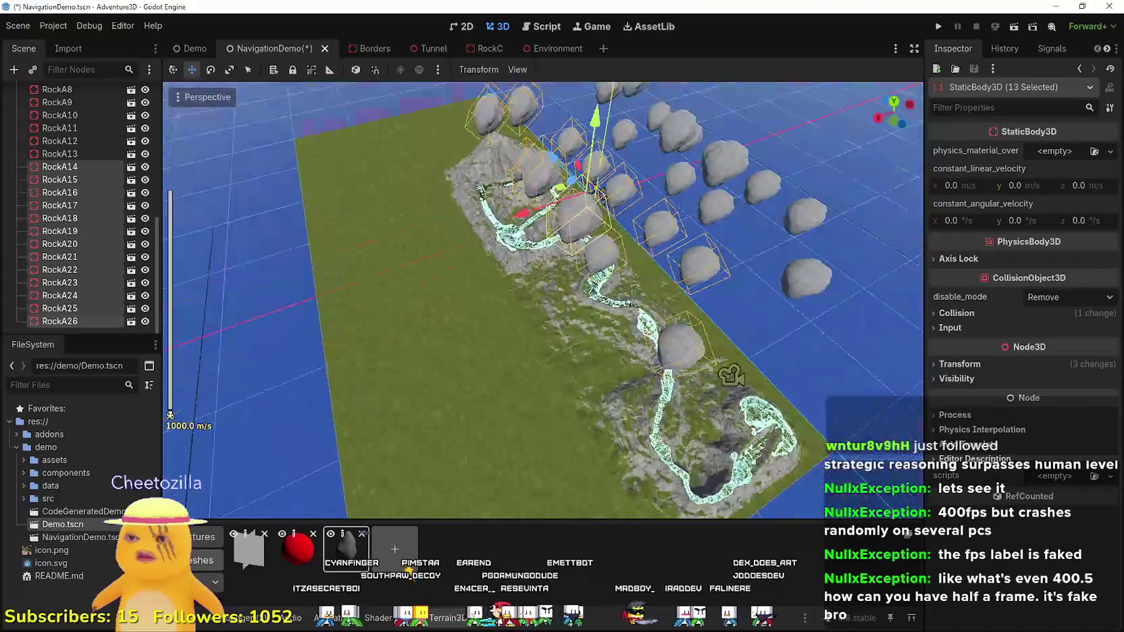
pyautogui.press('w')
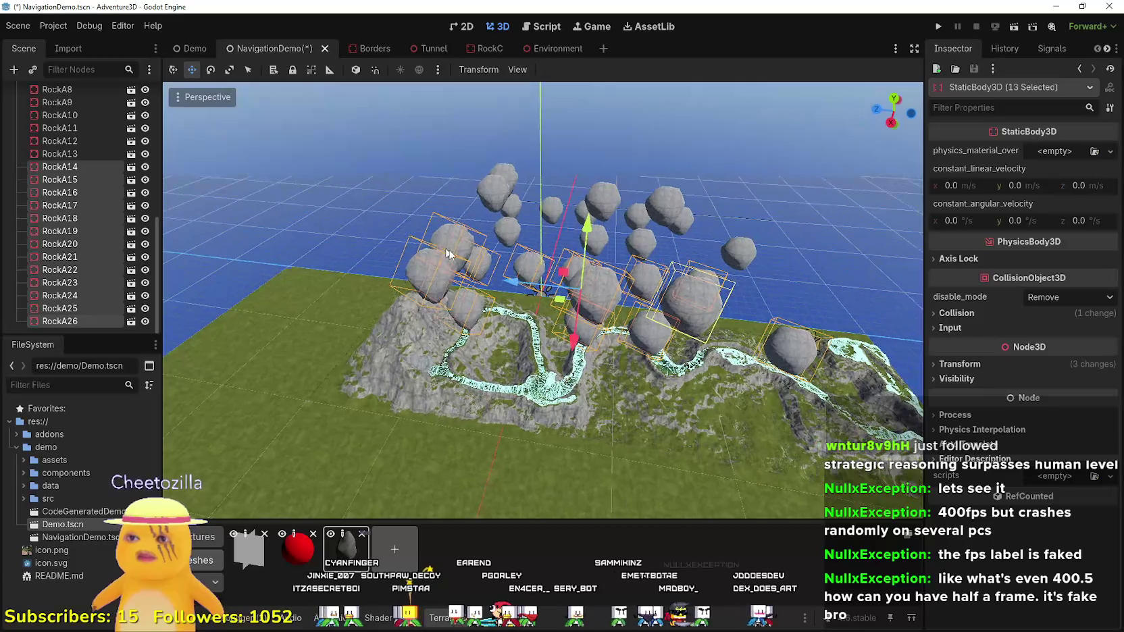
pyautogui.moveTo(520, 283); pyautogui.dragTo(439, 302)
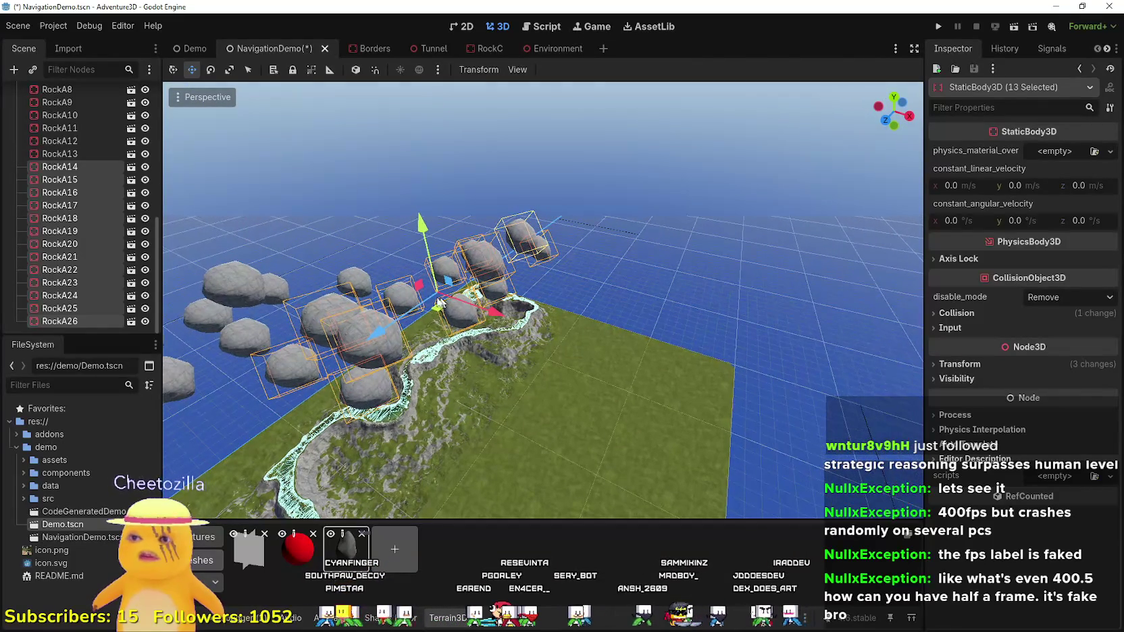
pyautogui.moveTo(381, 331)
pyautogui.mouseDown()
pyautogui.moveTo(476, 264)
pyautogui.moveTo(582, 225)
pyautogui.mouseUp()
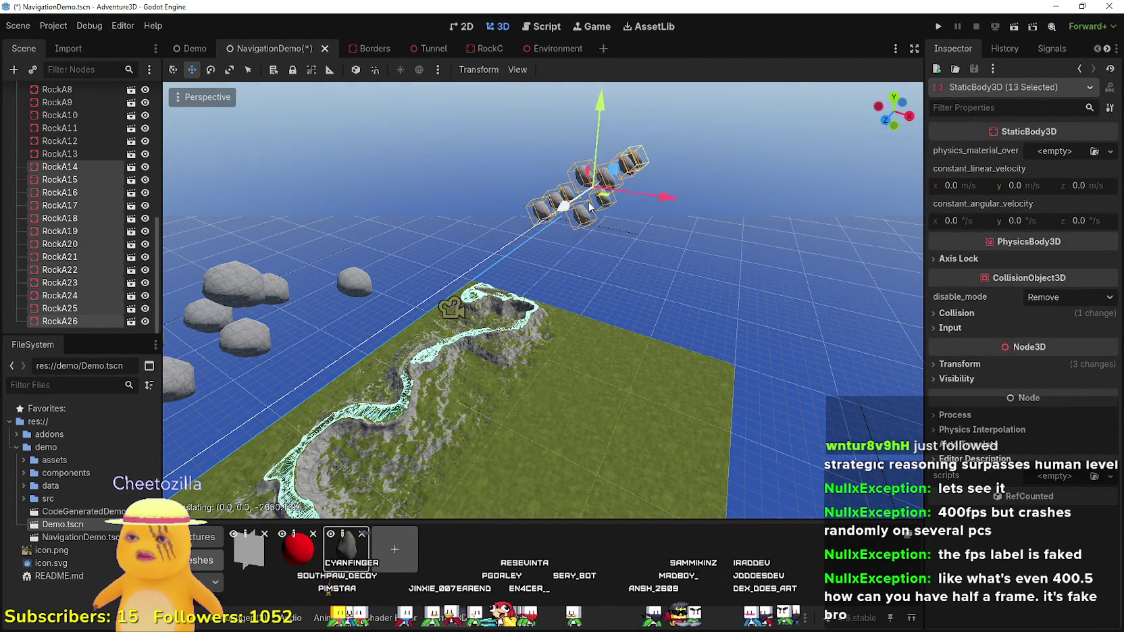
pyautogui.moveTo(658, 196); pyautogui.dragTo(831, 230)
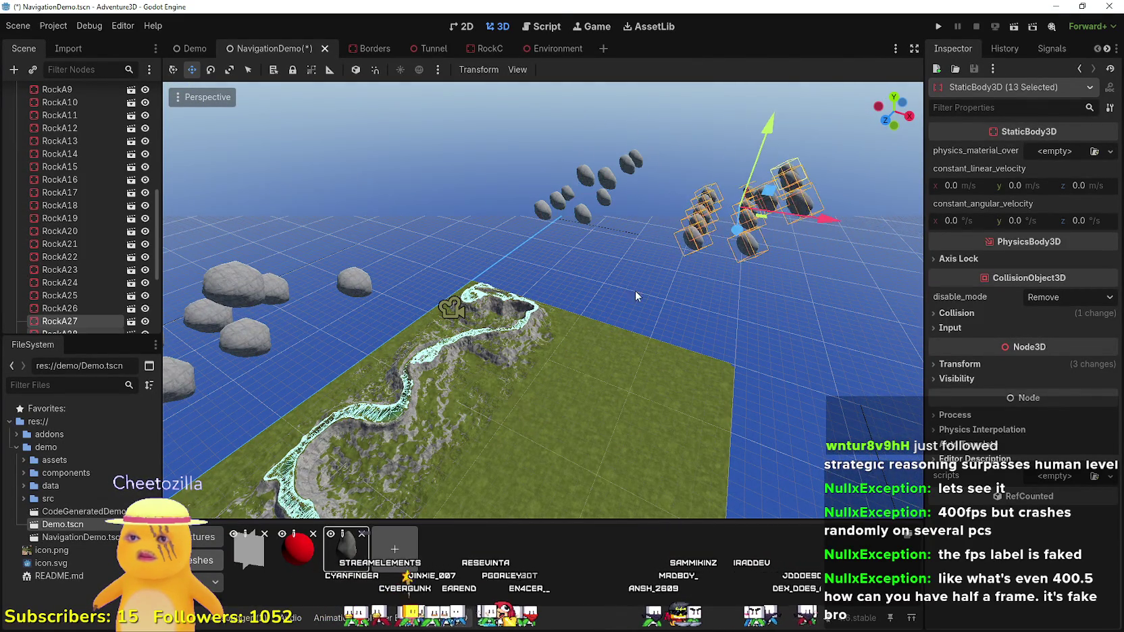
pyautogui.moveTo(524, 227); pyautogui.dragTo(683, 234)
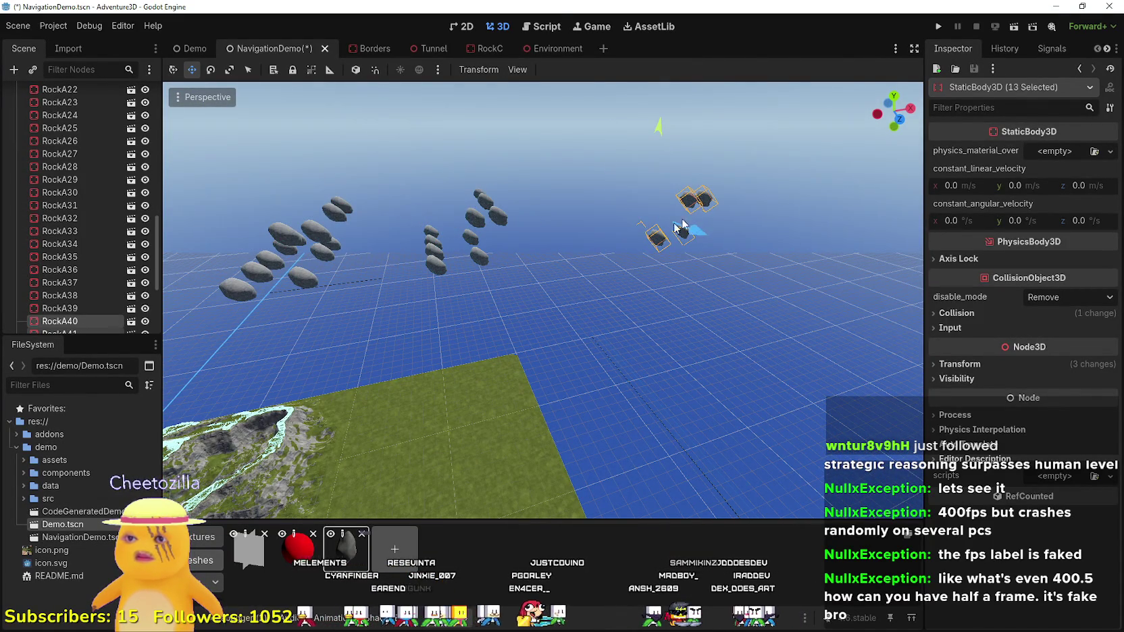
pyautogui.moveTo(759, 297)
pyautogui.mouseDown()
pyautogui.moveTo(471, 304)
pyautogui.moveTo(648, 292)
pyautogui.mouseUp()
# - Duplicate the thirteen rocks and send the new batch off into the distance, right and down
pyautogui.hotkey('ctrl', 'd')
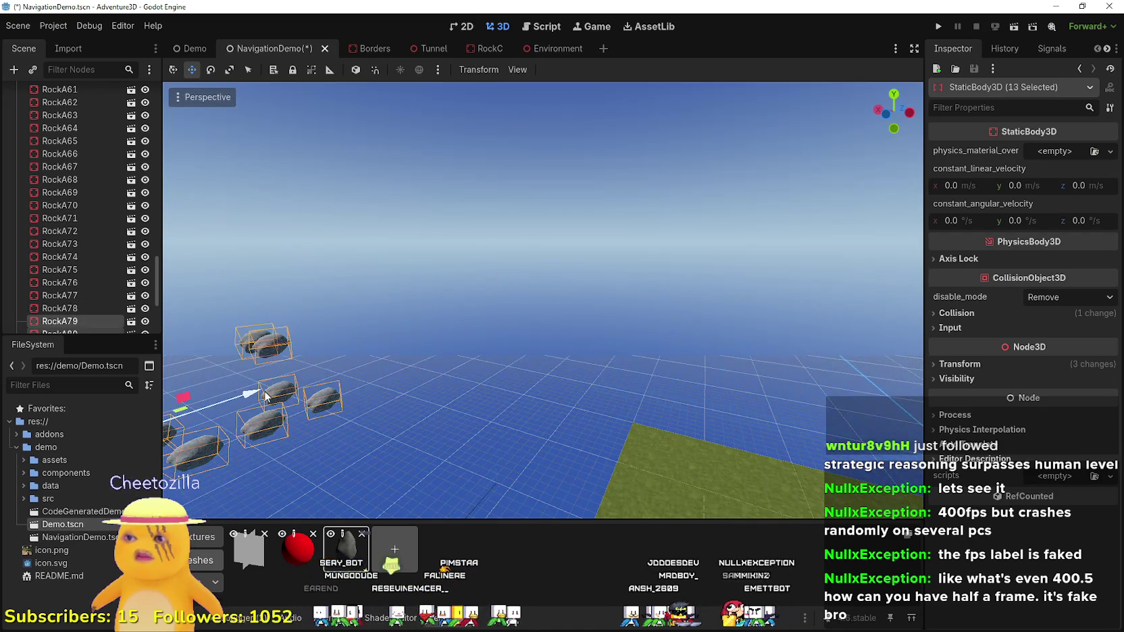
pyautogui.moveTo(265, 396); pyautogui.dragTo(506, 358)
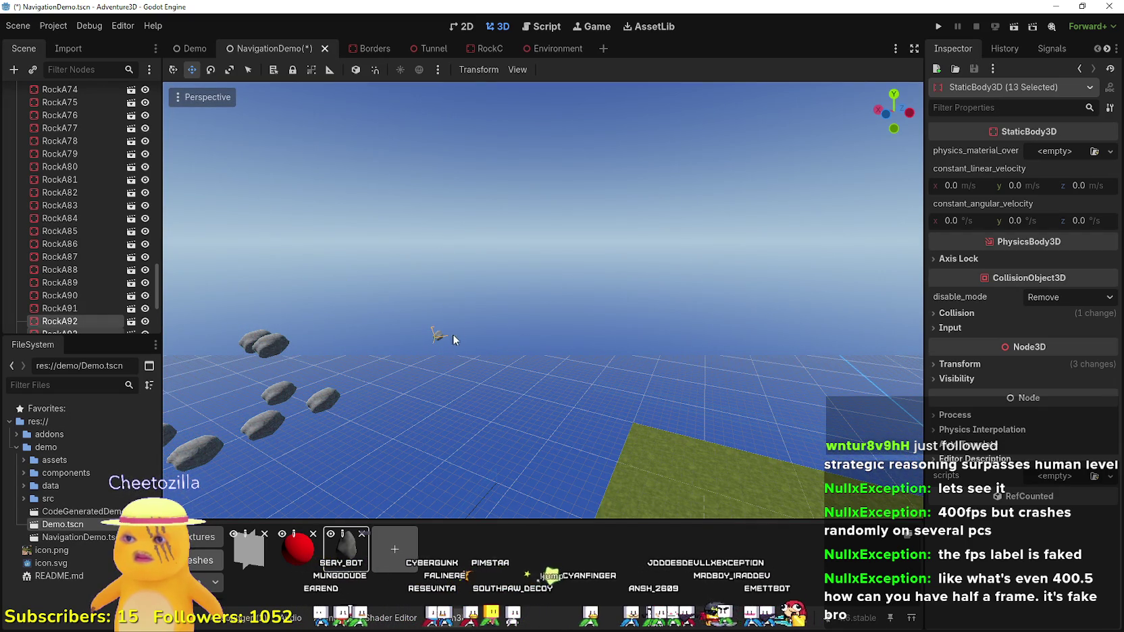
pyautogui.hotkey('shift', 'f')
pyautogui.press('w')
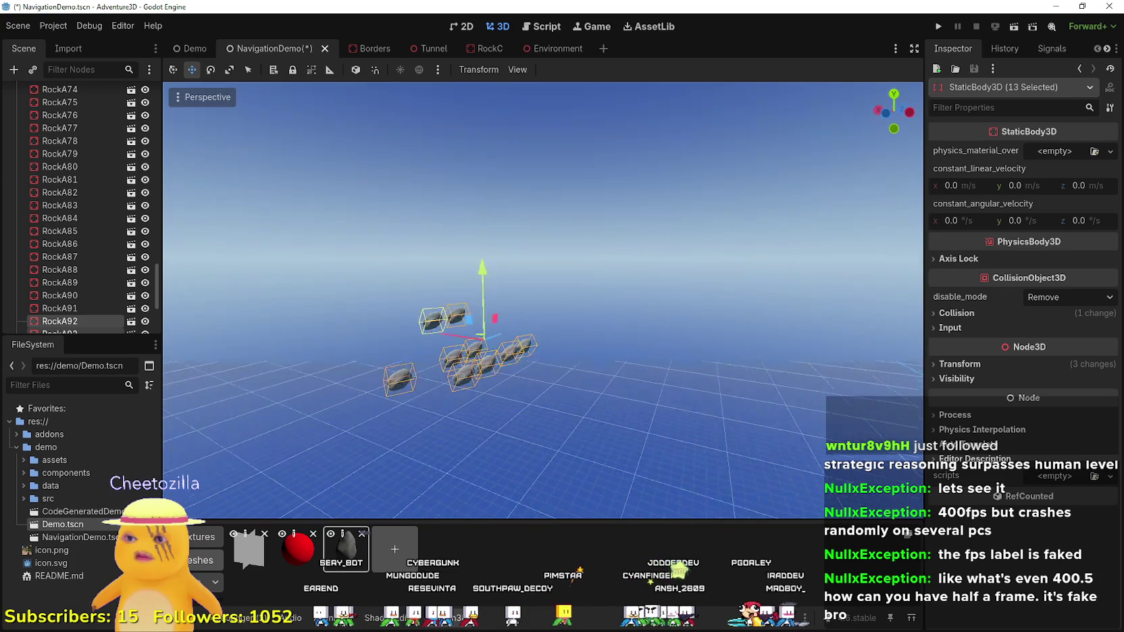
pyautogui.hotkey('shift', 'f')
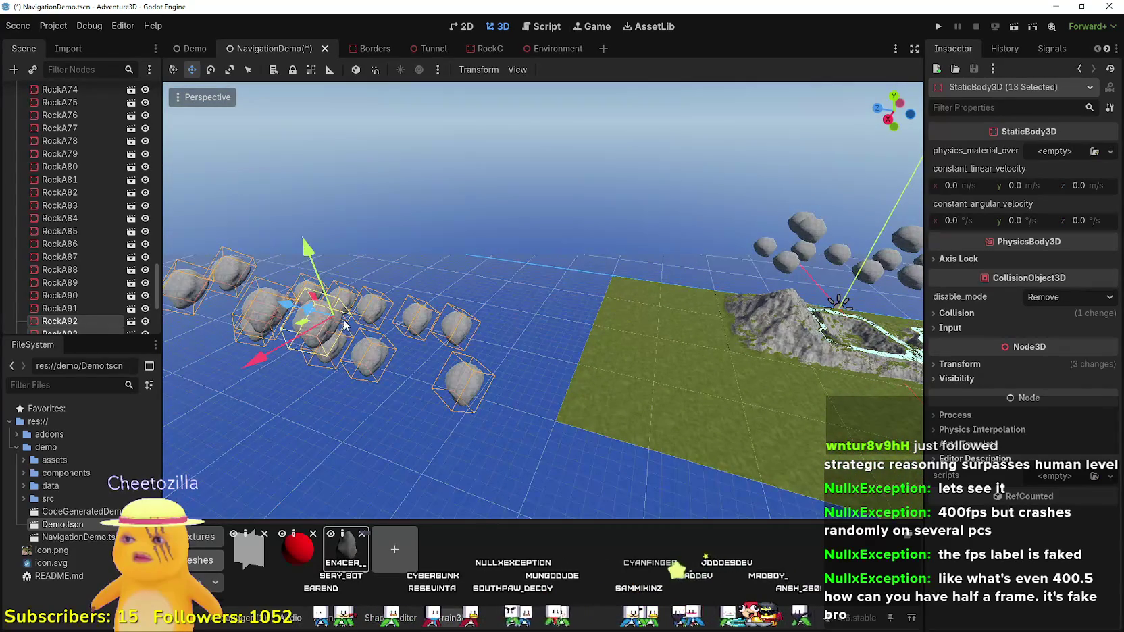
pyautogui.moveTo(283, 307); pyautogui.dragTo(440, 349)
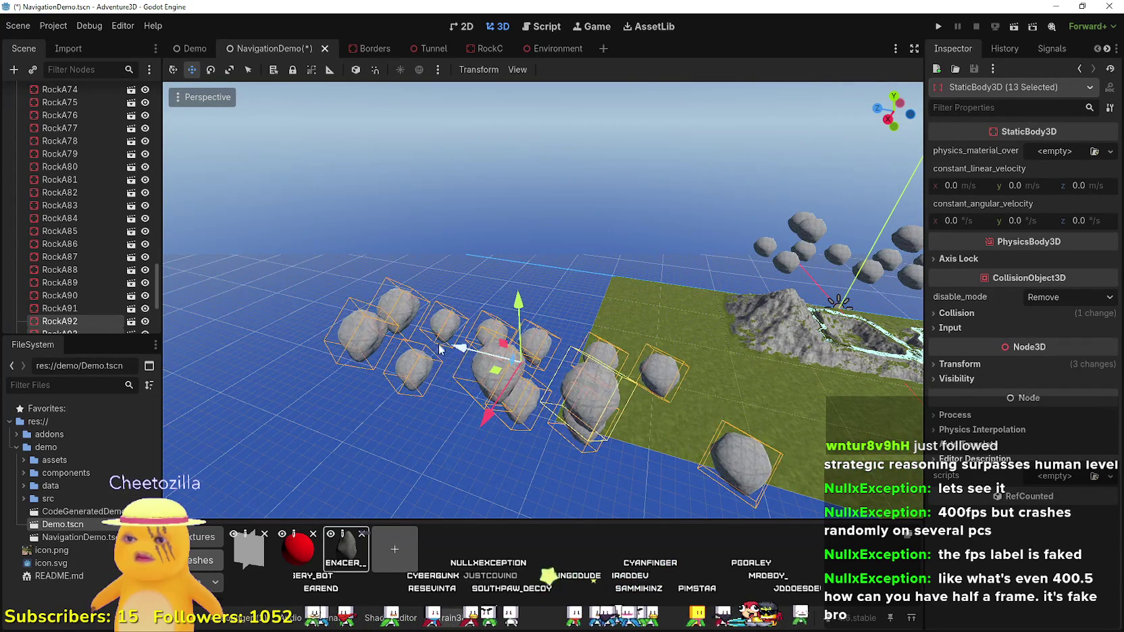
# - Duplicate the rock cluster again and place the copies over the rocky mountain ridge
pyautogui.hotkey('ctrl', 'd')
pyautogui.moveTo(485, 418); pyautogui.dragTo(552, 309)
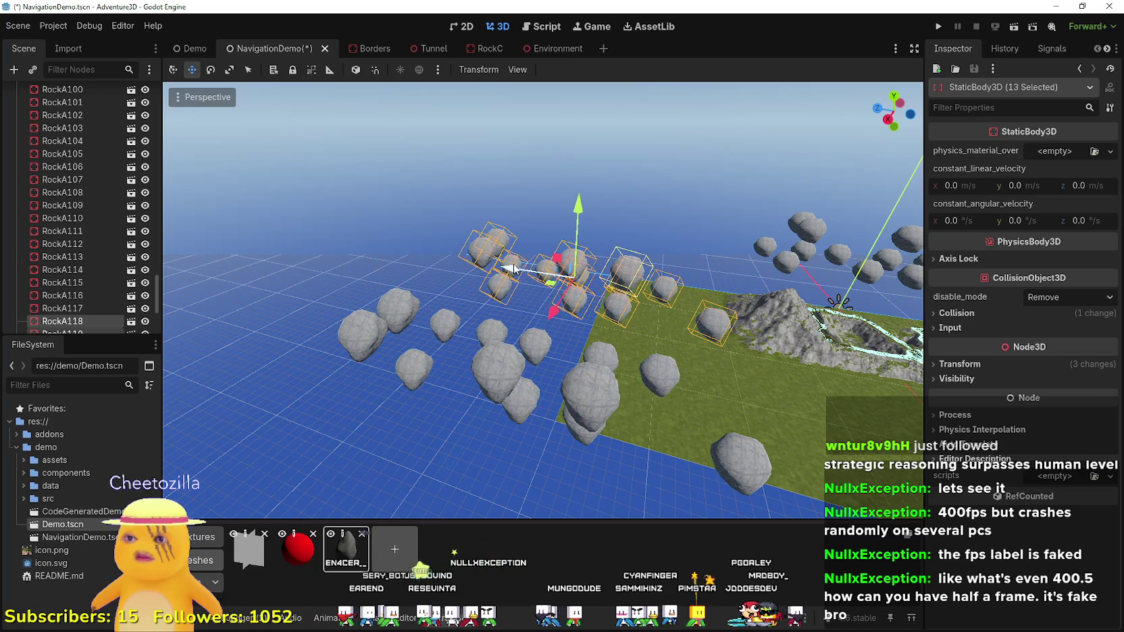
pyautogui.moveTo(514, 268); pyautogui.dragTo(641, 290)
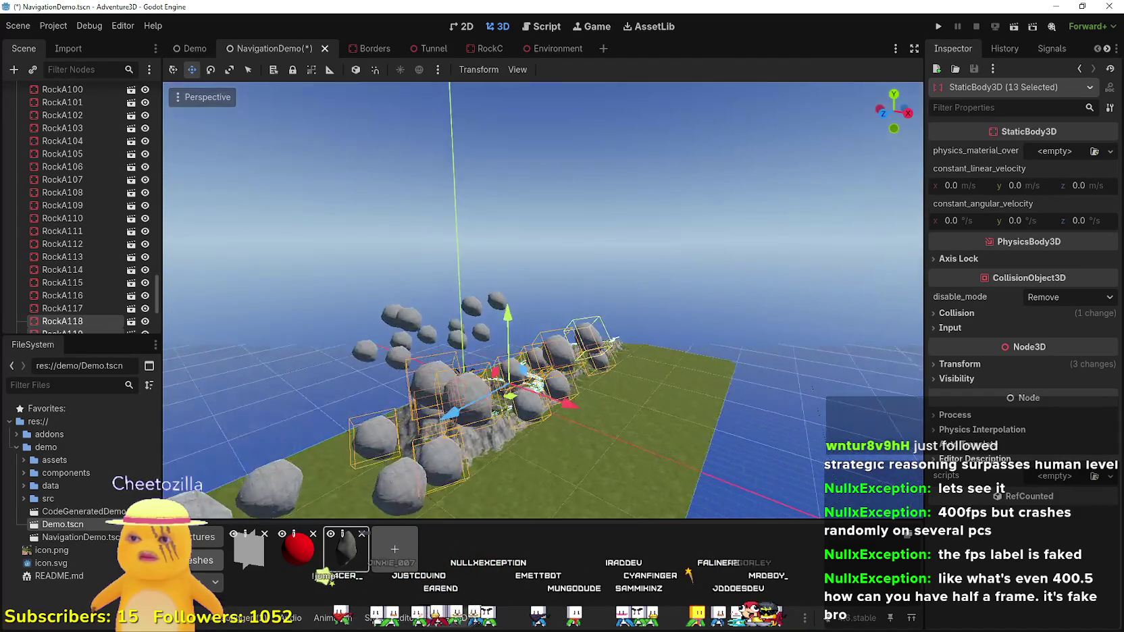
pyautogui.moveTo(613, 339); pyautogui.dragTo(553, 346)
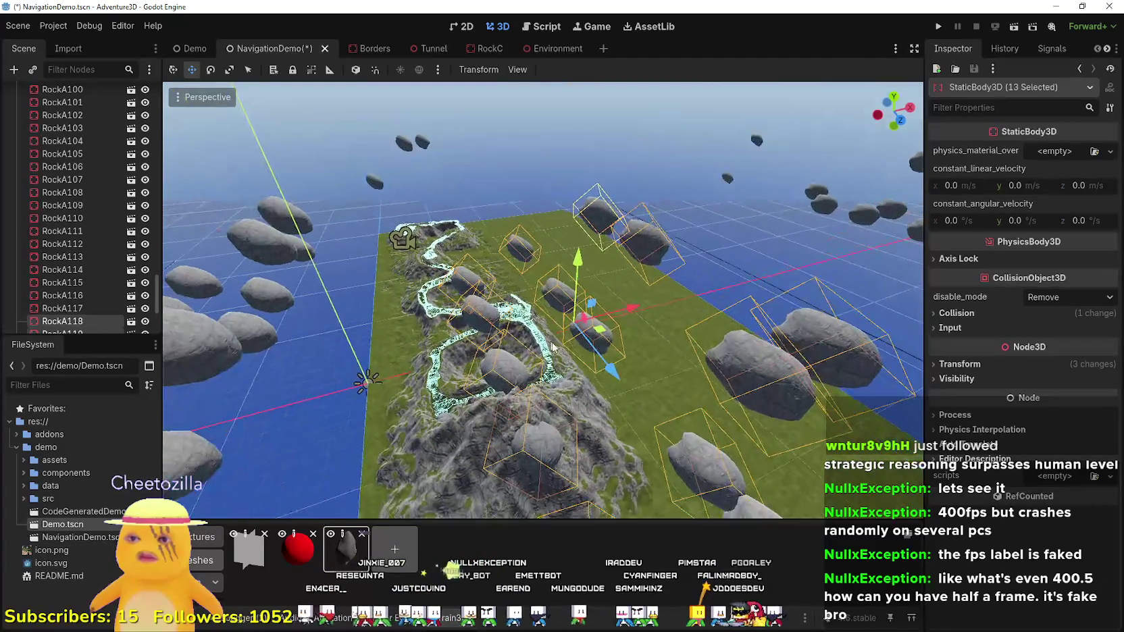
pyautogui.moveTo(626, 317); pyautogui.dragTo(751, 260)
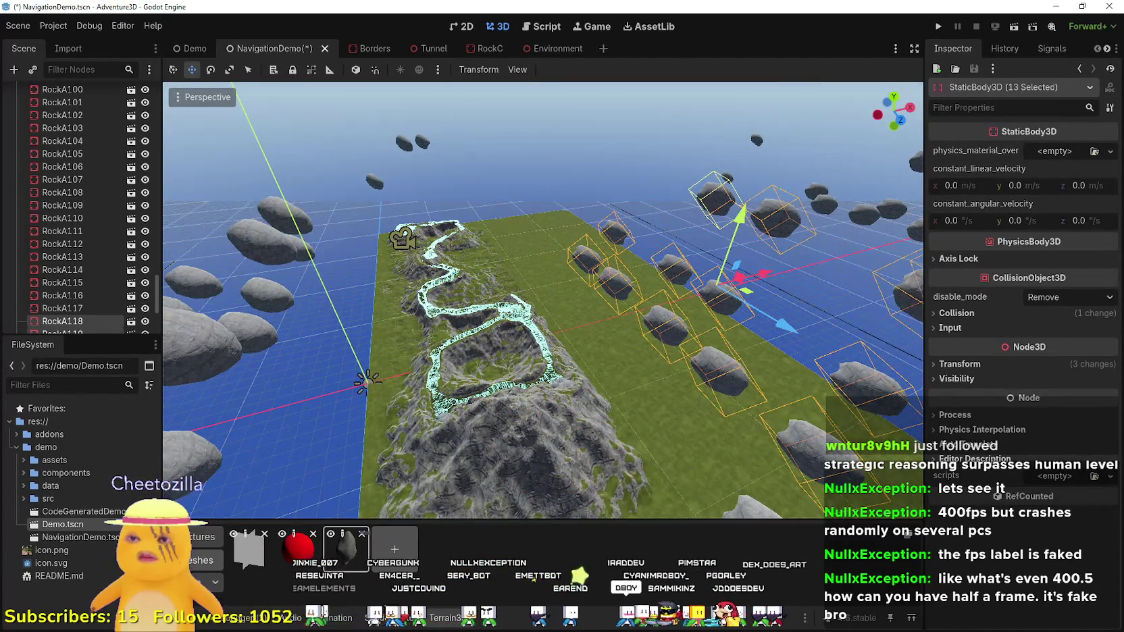
# - Add one more copy of the cluster and move it out over the water and left along X
pyautogui.hotkey('ctrl', 'd')
pyautogui.moveTo(564, 322); pyautogui.dragTo(596, 356)
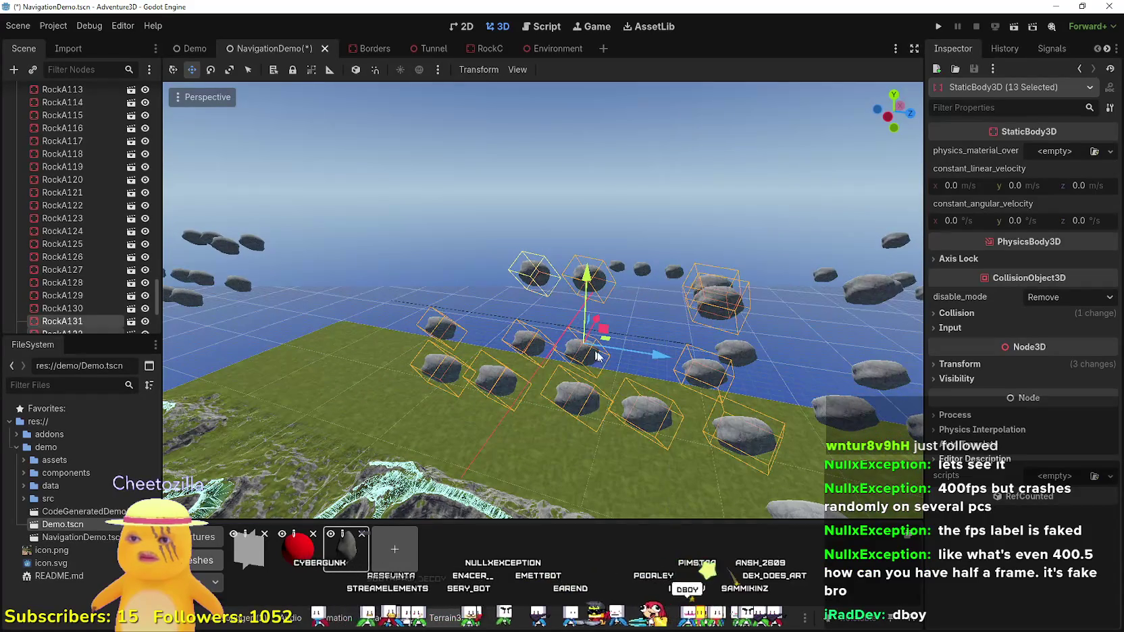
pyautogui.moveTo(683, 363)
pyautogui.mouseDown()
pyautogui.moveTo(423, 368)
pyautogui.moveTo(473, 332)
pyautogui.moveTo(611, 317)
pyautogui.mouseUp()
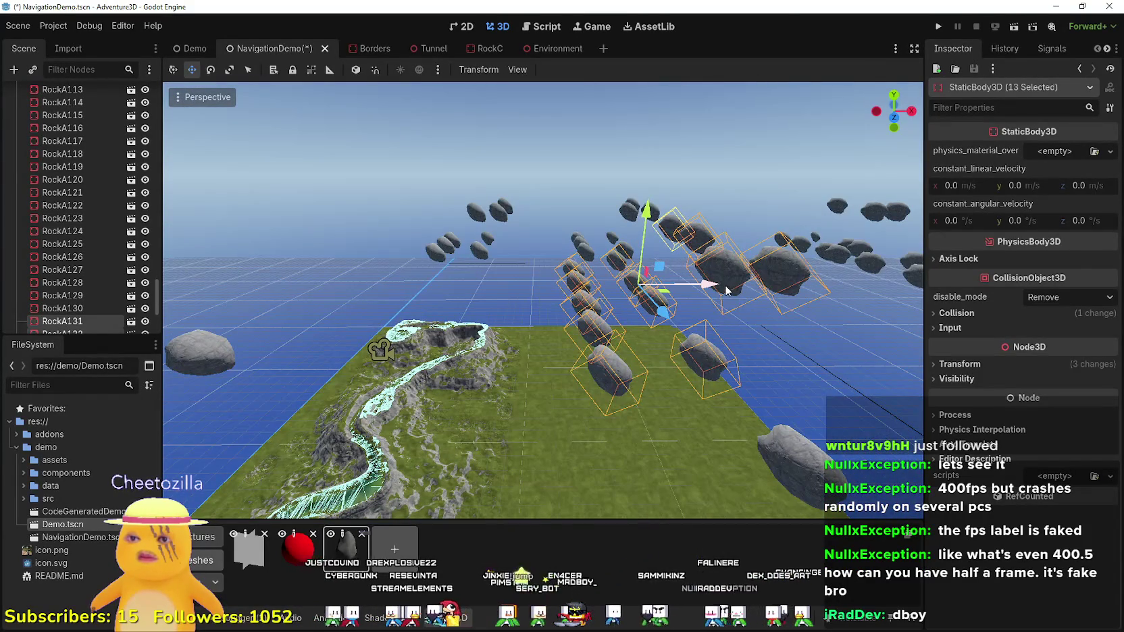
pyautogui.moveTo(726, 290)
pyautogui.mouseDown()
pyautogui.moveTo(682, 302)
pyautogui.moveTo(748, 310)
pyautogui.moveTo(824, 290)
pyautogui.moveTo(789, 294)
pyautogui.mouseUp()
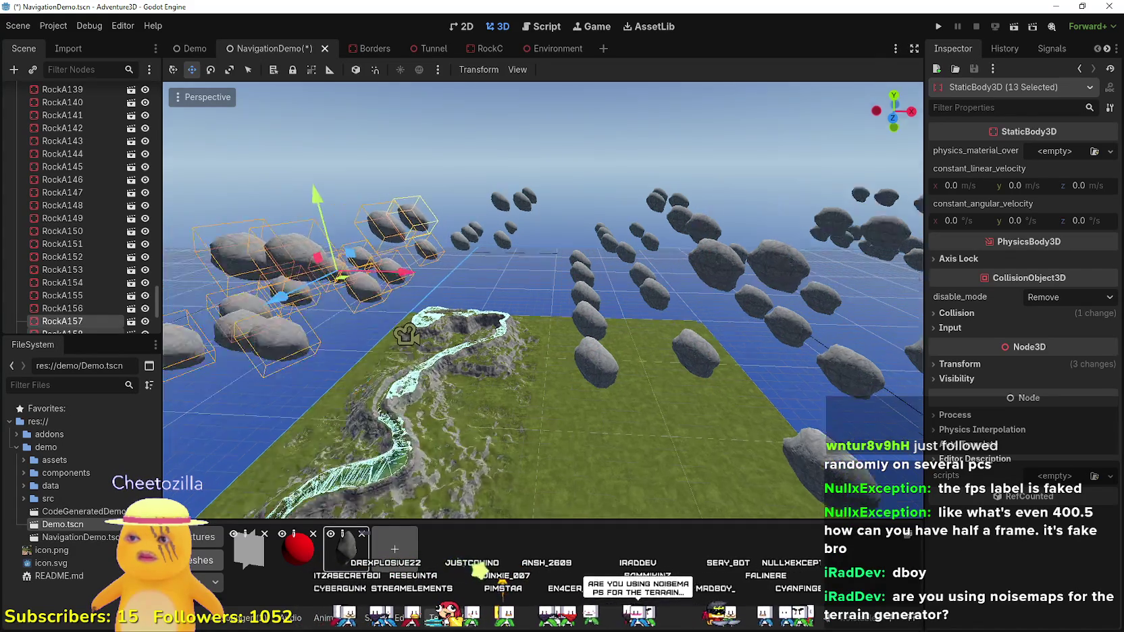
# - Orbit and fly the view over the terrain to inspect the floating rocks from below and up close
pyautogui.moveTo(380, 289)
pyautogui.mouseDown()
pyautogui.moveTo(585, 262)
pyautogui.moveTo(553, 300)
pyautogui.mouseUp()
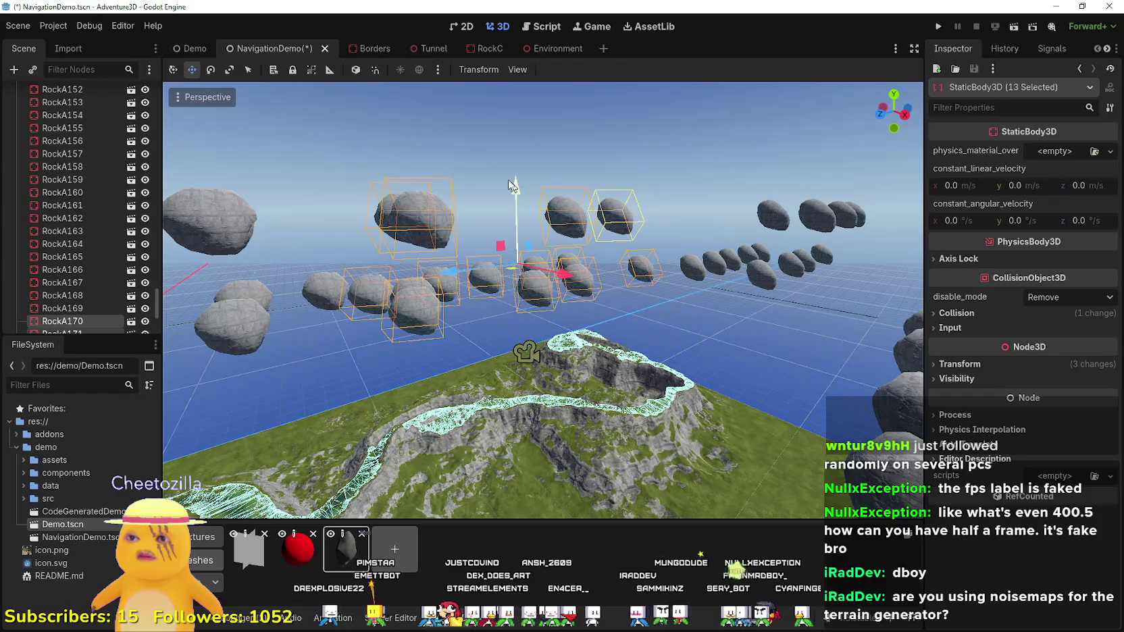
pyautogui.moveTo(511, 186)
pyautogui.mouseDown()
pyautogui.moveTo(548, 53)
pyautogui.moveTo(532, 419)
pyautogui.mouseUp()
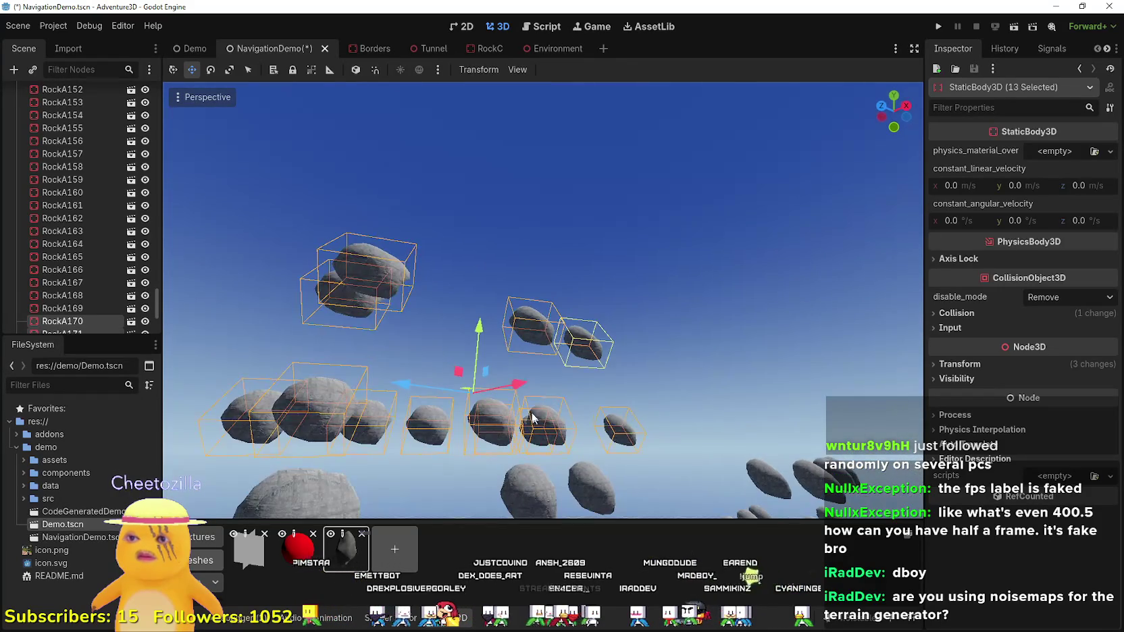
pyautogui.moveTo(545, 380)
pyautogui.mouseDown()
pyautogui.moveTo(540, 370)
pyautogui.moveTo(606, 286)
pyautogui.mouseUp()
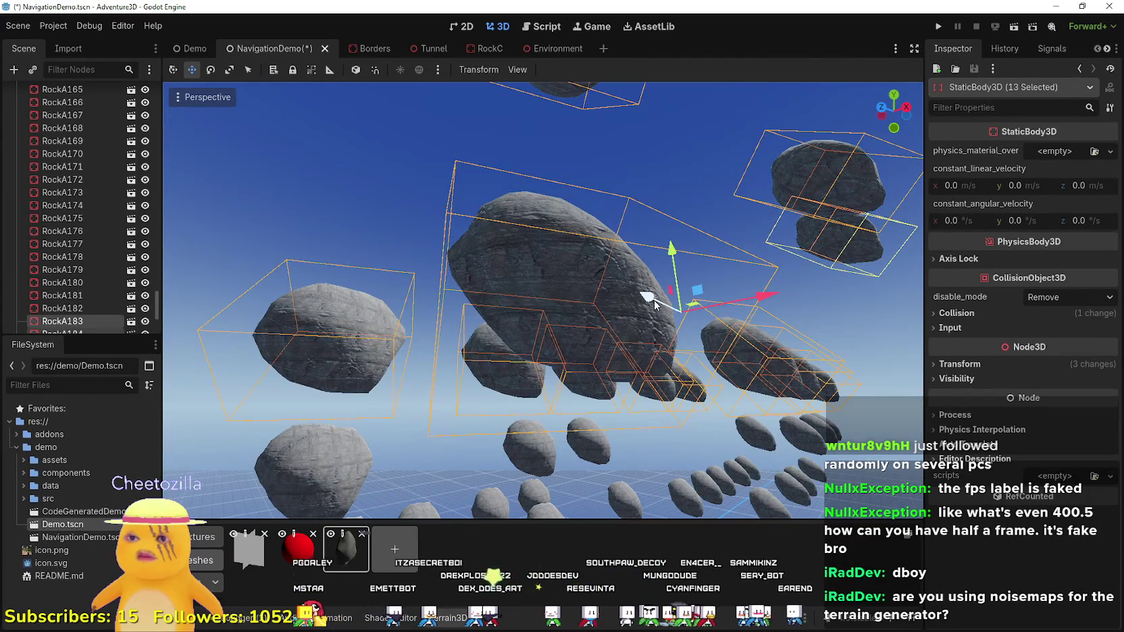
pyautogui.moveTo(667, 307)
pyautogui.mouseDown()
pyautogui.moveTo(617, 284)
pyautogui.moveTo(645, 229)
pyautogui.moveTo(589, 286)
pyautogui.moveTo(564, 290)
pyautogui.moveTo(550, 253)
pyautogui.moveTo(545, 291)
pyautogui.moveTo(566, 248)
pyautogui.mouseUp()
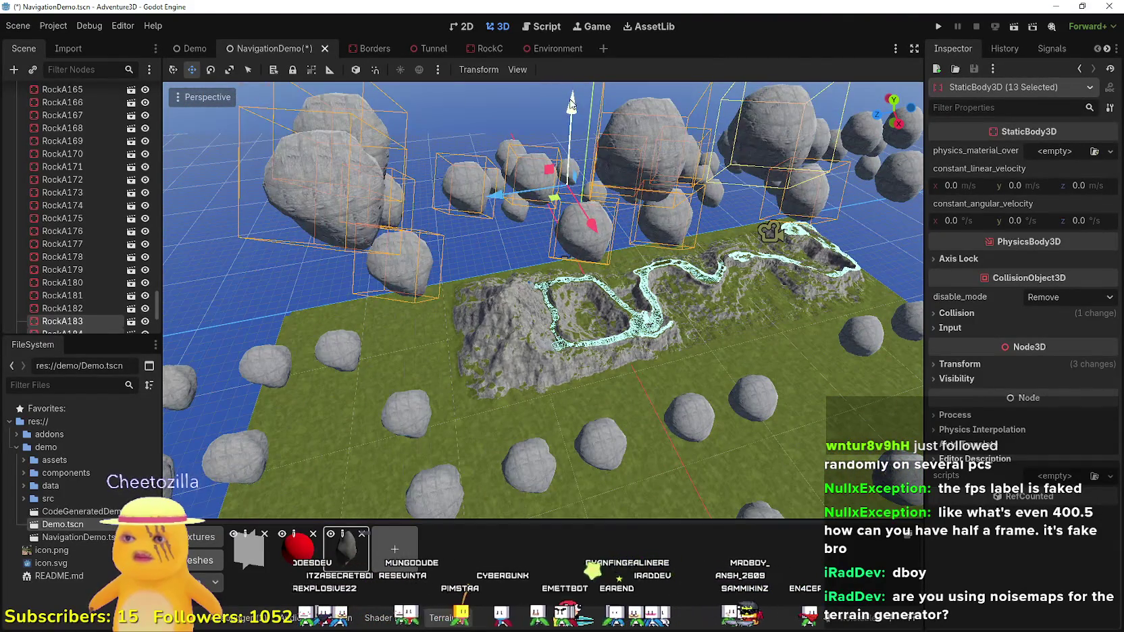
# - Lower the 13 selected boulders along Y toward the terrain and show their Transform values
pyautogui.moveTo(570, 104); pyautogui.dragTo(580, 259)
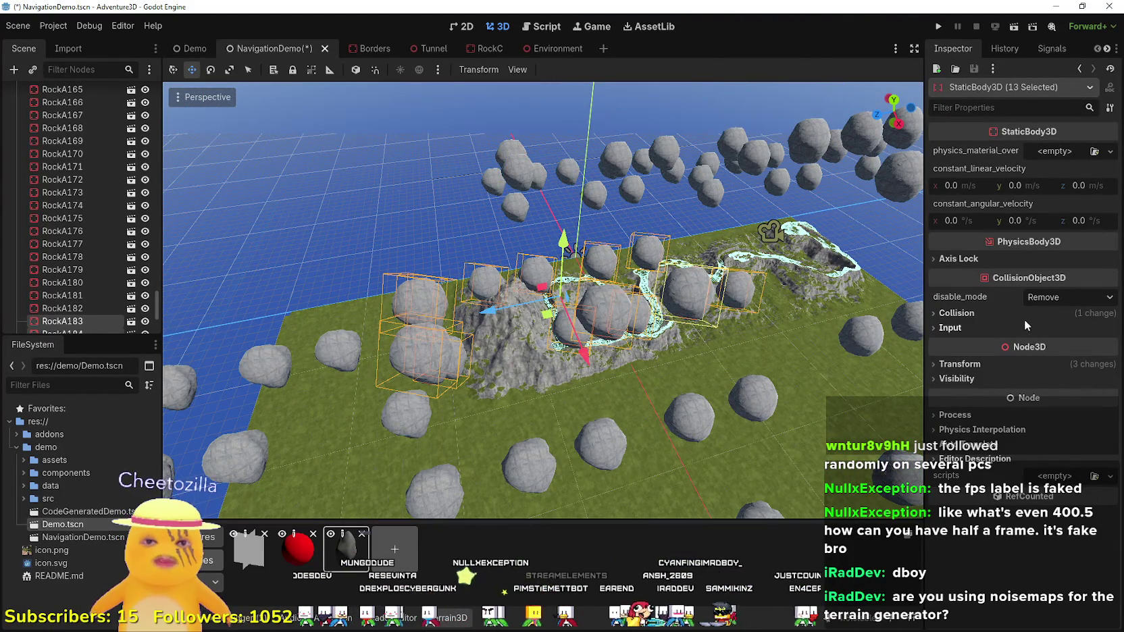
pyautogui.click(1005, 362)
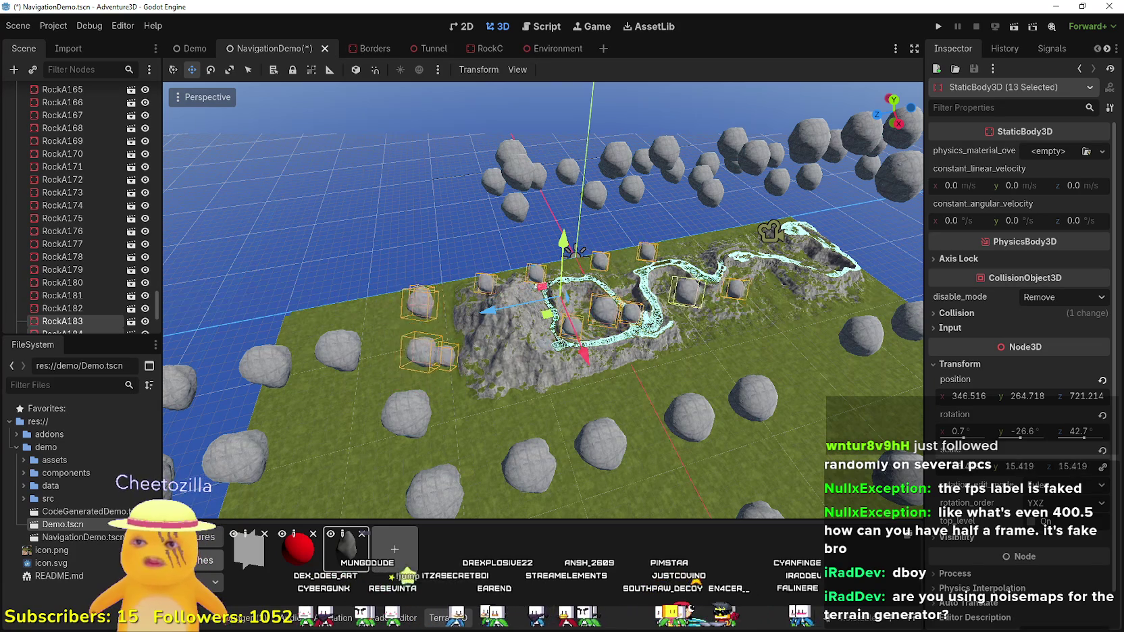
pyautogui.moveTo(445, 242)
pyautogui.mouseDown()
pyautogui.moveTo(446, 223)
pyautogui.moveTo(308, 317)
pyautogui.moveTo(548, 301)
pyautogui.moveTo(516, 293)
pyautogui.mouseUp()
# - Shift the lowered 13-rock group back along X over the terrain and river path
pyautogui.moveTo(680, 174)
pyautogui.mouseDown()
pyautogui.moveTo(638, 189)
pyautogui.moveTo(628, 244)
pyautogui.moveTo(639, 228)
pyautogui.mouseUp()
pyautogui.scroll(-3, 526, 331)
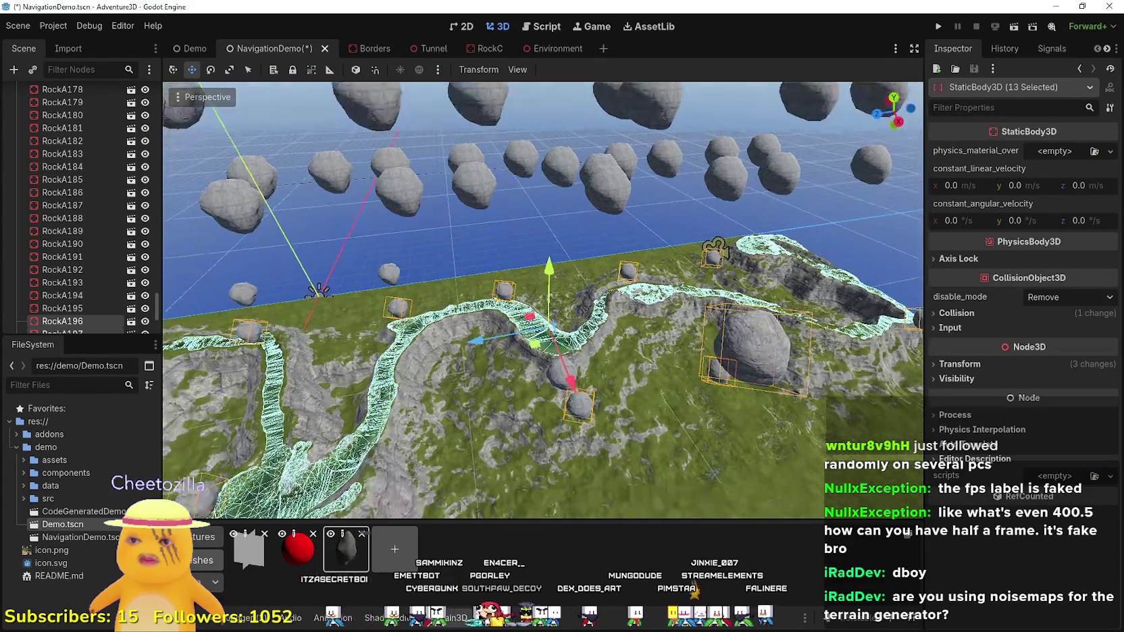
pyautogui.moveTo(566, 387)
pyautogui.mouseDown()
pyautogui.moveTo(546, 331)
pyautogui.moveTo(636, 466)
pyautogui.moveTo(656, 518)
pyautogui.mouseUp()
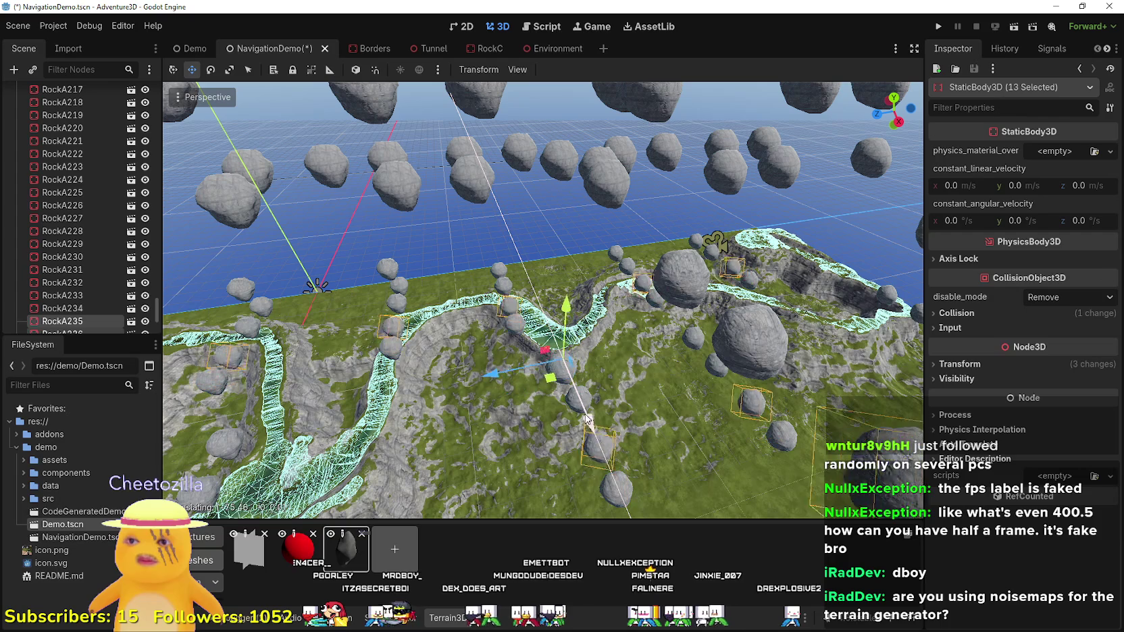
# - Duplicate the 13 rocks as RockA236–RockA248 and fly around inspecting the floating boulders
pyautogui.hotkey('ctrl', 'd')
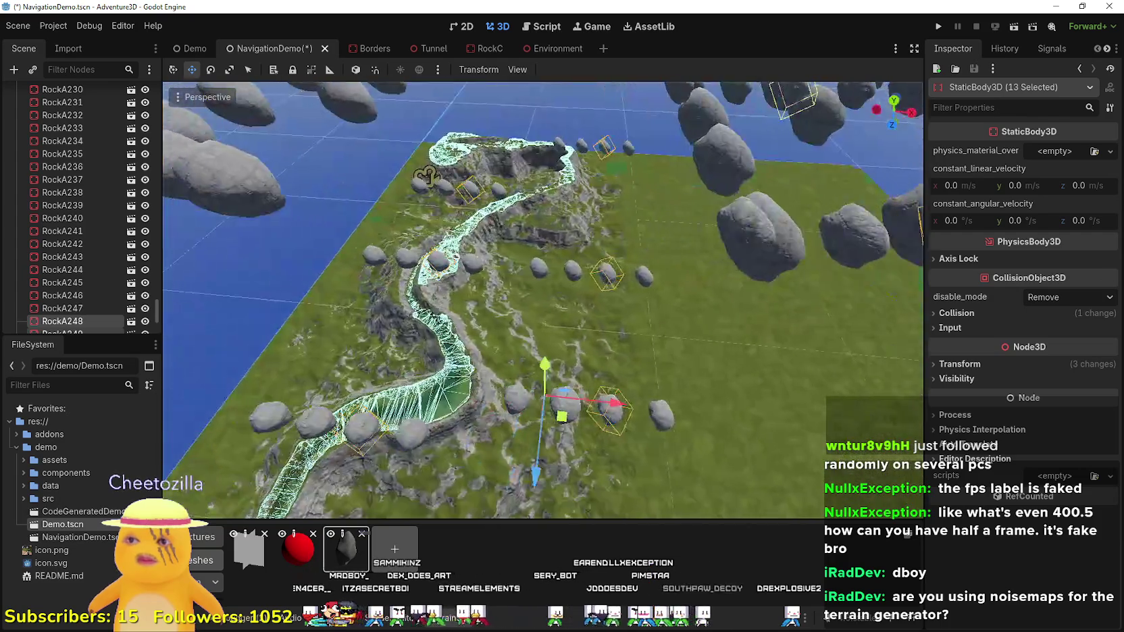
pyautogui.moveTo(608, 318); pyautogui.dragTo(640, 331)
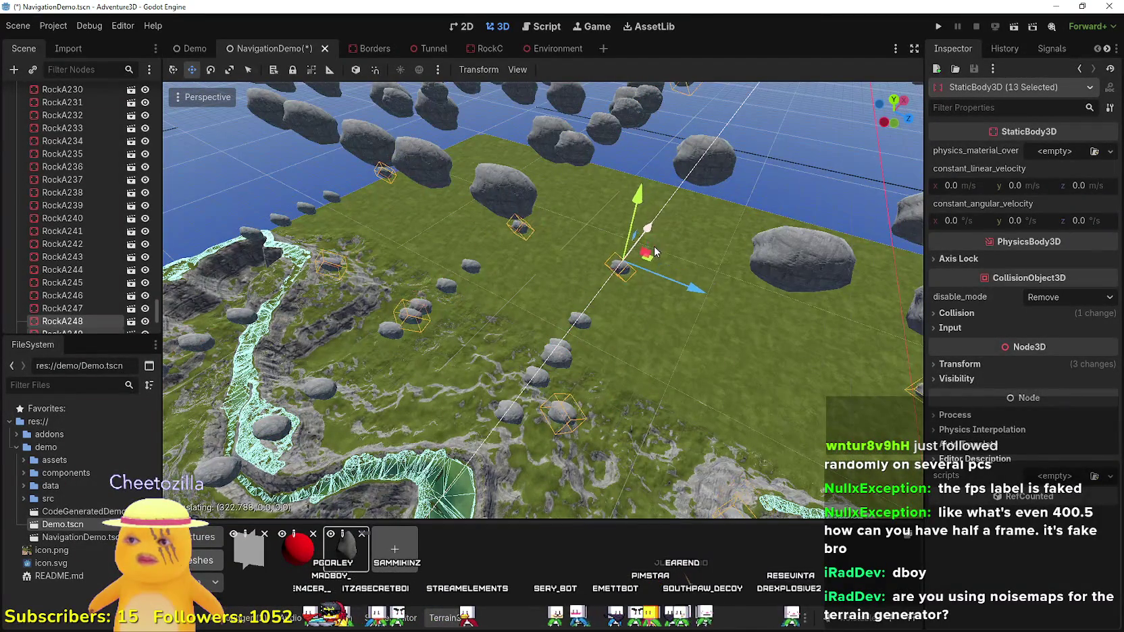
pyautogui.moveTo(654, 246)
pyautogui.mouseDown()
pyautogui.moveTo(709, 216)
pyautogui.moveTo(628, 347)
pyautogui.mouseUp()
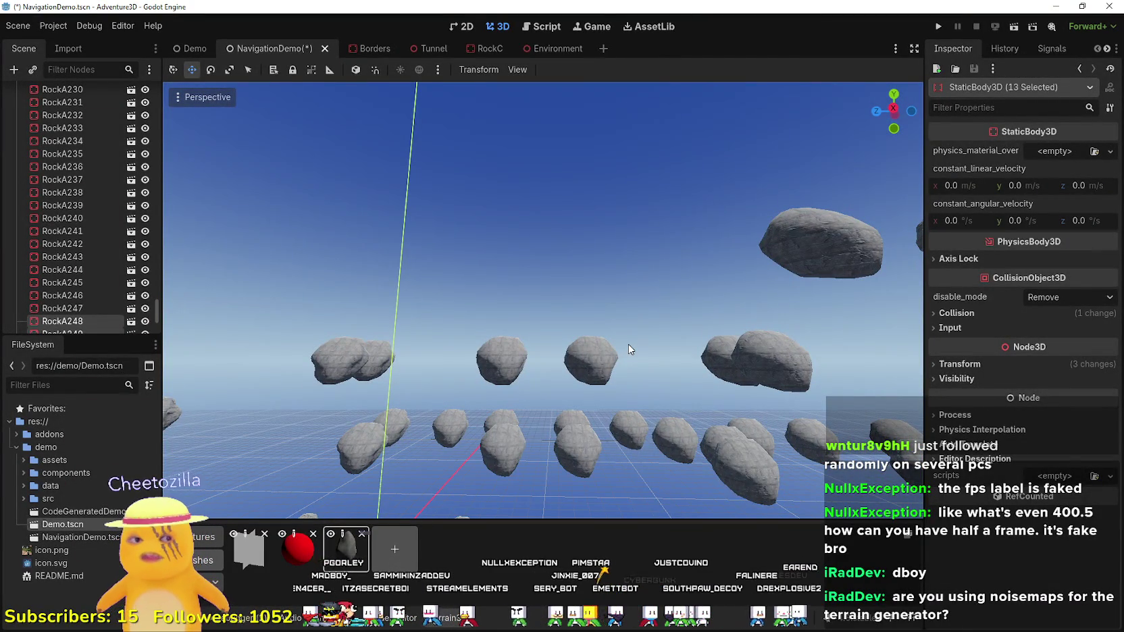
pyautogui.moveTo(628, 344)
pyautogui.mouseDown()
pyautogui.moveTo(628, 406)
pyautogui.moveTo(628, 365)
pyautogui.moveTo(628, 395)
pyautogui.mouseUp()
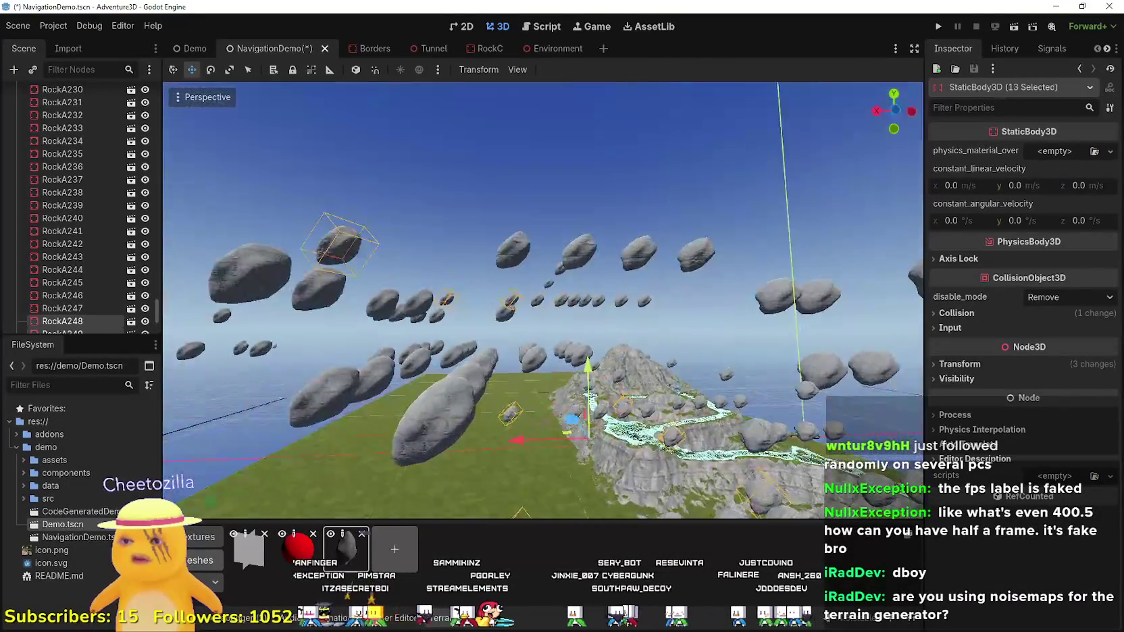
pyautogui.moveTo(893, 98); pyautogui.dragTo(895, 93)
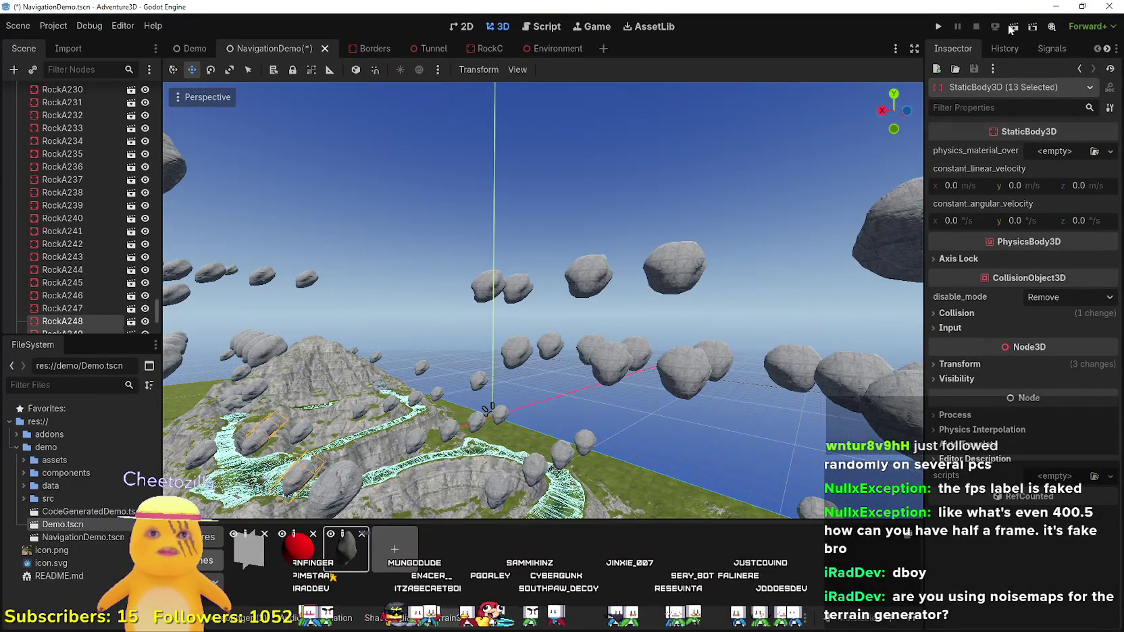
pyautogui.moveTo(514, 248)
pyautogui.mouseDown()
pyautogui.moveTo(547, 280)
pyautogui.moveTo(548, 301)
pyautogui.mouseUp()
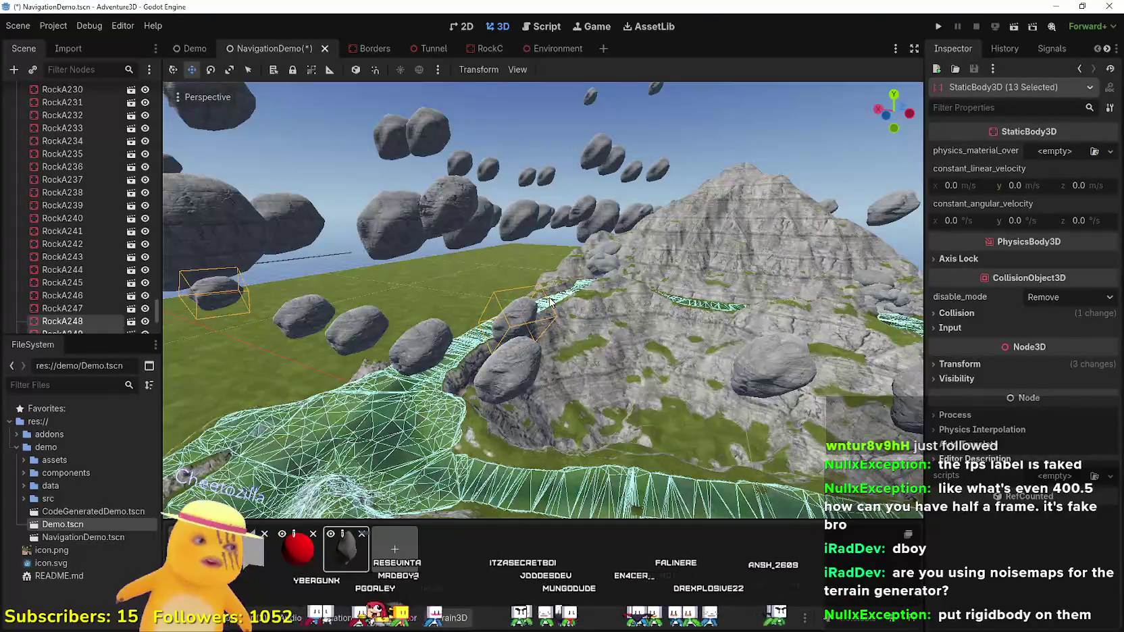
pyautogui.moveTo(645, 247); pyautogui.dragTo(637, 240)
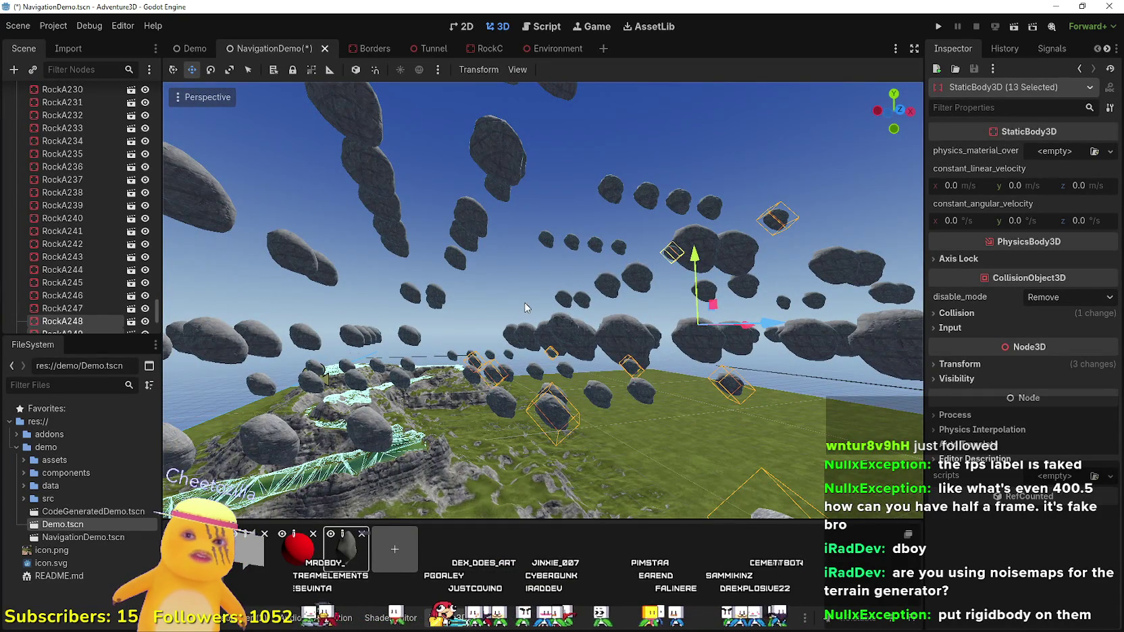
pyautogui.moveTo(525, 307); pyautogui.dragTo(430, 187)
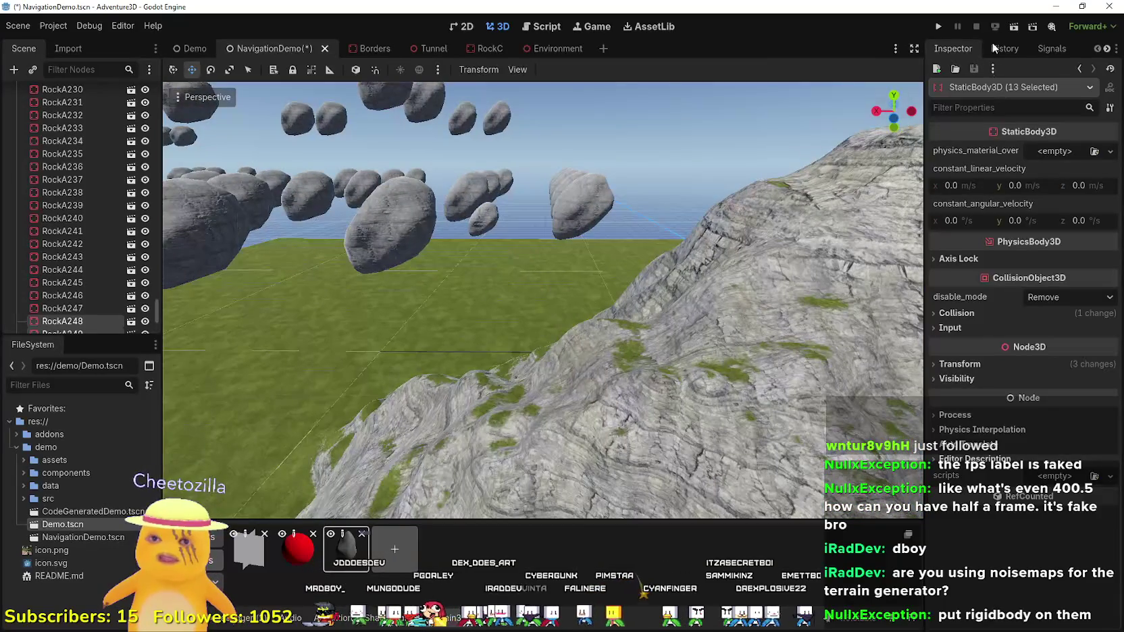
# - Save and run the NavigationDemo project, then hide the side docks to widen the Game view
pyautogui.click(1014, 27)
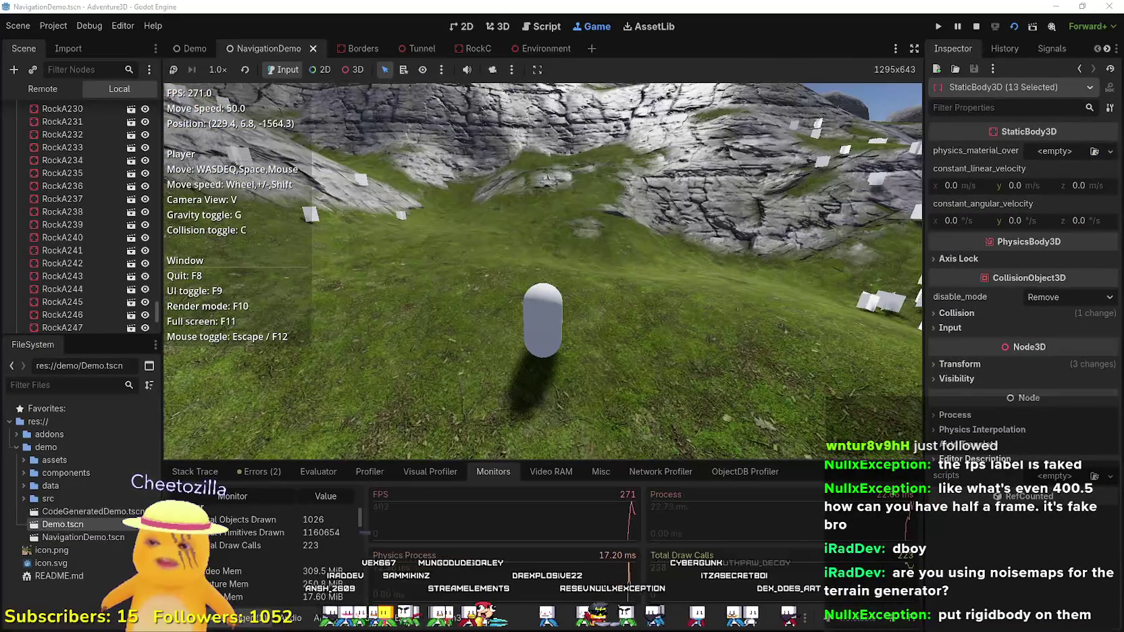
pyautogui.hotkey('alt', 'Tab')
pyautogui.hotkey('alt', 'Tab')
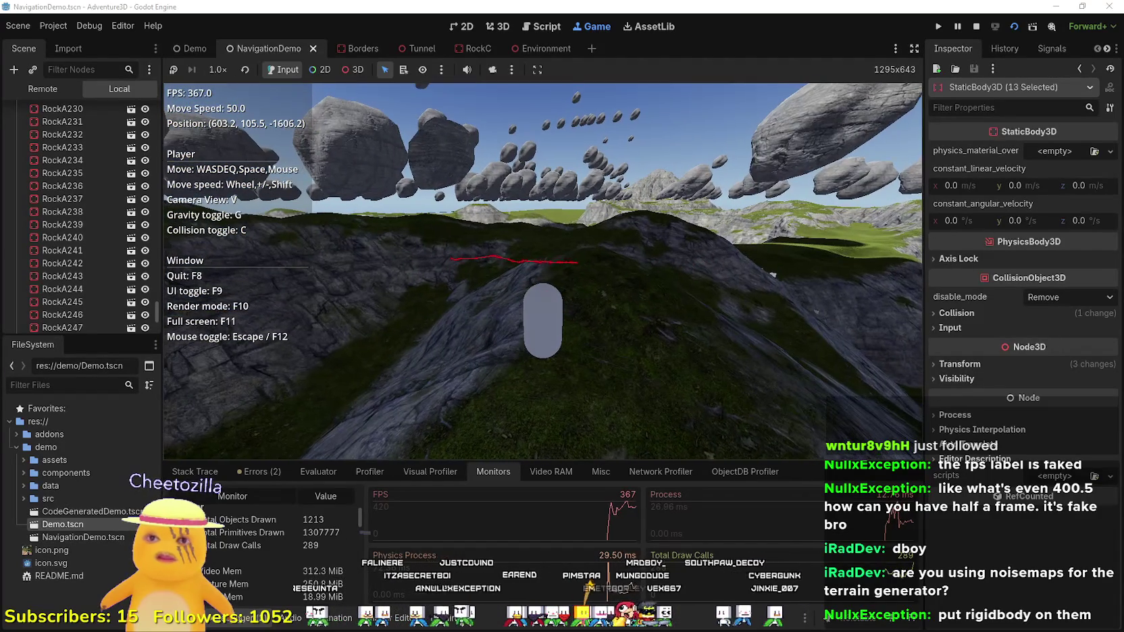
pyautogui.click(913, 48)
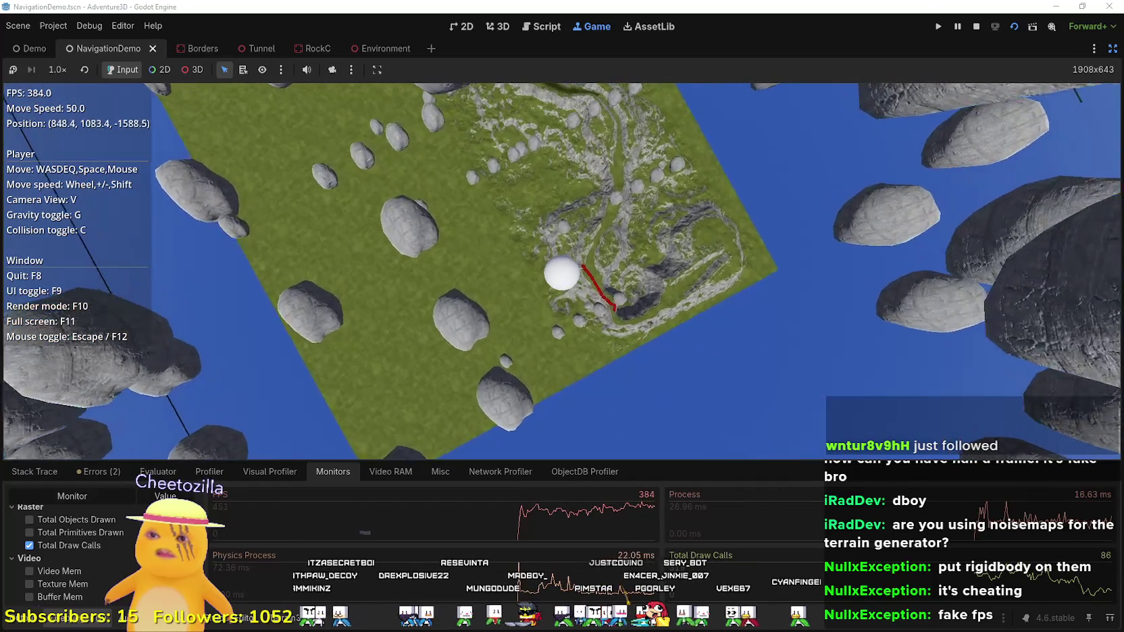
# - Fly the player down toward the terrain and switch to the close player view
pyautogui.press('w')
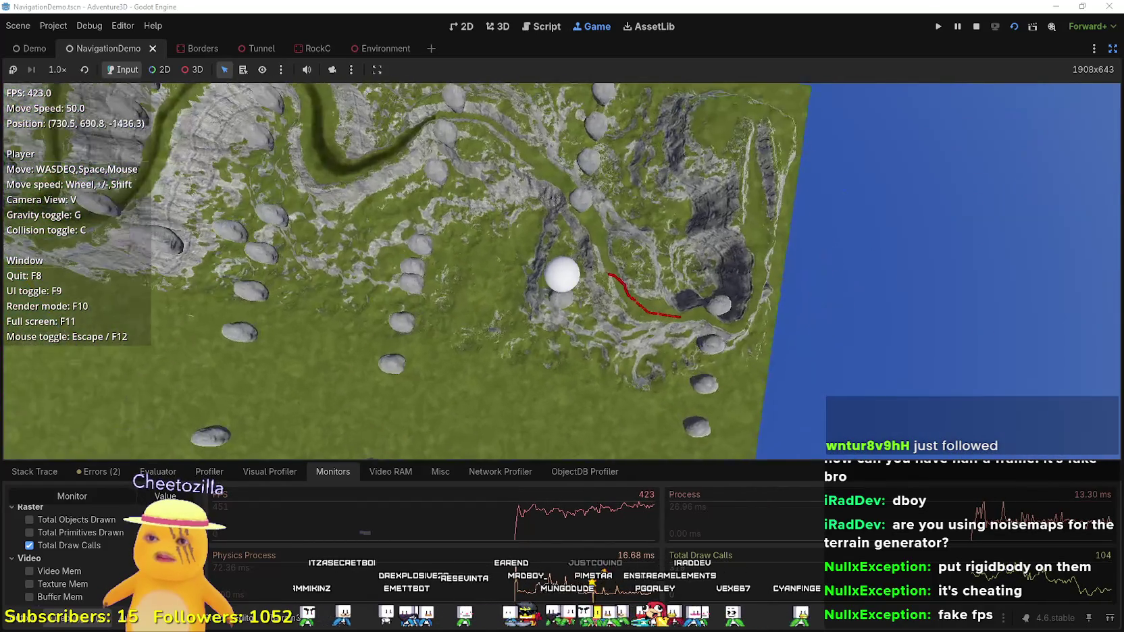
pyautogui.press('w')
pyautogui.press('w')
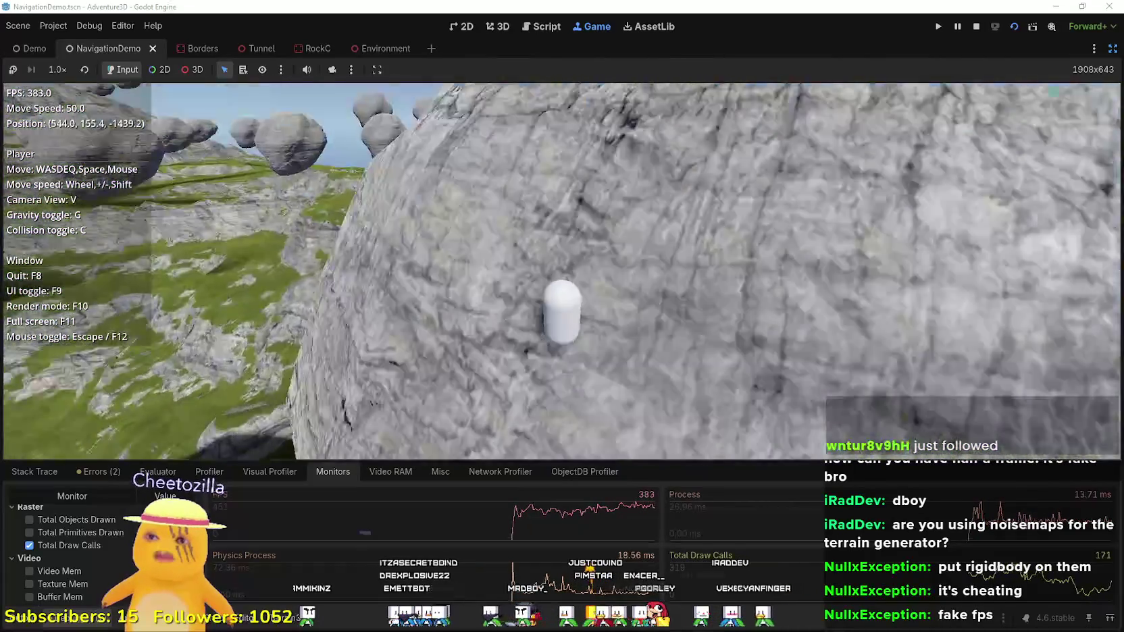
pyautogui.press('w')
pyautogui.press('w')
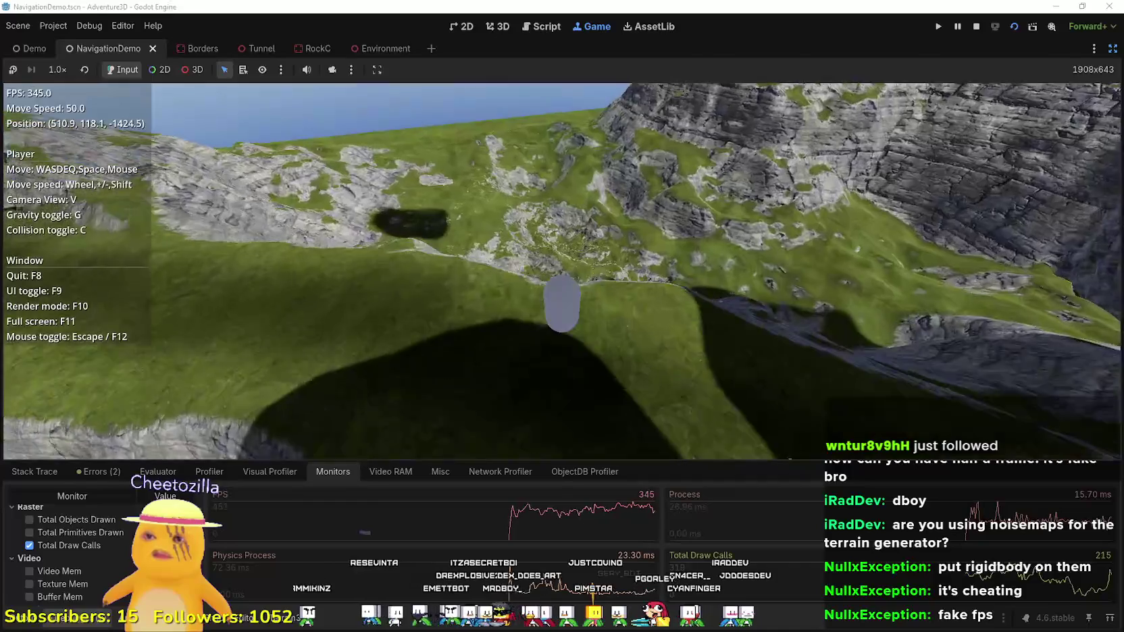
pyautogui.press('w')
pyautogui.press('w')
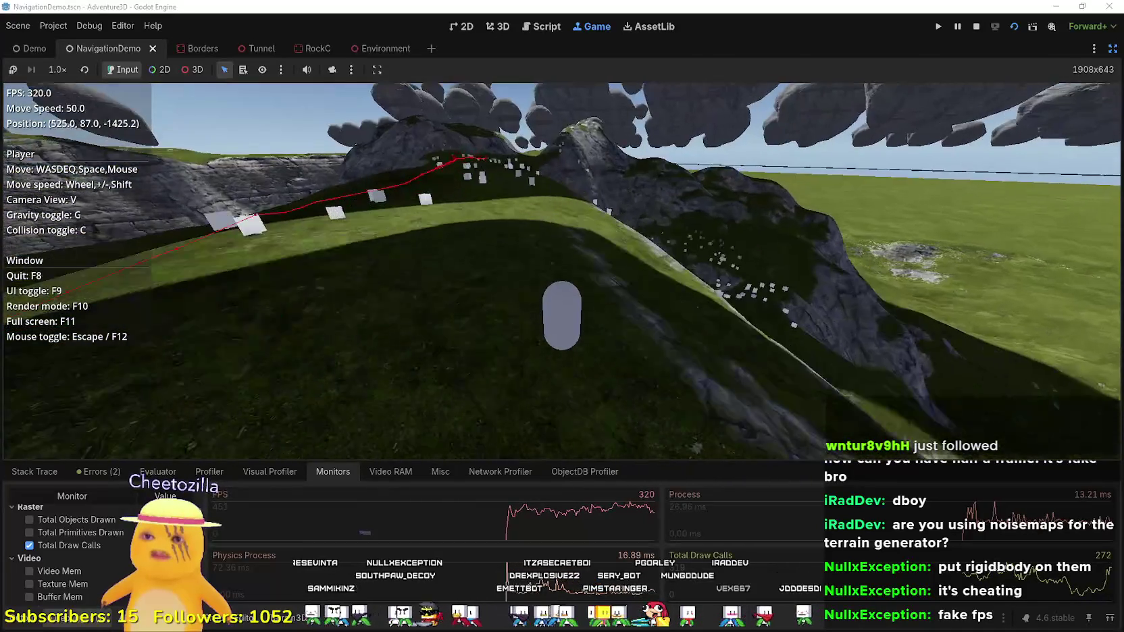
pyautogui.press('w')
pyautogui.press('v')
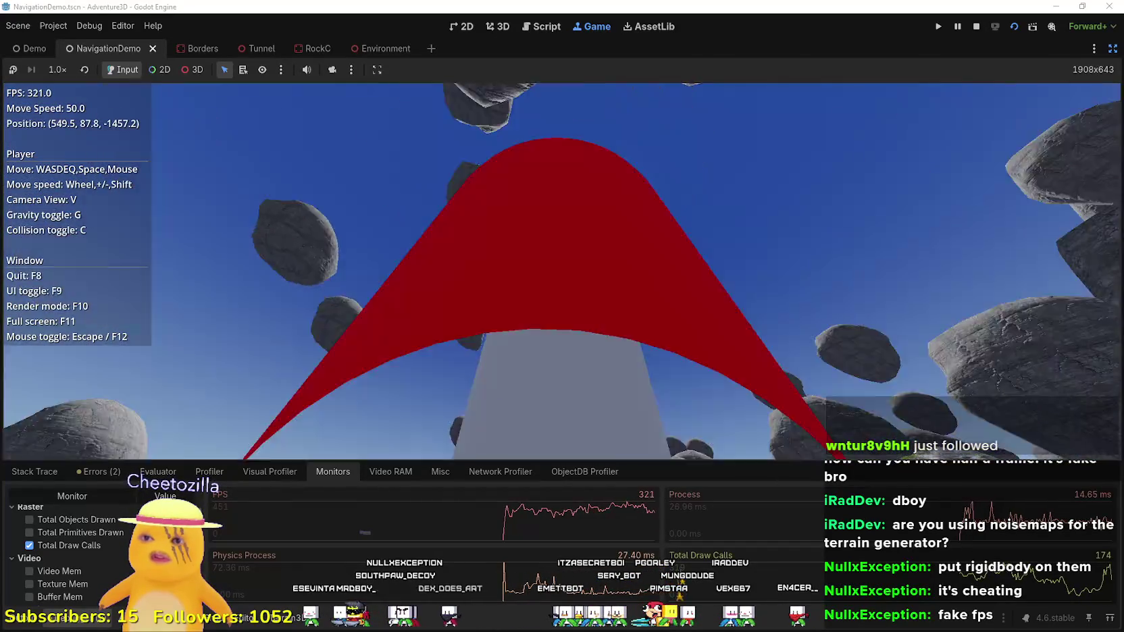
pyautogui.press('w')
pyautogui.press('w')
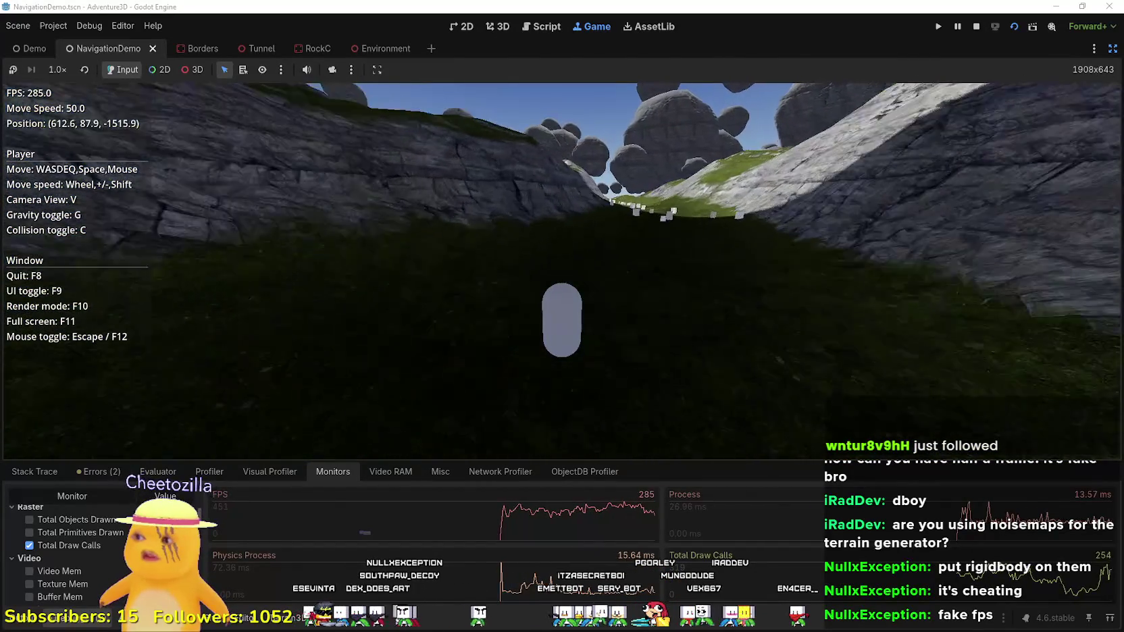
pyautogui.press('w')
pyautogui.press('w')
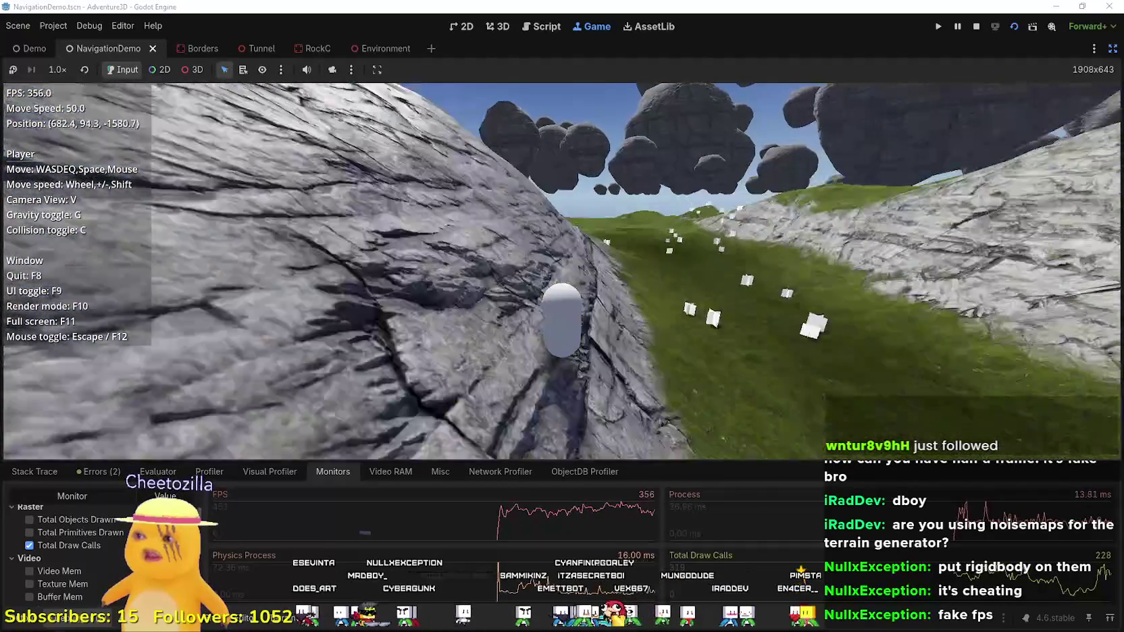
pyautogui.press('w')
pyautogui.press('w')
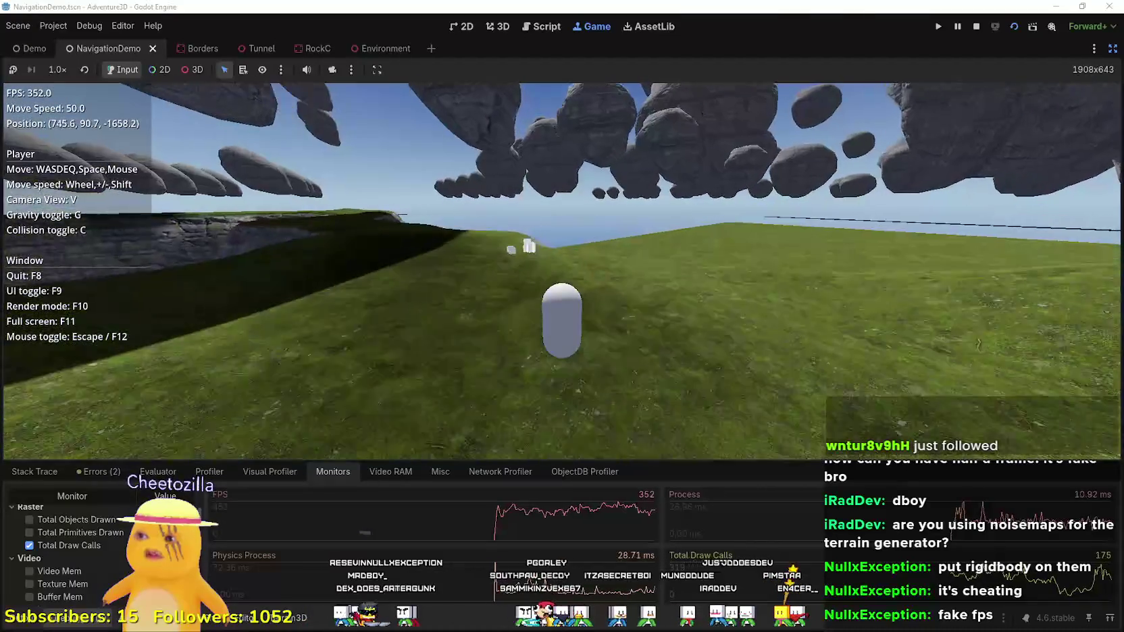
pyautogui.press('w')
pyautogui.press('w')
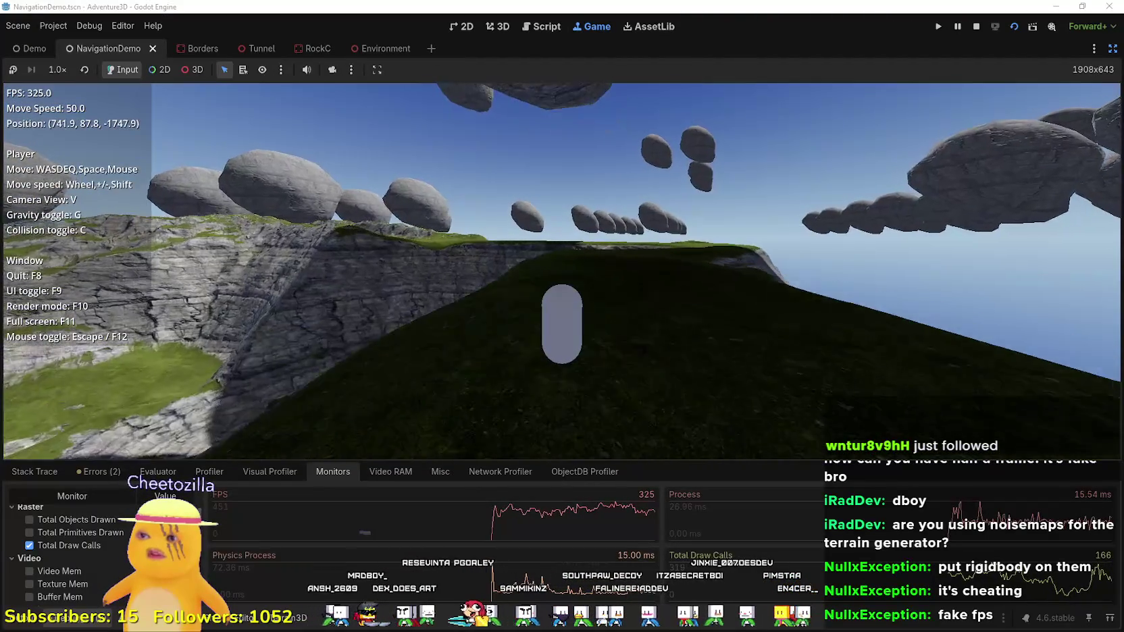
pyautogui.press('w')
pyautogui.press('w')
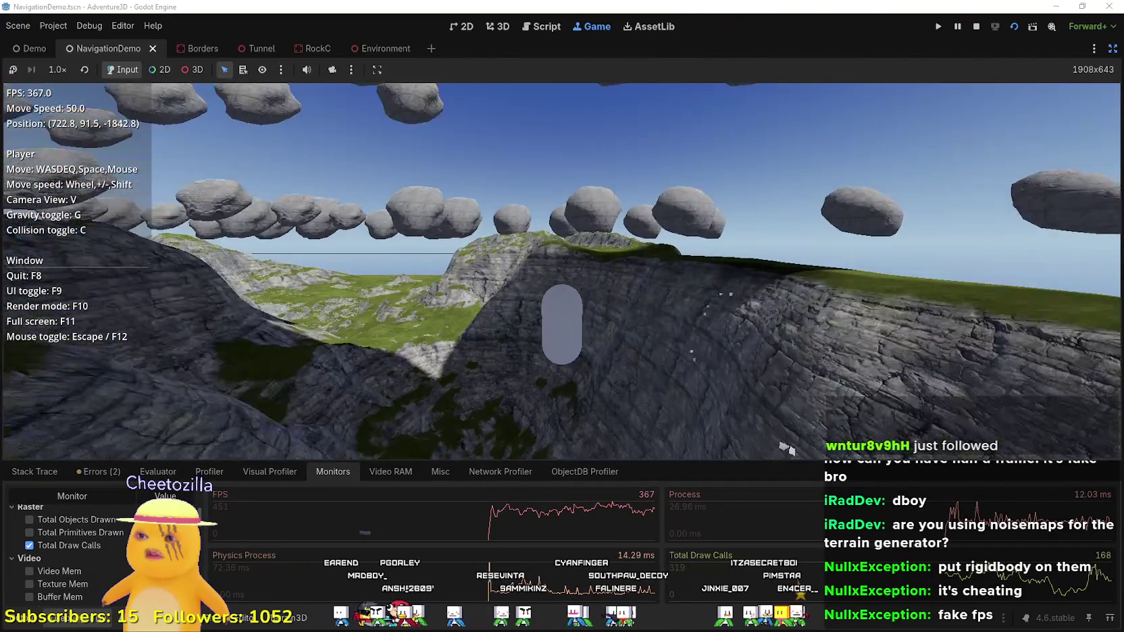
pyautogui.press('w')
# - Lower move speed to 5.0 and fly along the ridge to the grassy slope beside the red agent
pyautogui.press('w')
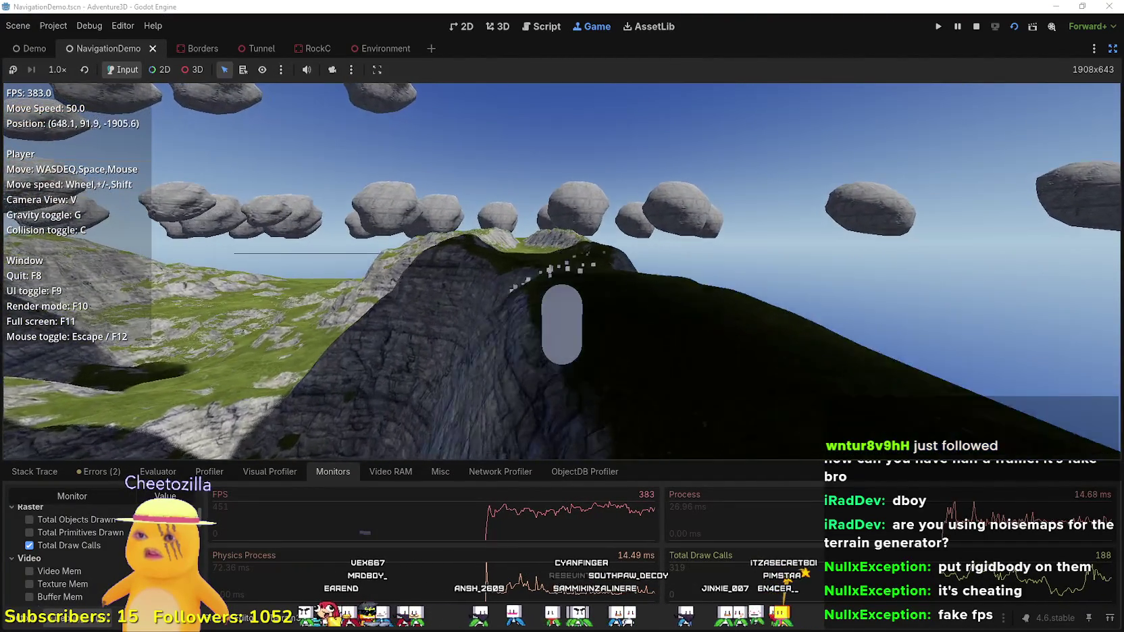
pyautogui.press('w')
pyautogui.scroll(1, 561, 270)
pyautogui.press('w')
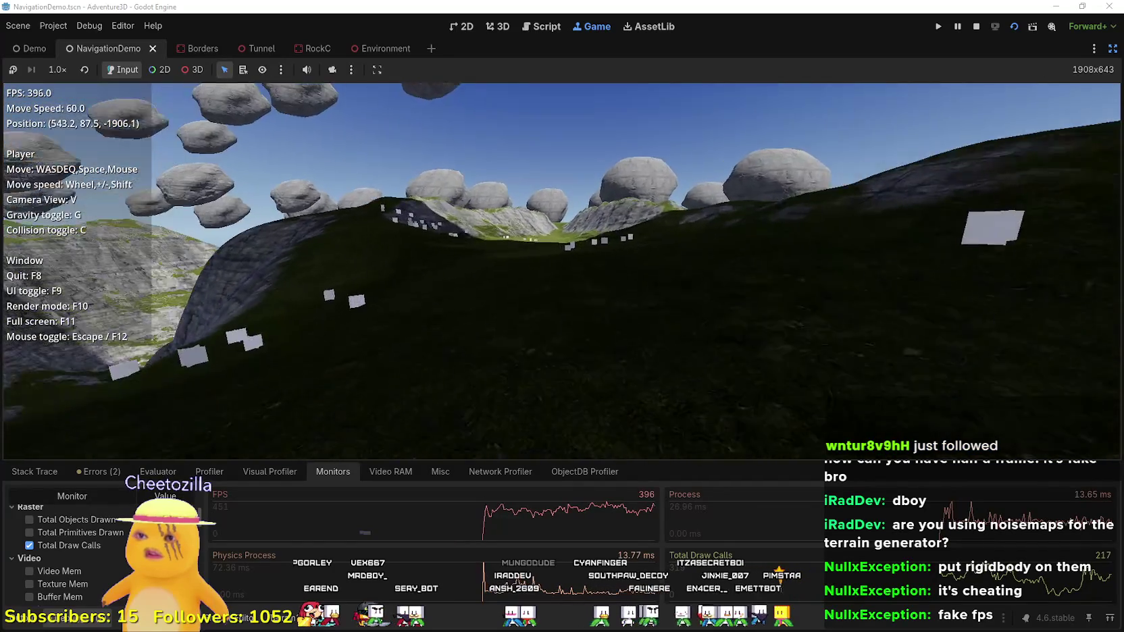
pyautogui.press('w')
pyautogui.press('w')
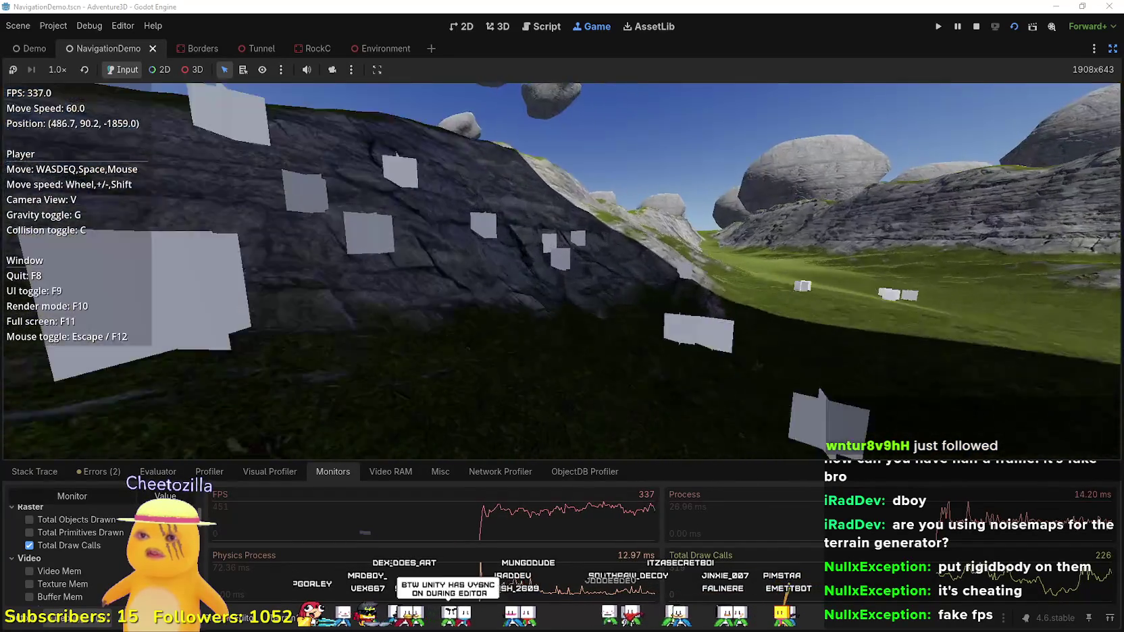
pyautogui.press('w')
pyautogui.press('w')
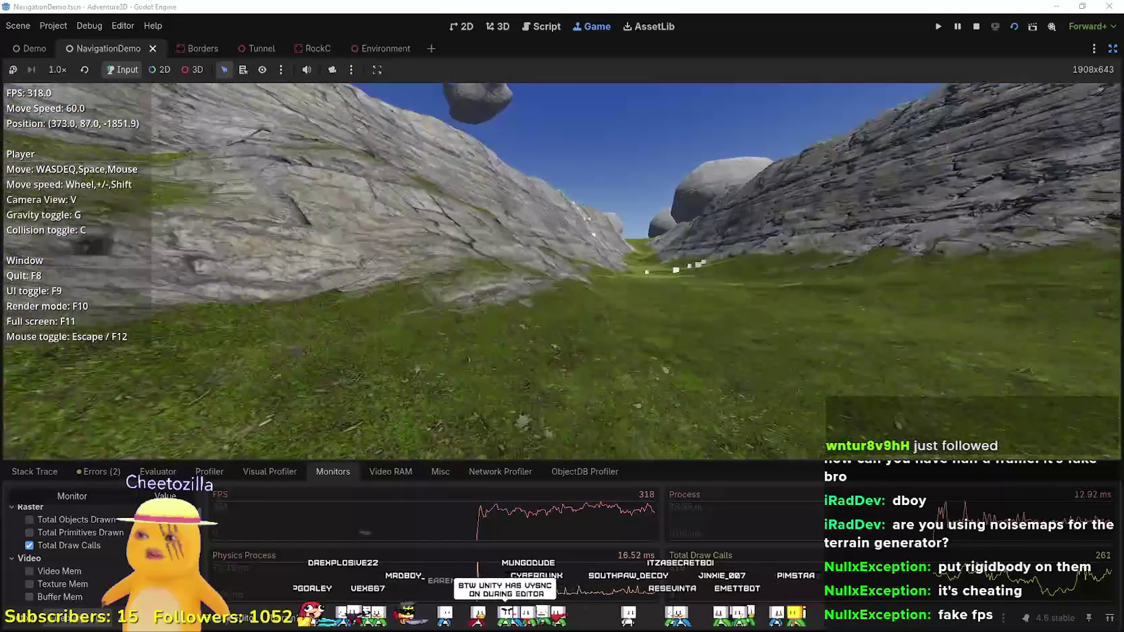
pyautogui.press('w')
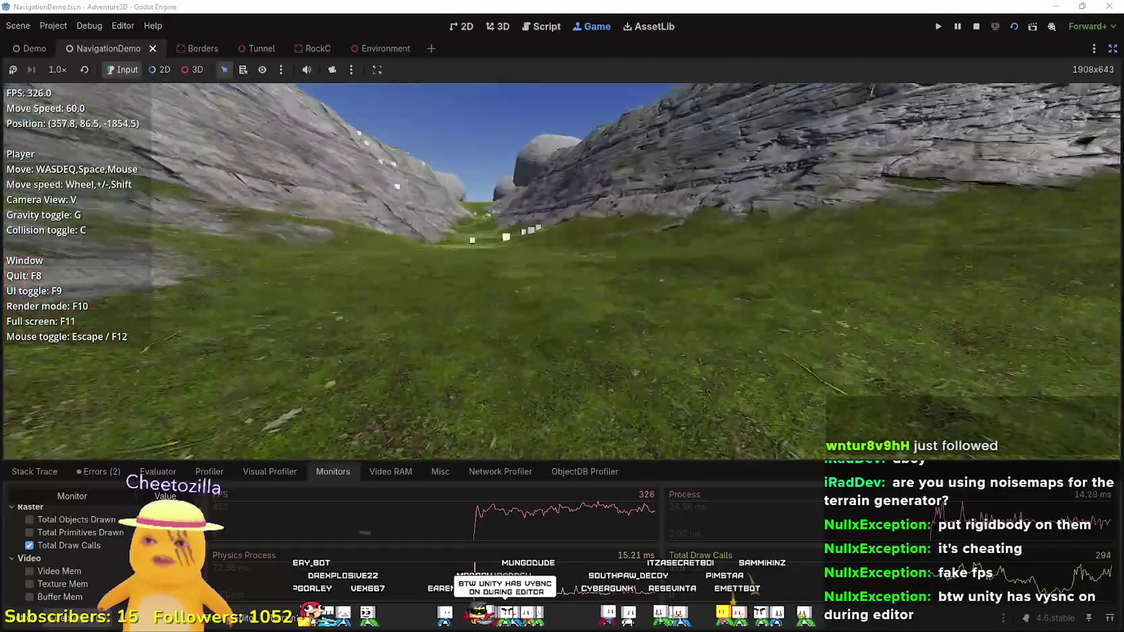
pyautogui.press('w')
pyautogui.press('w')
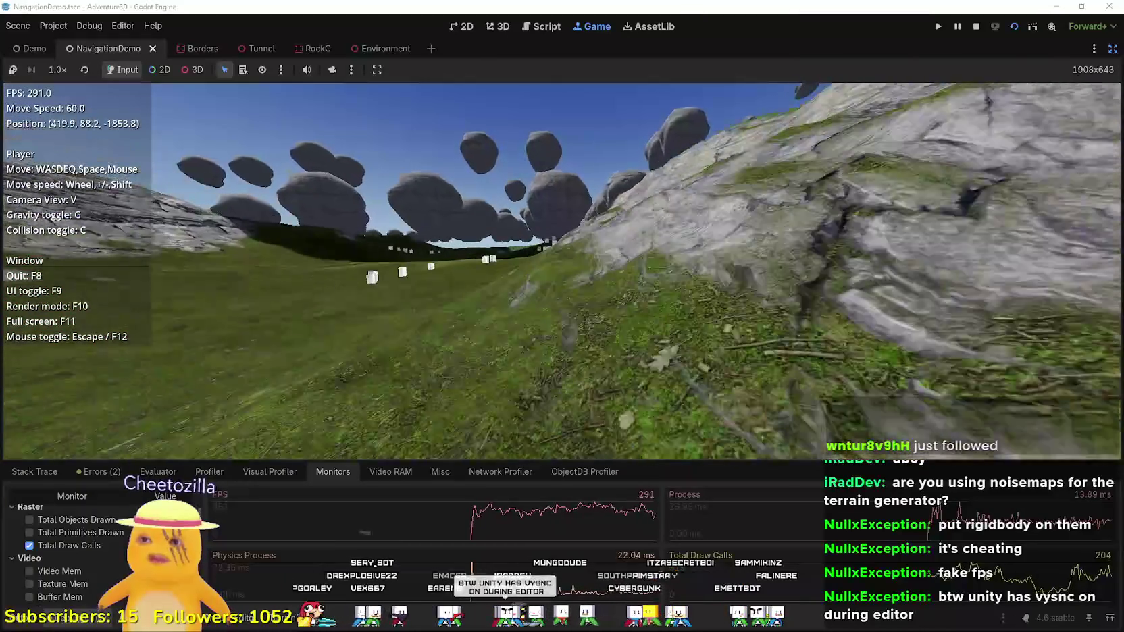
pyautogui.press('w')
pyautogui.press('w')
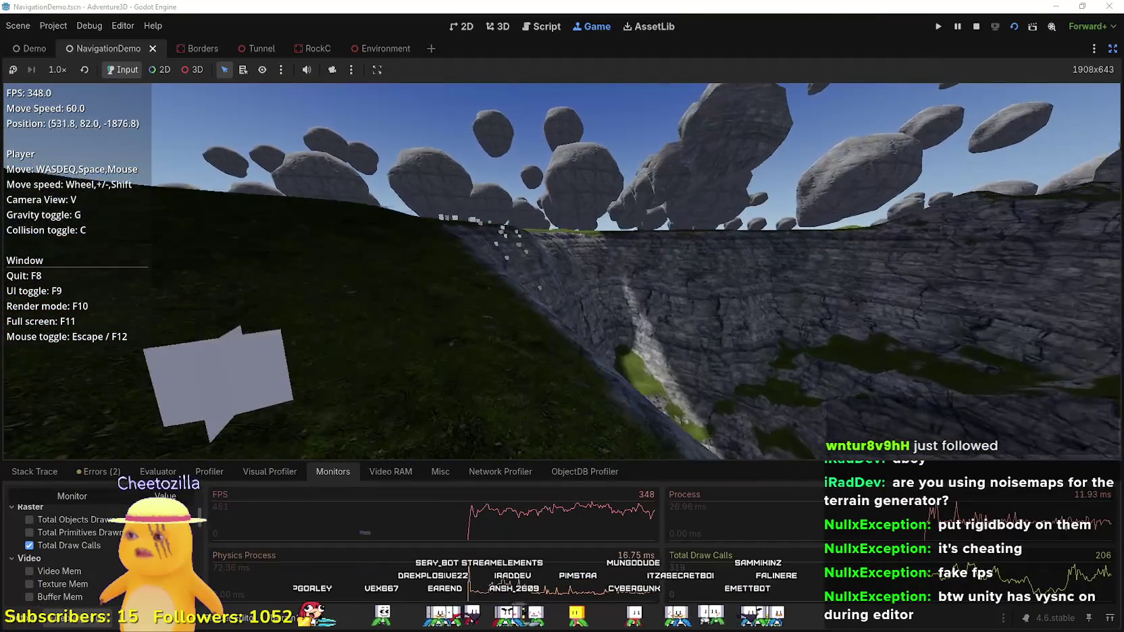
pyautogui.press('w')
pyautogui.press('w')
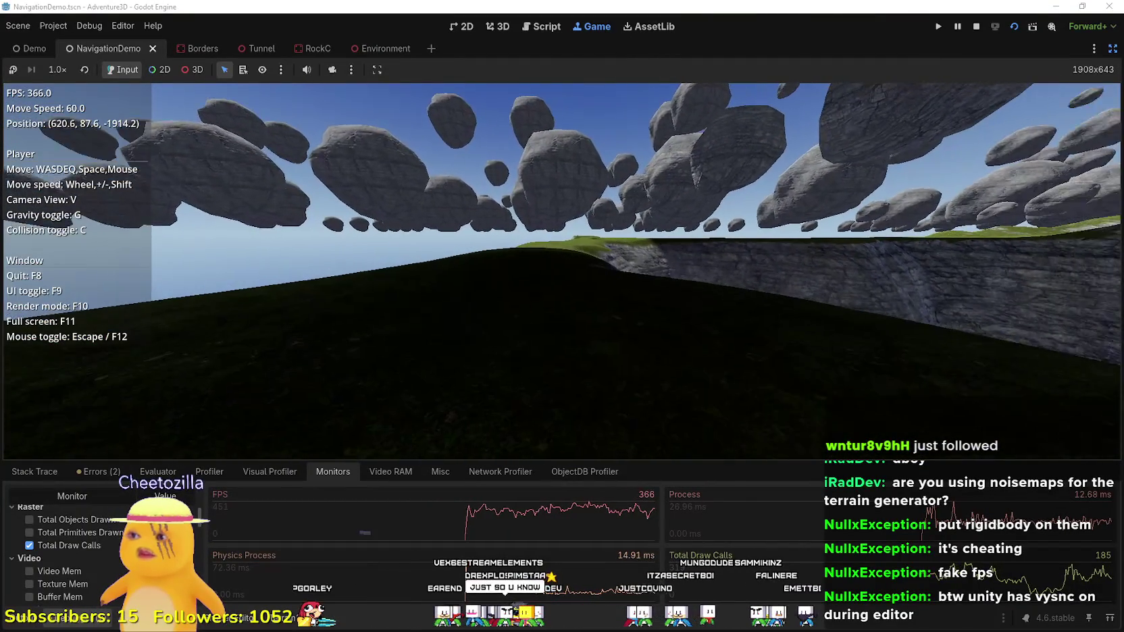
pyautogui.press('w')
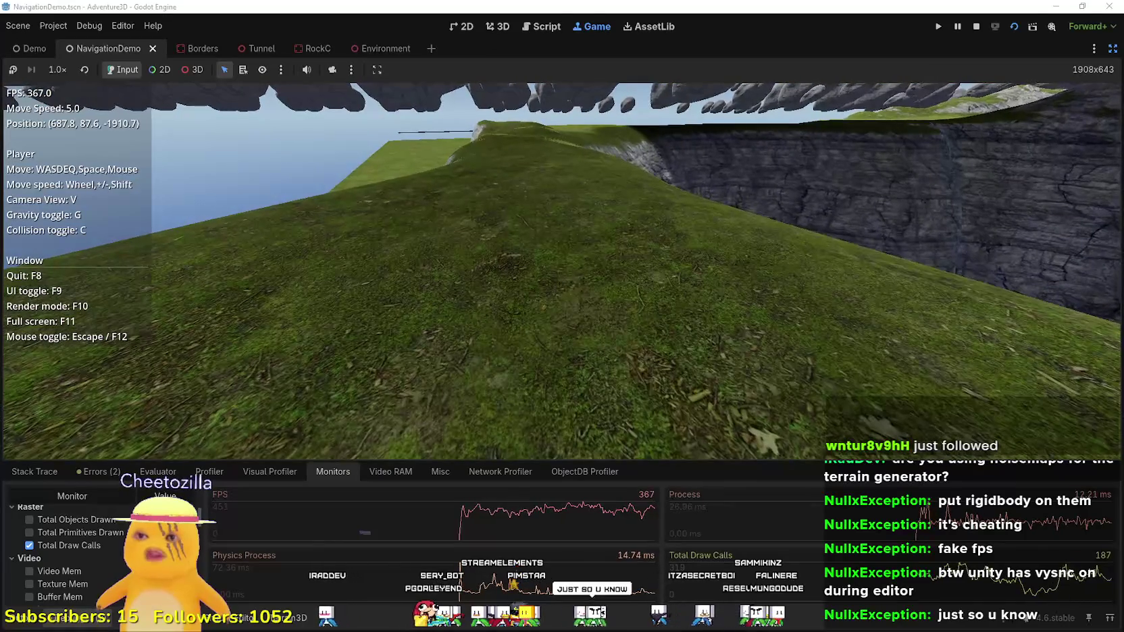
pyautogui.press('e')
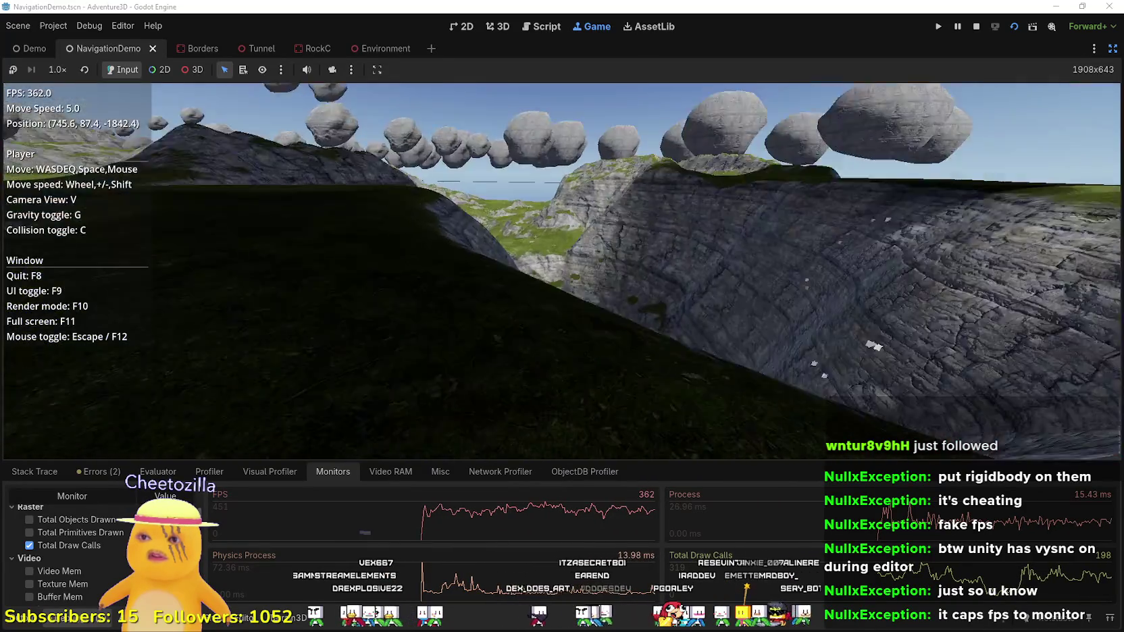
# - Walk the player over the hilltop and grassy slope while the red agent follows behind
pyautogui.press('w')
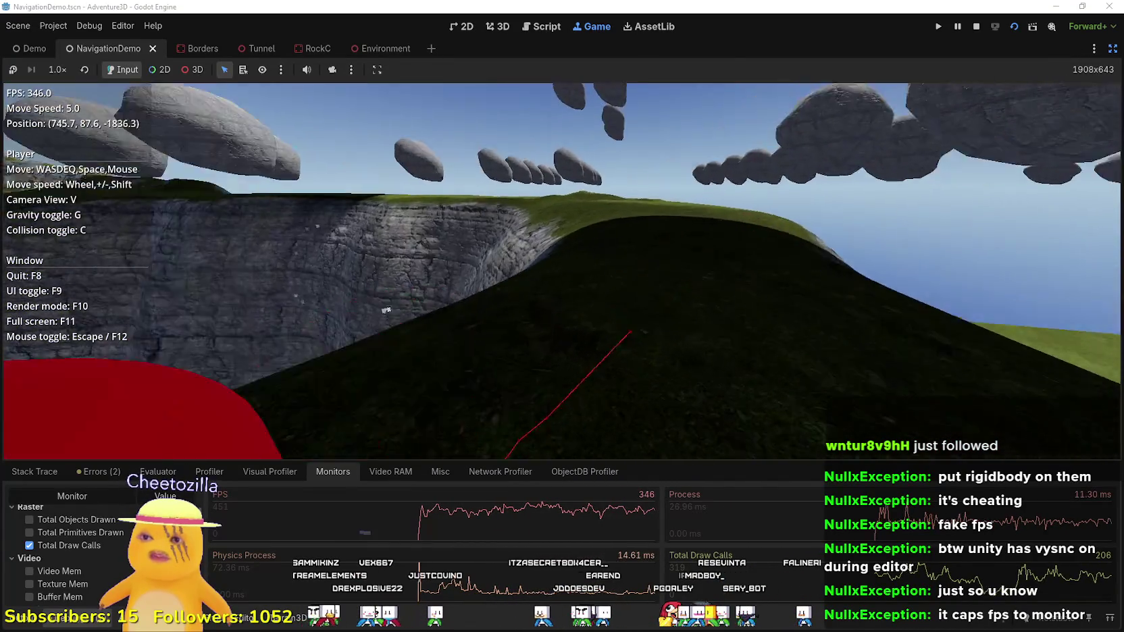
pyautogui.press('w')
pyautogui.press('w')
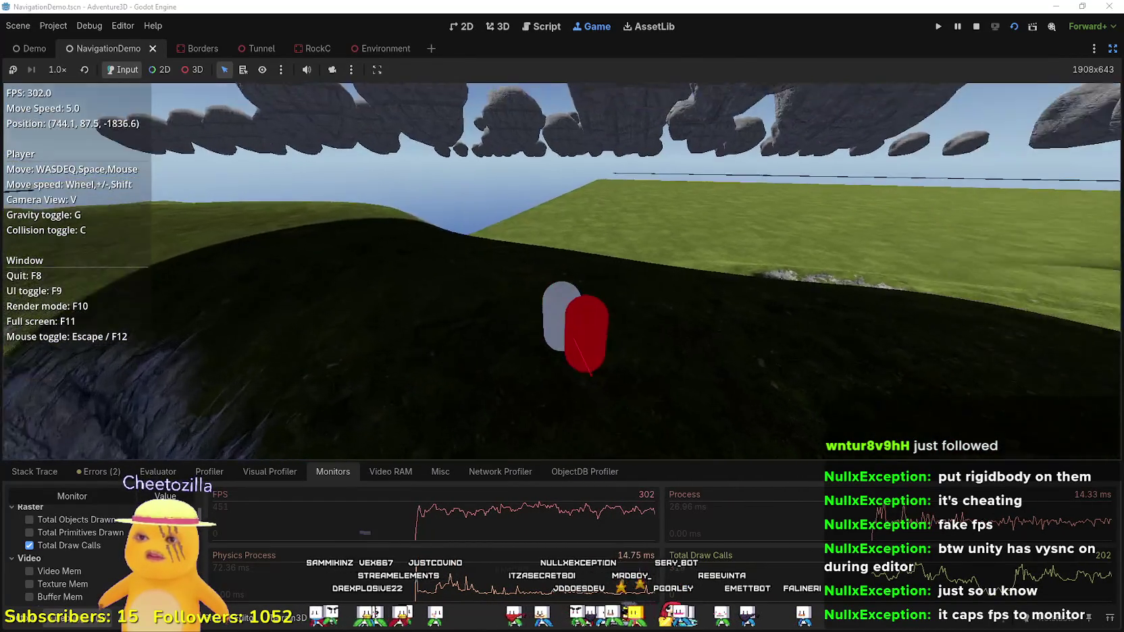
pyautogui.press('w')
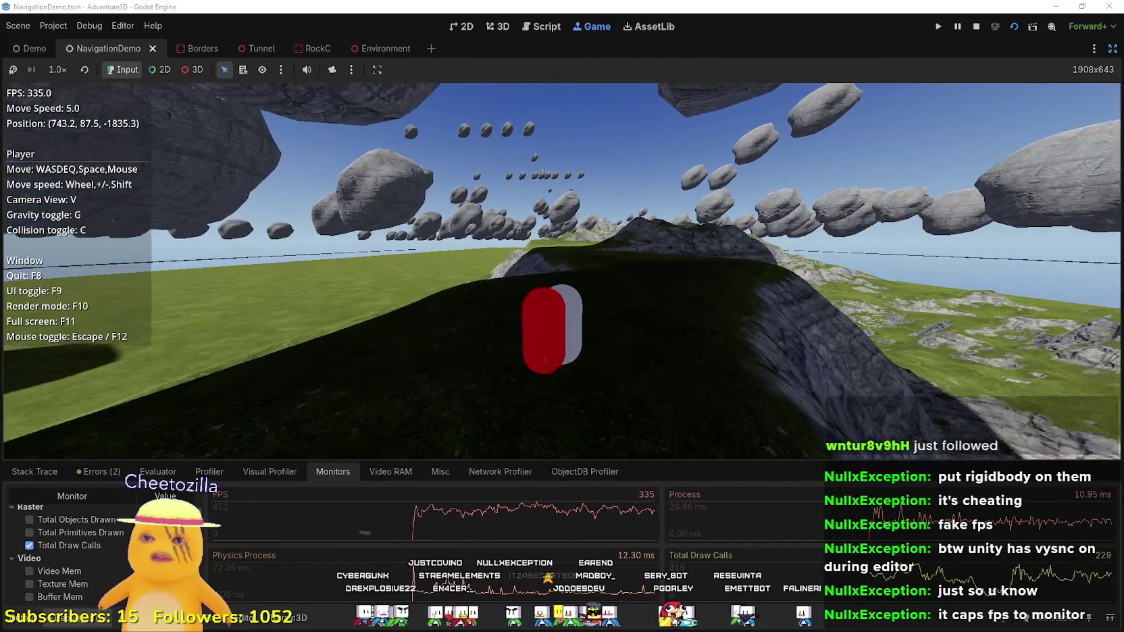
pyautogui.press('w')
pyautogui.press('w')
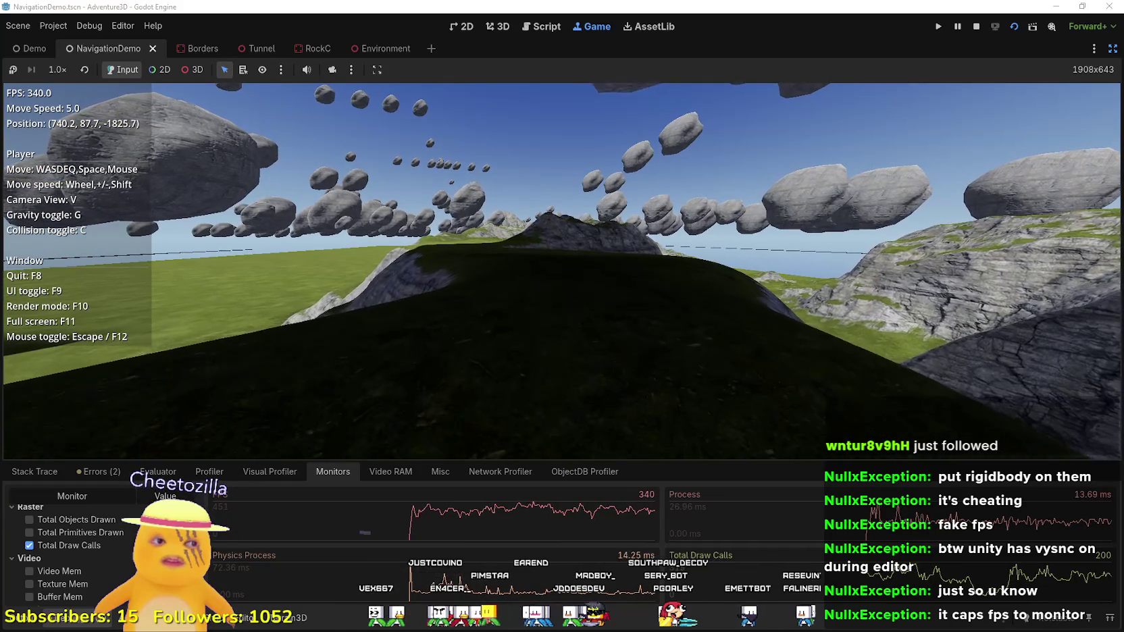
pyautogui.press('w')
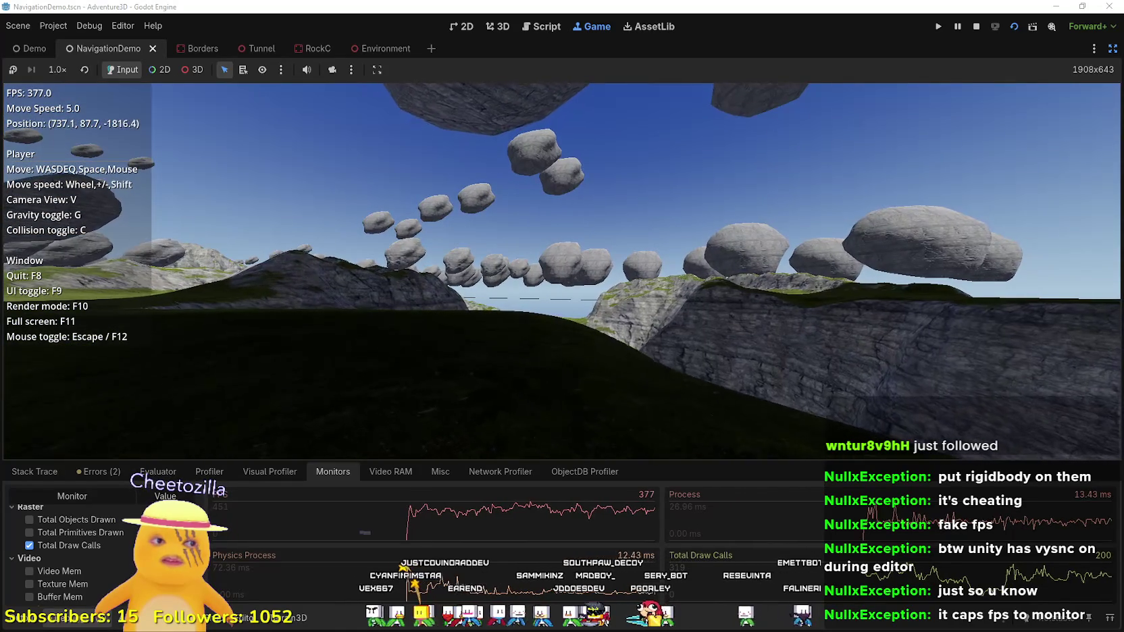
pyautogui.press('w')
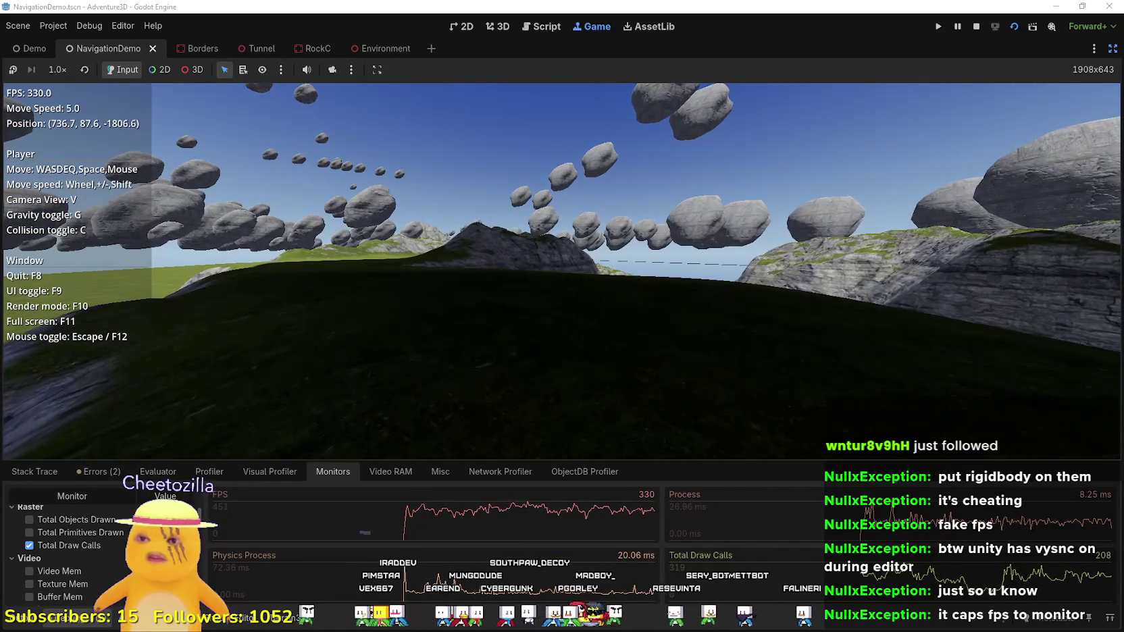
pyautogui.press('w')
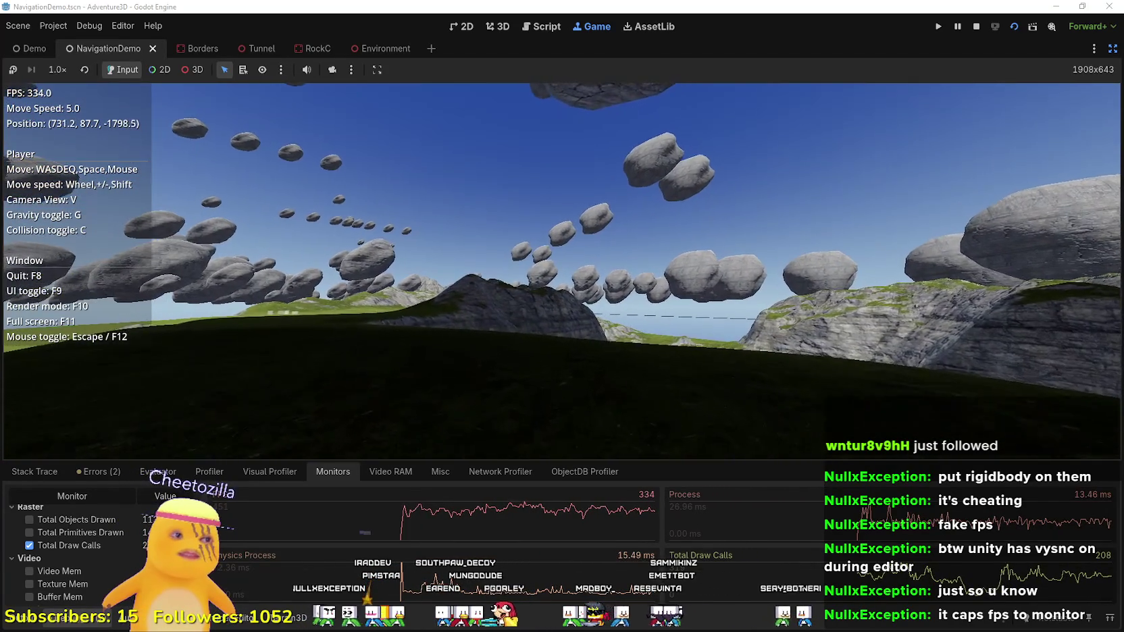
pyautogui.press('w')
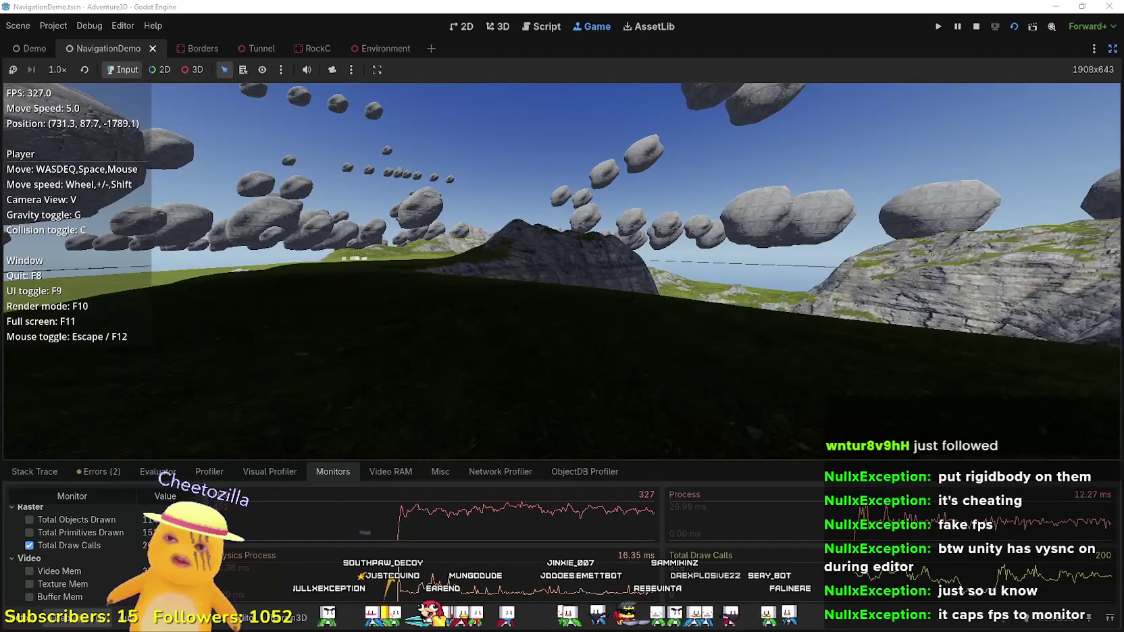
pyautogui.press('w')
pyautogui.press('w')
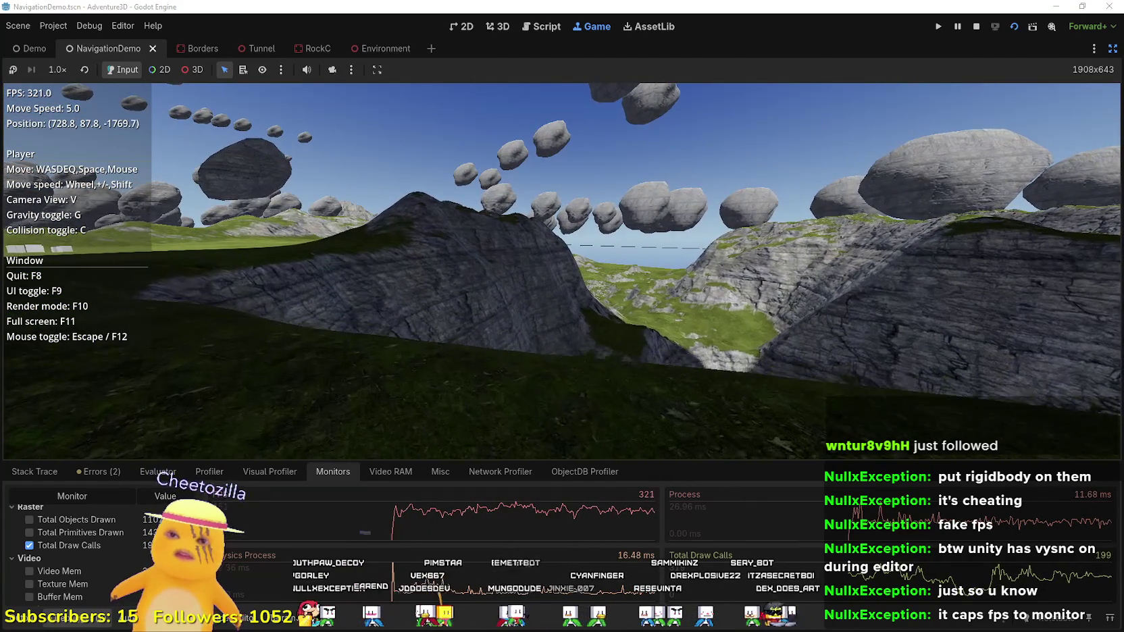
# - Continue across the meadow to the rocky ridge and outcrop, checking the agent keeps up
pyautogui.press('w')
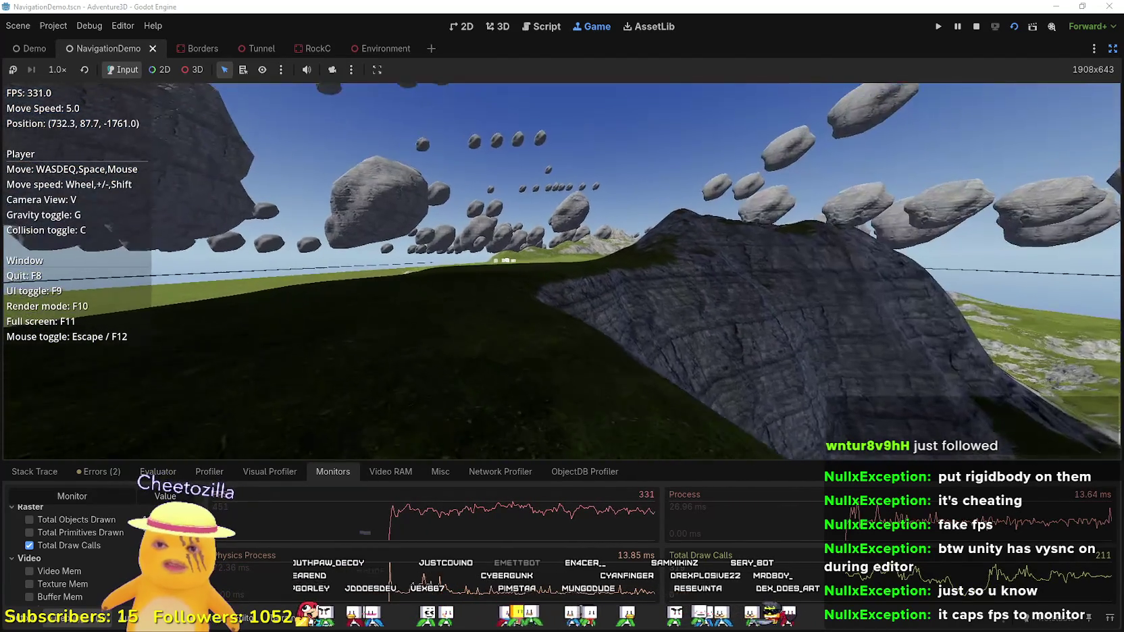
pyautogui.press('w')
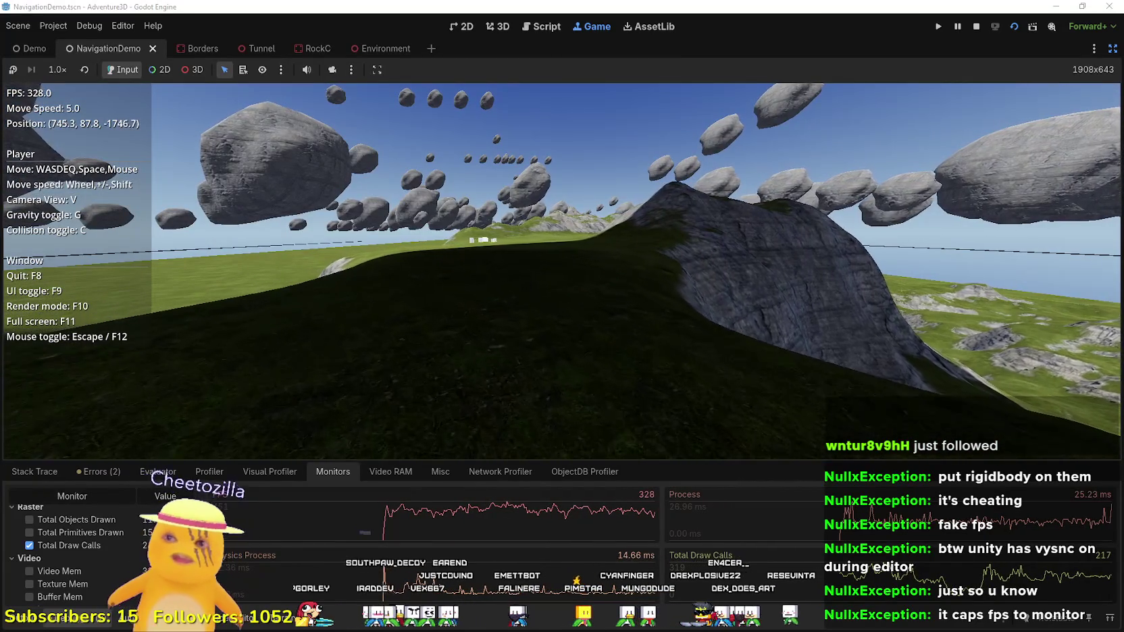
pyautogui.press('w')
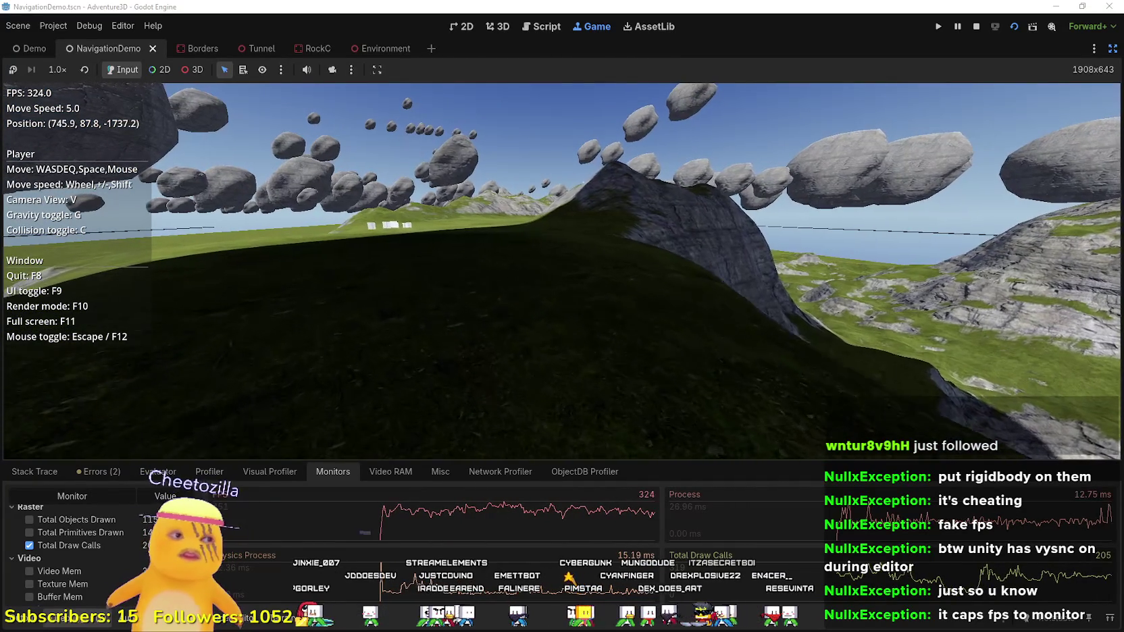
pyautogui.press('w')
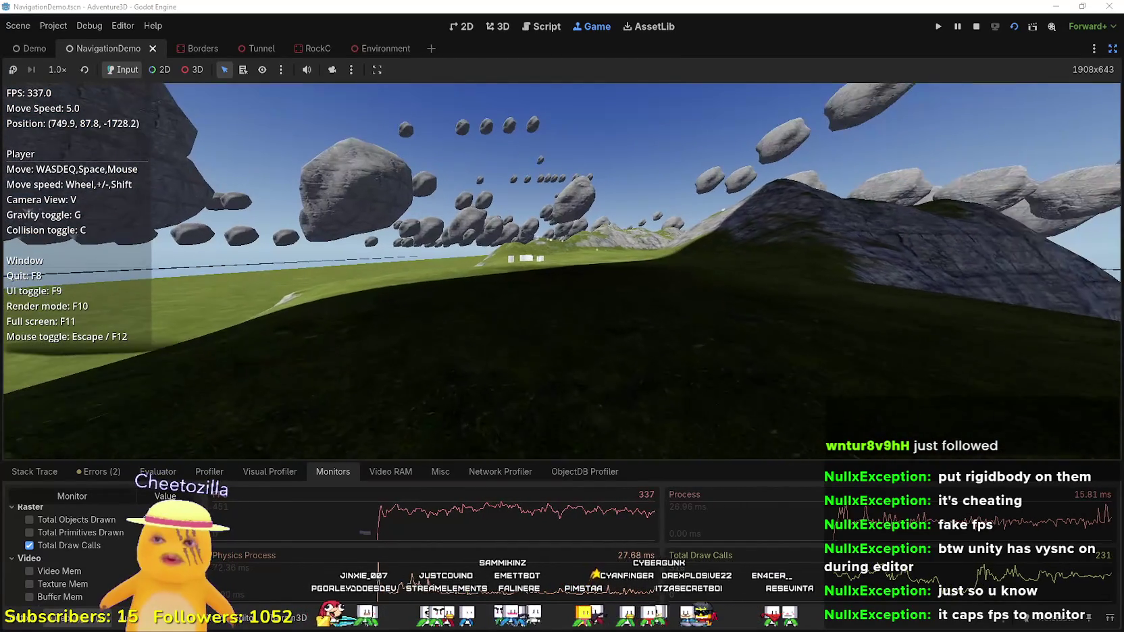
pyautogui.press('w')
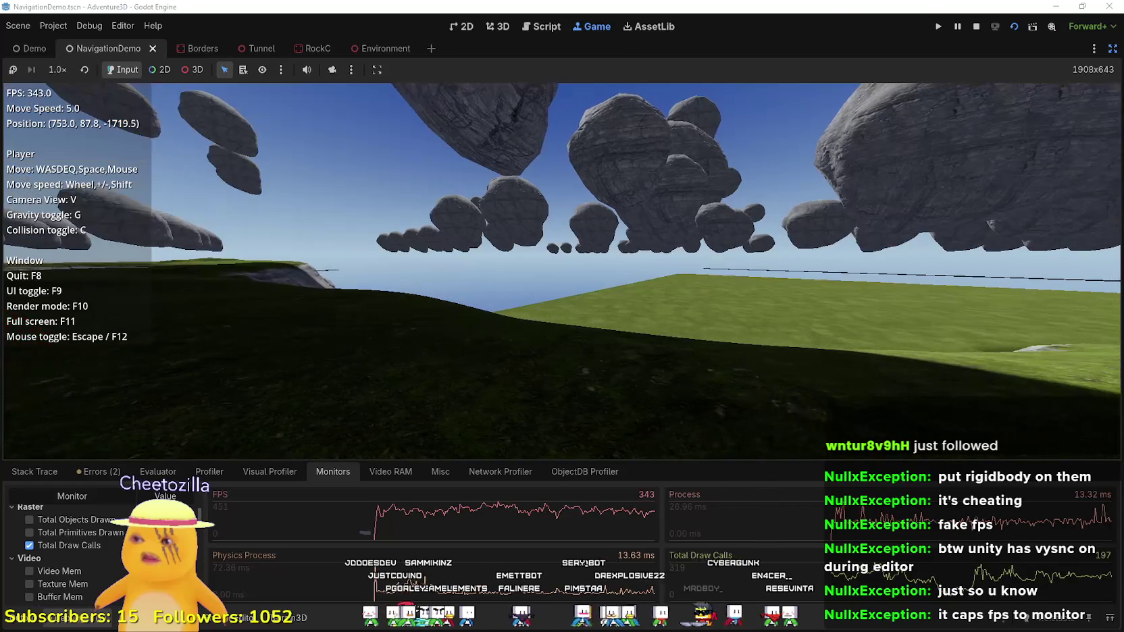
pyautogui.press('w')
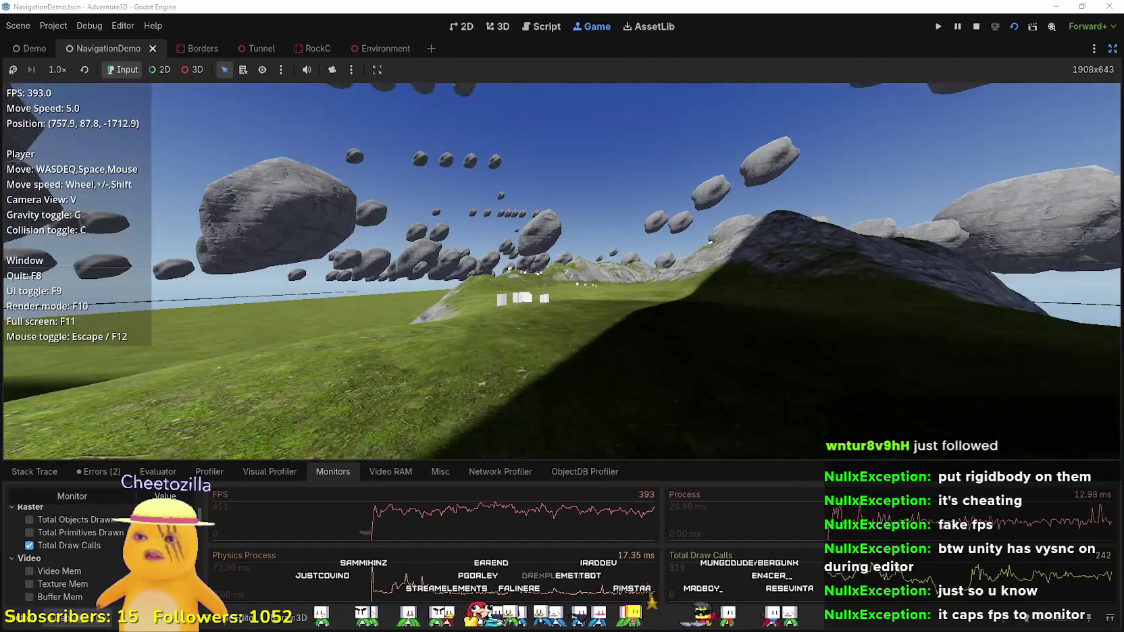
pyautogui.press('w')
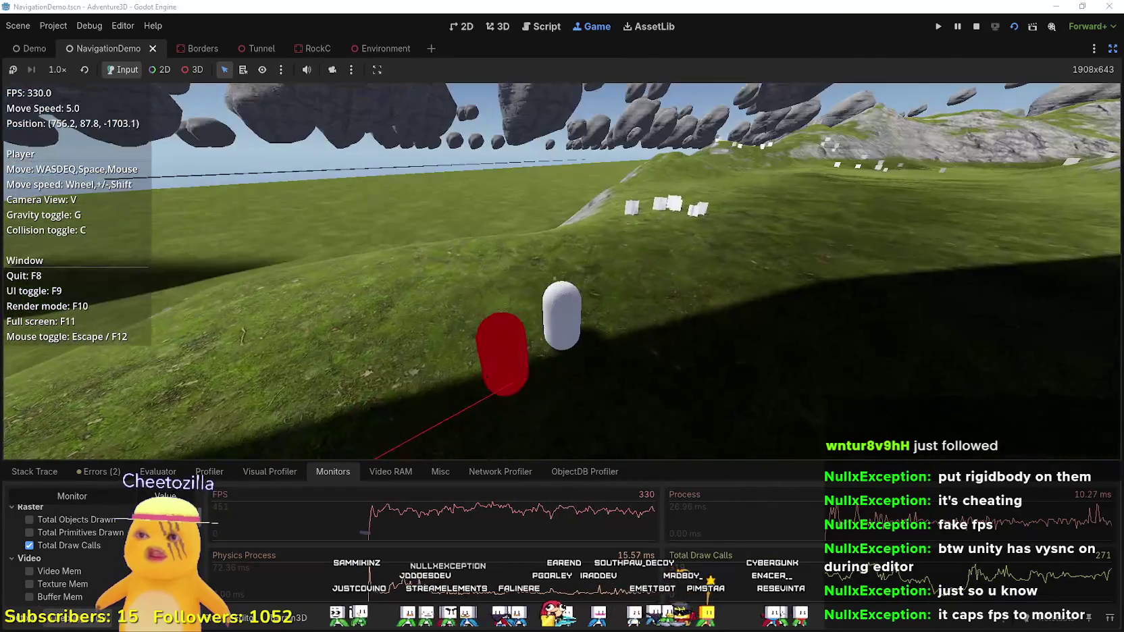
pyautogui.press('w')
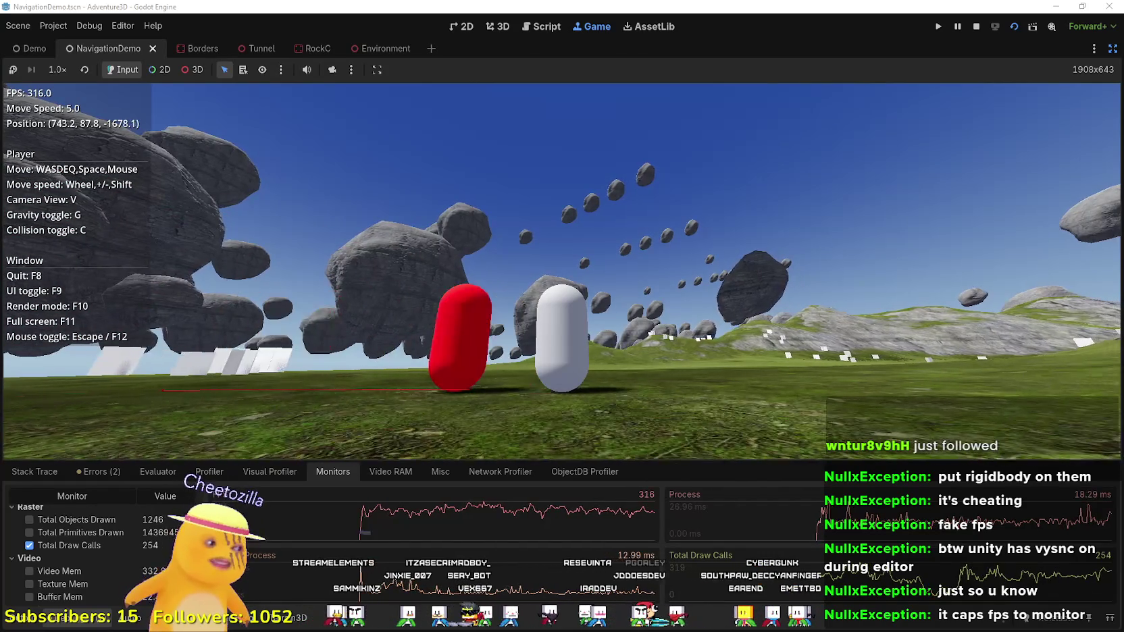
pyautogui.press('w')
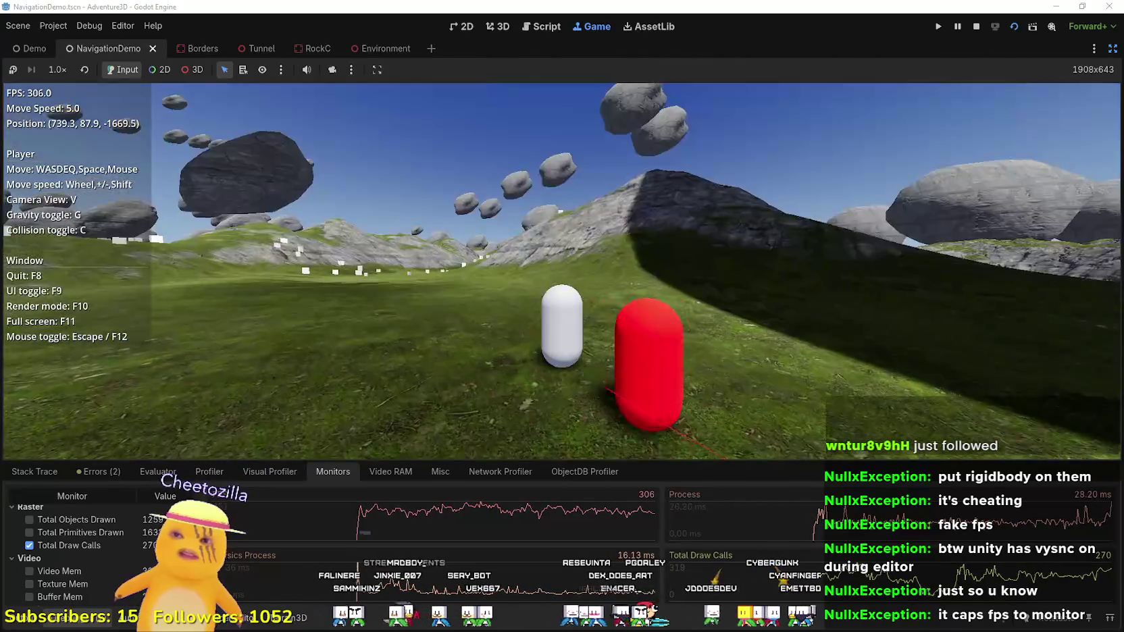
pyautogui.press('w')
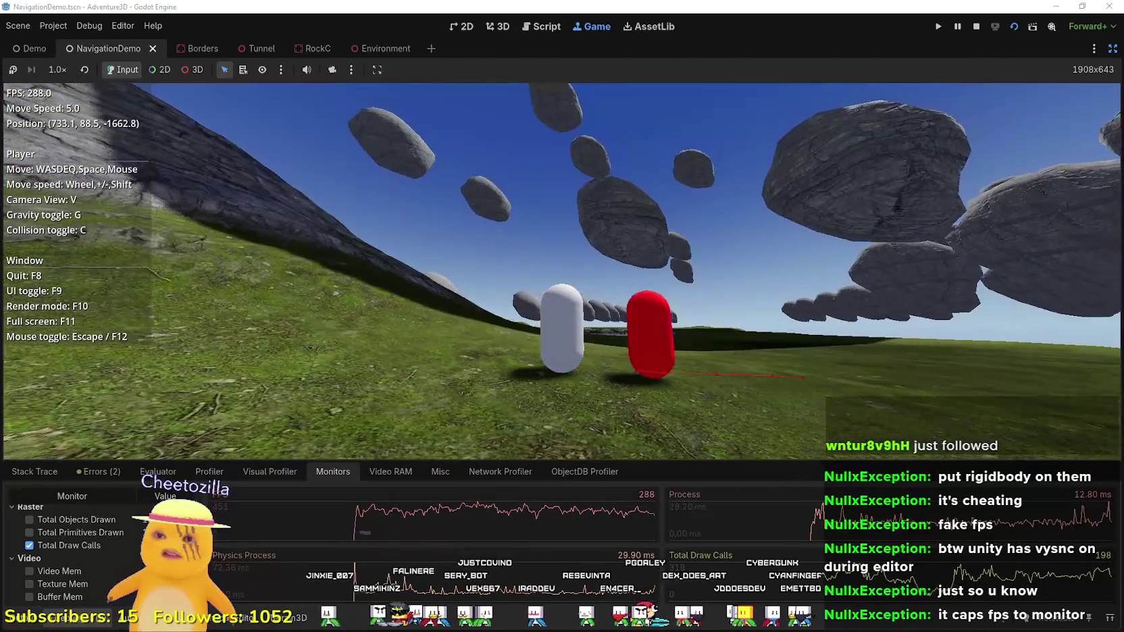
pyautogui.press('w')
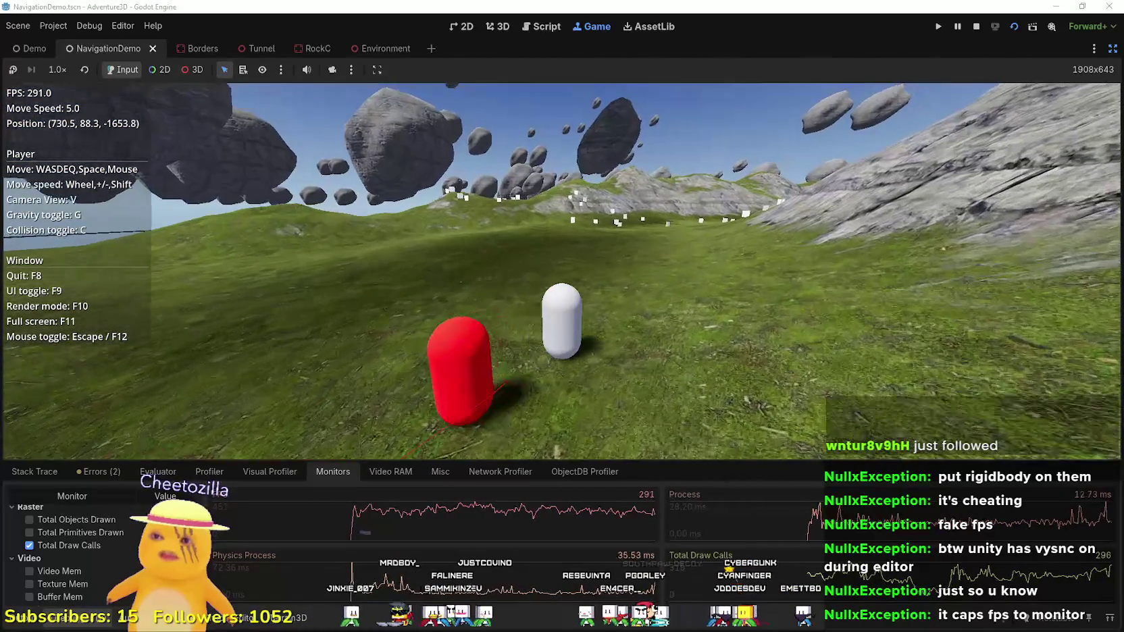
pyautogui.press('w')
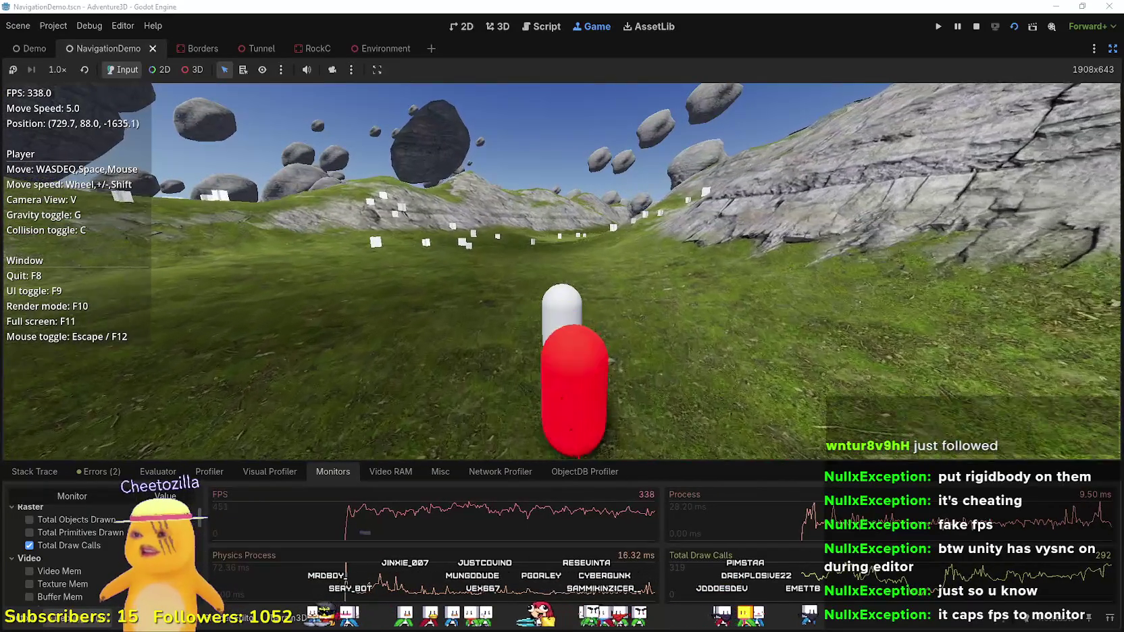
pyautogui.press('w')
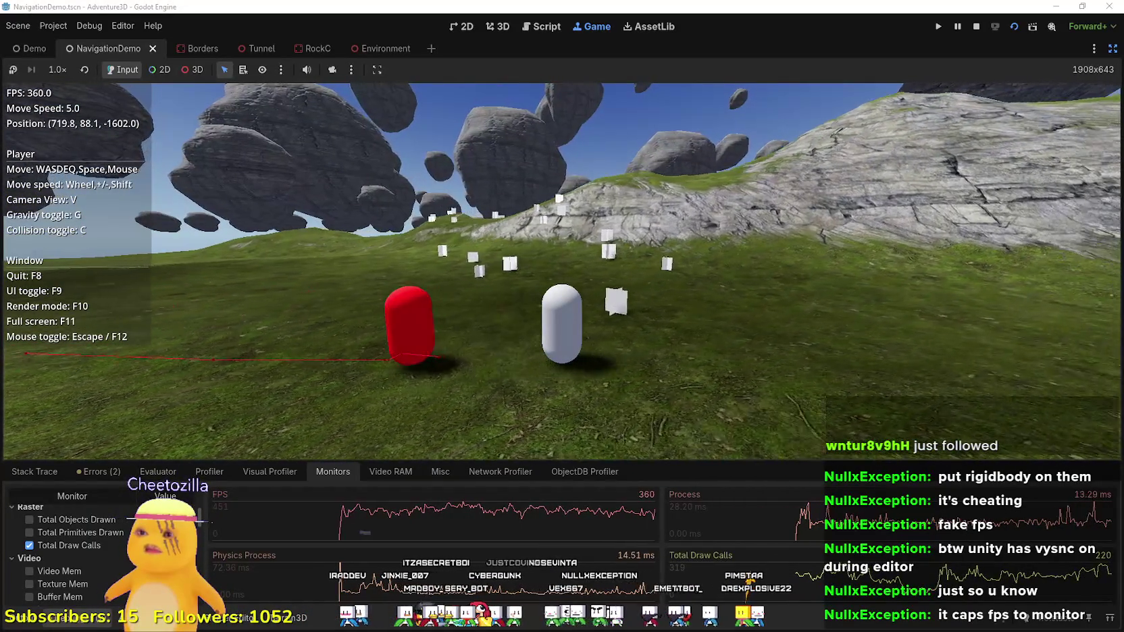
# - Walk the player and red agent to the rock face and climb the hillside
pyautogui.press('w')
pyautogui.press('w')
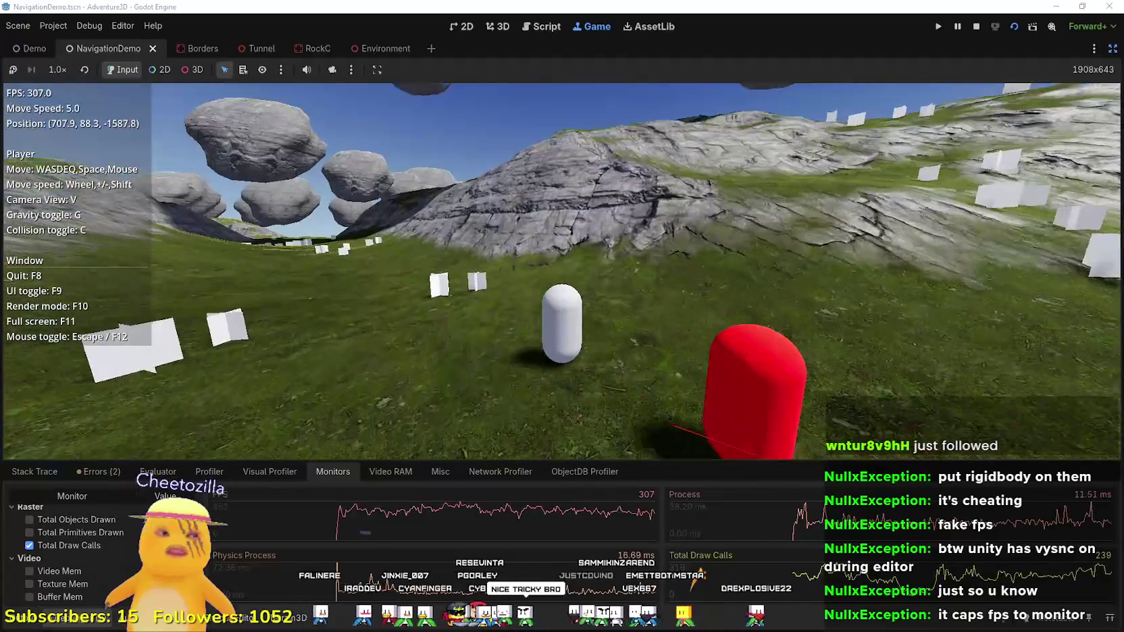
pyautogui.press('w')
pyautogui.press('w')
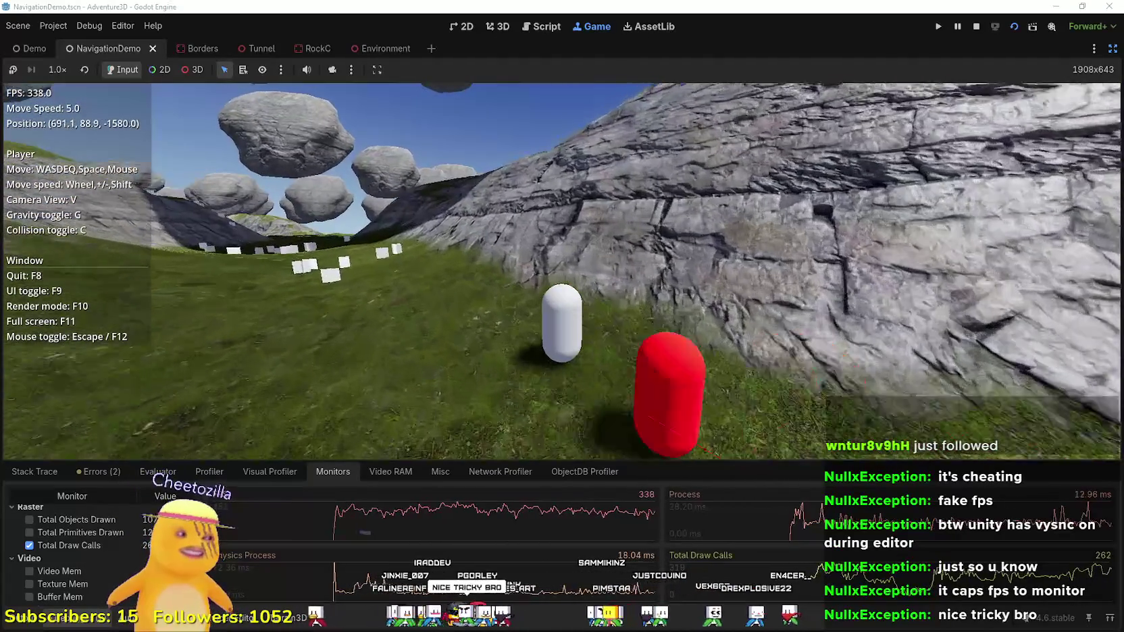
pyautogui.press('w')
pyautogui.press('w')
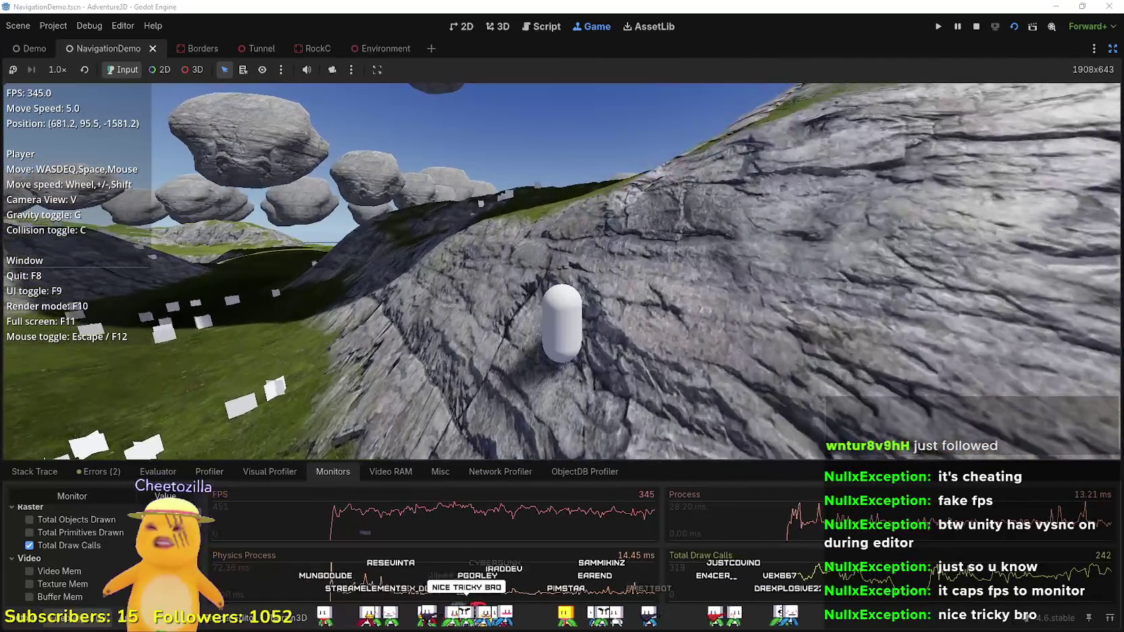
pyautogui.press('w')
pyautogui.press('w')
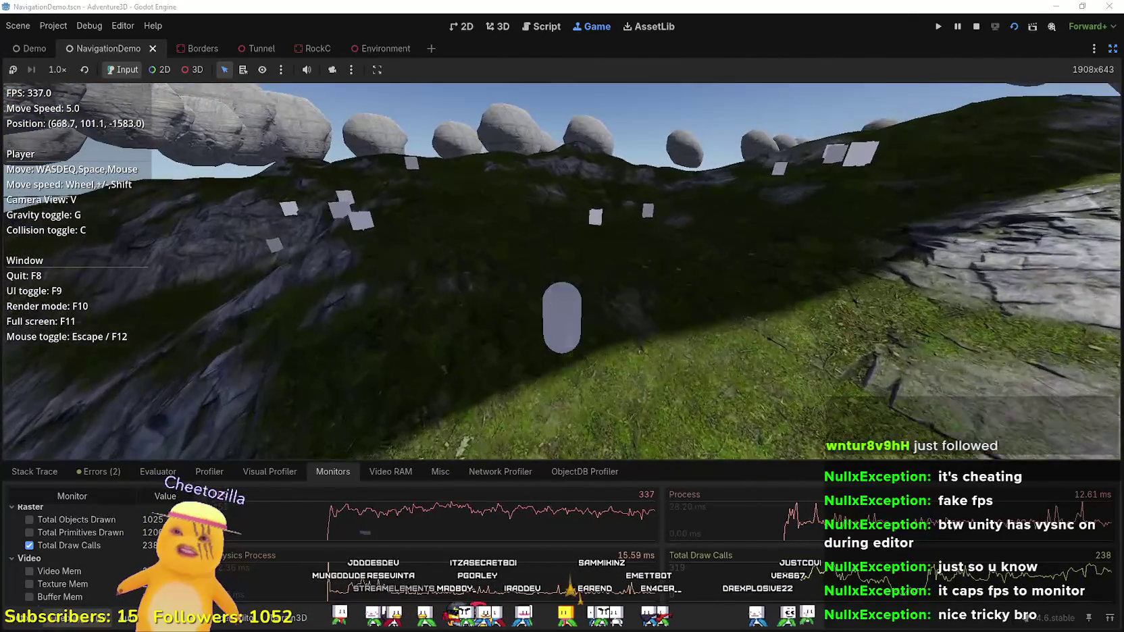
pyautogui.press('w')
pyautogui.press('w')
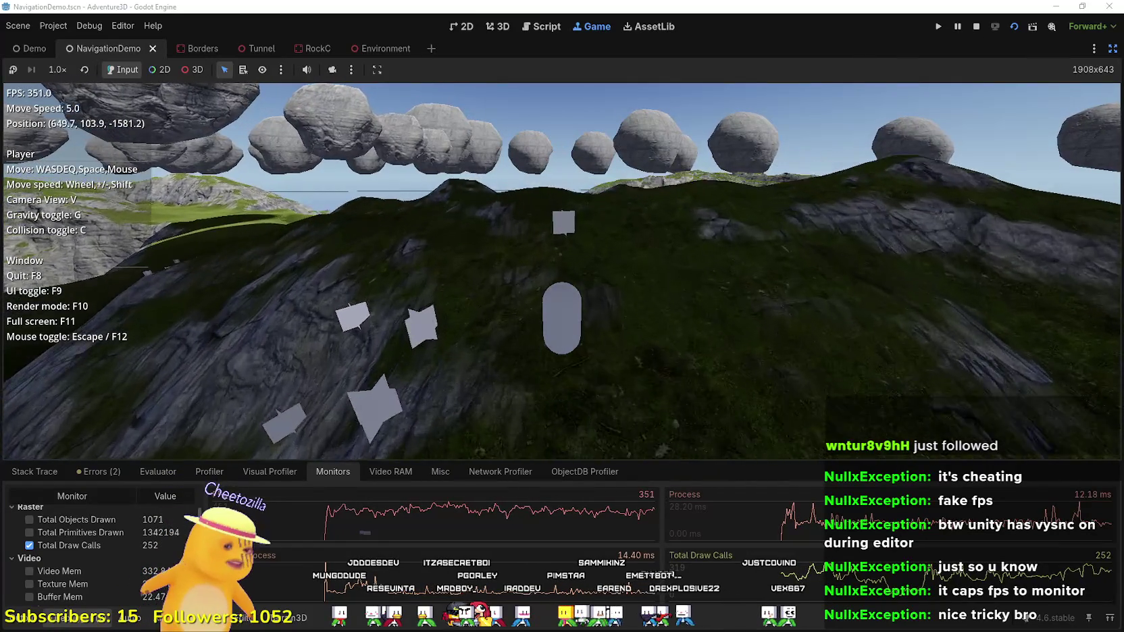
pyautogui.press('w')
pyautogui.press('w')
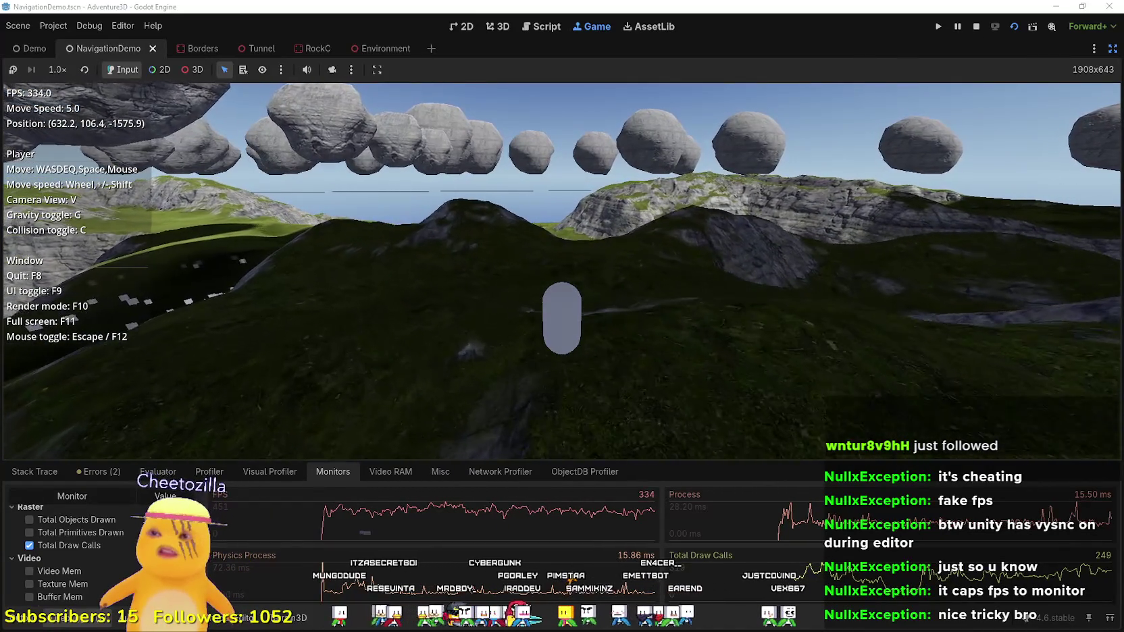
pyautogui.press('w')
pyautogui.press('w')
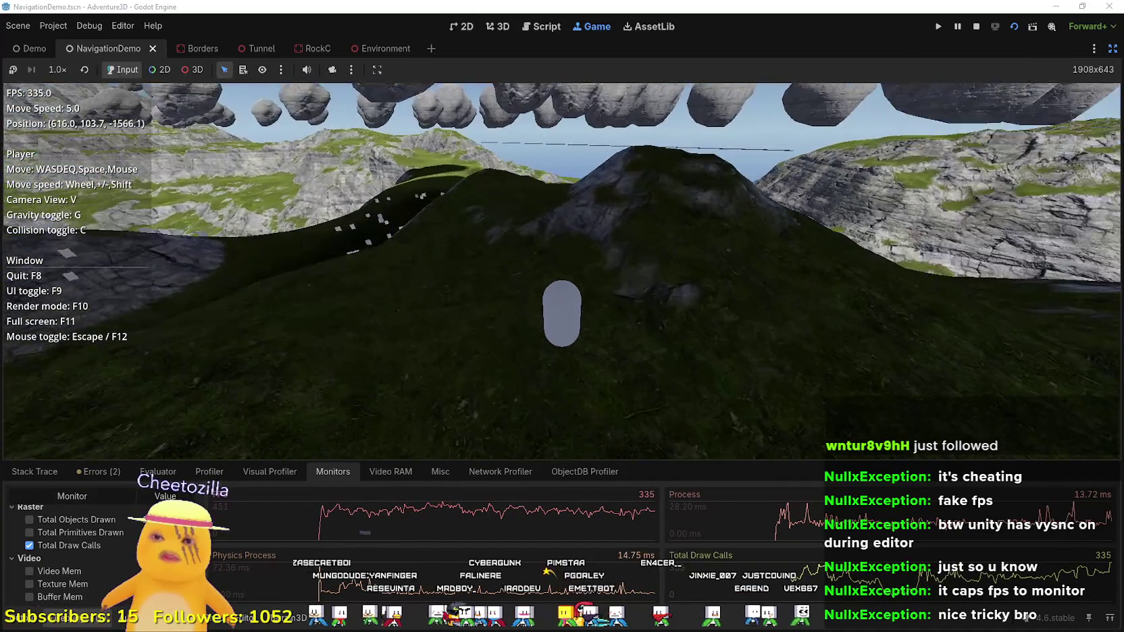
pyautogui.press('w')
# - Turn toward the floating boulders and rise above the rocky ridge
pyautogui.moveTo(562, 270)
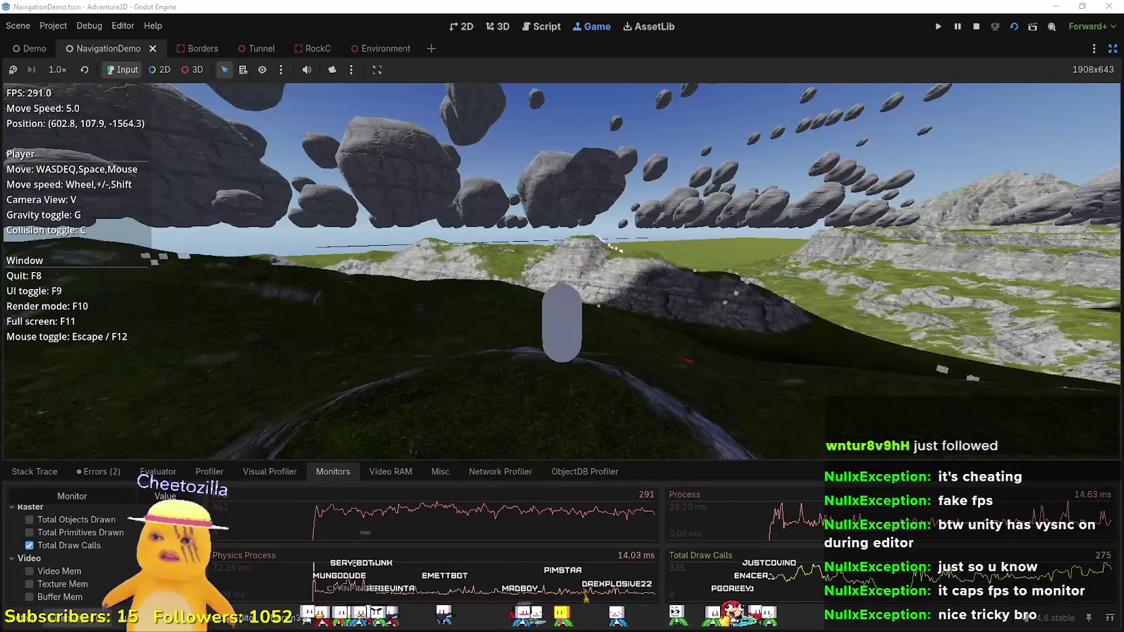
pyautogui.press('w')
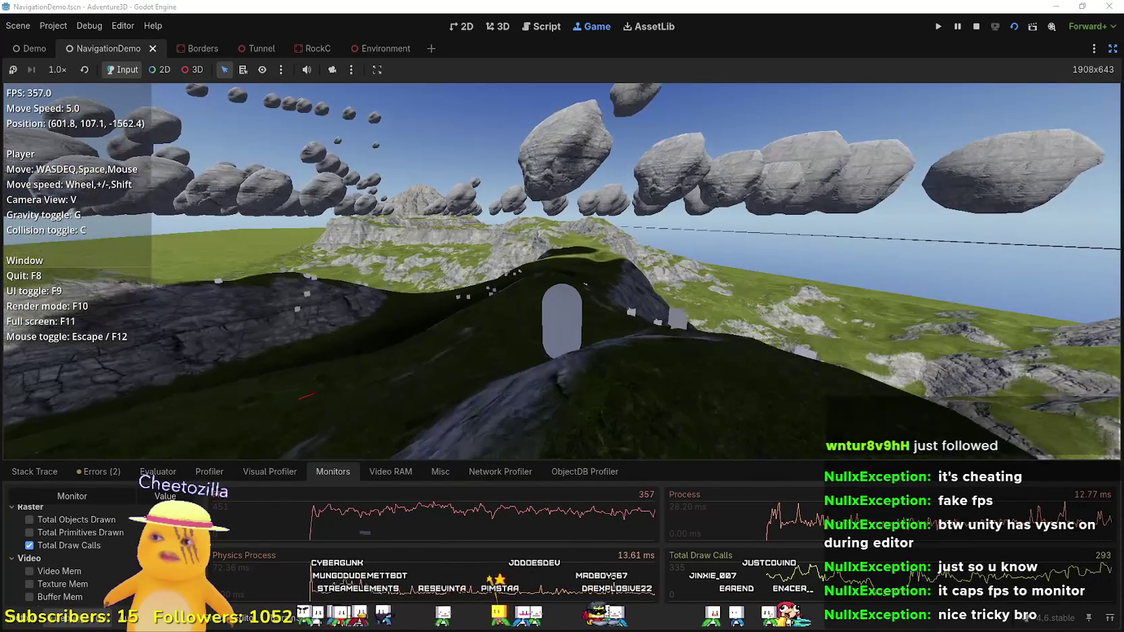
pyautogui.press('w')
pyautogui.press('w')
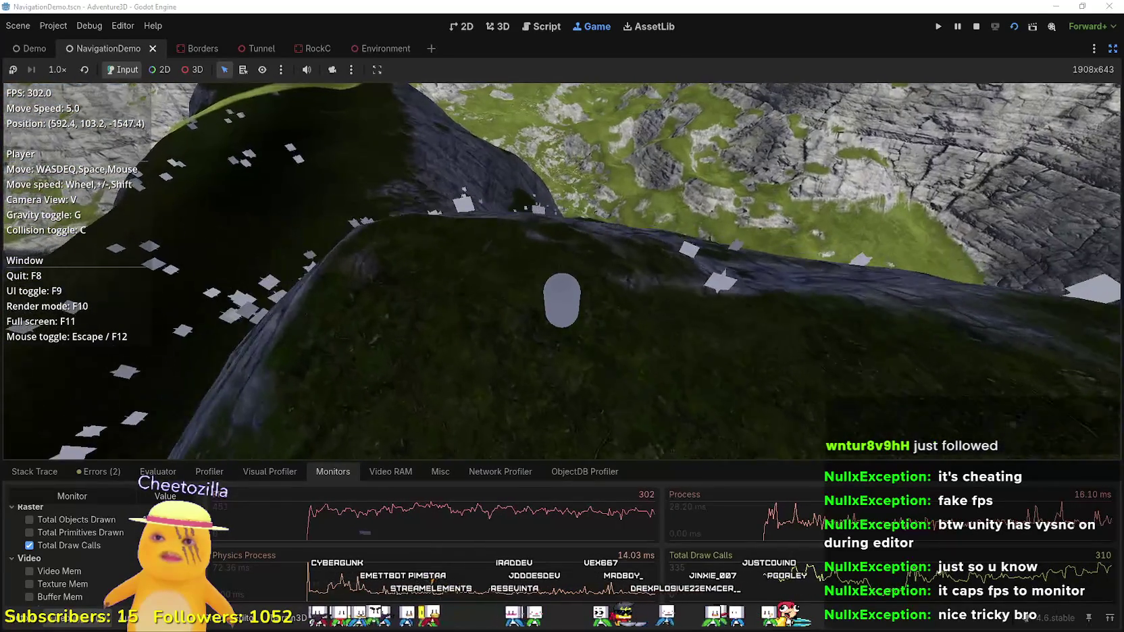
pyautogui.press('w')
pyautogui.press('w')
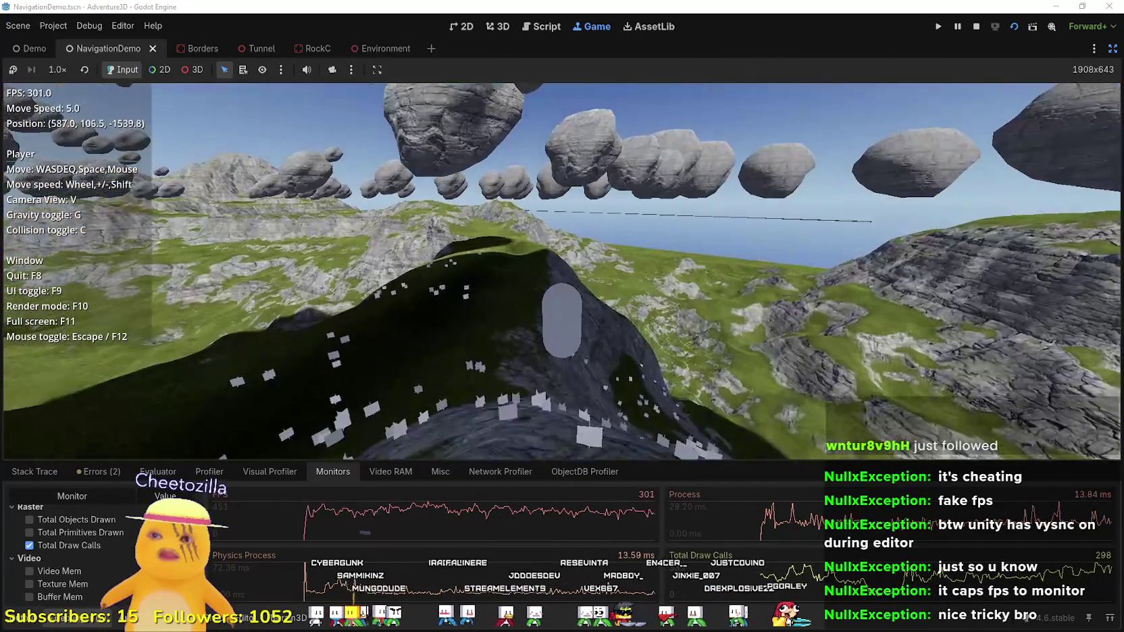
pyautogui.press('w')
pyautogui.scroll(5, 562, 270)
# - Raise move speed and fly fast past the floating boulders toward the mountain
pyautogui.press('w')
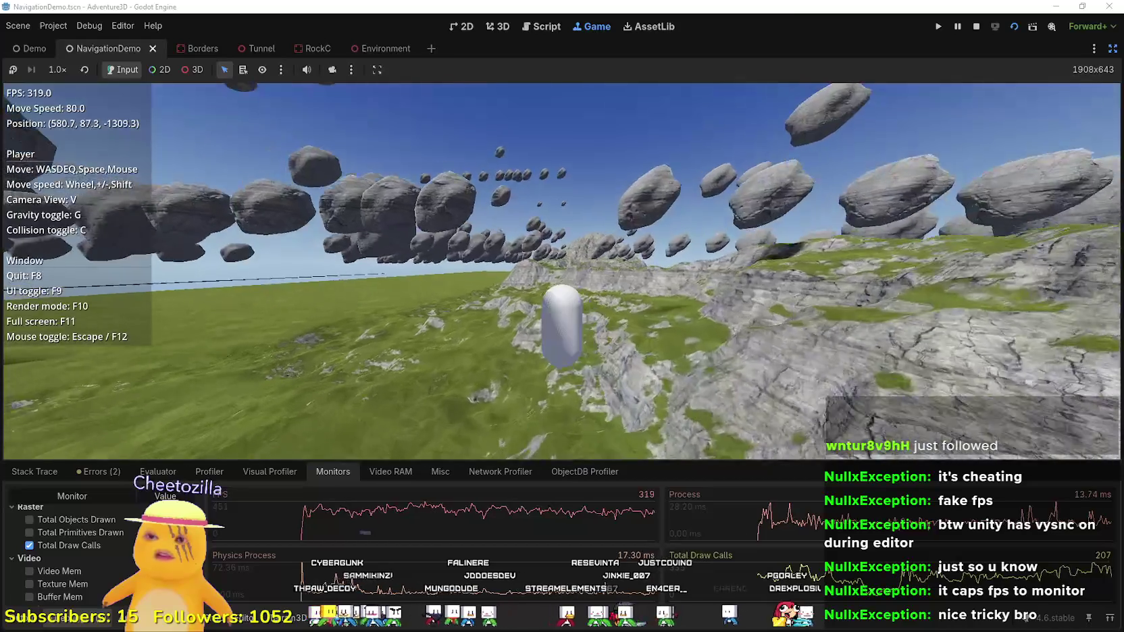
pyautogui.press('w')
pyautogui.scroll(3, 562, 271)
pyautogui.press('w')
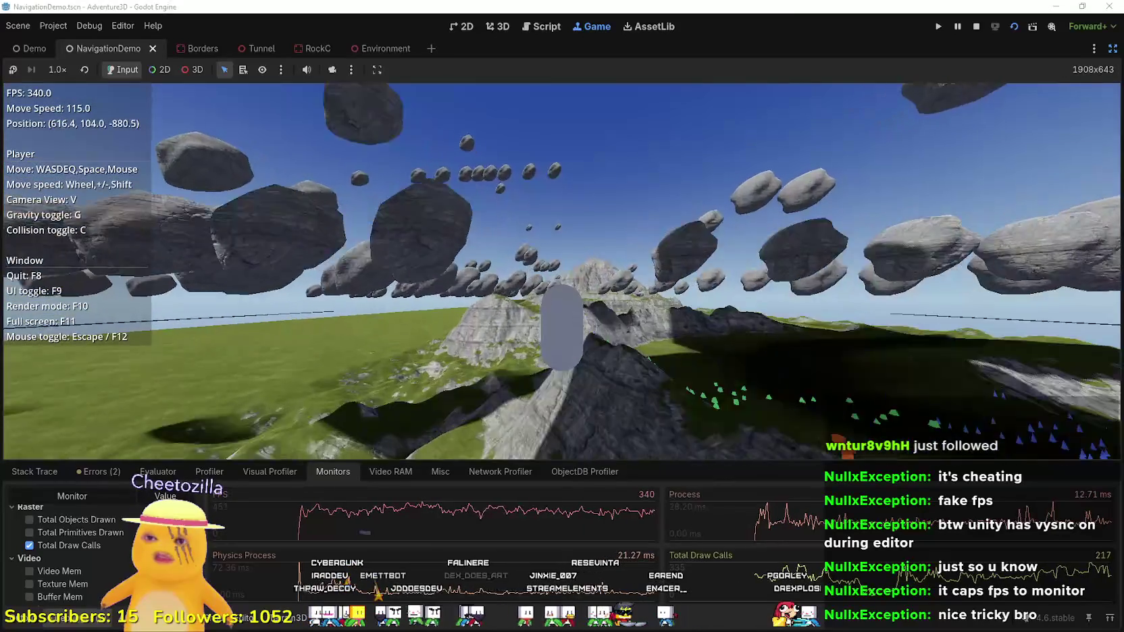
pyautogui.press('w')
pyautogui.press('w')
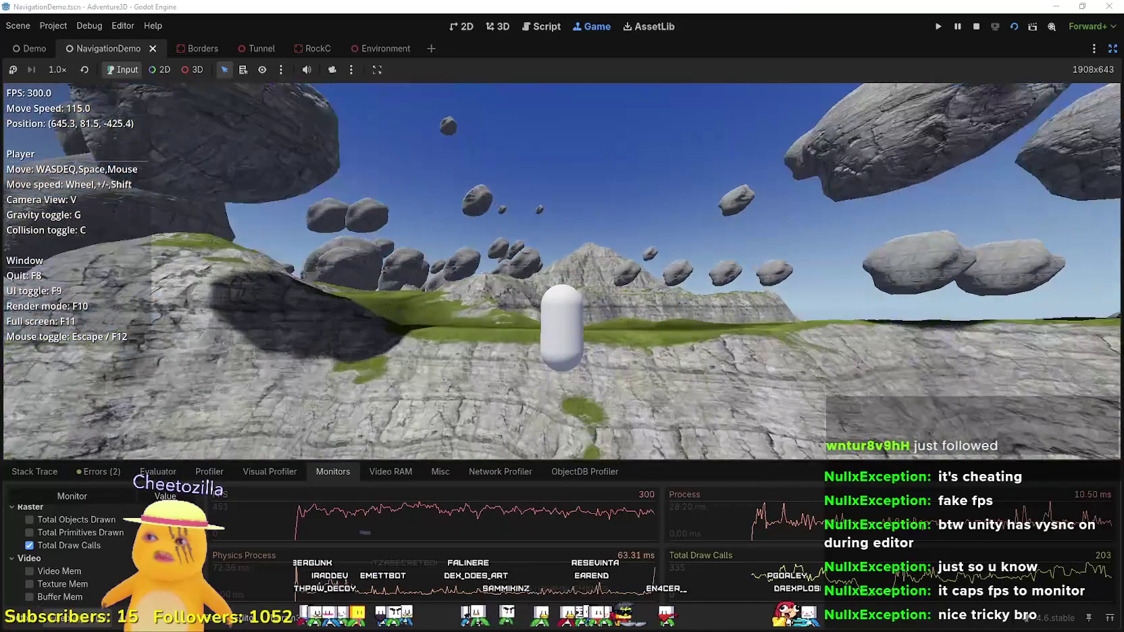
pyautogui.press('w')
# - Slow down, descend to the cave and enter the tunnel mouth, then back up to view the opening
pyautogui.press('w')
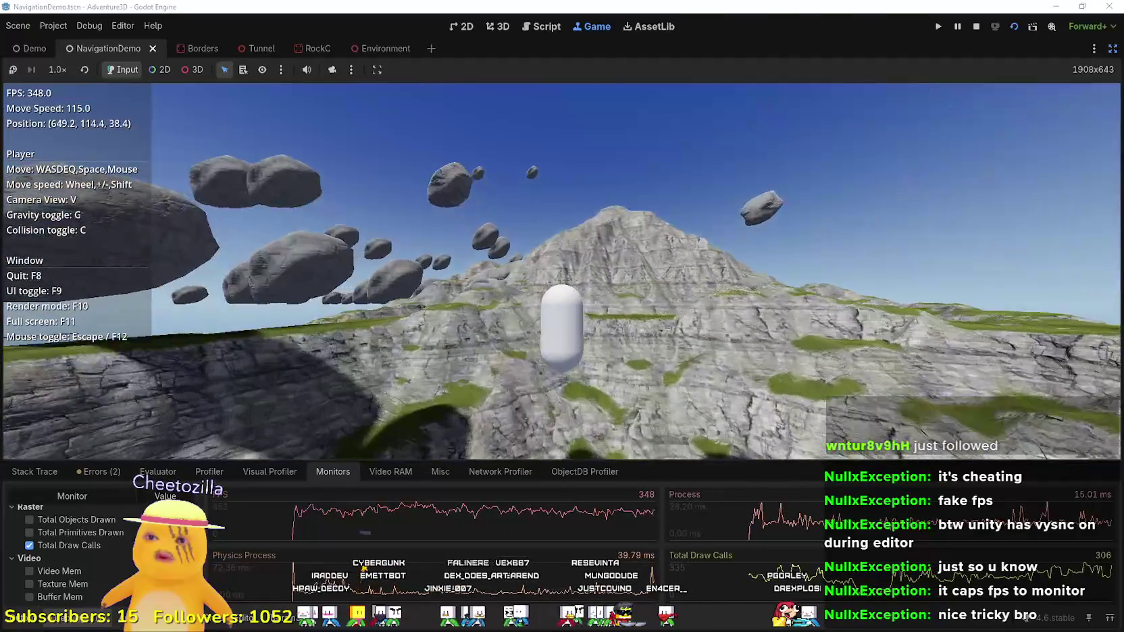
pyautogui.press('w')
pyautogui.scroll(-2, 562, 270)
pyautogui.press('w')
pyautogui.scroll(-3, 562, 270)
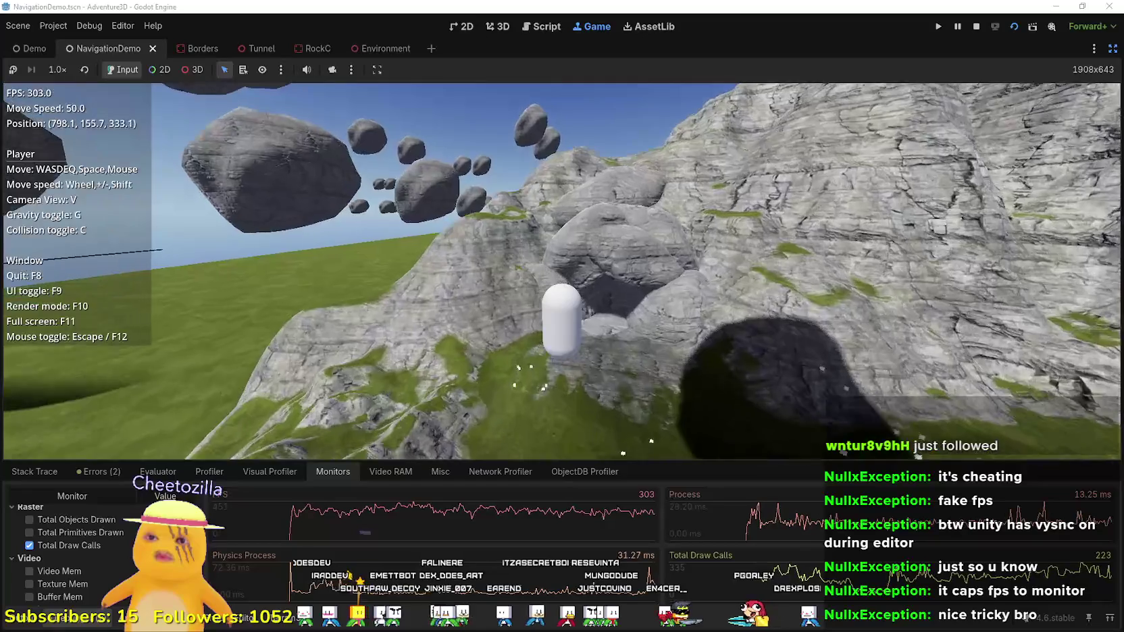
pyautogui.press('w')
pyautogui.scroll(-1, 562, 270)
pyautogui.press('w')
pyautogui.scroll(-1, 562, 270)
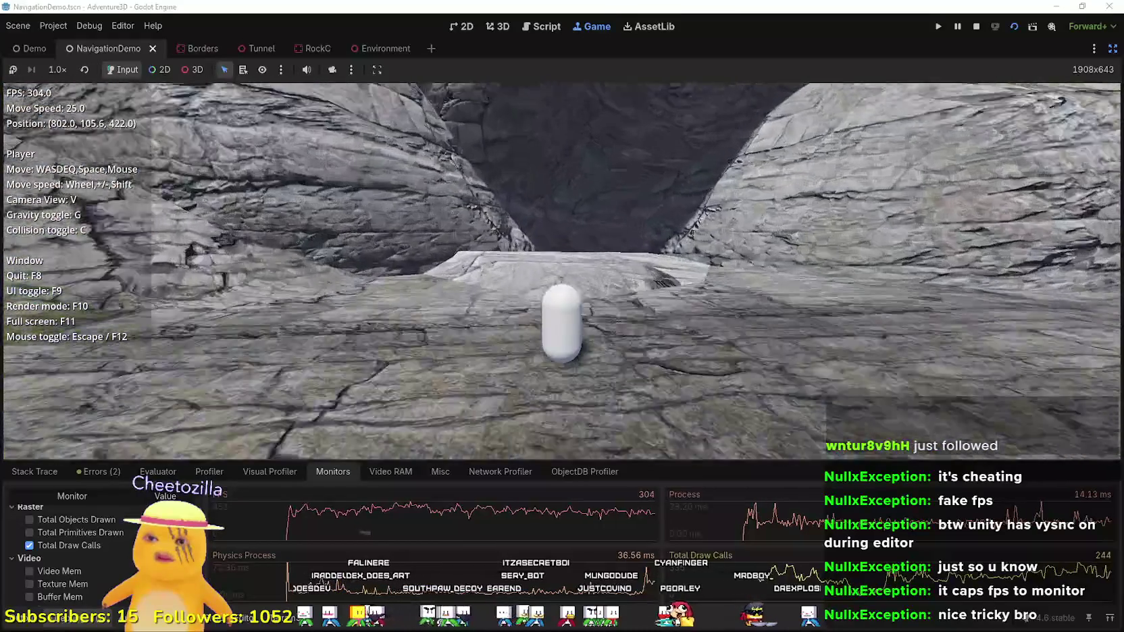
pyautogui.press('w')
pyautogui.press('w')
pyautogui.scroll(-1, 562, 270)
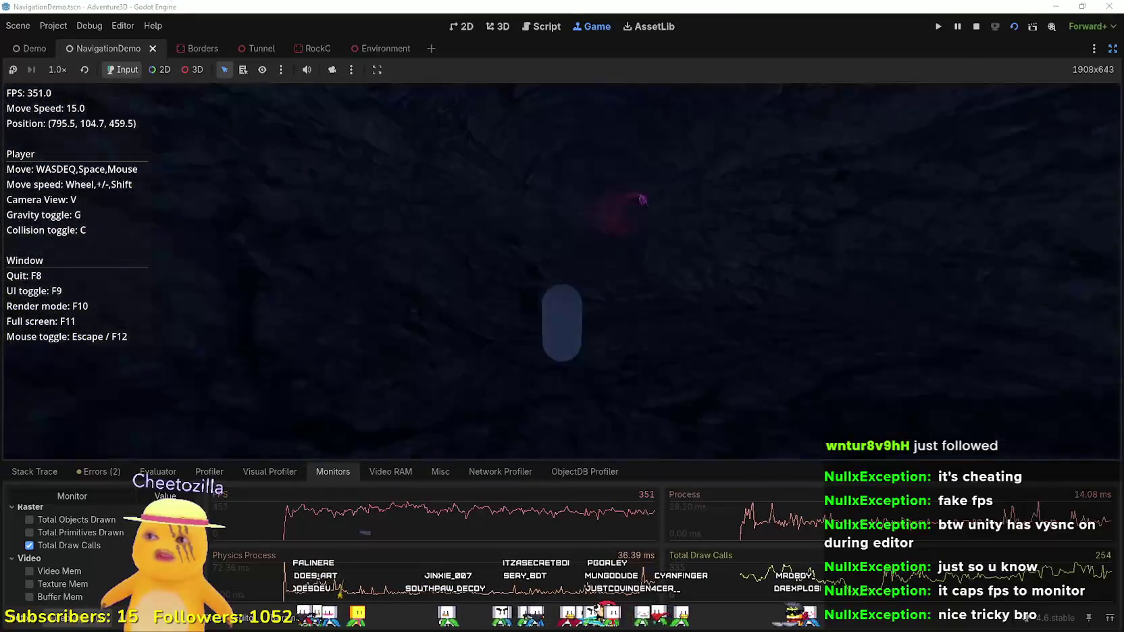
pyautogui.press('w')
pyautogui.press('s')
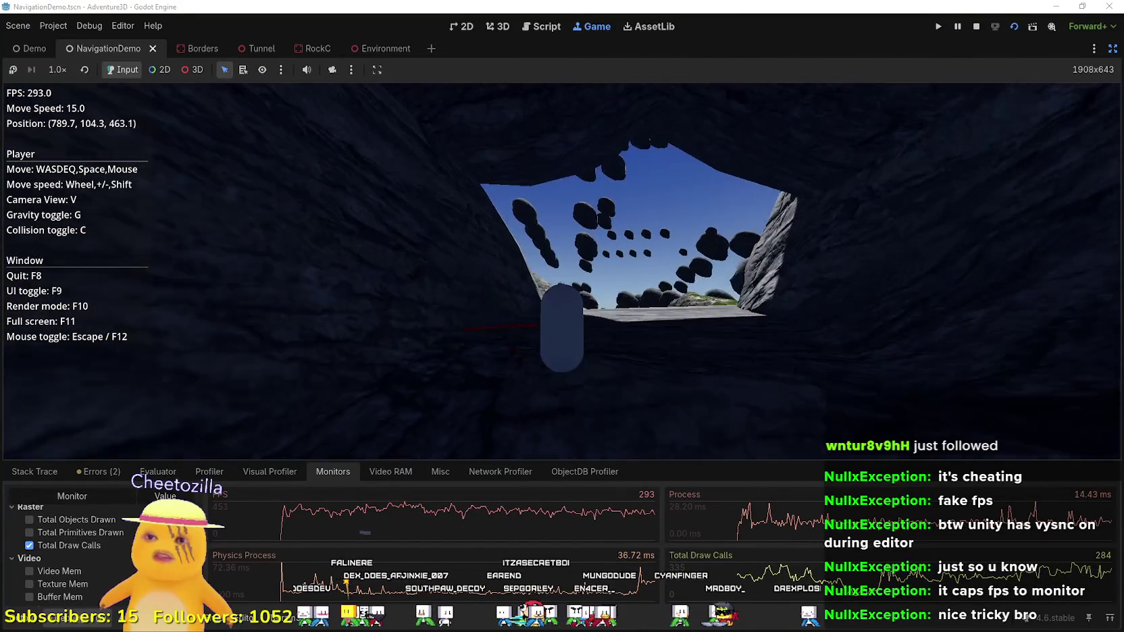
pyautogui.press('s')
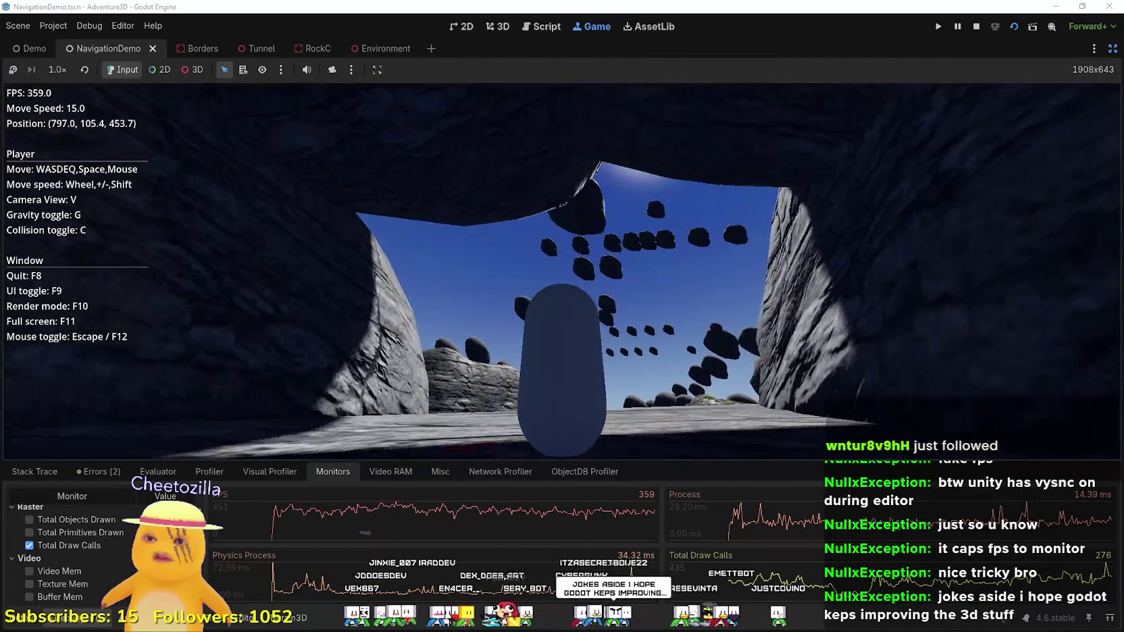
# - Head into the cave and move along the dark tunnel past its bend
pyautogui.press('w')
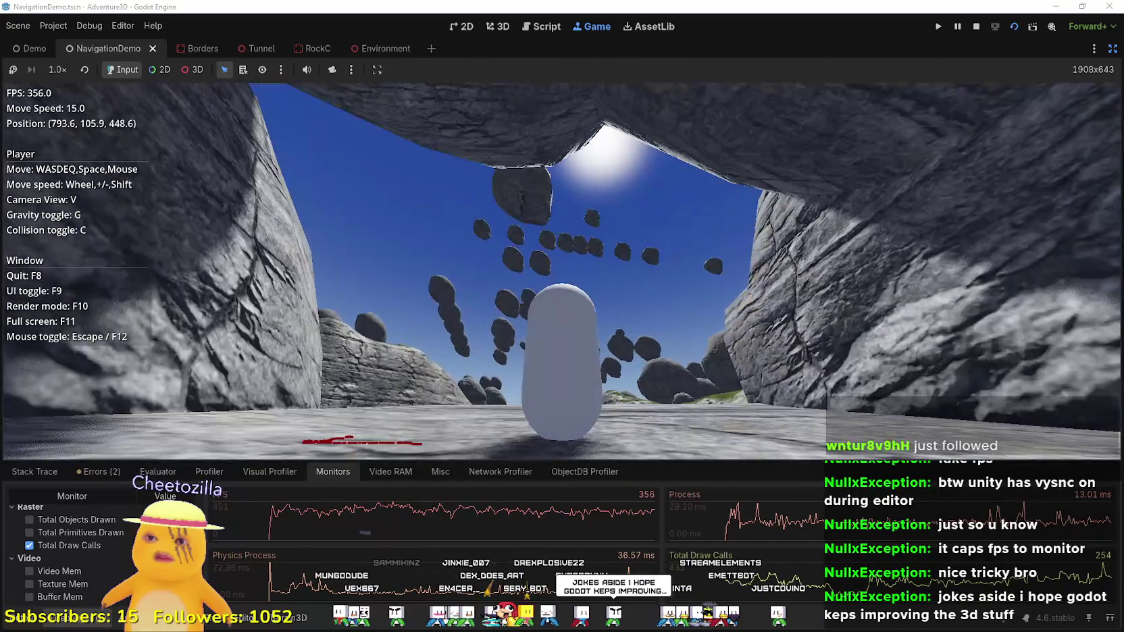
pyautogui.press('w')
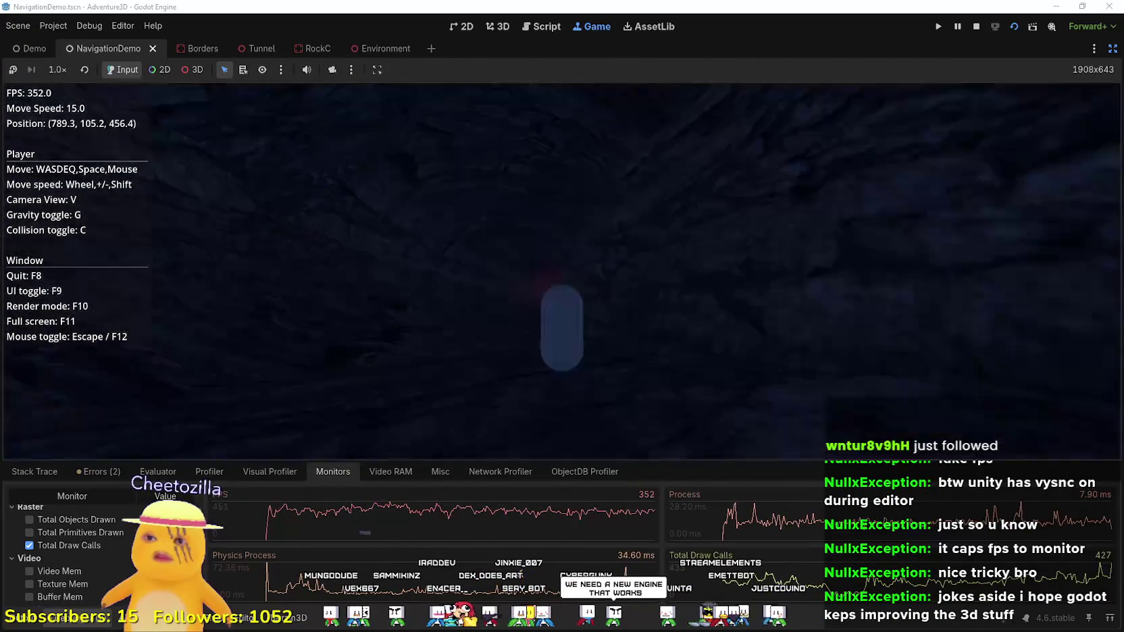
pyautogui.press('w')
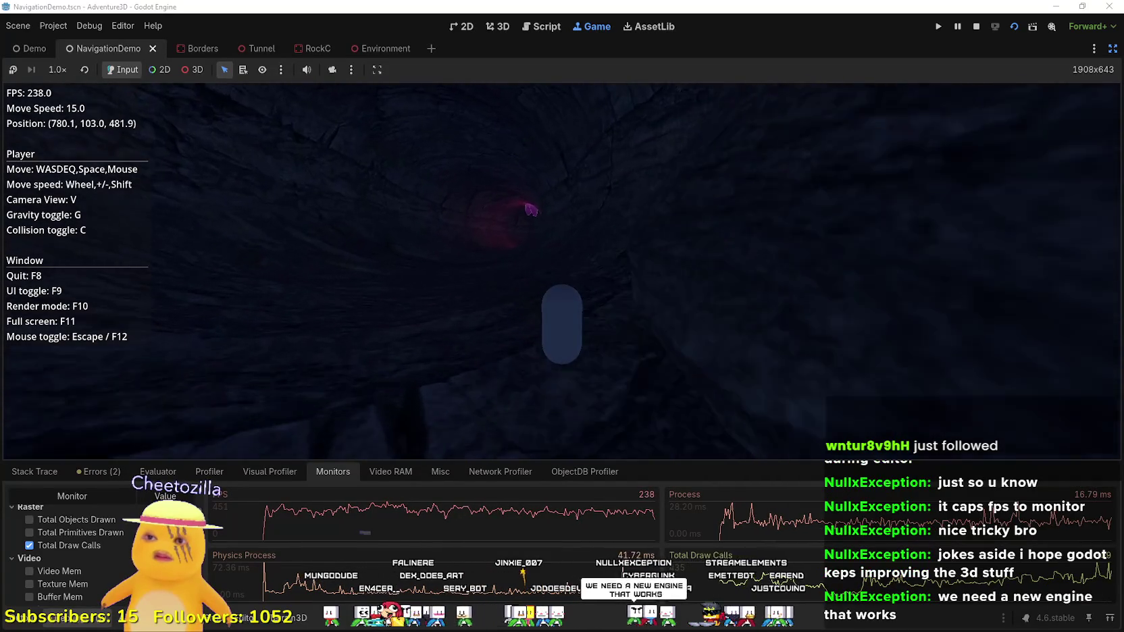
pyautogui.press('w')
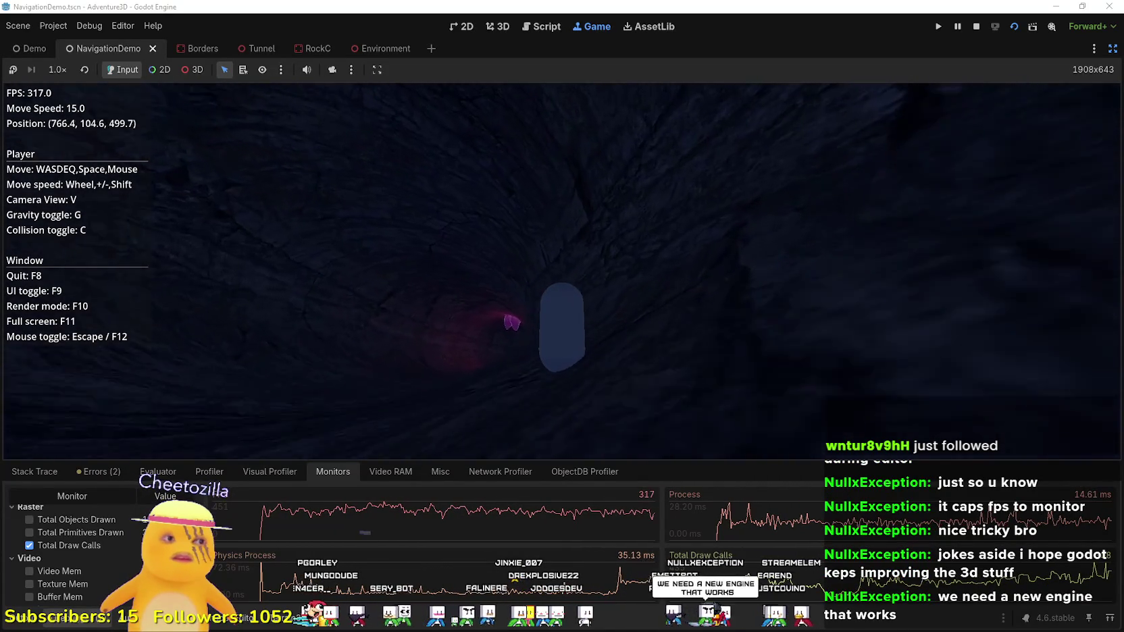
pyautogui.press('w')
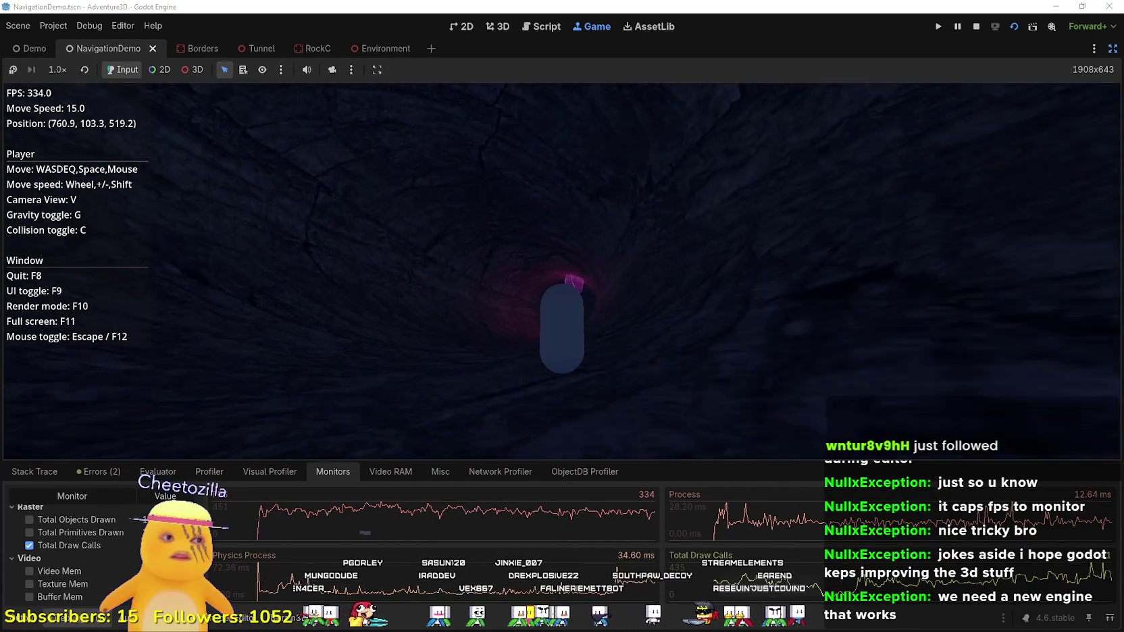
pyautogui.press('w')
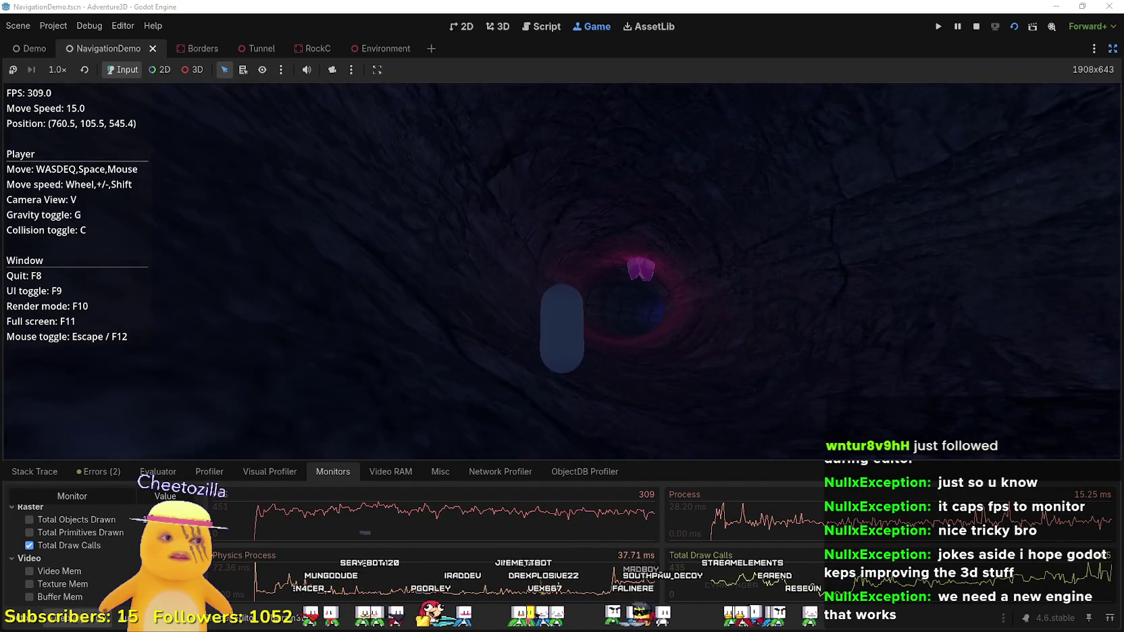
pyautogui.press('w')
pyautogui.press('w')
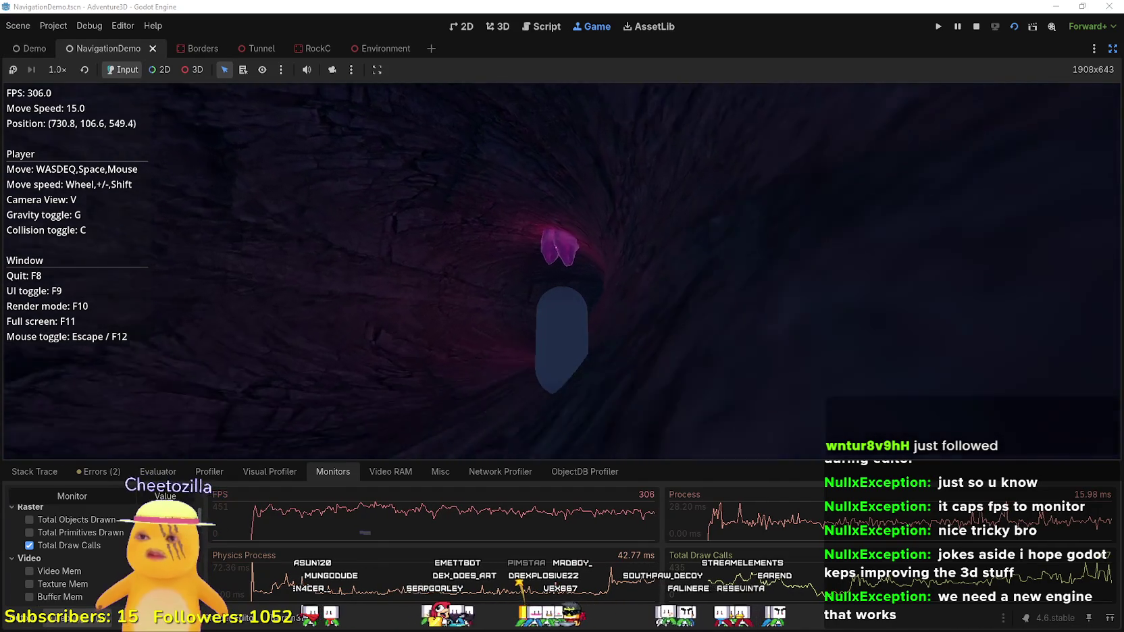
# - Pass the pink and purple crystals, then raise move speed to 20 toward the exit
pyautogui.press('w')
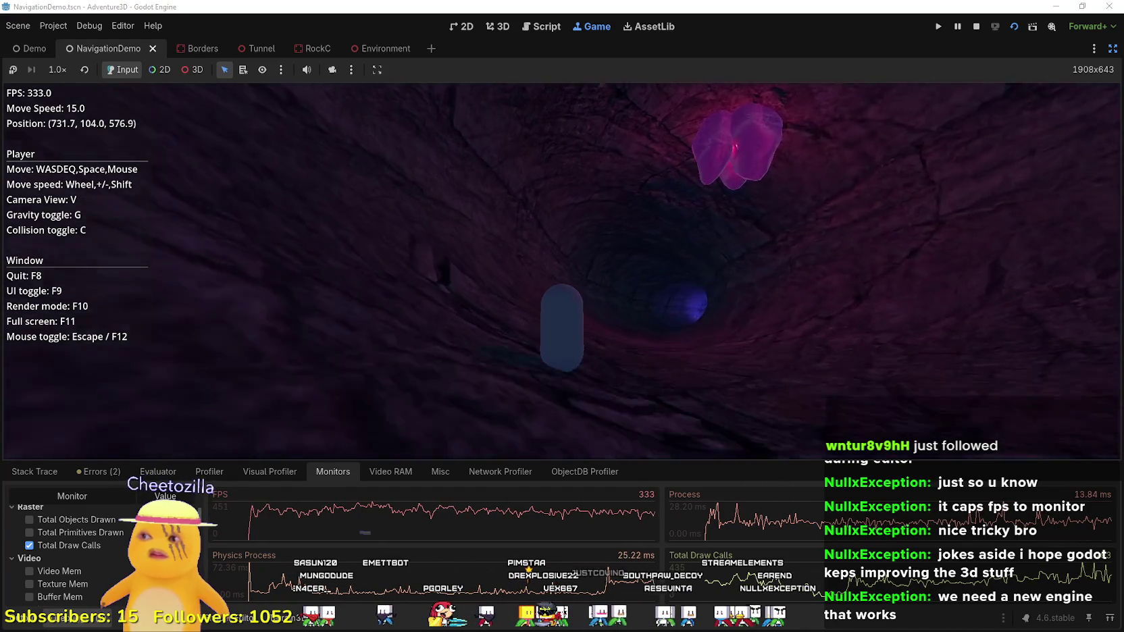
pyautogui.press('w')
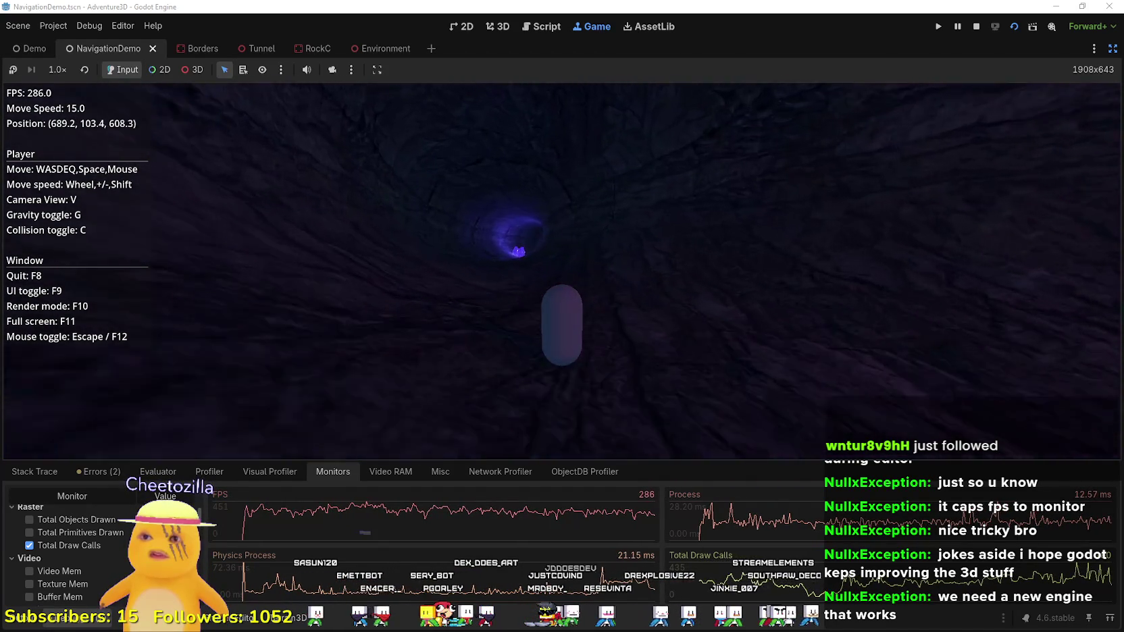
pyautogui.press('w')
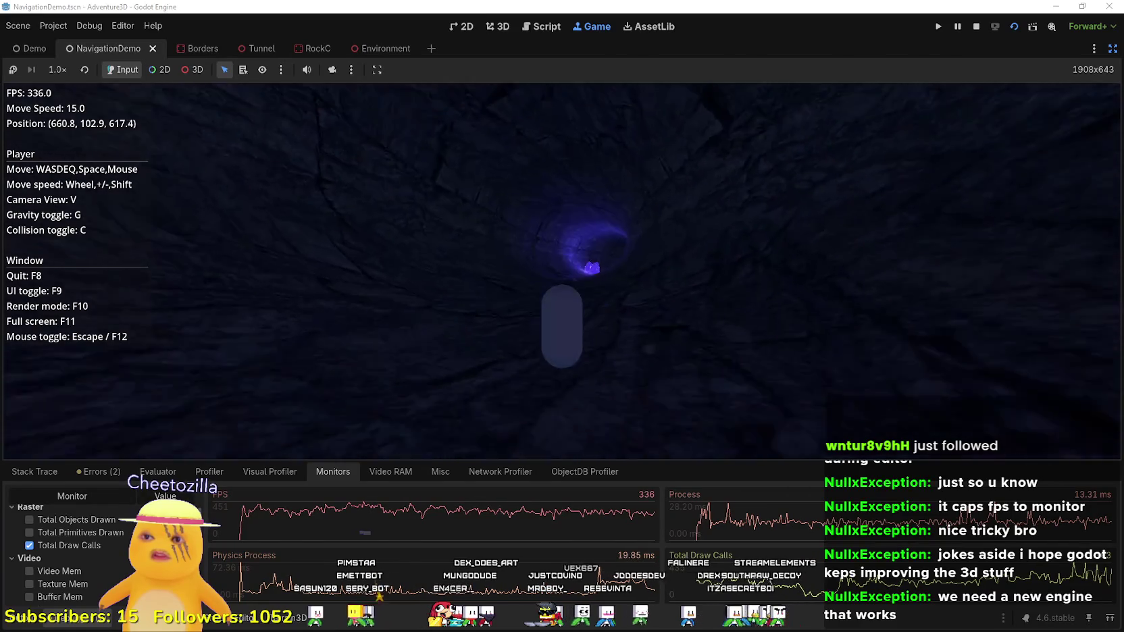
pyautogui.press('w')
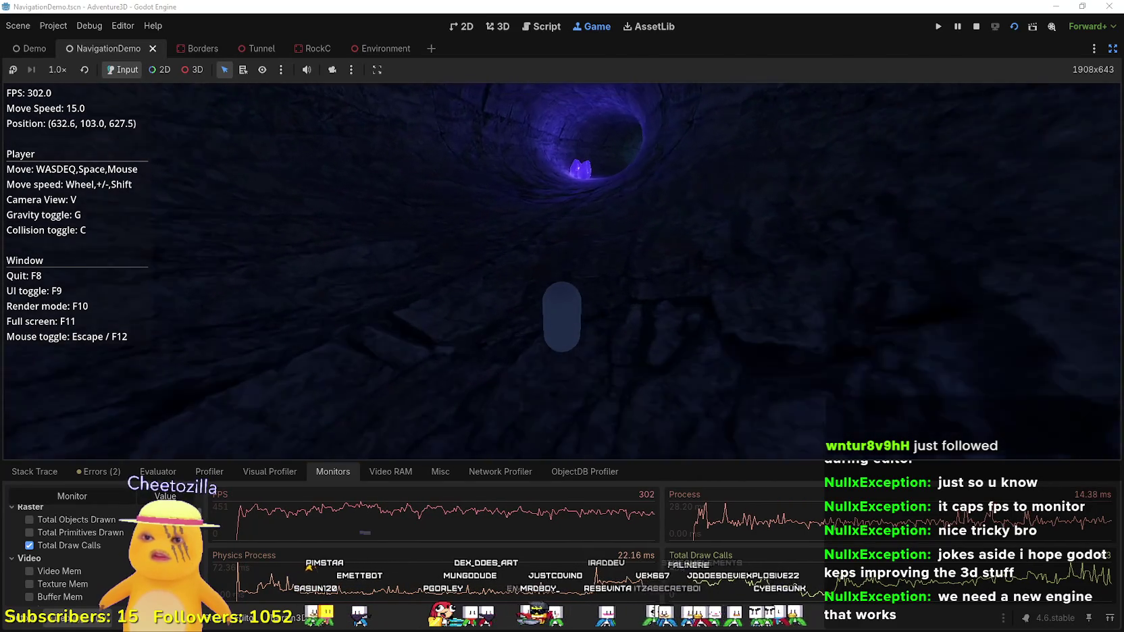
pyautogui.press('w')
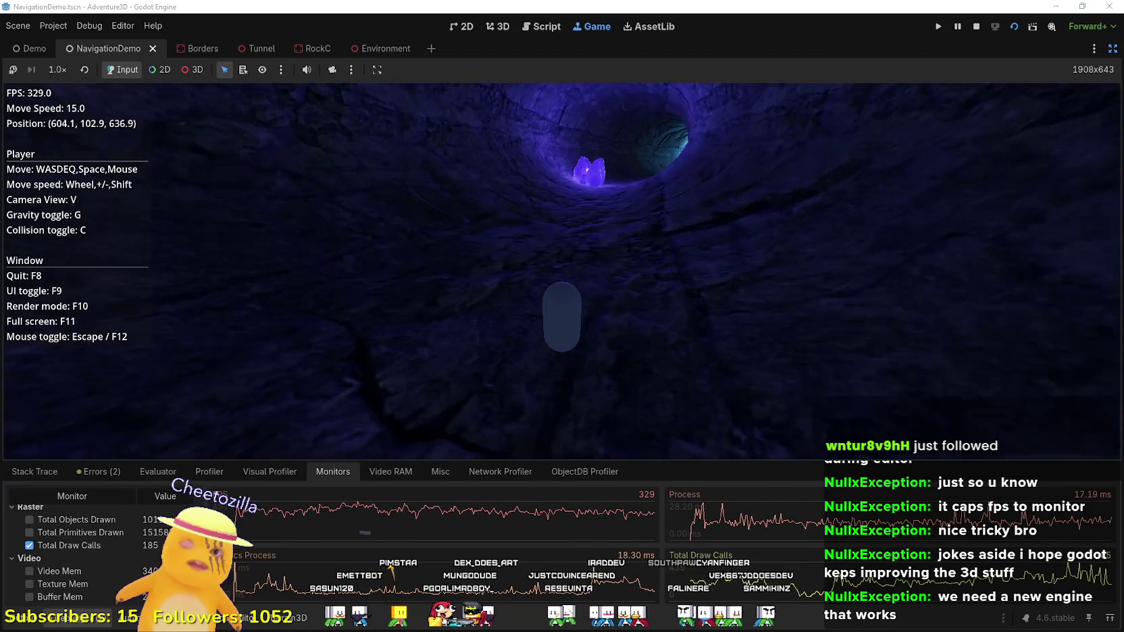
pyautogui.press('w')
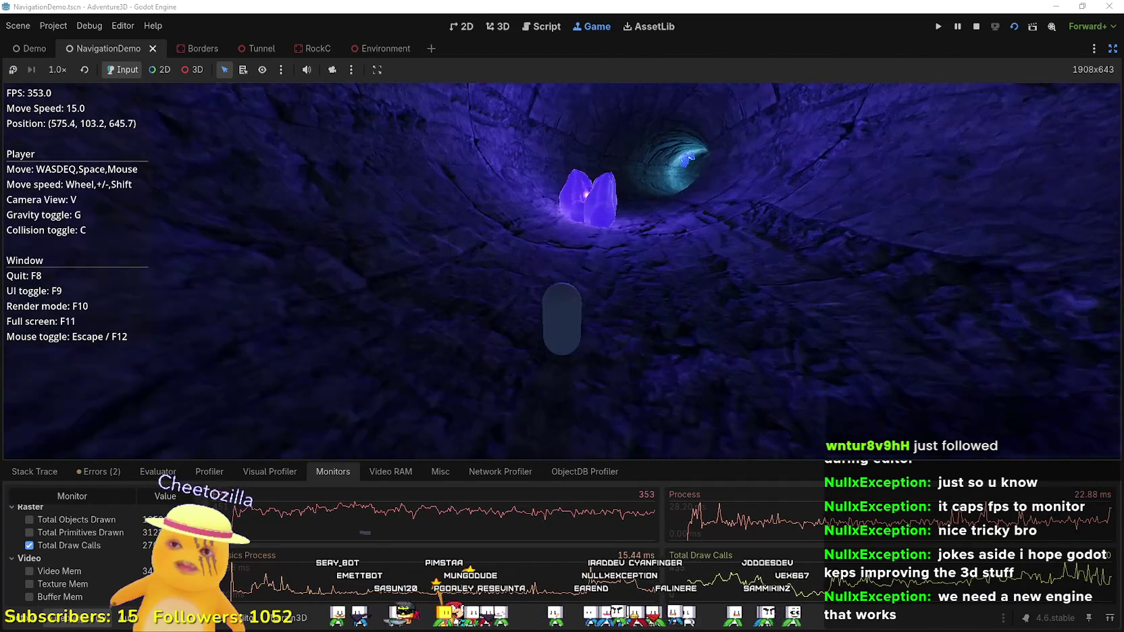
pyautogui.press('w')
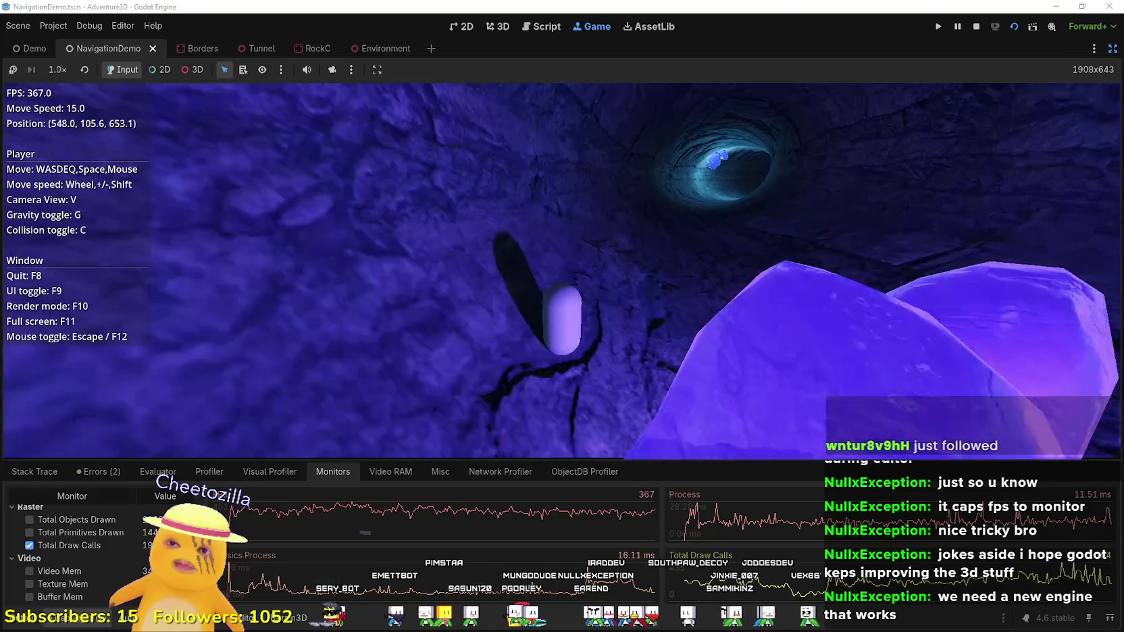
pyautogui.press('w')
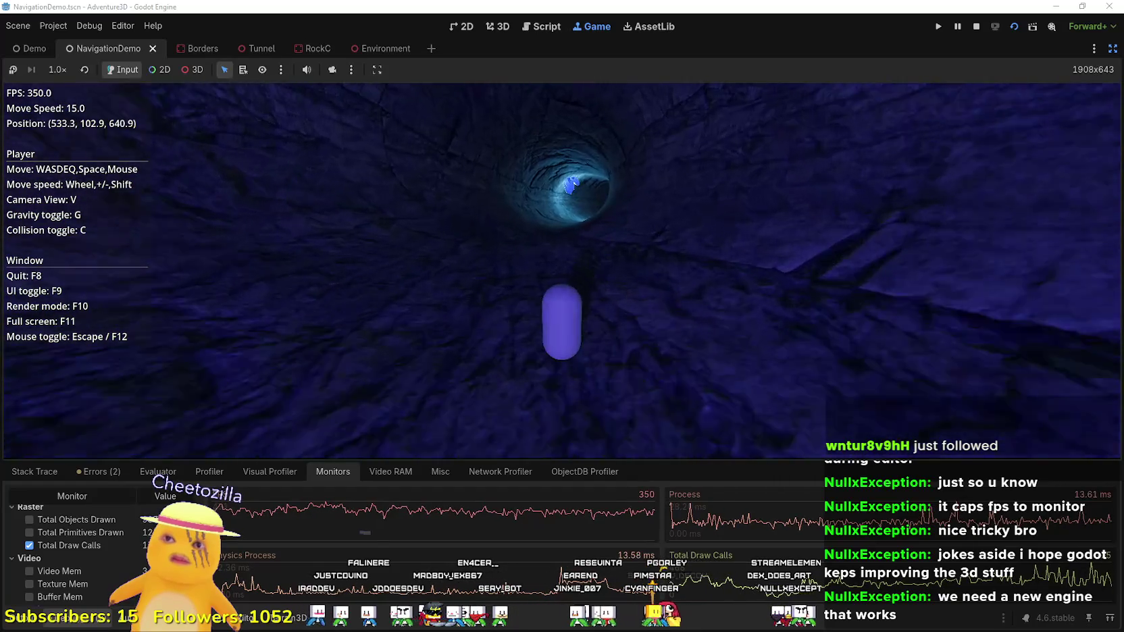
pyautogui.press('w')
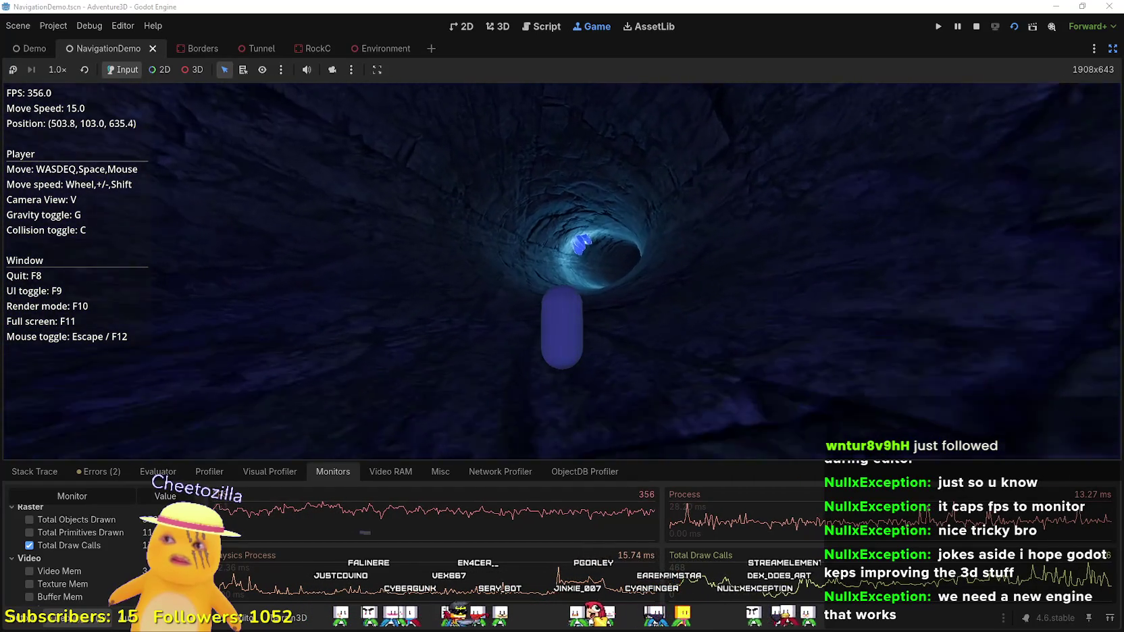
pyautogui.scroll(1, 562, 270)
# - Travel through the rest of the tunnel and out onto the open terrain
pyautogui.press('w')
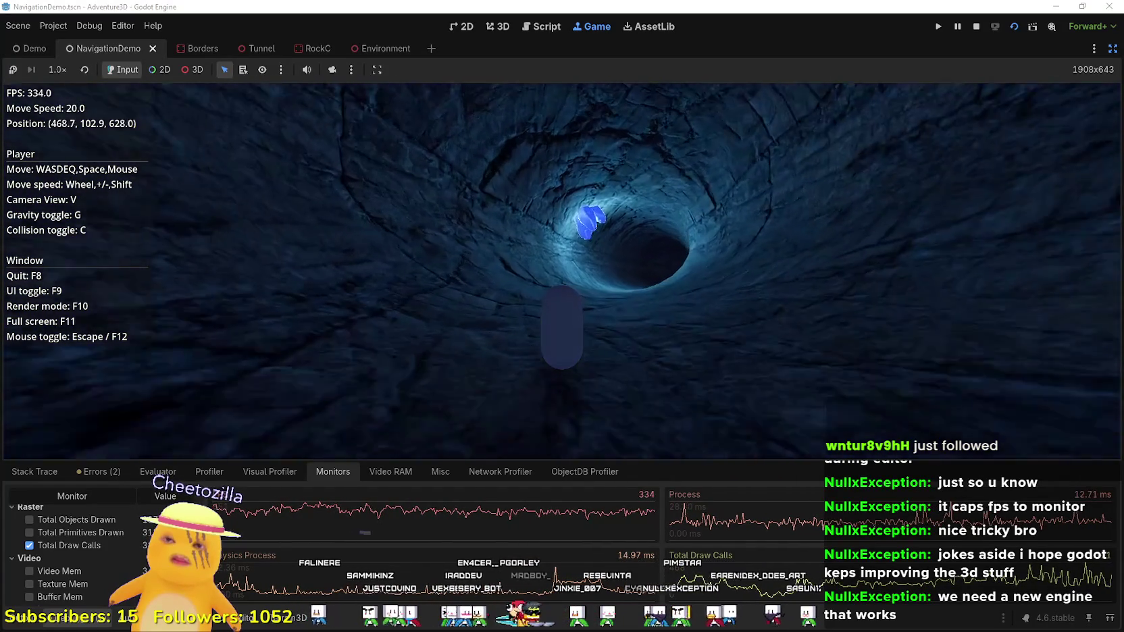
pyautogui.press('w')
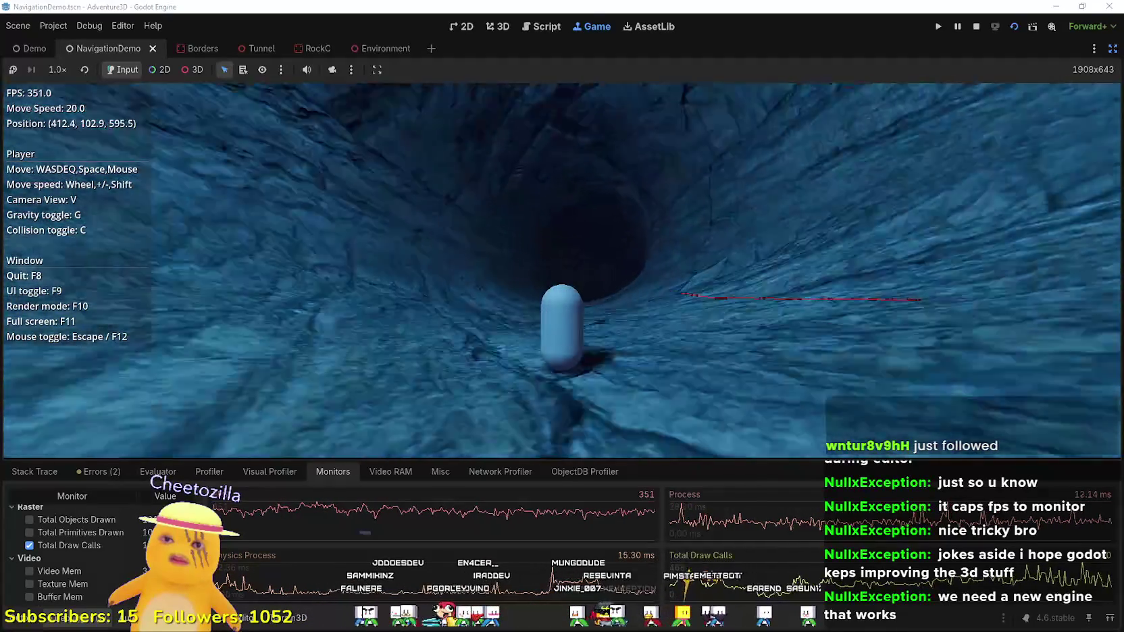
pyautogui.press('w')
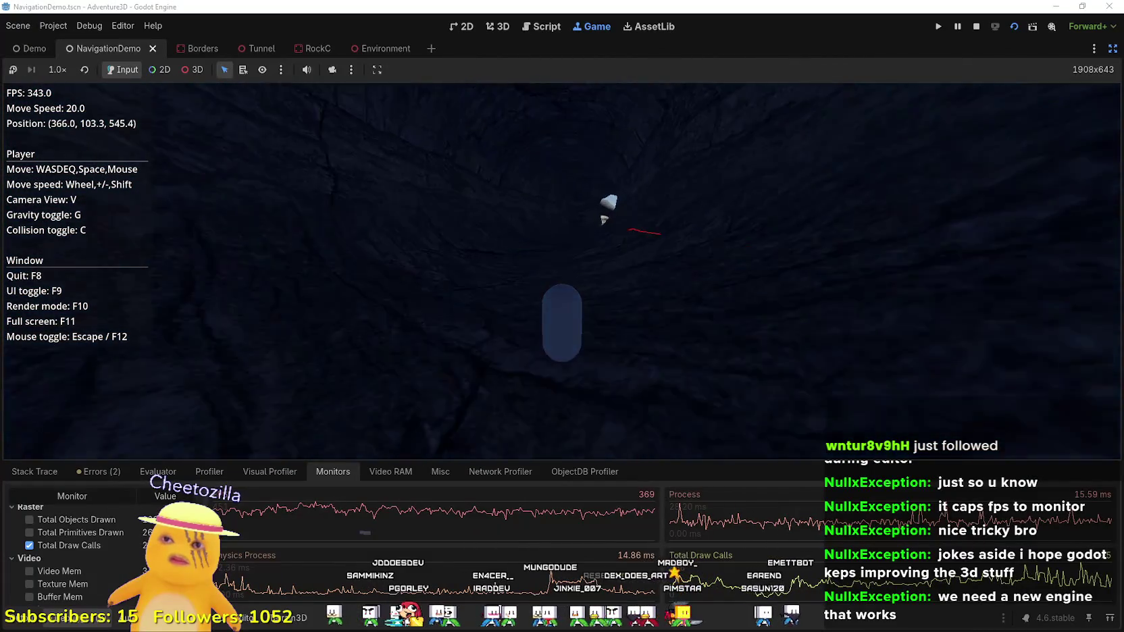
pyautogui.press('w')
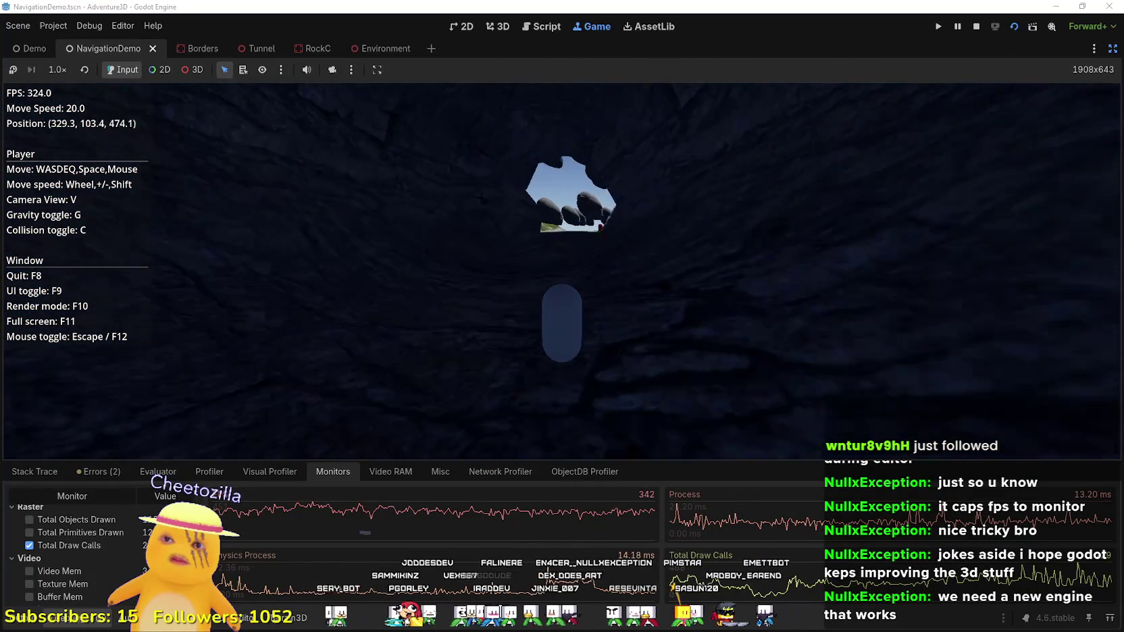
pyautogui.press('w')
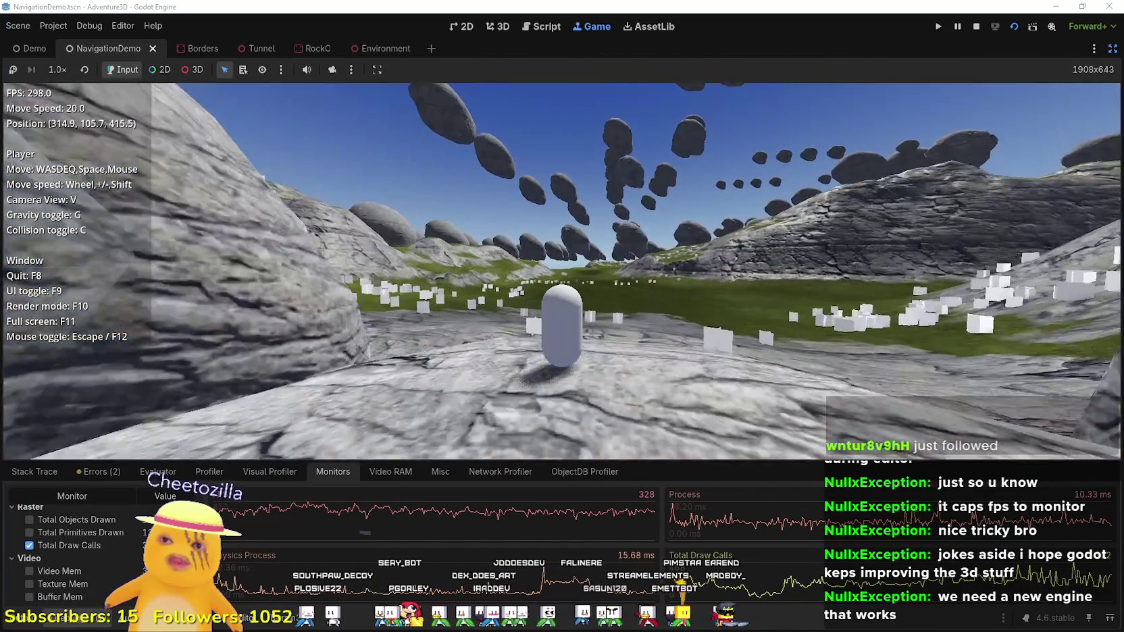
# - Release the mouse with Escape, refocus the game, and move toward the red agent
pyautogui.moveTo(562, 316)
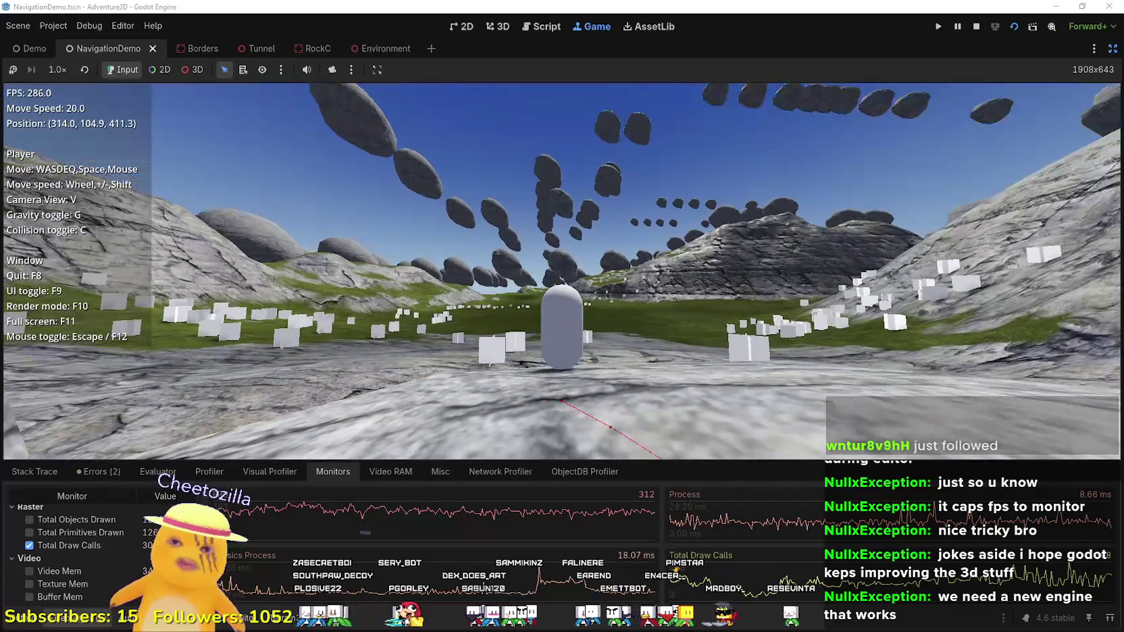
pyautogui.press('Escape')
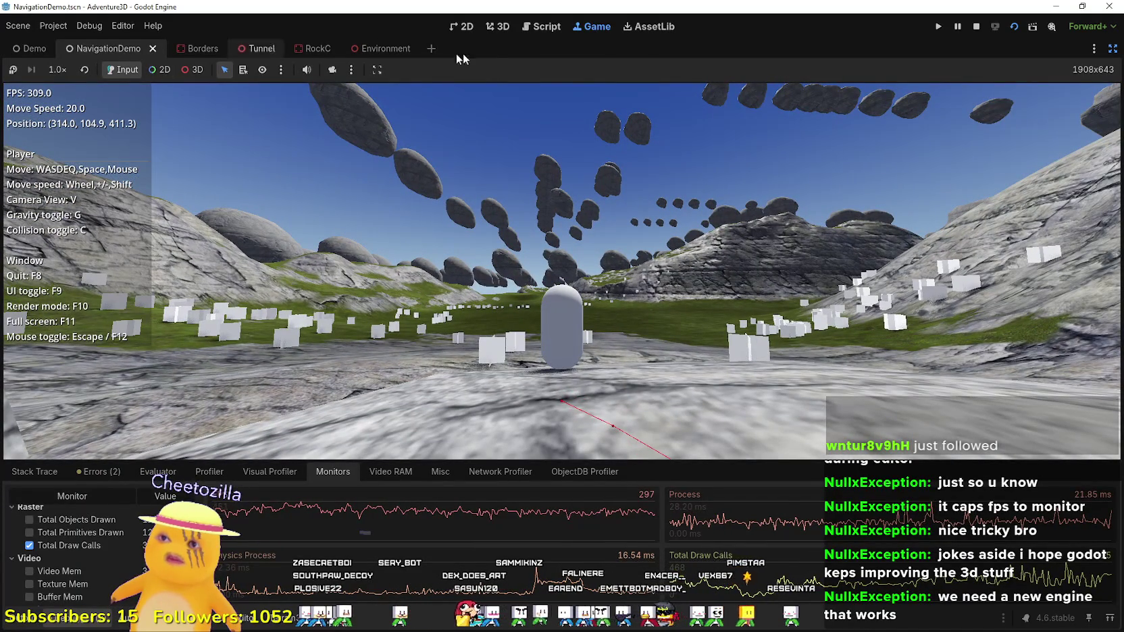
pyautogui.click(365, 203)
pyautogui.press('w')
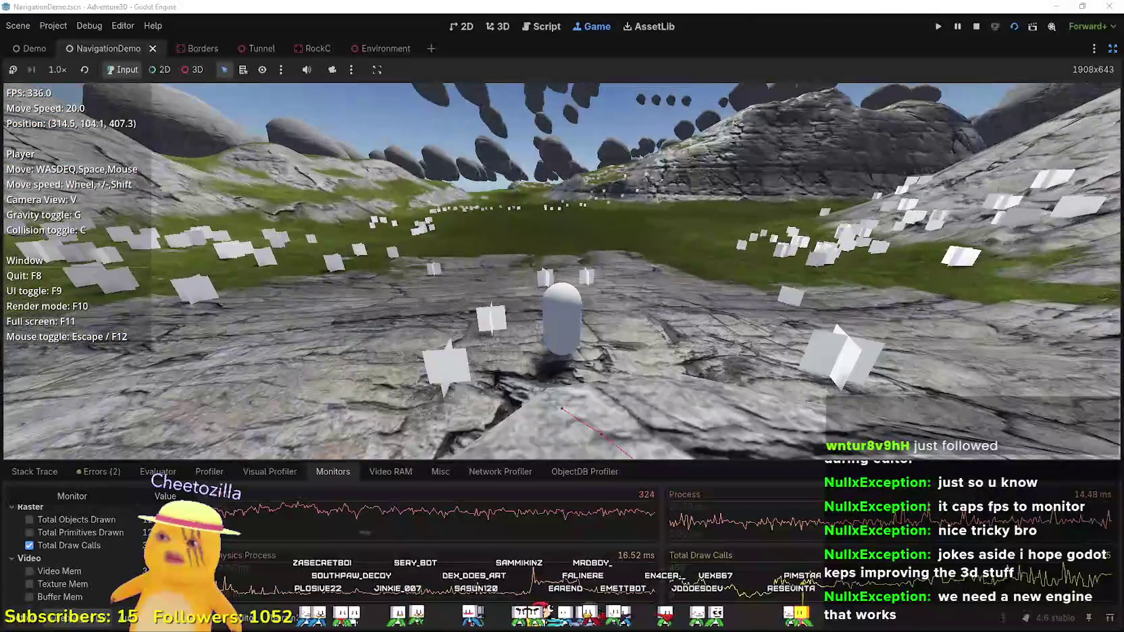
pyautogui.press('w')
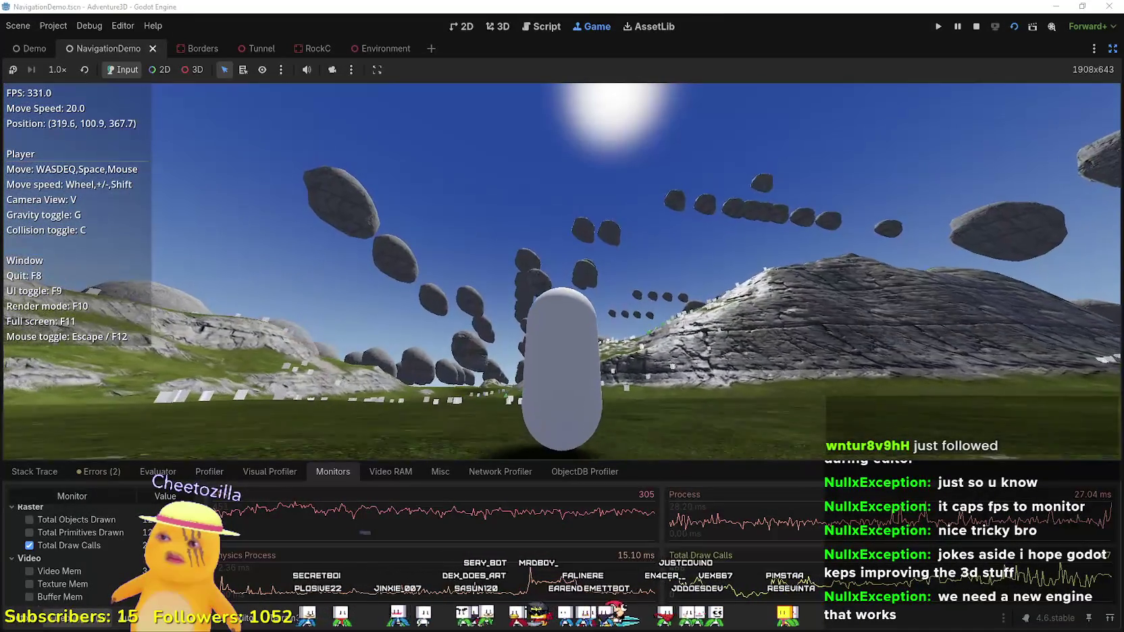
pyautogui.press('w')
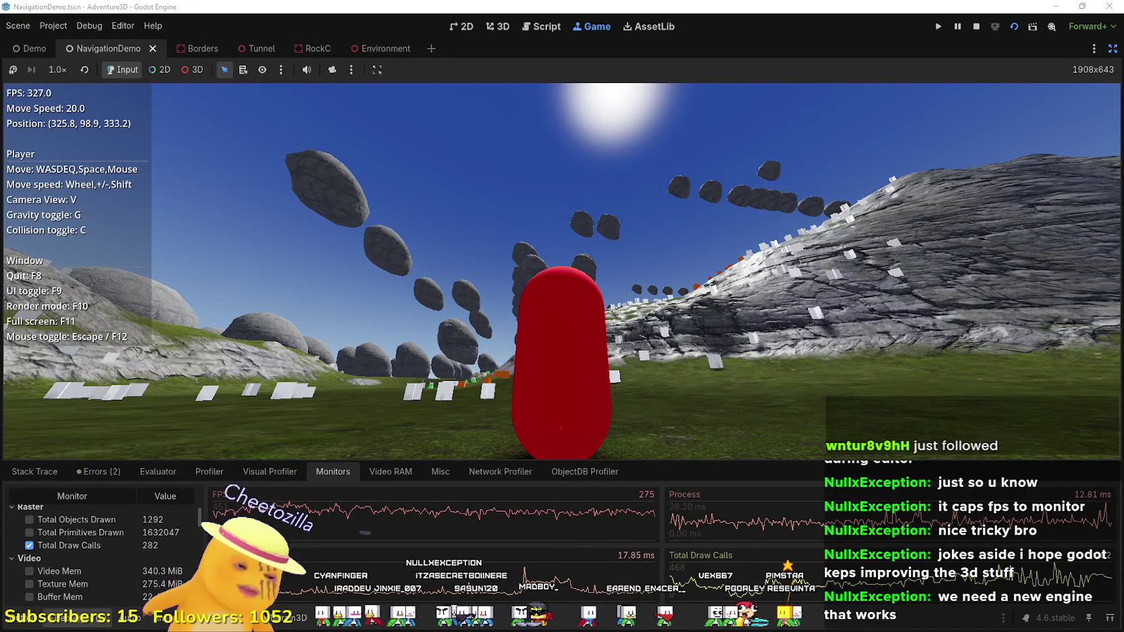
# - Cycle the render mode with F10 through unshaded, lighting and overdraw to wireframe
pyautogui.press('F10')
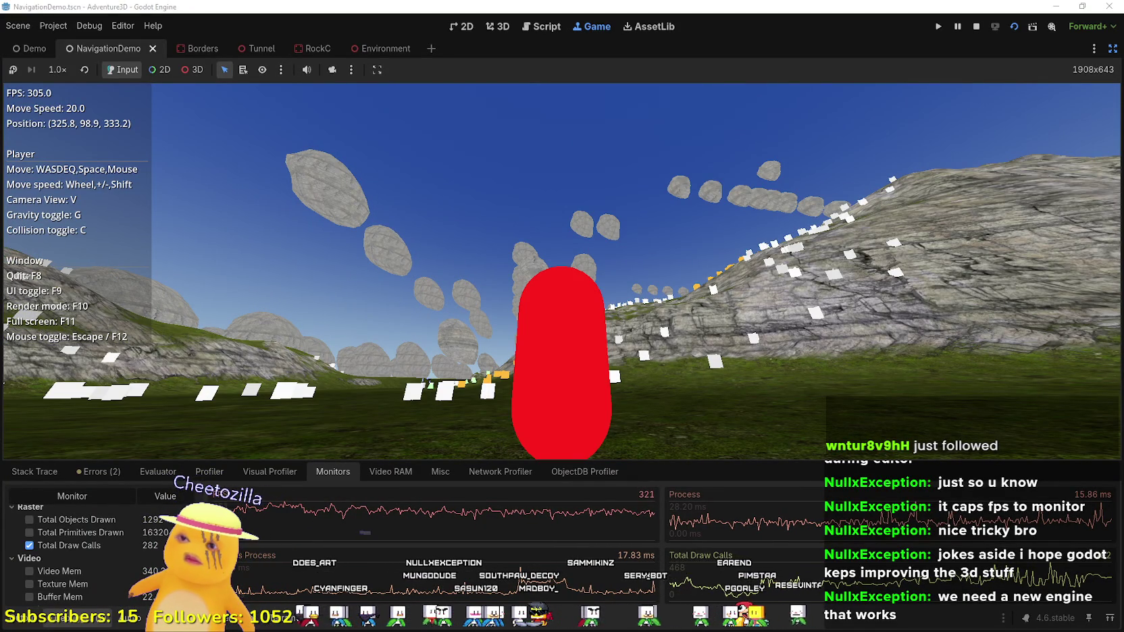
pyautogui.press('F10')
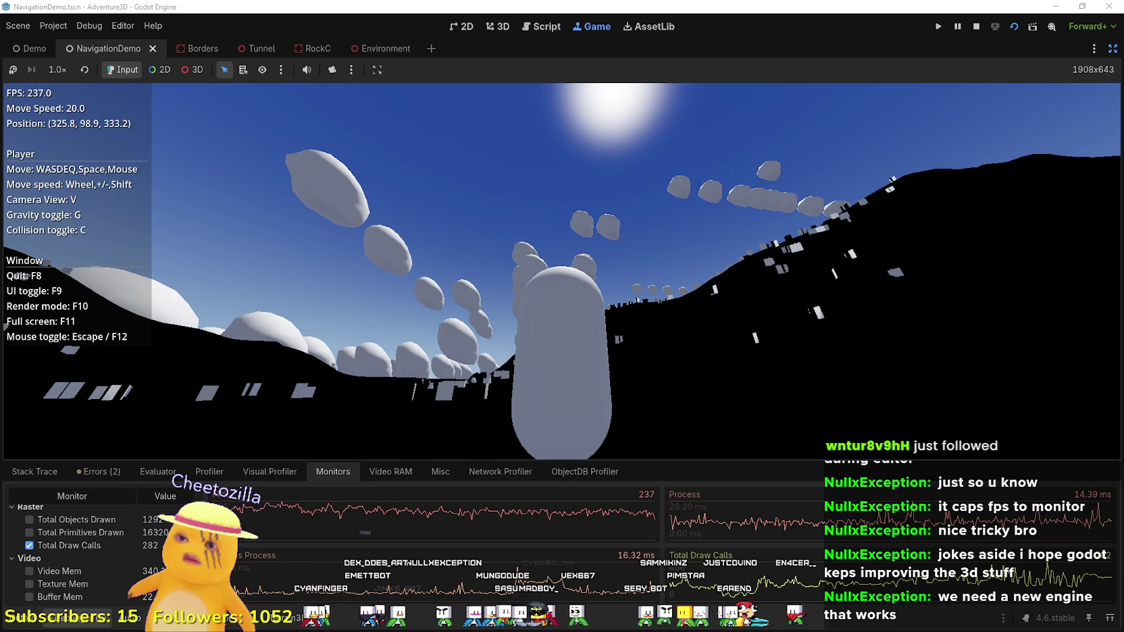
pyautogui.press('F10')
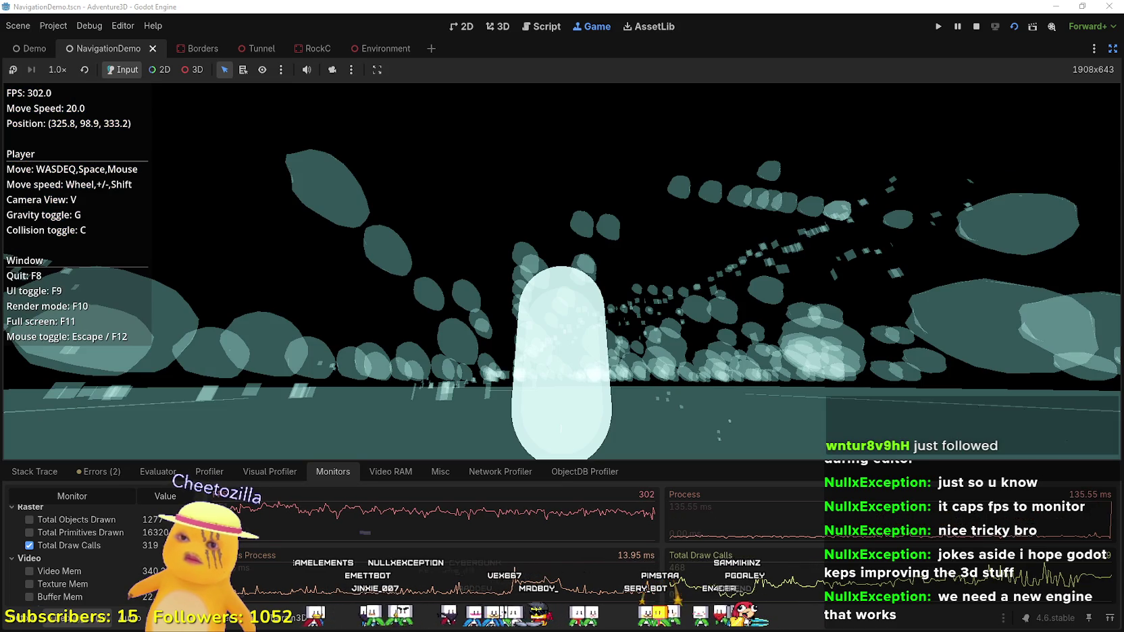
pyautogui.press('F10')
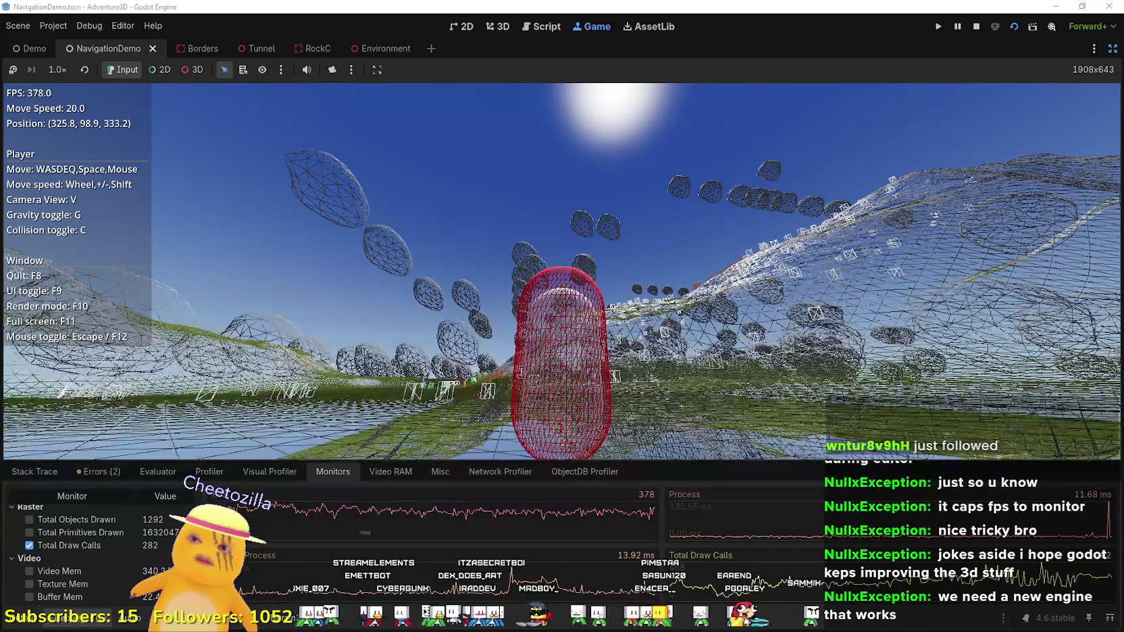
# - Fly forward to the water, rise for an overview, then drop near the surface
pyautogui.press('w')
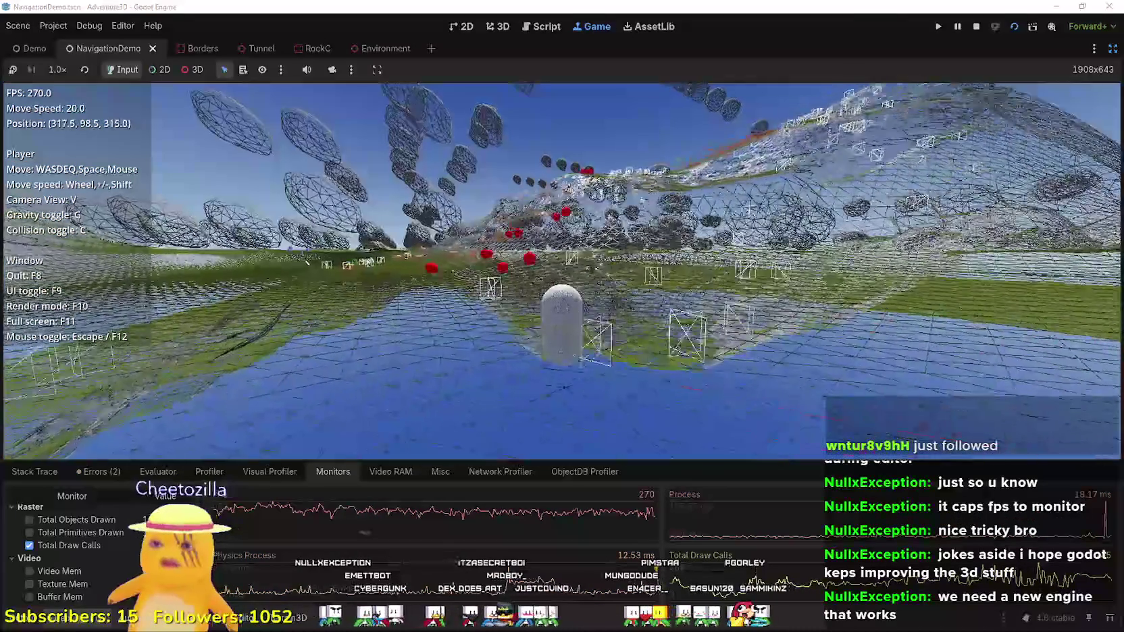
pyautogui.press('w')
pyautogui.press('w')
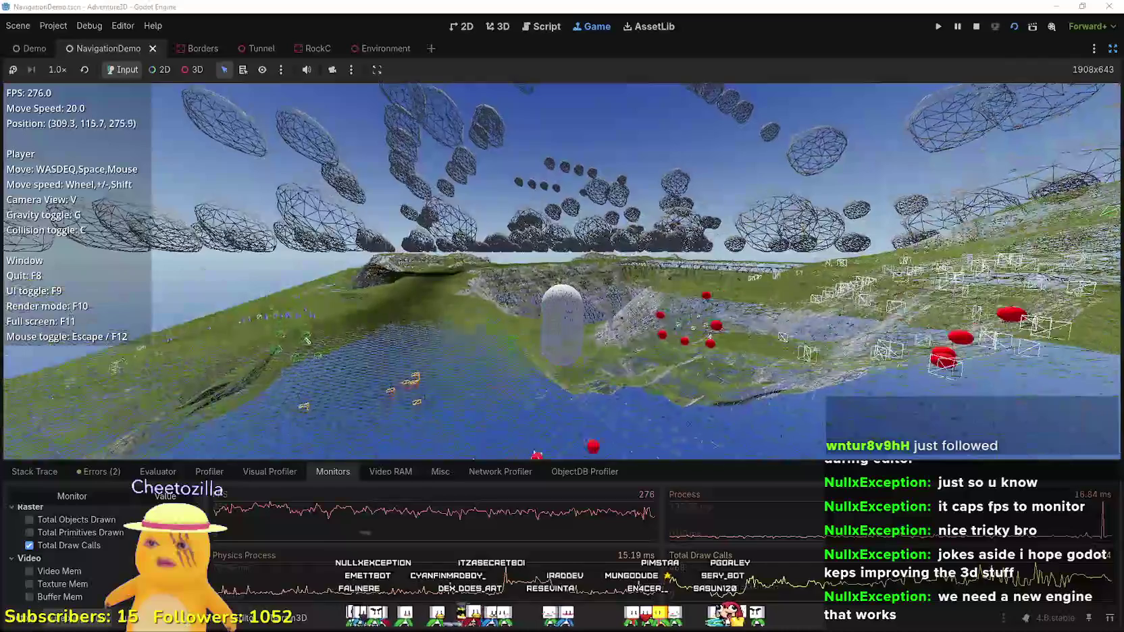
pyautogui.press('w')
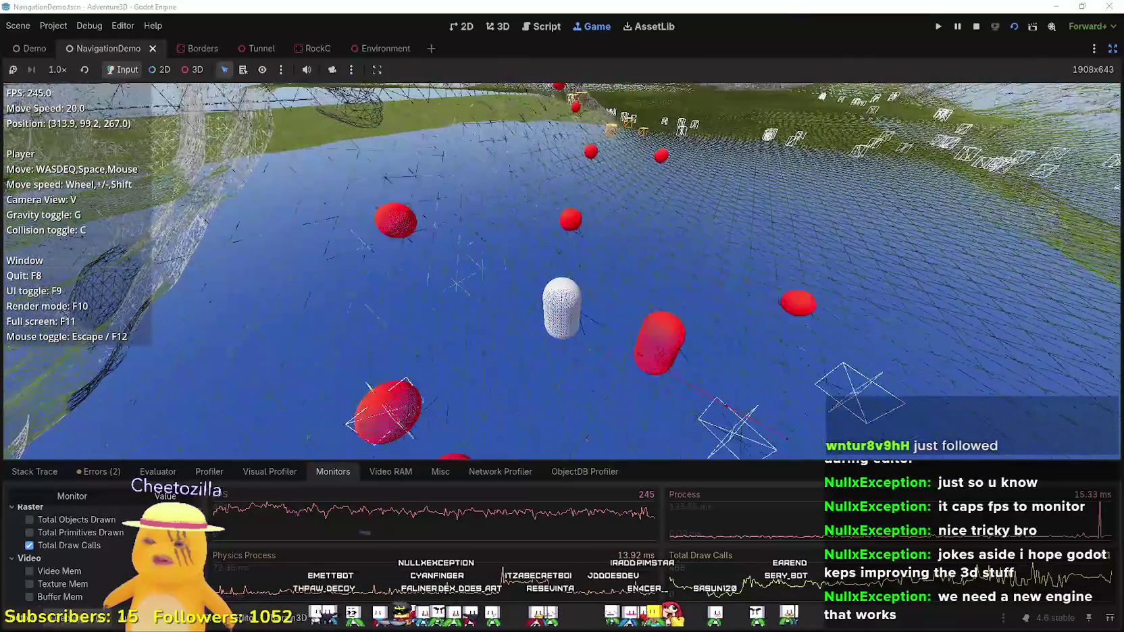
pyautogui.press('e')
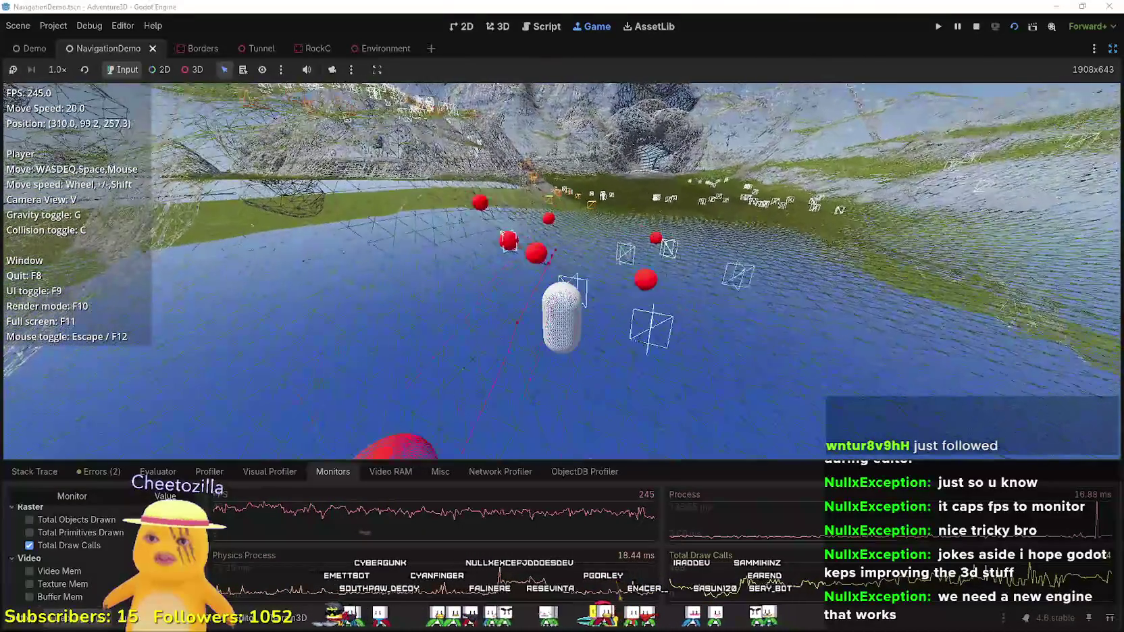
pyautogui.press('e')
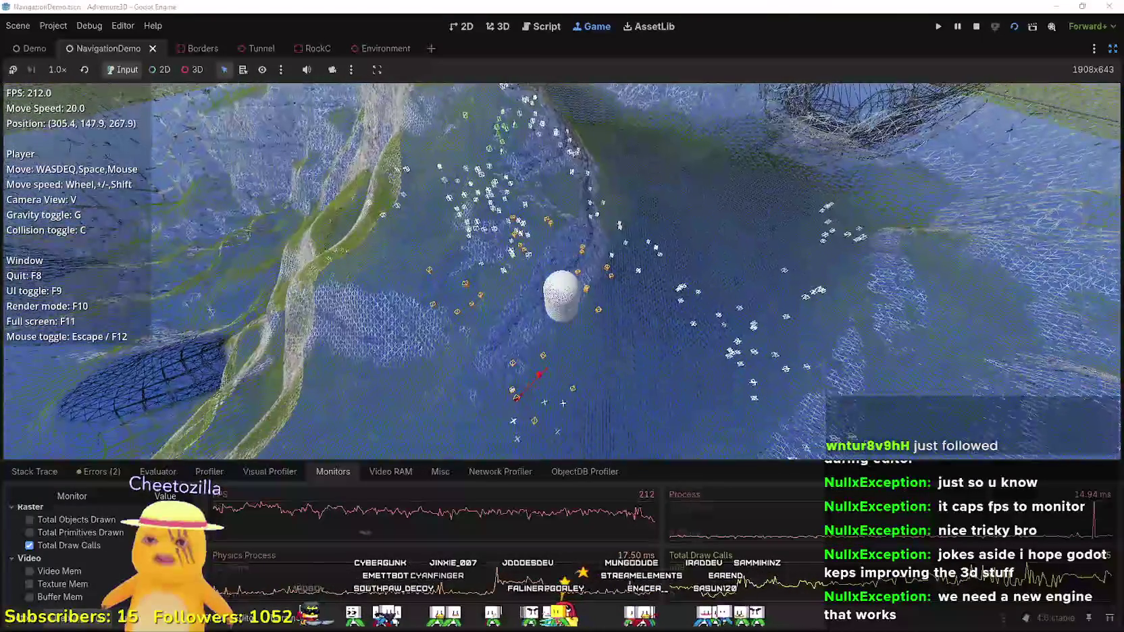
pyautogui.press('q')
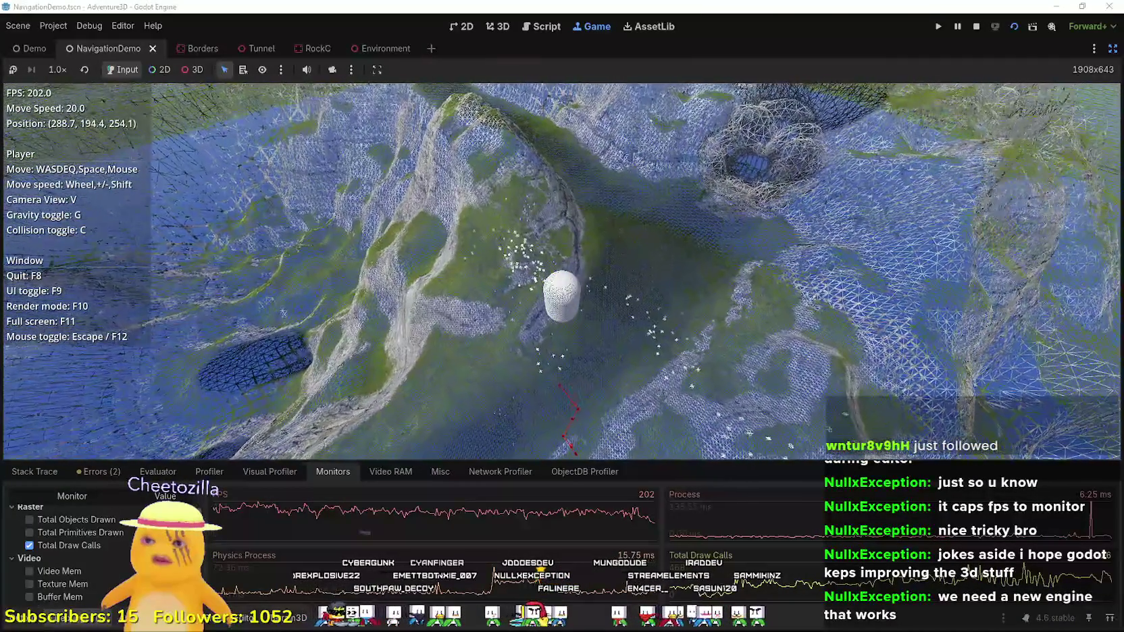
pyautogui.press('w')
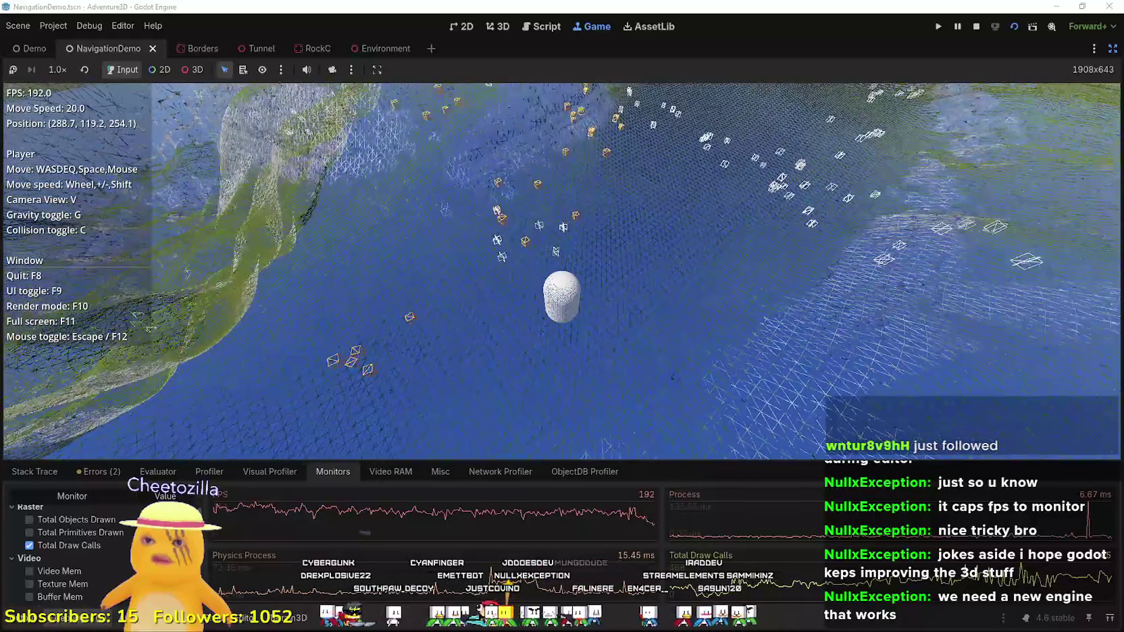
pyautogui.press('q')
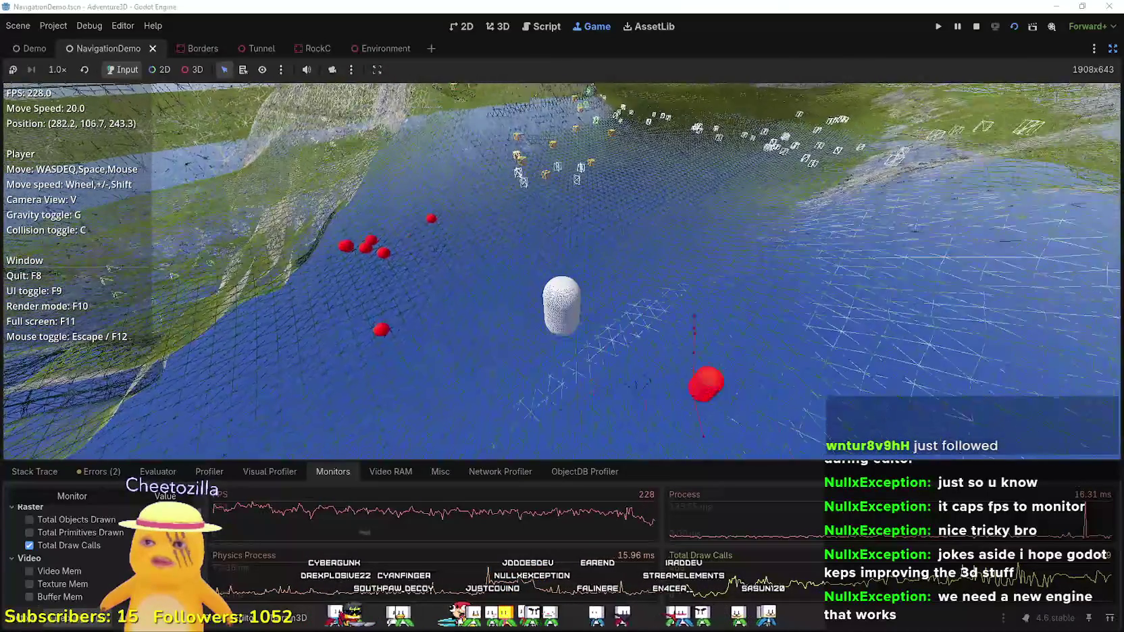
# - Cross the water toward the red agents, tilting down and turning to follow them
pyautogui.press('w')
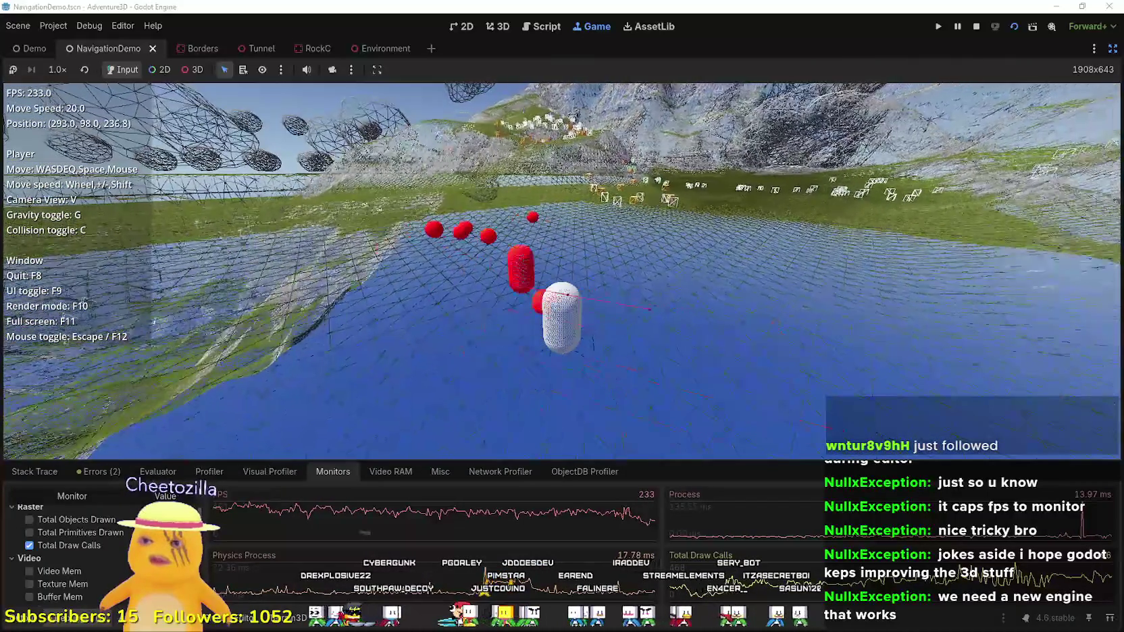
pyautogui.press('w')
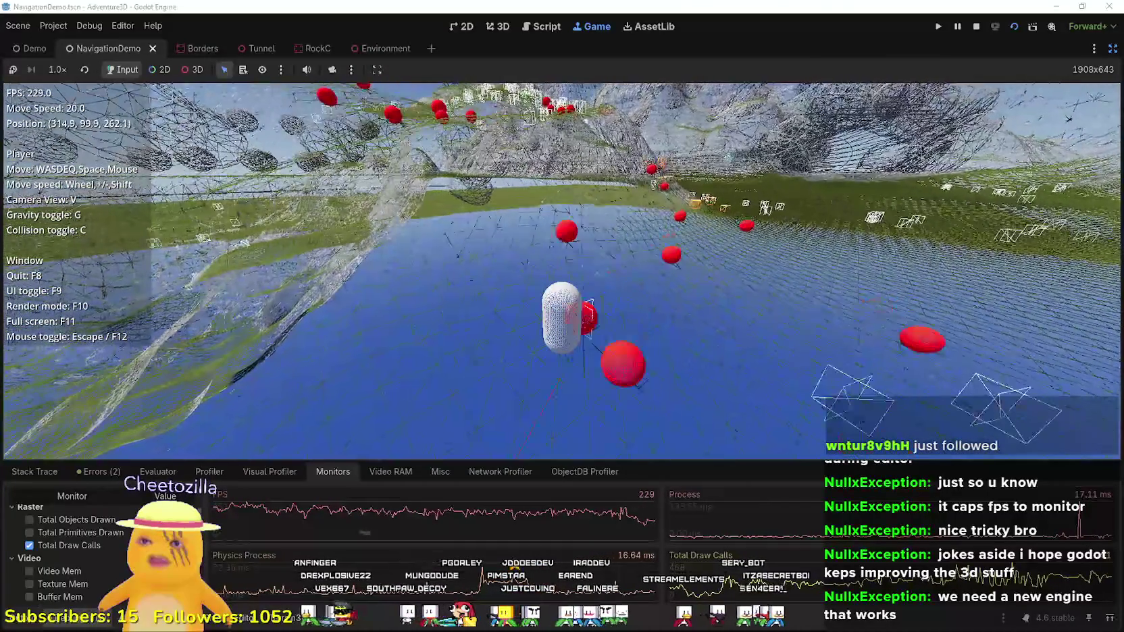
pyautogui.press('w')
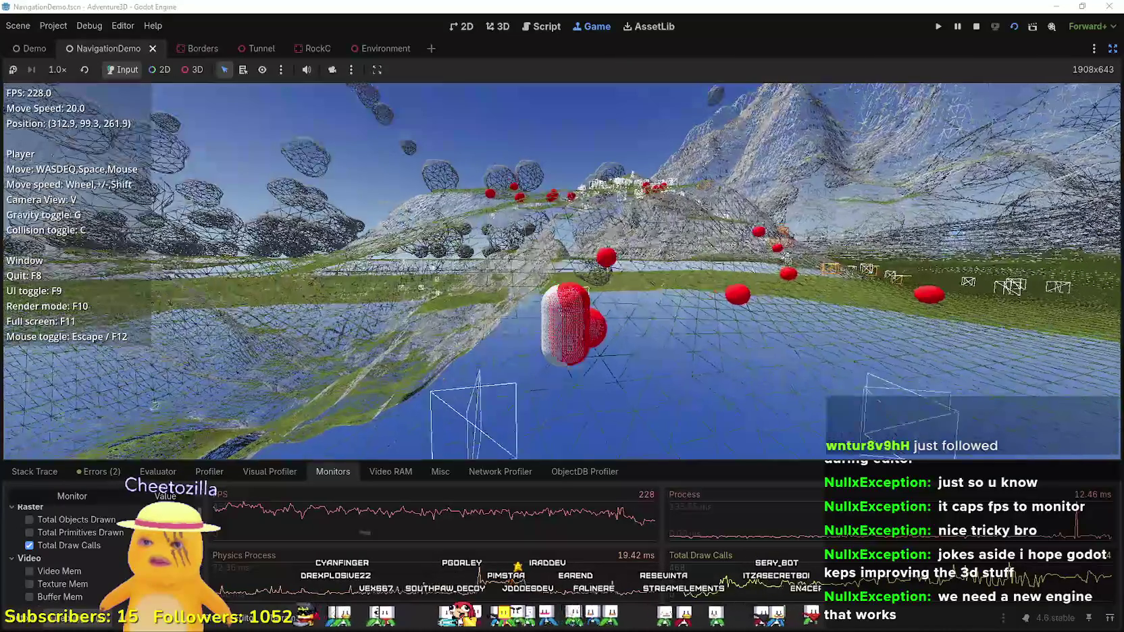
pyautogui.press('w')
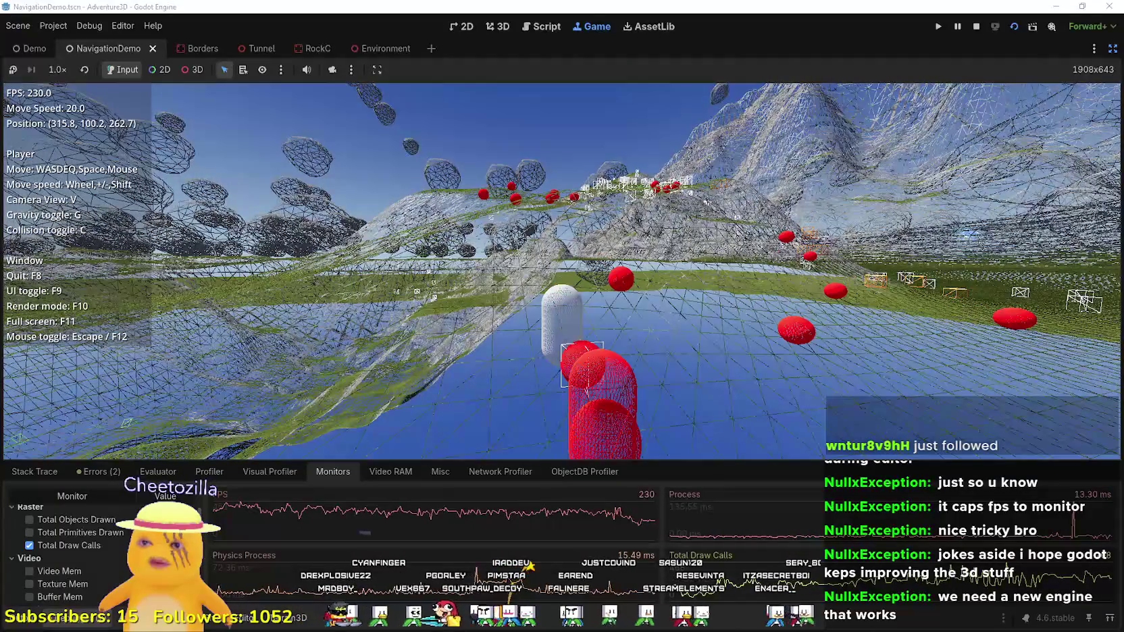
pyautogui.press('w')
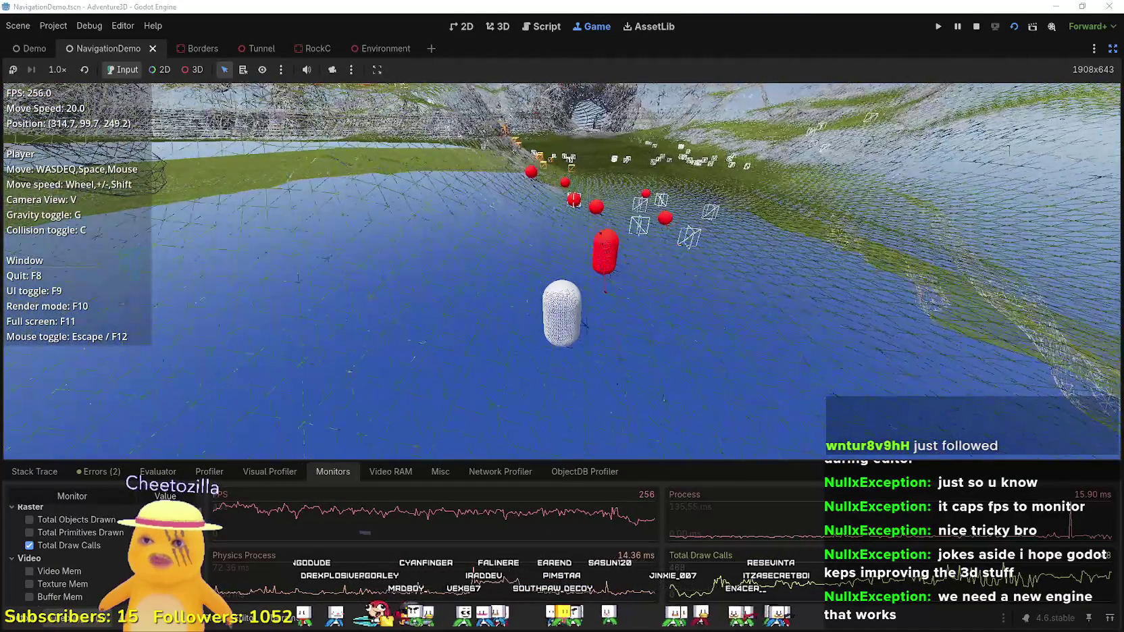
pyautogui.press('w')
pyautogui.press('w')
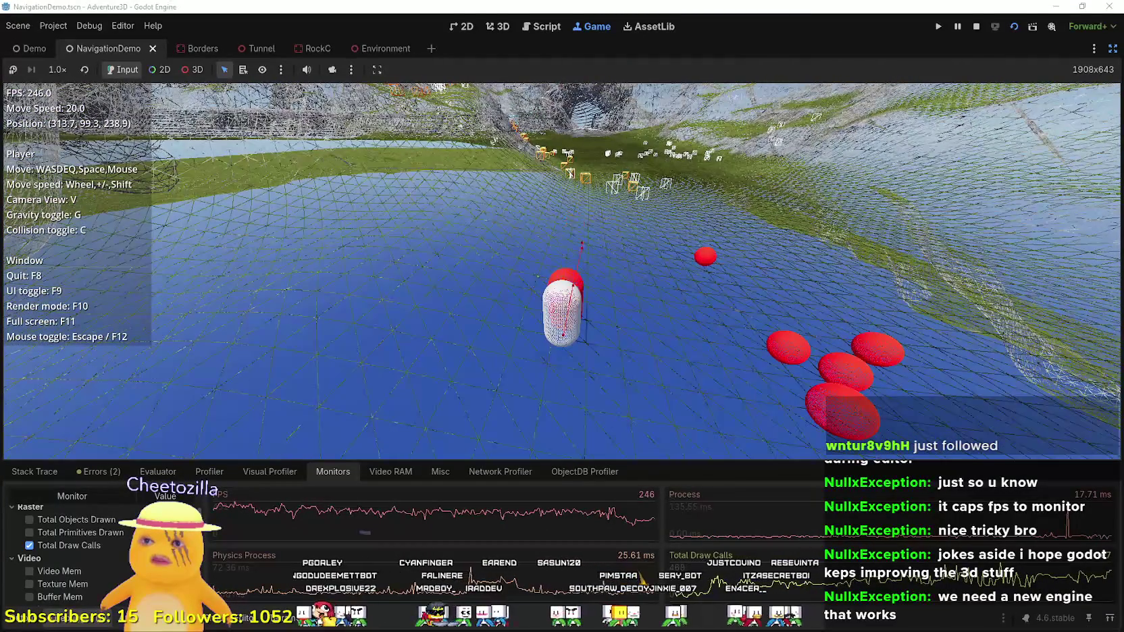
pyautogui.press('w')
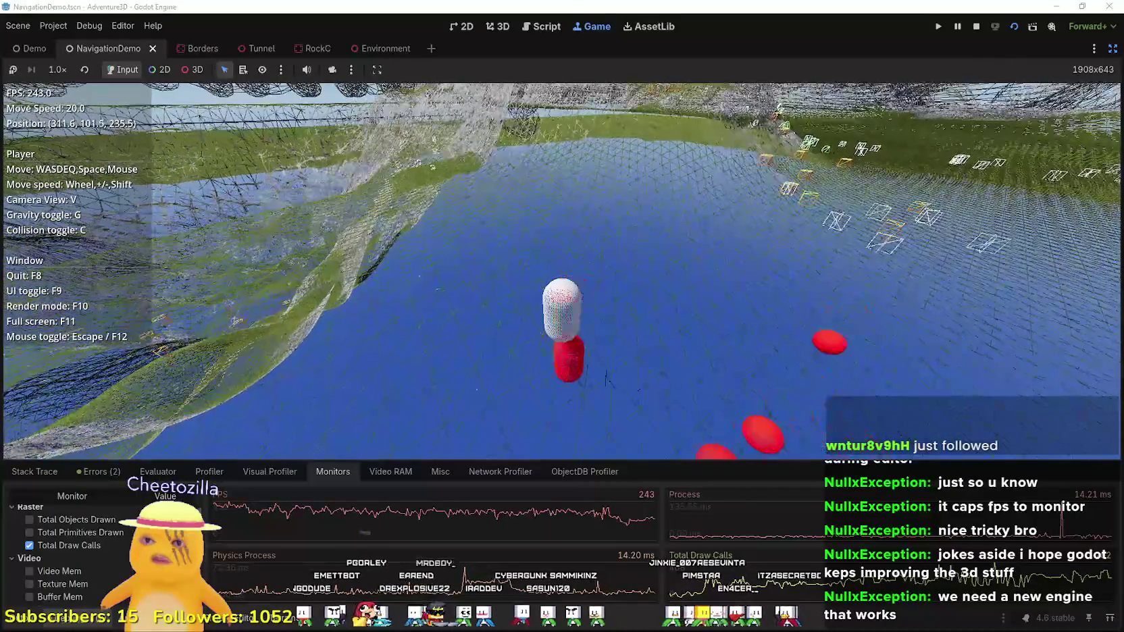
pyautogui.press('w')
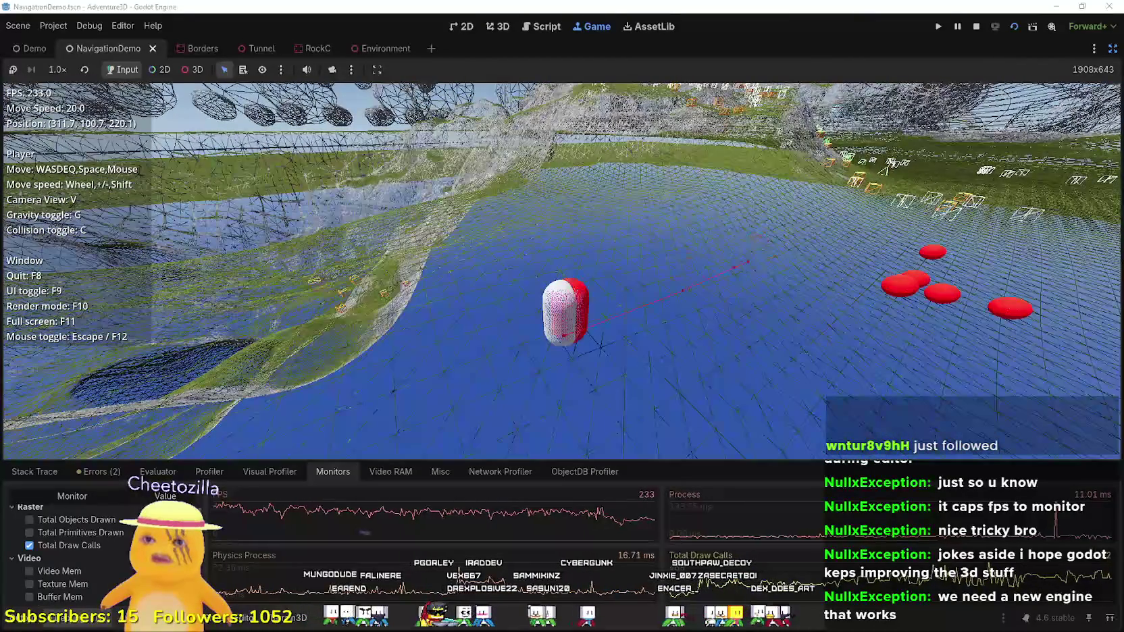
pyautogui.press('w')
pyautogui.press('w')
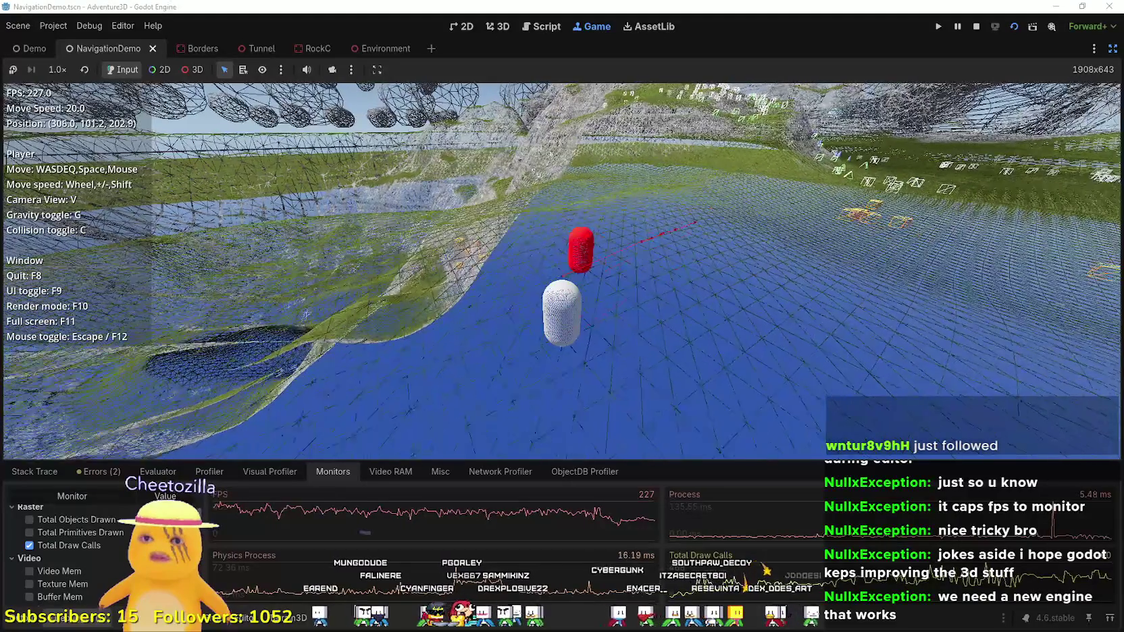
# - Fly among the agents beside the capsule player, rising and dropping through the terrain
pyautogui.press('w')
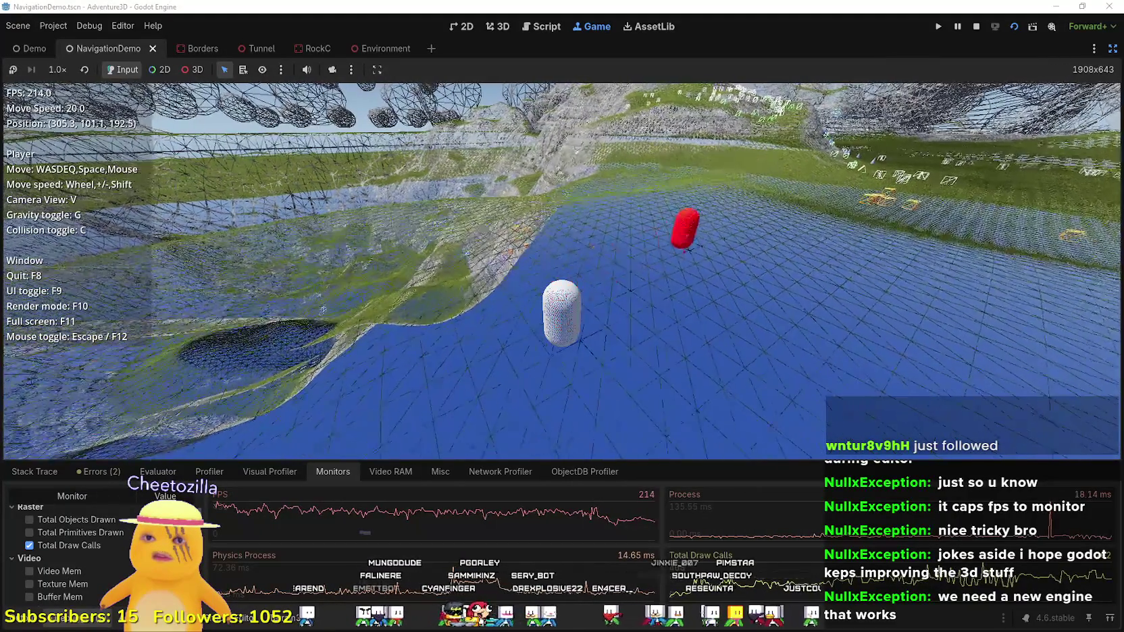
pyautogui.press('w')
pyautogui.press('w')
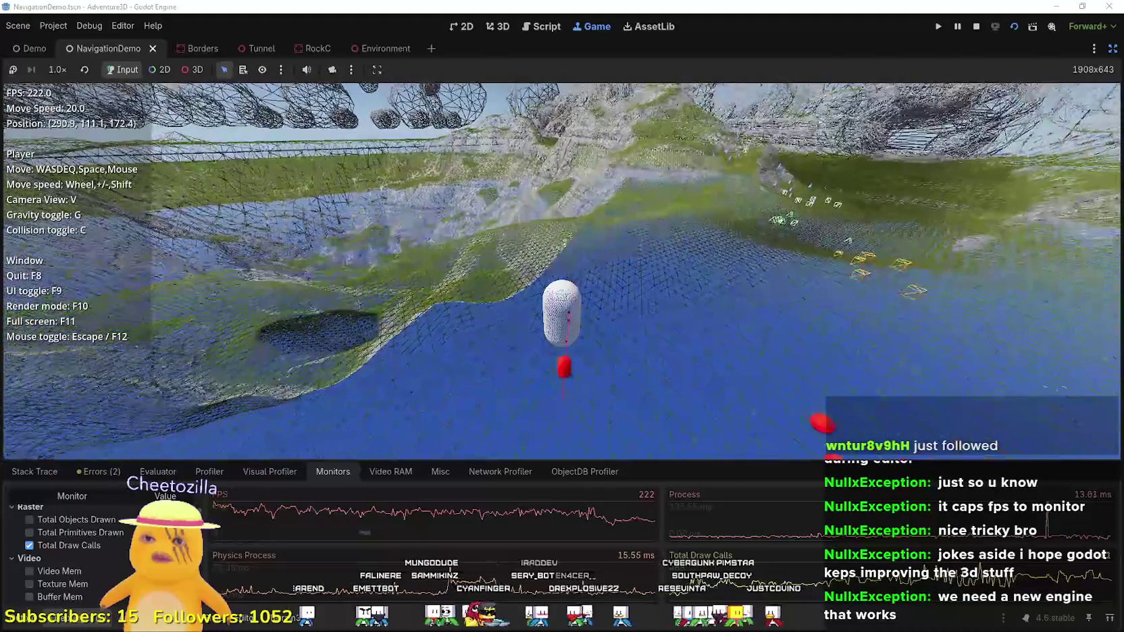
pyautogui.press('w')
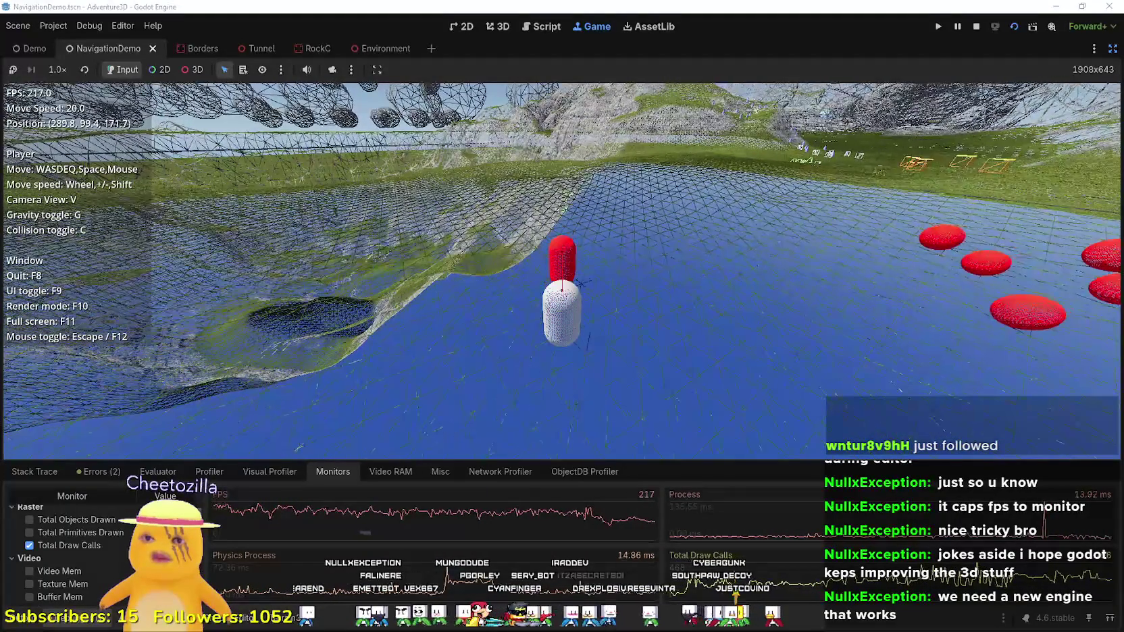
pyautogui.press('w')
pyautogui.press('w')
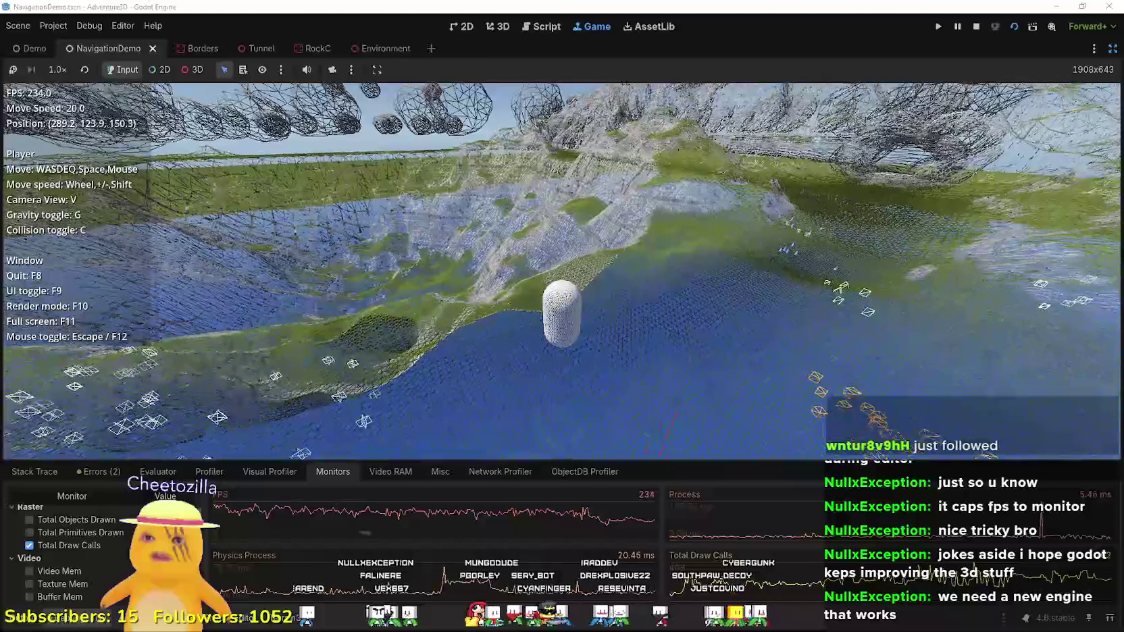
pyautogui.press('w')
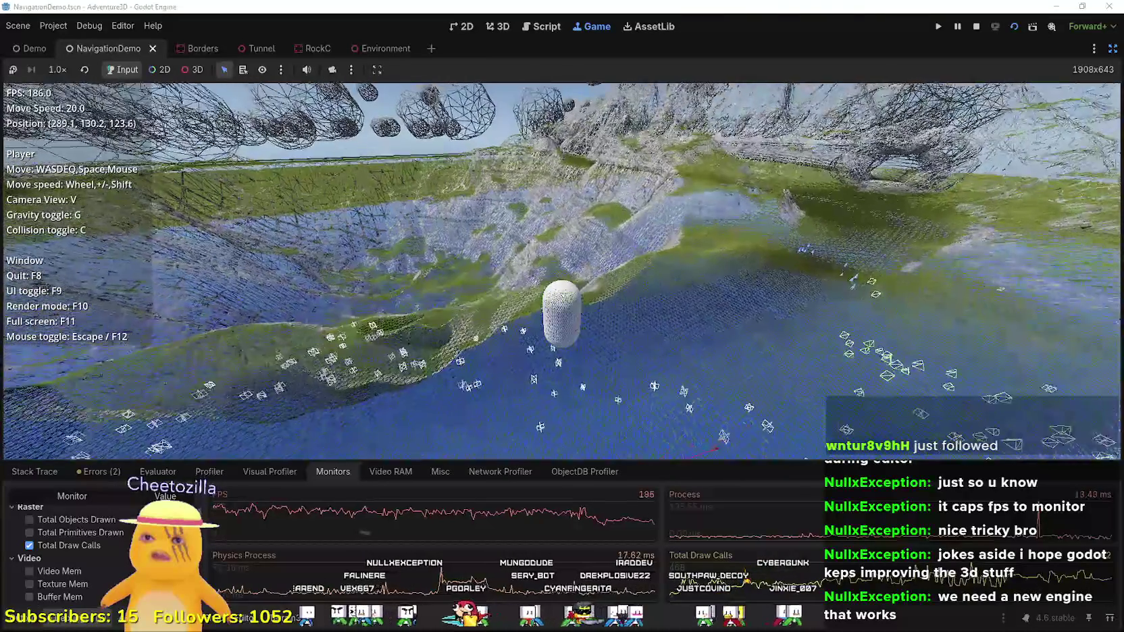
pyautogui.press('e')
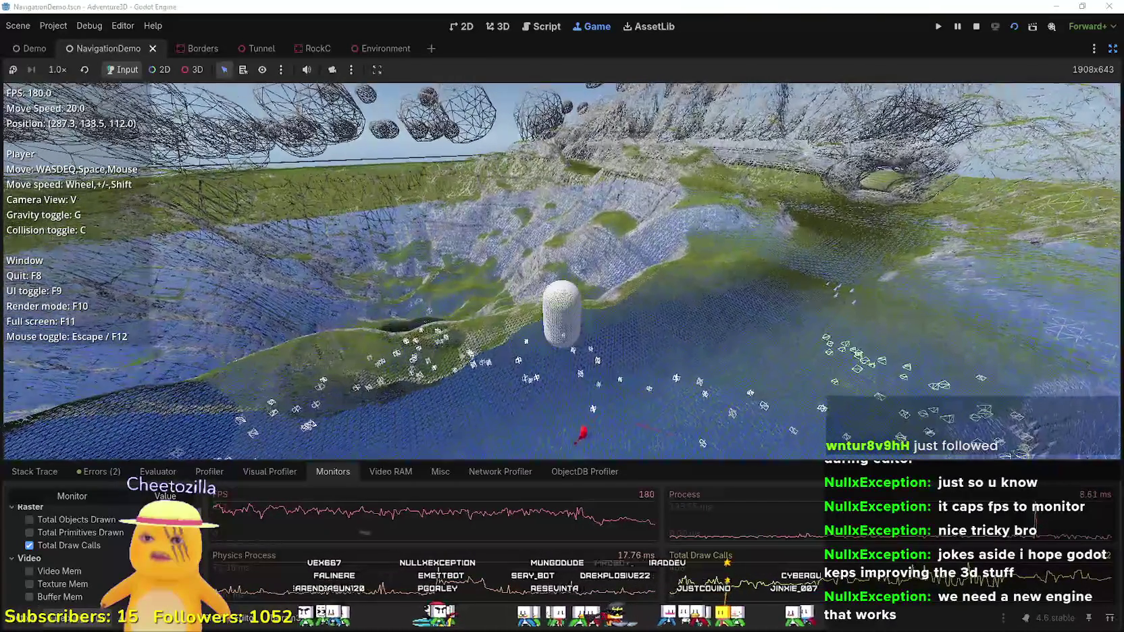
pyautogui.press('q')
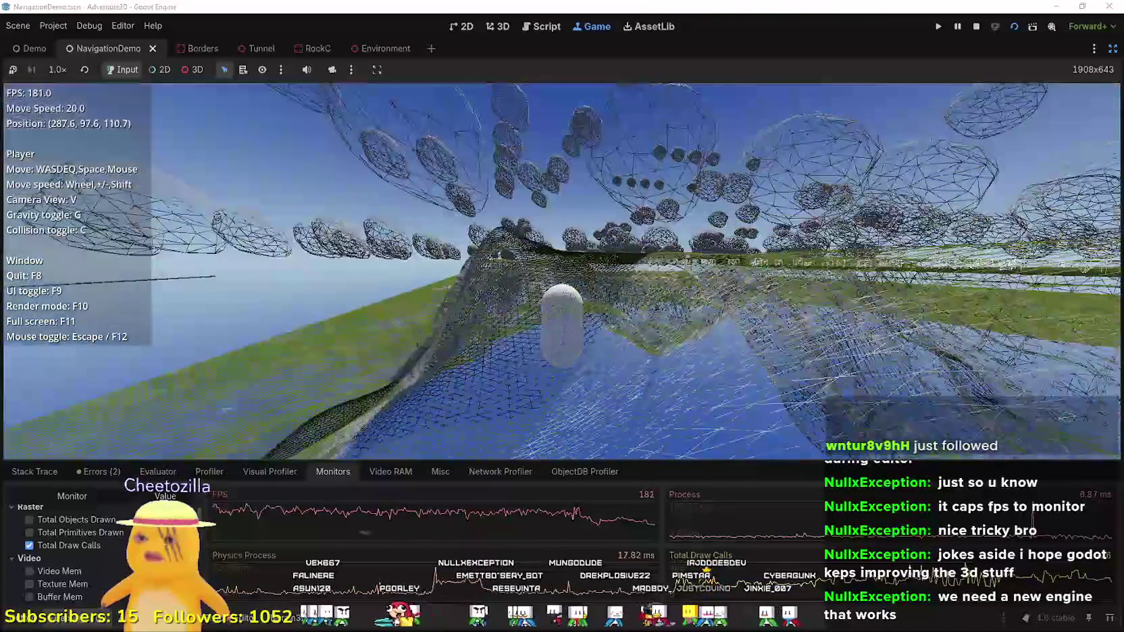
pyautogui.press('w')
# - Strafe sideways along the shoreline, then turn away and fly forward over the terrain
pyautogui.press('d')
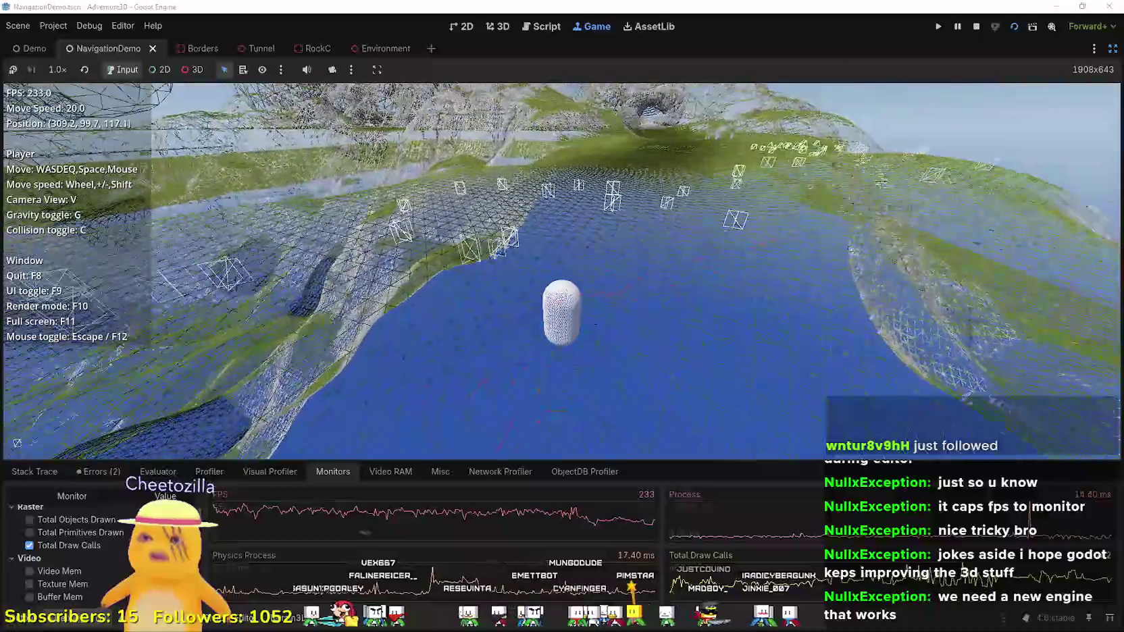
pyautogui.press('d')
pyautogui.press('d')
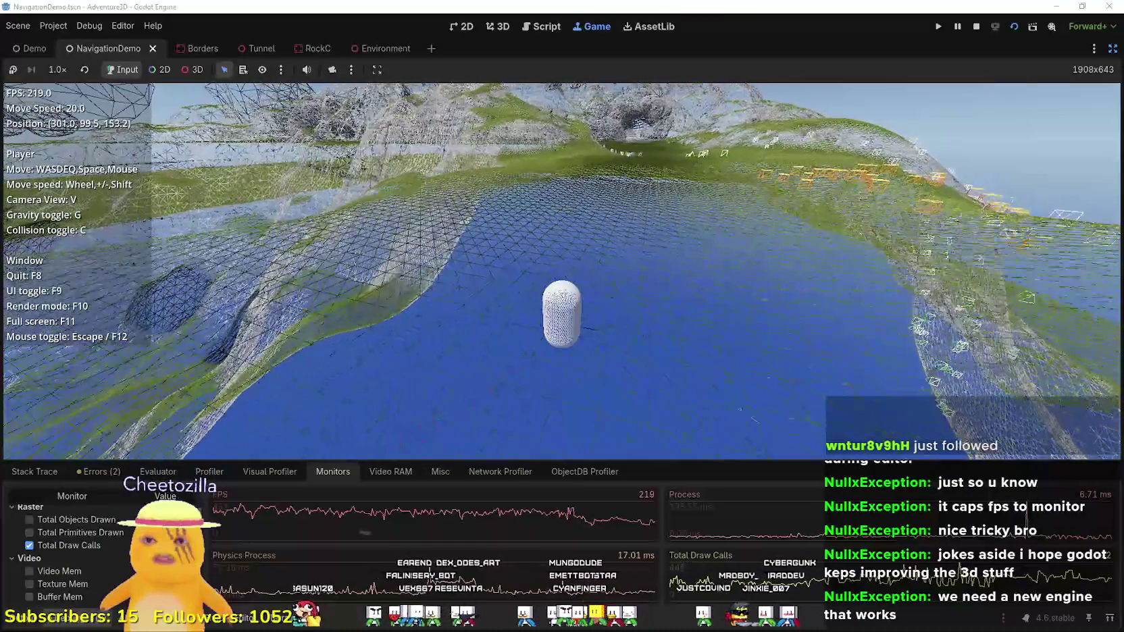
pyautogui.press('d')
pyautogui.press('d')
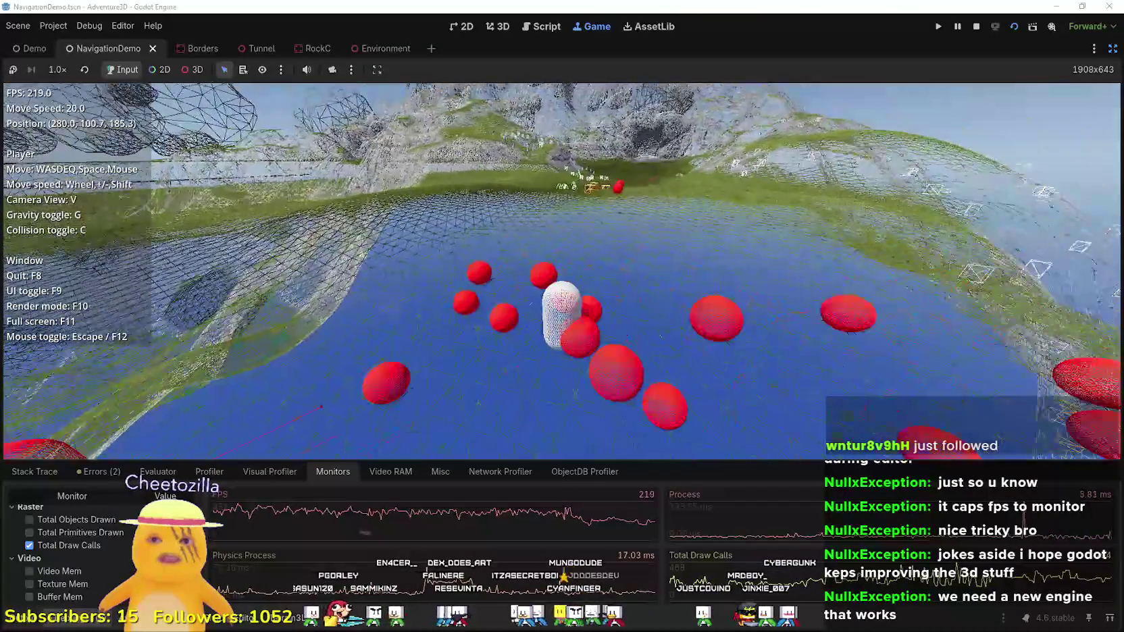
pyautogui.press('a')
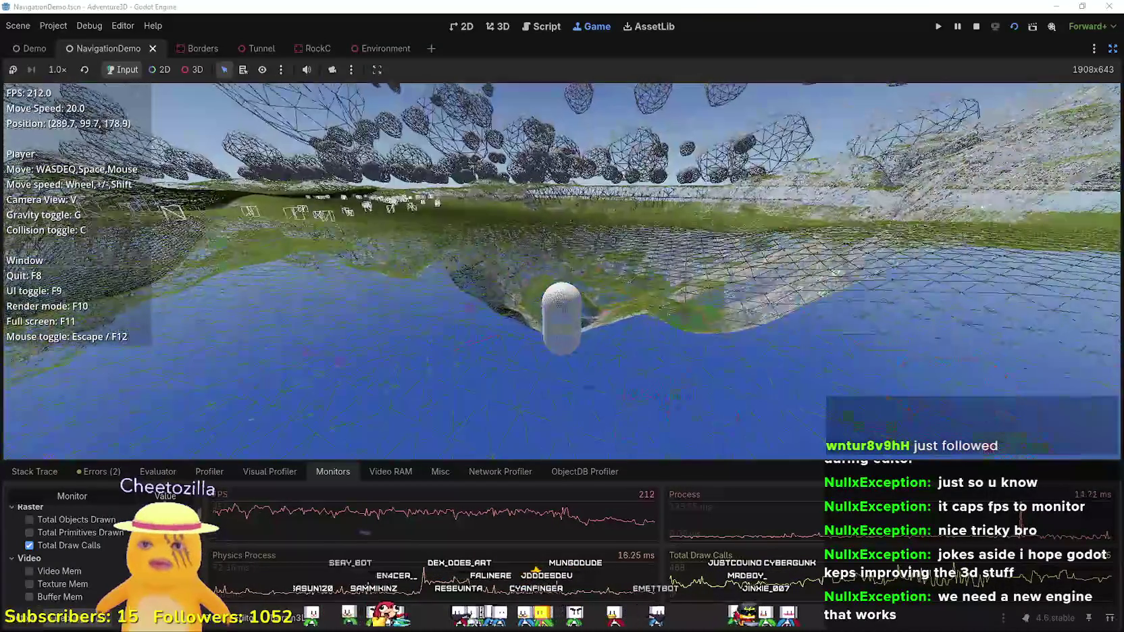
pyautogui.press('w')
pyautogui.press('w')
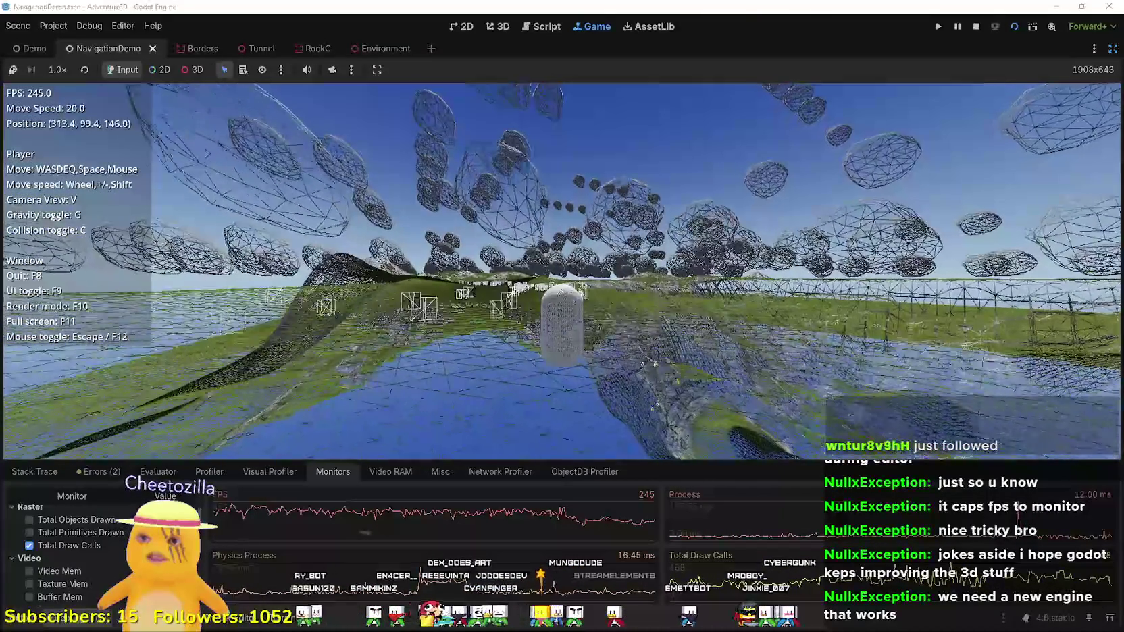
pyautogui.press('w')
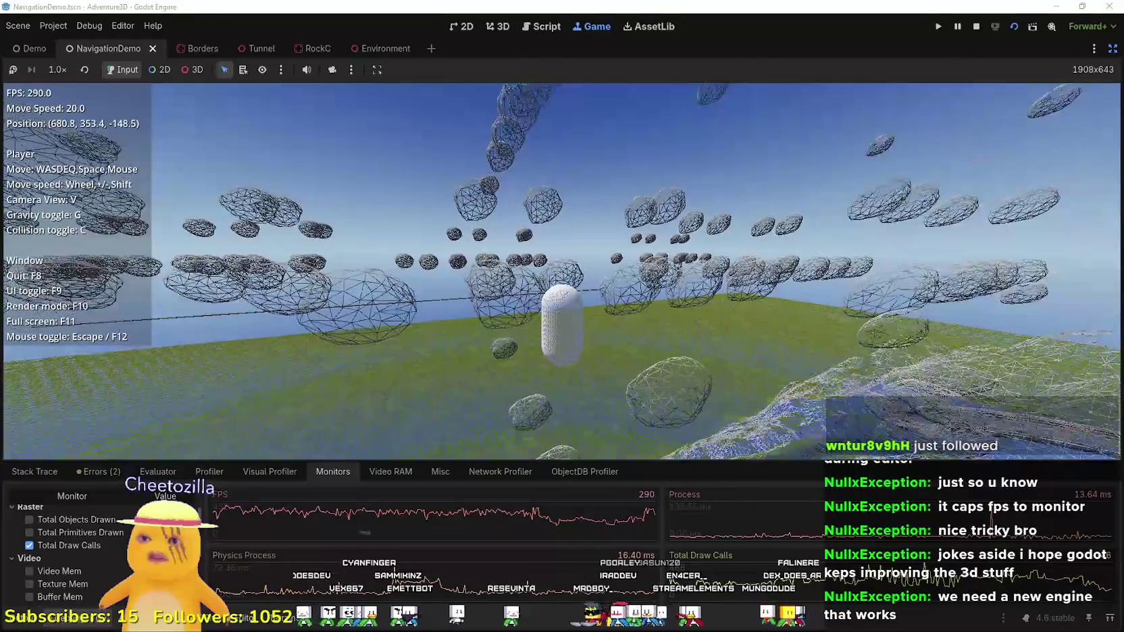
# - Swing around the capsule player, fly along the ridge and raise move speed to 50
pyautogui.press('w')
pyautogui.press('w')
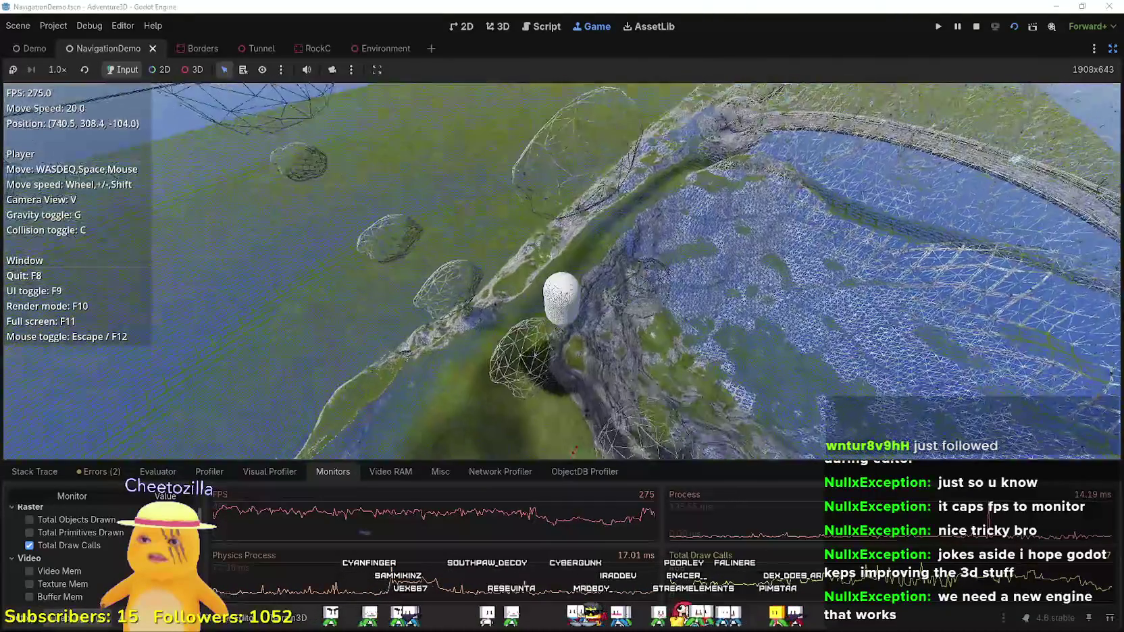
pyautogui.press('w')
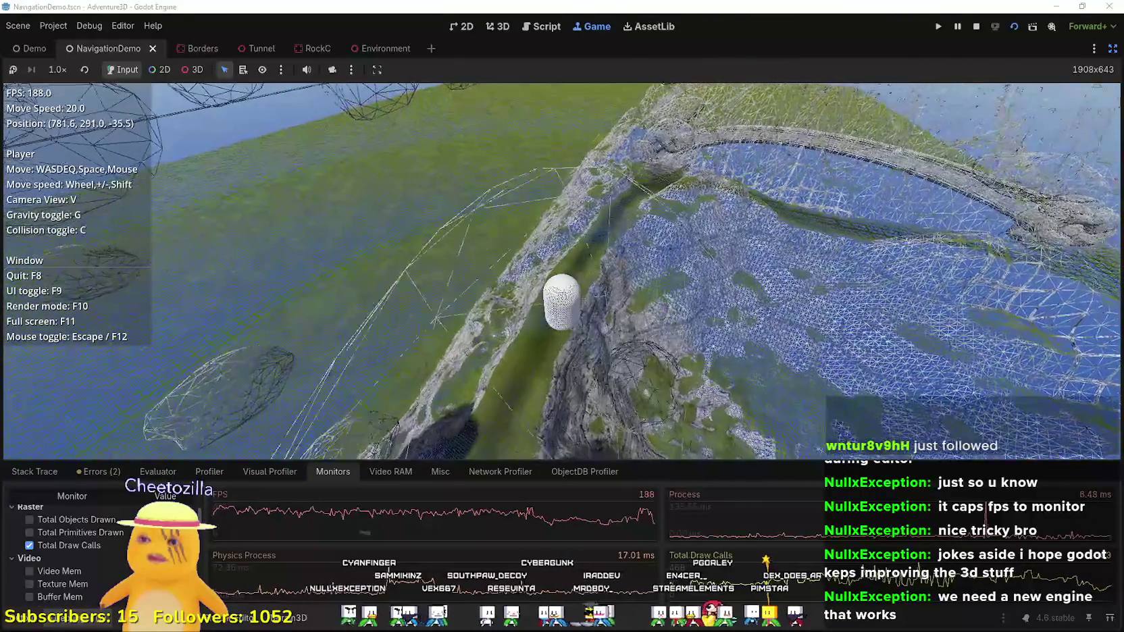
pyautogui.press('w')
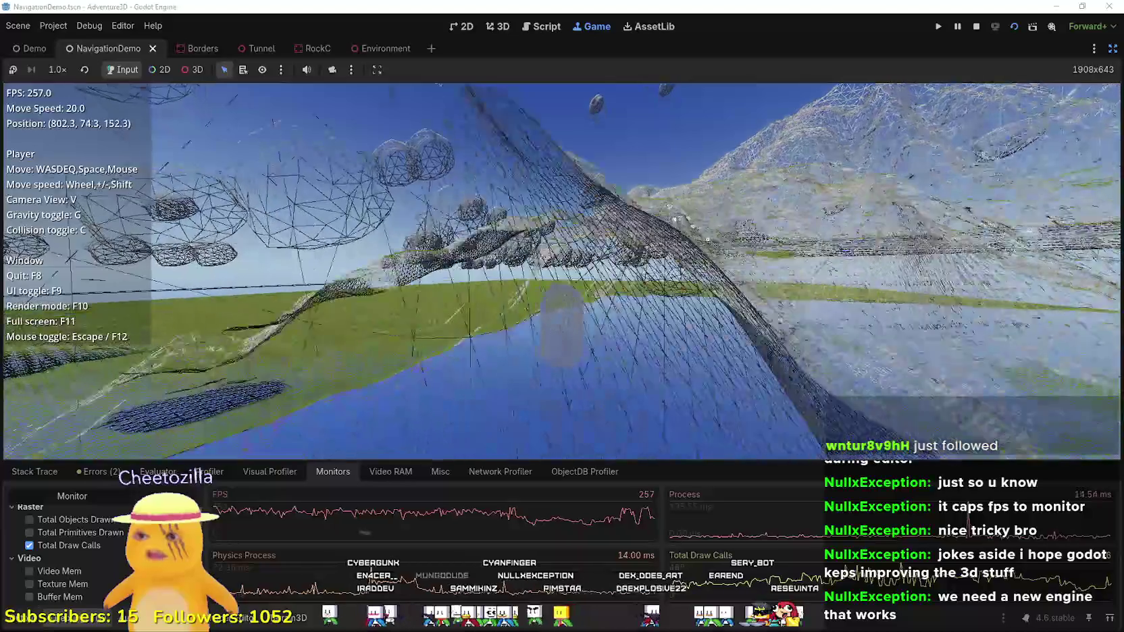
pyautogui.hotkey('shift', 'w')
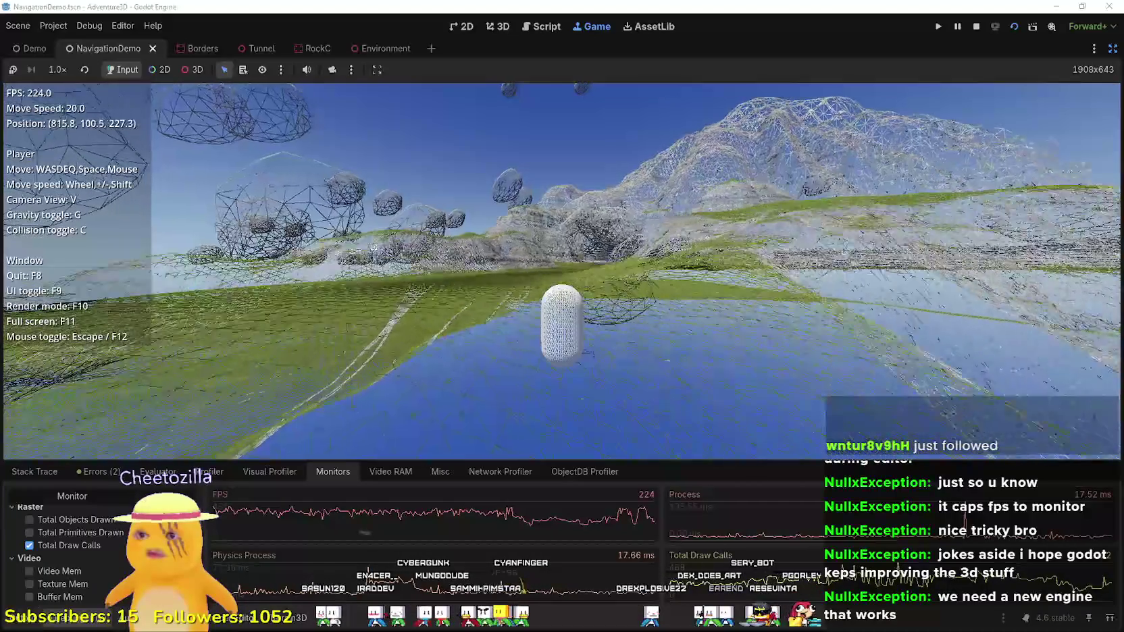
pyautogui.scroll(1, 562, 270)
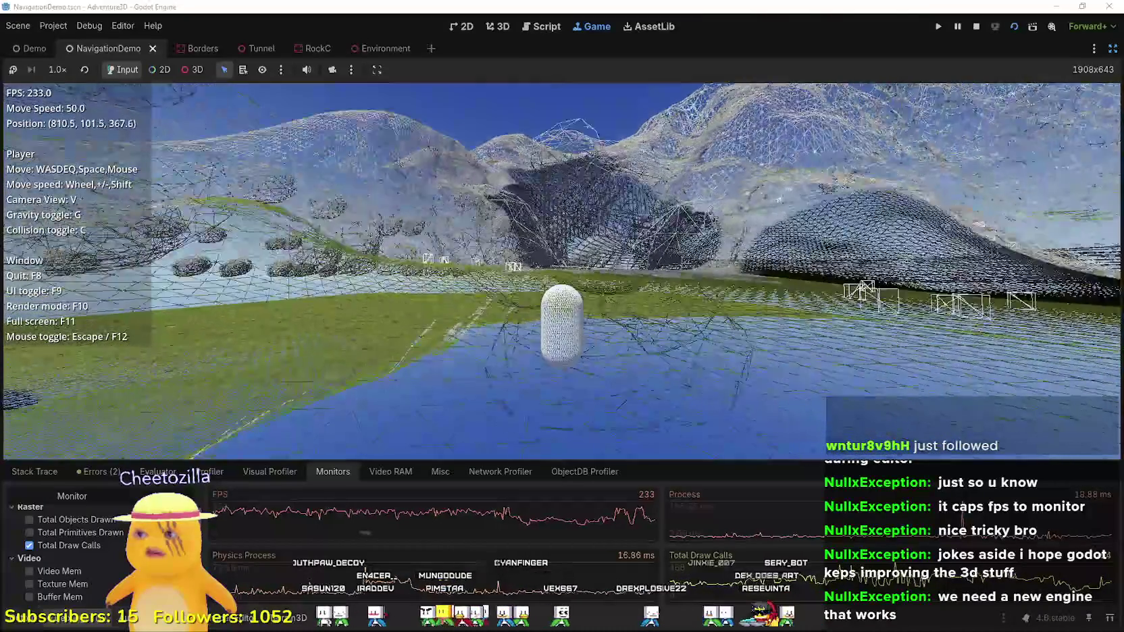
# - Fly under and through the wireframe boulders, then back away to face the meshes
pyautogui.press('w')
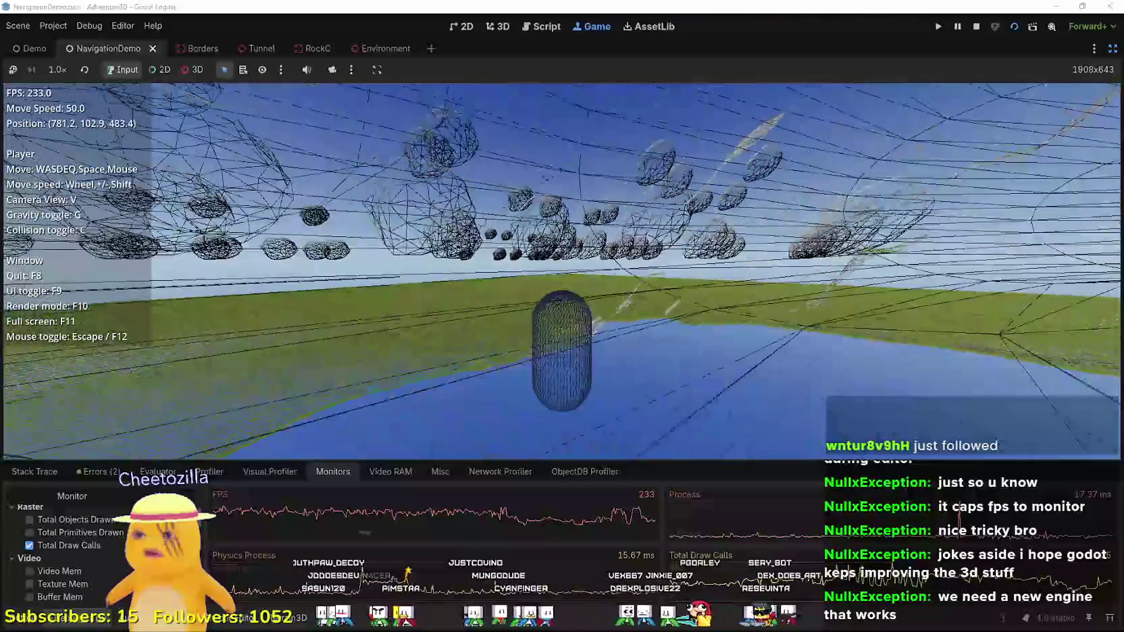
pyautogui.press('w')
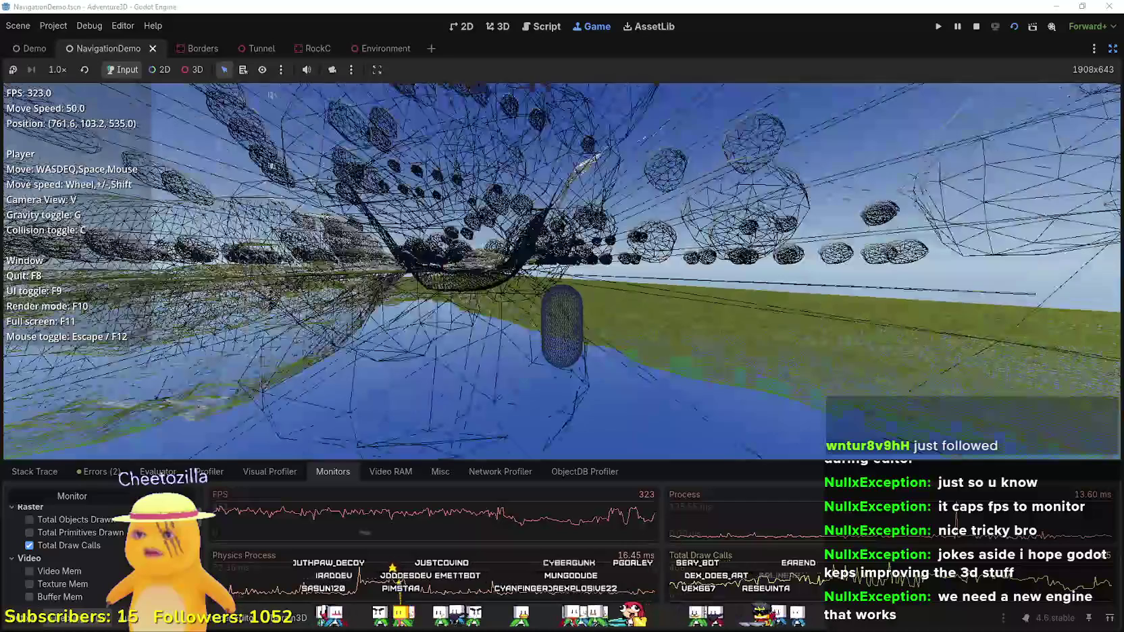
pyautogui.press('w')
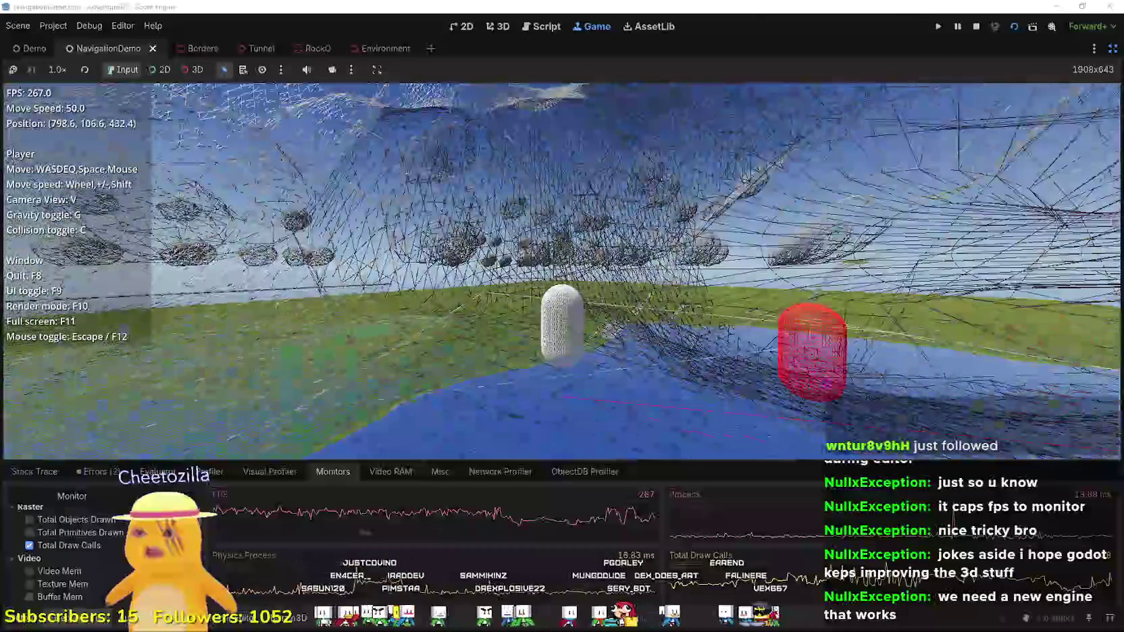
pyautogui.press('w')
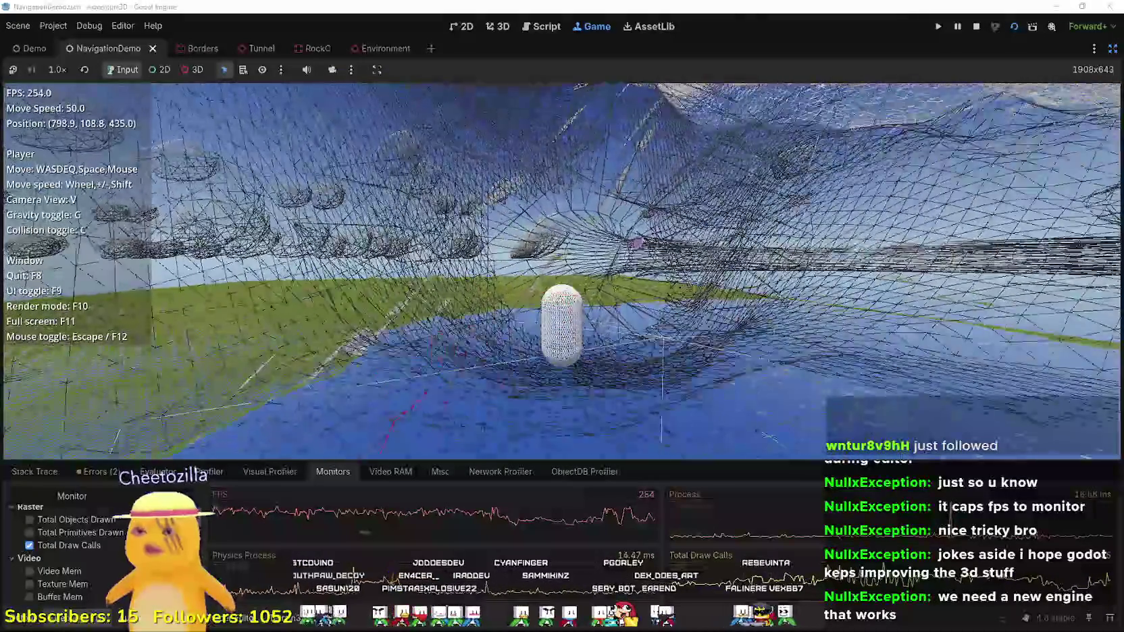
pyautogui.press('s')
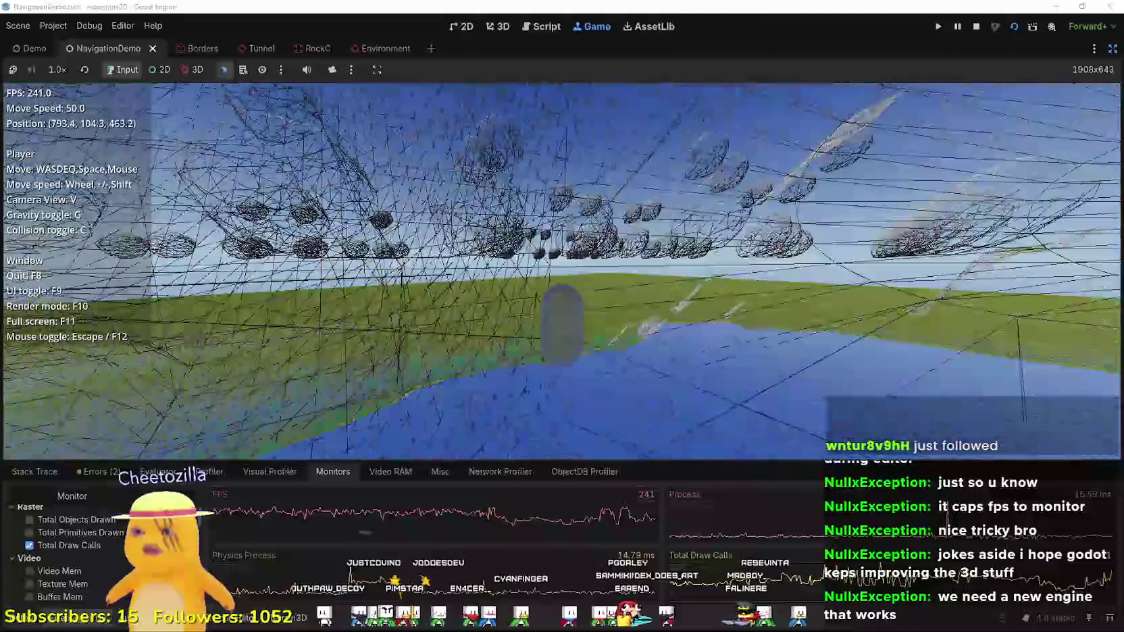
pyautogui.press('s')
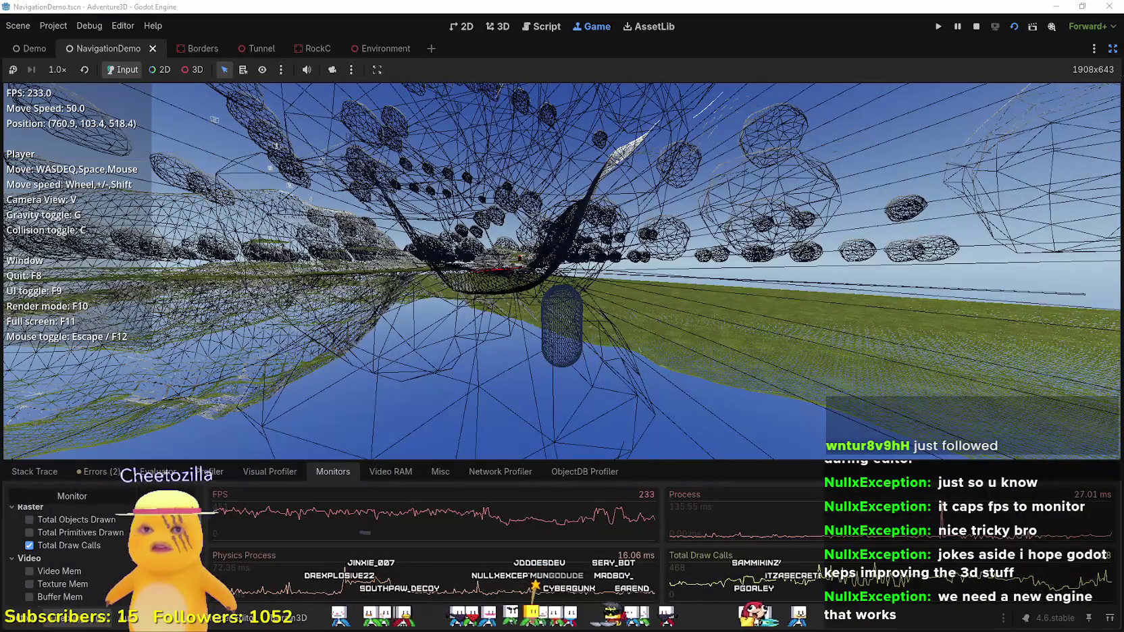
# - Un-maximize the Game view so the editor docks return around the running game
pyautogui.click(1112, 48)
pyautogui.hotkey('alt', 'Tab')
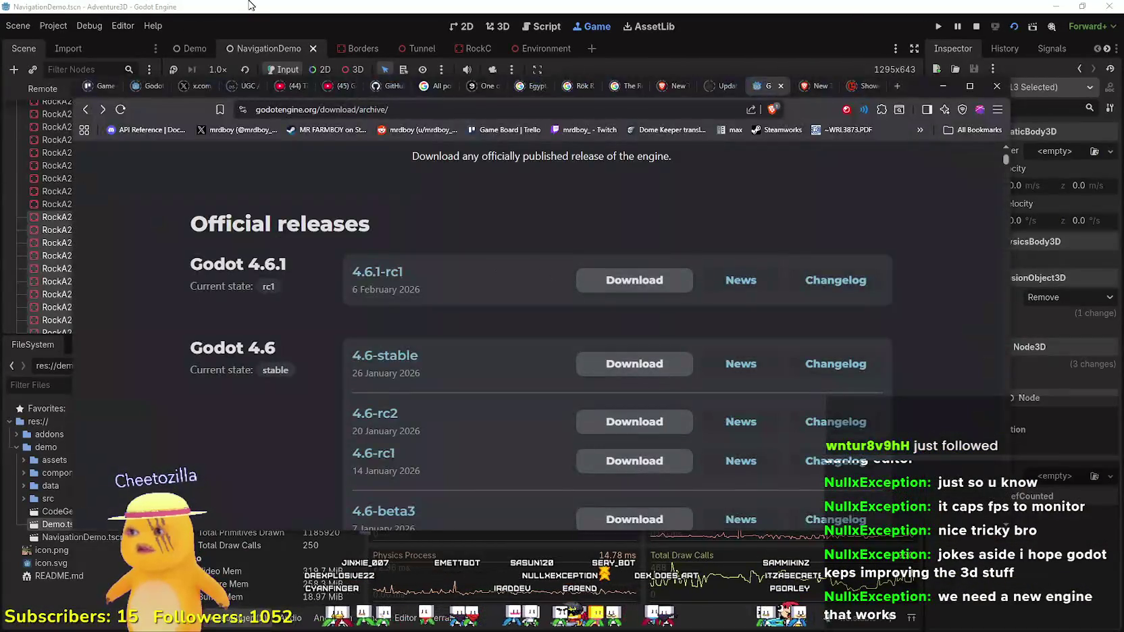
pyautogui.click(250, 5)
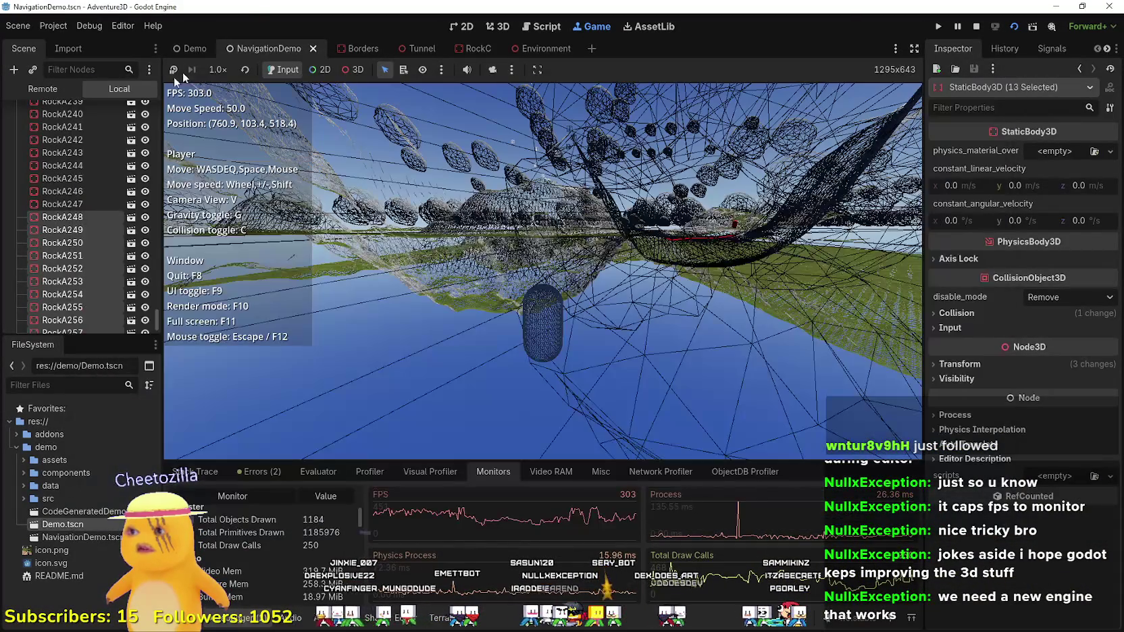
# - Check the 4.6.1-rc1 entry on the download archive, return to Godot and select the Rocks node
pyautogui.hotkey('alt', 'Tab')
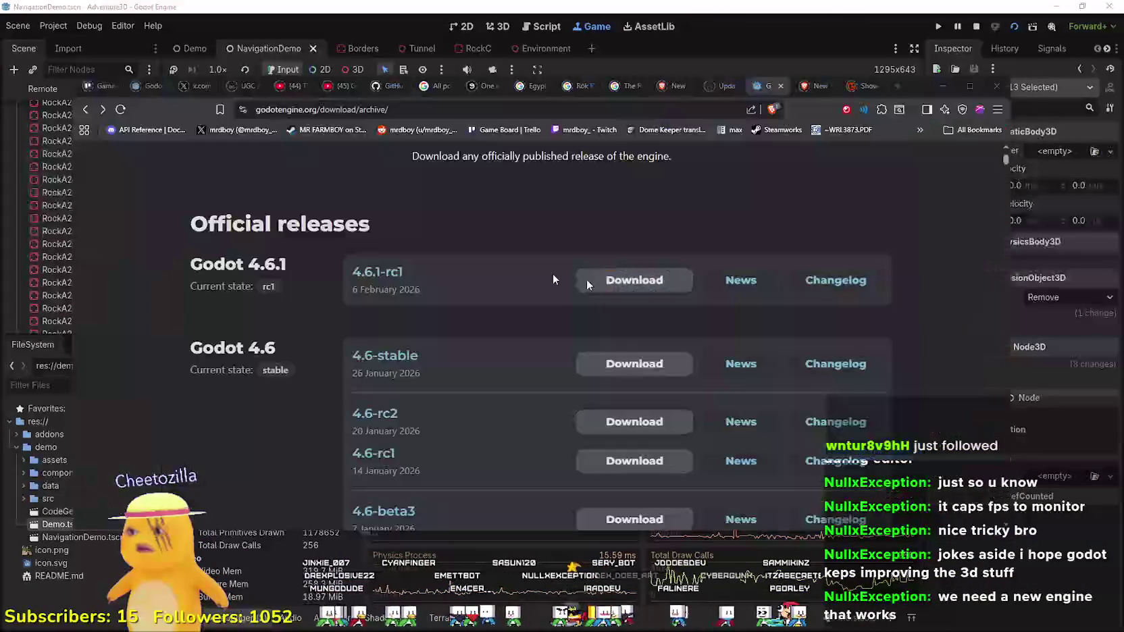
pyautogui.click(332, 5)
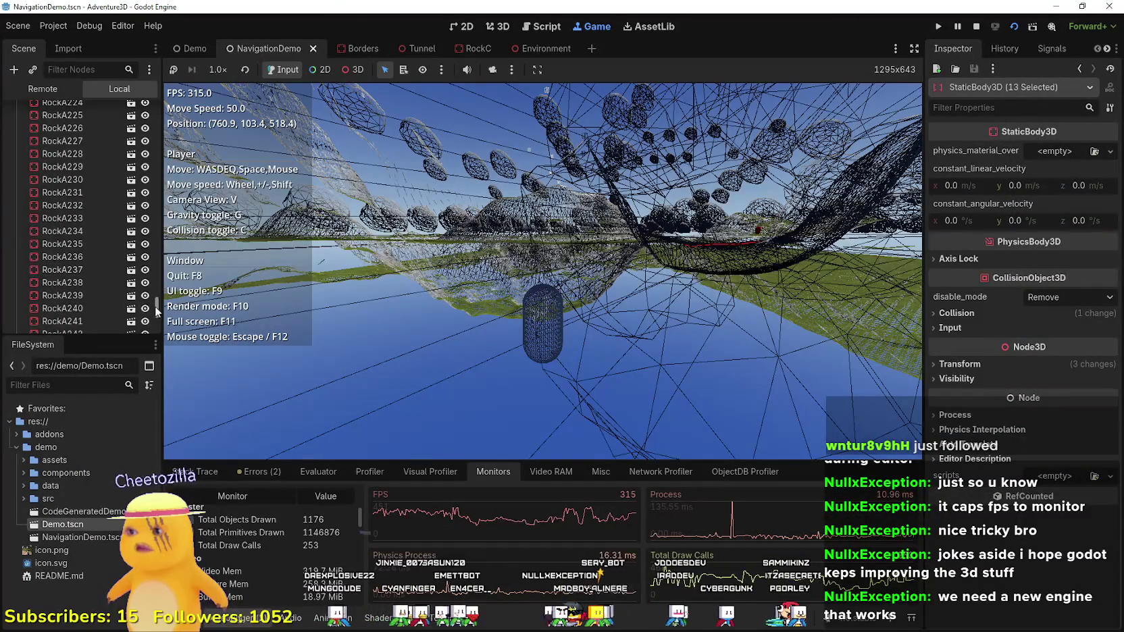
pyautogui.moveTo(156, 307); pyautogui.dragTo(158, 103)
pyautogui.hotkey('alt', 'Tab')
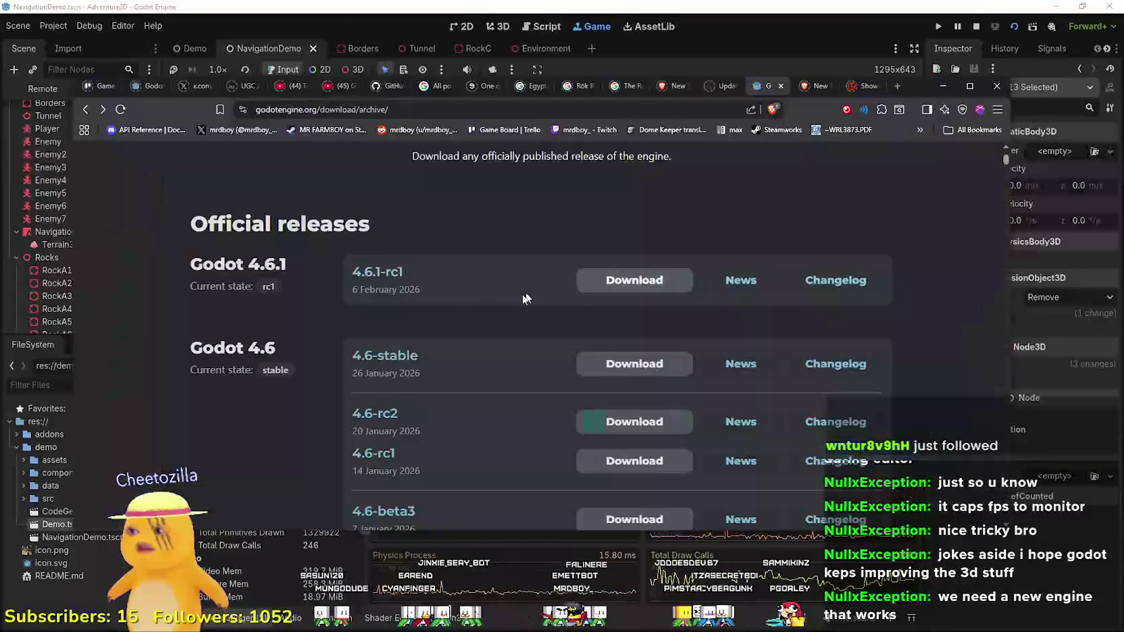
pyautogui.hotkey('alt', 'Tab')
pyautogui.click(45, 257)
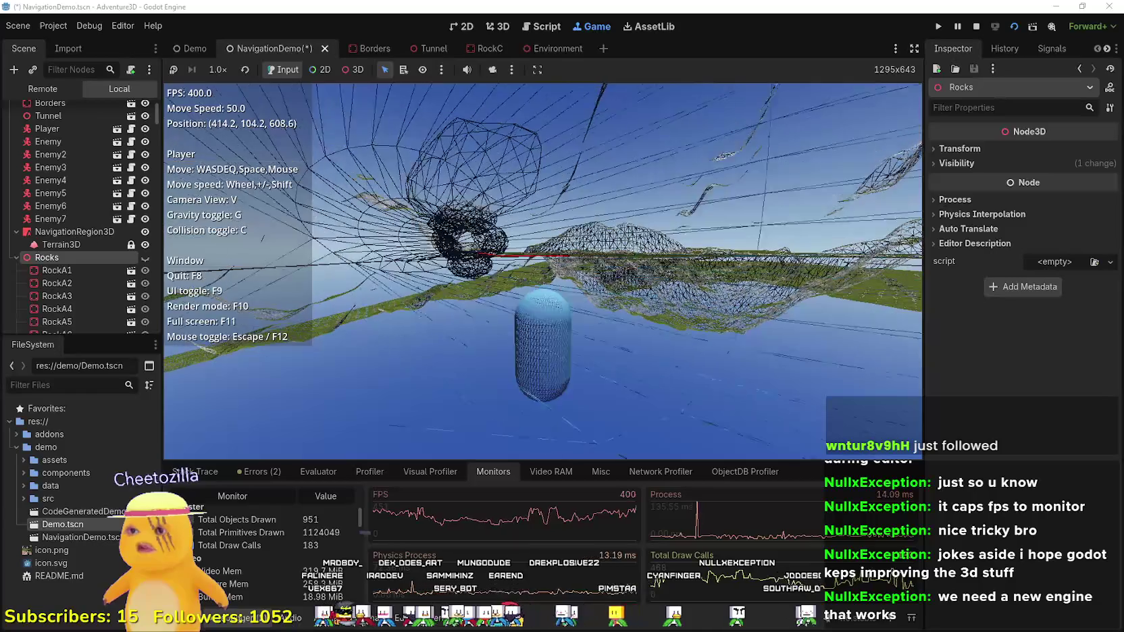
# - Return to the running game and cycle its render mode with F10
pyautogui.hotkey('alt', 'Tab')
pyautogui.click(14, 249)
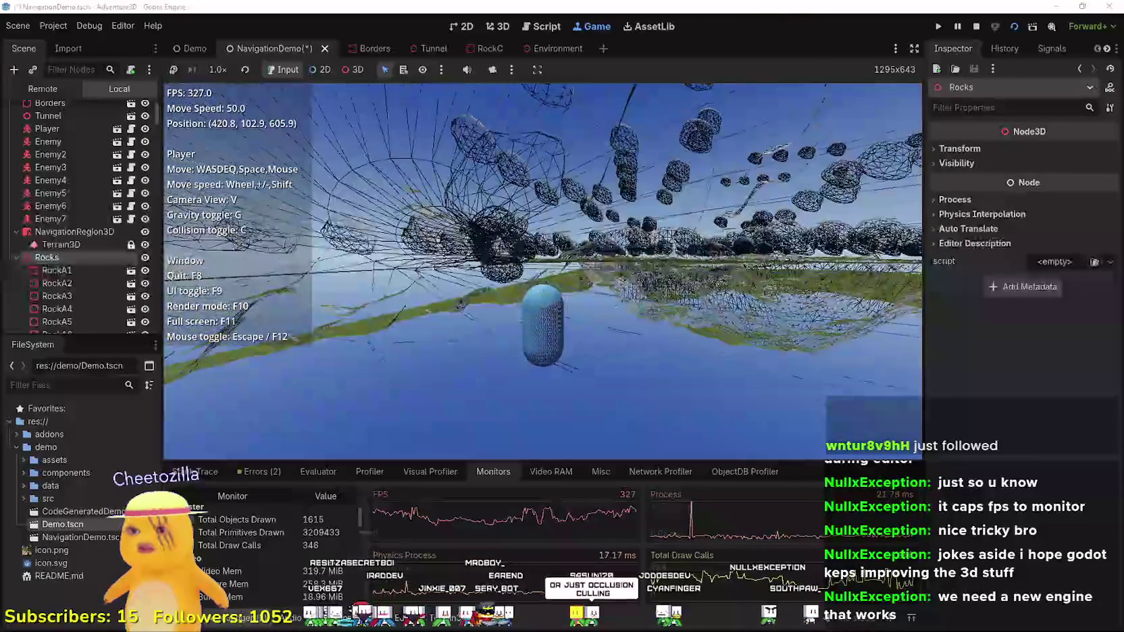
pyautogui.press('F10')
# - Fly the game camera forward over the wireframe terrain toward the tunnel mouth
pyautogui.press('w')
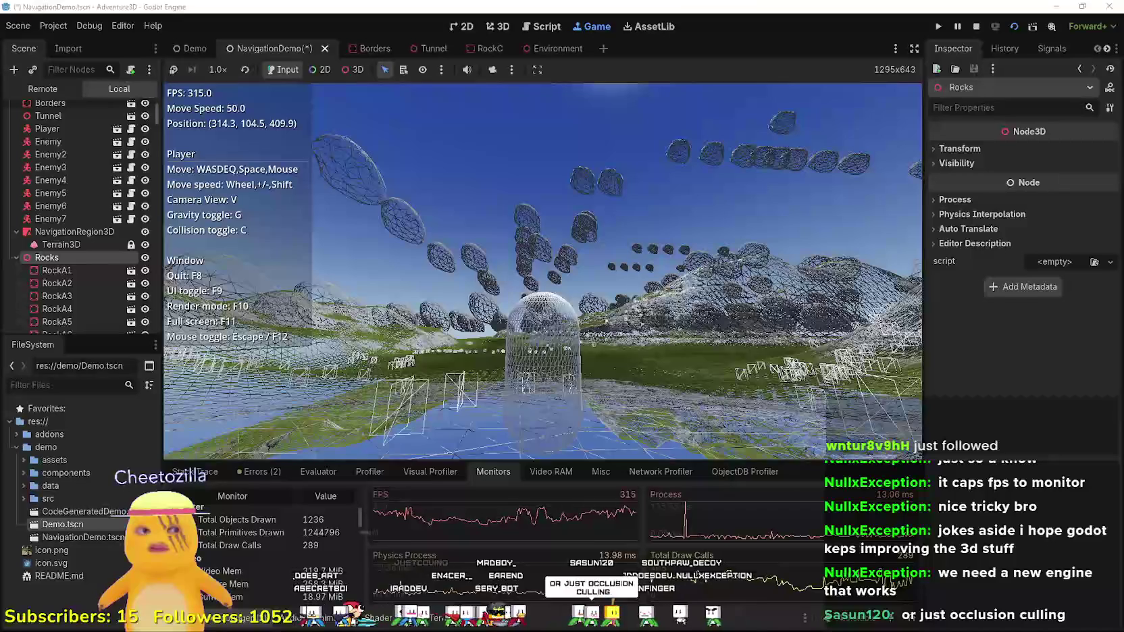
pyautogui.press('w')
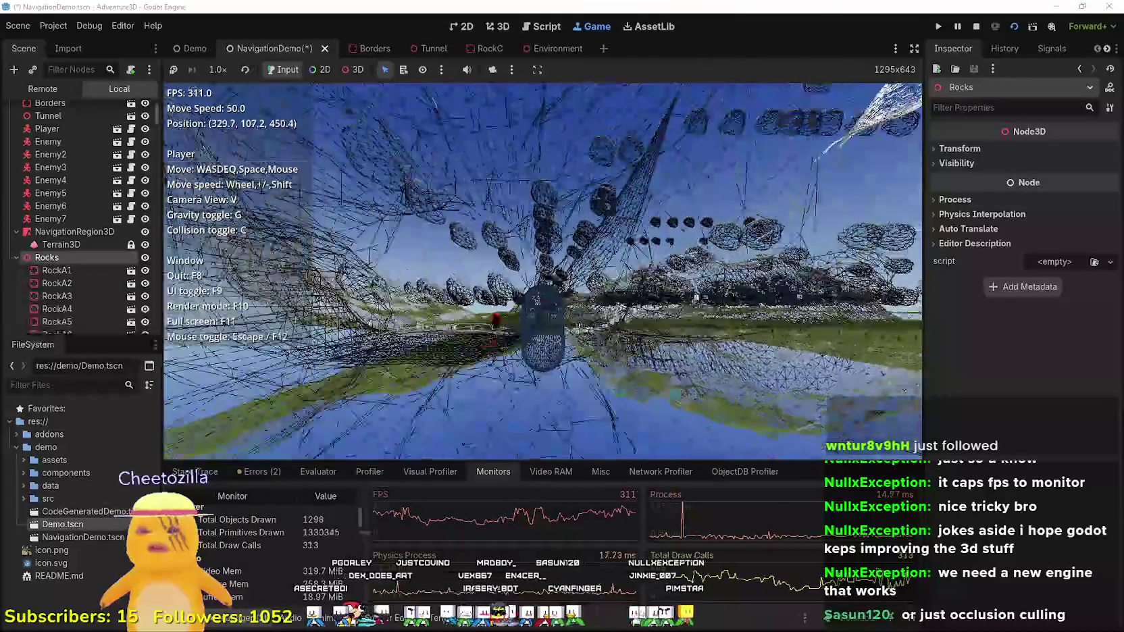
pyautogui.press('w')
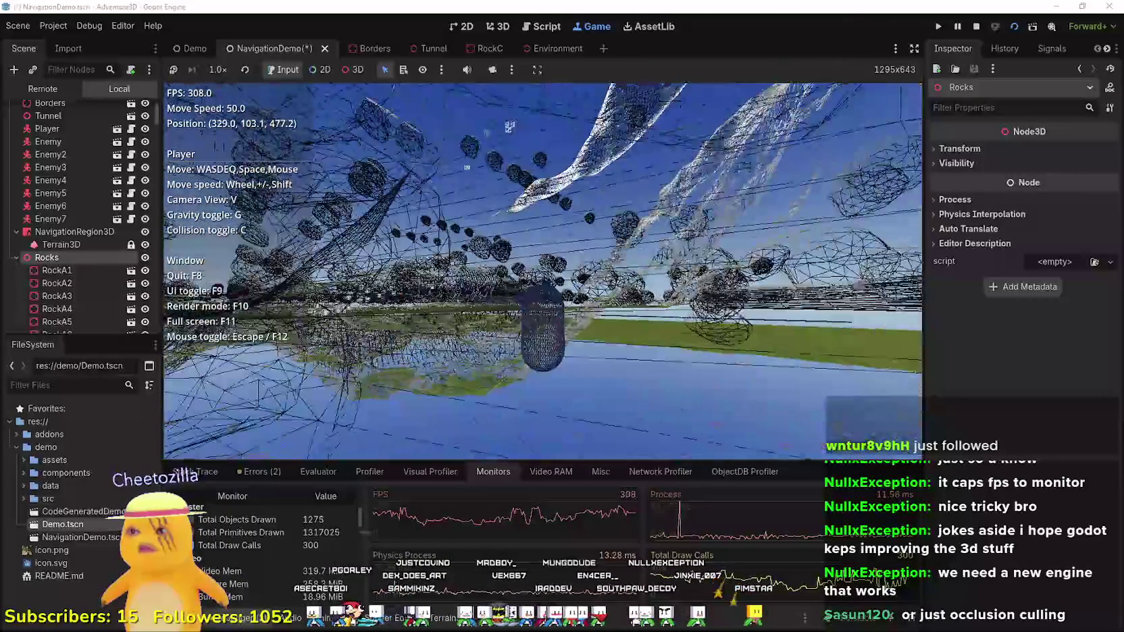
pyautogui.press('w')
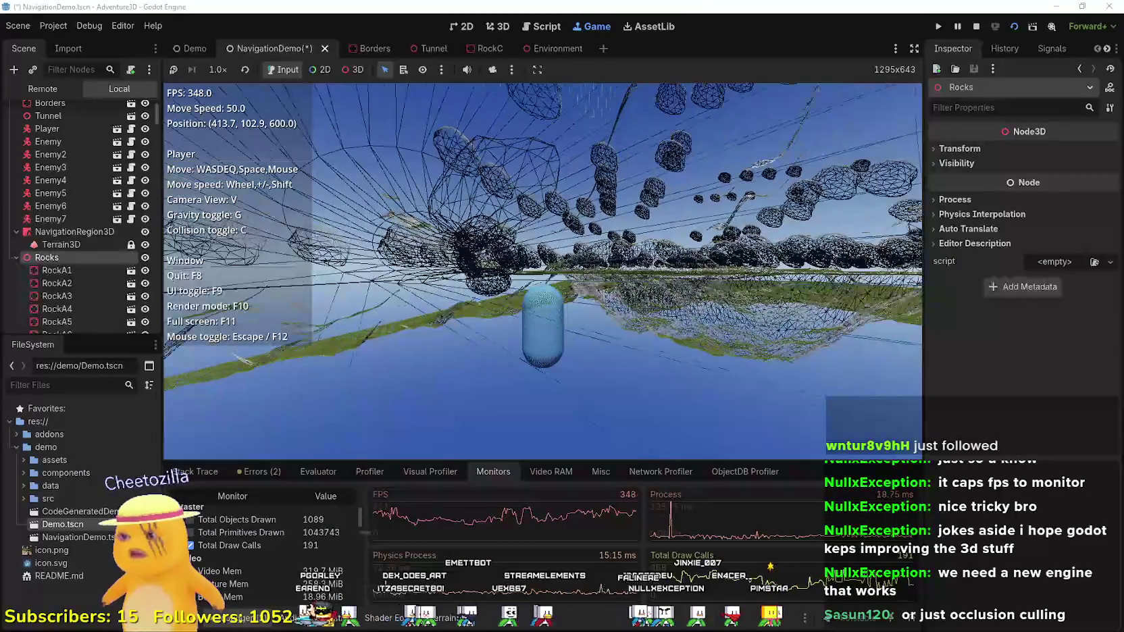
# - Walk the player into the cave tunnel in normals view, then switch to textured lit rendering
pyautogui.press('F10')
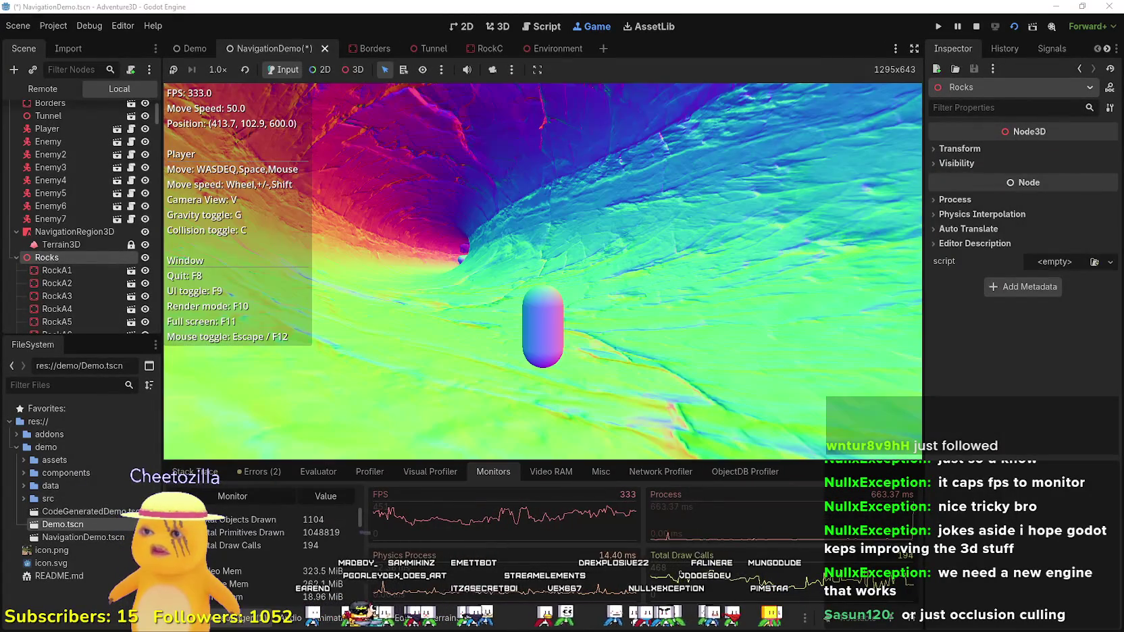
pyautogui.press('w')
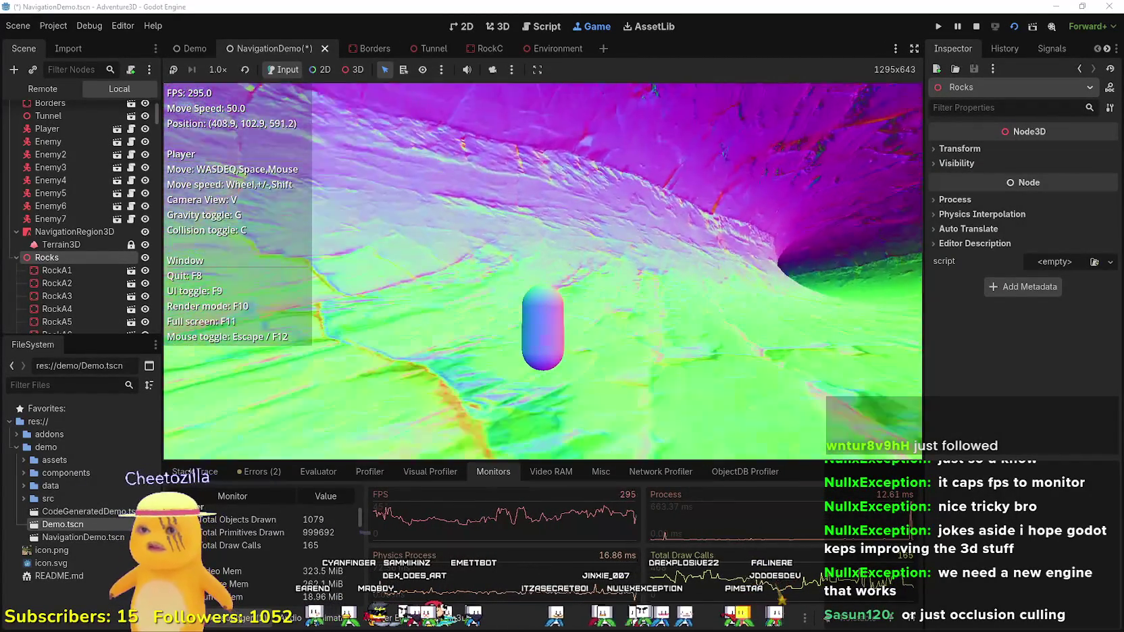
pyautogui.press('w')
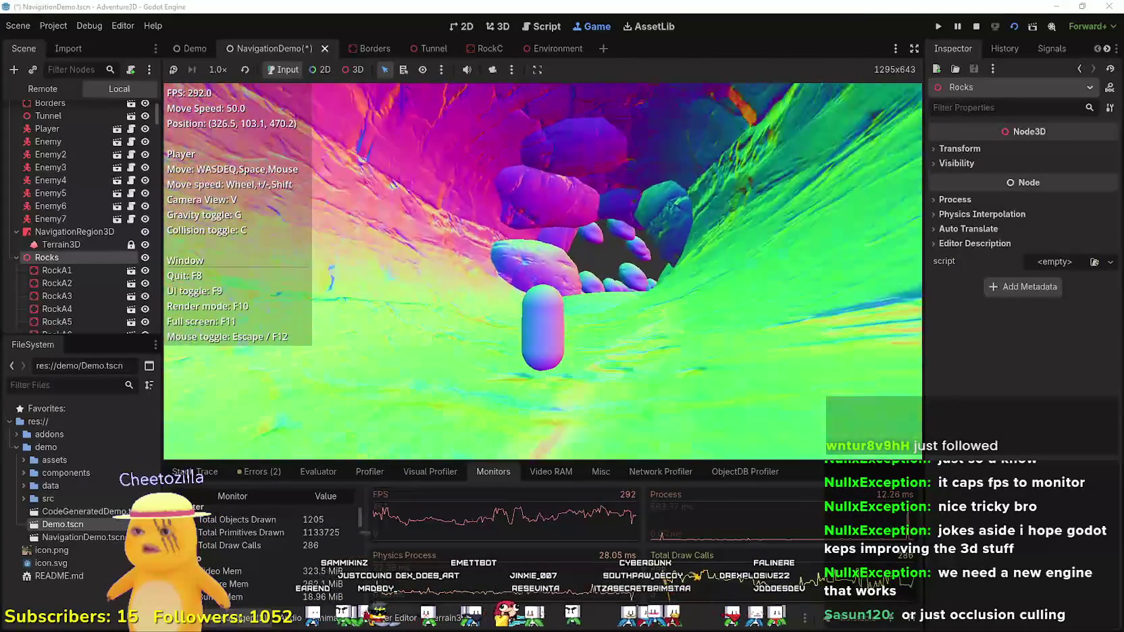
pyautogui.press('F10')
pyautogui.press('F10')
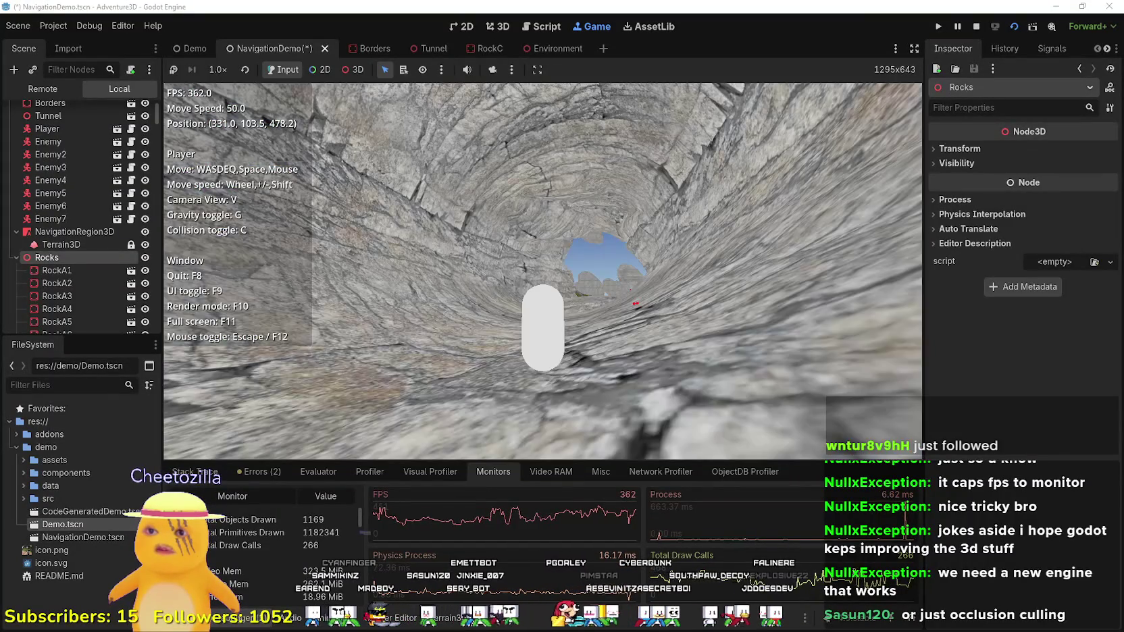
pyautogui.press('F10')
pyautogui.press('F10')
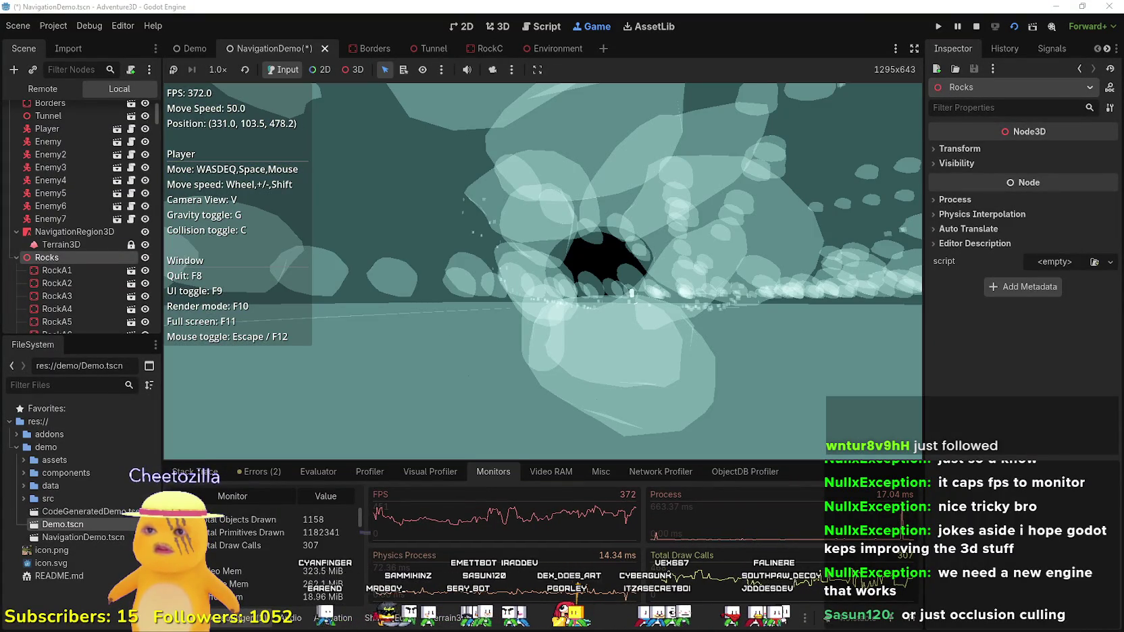
# - Fly around the rock field back to the tunnel entrance, then restore the wireframe overlay
pyautogui.press('w')
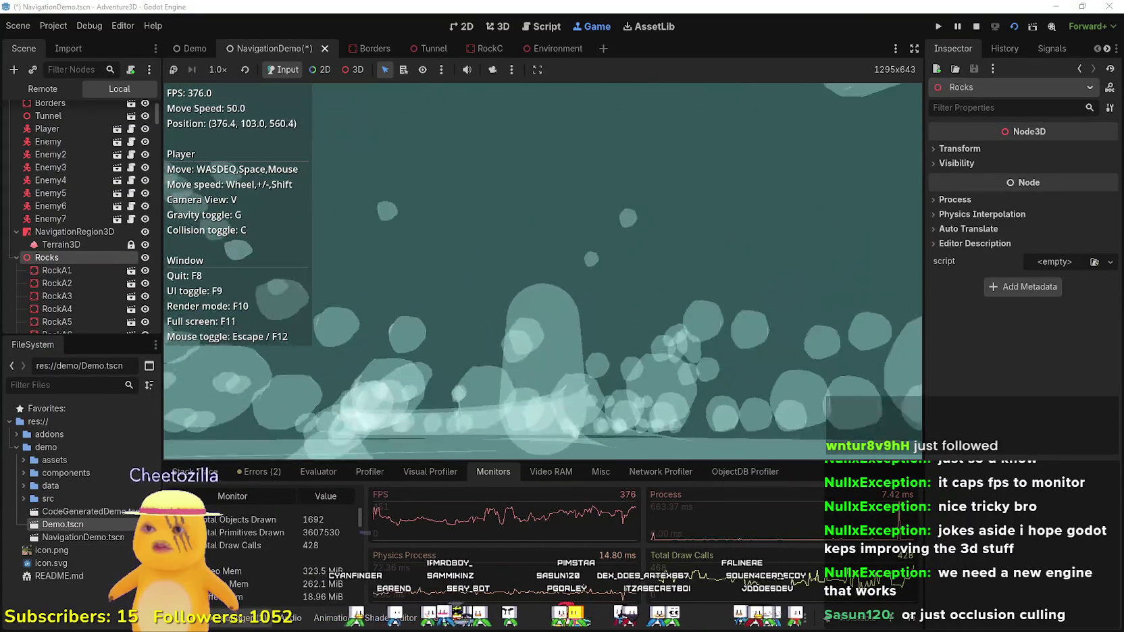
pyautogui.press('w')
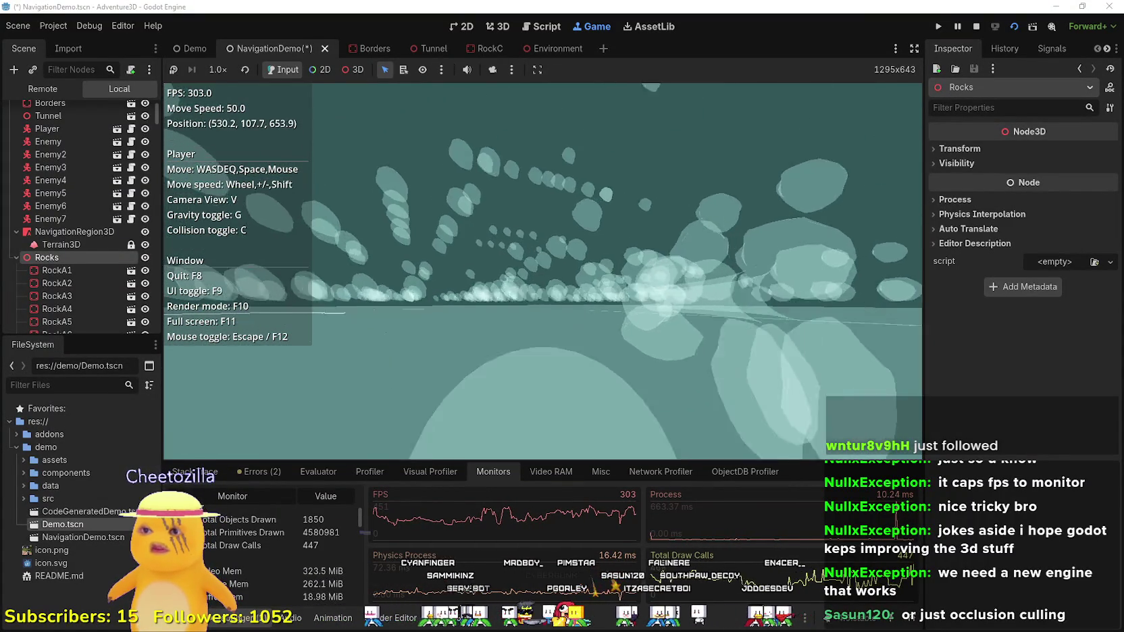
pyautogui.press('s')
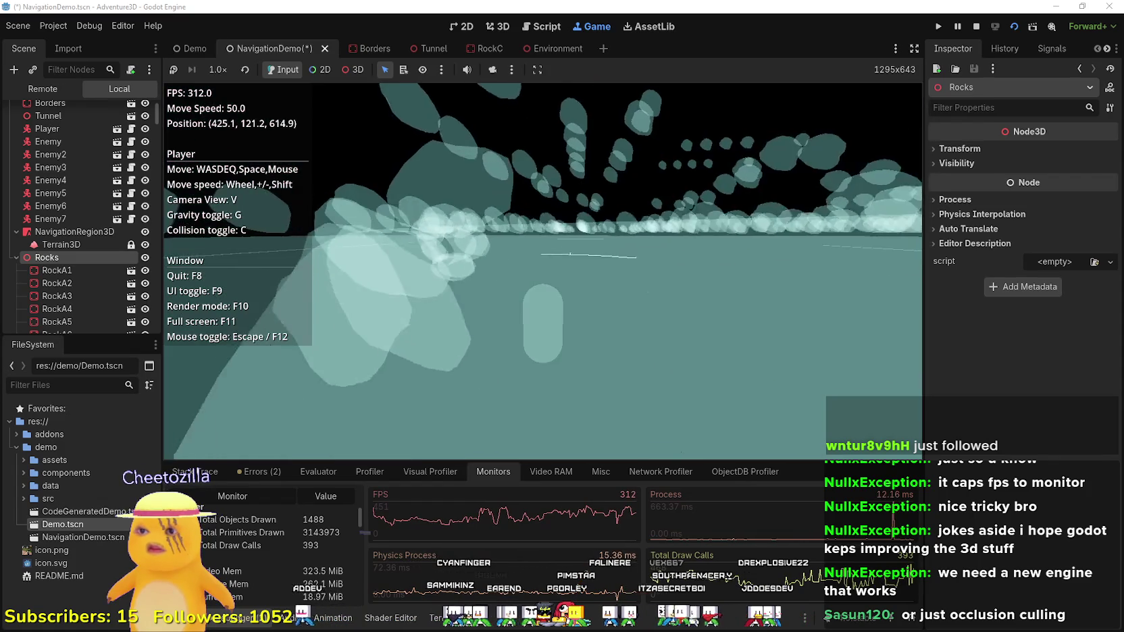
pyautogui.press('w')
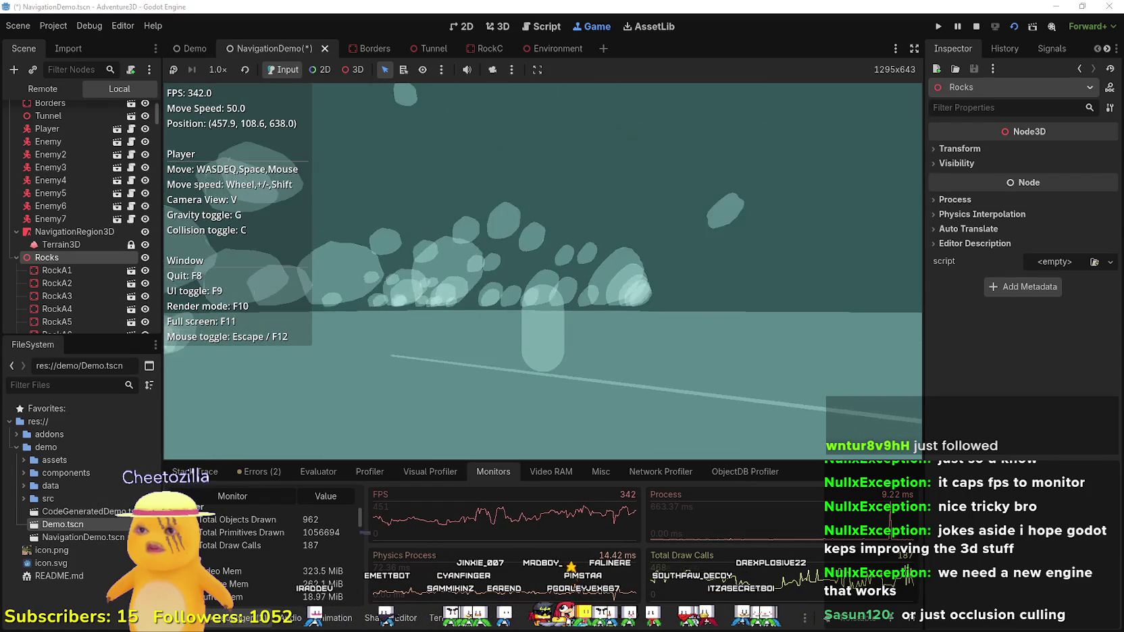
pyautogui.press('s')
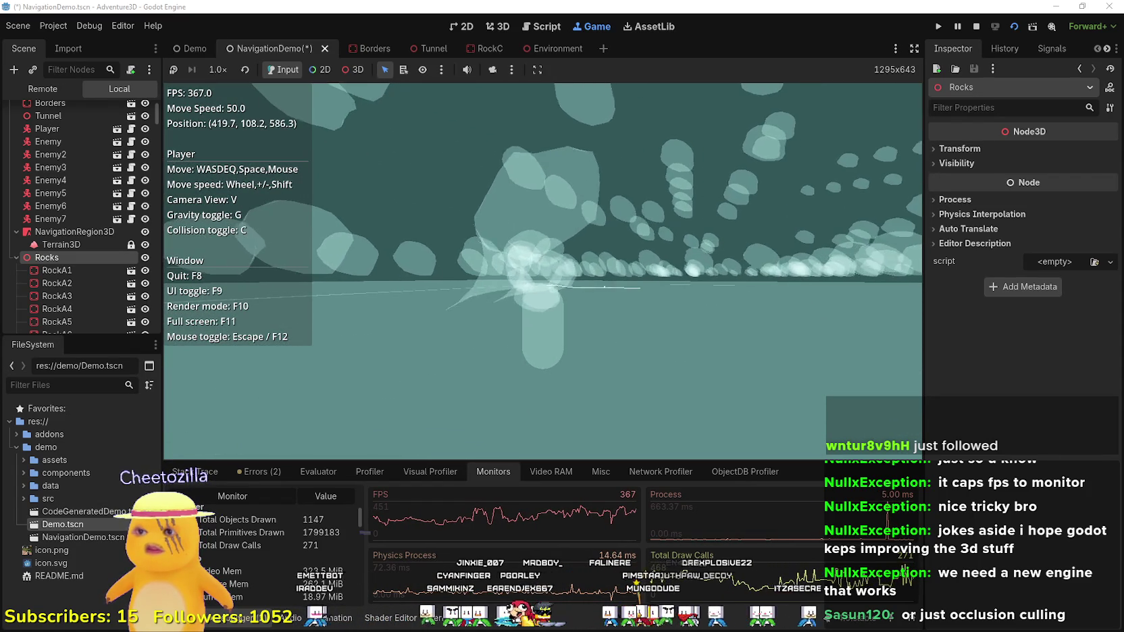
pyautogui.press('s')
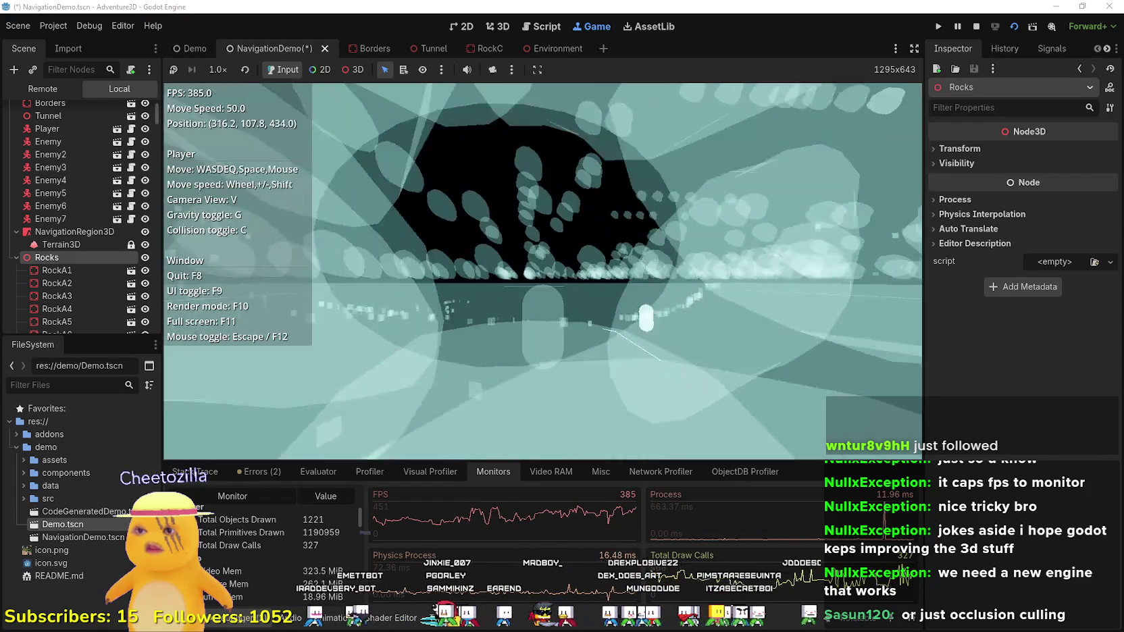
pyautogui.press('s')
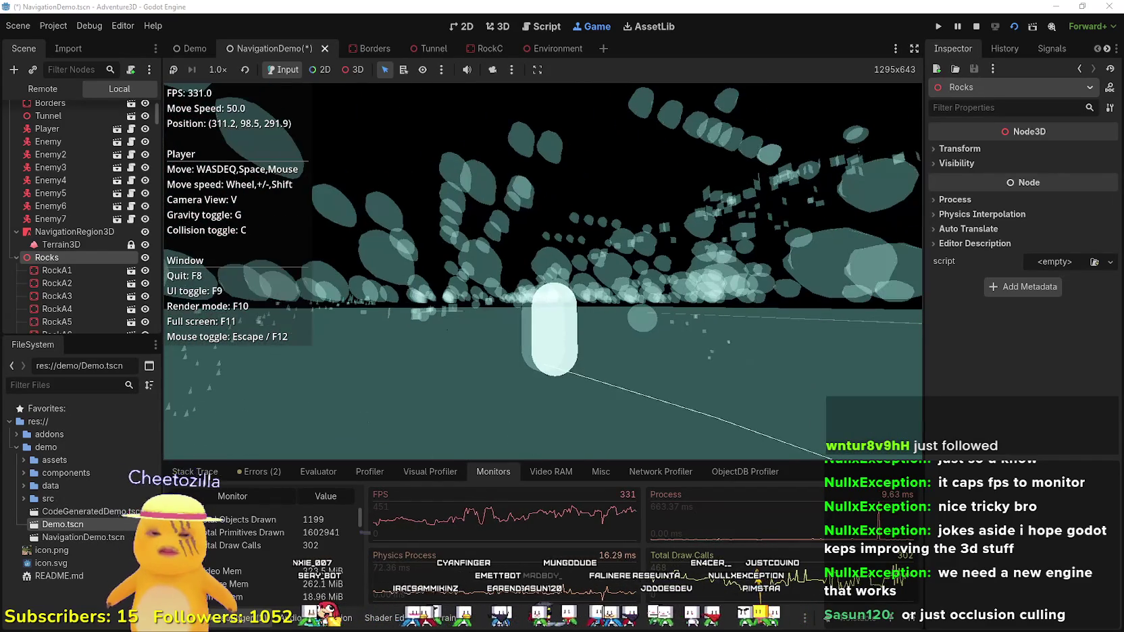
pyautogui.press('F10')
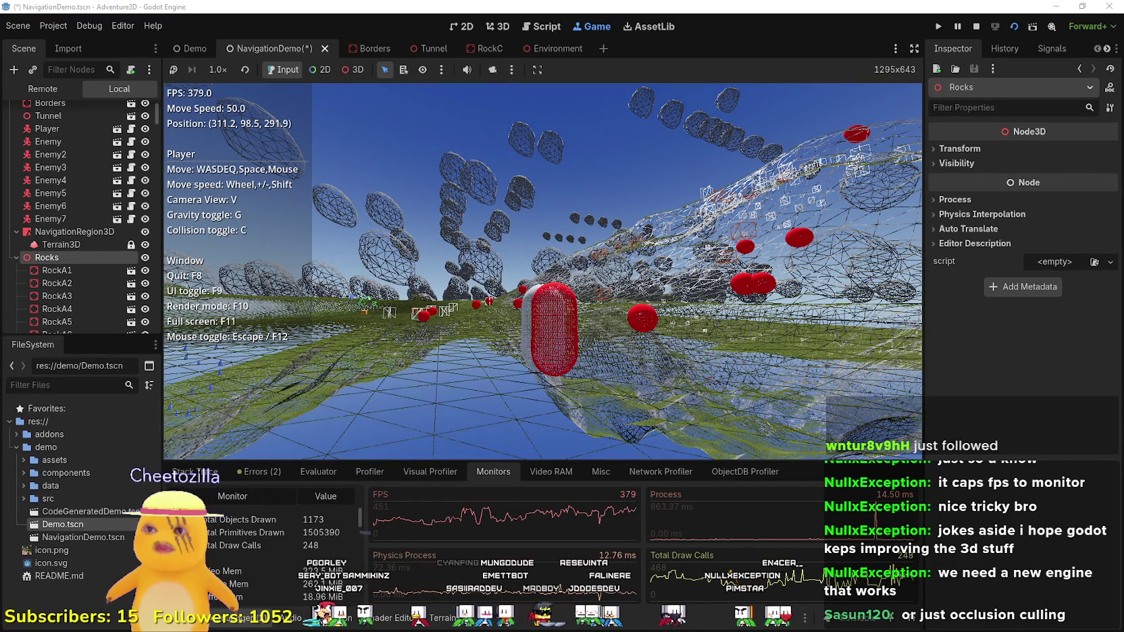
# - Change the camera perspective and fly the player forward and up over the mountain terrain
pyautogui.press('w')
pyautogui.press('w')
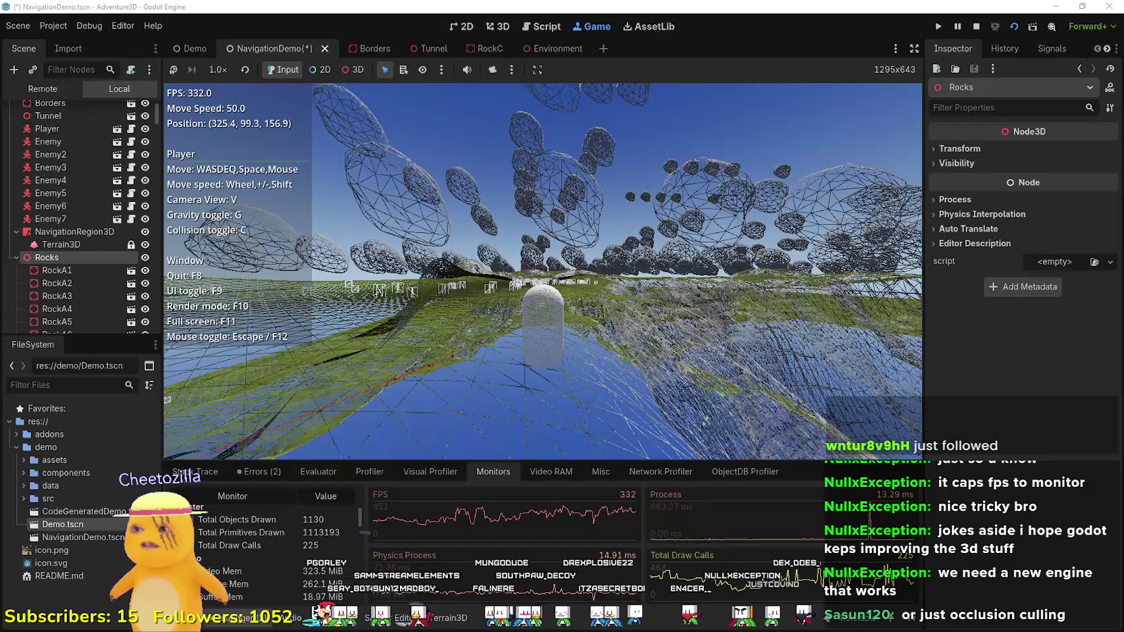
pyautogui.press('v')
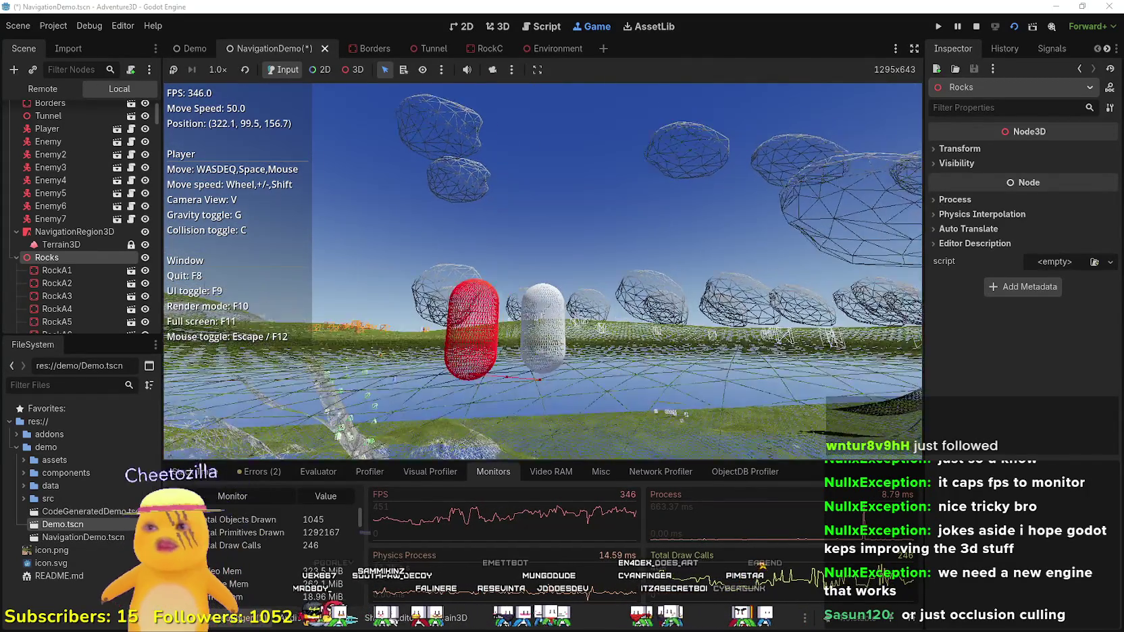
pyautogui.press('w')
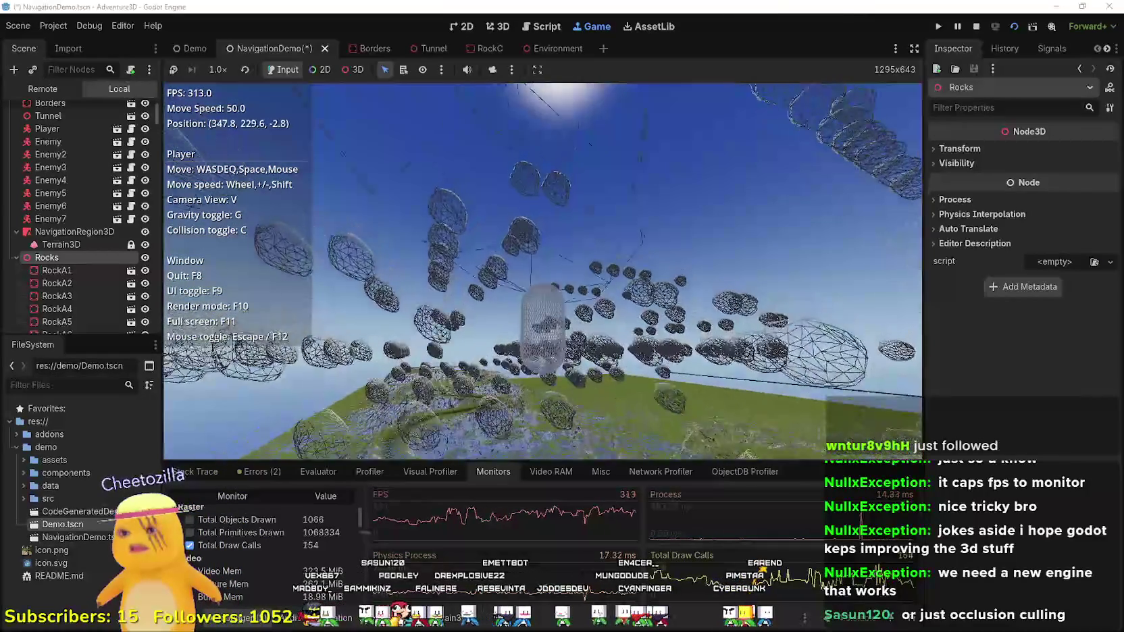
pyautogui.press('w')
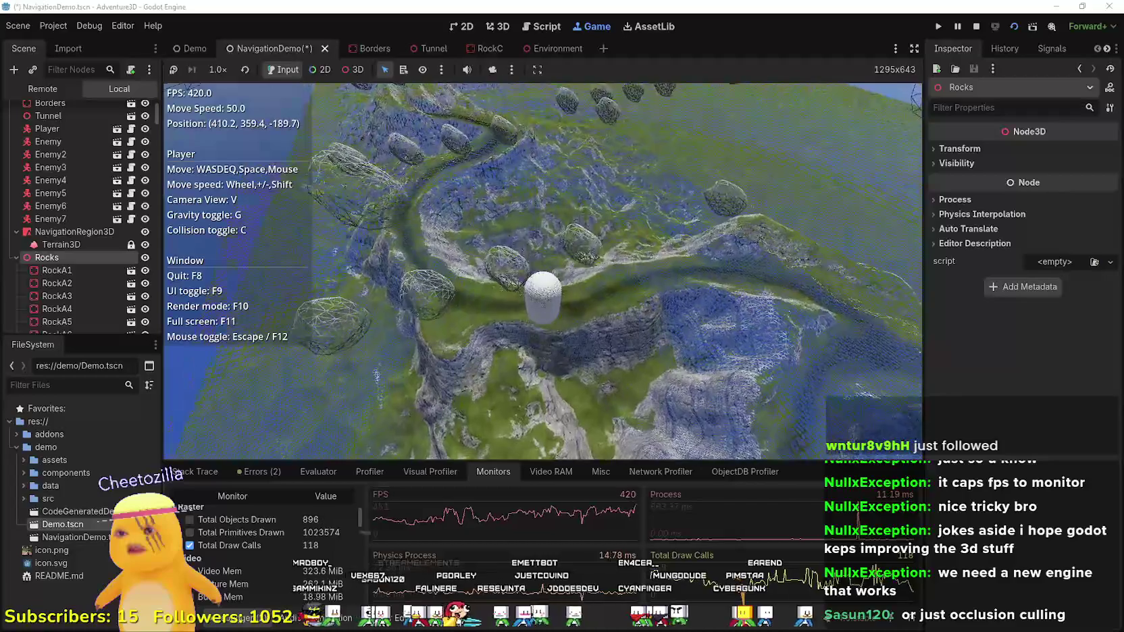
pyautogui.press('w')
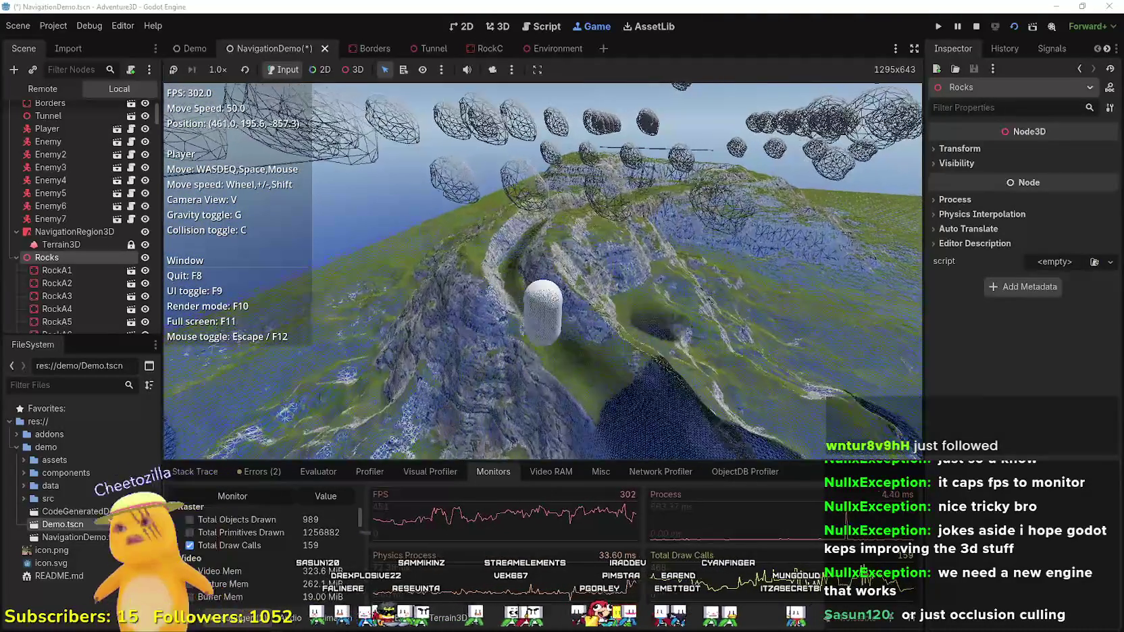
pyautogui.press('w')
pyautogui.press('w')
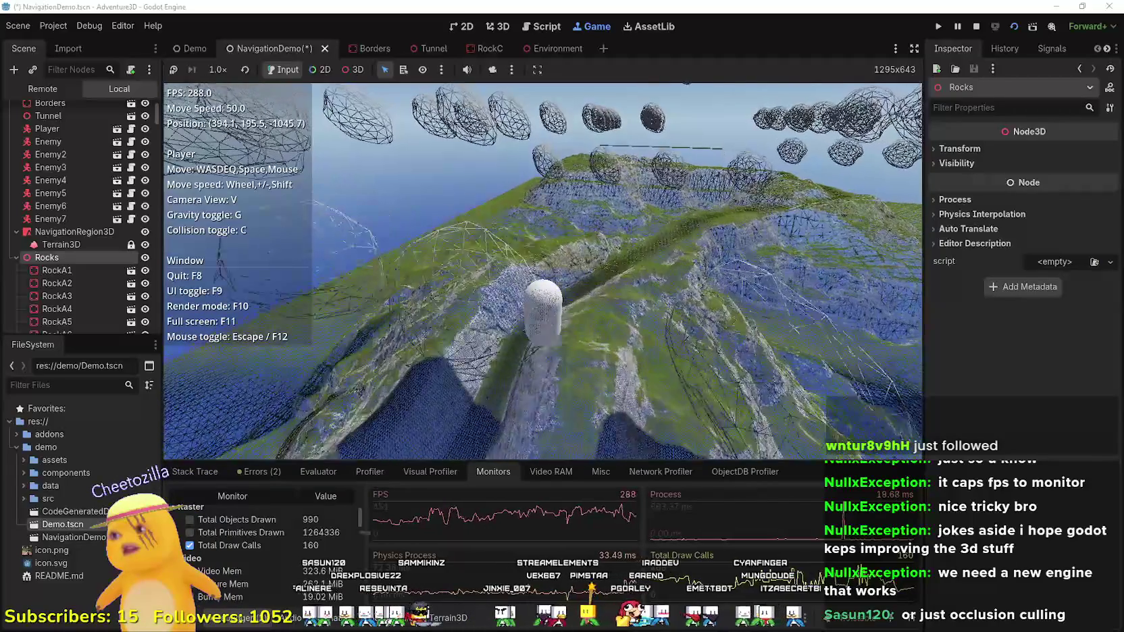
pyautogui.press('w')
pyautogui.press('w')
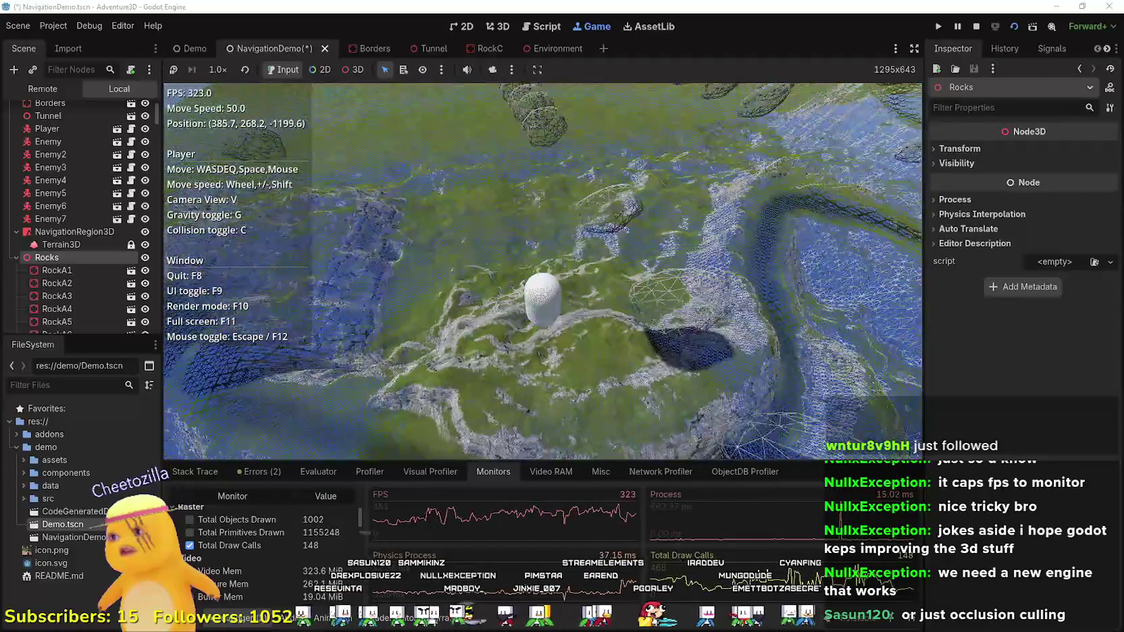
pyautogui.press('w')
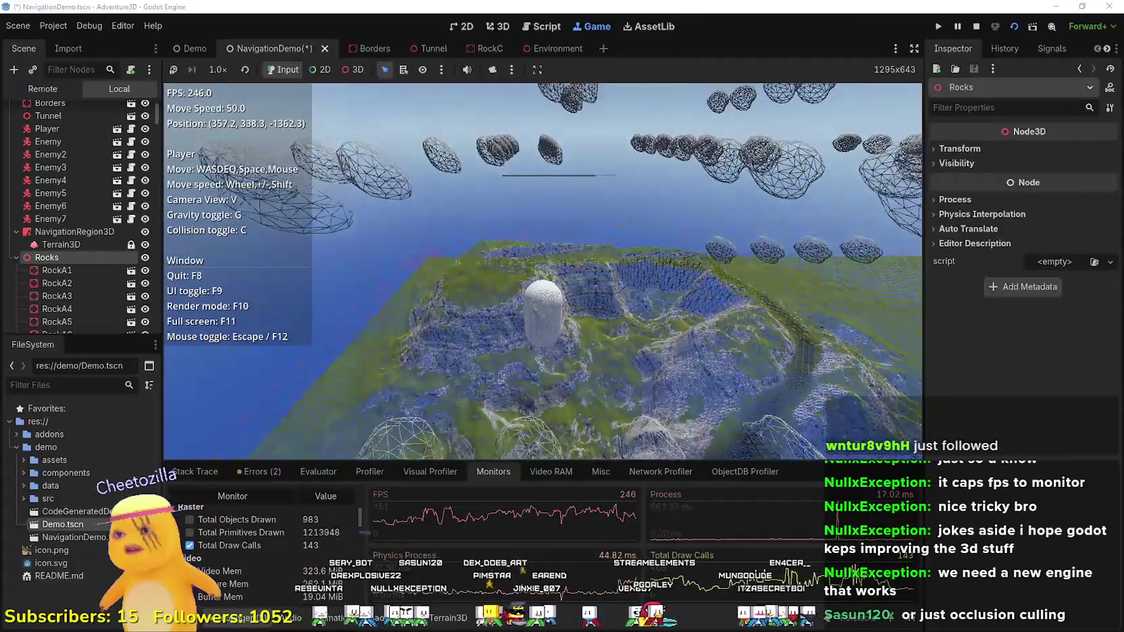
pyautogui.press('w')
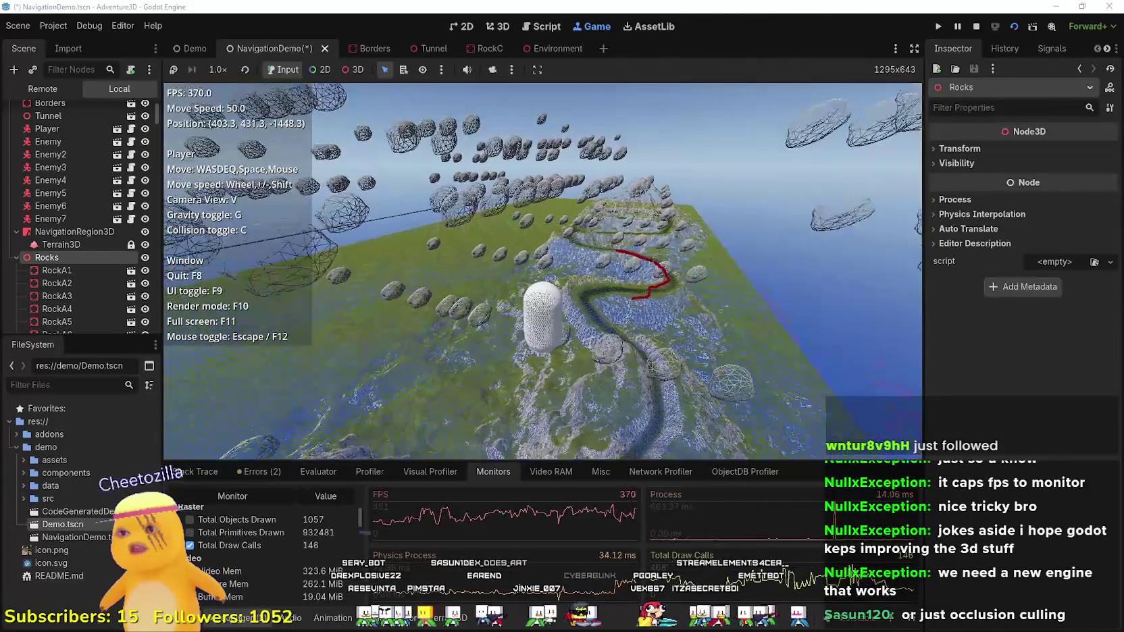
# - Descend toward the ground, then climb along the red navigation path for an overview
pyautogui.press('q')
pyautogui.press('q')
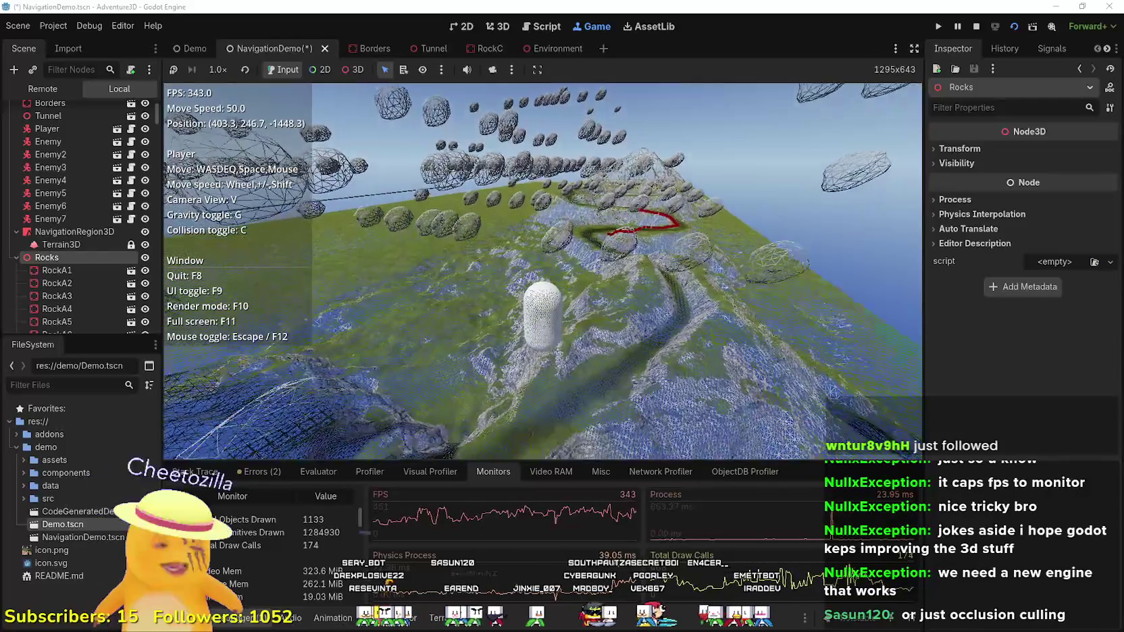
pyautogui.press('q')
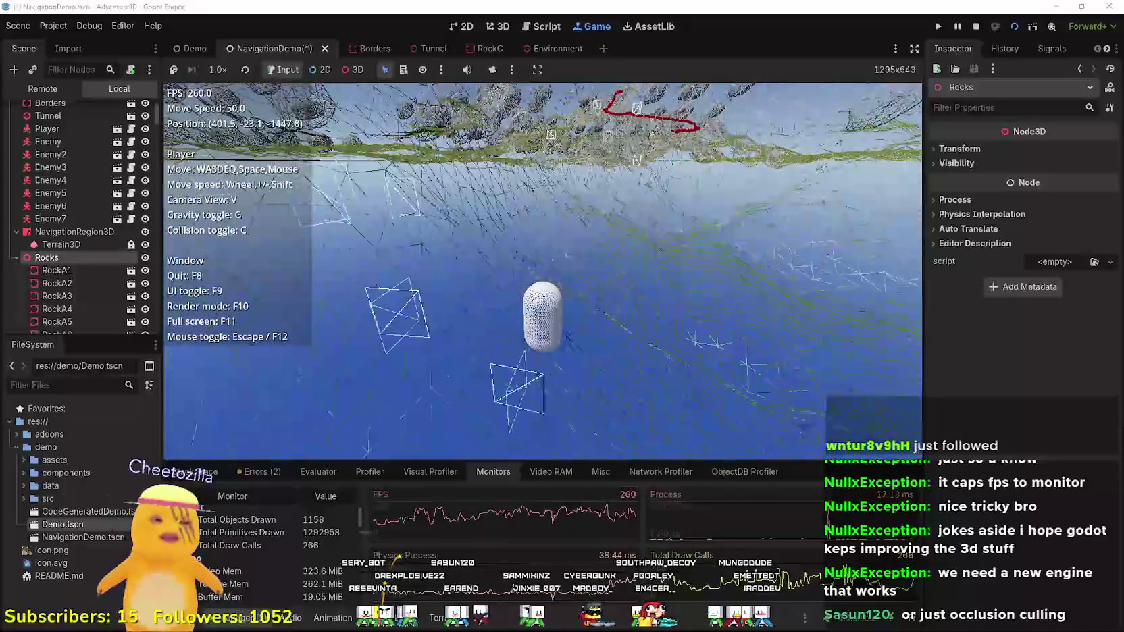
pyautogui.press('e')
pyautogui.press('e')
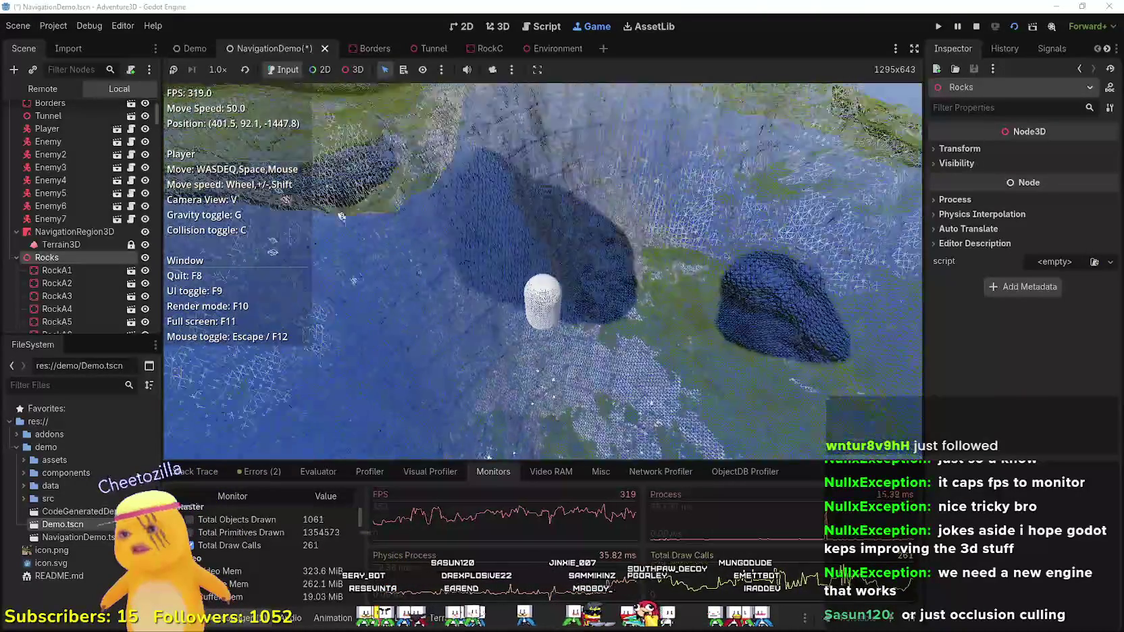
pyautogui.press('e')
pyautogui.press('w')
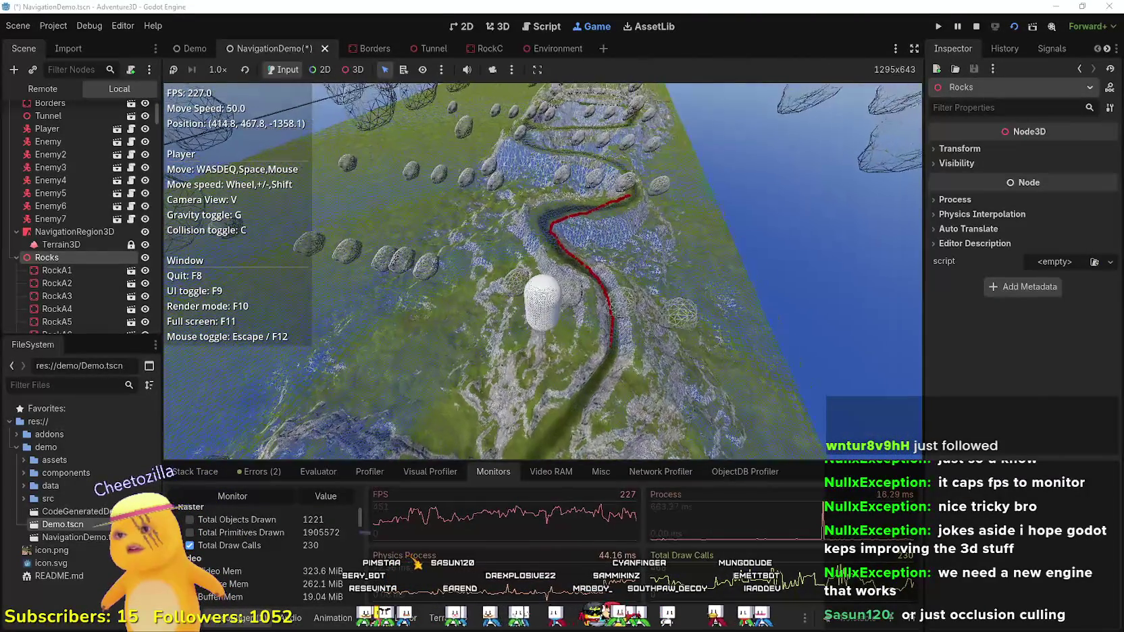
pyautogui.press('w')
pyautogui.press('e')
pyautogui.press('w')
pyautogui.press('e')
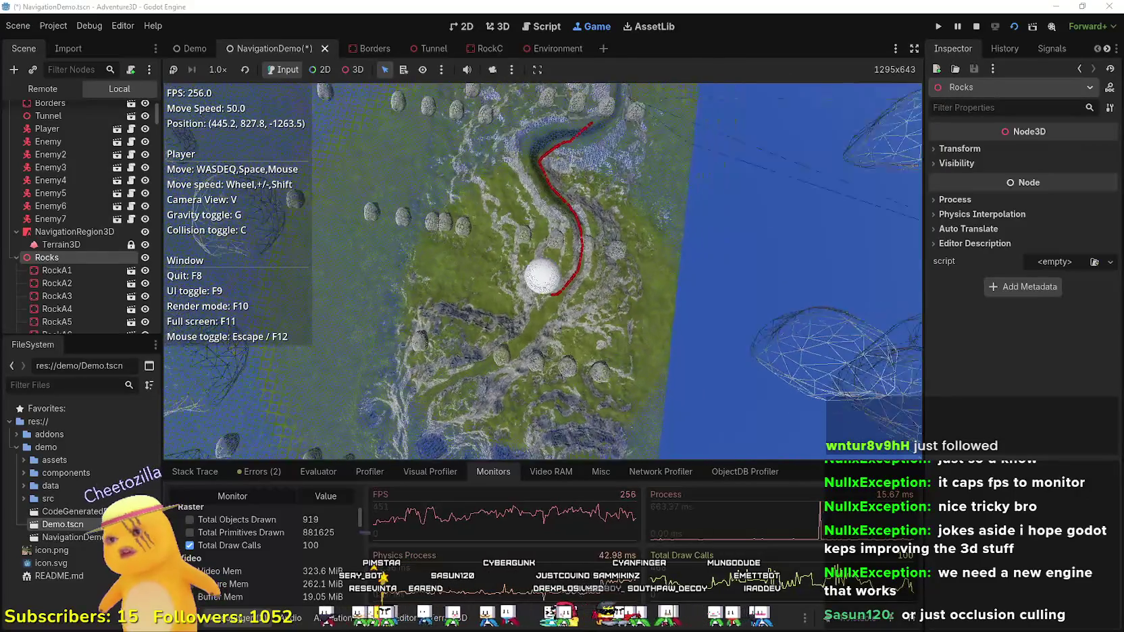
pyautogui.press('e')
pyautogui.press('e')
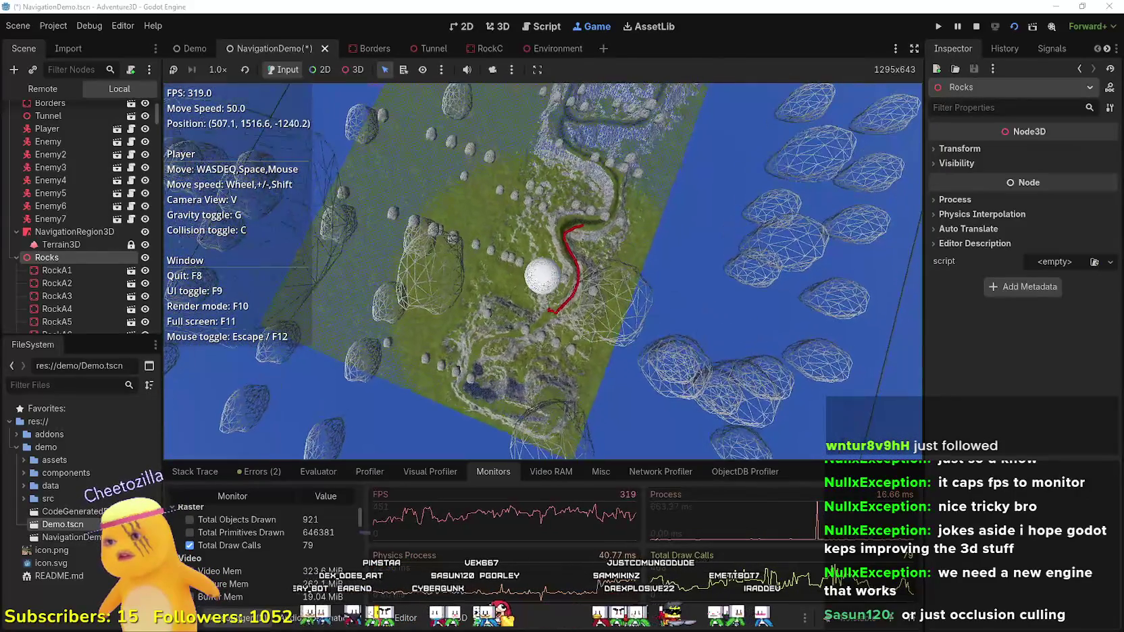
# - Fly the player sideways and down closer to the terrain surface
pyautogui.press('a')
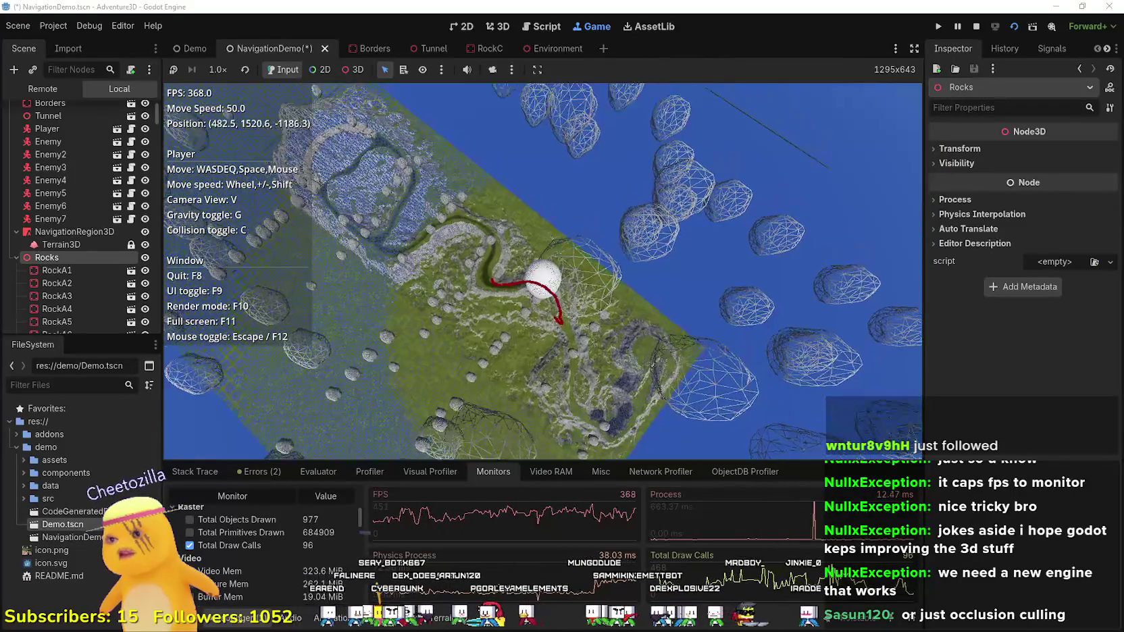
pyautogui.press('a')
pyautogui.press('a')
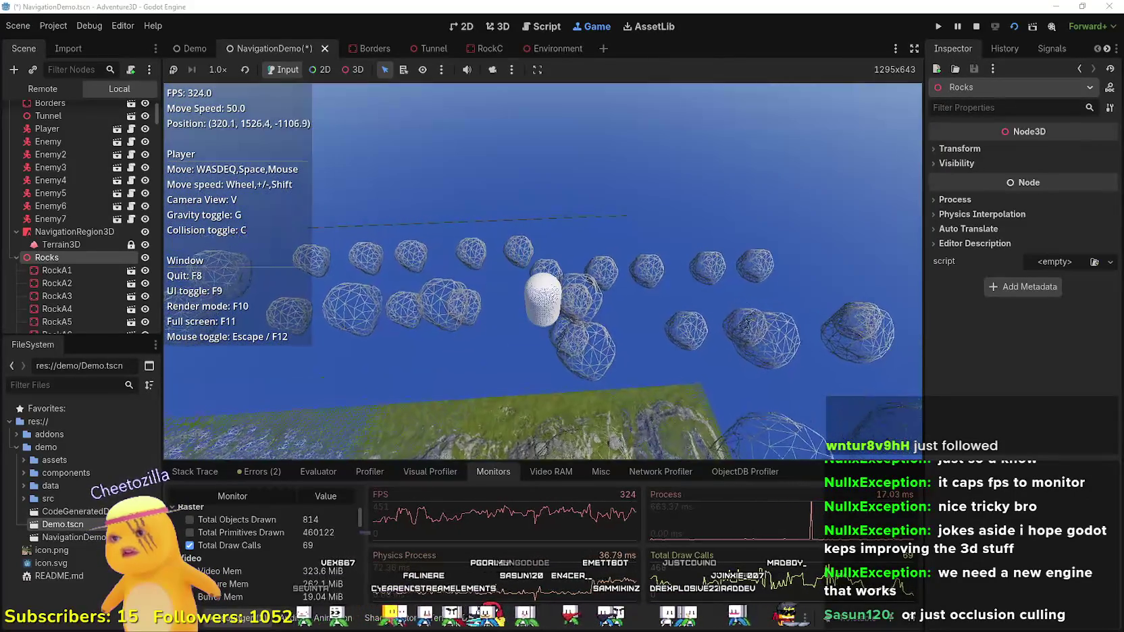
pyautogui.press('a')
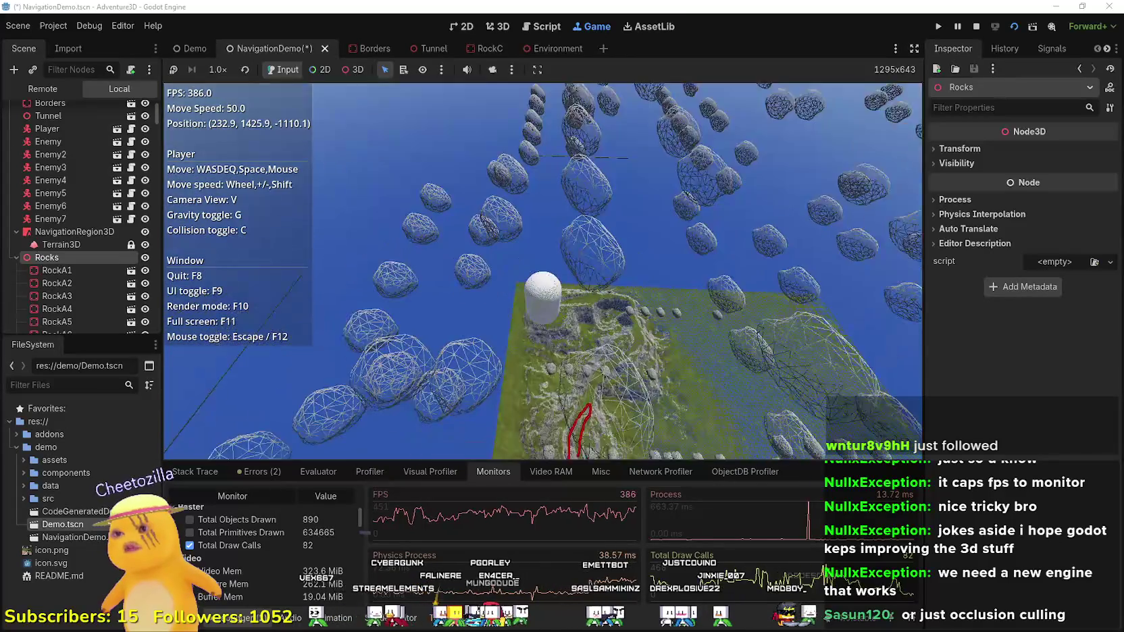
pyautogui.press('w')
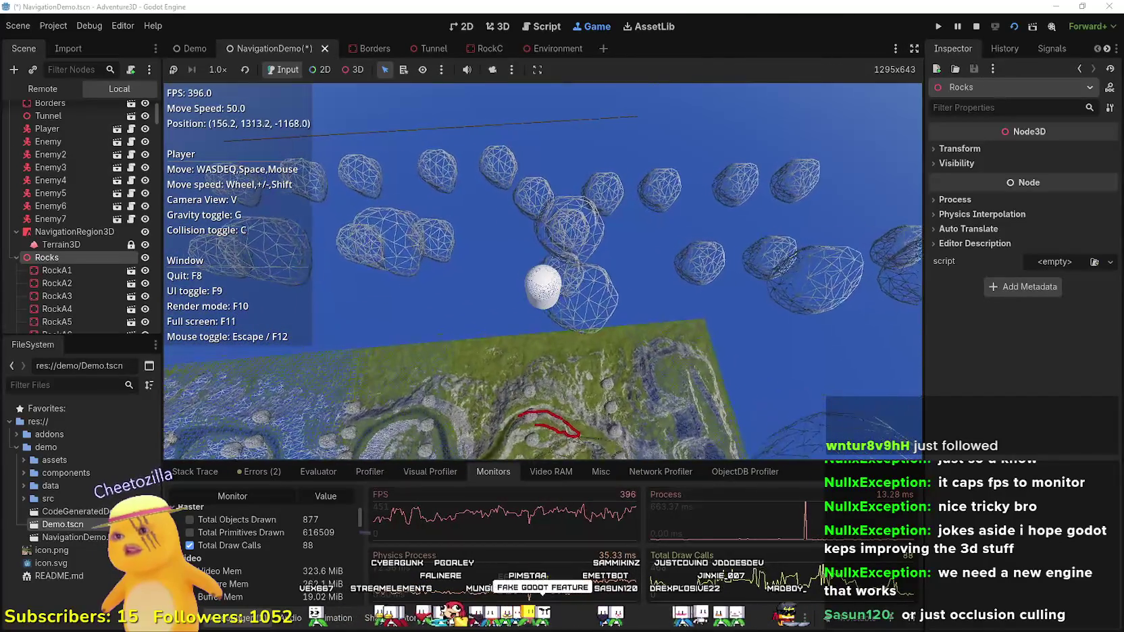
pyautogui.press('w')
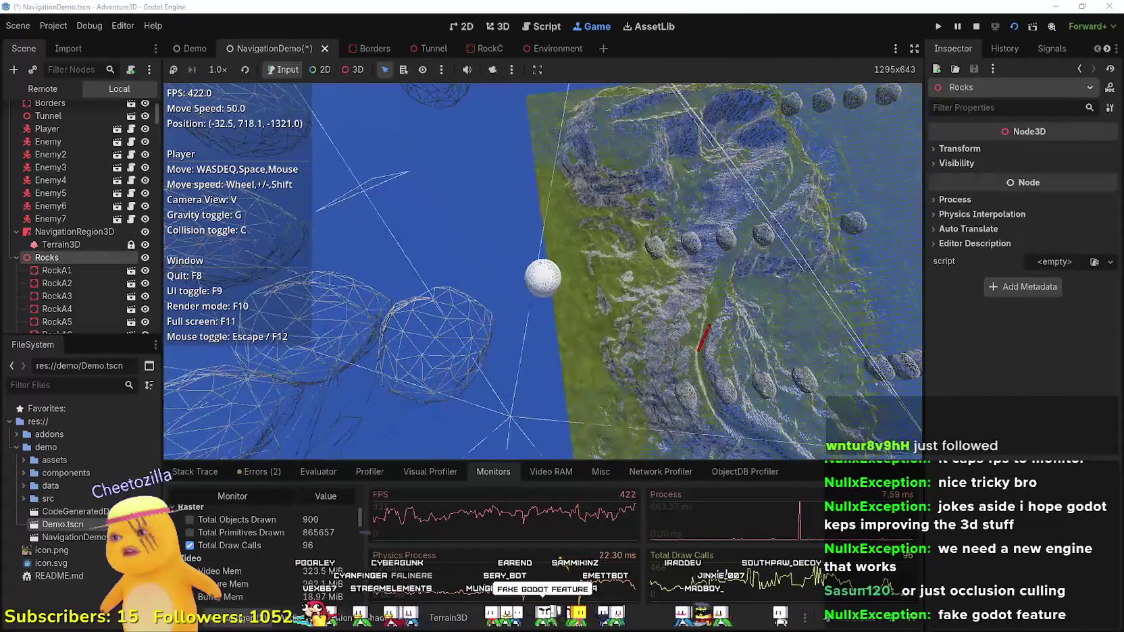
pyautogui.hotkey('alt', 'Tab')
# - In the editor's Scene dock, select Terrain3D to show its settings like region_size 512
pyautogui.click(179, 5)
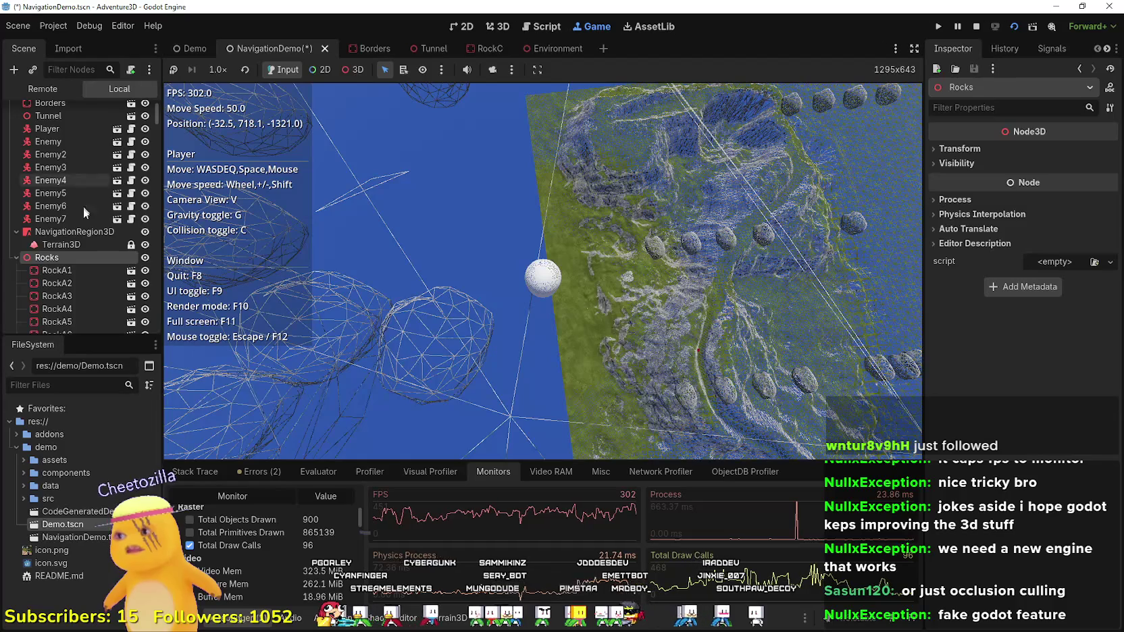
pyautogui.scroll(-5, 64, 186)
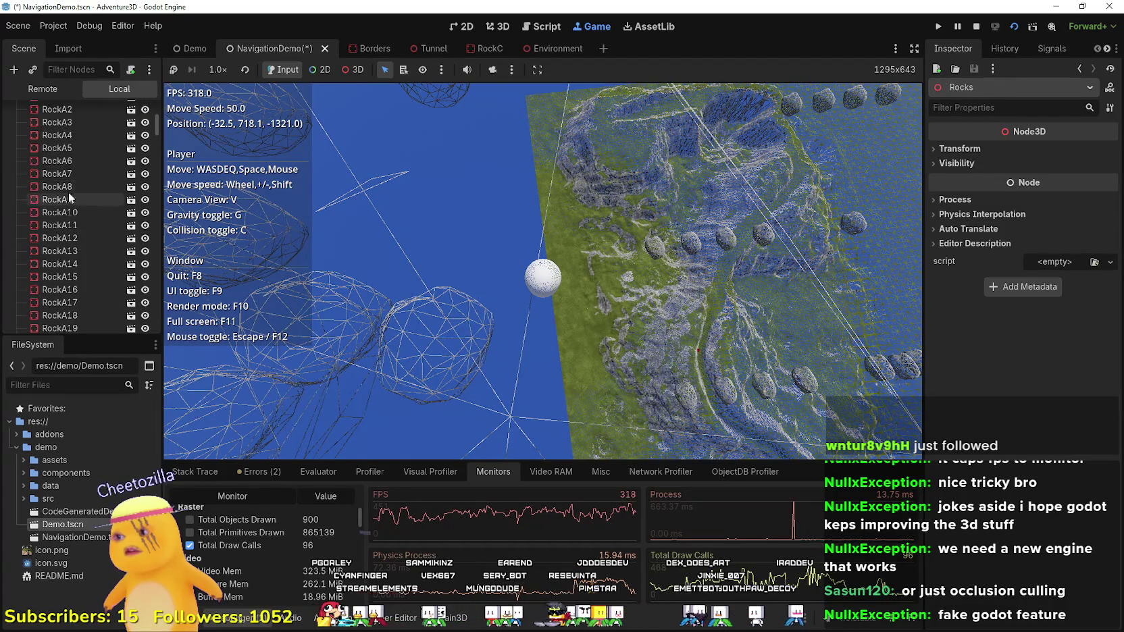
pyautogui.scroll(3, 68, 192)
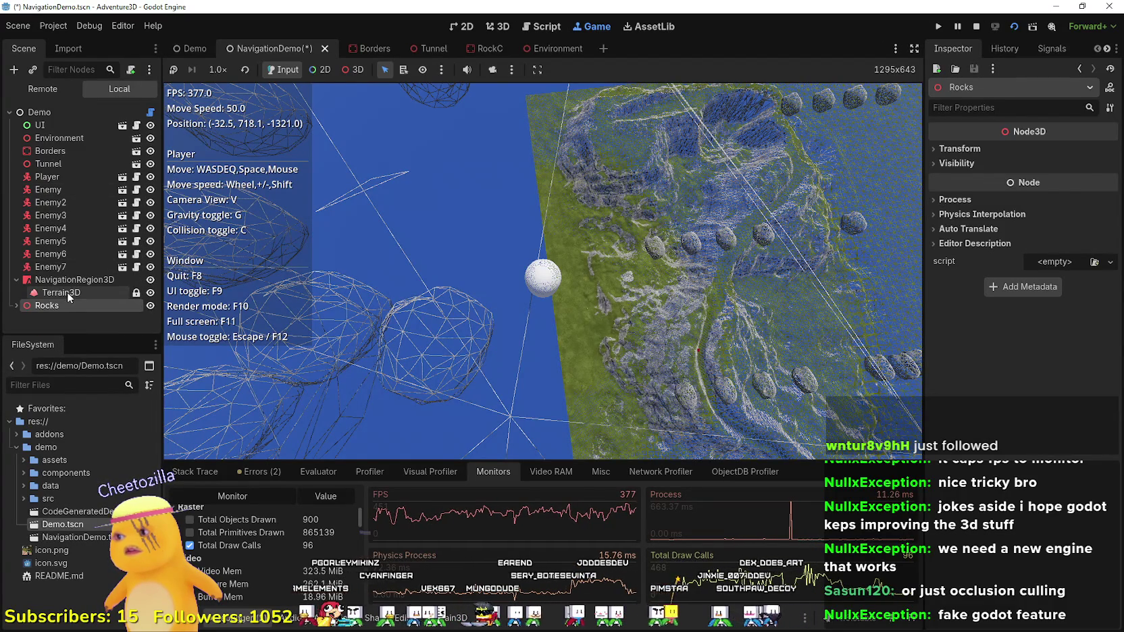
pyautogui.click(64, 293)
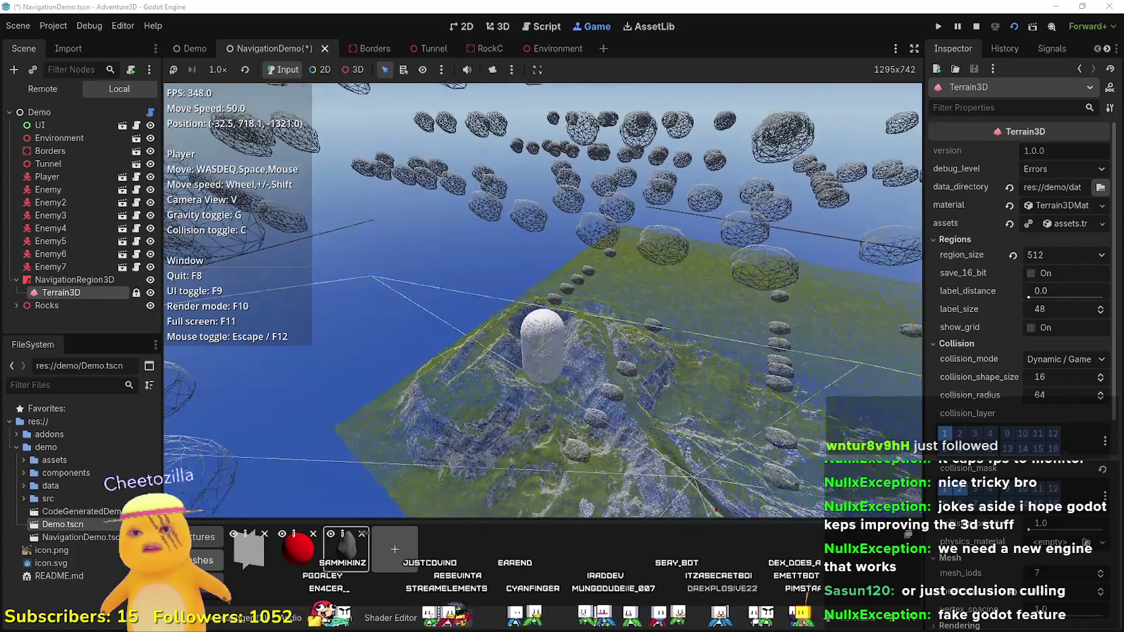
# - Expand Terrain3D's material, set world_background to Noise and keep texture_filtering at Linear
pyautogui.press('Escape')
pyautogui.scroll(-2, 976, 422)
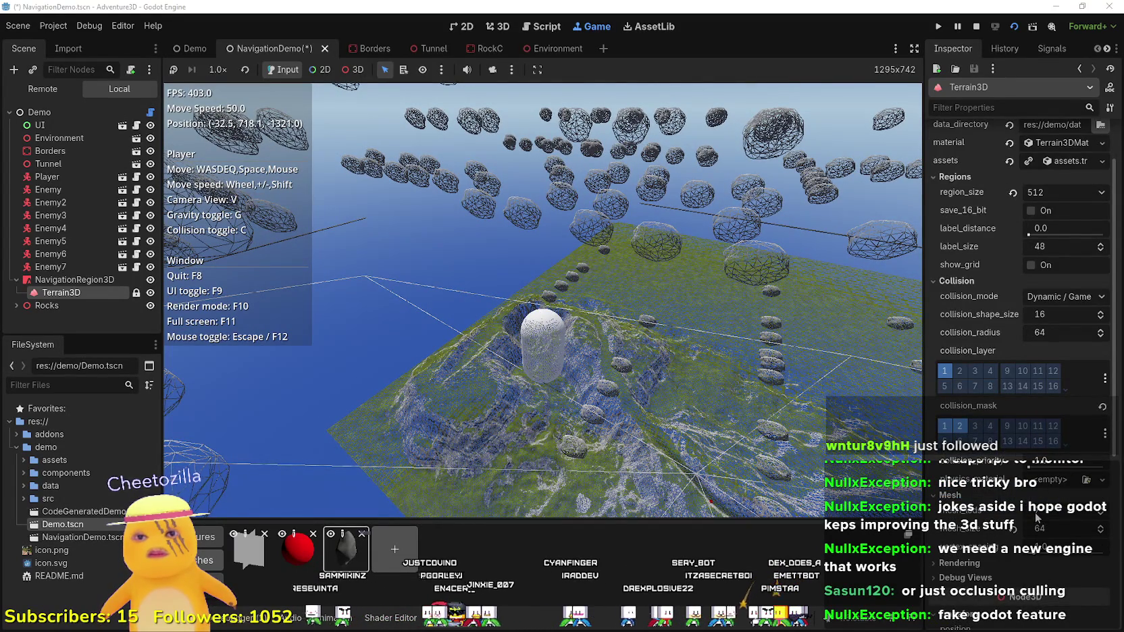
pyautogui.scroll(2, 1036, 517)
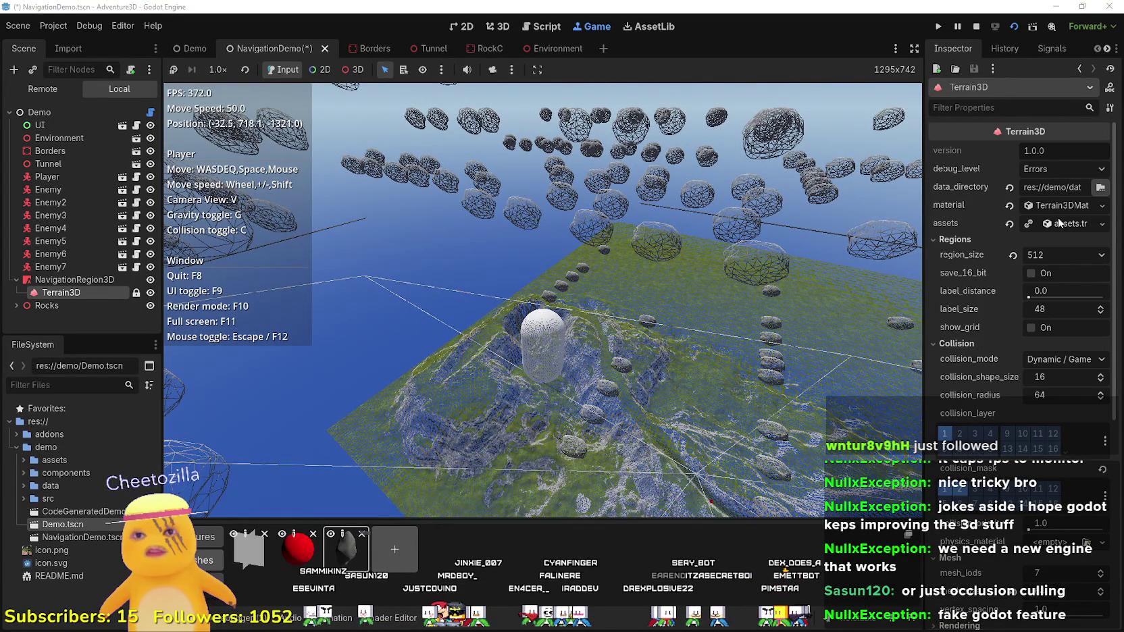
pyautogui.click(1059, 223)
pyautogui.click(1060, 224)
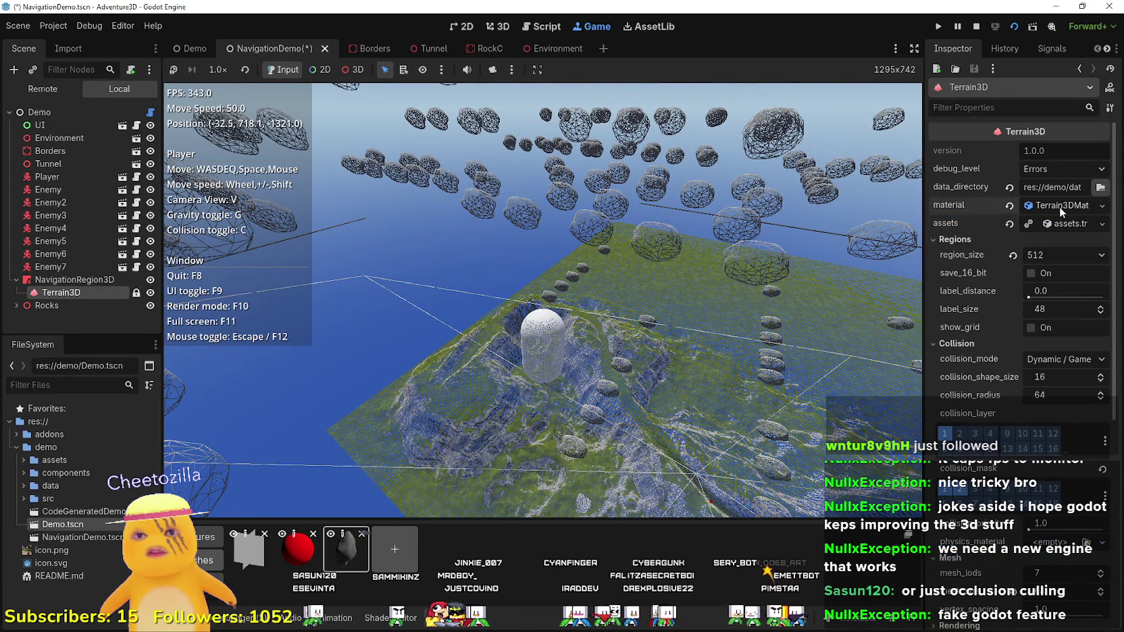
pyautogui.click(1059, 207)
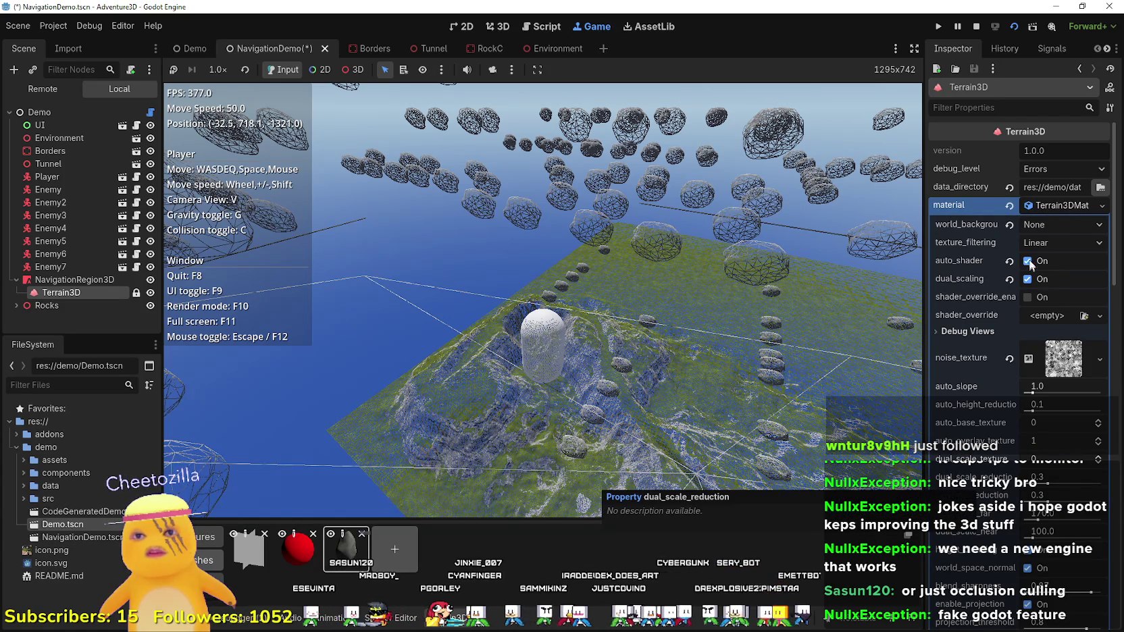
pyautogui.click(1040, 225)
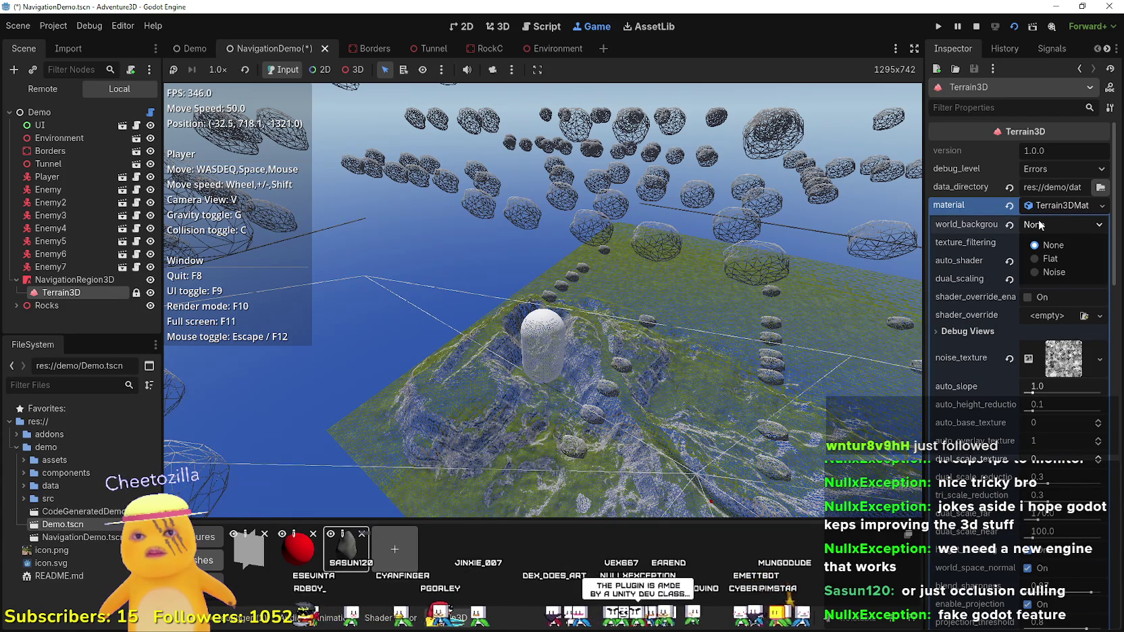
pyautogui.click(1053, 271)
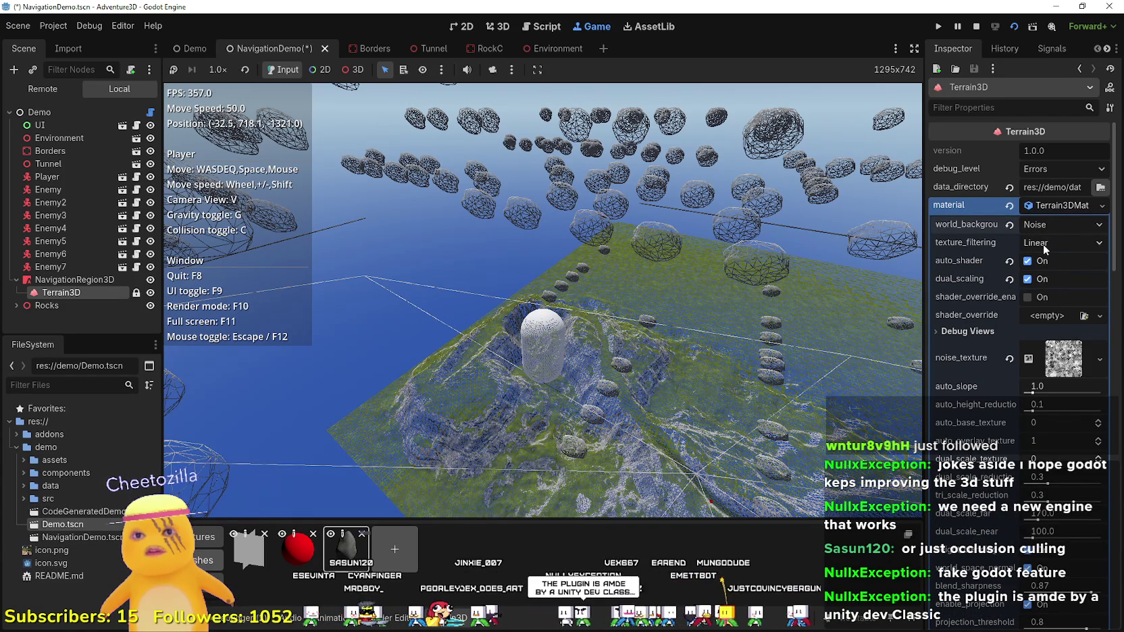
pyautogui.click(1049, 243)
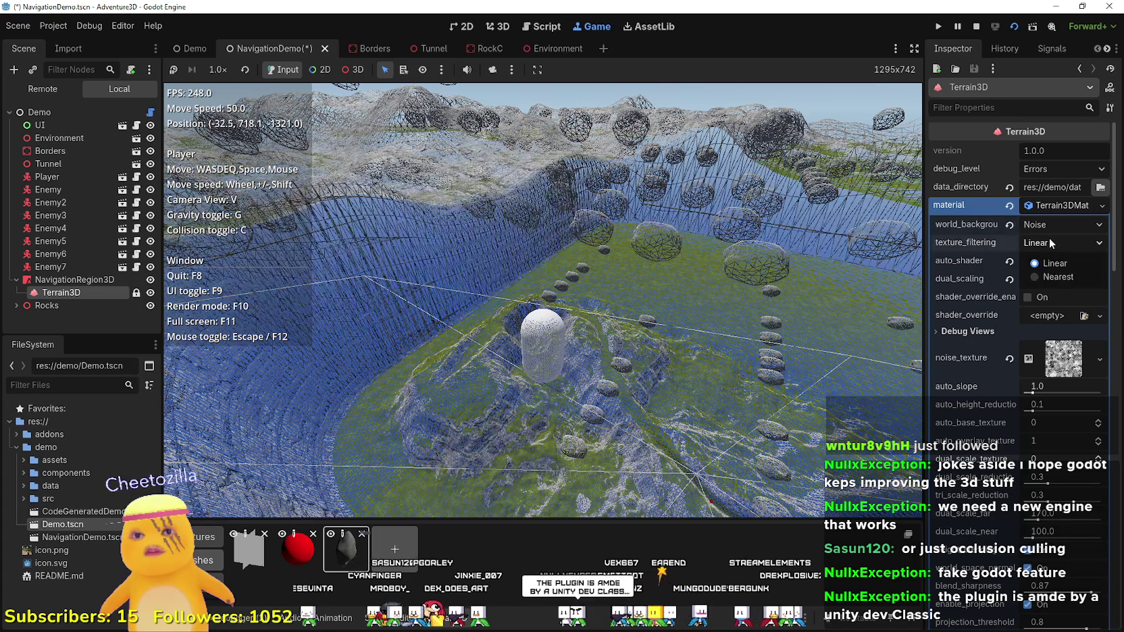
pyautogui.click(1054, 263)
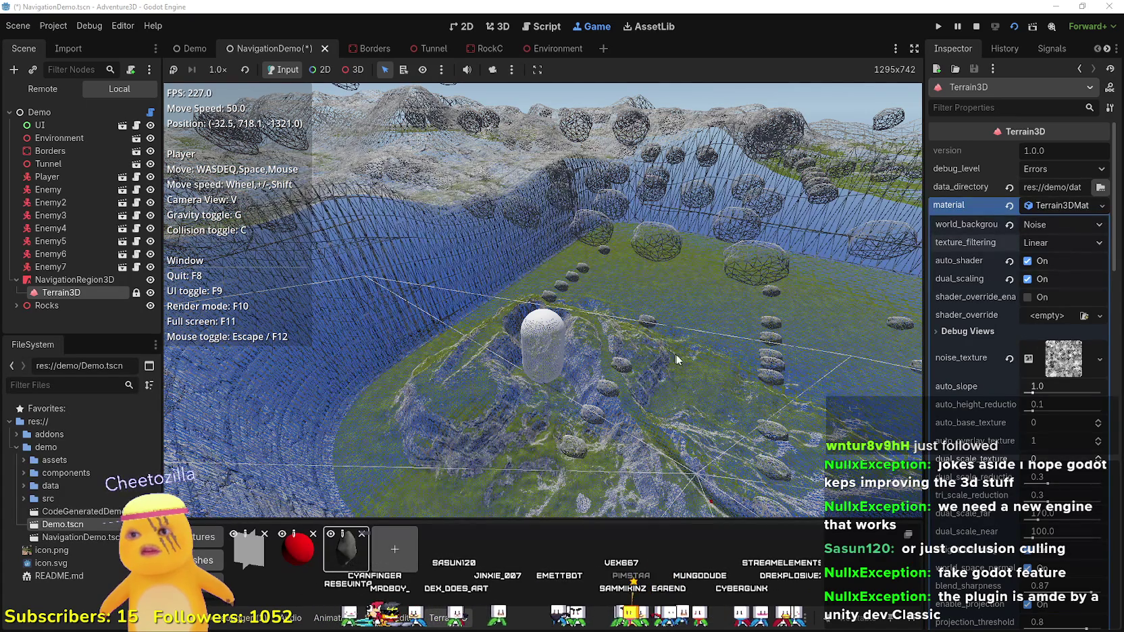
# - Resume the game, move the player onto a mountain ridge, then restore normal textured rendering
pyautogui.click(612, 345)
pyautogui.press('w')
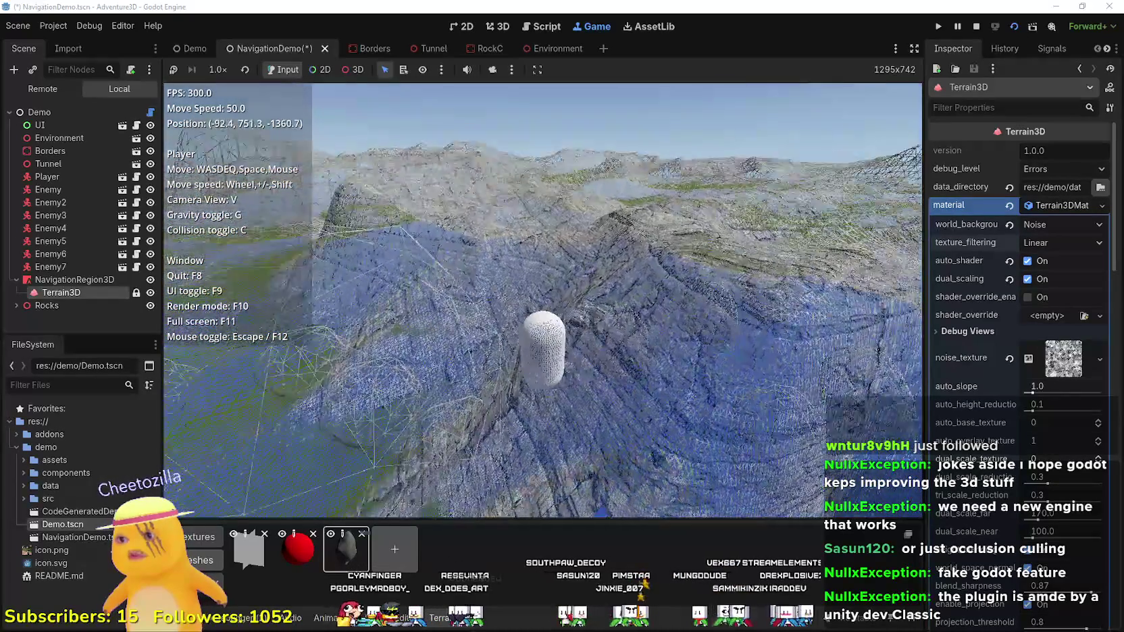
pyautogui.press('w')
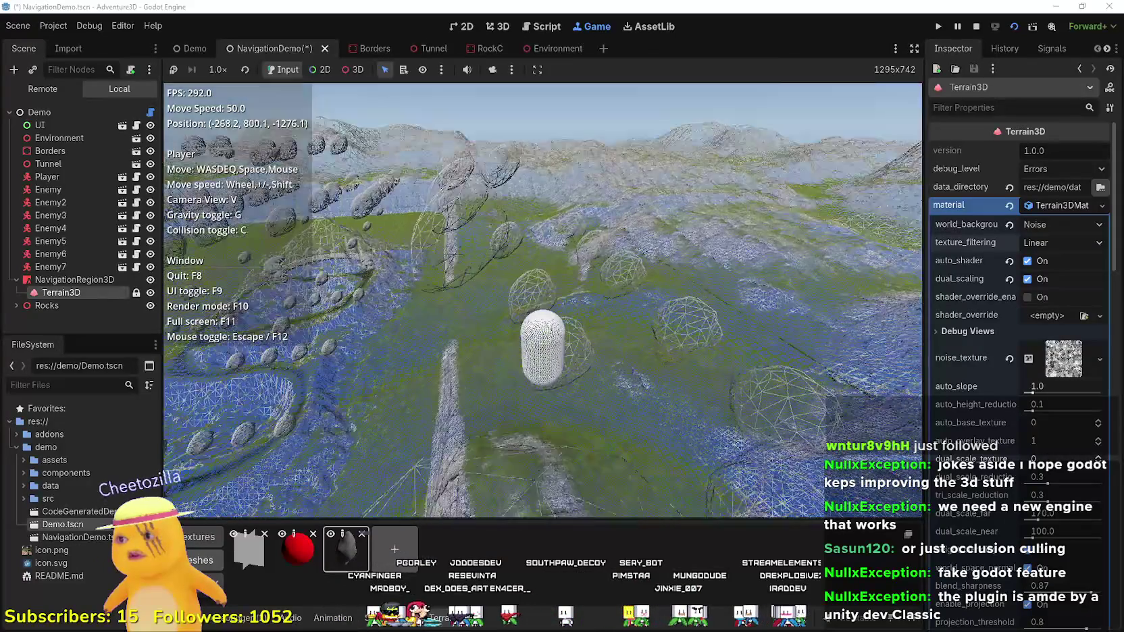
pyautogui.press('w')
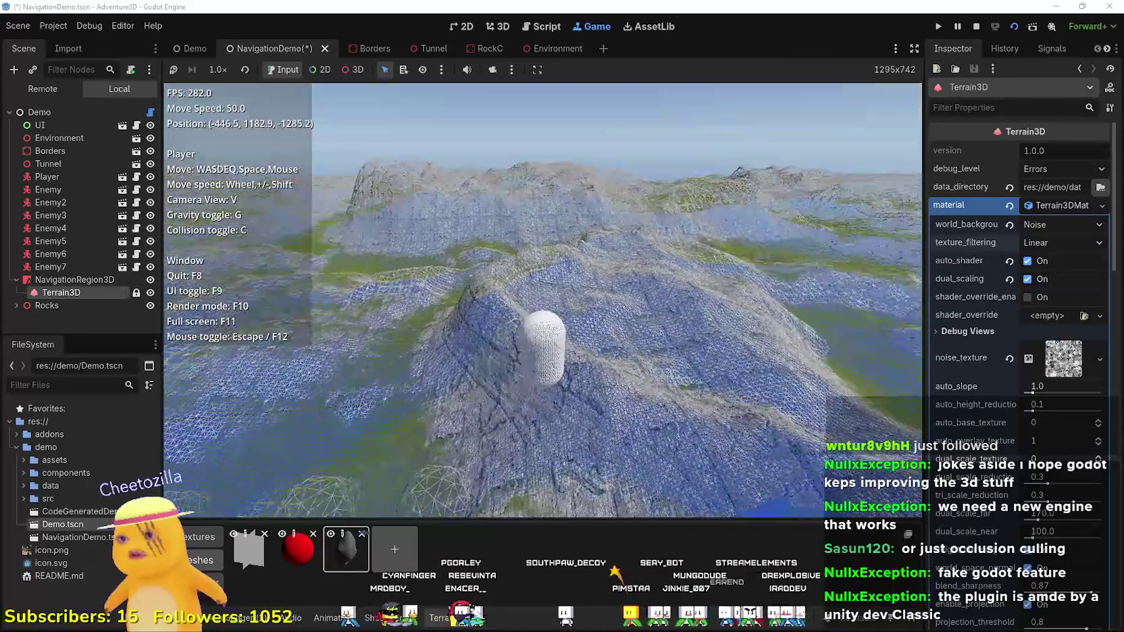
pyautogui.press('F10')
pyautogui.press('F10')
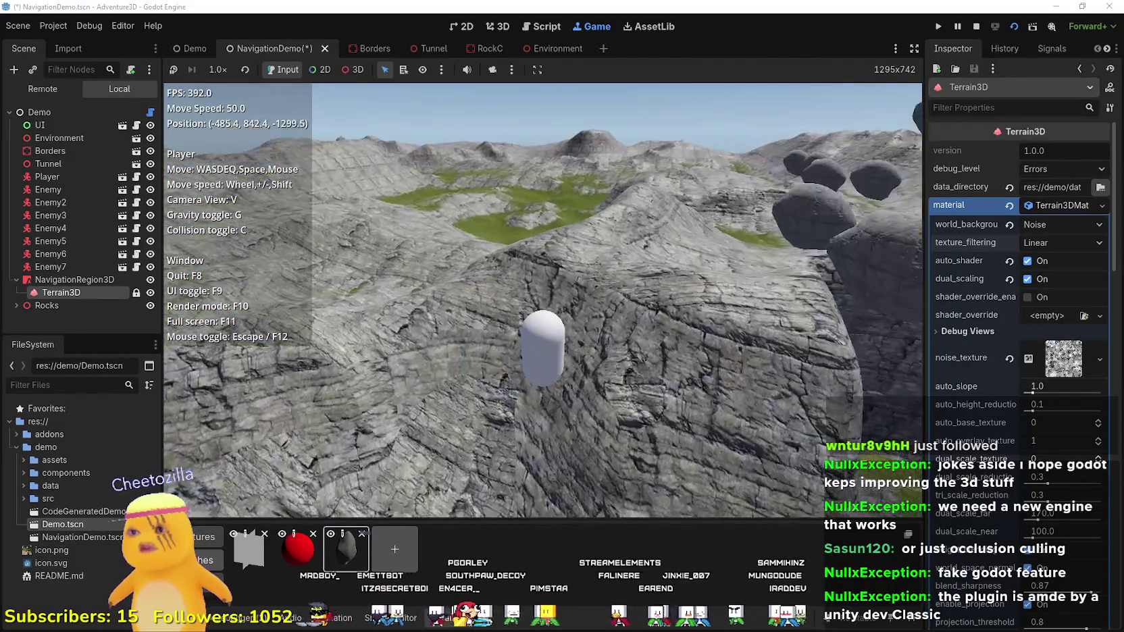
# - Raise move speed to 355 and fly high above the noise background hills
pyautogui.press('w')
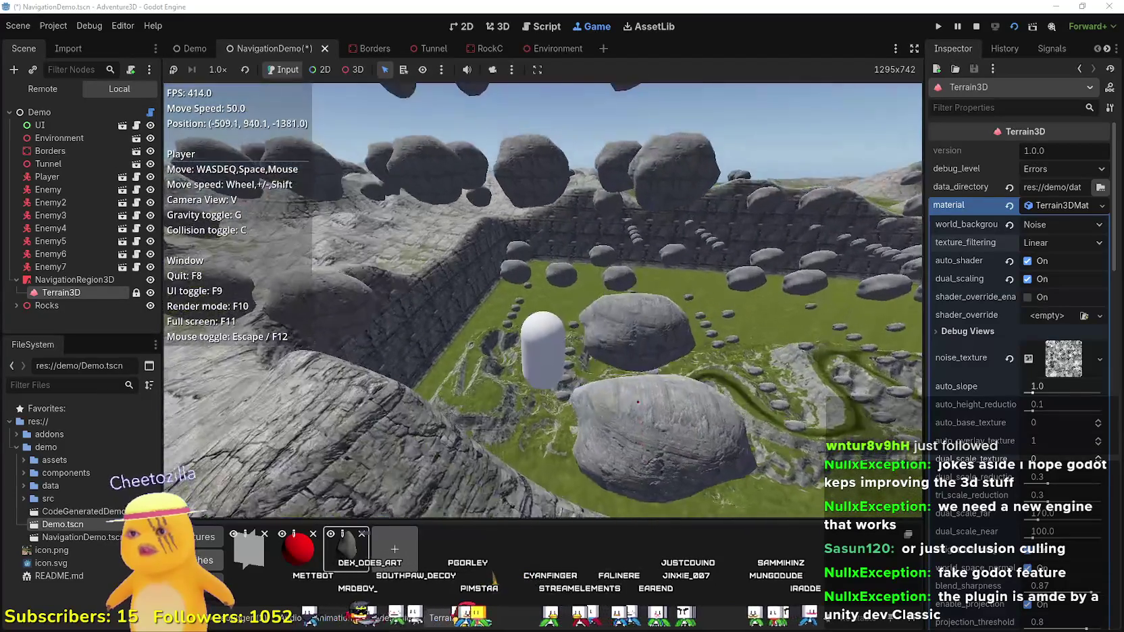
pyautogui.press('w')
pyautogui.scroll(1, 543, 301)
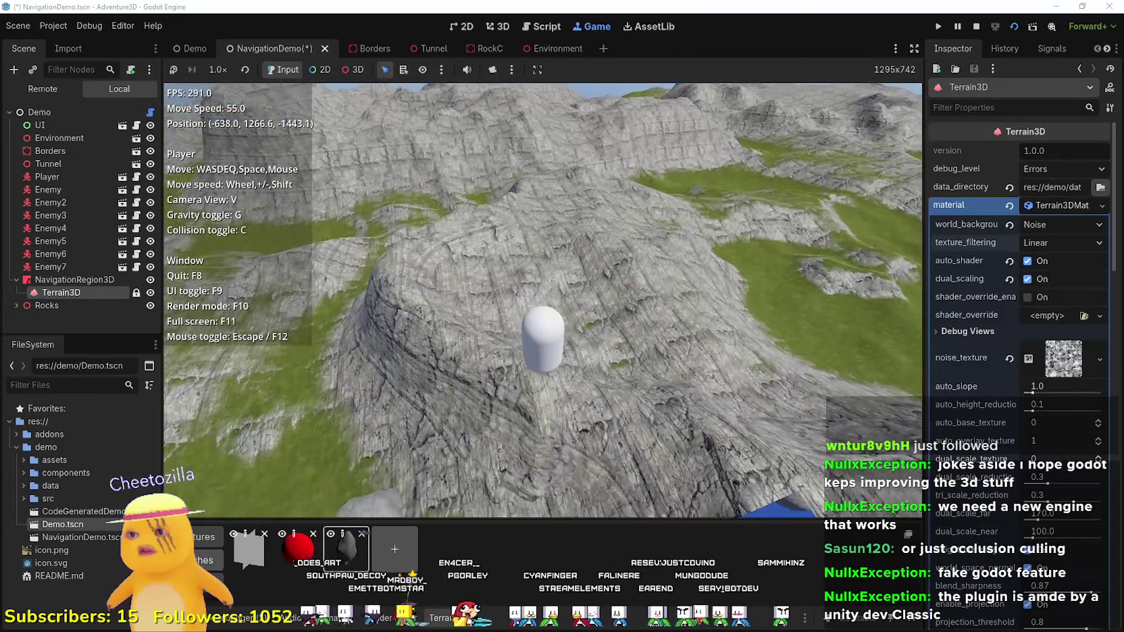
pyautogui.press('w')
pyautogui.scroll(10, 543, 301)
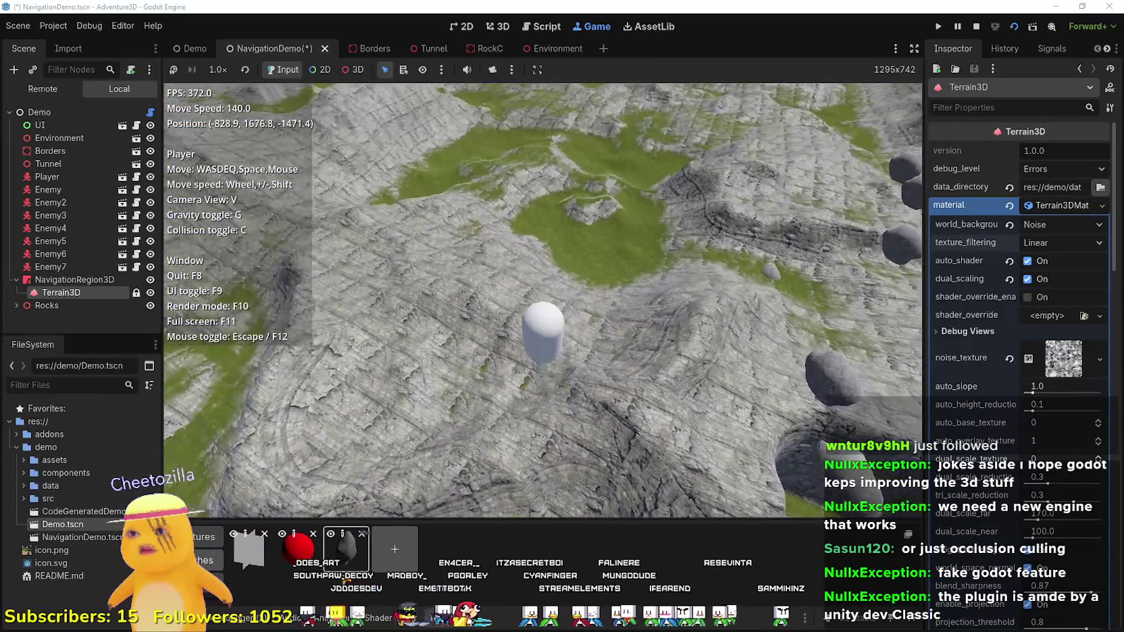
pyautogui.press('e')
pyautogui.scroll(5, 543, 301)
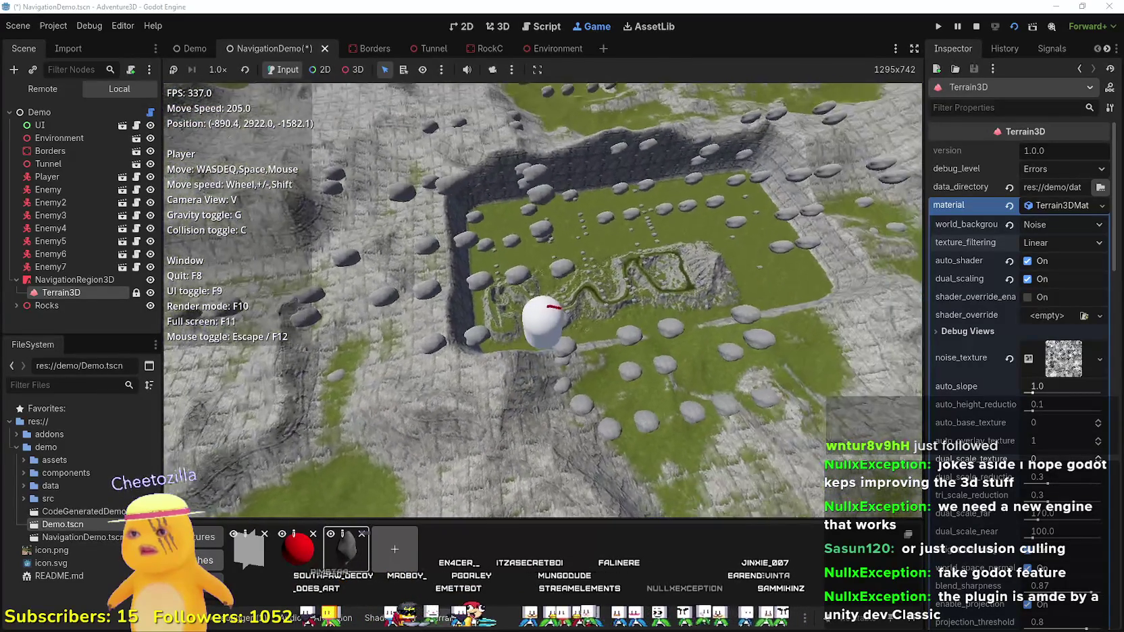
pyautogui.press('e')
pyautogui.scroll(4, 543, 300)
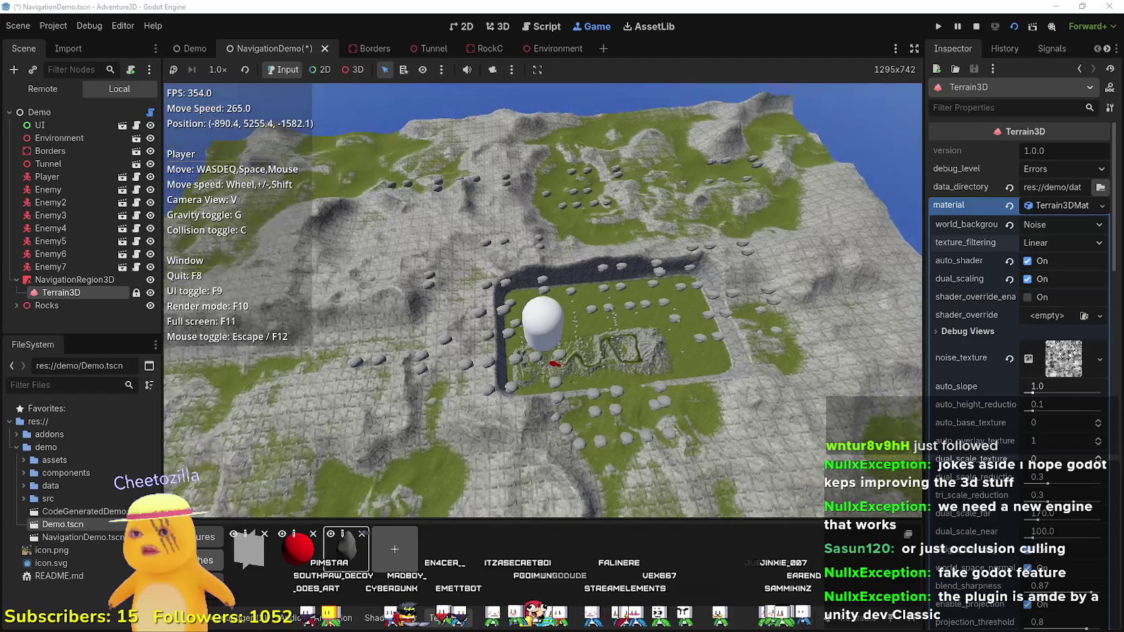
pyautogui.press('e')
pyautogui.scroll(3, 543, 300)
pyautogui.press('e')
pyautogui.scroll(1, 543, 300)
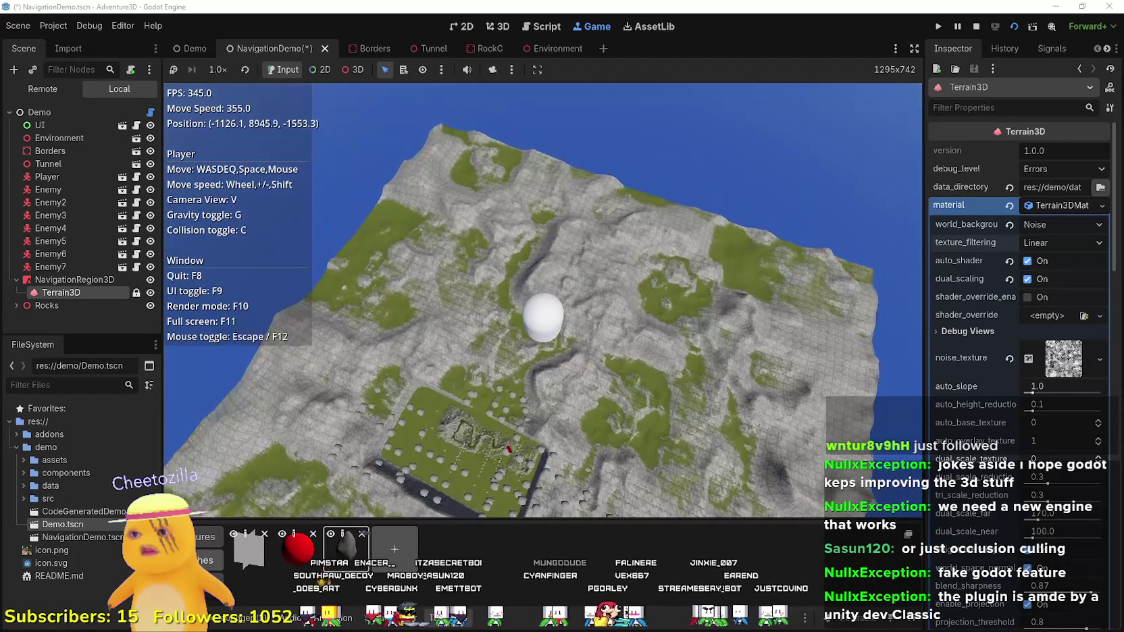
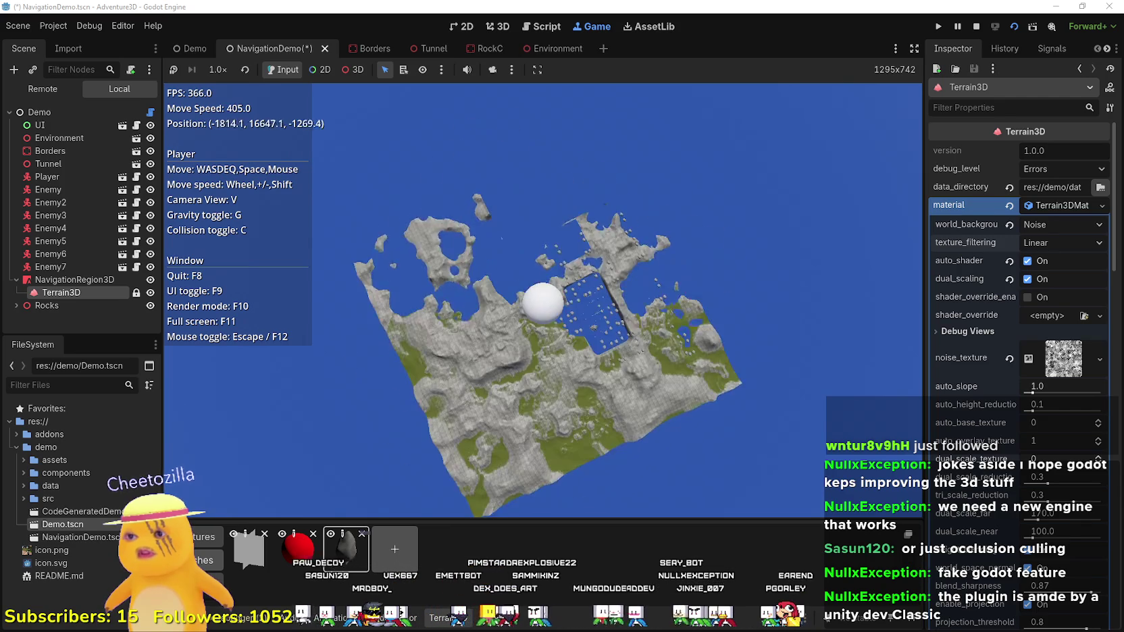
# - Fly the game camera low over the noise terrain, past water, ridges and mountains
pyautogui.press('w')
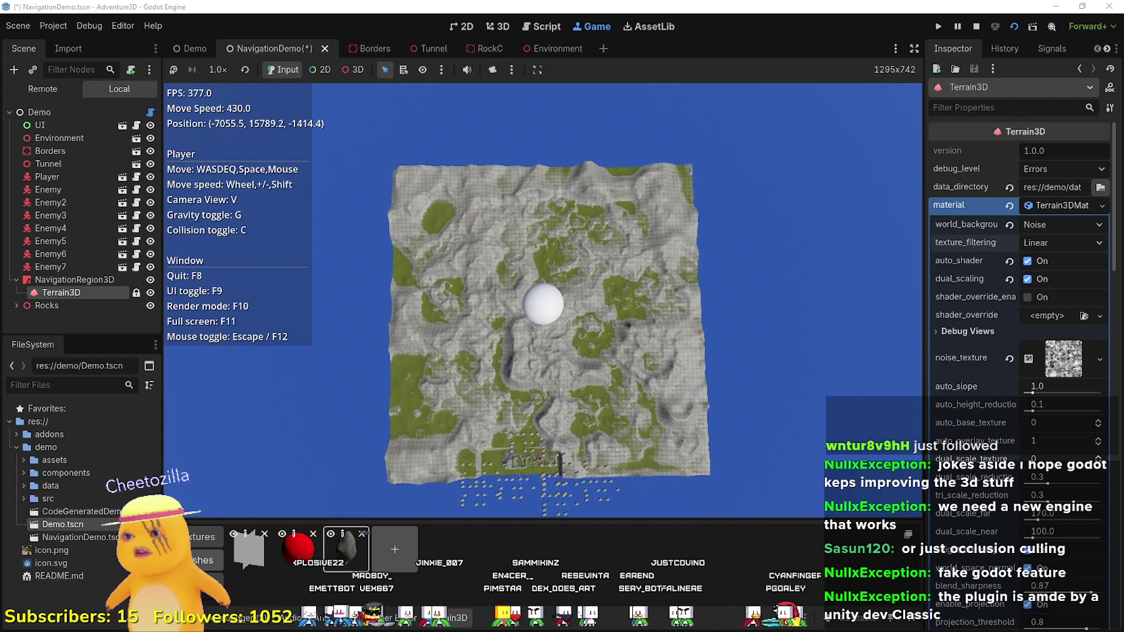
pyautogui.press('w')
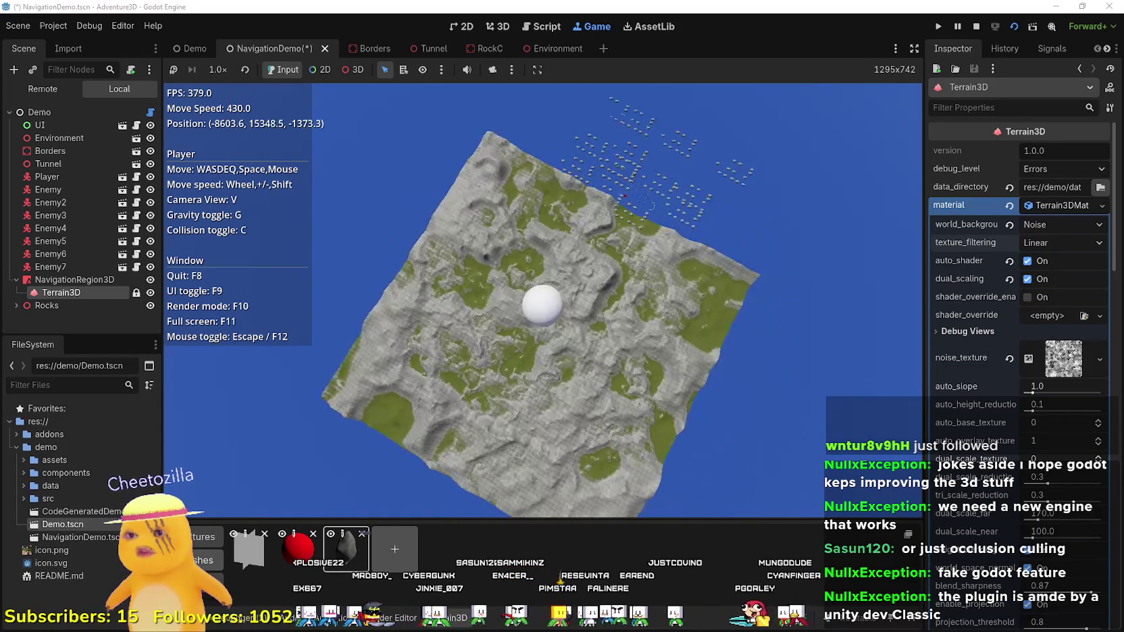
pyautogui.press('w')
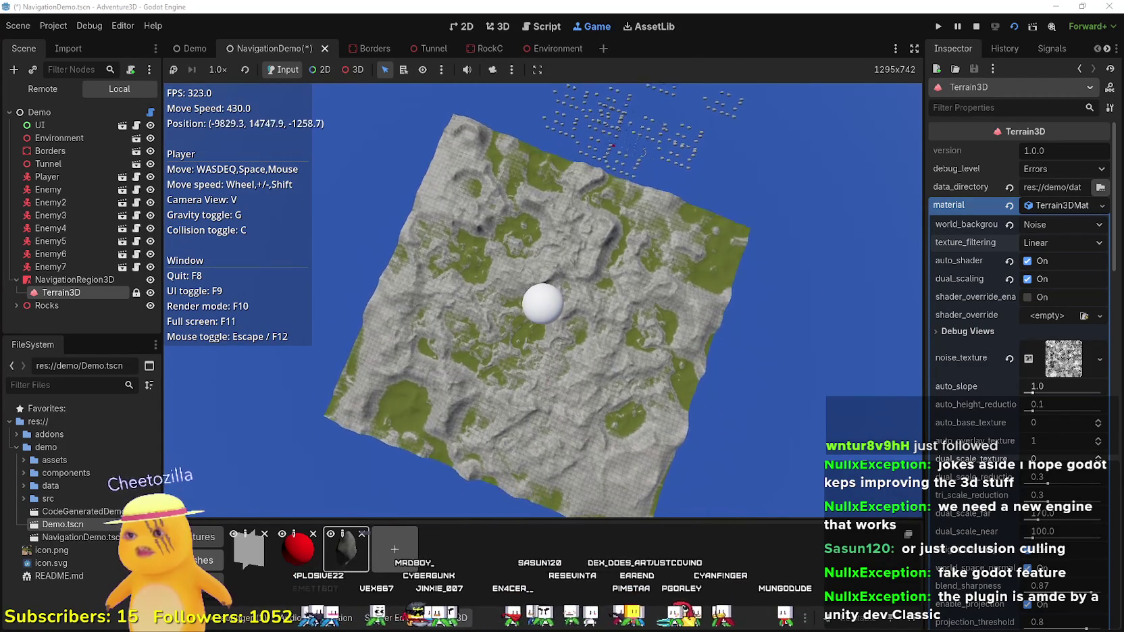
pyautogui.press('w')
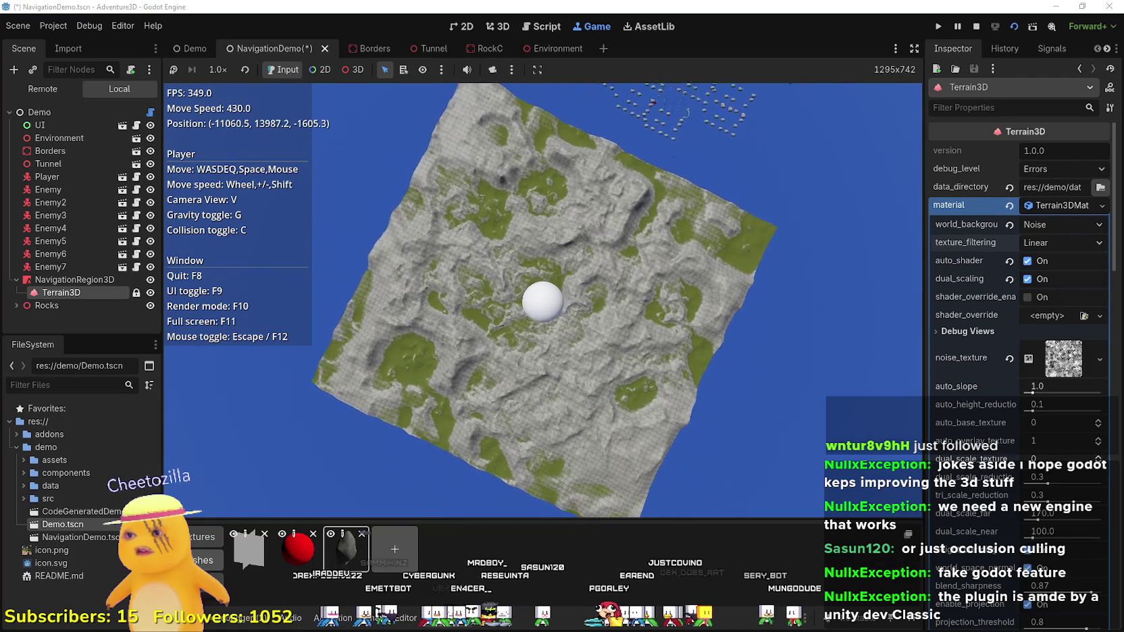
pyautogui.press('w')
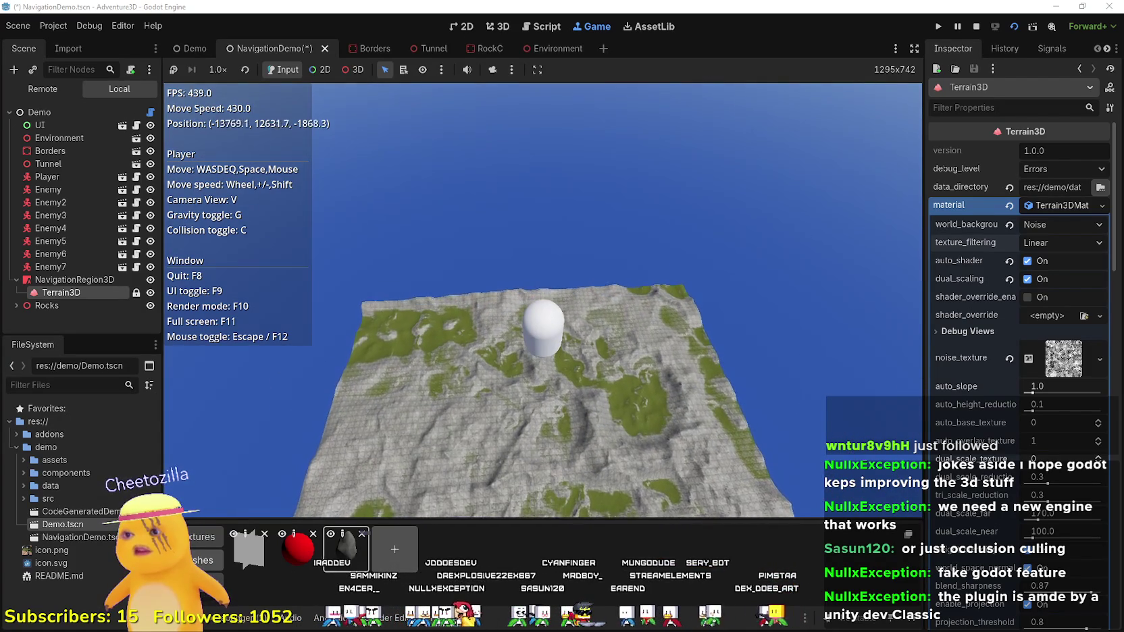
pyautogui.press('w')
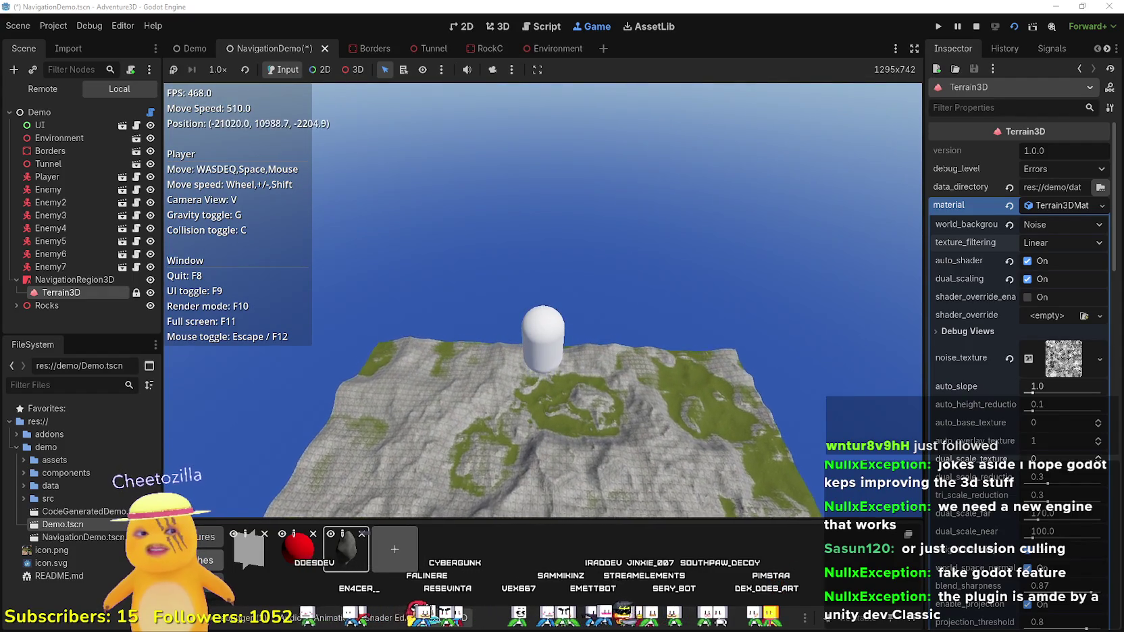
pyautogui.press('w')
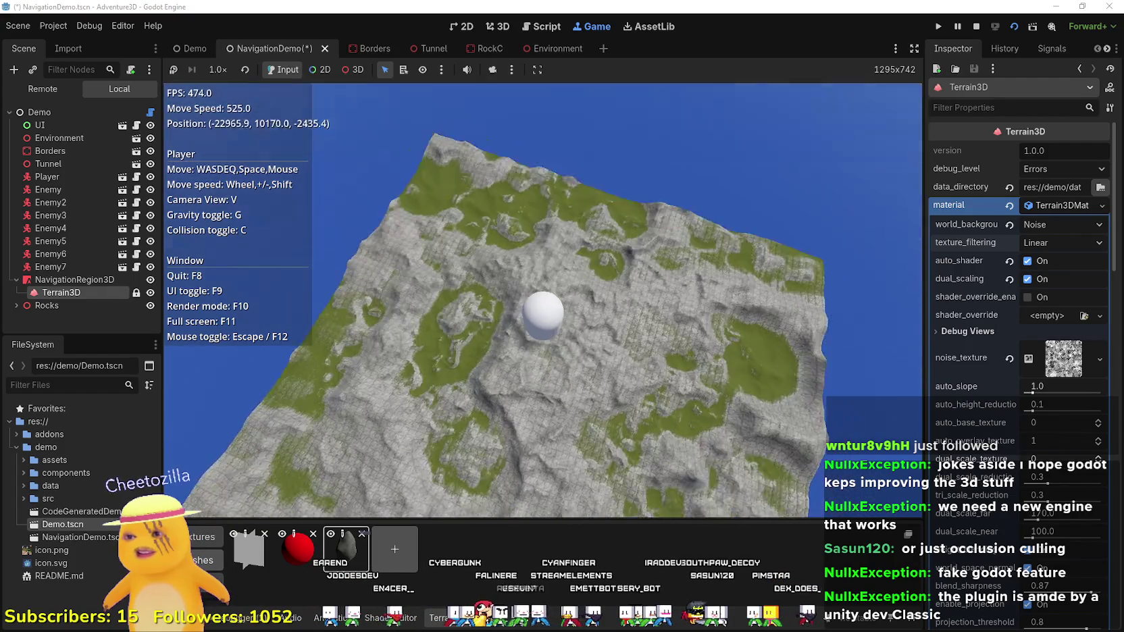
pyautogui.scroll(1, 543, 299)
pyautogui.press('w')
pyautogui.scroll(1, 542, 300)
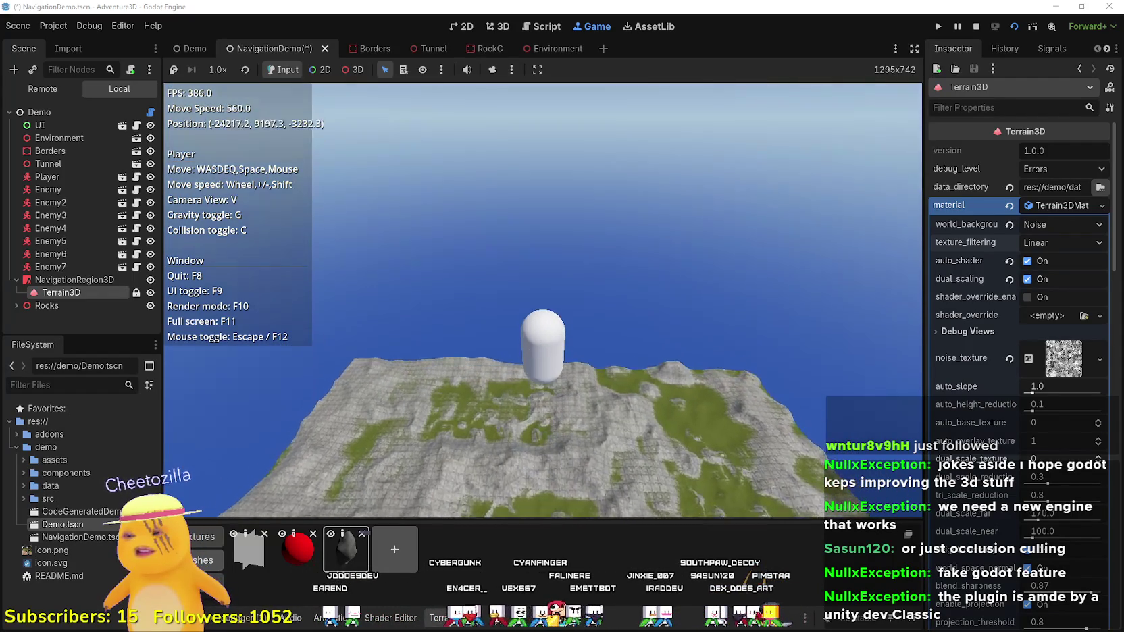
pyautogui.press('w')
pyautogui.scroll(3, 543, 299)
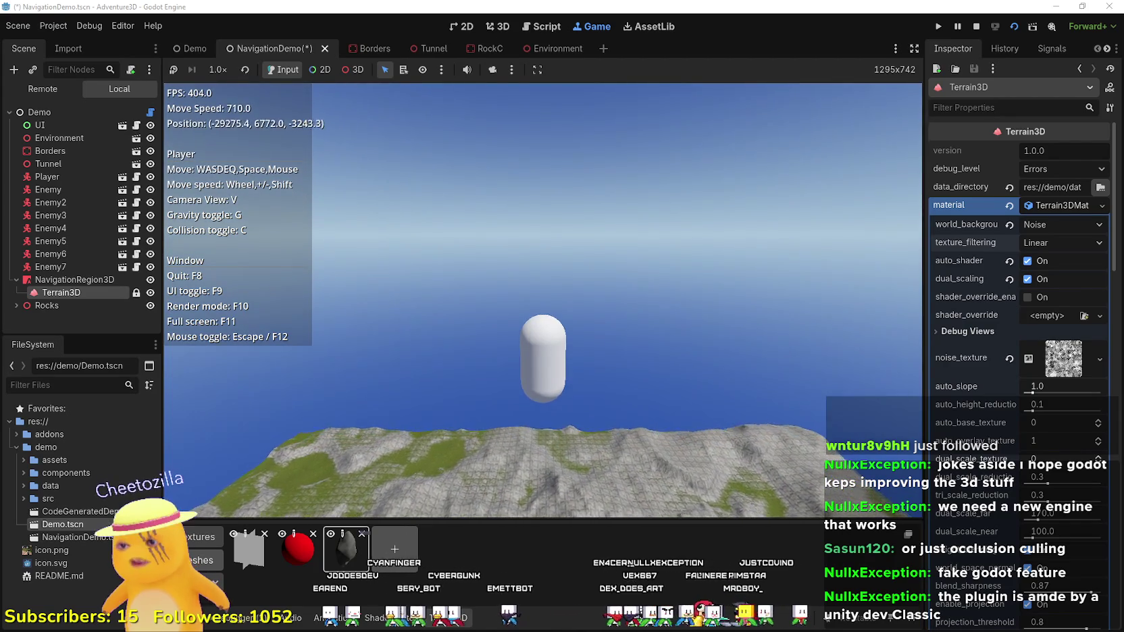
pyautogui.press('w')
pyautogui.scroll(4, 543, 299)
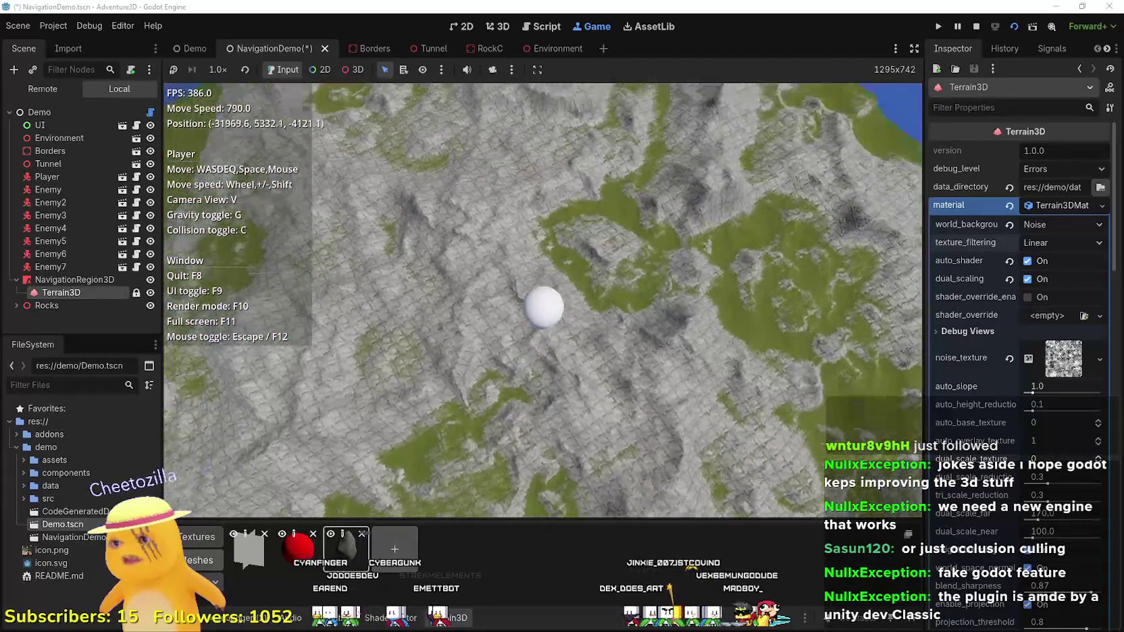
pyautogui.press('w')
pyautogui.scroll(3, 542, 300)
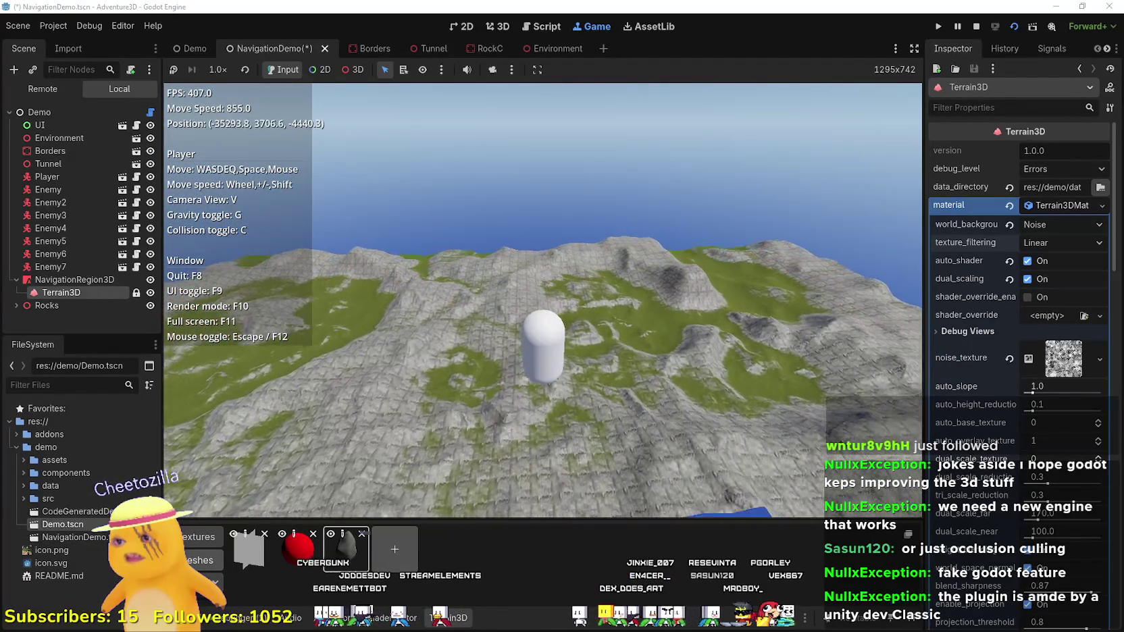
pyautogui.press('w')
pyautogui.scroll(4, 543, 300)
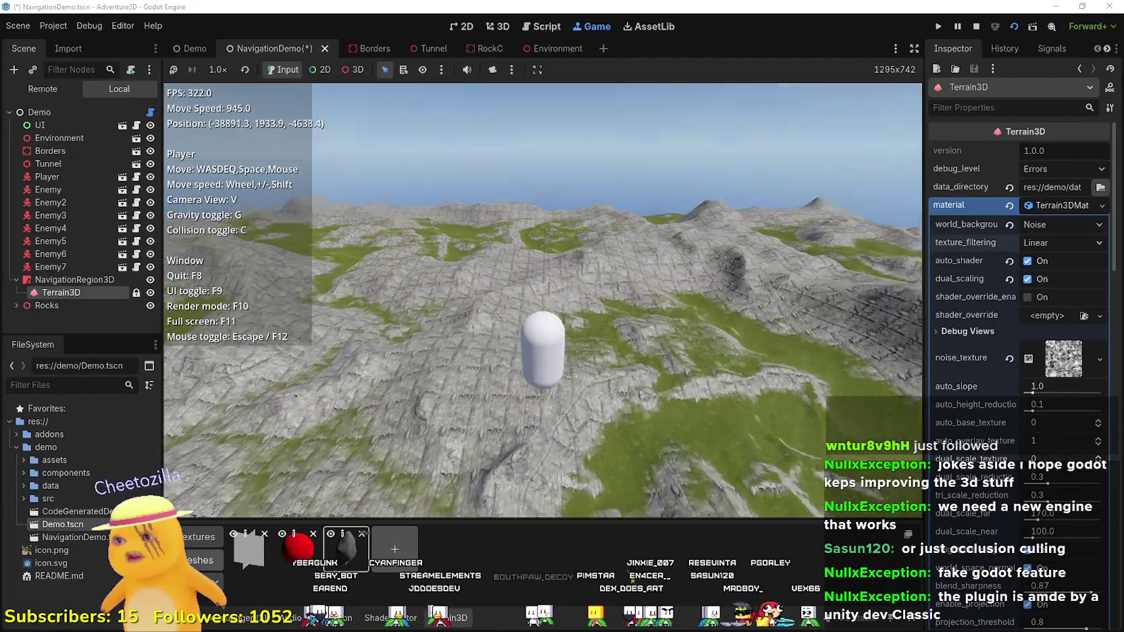
pyautogui.press('w')
pyautogui.scroll(1, 543, 300)
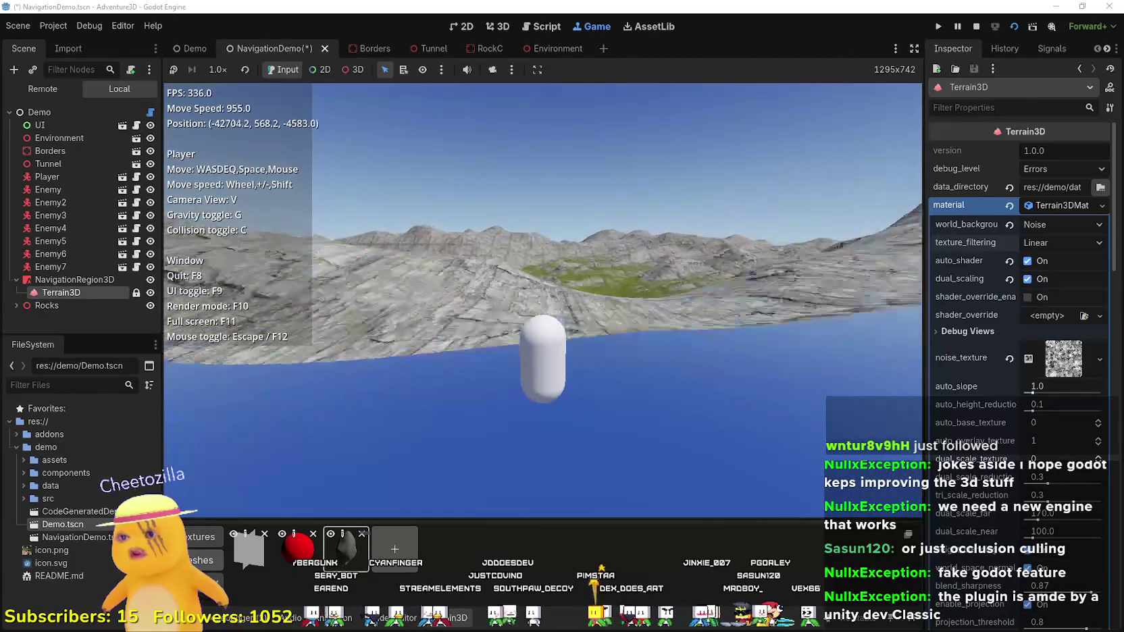
pyautogui.press('w')
pyautogui.press('w')
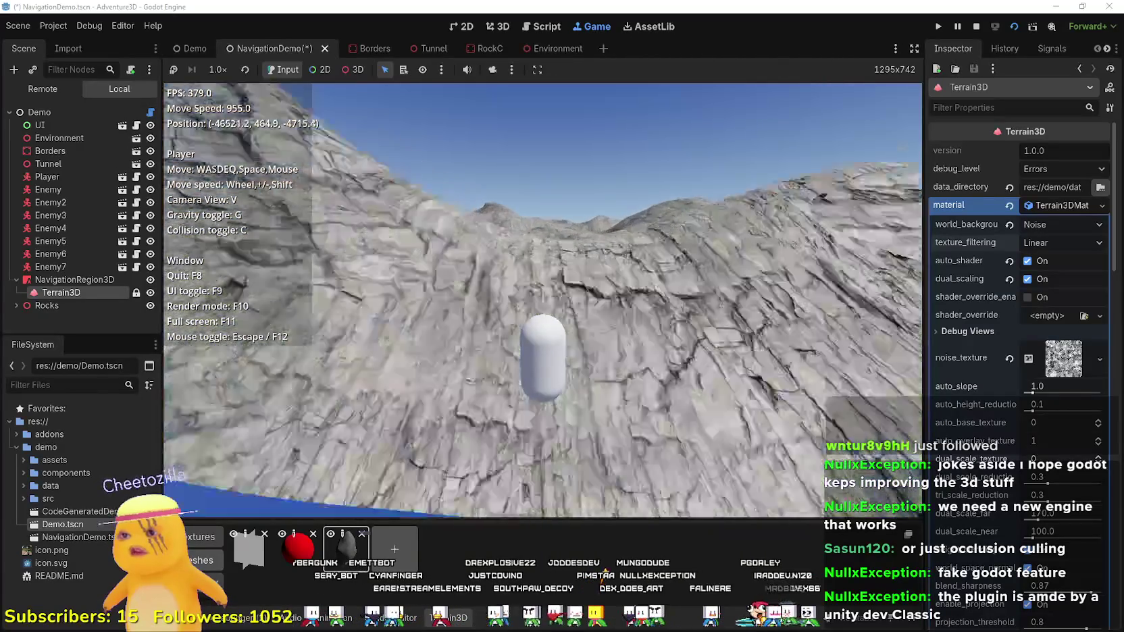
pyautogui.press('w')
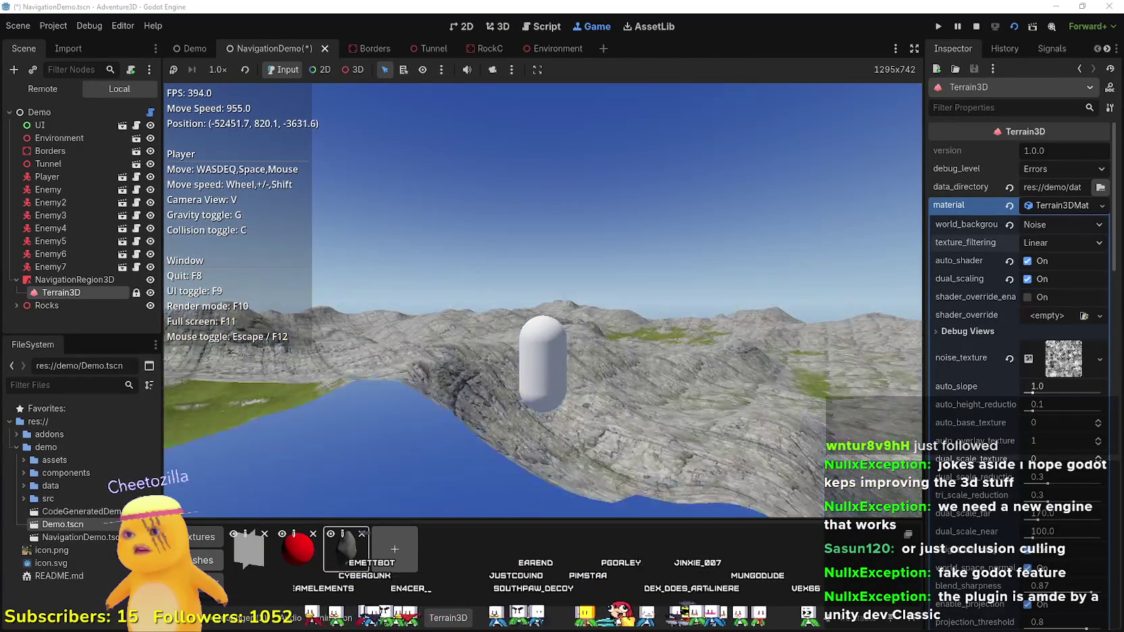
pyautogui.press('w')
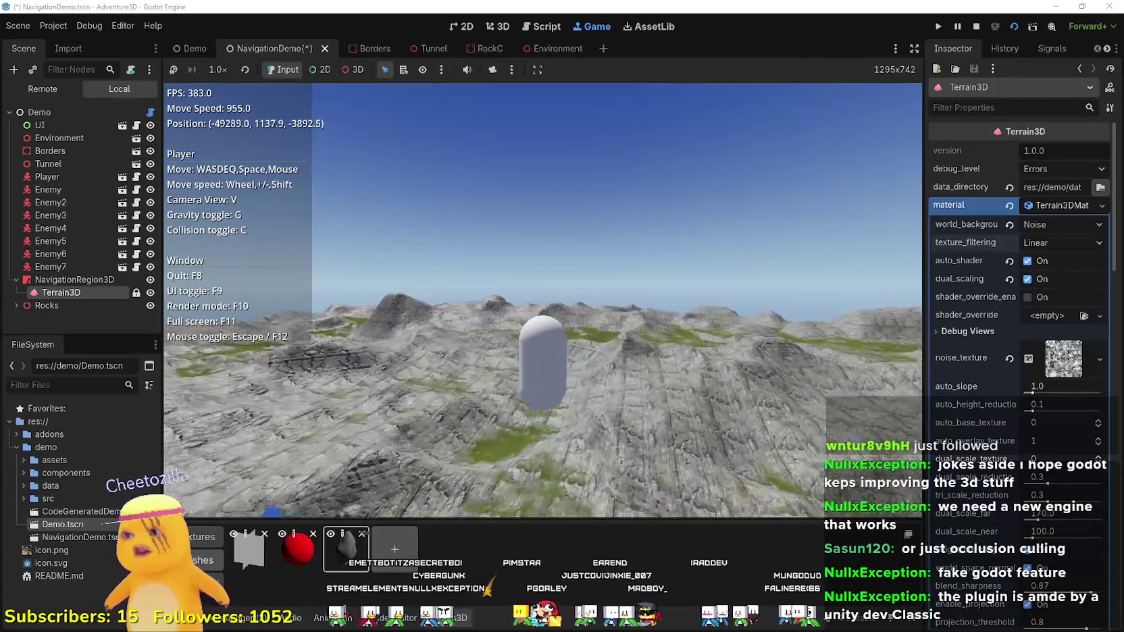
pyautogui.press('w')
pyautogui.press('w')
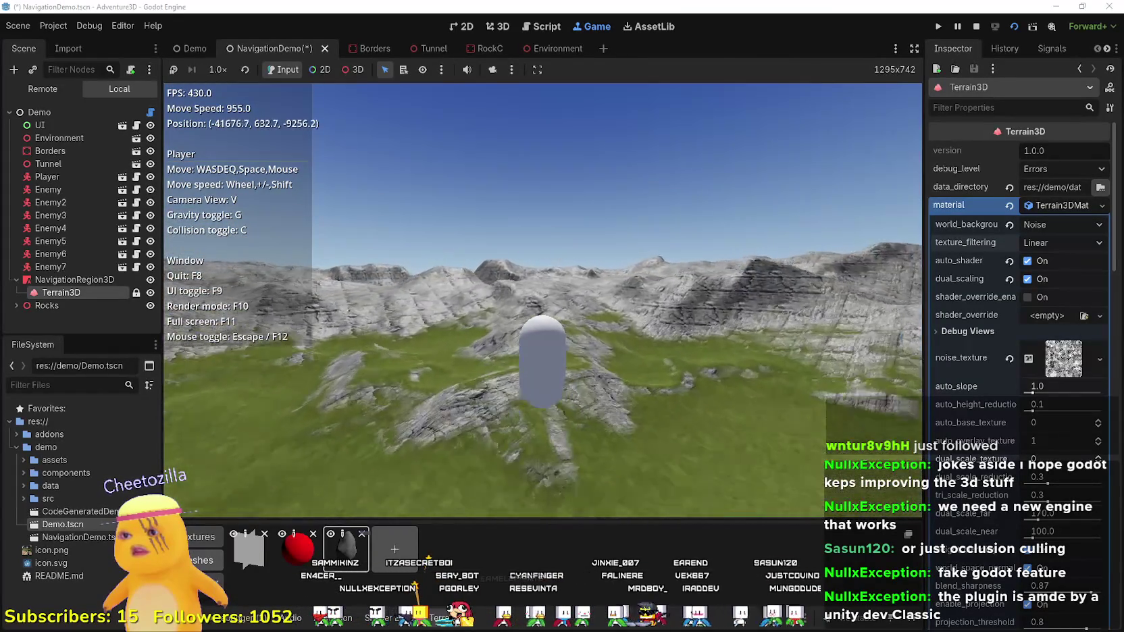
pyautogui.press('w')
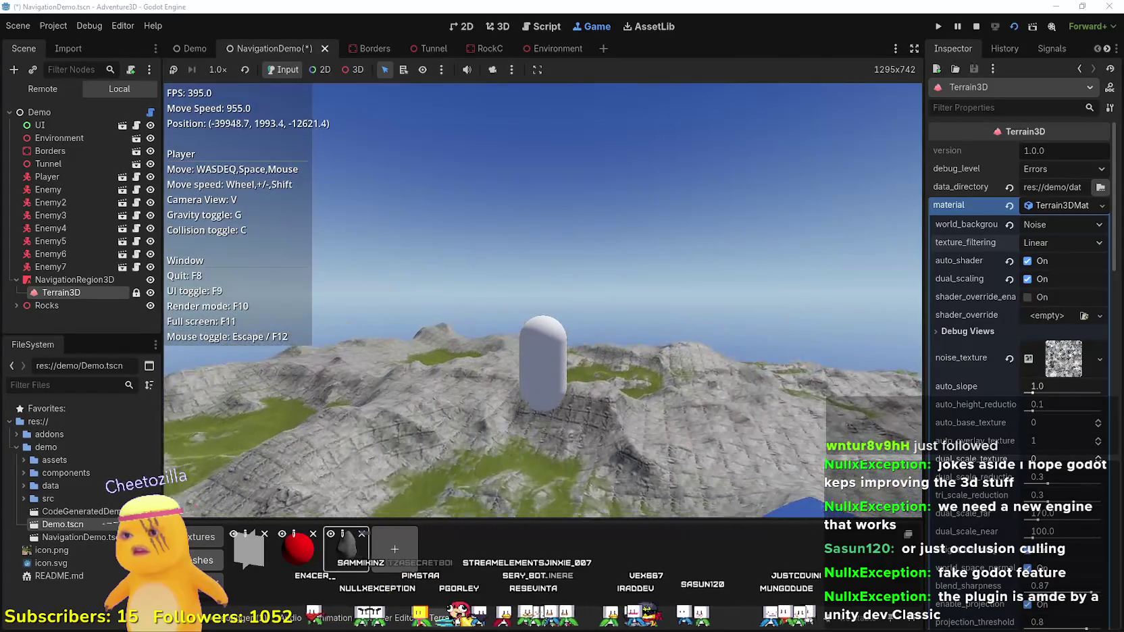
pyautogui.press('w')
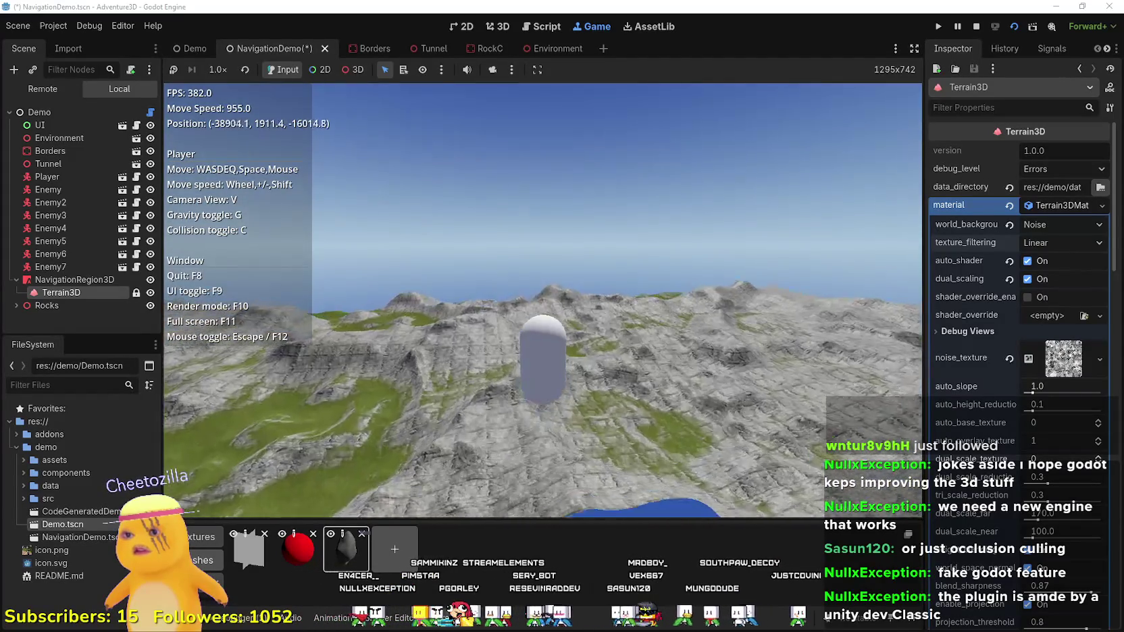
pyautogui.press('w')
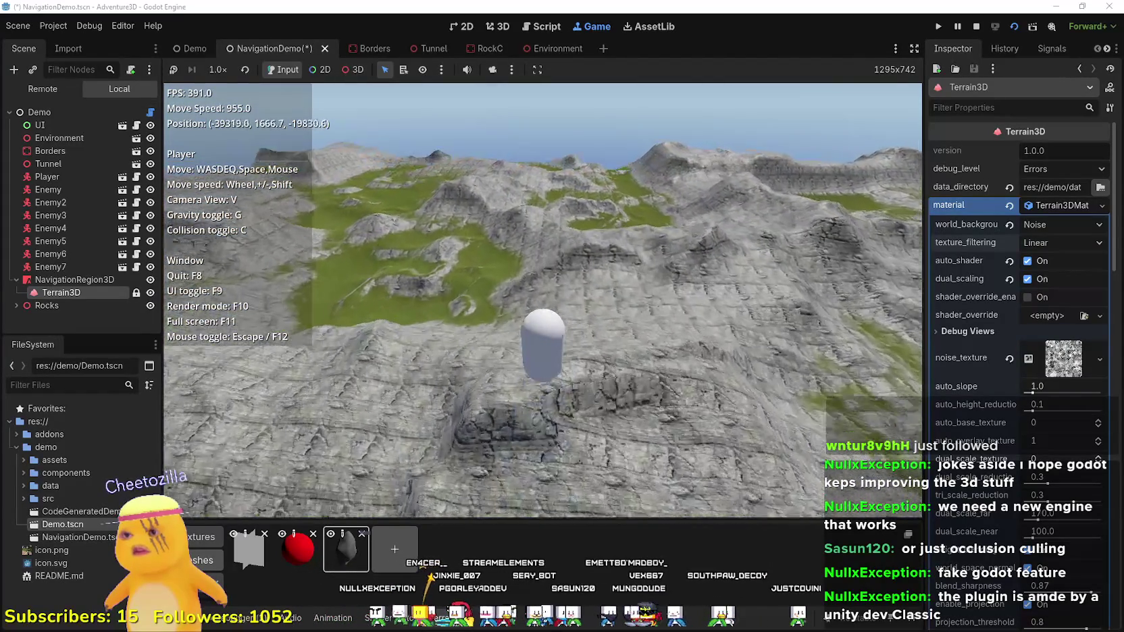
pyautogui.press('w')
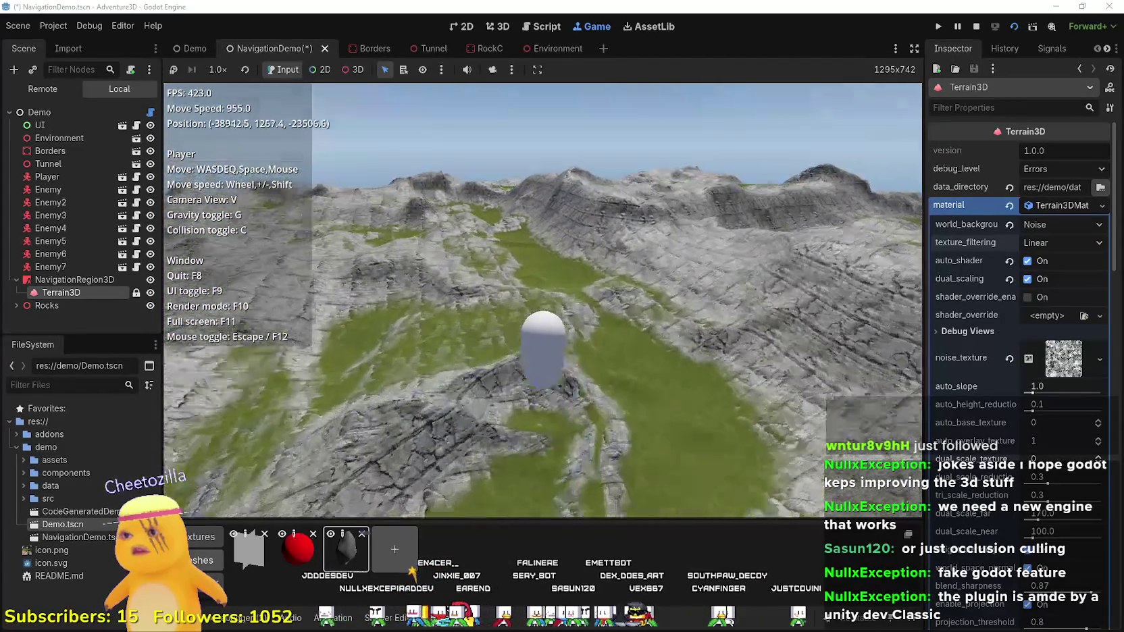
pyautogui.press('w')
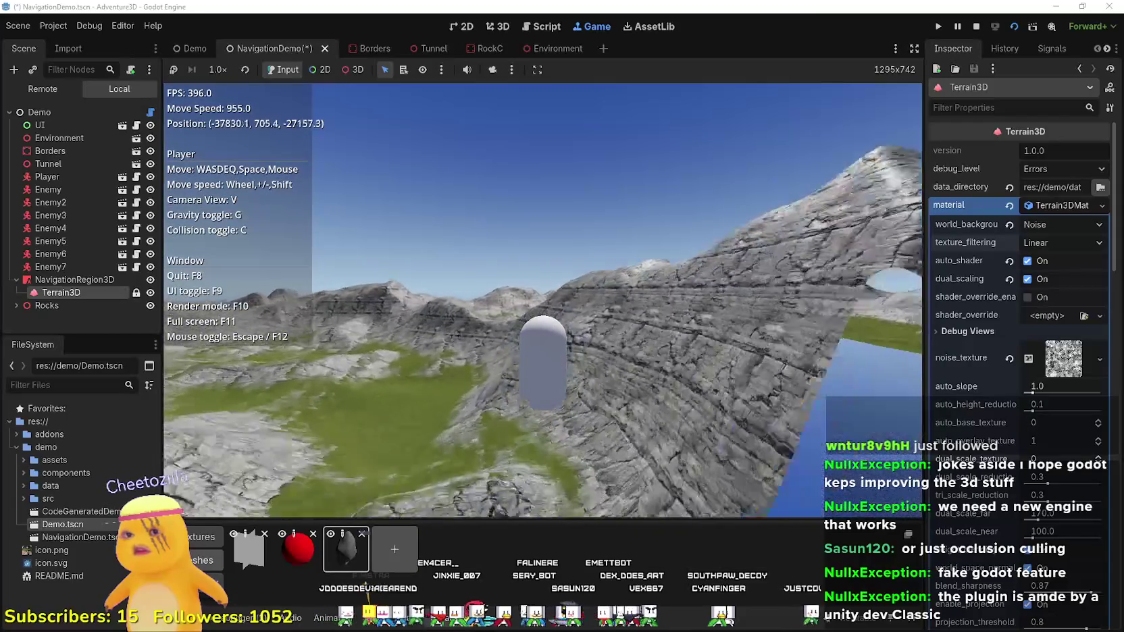
pyautogui.press('w')
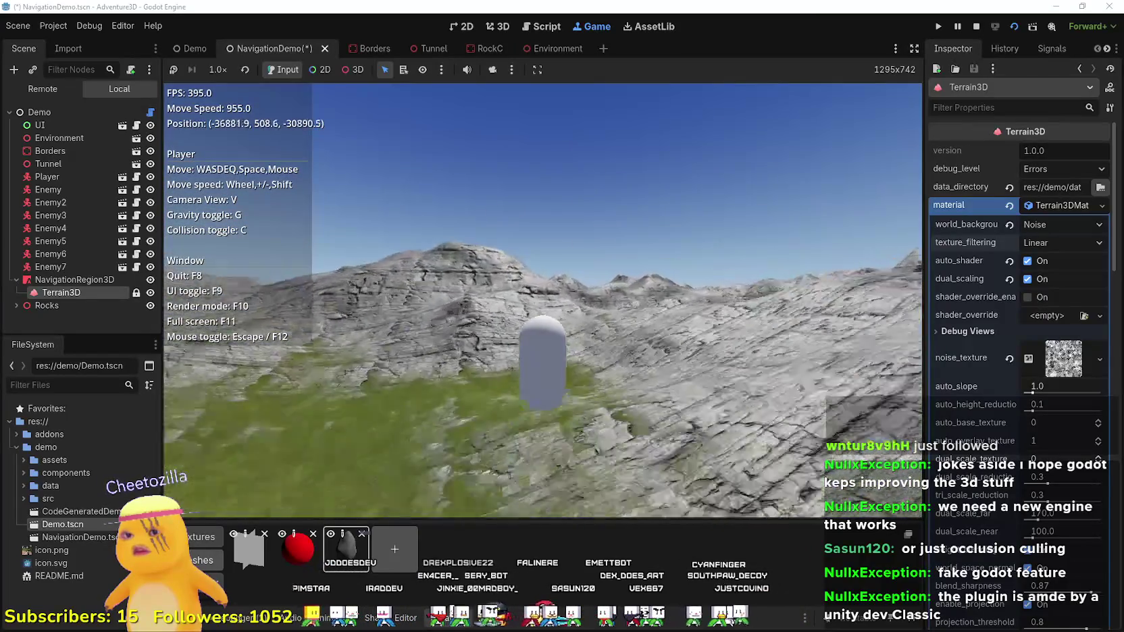
pyautogui.press('w')
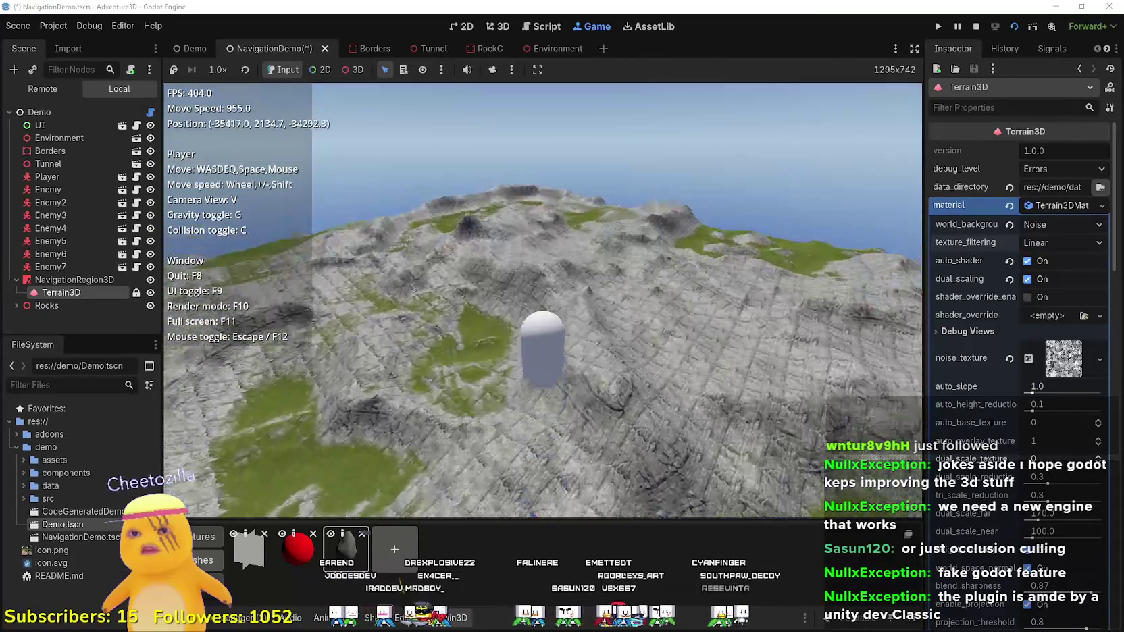
pyautogui.press('w')
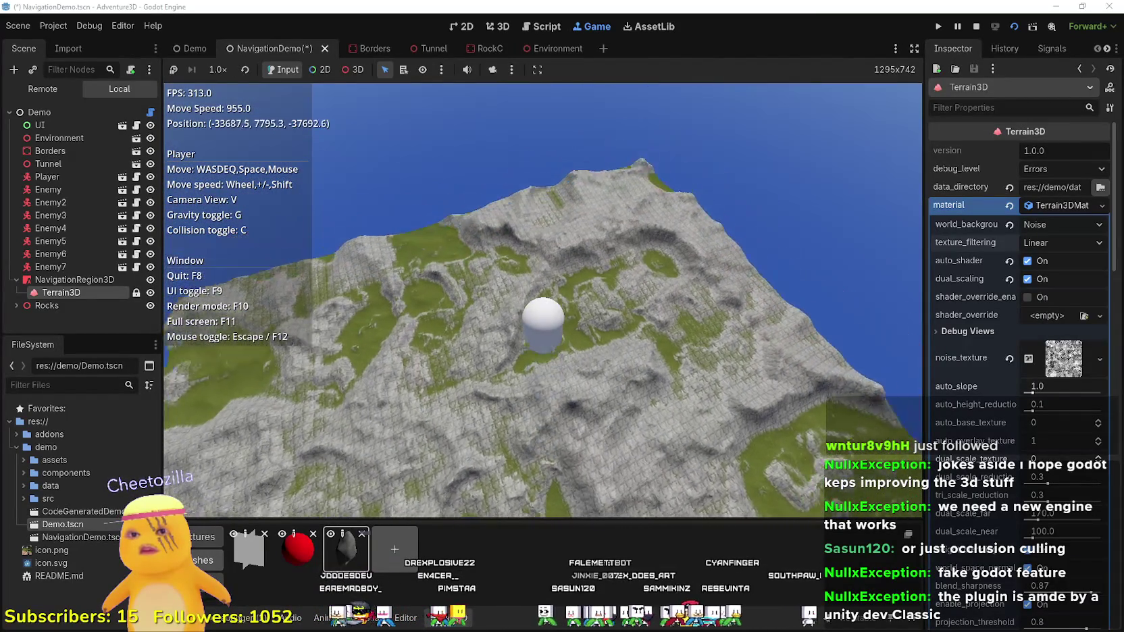
pyautogui.press('space')
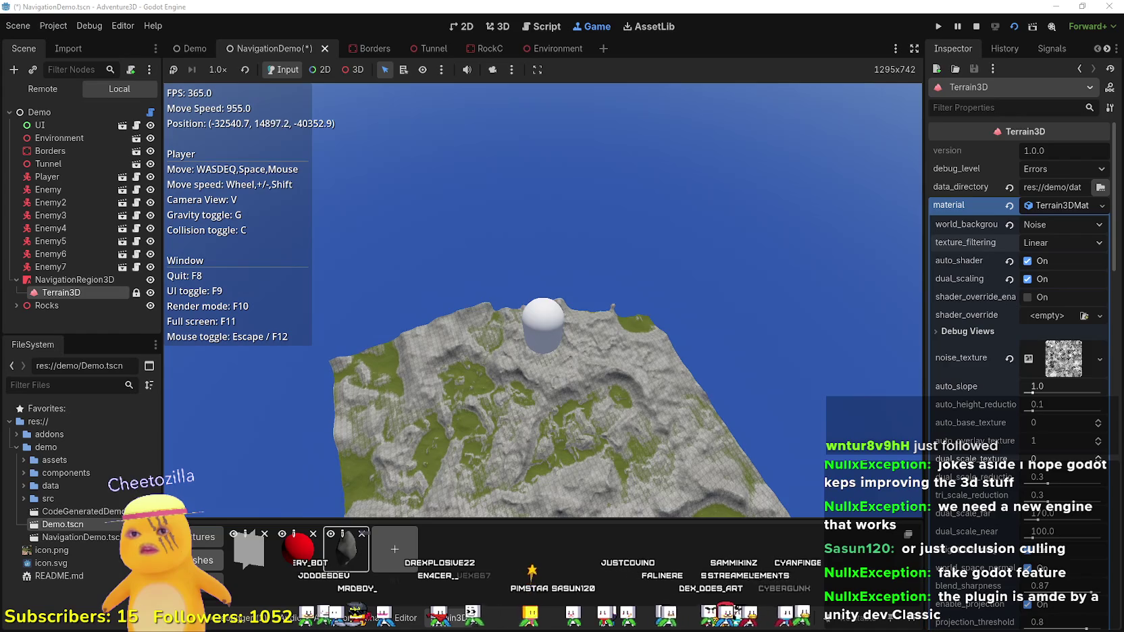
pyautogui.press('w')
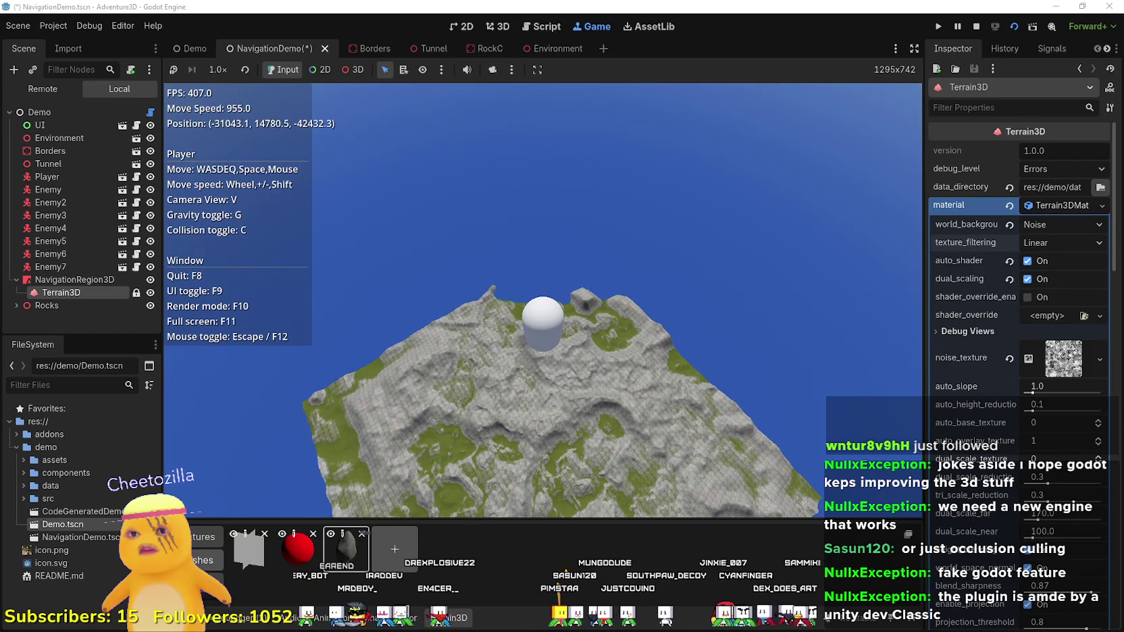
# - Change the Terrain3D region_size from 512 to 2048 in the Inspector
pyautogui.scroll(-5, 1067, 278)
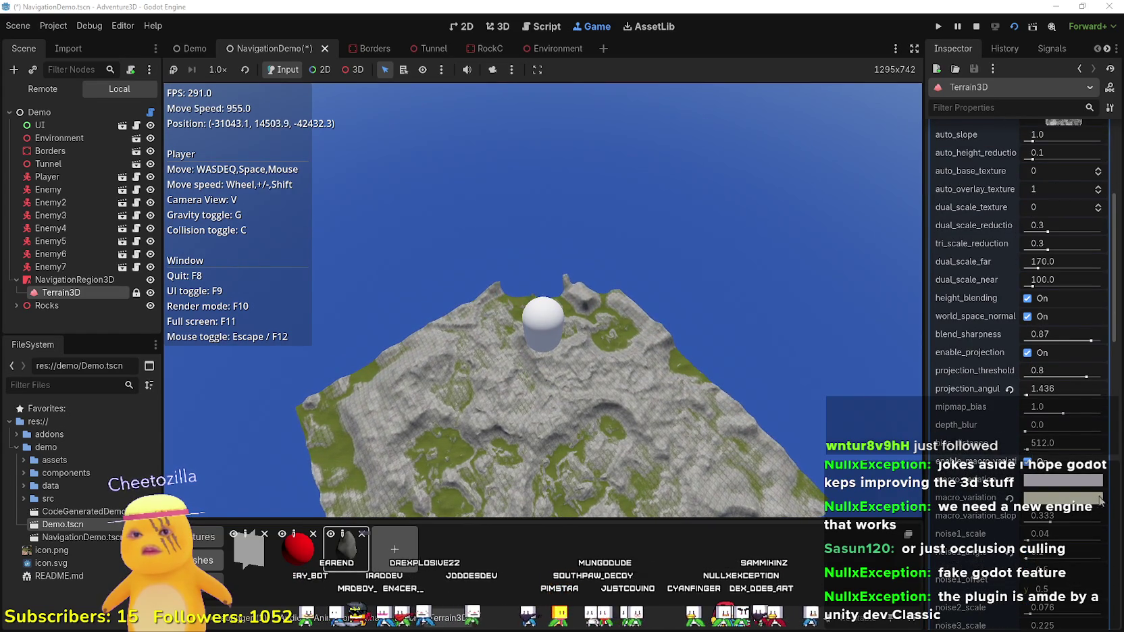
pyautogui.scroll(-5, 1100, 503)
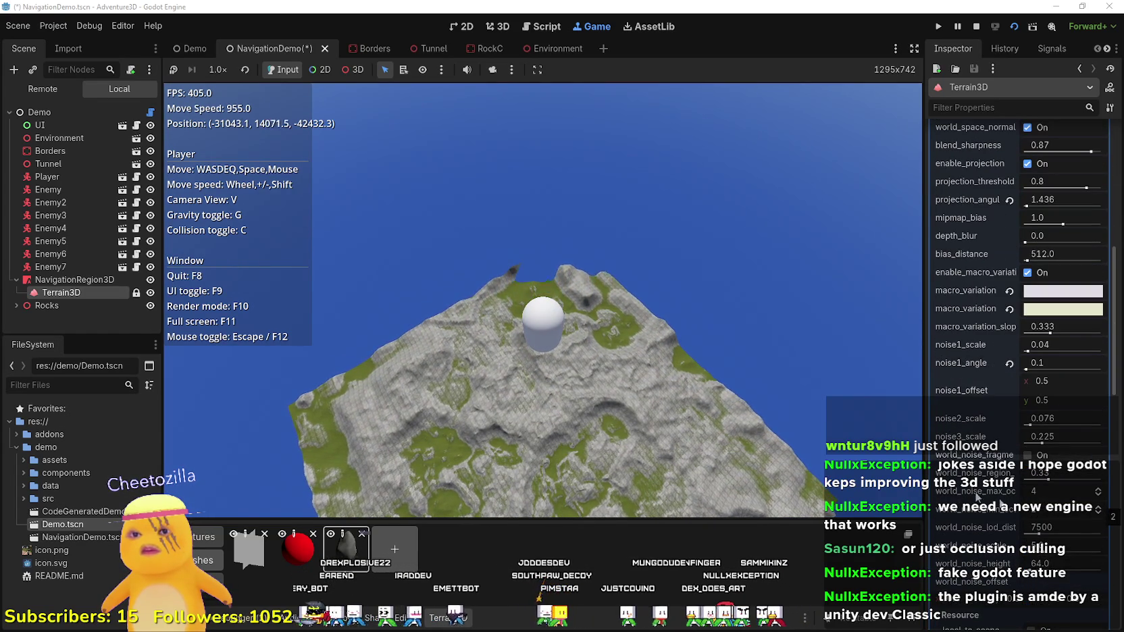
pyautogui.scroll(-10, 1071, 574)
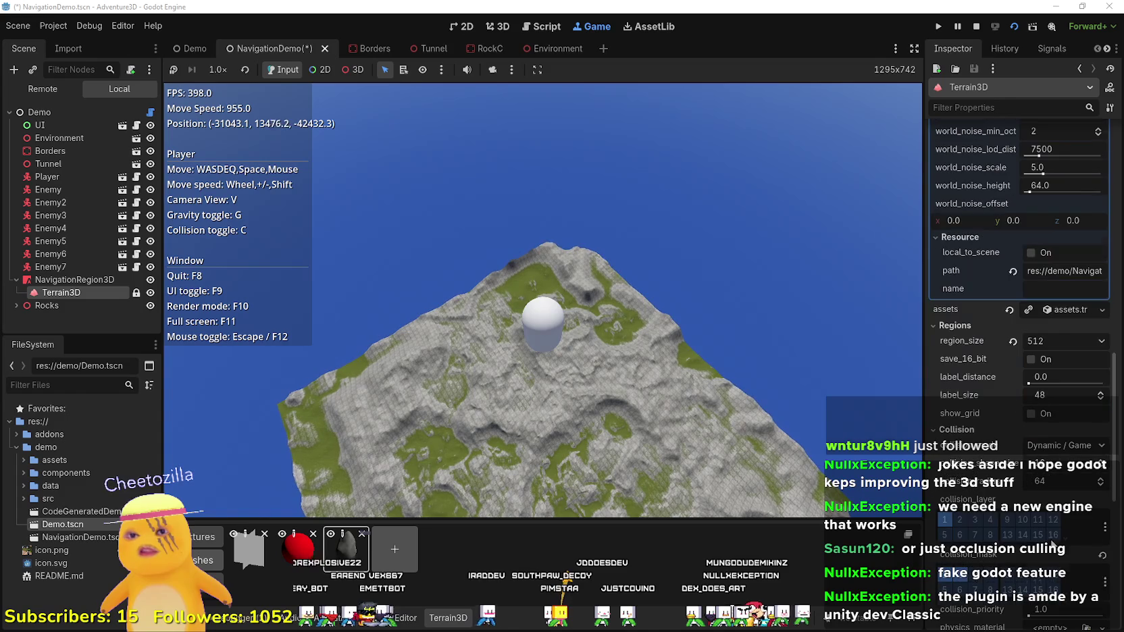
pyautogui.click(1062, 340)
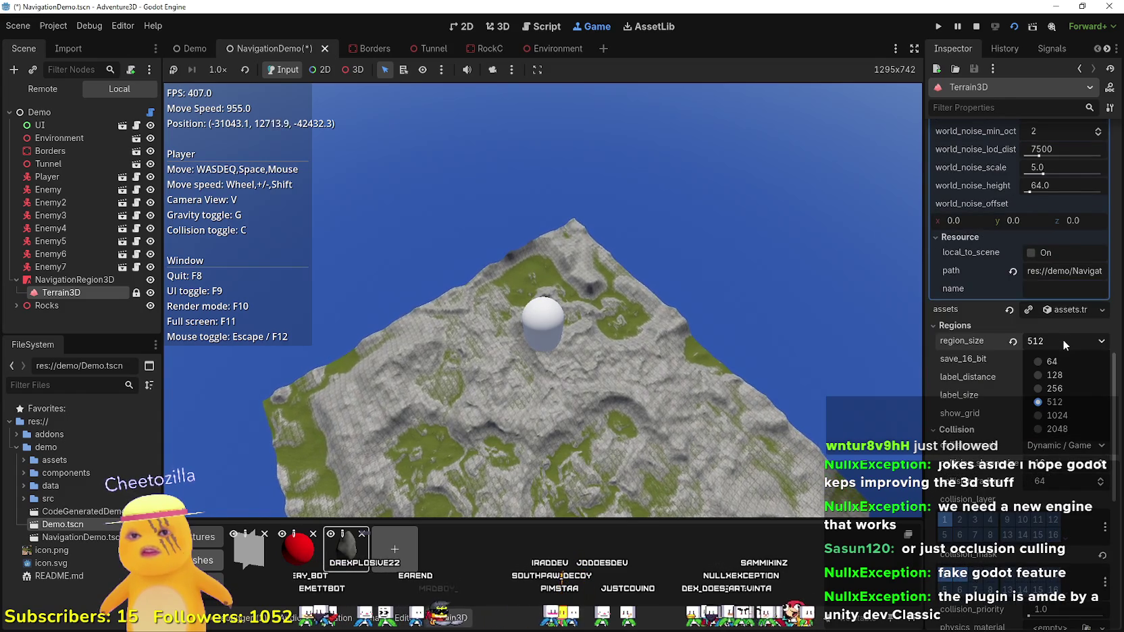
pyautogui.click(1056, 429)
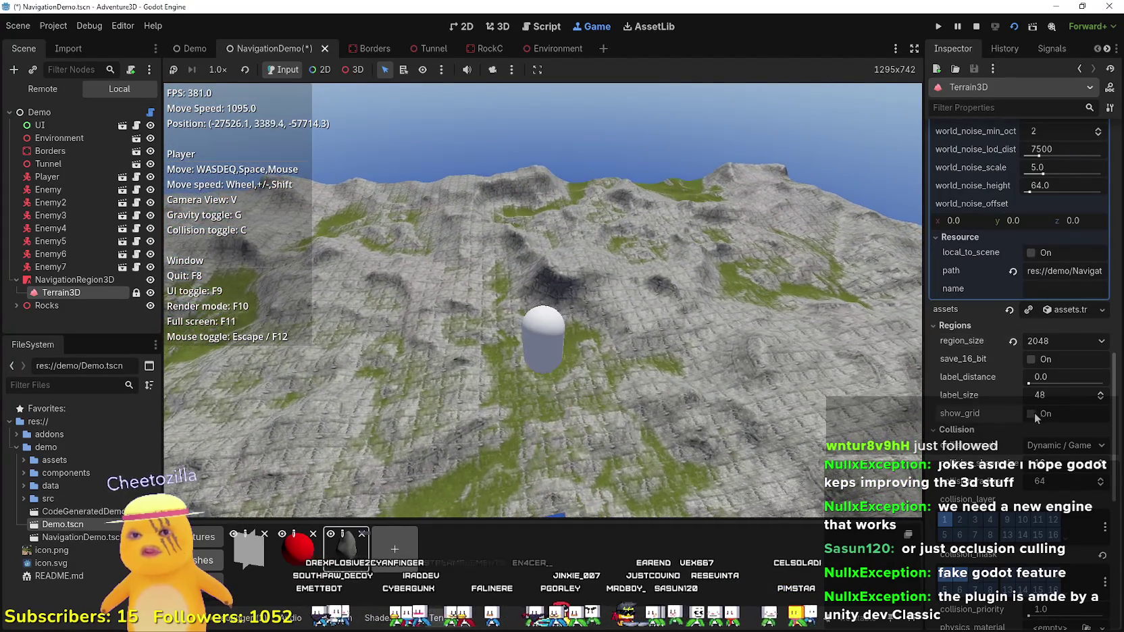
# - Turn on show_grid for the Terrain3D regions, then stop the running game
pyautogui.click(1031, 413)
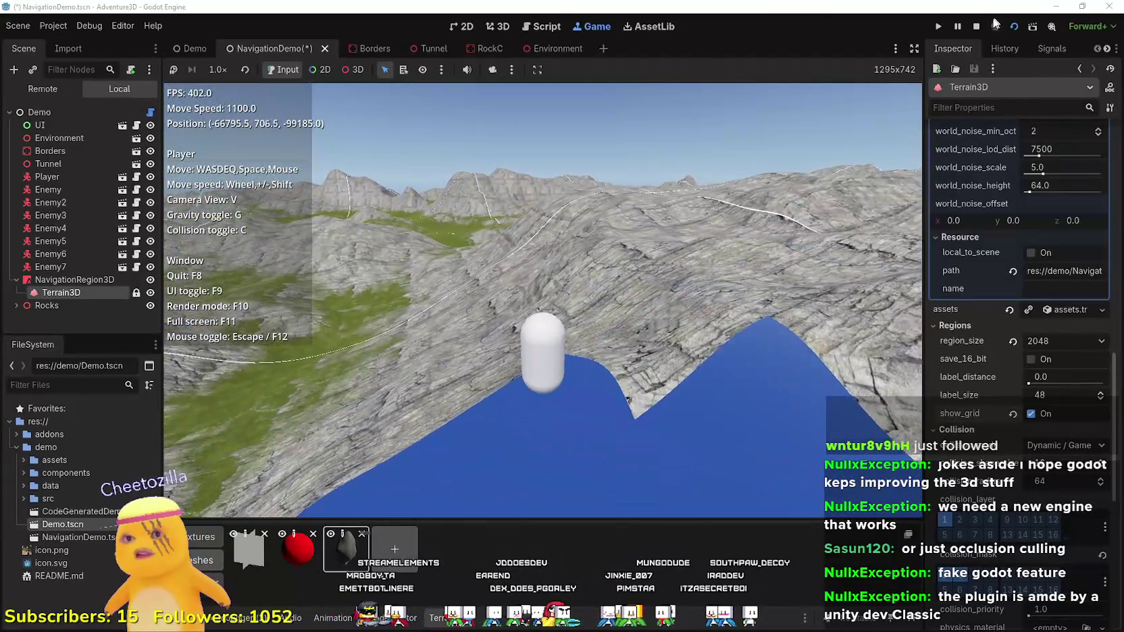
pyautogui.click(977, 25)
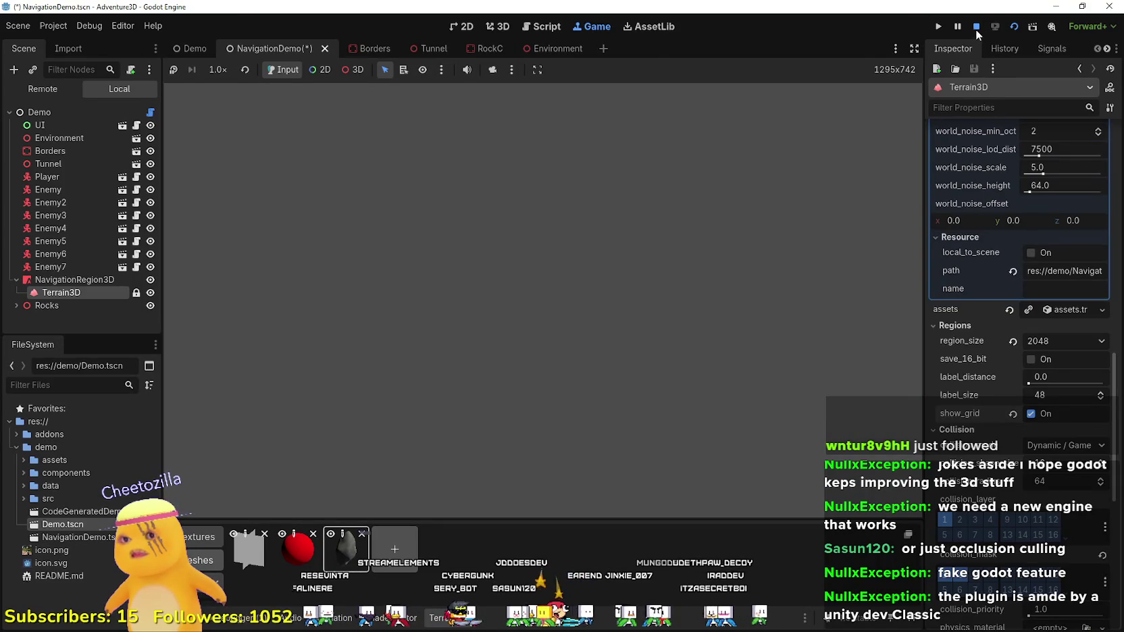
# - Return to the 3D editor, select Terrain3D and save the NavigationDemo scene
pyautogui.click(498, 25)
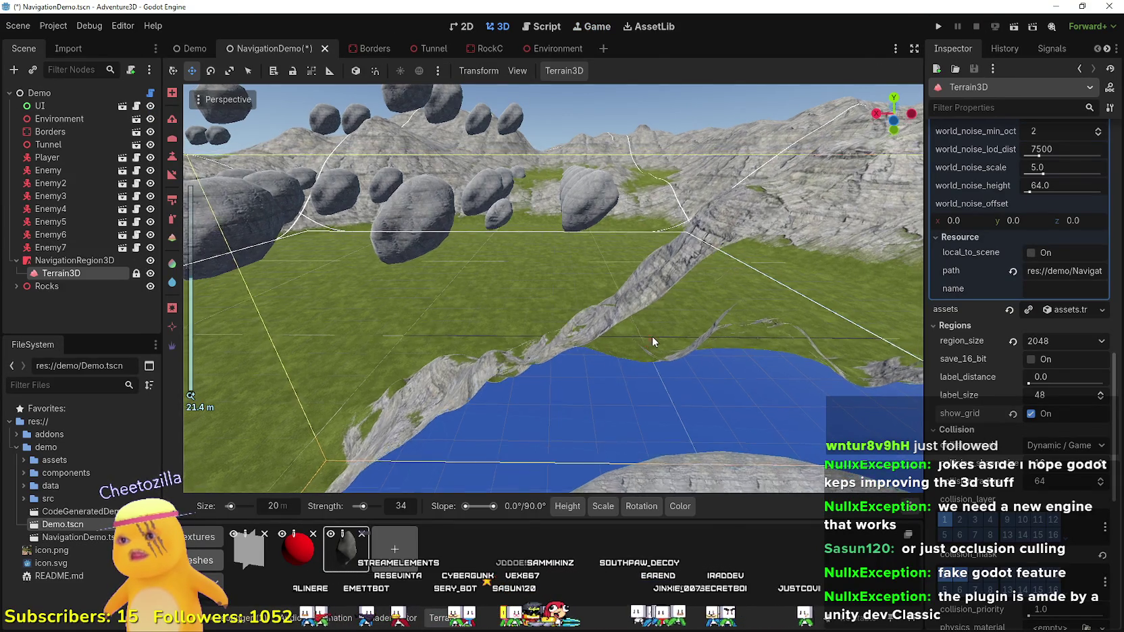
pyautogui.moveTo(652, 335)
pyautogui.mouseDown()
pyautogui.moveTo(652, 237)
pyautogui.moveTo(651, 344)
pyautogui.mouseUp()
pyautogui.scroll(3, 652, 237)
pyautogui.scroll(-3, 553, 289)
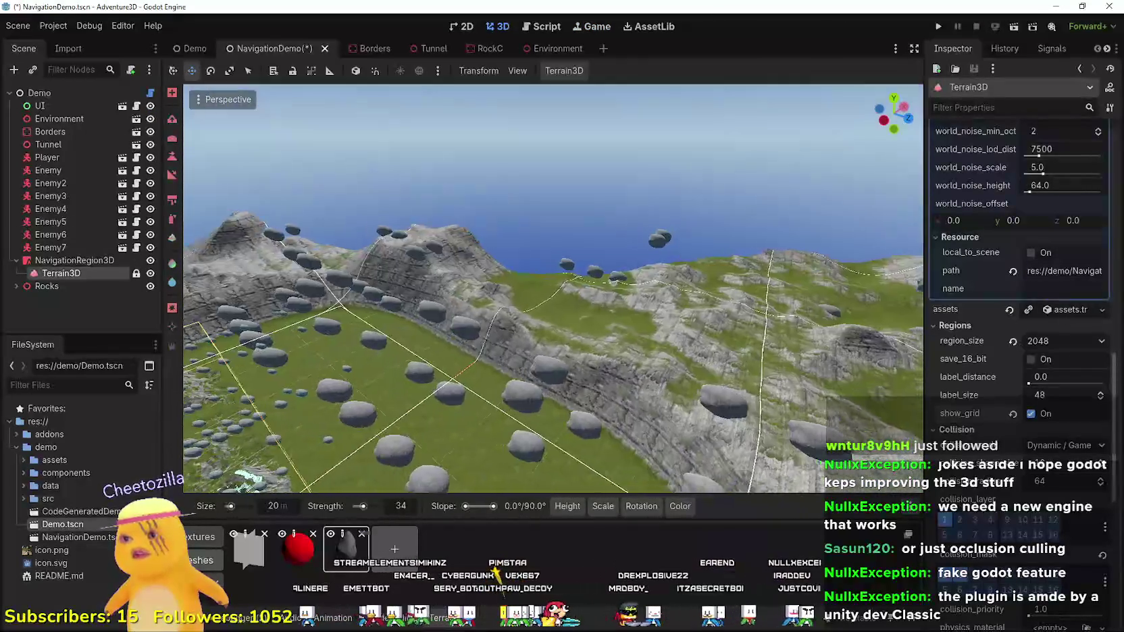
pyautogui.moveTo(552, 304)
pyautogui.mouseDown()
pyautogui.moveTo(552, 276)
pyautogui.moveTo(534, 264)
pyautogui.moveTo(524, 230)
pyautogui.moveTo(523, 324)
pyautogui.moveTo(513, 264)
pyautogui.moveTo(476, 227)
pyautogui.mouseUp()
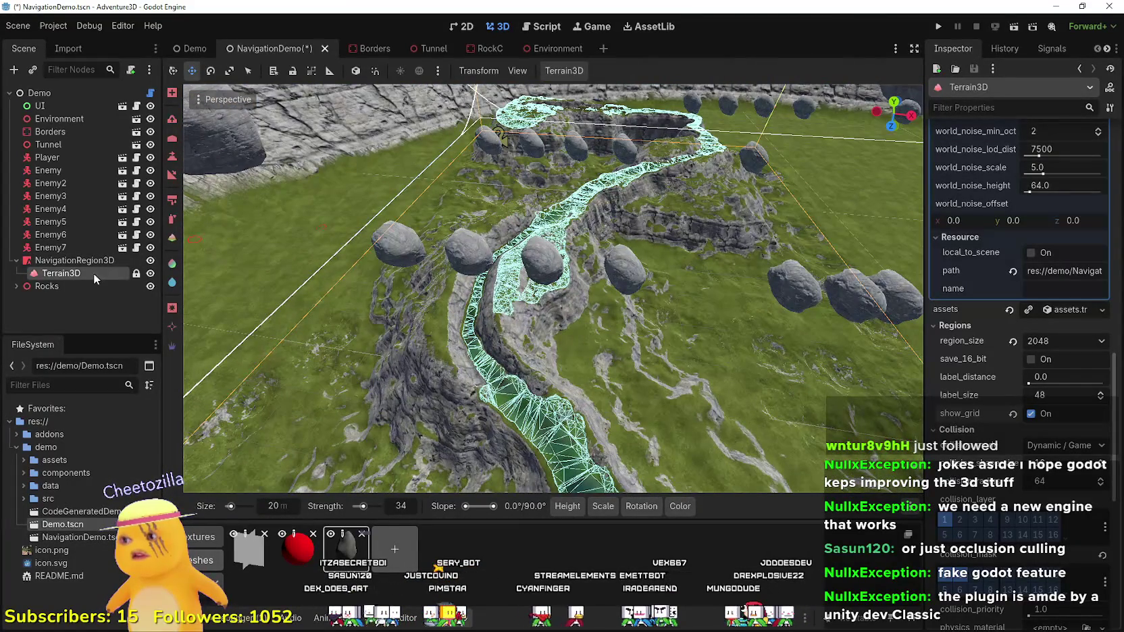
pyautogui.click(89, 262)
pyautogui.click(88, 273)
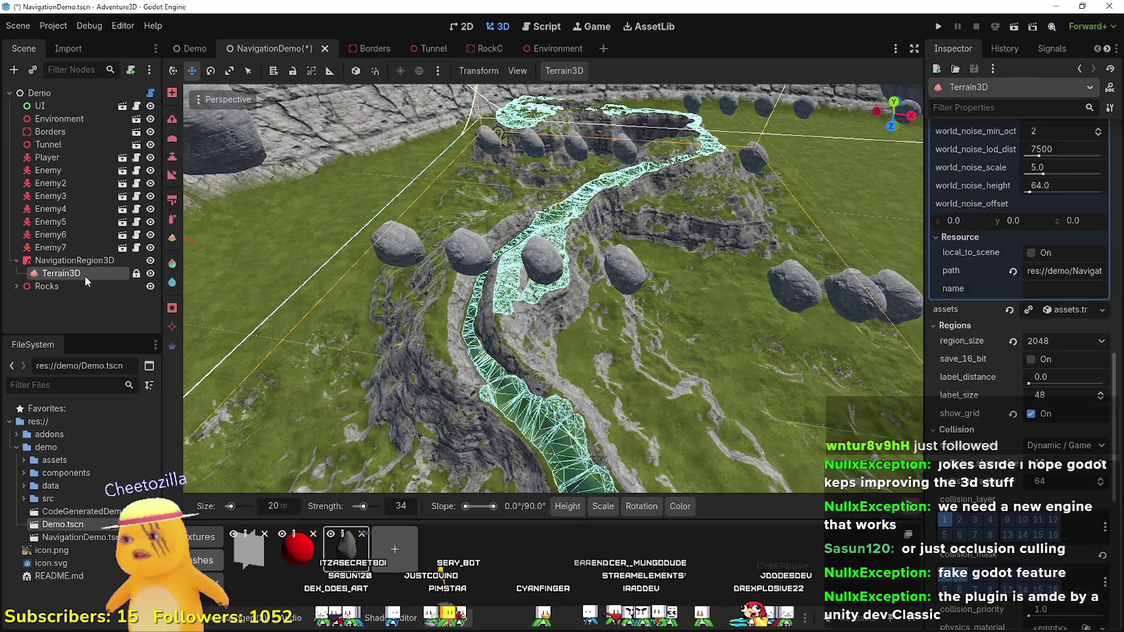
pyautogui.scroll(-10, 632, 232)
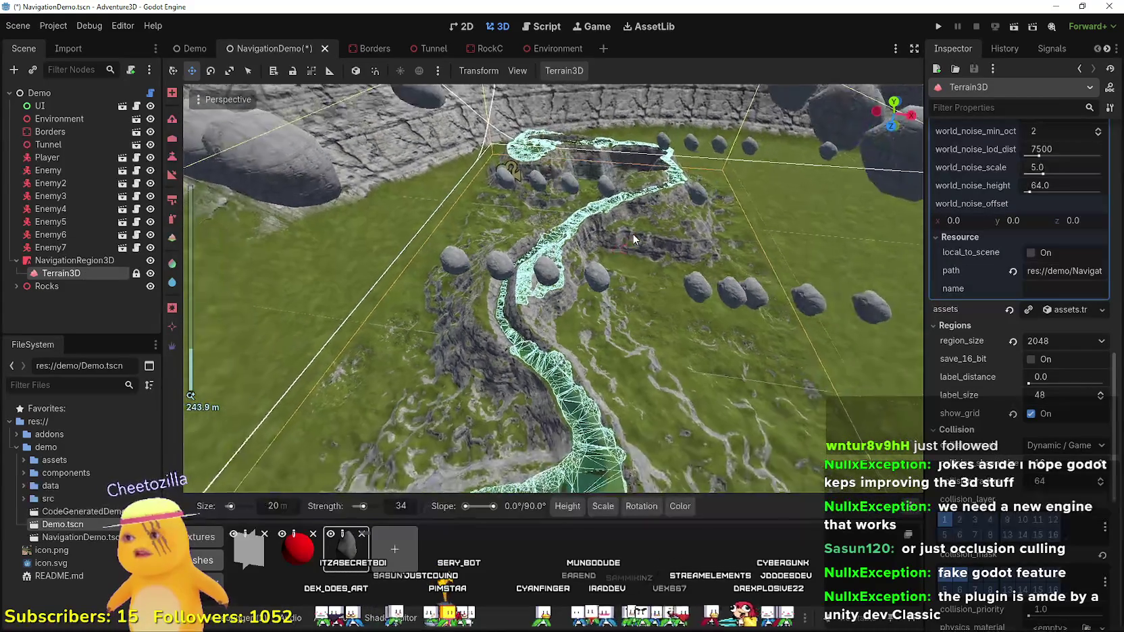
pyautogui.hotkey('ctrl', 's')
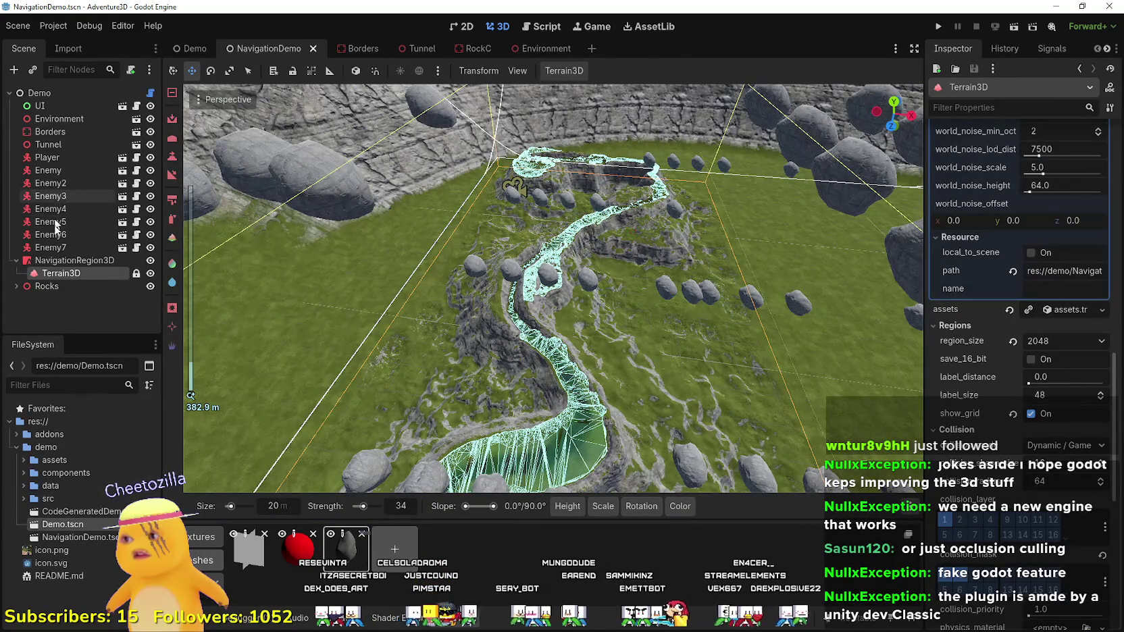
# - Duplicate the Terrain3D node with Ctrl+D, creating Terrain3D2
pyautogui.click(51, 132)
pyautogui.scroll(-5, 491, 275)
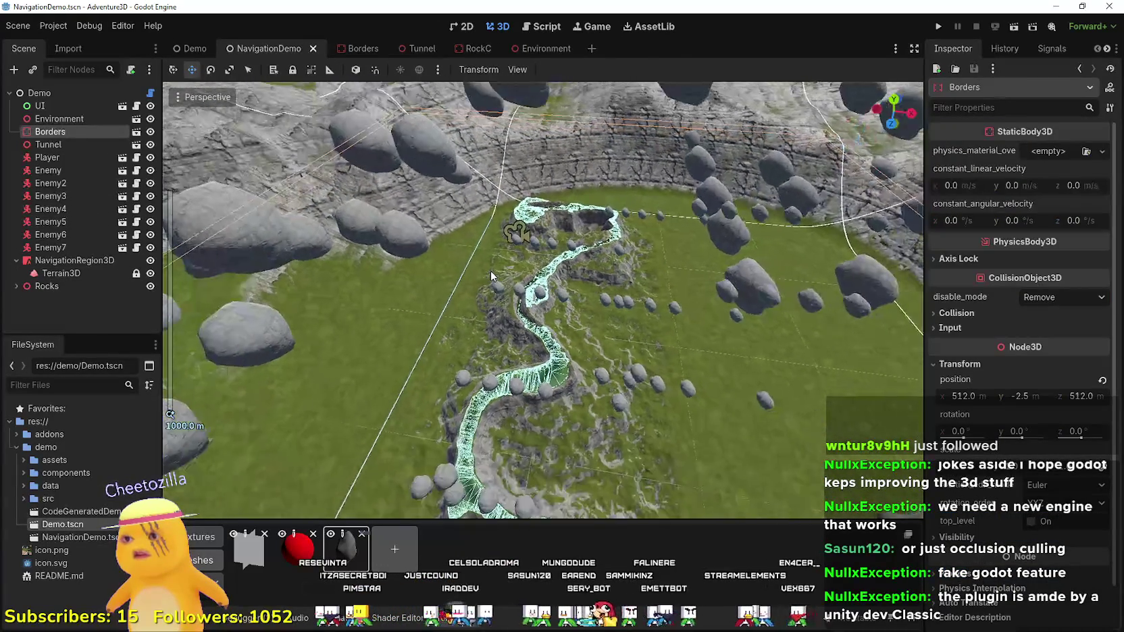
pyautogui.scroll(-2, 490, 270)
pyautogui.moveTo(490, 270)
pyautogui.mouseDown()
pyautogui.moveTo(490, 325)
pyautogui.moveTo(569, 328)
pyautogui.mouseUp()
pyautogui.click(61, 273)
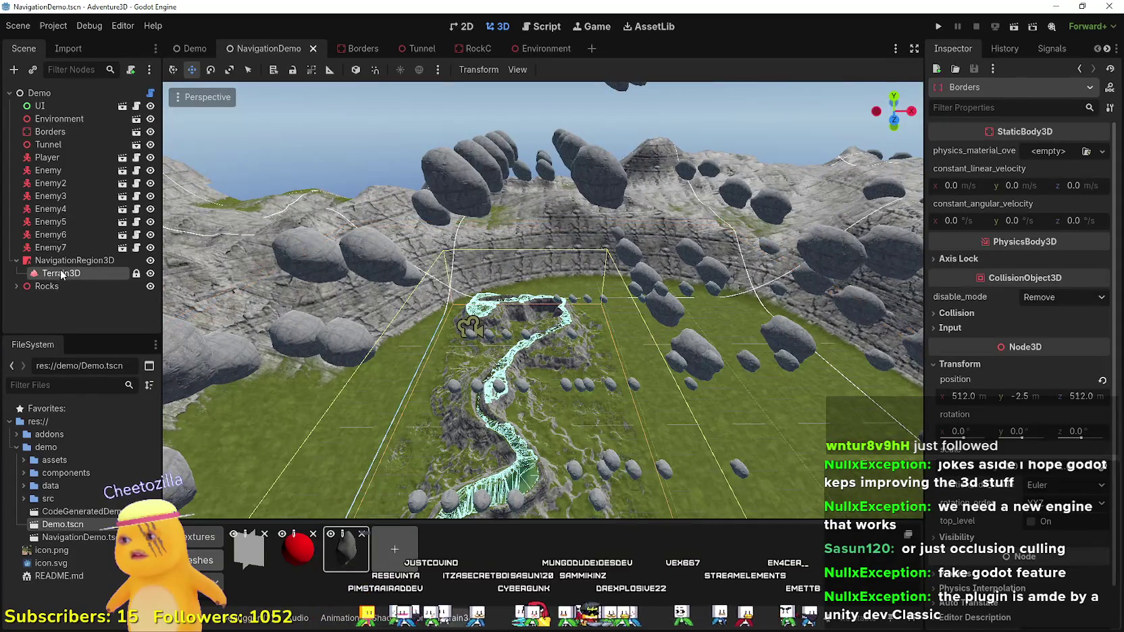
pyautogui.scroll(-2, 433, 312)
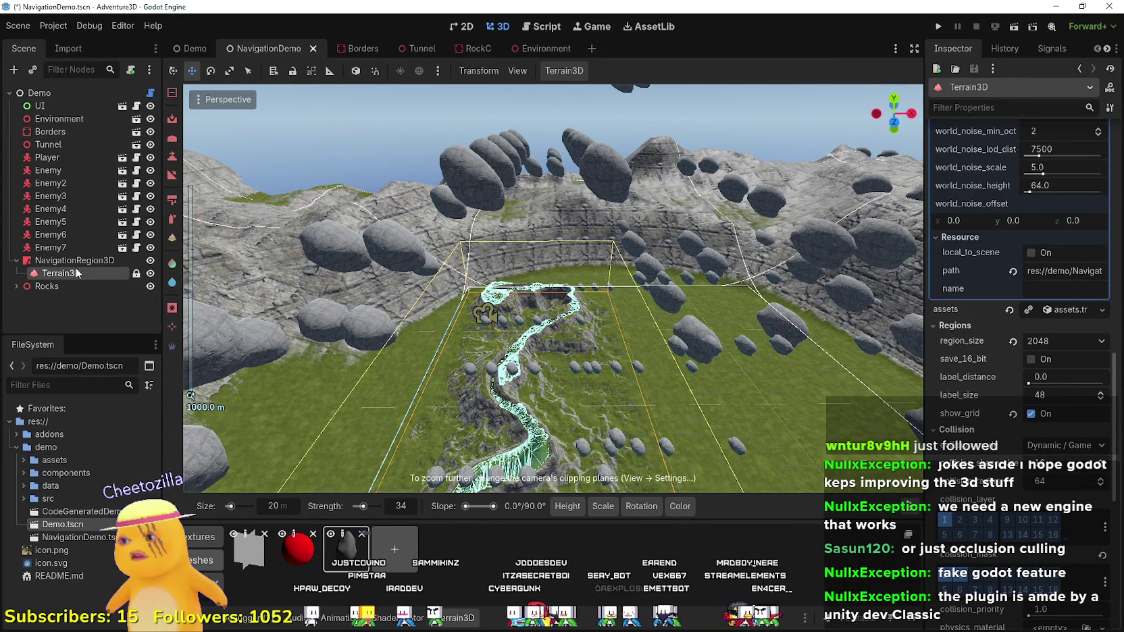
pyautogui.hotkey('ctrl', 'd')
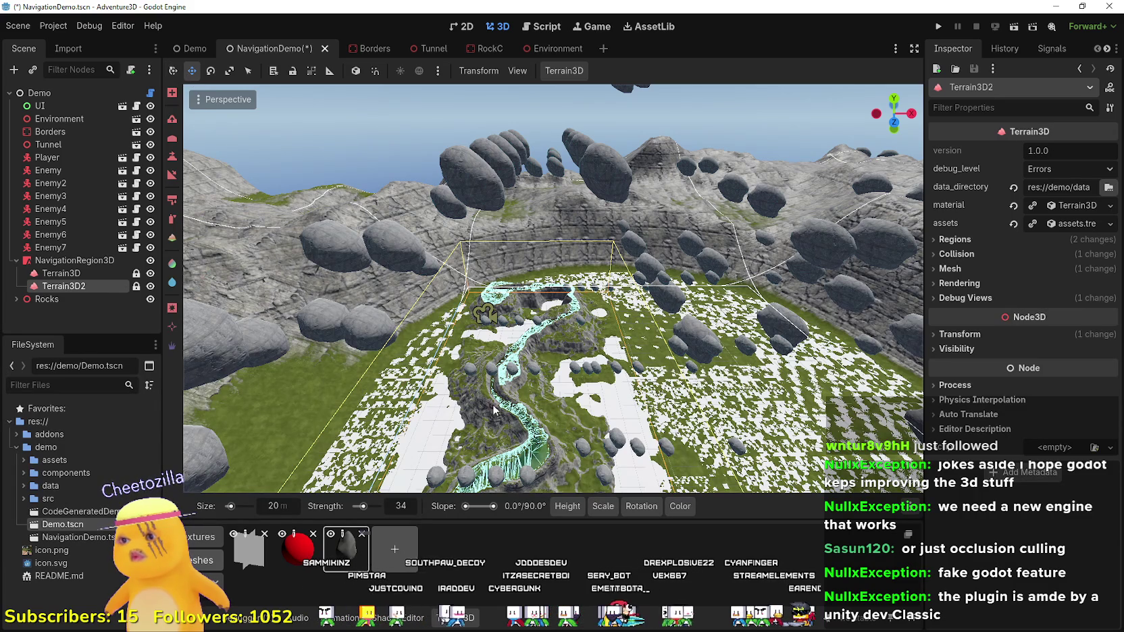
# - Switch to combined transform mode and select Terrain3D2 for a closer terrain view
pyautogui.moveTo(493, 409)
pyautogui.mouseDown()
pyautogui.moveTo(399, 372)
pyautogui.moveTo(401, 186)
pyautogui.mouseUp()
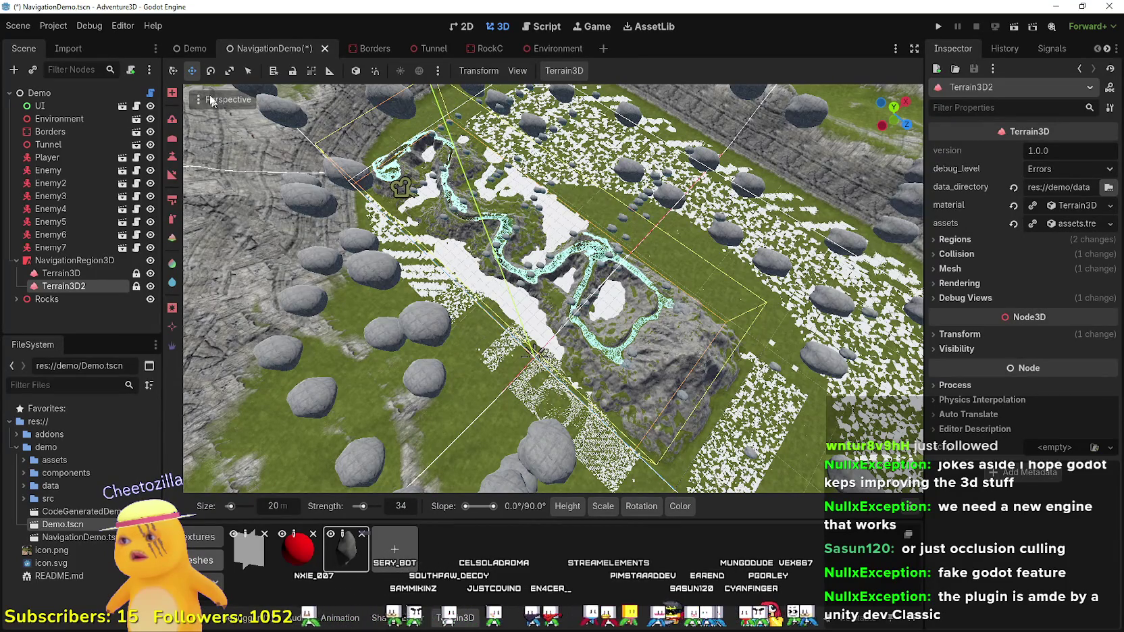
pyautogui.click(173, 71)
pyautogui.click(72, 276)
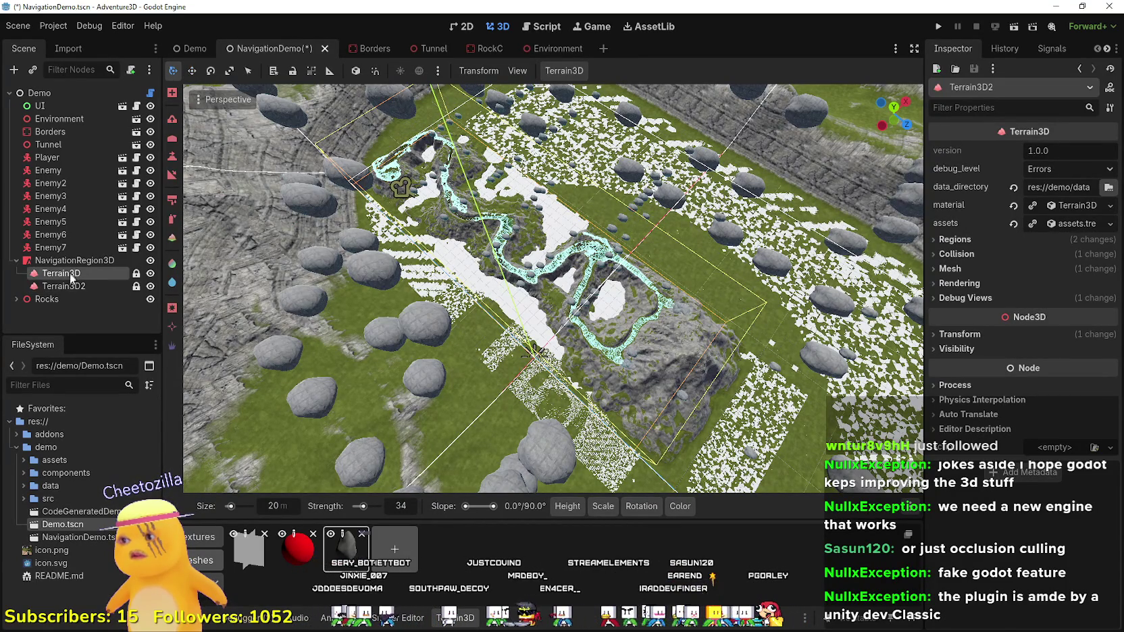
pyautogui.click(142, 285)
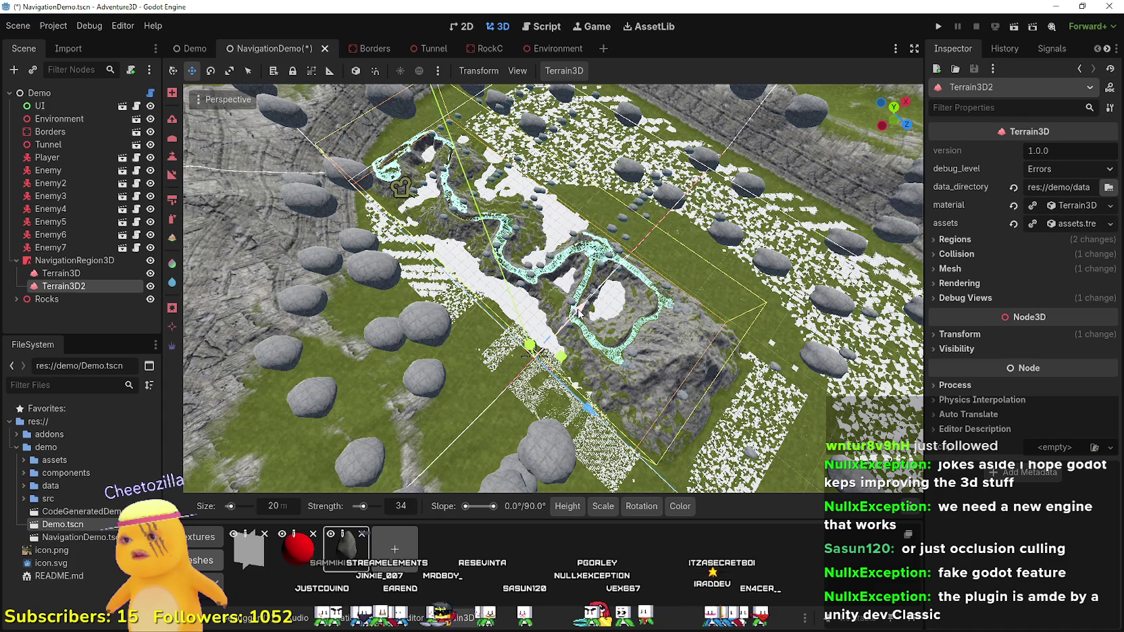
pyautogui.scroll(5, 652, 272)
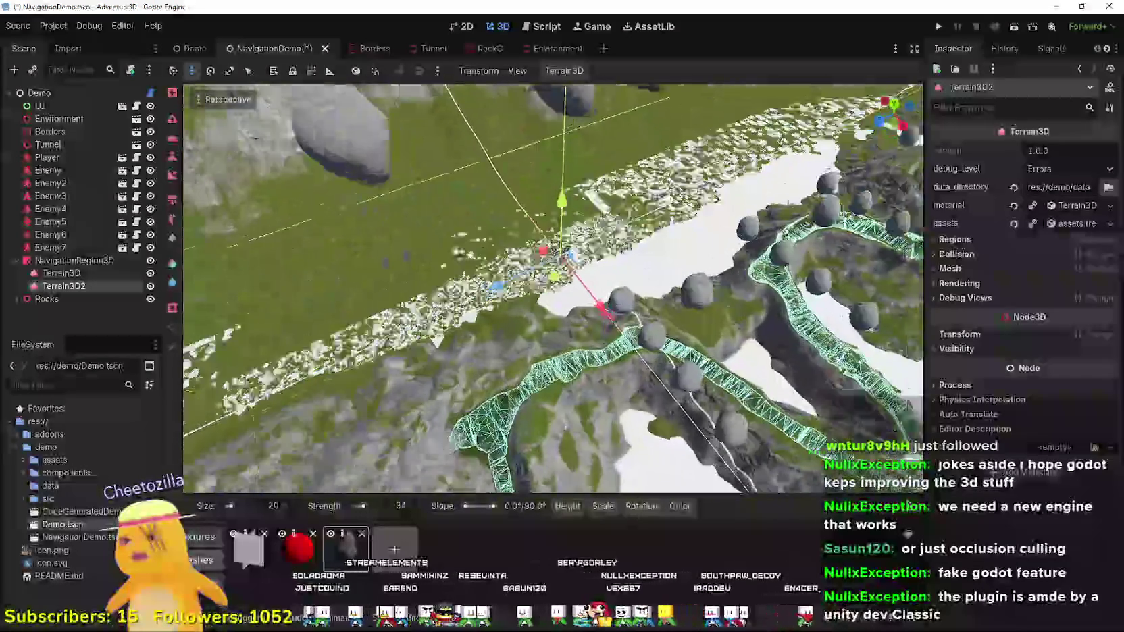
pyautogui.moveTo(553, 287); pyautogui.dragTo(552, 351)
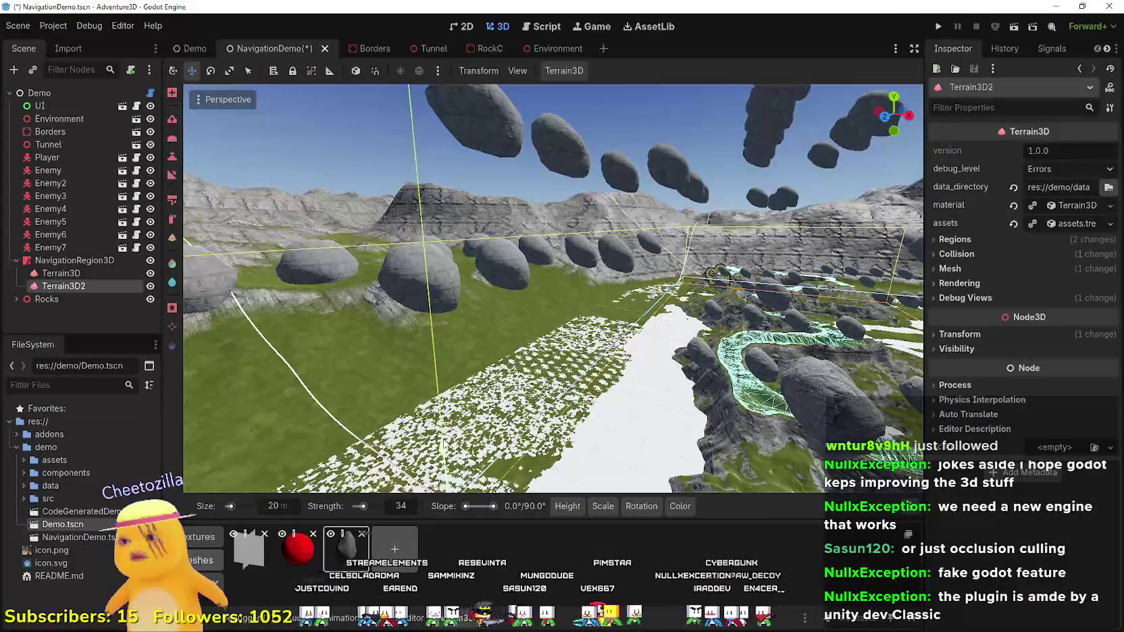
pyautogui.moveTo(467, 325); pyautogui.dragTo(505, 348)
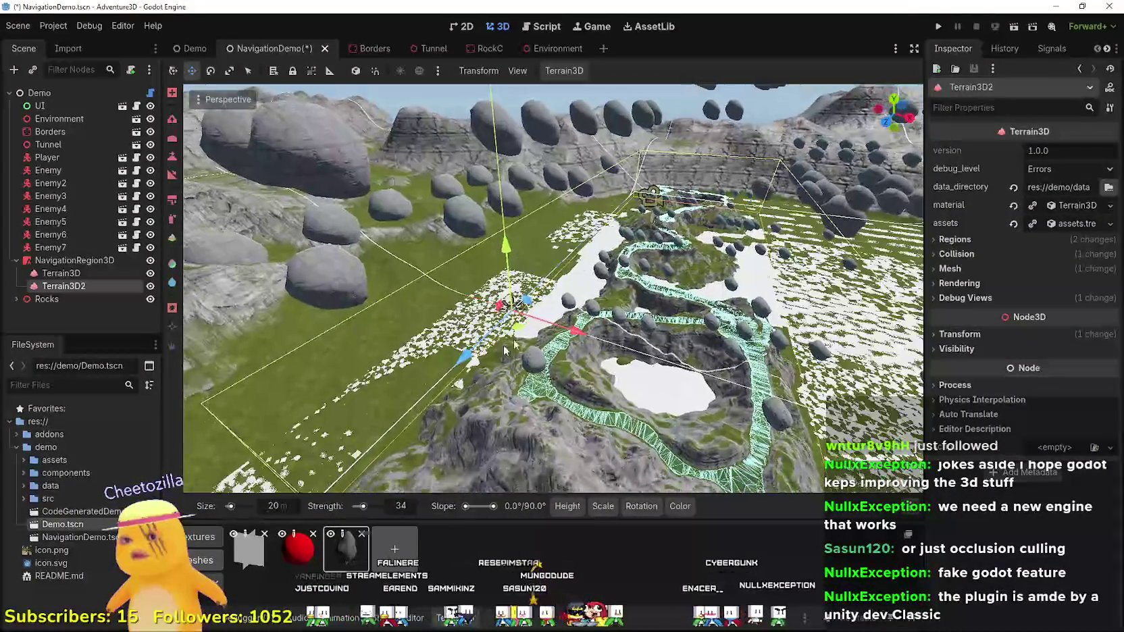
# - Inspect Terrain3D2's Mesh, Collision and Regions sections, then hide Terrain3D2
pyautogui.click(988, 268)
pyautogui.click(988, 269)
pyautogui.click(988, 269)
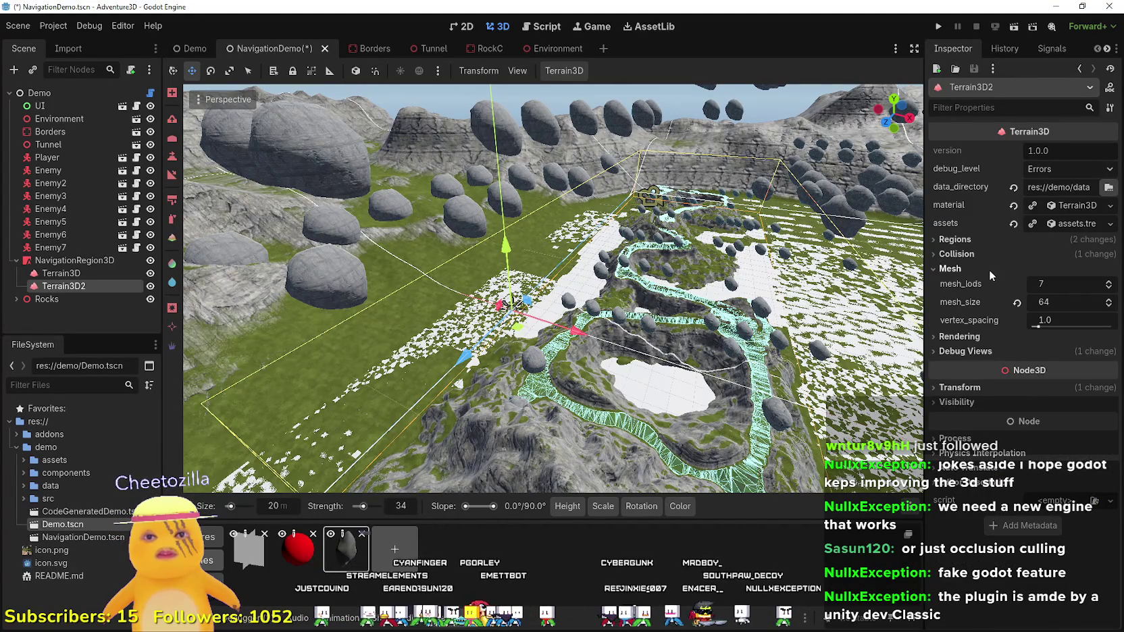
pyautogui.click(989, 269)
pyautogui.click(990, 253)
pyautogui.click(990, 252)
pyautogui.click(987, 237)
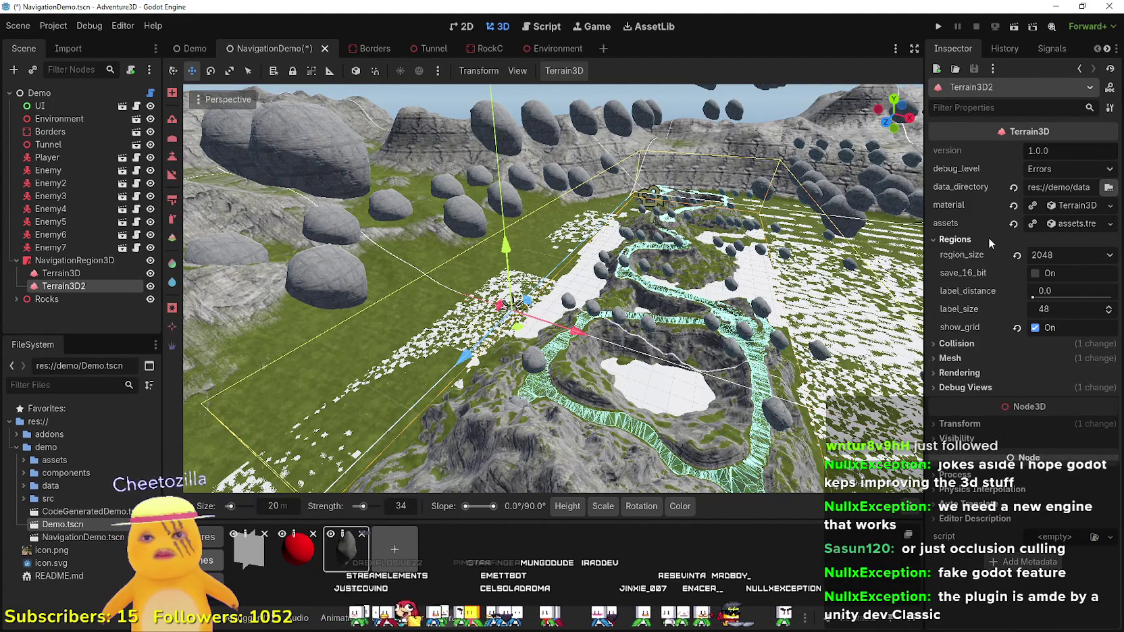
pyautogui.click(987, 237)
pyautogui.click(82, 273)
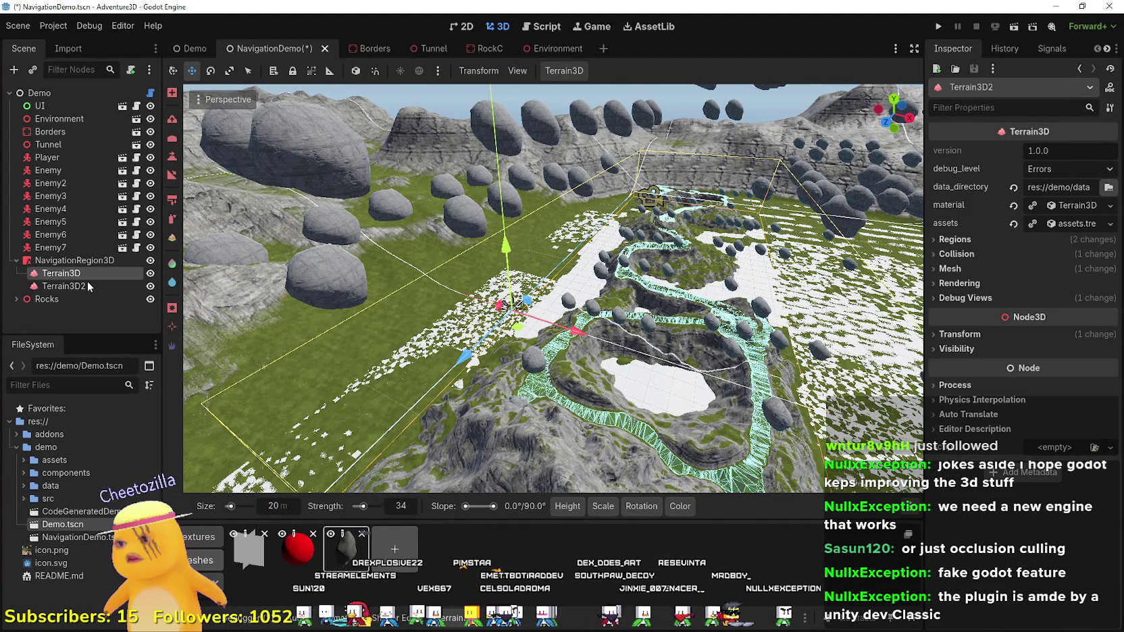
pyautogui.click(128, 287)
pyautogui.click(149, 286)
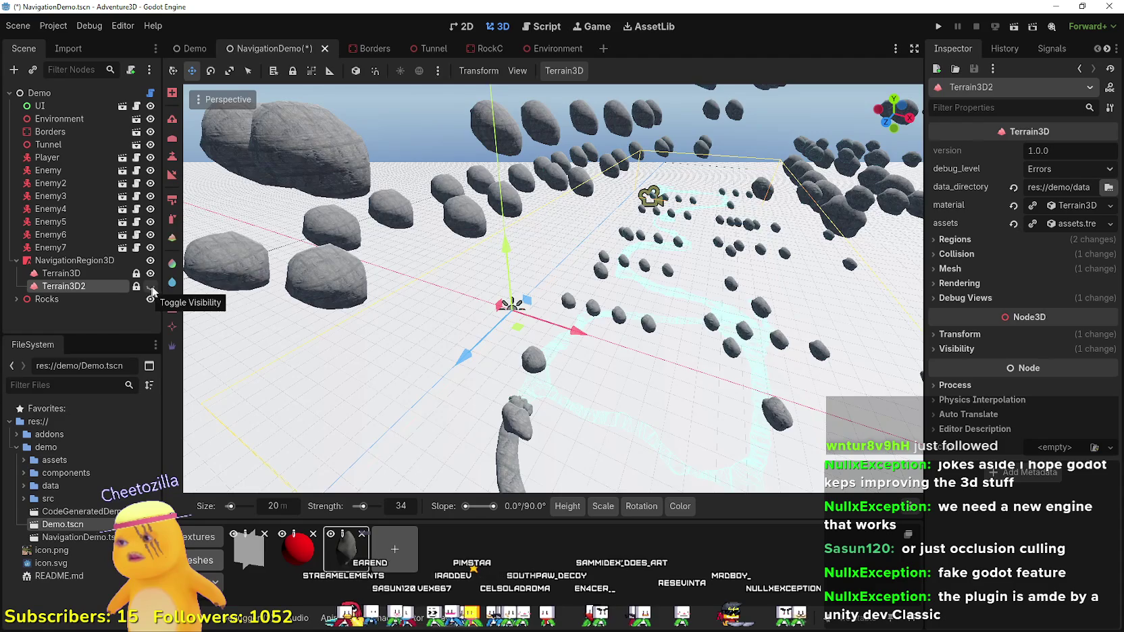
# - Toggle the original Terrain3D's visibility, make Terrain3D2 visible again and focus on it
pyautogui.moveTo(389, 289)
pyautogui.mouseDown()
pyautogui.moveTo(405, 287)
pyautogui.moveTo(388, 289)
pyautogui.mouseUp()
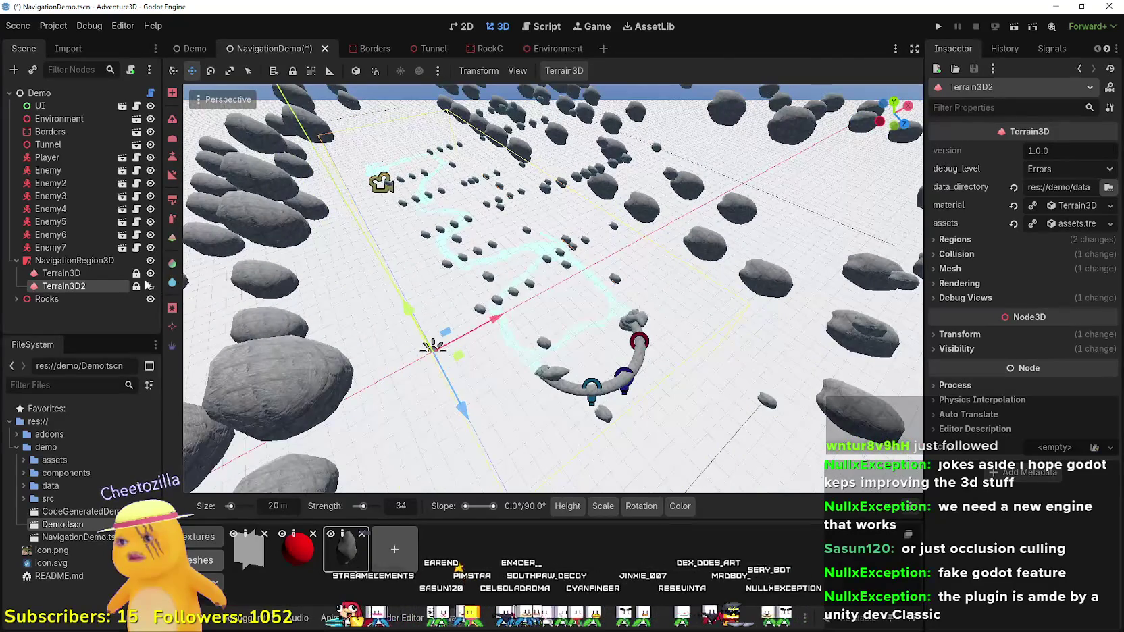
pyautogui.click(150, 274)
pyautogui.click(150, 275)
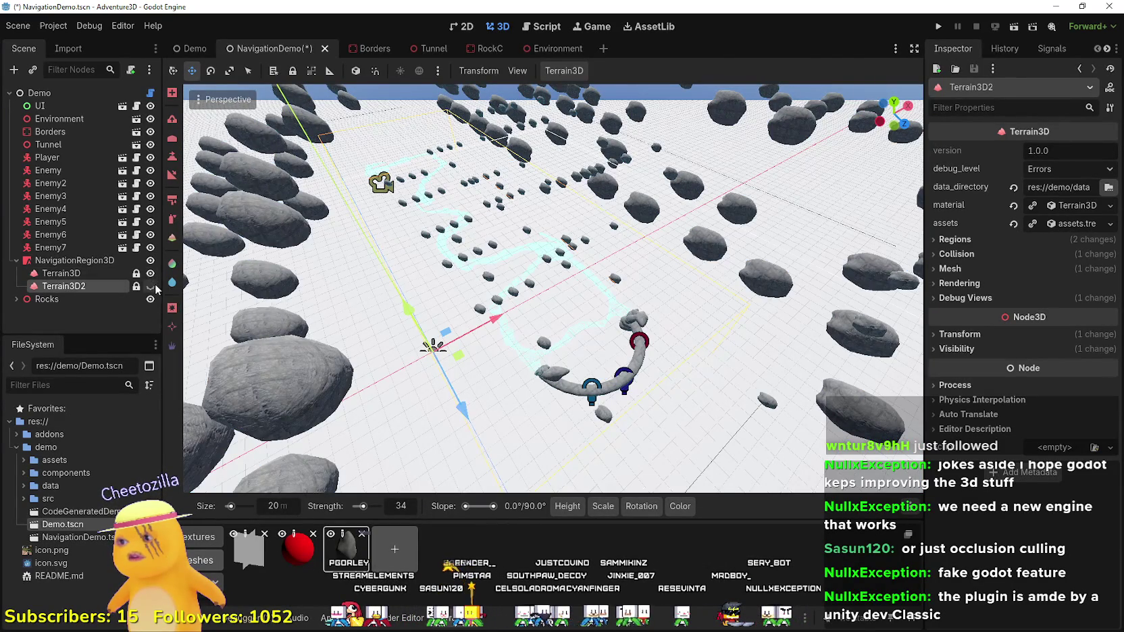
pyautogui.click(150, 286)
pyautogui.doubleClick(150, 287)
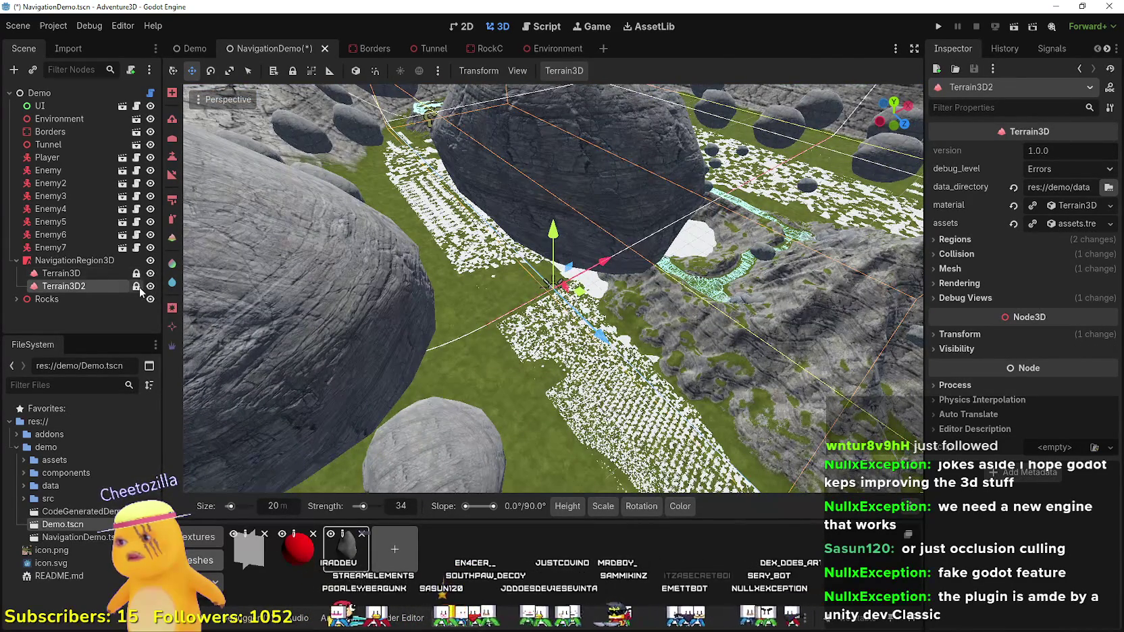
# - Cancel renaming Terrain3D2 and orbit to look down on the terrain
pyautogui.click(126, 287)
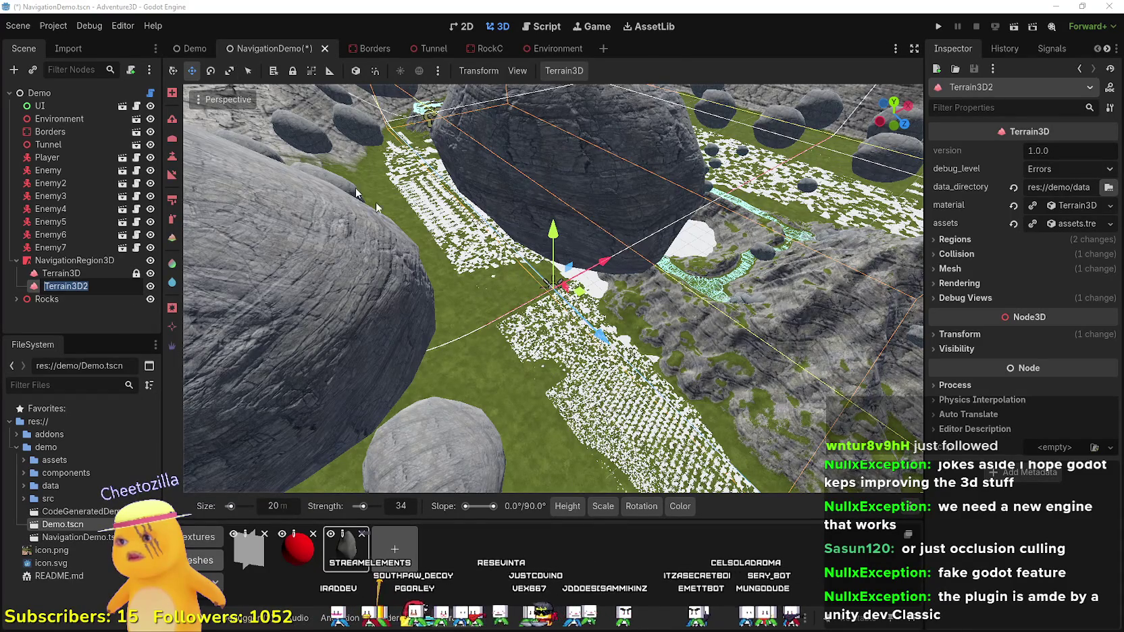
pyautogui.click(603, 266)
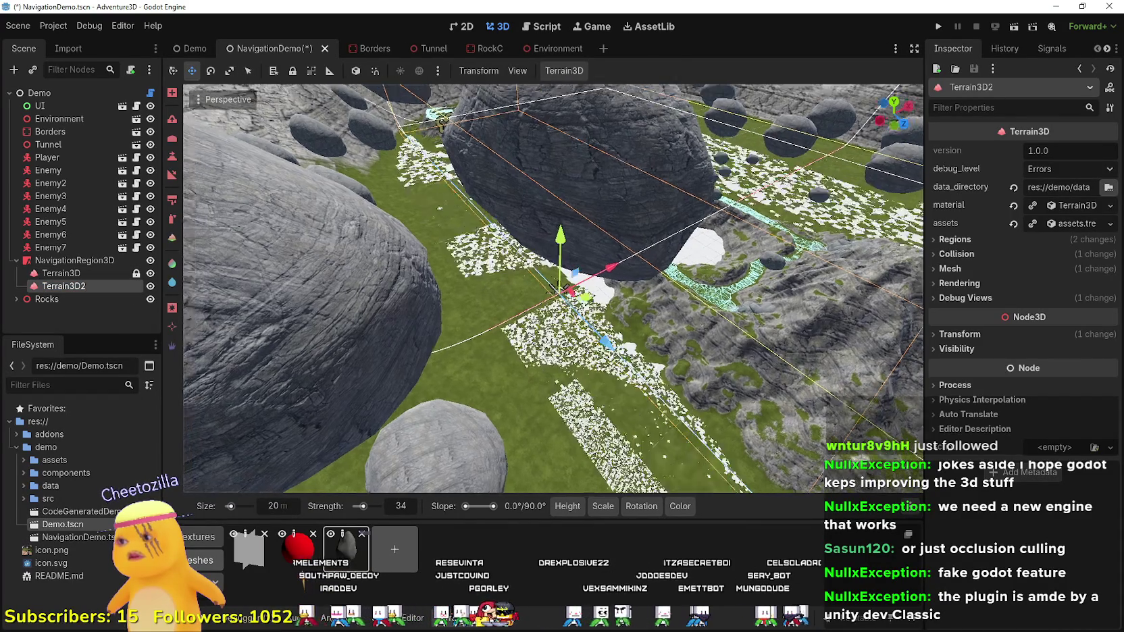
pyautogui.moveTo(603, 266); pyautogui.dragTo(665, 262)
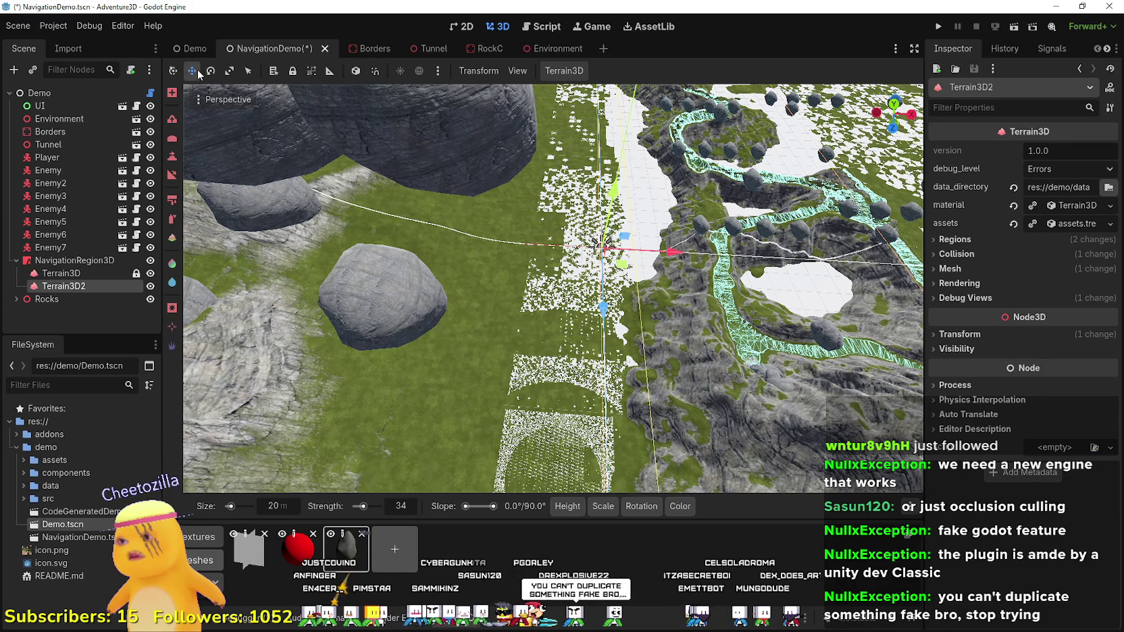
# - Delete Terrain3D2 and its children, select Terrain3D, and close the NavigationDemo tab
pyautogui.click(564, 70)
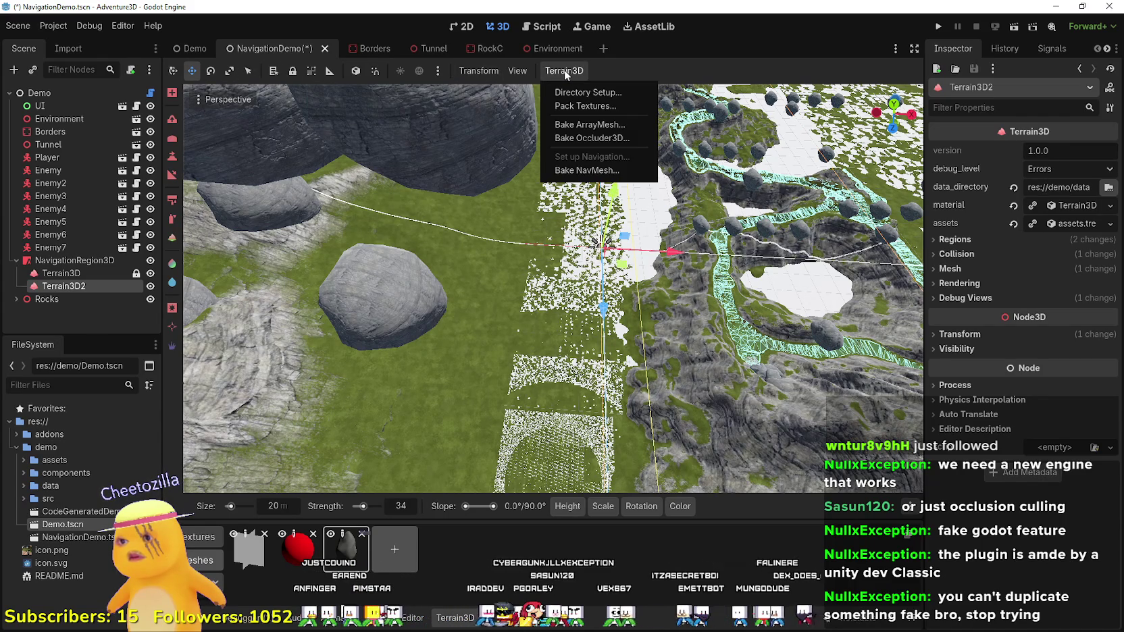
pyautogui.click(558, 72)
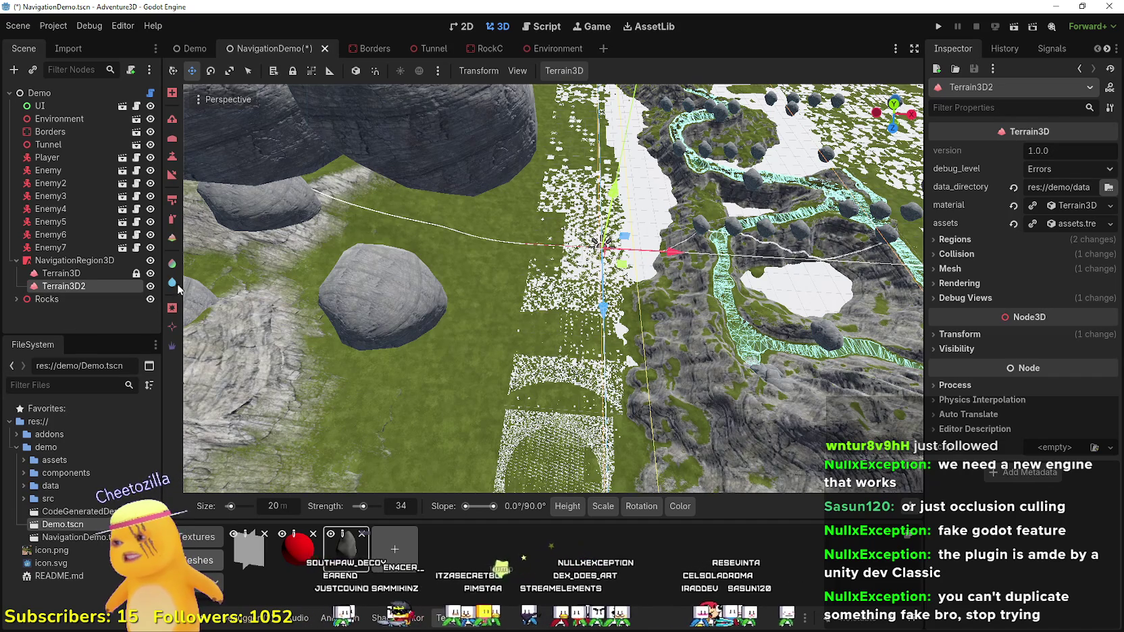
pyautogui.rightClick(68, 286)
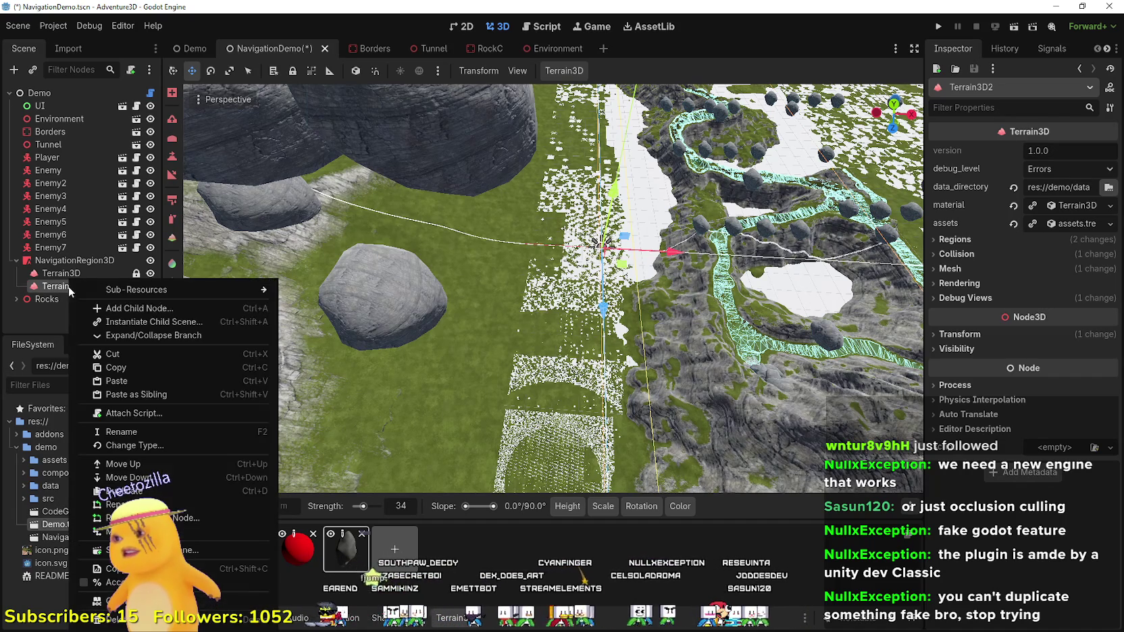
pyautogui.click(95, 580)
pyautogui.click(534, 325)
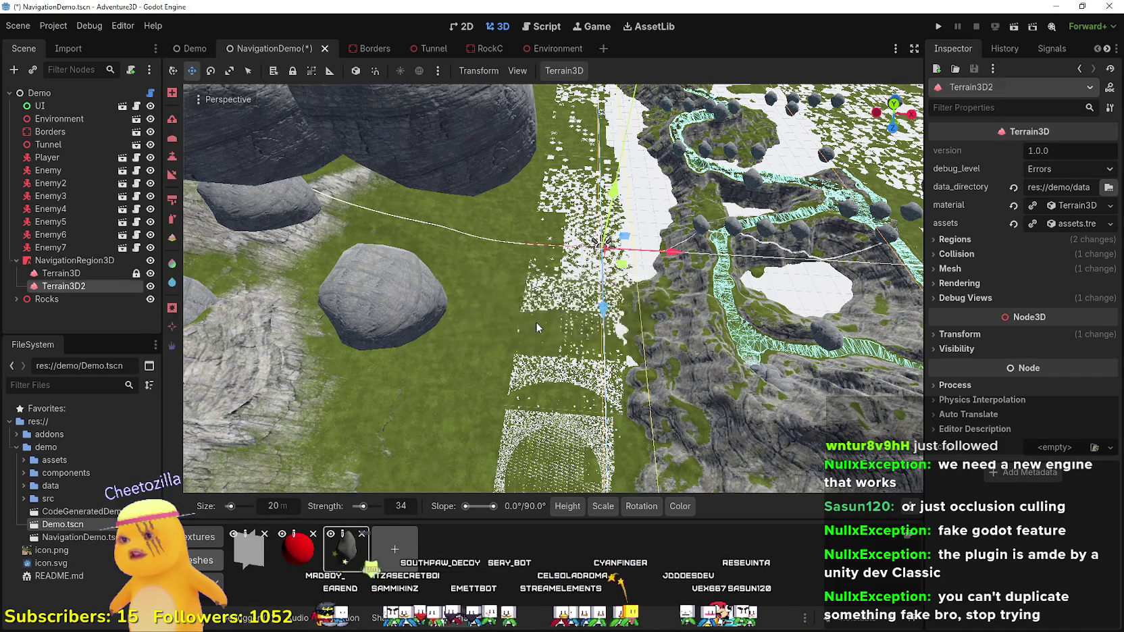
pyautogui.click(61, 272)
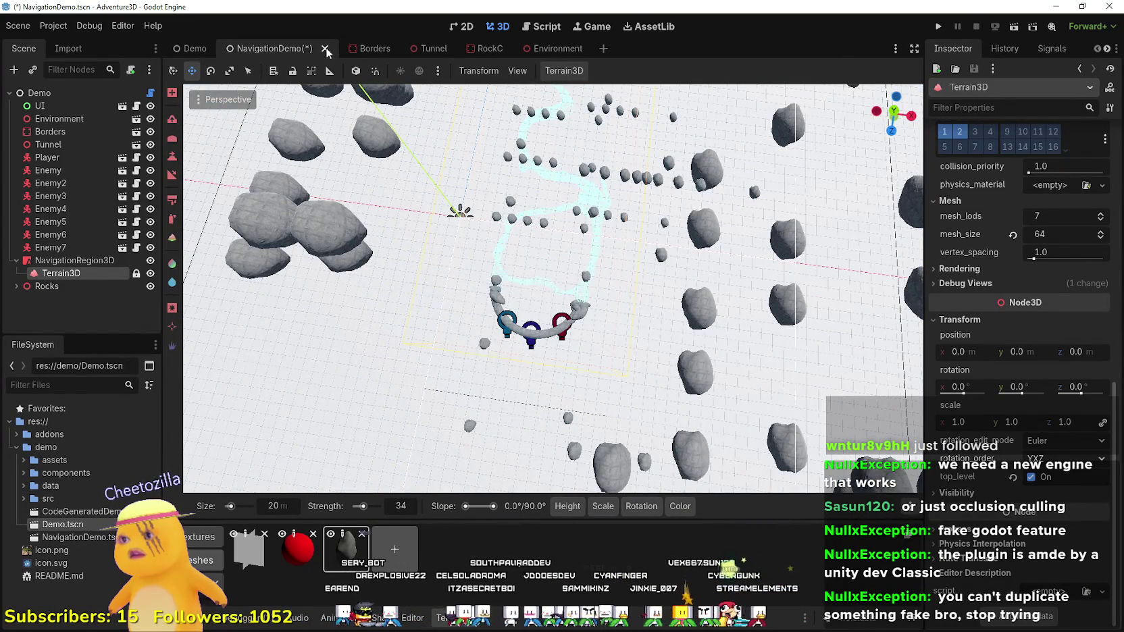
pyautogui.click(324, 49)
# - Discard unsaved changes, reopen NavigationDemo with Ctrl+Shift+T and unlock the Terrain3D node
pyautogui.click(633, 351)
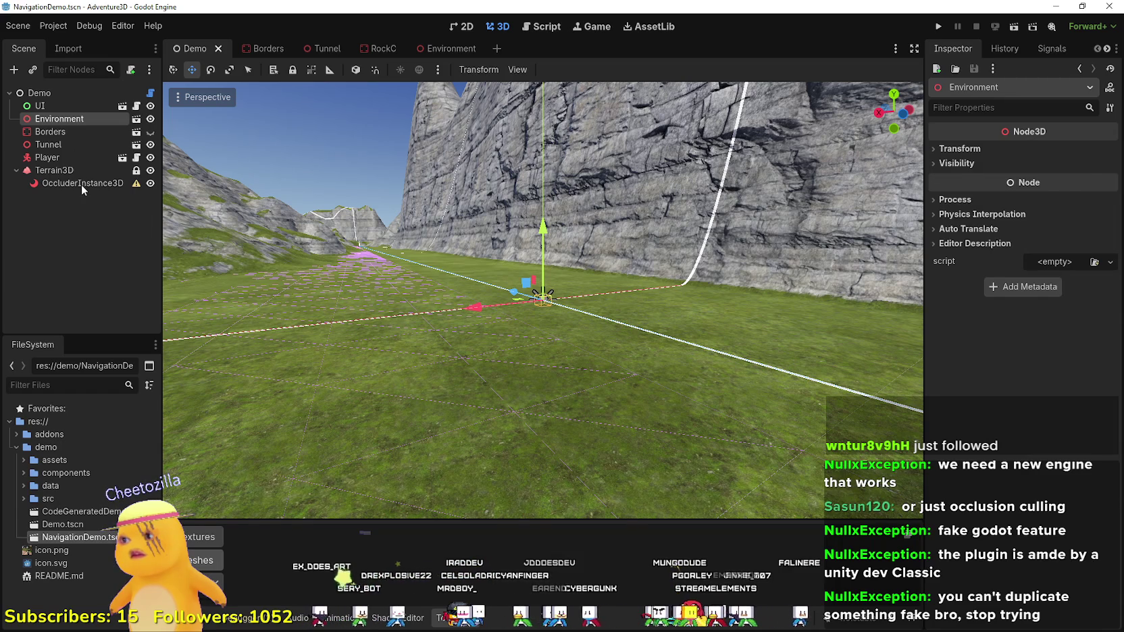
pyautogui.hotkey('ctrl', 'shift', 't')
pyautogui.moveTo(456, 256)
pyautogui.mouseDown()
pyautogui.moveTo(230, 310)
pyautogui.moveTo(385, 285)
pyautogui.moveTo(568, 342)
pyautogui.moveTo(597, 316)
pyautogui.moveTo(582, 318)
pyautogui.moveTo(776, 413)
pyautogui.moveTo(210, 181)
pyautogui.mouseUp()
pyautogui.click(136, 274)
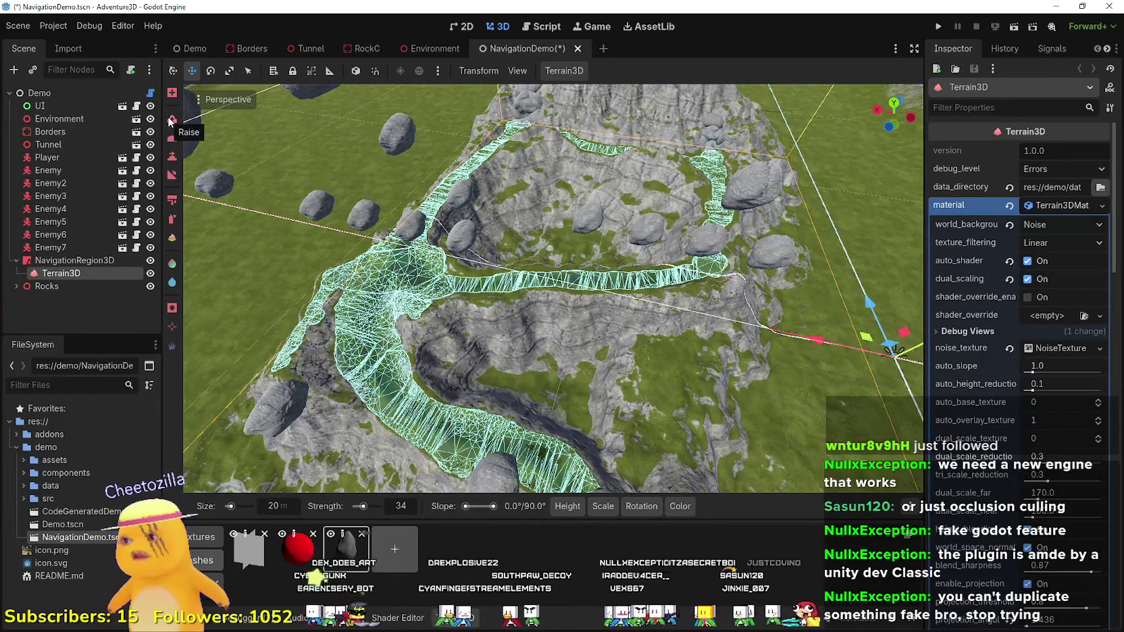
# - Select the Terrain3D Add Region tool and orbit down toward the terrain and floating rocks
pyautogui.click(173, 93)
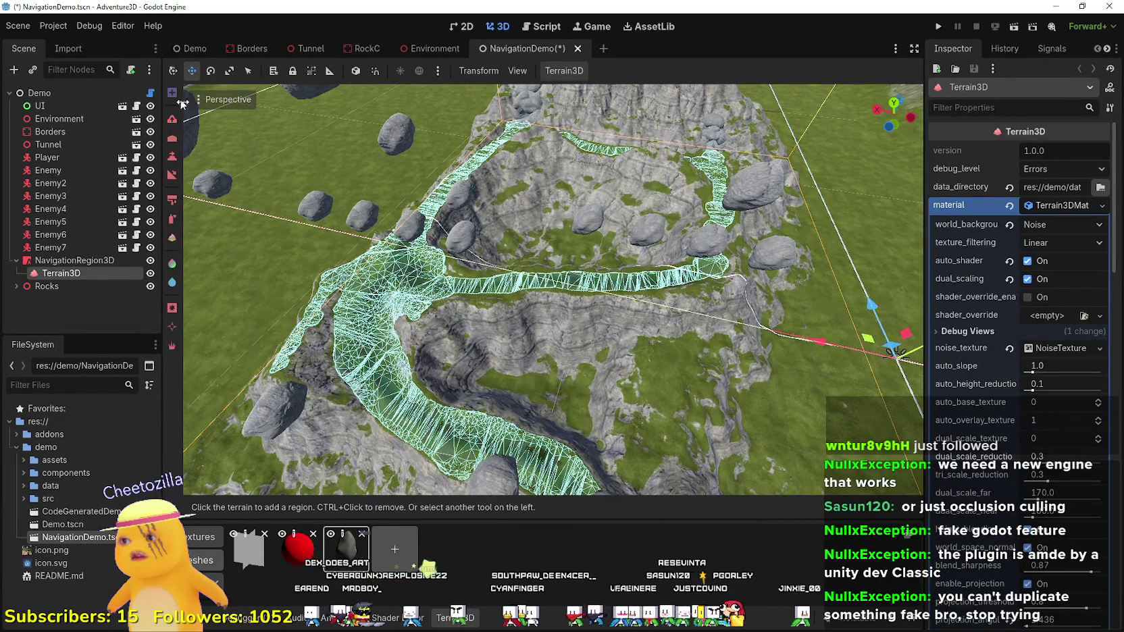
pyautogui.moveTo(405, 304)
pyautogui.mouseDown()
pyautogui.moveTo(451, 347)
pyautogui.moveTo(538, 283)
pyautogui.moveTo(654, 307)
pyautogui.moveTo(608, 307)
pyautogui.moveTo(628, 286)
pyautogui.moveTo(615, 293)
pyautogui.moveTo(889, 253)
pyautogui.moveTo(448, 357)
pyautogui.moveTo(353, 291)
pyautogui.mouseUp()
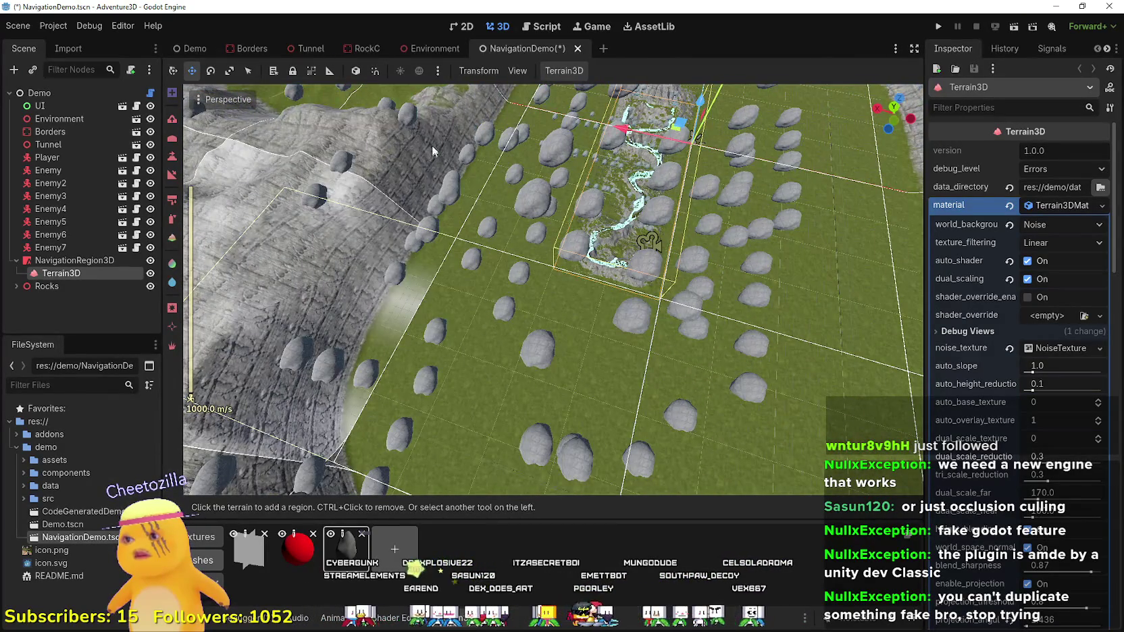
pyautogui.moveTo(432, 144)
pyautogui.mouseDown()
pyautogui.moveTo(456, 91)
pyautogui.moveTo(693, 349)
pyautogui.moveTo(515, 439)
pyautogui.moveTo(472, 331)
pyautogui.moveTo(678, 295)
pyautogui.mouseUp()
# - Revert Terrain3D's world_background from Noise to None and frame the Terrain3D node
pyautogui.click(1083, 242)
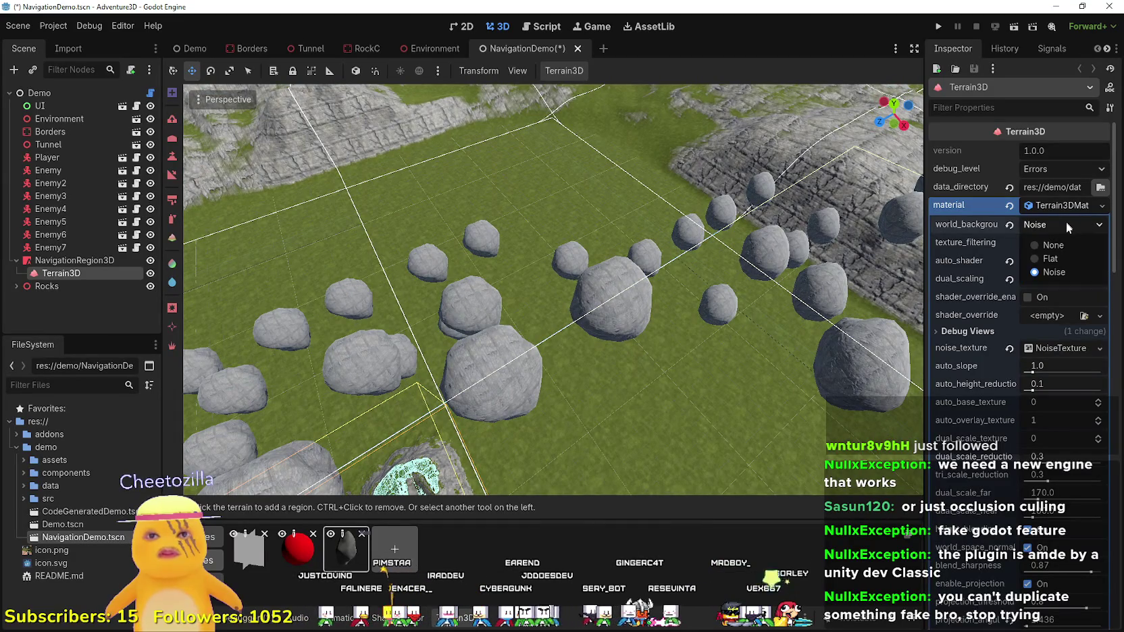
pyautogui.click(1062, 243)
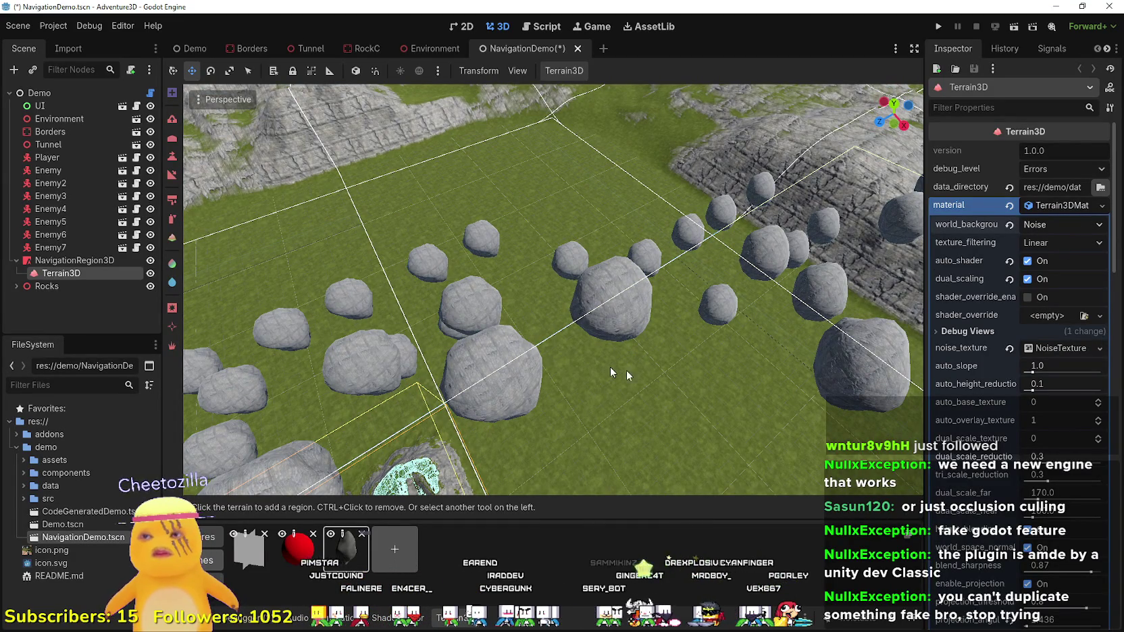
pyautogui.hotkey('ctrl', 'z')
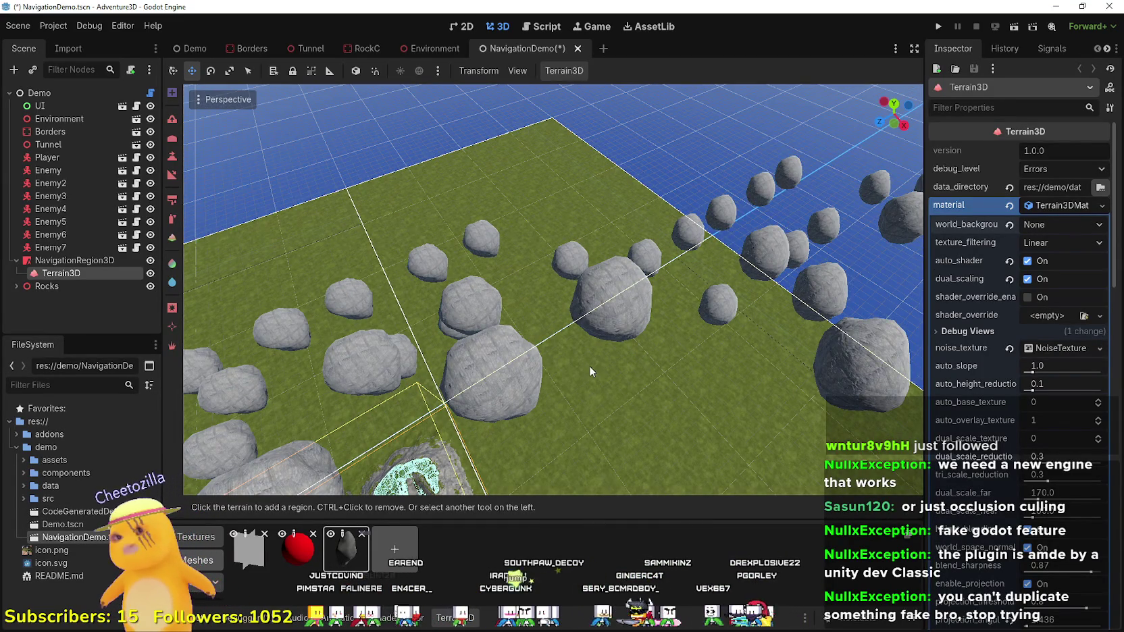
pyautogui.moveTo(589, 366)
pyautogui.mouseDown()
pyautogui.moveTo(574, 256)
pyautogui.moveTo(540, 291)
pyautogui.moveTo(459, 304)
pyautogui.mouseUp()
pyautogui.press('f')
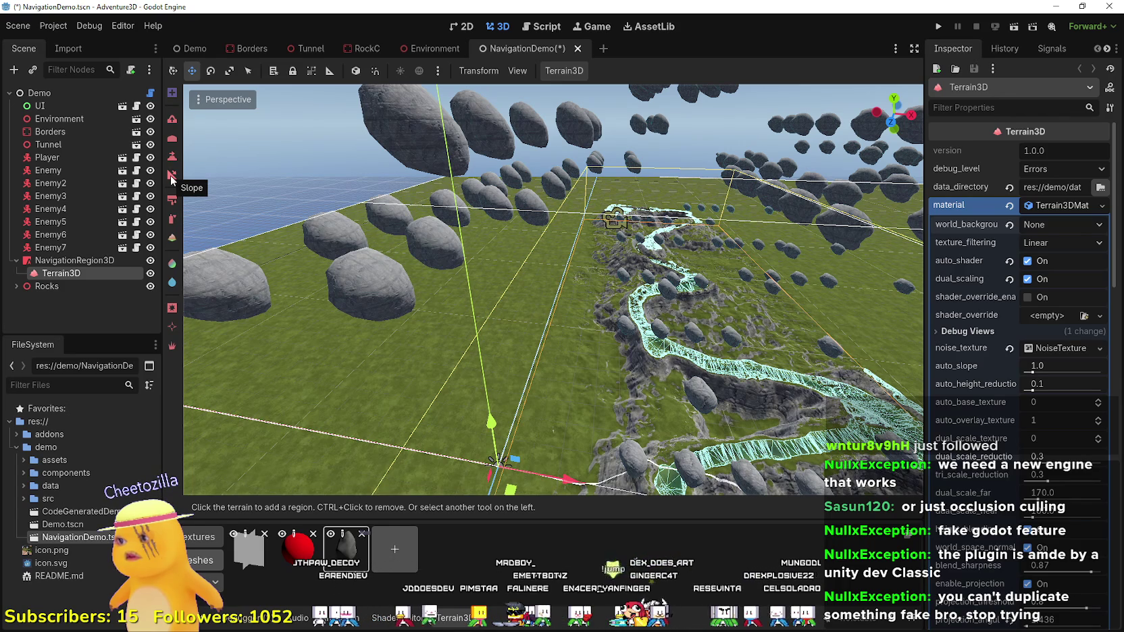
# - Paint four rock texture patches across the grass, then save and run the current scene
pyautogui.click(172, 177)
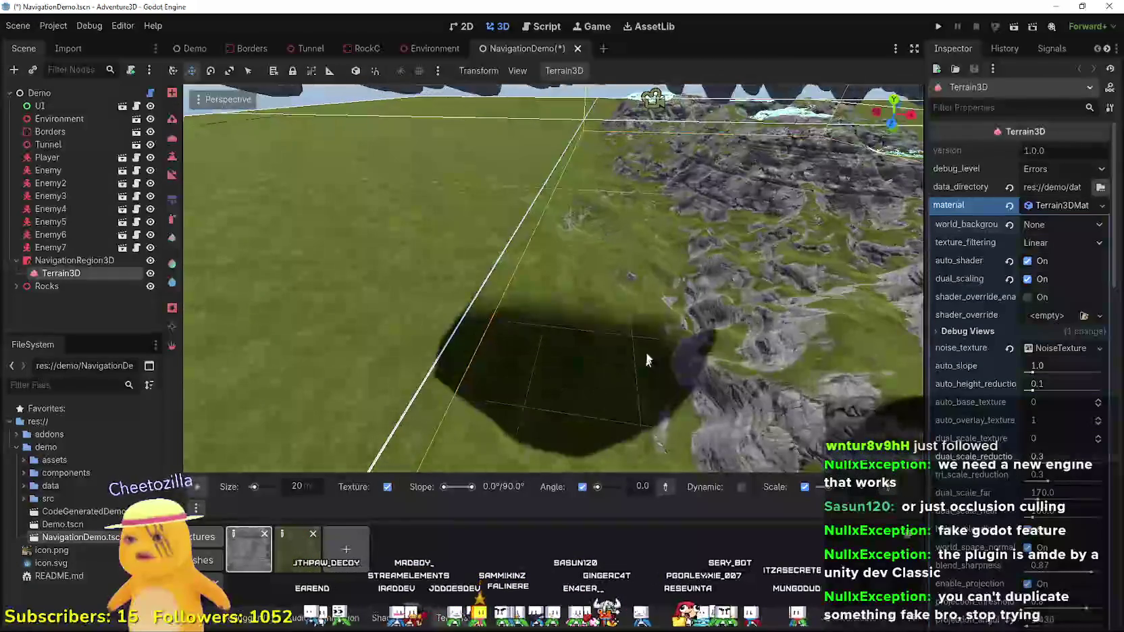
pyautogui.moveTo(487, 292); pyautogui.dragTo(609, 299)
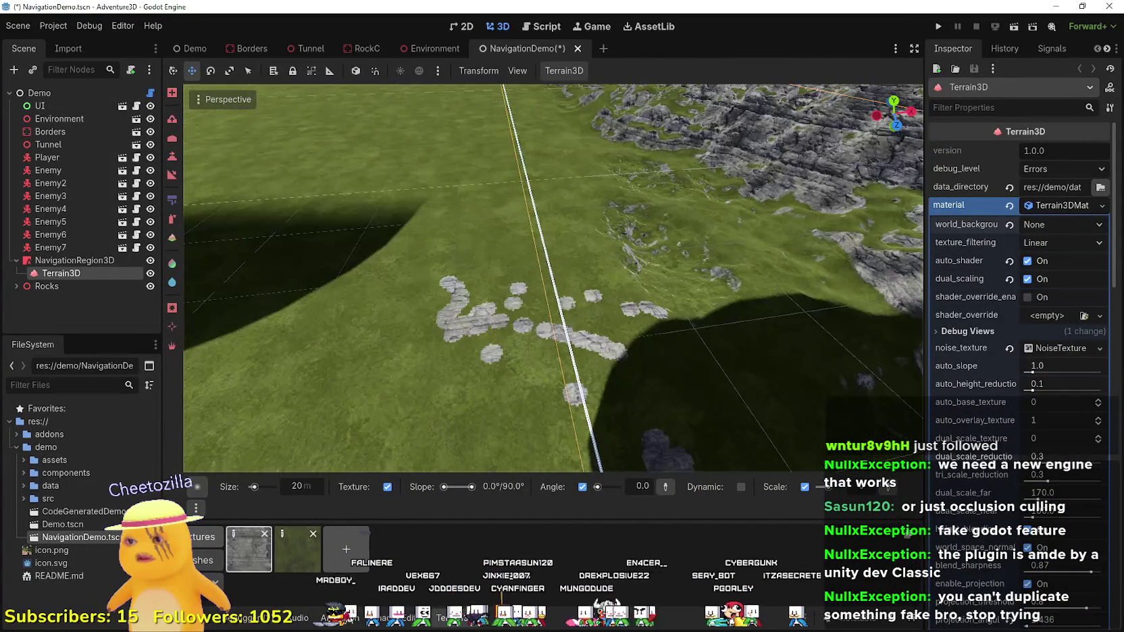
pyautogui.moveTo(441, 284)
pyautogui.mouseDown()
pyautogui.moveTo(364, 292)
pyautogui.moveTo(418, 192)
pyautogui.mouseUp()
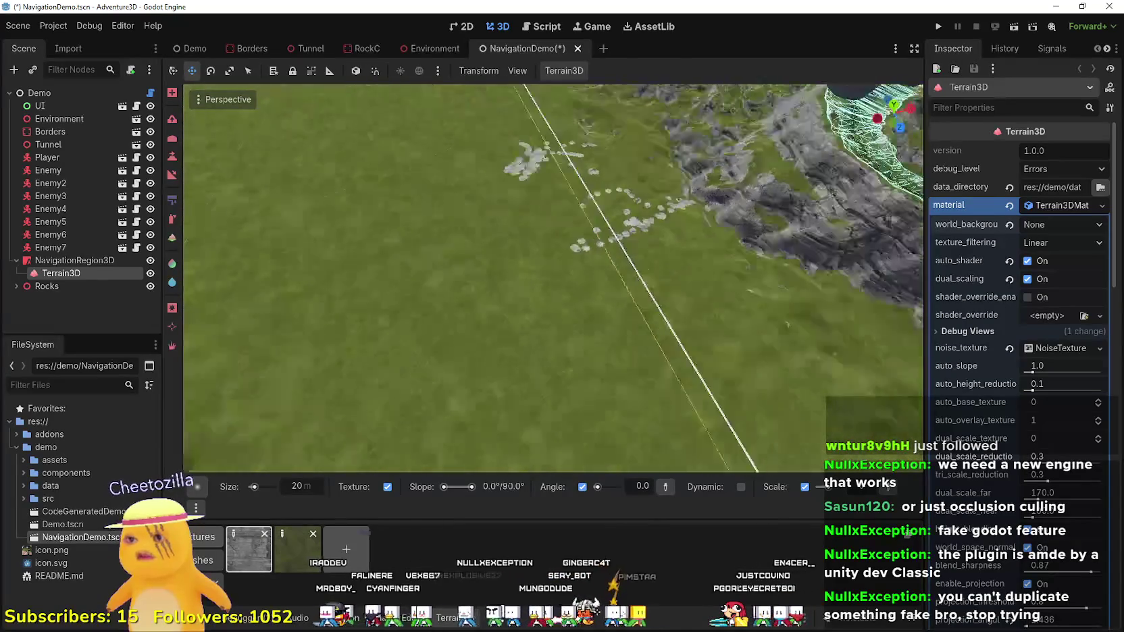
pyautogui.moveTo(477, 268)
pyautogui.mouseDown()
pyautogui.moveTo(558, 382)
pyautogui.moveTo(435, 364)
pyautogui.moveTo(319, 320)
pyautogui.moveTo(351, 362)
pyautogui.moveTo(603, 229)
pyautogui.moveTo(405, 378)
pyautogui.moveTo(501, 200)
pyautogui.mouseUp()
pyautogui.moveTo(507, 335); pyautogui.dragTo(538, 273)
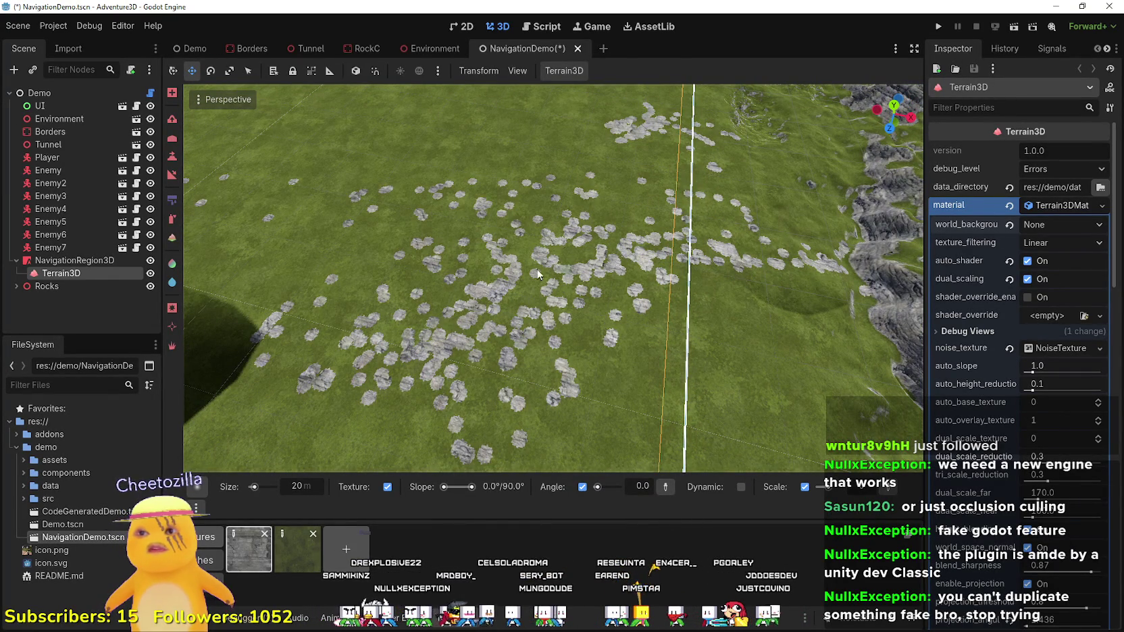
pyautogui.click(1015, 29)
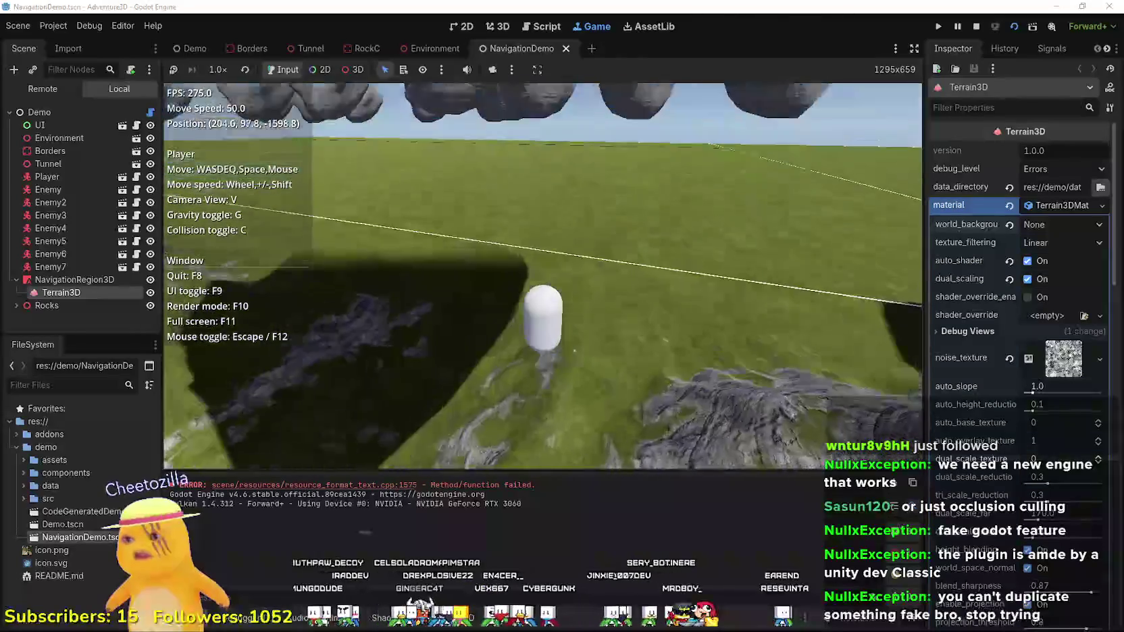
# - Fly the player forward over the rocky hill and terrain, then stop the playtest with F8
pyautogui.press('w')
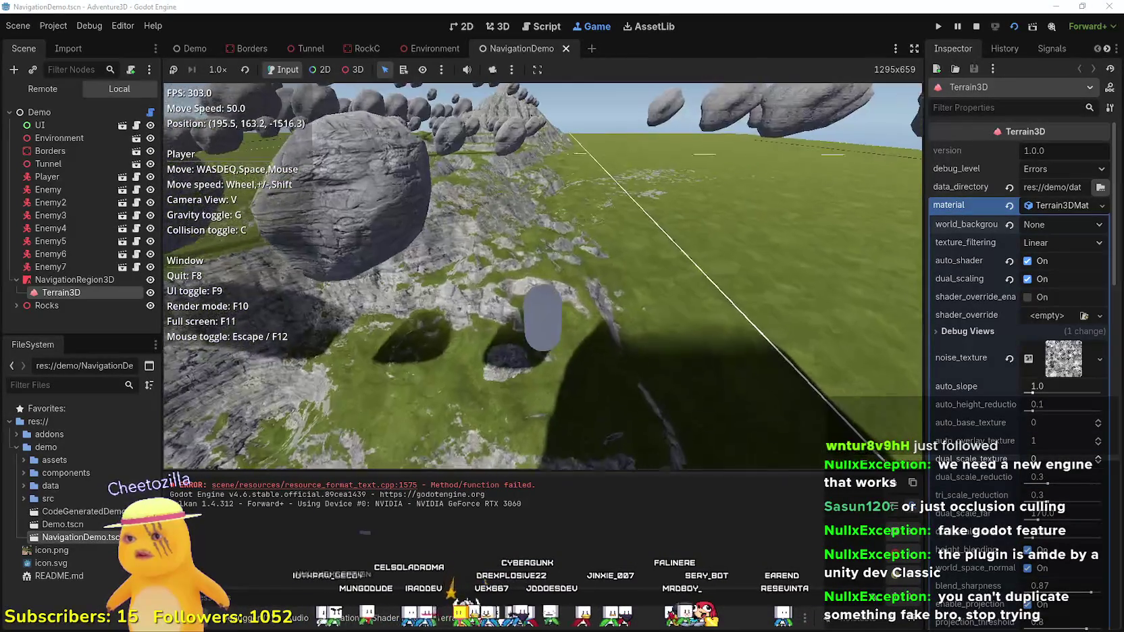
pyautogui.scroll(10, 542, 275)
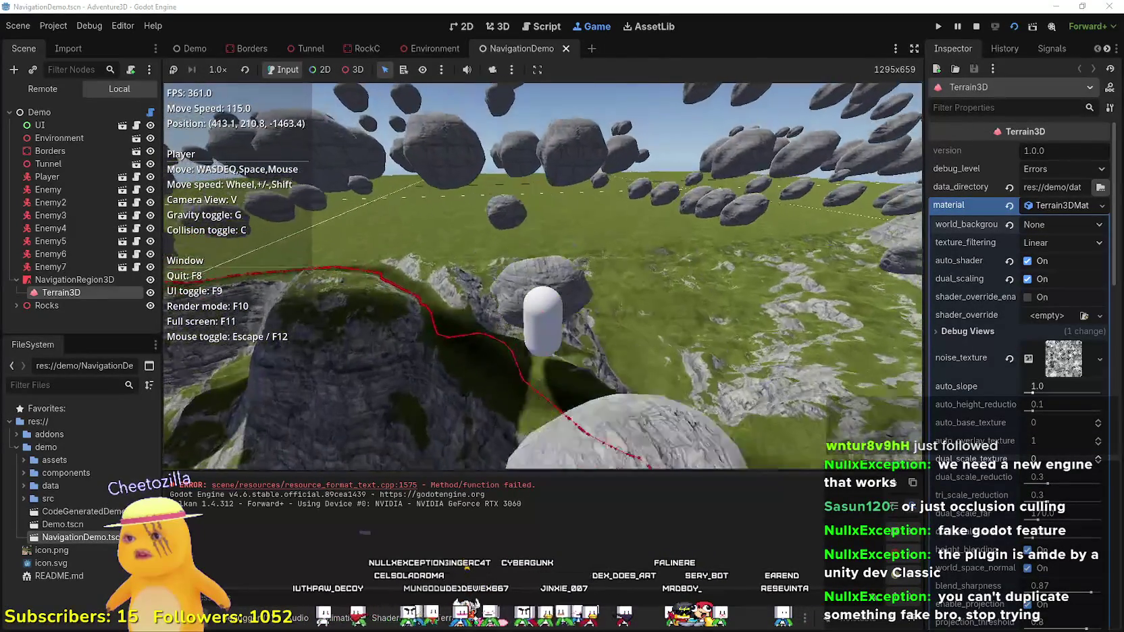
pyautogui.scroll(1, 542, 276)
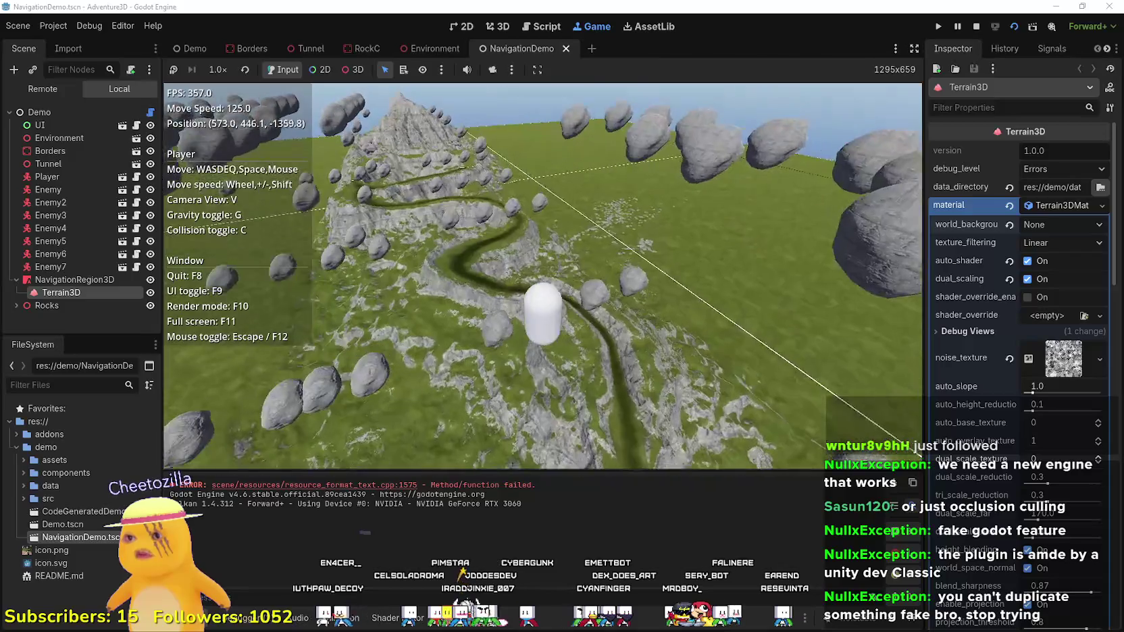
pyautogui.press('w')
pyautogui.scroll(3, 543, 276)
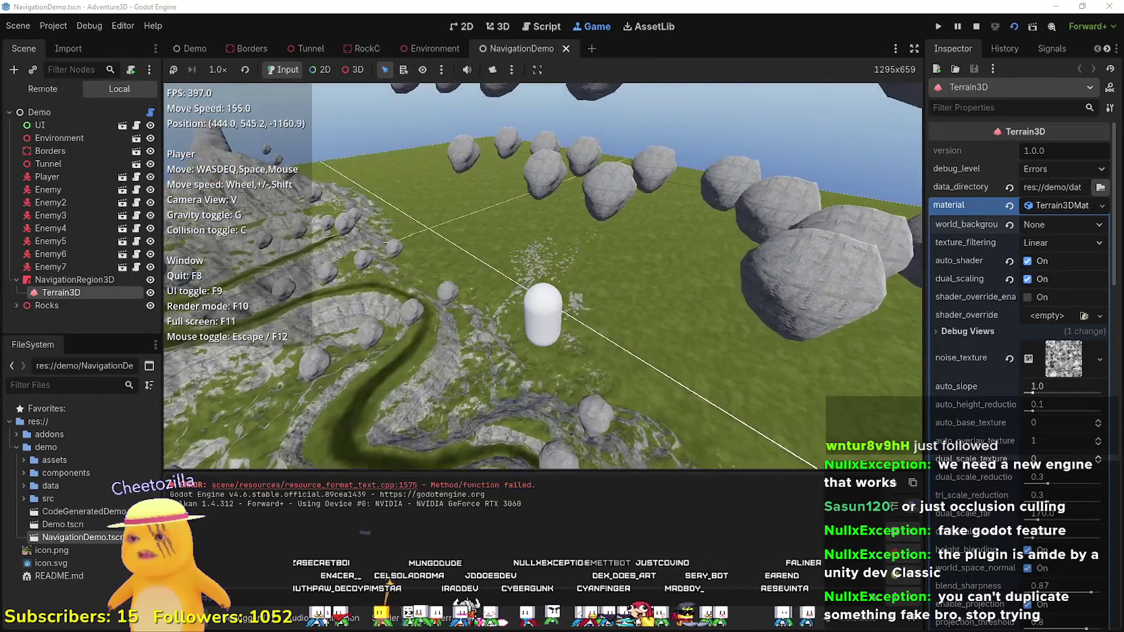
pyautogui.scroll(5, 542, 275)
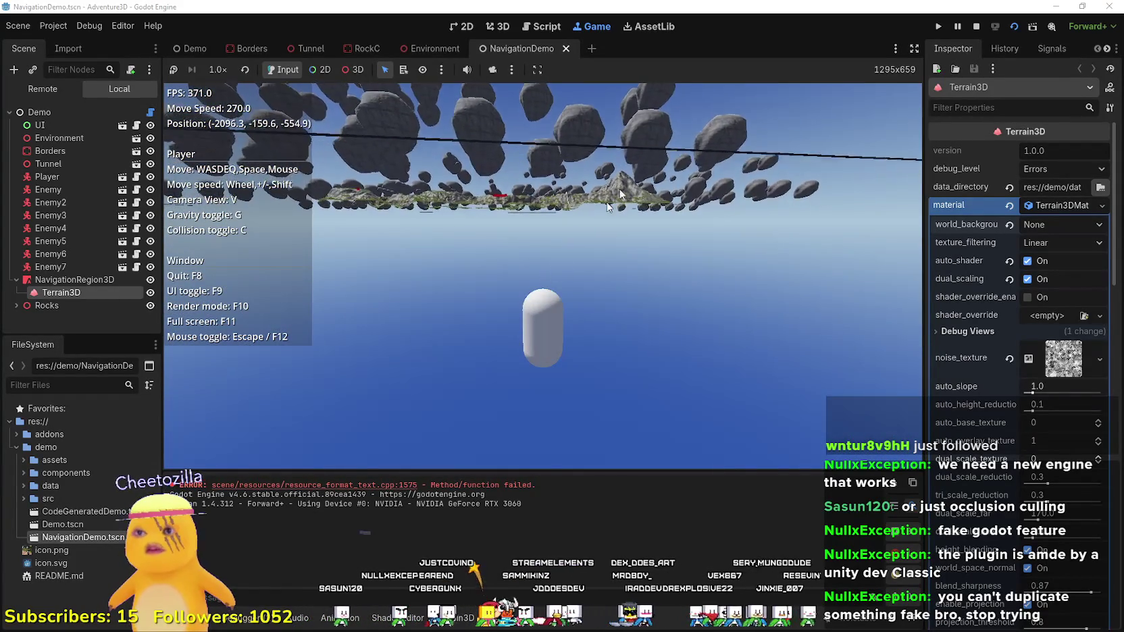
pyautogui.press('F8')
# - Swing the view to the terrain edge and stamp a rock texture patch onto the grass
pyautogui.scroll(-10, 763, 133)
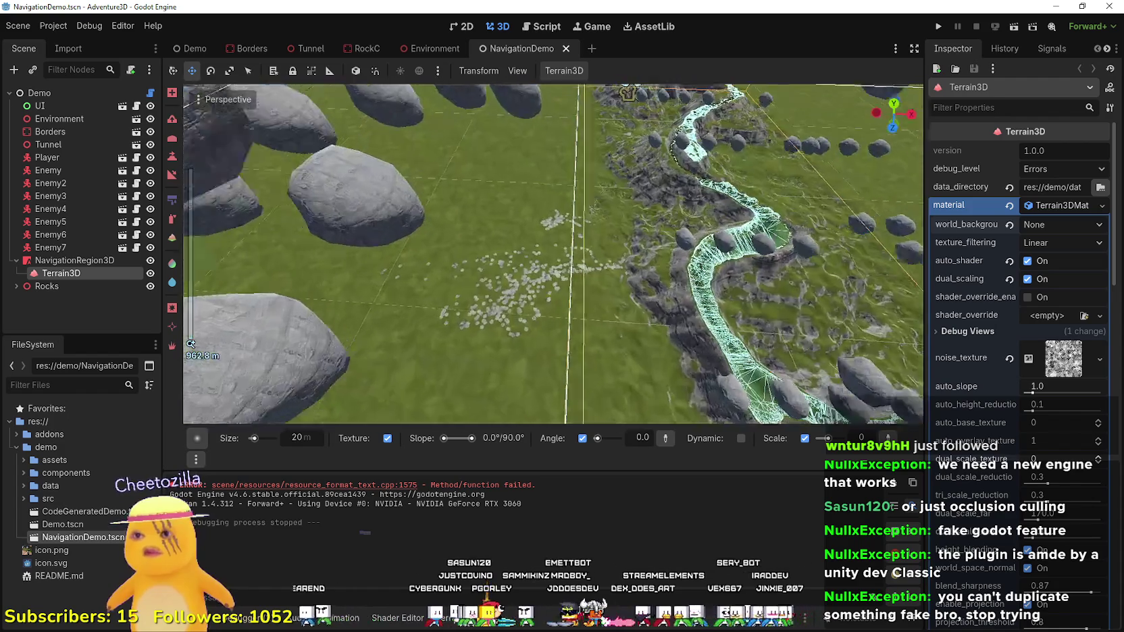
pyautogui.scroll(10, 190, 344)
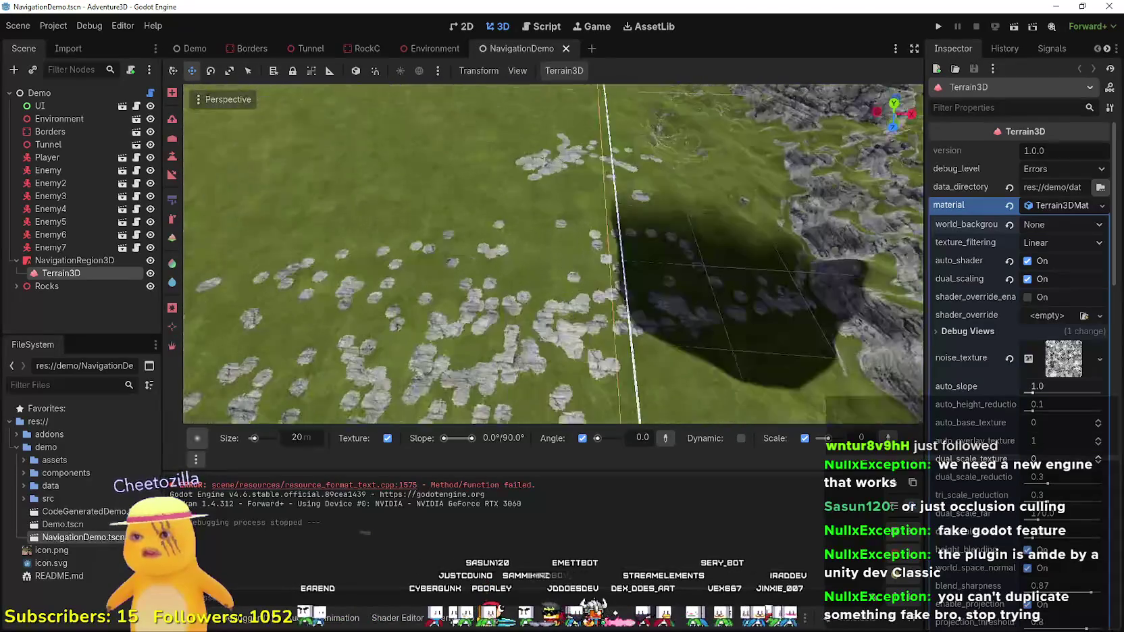
pyautogui.moveTo(553, 254)
pyautogui.mouseDown()
pyautogui.moveTo(552, 203)
pyautogui.moveTo(552, 284)
pyautogui.moveTo(581, 270)
pyautogui.moveTo(582, 321)
pyautogui.moveTo(604, 320)
pyautogui.moveTo(580, 290)
pyautogui.moveTo(594, 223)
pyautogui.moveTo(486, 264)
pyautogui.moveTo(575, 221)
pyautogui.mouseUp()
pyautogui.click(602, 321)
# - Select and focus the Borders wall, then reselect the Terrain3D node
pyautogui.click(68, 131)
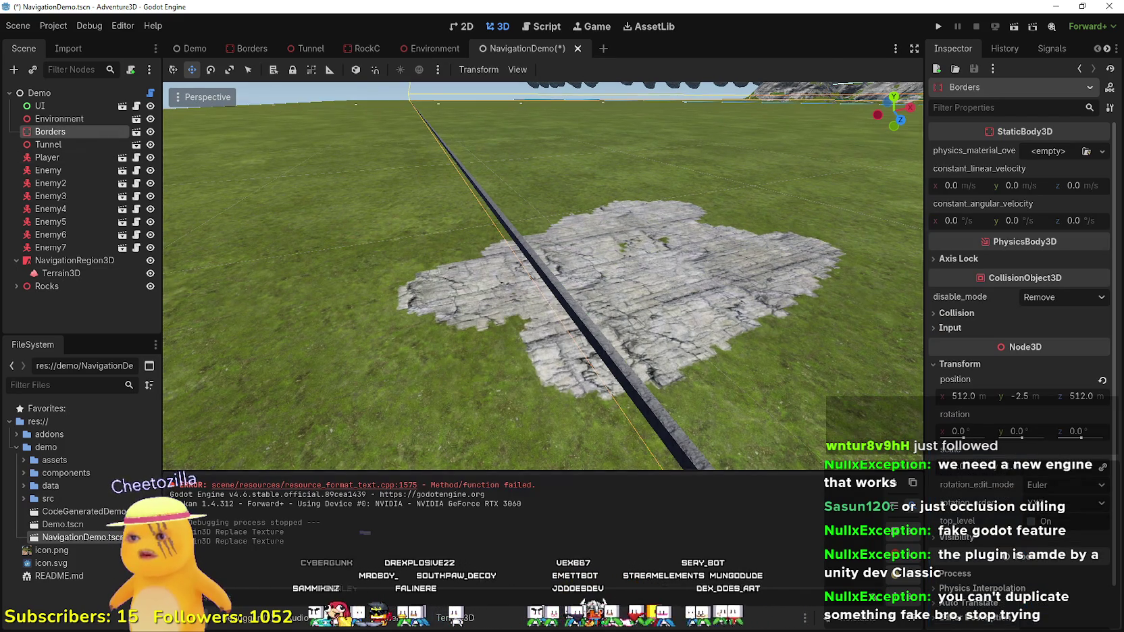
pyautogui.press('f')
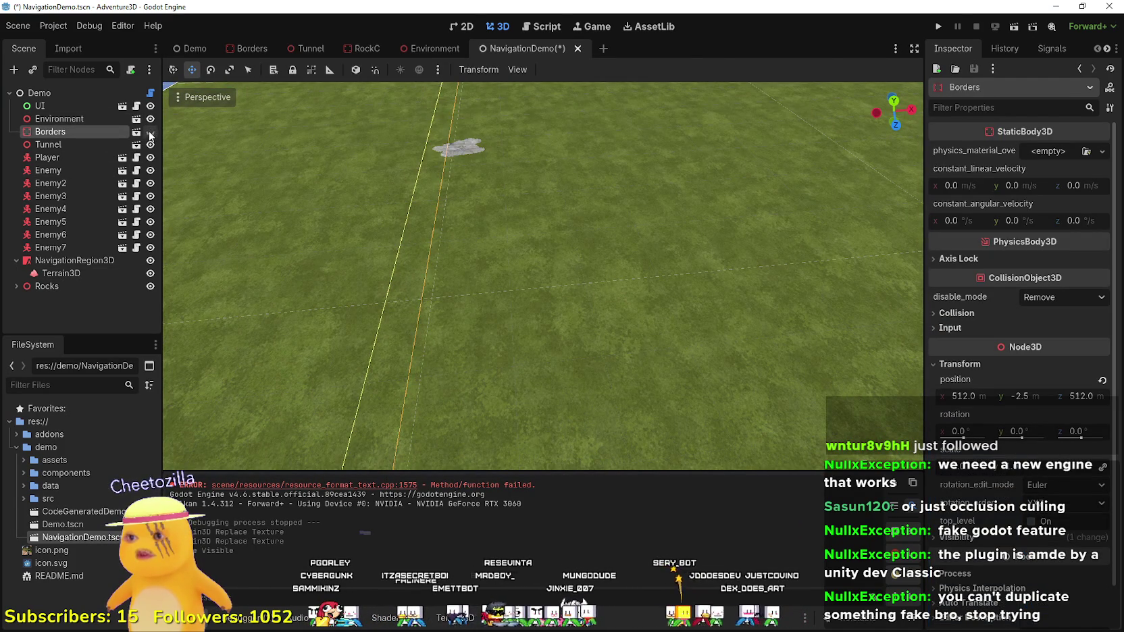
pyautogui.moveTo(631, 363)
pyautogui.mouseDown()
pyautogui.moveTo(568, 303)
pyautogui.moveTo(547, 263)
pyautogui.moveTo(534, 330)
pyautogui.moveTo(554, 310)
pyautogui.moveTo(540, 307)
pyautogui.moveTo(513, 358)
pyautogui.moveTo(499, 325)
pyautogui.moveTo(513, 365)
pyautogui.moveTo(533, 344)
pyautogui.moveTo(517, 310)
pyautogui.moveTo(520, 324)
pyautogui.moveTo(288, 206)
pyautogui.mouseUp()
pyautogui.click(61, 273)
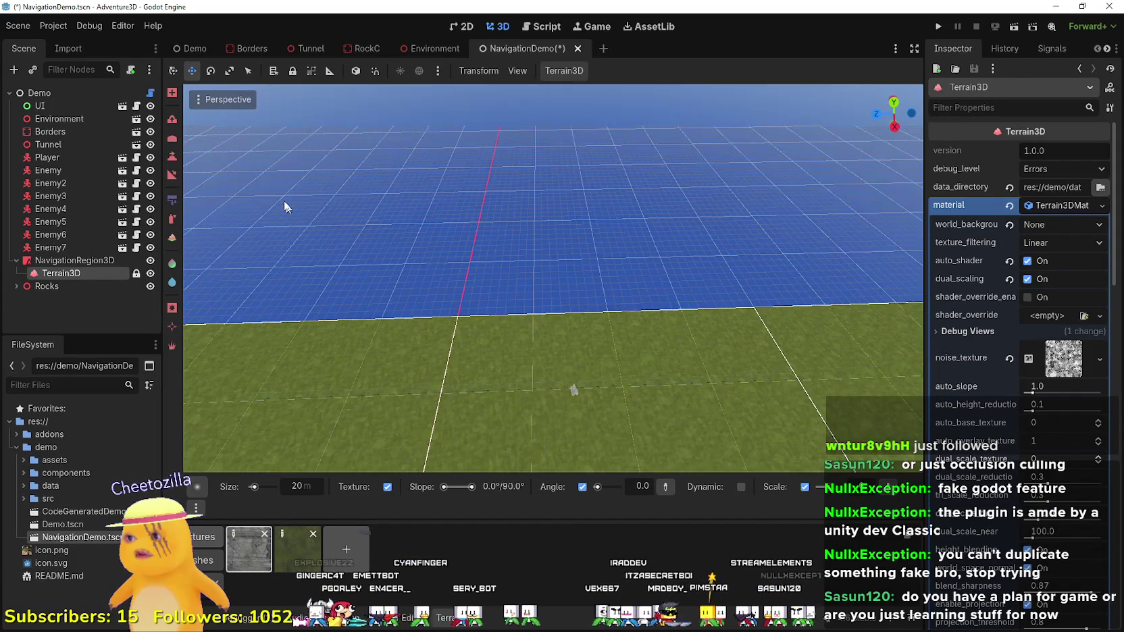
# - Add two new grass regions to the terrain with the region tool
pyautogui.click(169, 94)
pyautogui.click(748, 234)
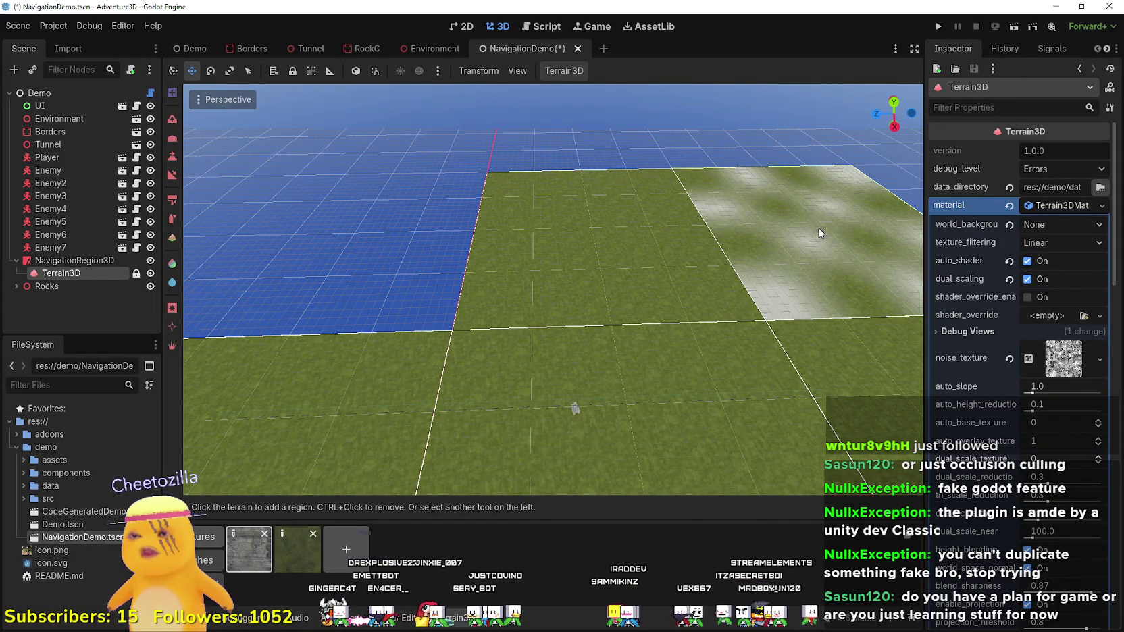
pyautogui.moveTo(575, 408)
pyautogui.mouseDown()
pyautogui.moveTo(590, 331)
pyautogui.moveTo(546, 281)
pyautogui.mouseUp()
pyautogui.moveTo(457, 325)
pyautogui.mouseDown()
pyautogui.moveTo(660, 355)
pyautogui.moveTo(679, 328)
pyautogui.mouseUp()
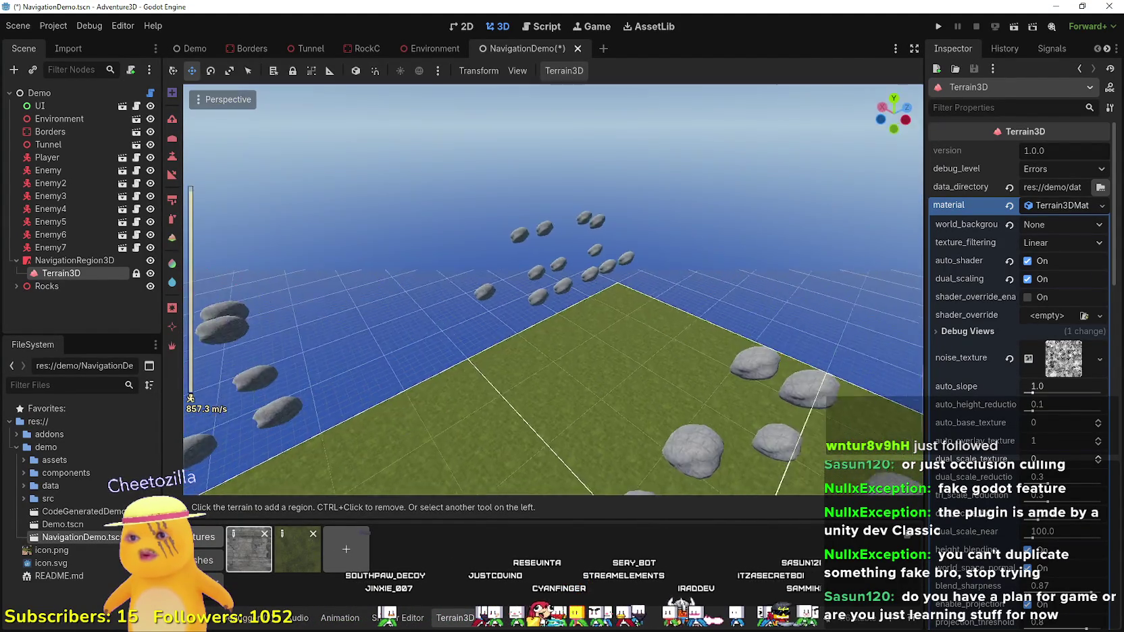
pyautogui.click(540, 287)
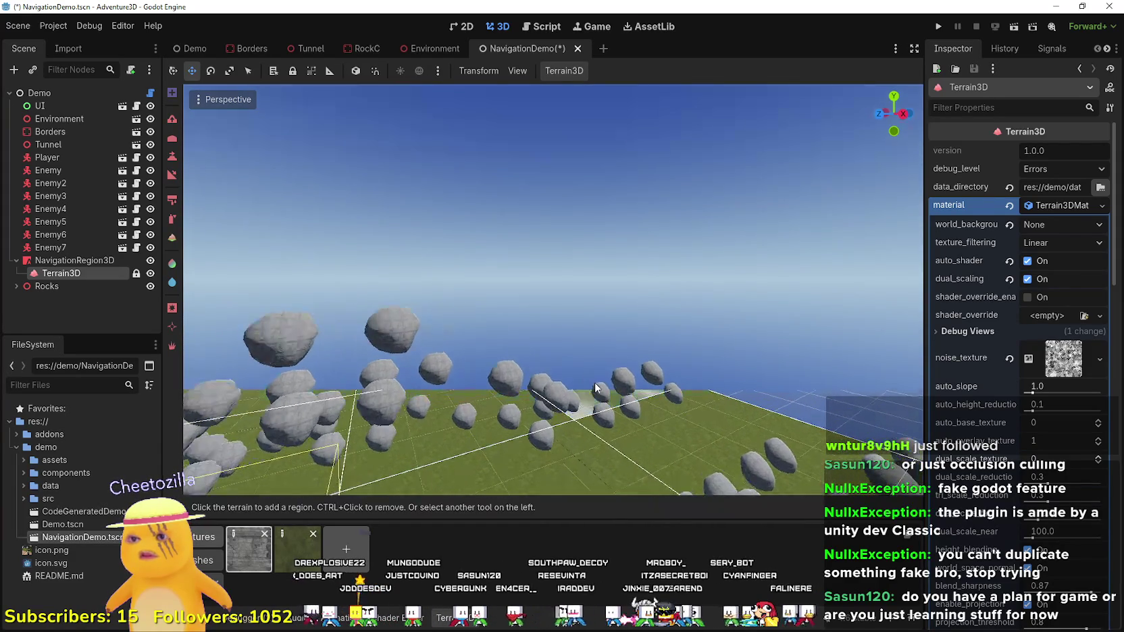
# - Add and remove a neighbouring region, then return to the Textures asset list
pyautogui.scroll(5, 581, 380)
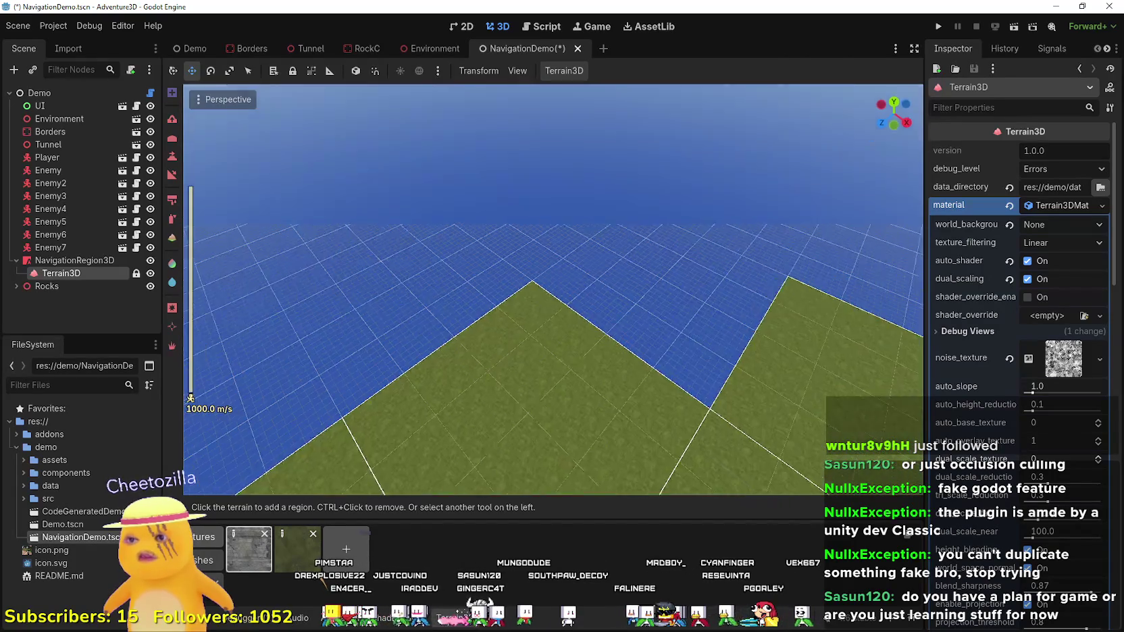
pyautogui.click(562, 275)
pyautogui.keyDown('ctrl'); pyautogui.click(667, 350); pyautogui.keyUp('ctrl')
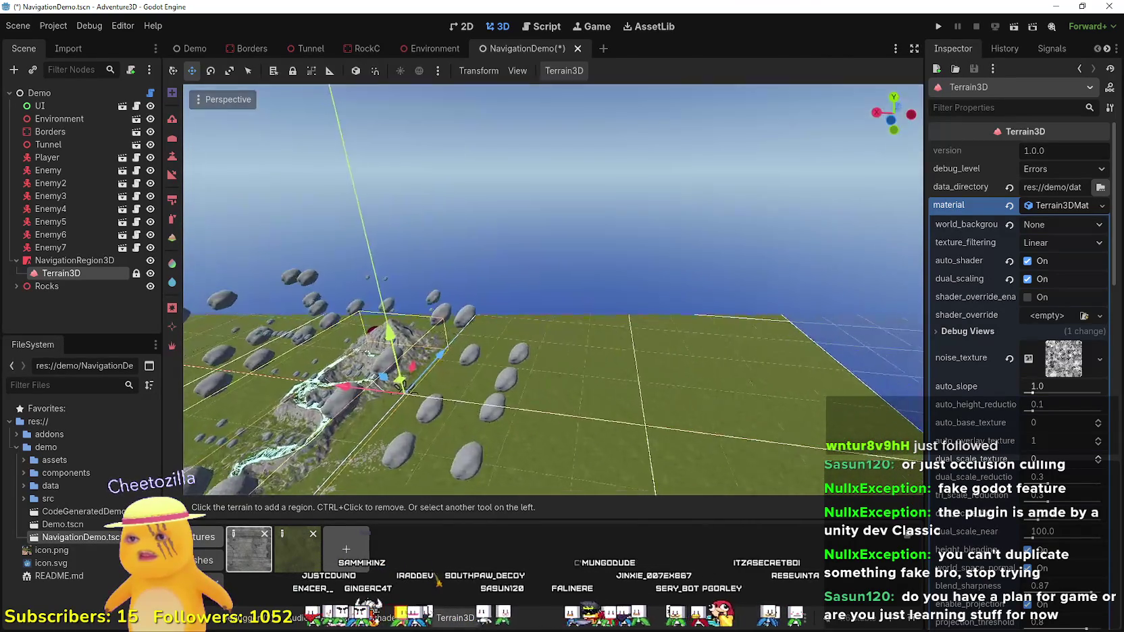
pyautogui.scroll(3, 552, 290)
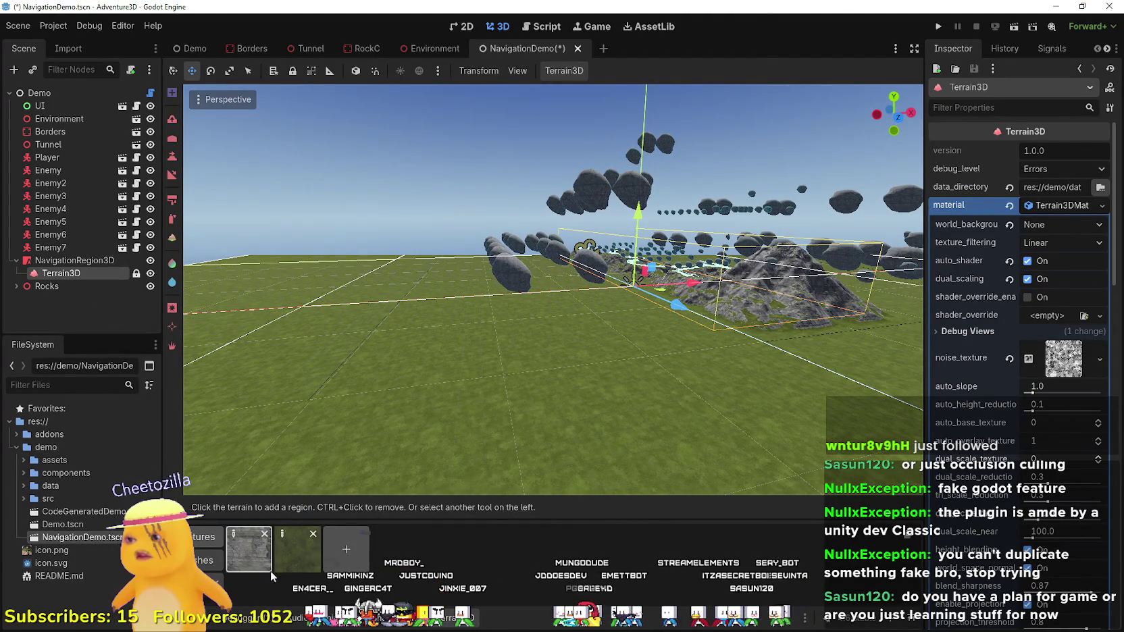
pyautogui.click(202, 560)
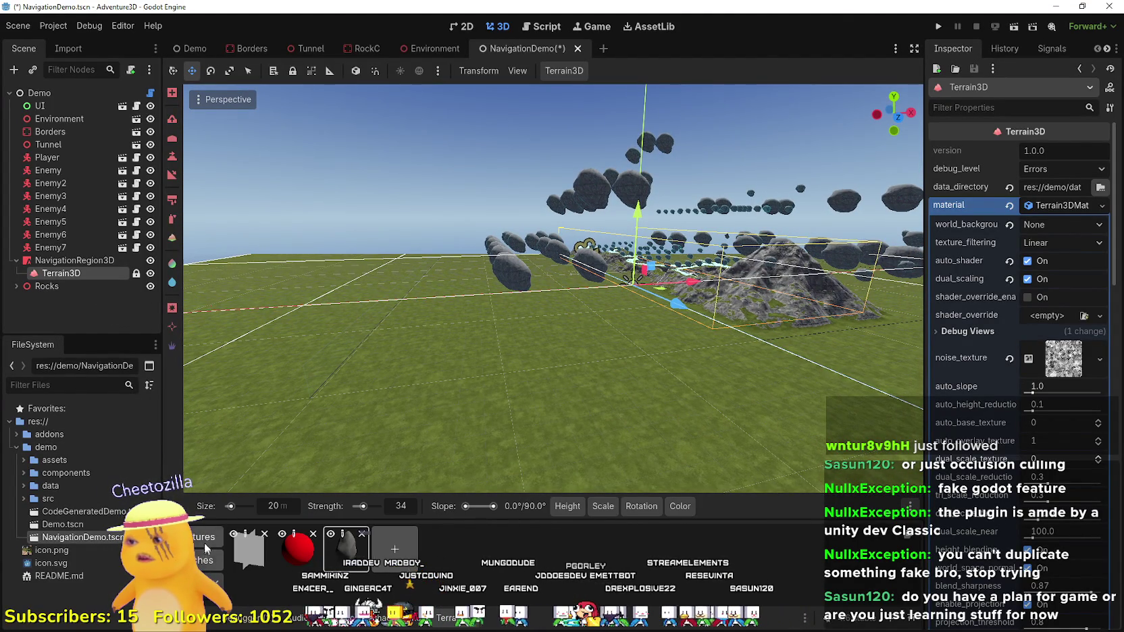
pyautogui.click(204, 537)
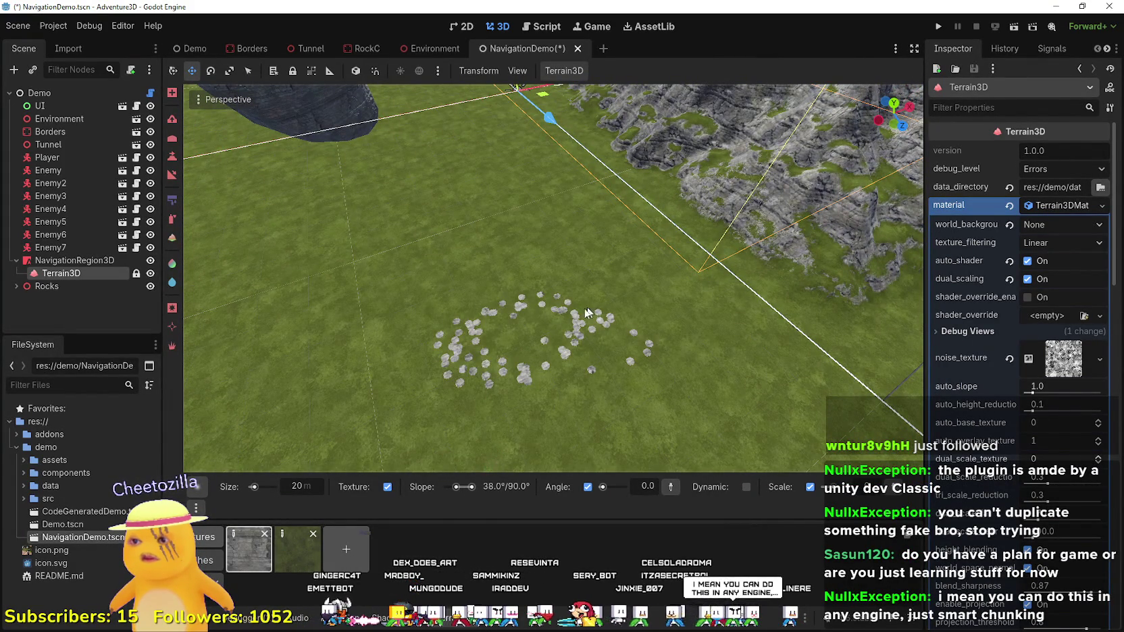
# - Reset the slope limit to 0° and paint a large rock patch with a 129 m brush
pyautogui.scroll(4, 586, 312)
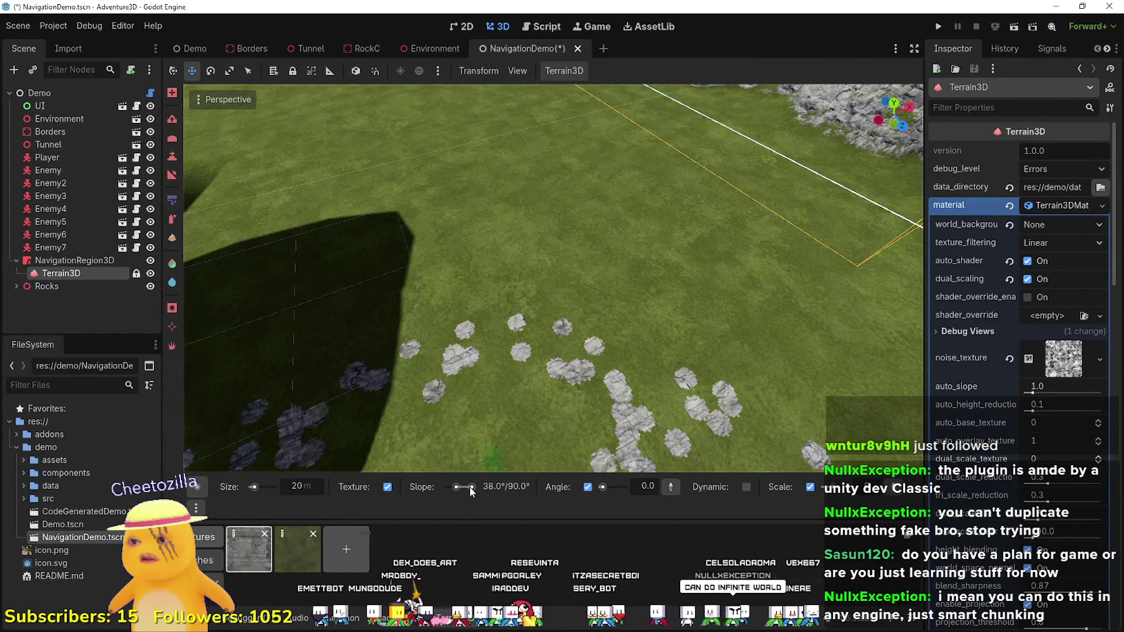
pyautogui.moveTo(471, 488); pyautogui.dragTo(439, 487)
pyautogui.scroll(-2, 590, 375)
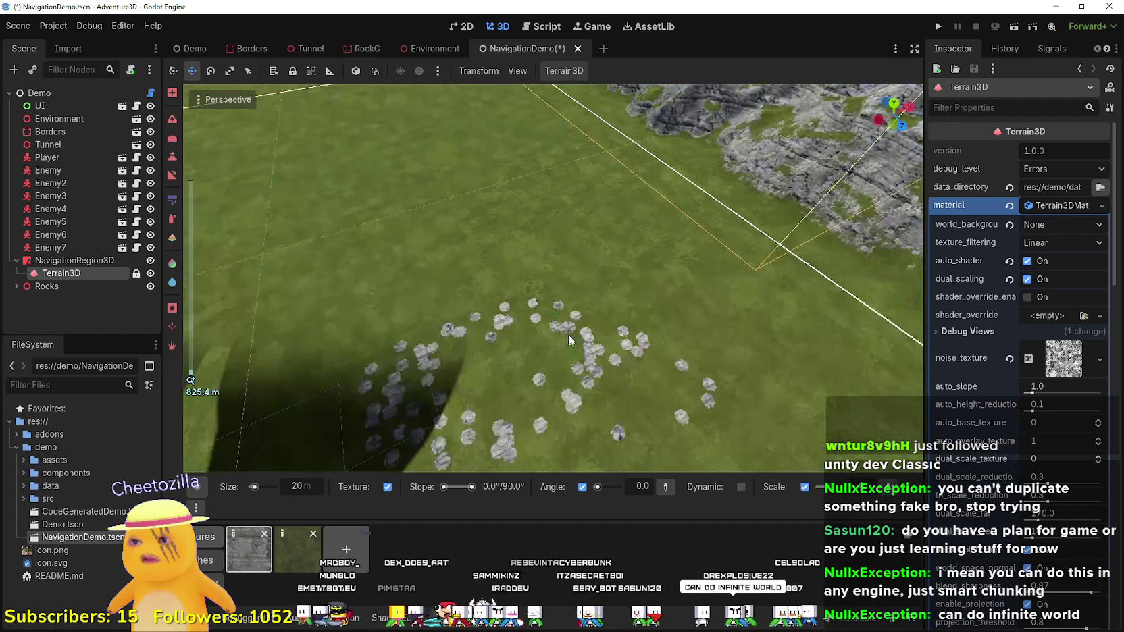
pyautogui.scroll(2, 620, 430)
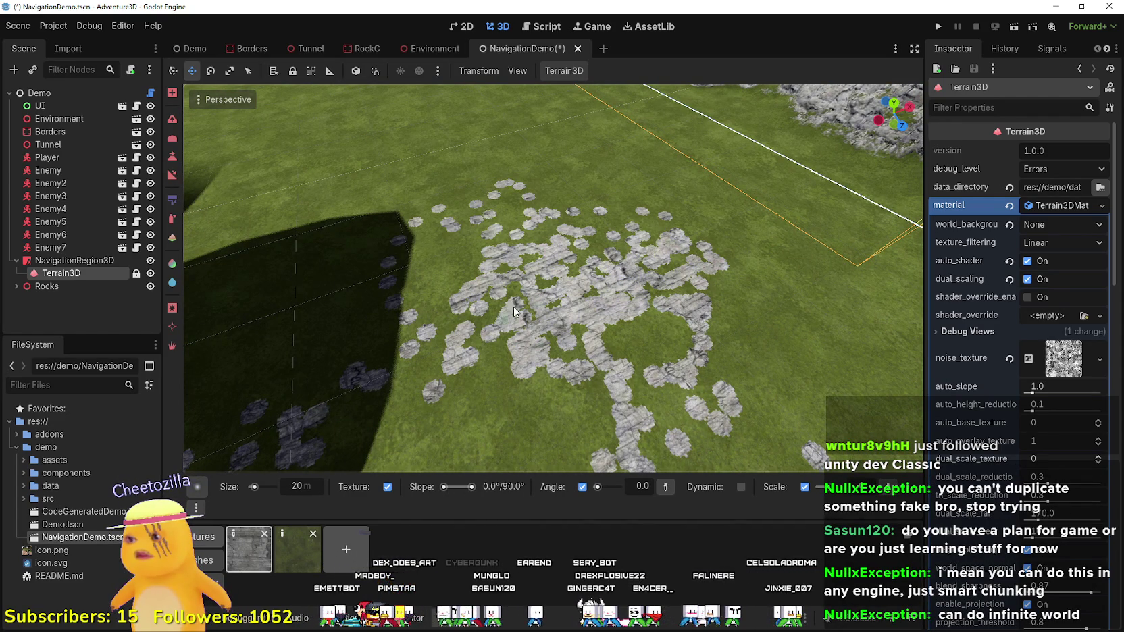
pyautogui.moveTo(261, 492); pyautogui.dragTo(265, 492)
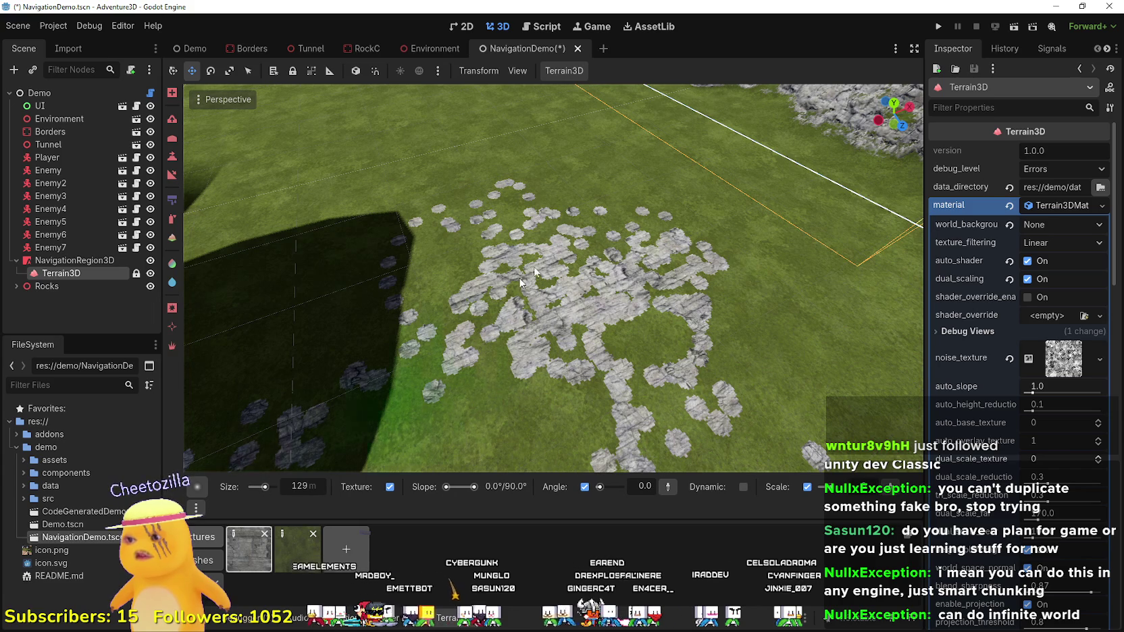
pyautogui.moveTo(588, 243)
pyautogui.mouseDown()
pyautogui.moveTo(616, 343)
pyautogui.moveTo(637, 266)
pyautogui.mouseUp()
pyautogui.moveTo(607, 379); pyautogui.dragTo(607, 331)
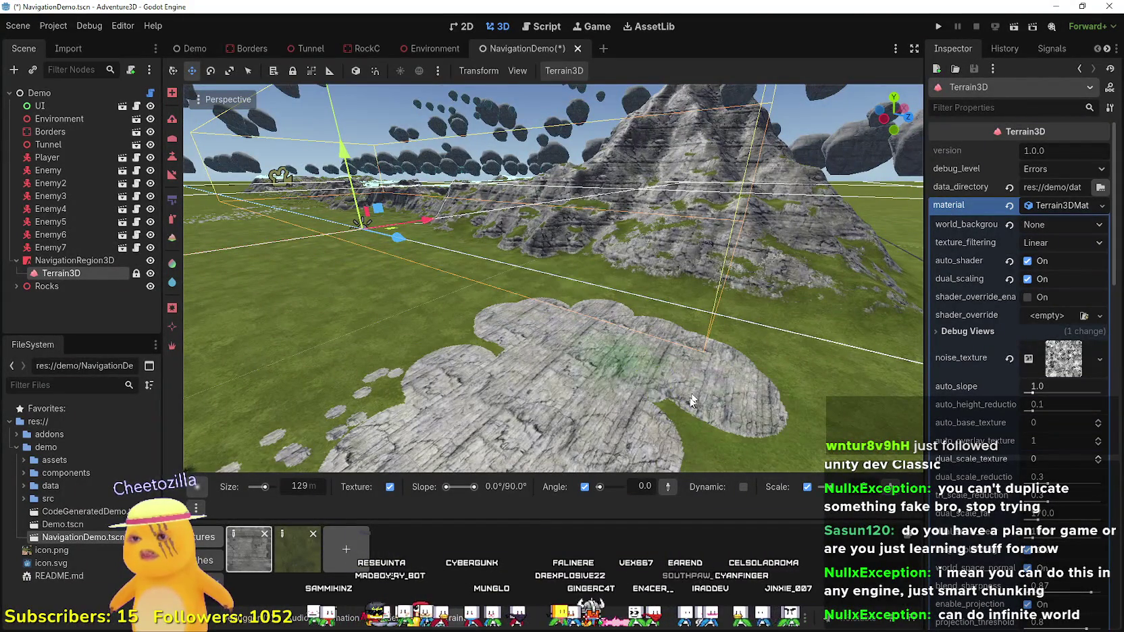
pyautogui.moveTo(690, 400); pyautogui.dragTo(548, 417)
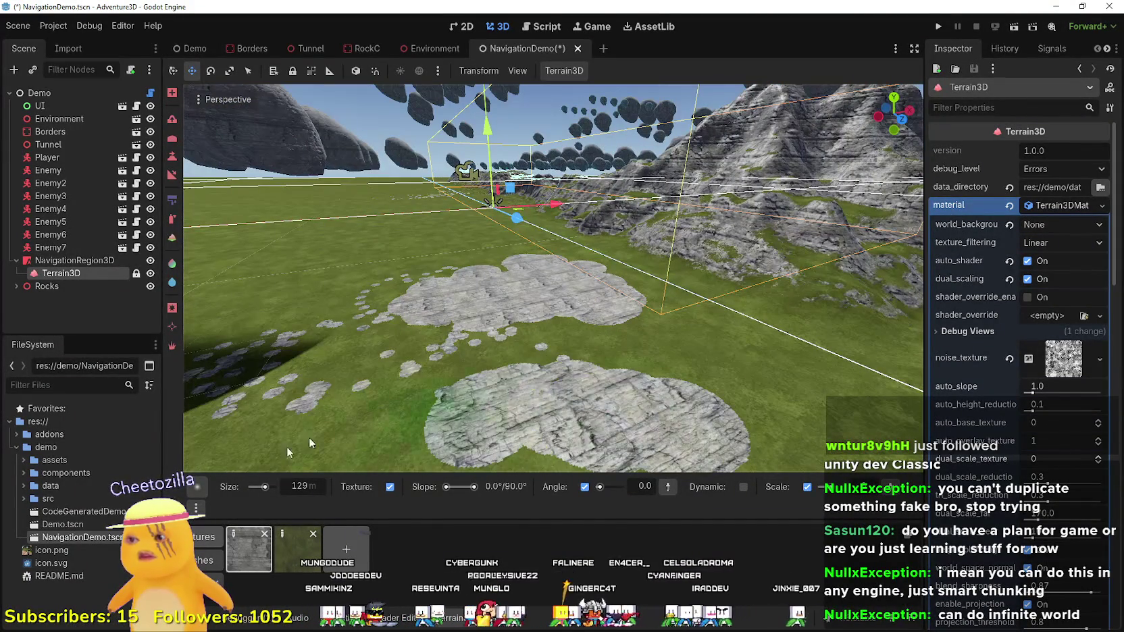
# - Switch to the Terrain brush shape and spread rock texture further over the grass
pyautogui.click(196, 487)
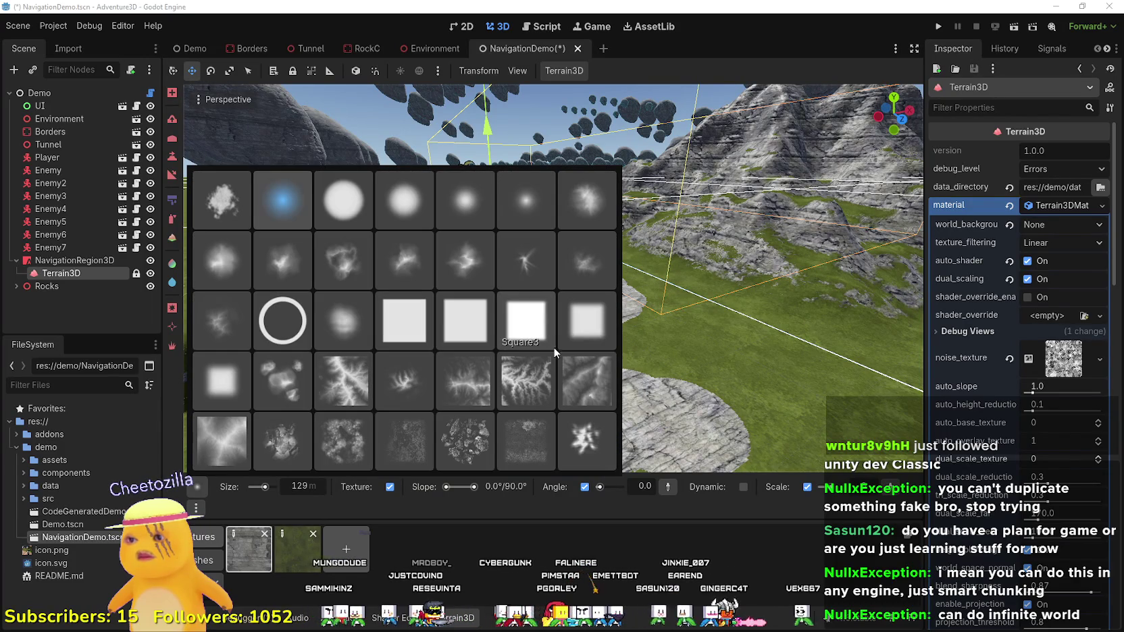
pyautogui.click(527, 382)
pyautogui.moveTo(570, 364)
pyautogui.mouseDown()
pyautogui.moveTo(715, 337)
pyautogui.moveTo(594, 351)
pyautogui.moveTo(777, 290)
pyautogui.moveTo(433, 254)
pyautogui.mouseUp()
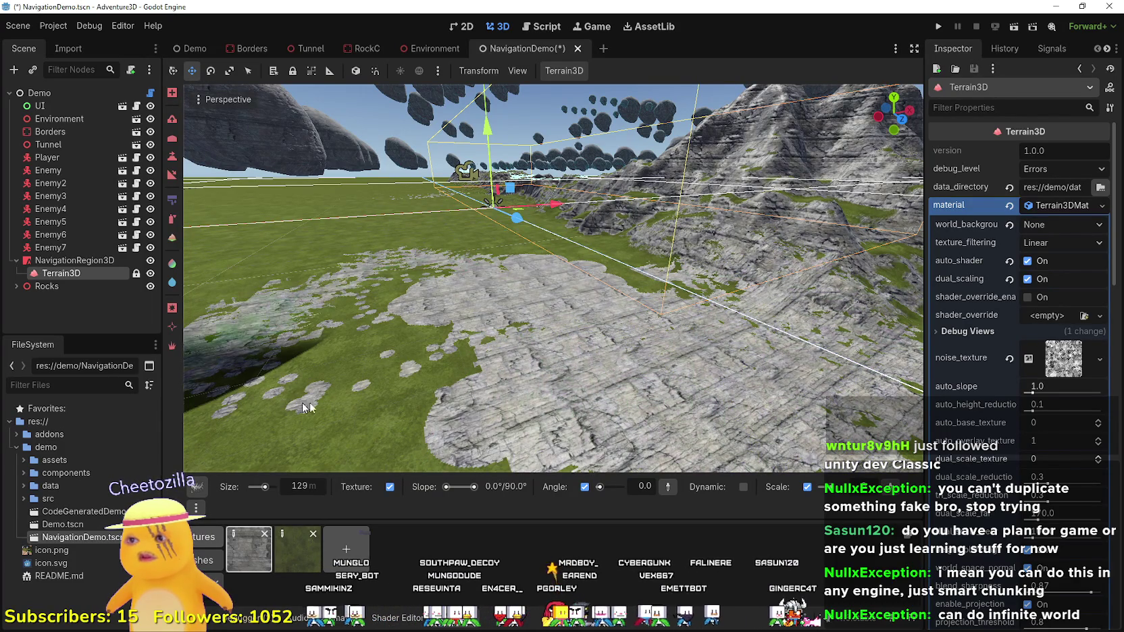
pyautogui.moveTo(309, 402); pyautogui.dragTo(249, 282)
# - Paint flat rock patches over the remaining grass with a 200 m Square brush
pyautogui.click(310, 488)
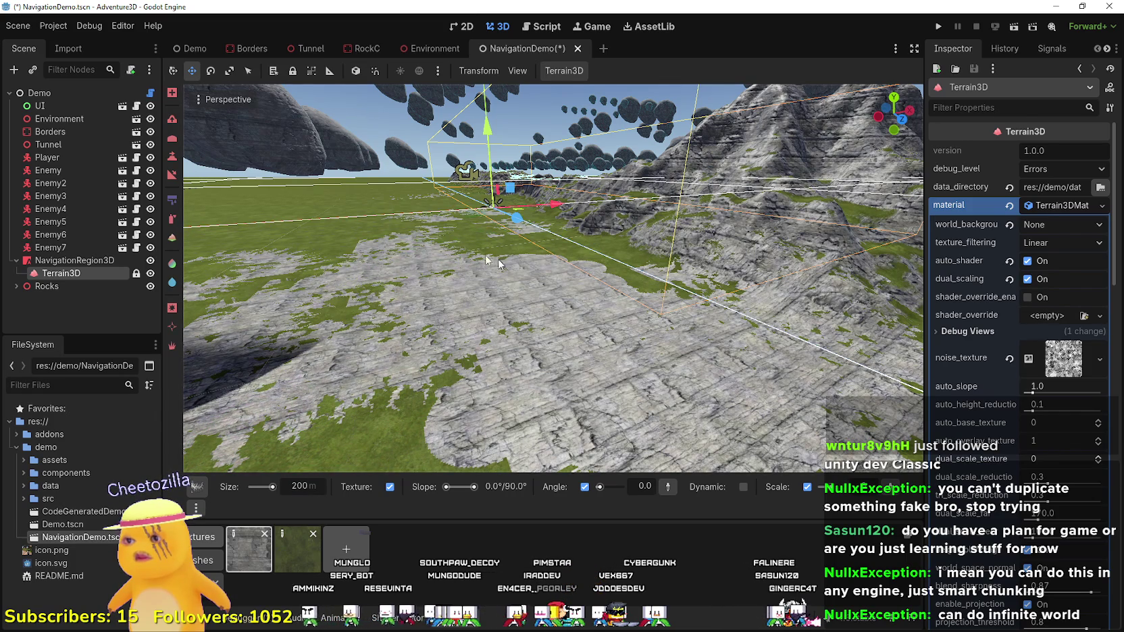
pyautogui.moveTo(199, 491)
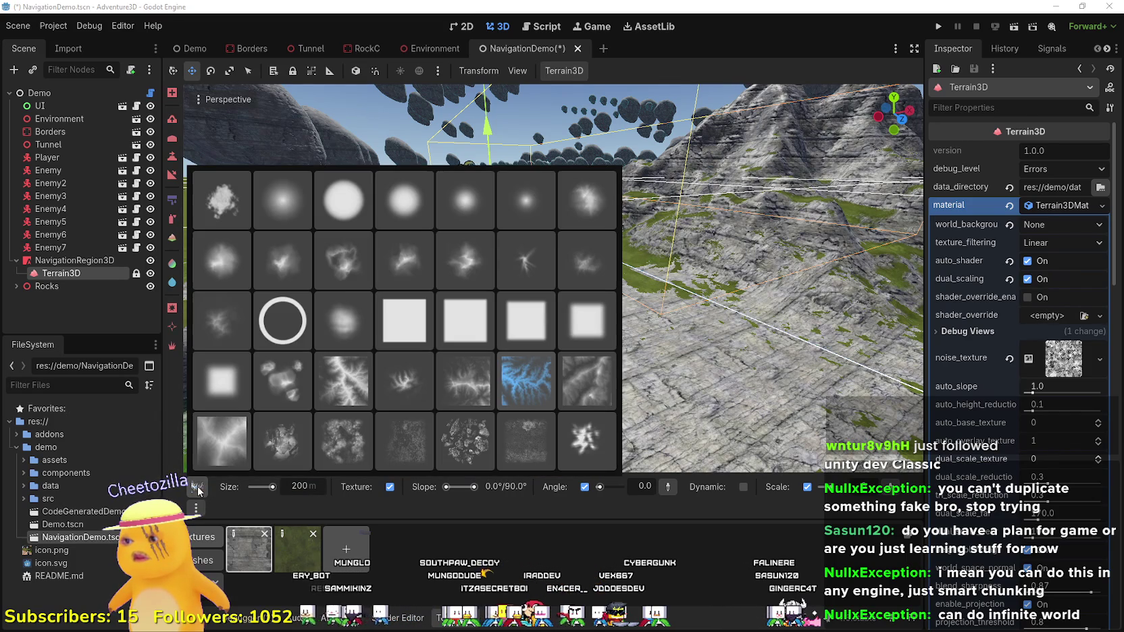
pyautogui.click(424, 325)
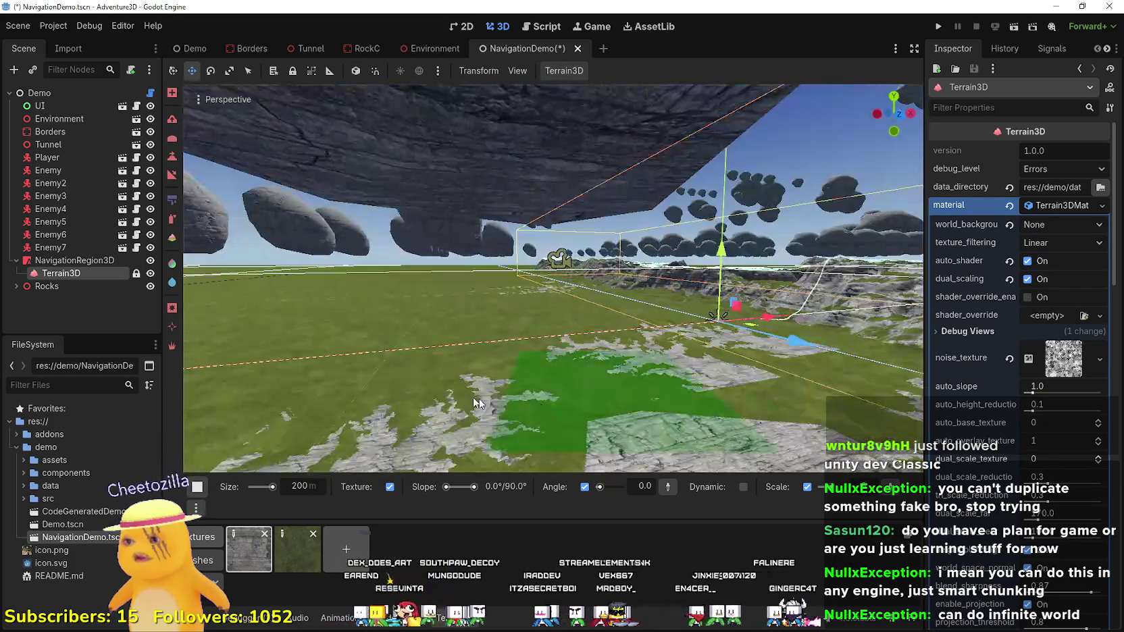
pyautogui.moveTo(514, 401)
pyautogui.mouseDown()
pyautogui.moveTo(341, 353)
pyautogui.moveTo(632, 329)
pyautogui.mouseUp()
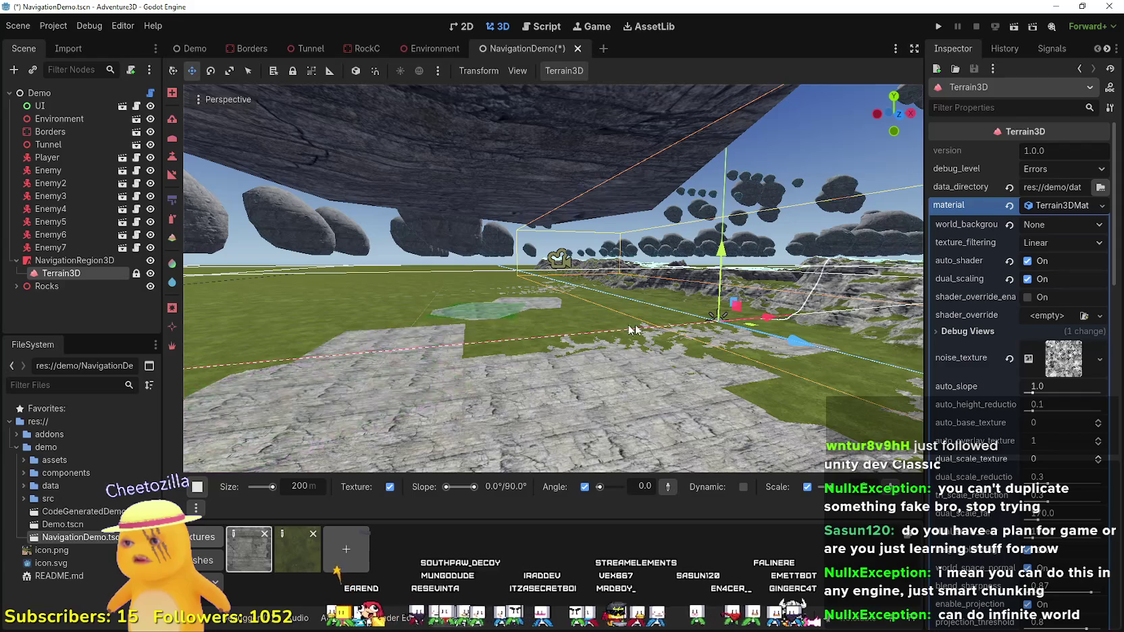
pyautogui.moveTo(478, 366); pyautogui.dragTo(540, 321)
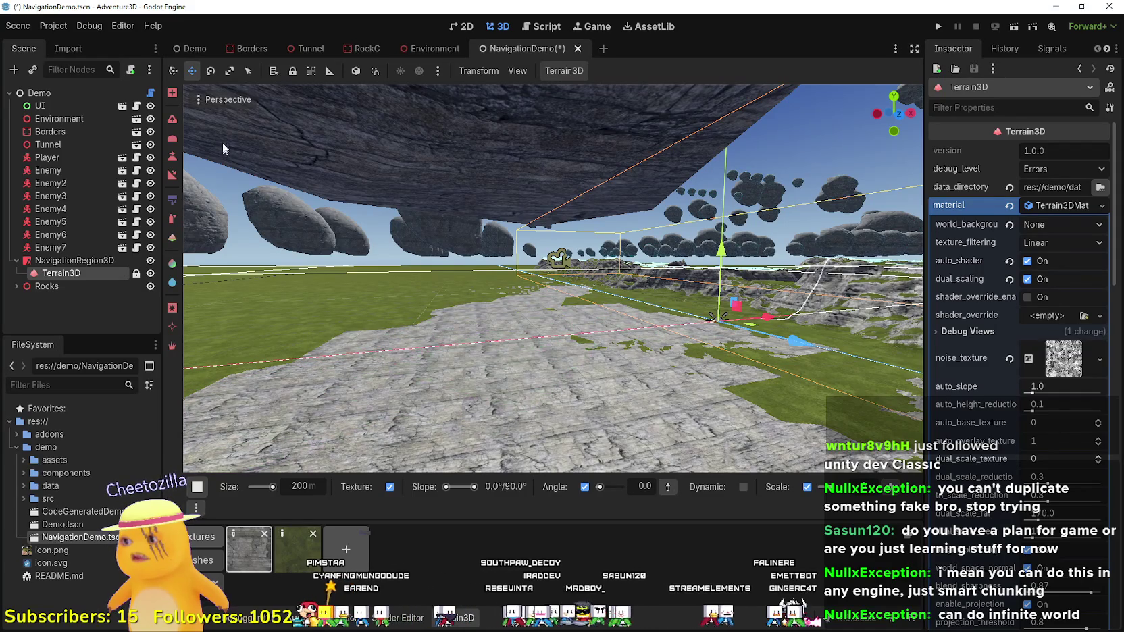
pyautogui.click(173, 121)
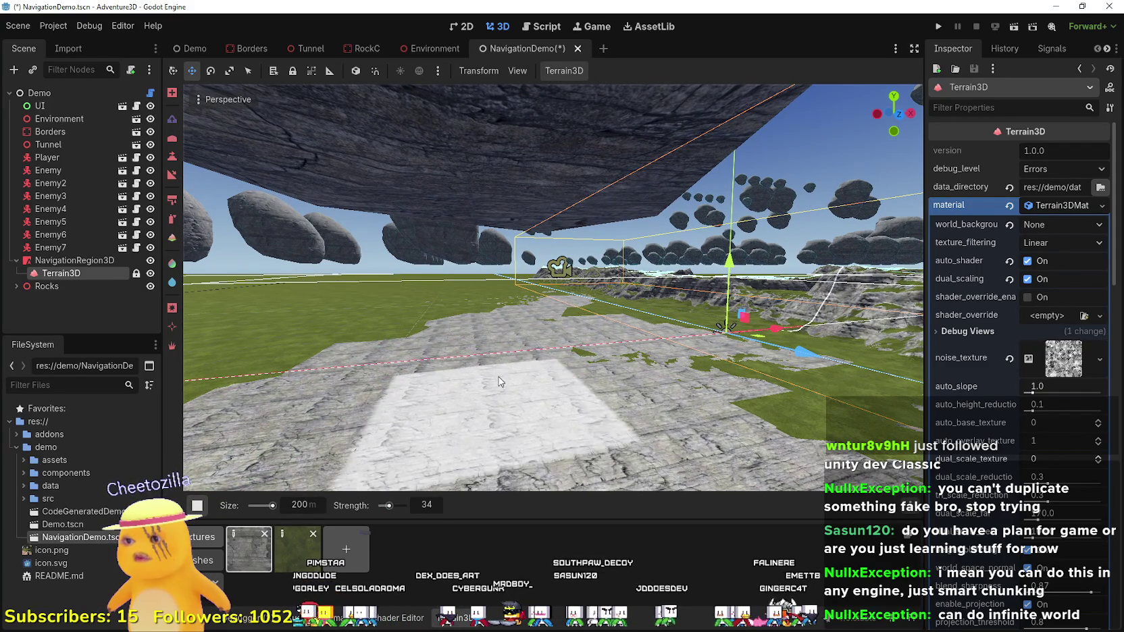
# - Raise a mound, then switch to a round brush at strength 100 and raise it further
pyautogui.moveTo(531, 409); pyautogui.dragTo(530, 415)
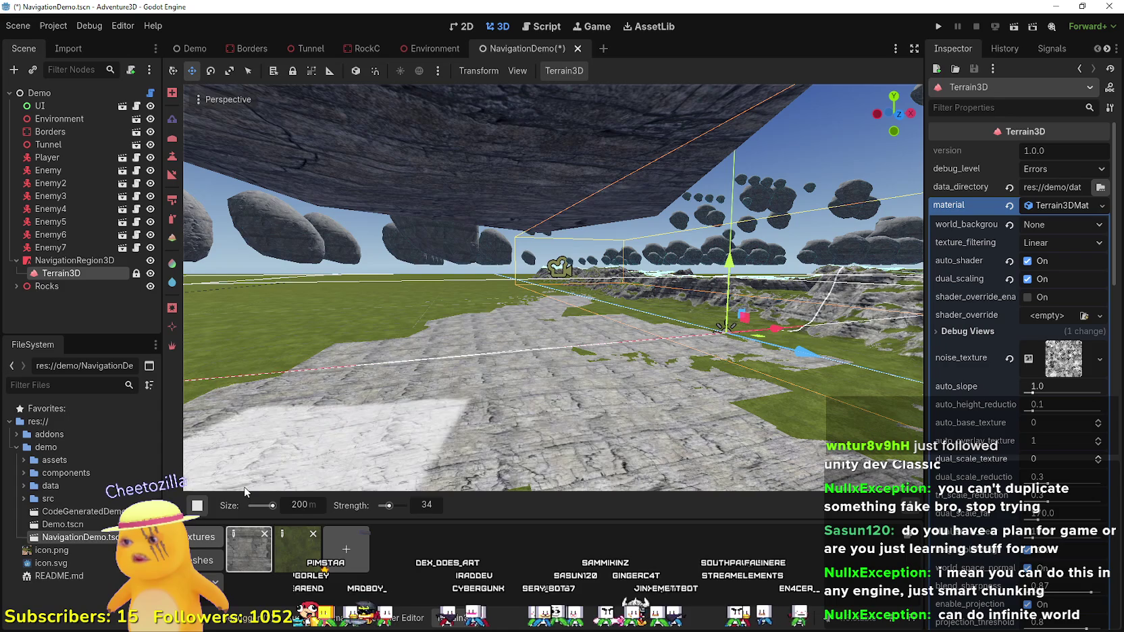
pyautogui.click(198, 505)
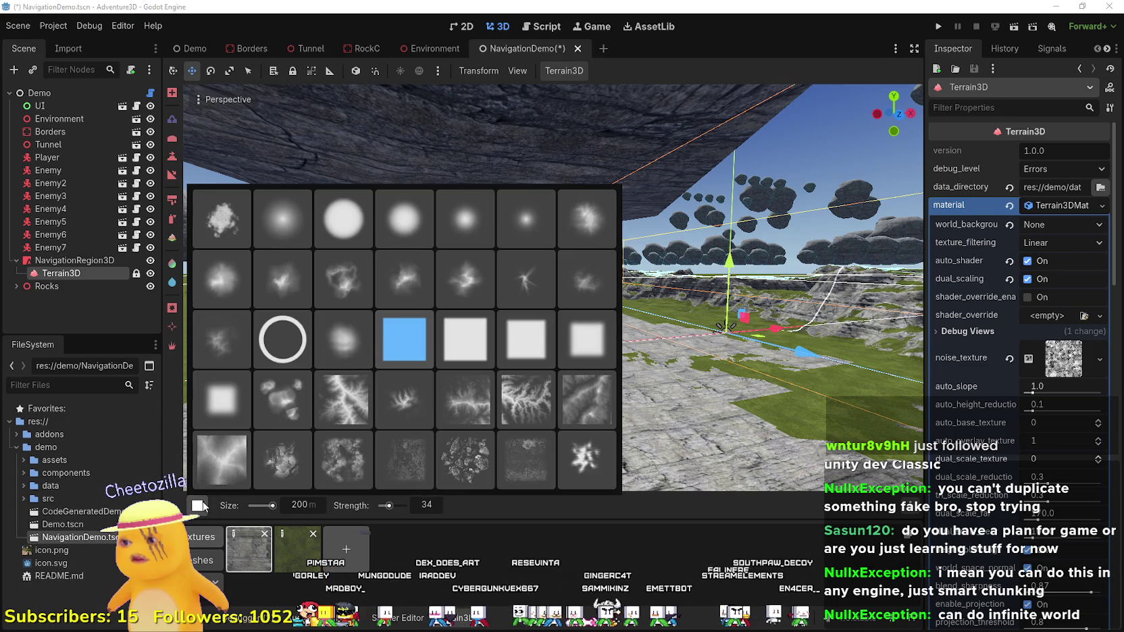
pyautogui.click(366, 230)
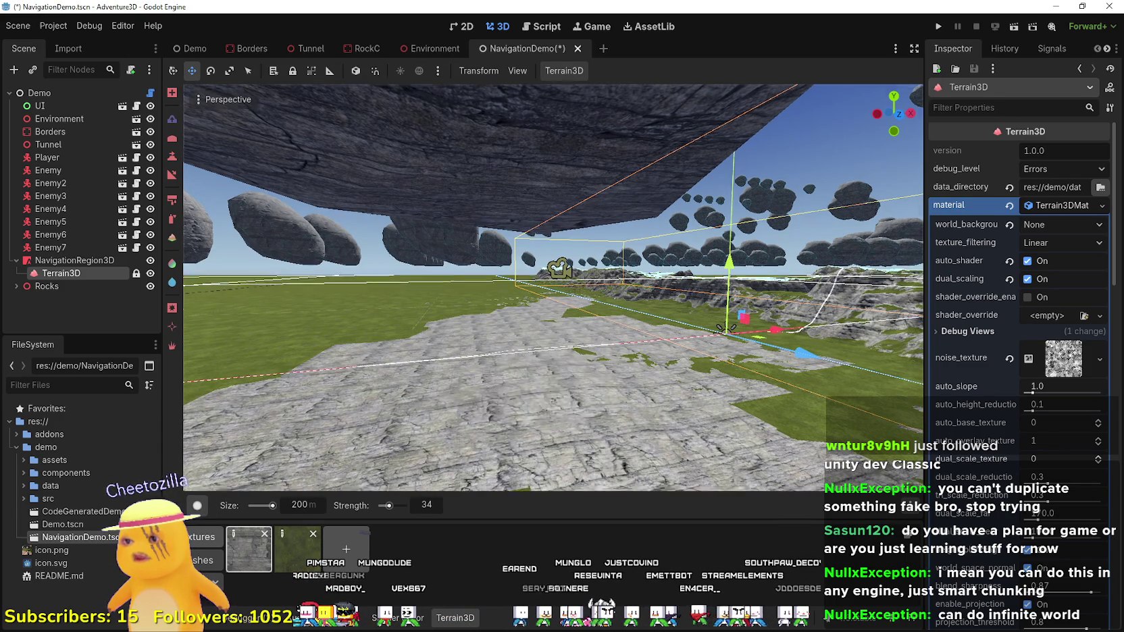
pyautogui.moveTo(554, 287)
pyautogui.mouseDown()
pyautogui.moveTo(564, 351)
pyautogui.moveTo(577, 203)
pyautogui.moveTo(566, 362)
pyautogui.mouseUp()
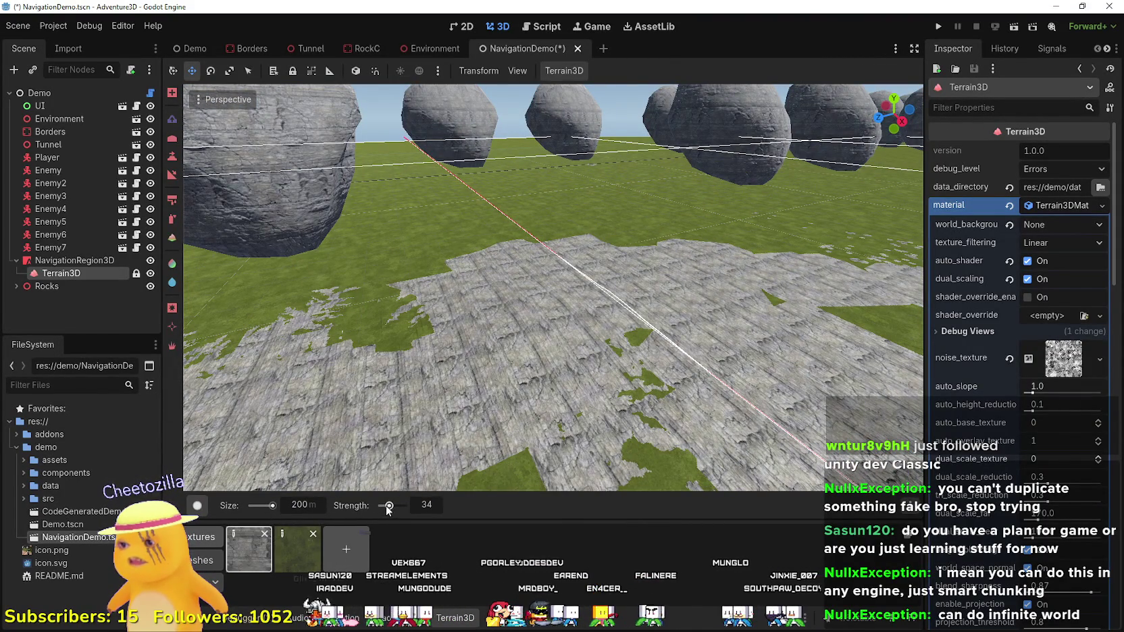
pyautogui.moveTo(388, 506); pyautogui.dragTo(405, 505)
pyautogui.moveTo(584, 299)
pyautogui.mouseDown()
pyautogui.moveTo(579, 323)
pyautogui.moveTo(585, 309)
pyautogui.moveTo(571, 297)
pyautogui.moveTo(583, 276)
pyautogui.moveTo(606, 288)
pyautogui.mouseUp()
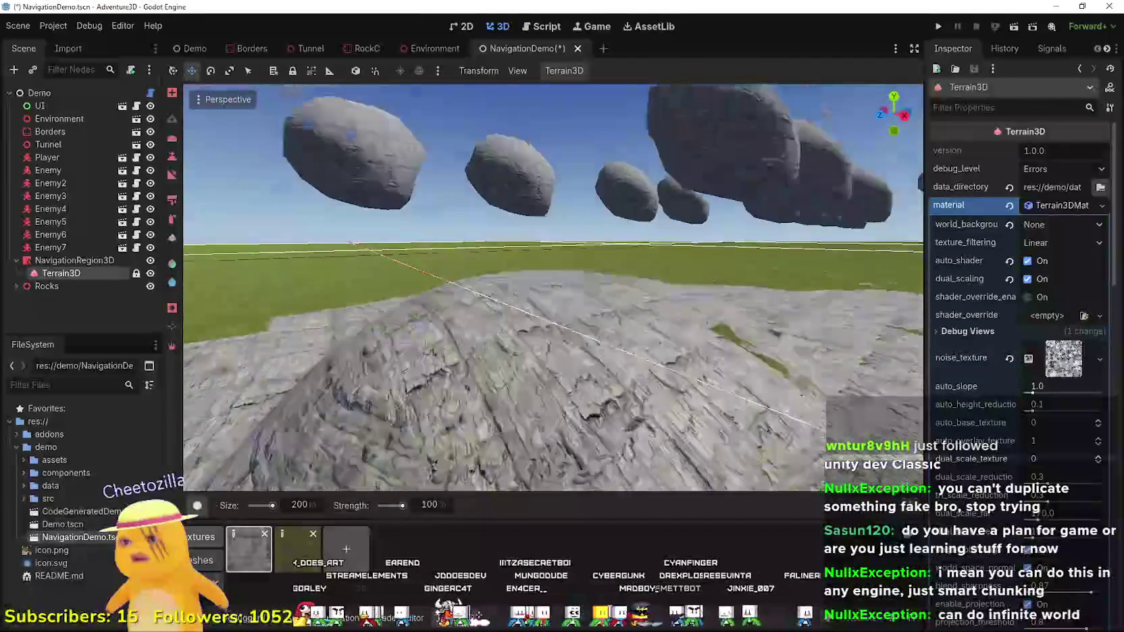
# - Paint white snowy texture over the mound and switch the brush to Square5
pyautogui.press('f')
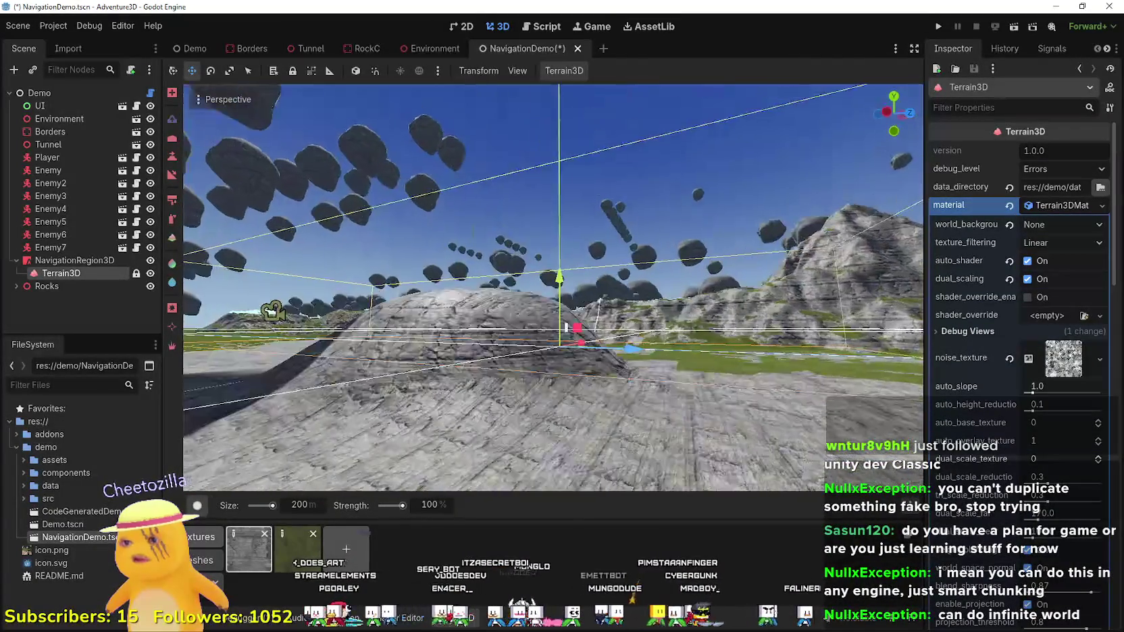
pyautogui.press('w')
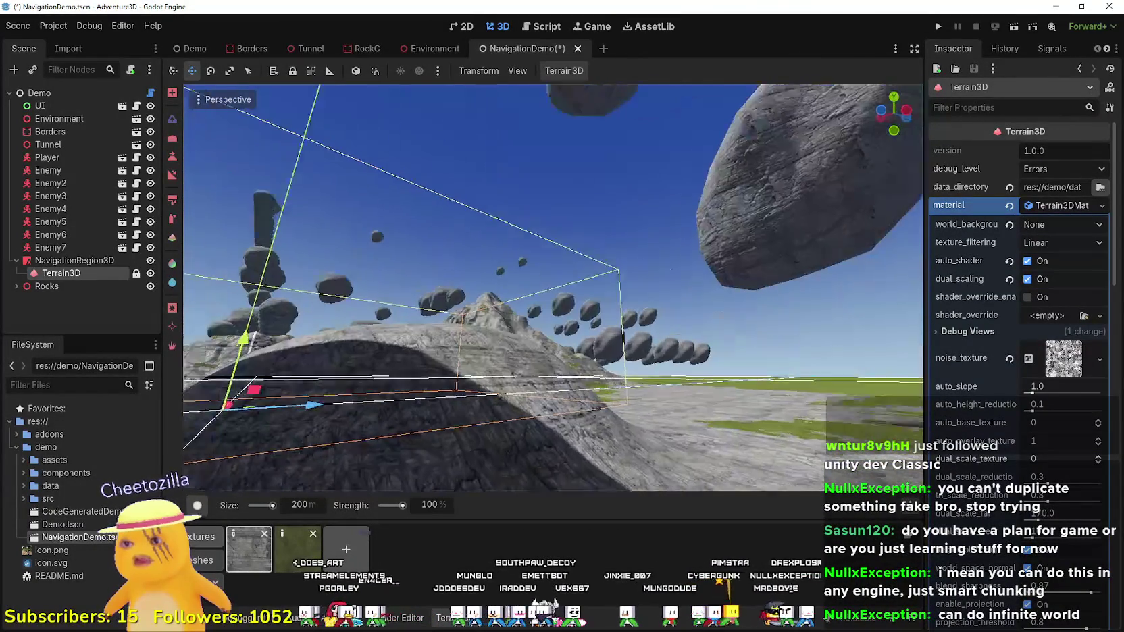
pyautogui.moveTo(544, 343); pyautogui.dragTo(312, 432)
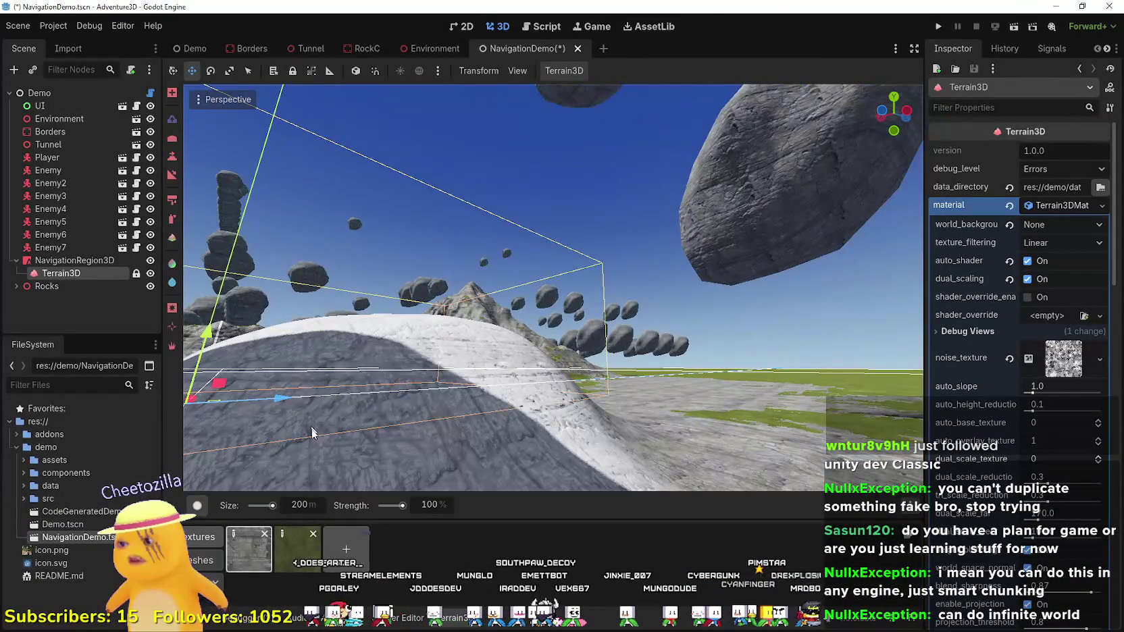
pyautogui.click(197, 505)
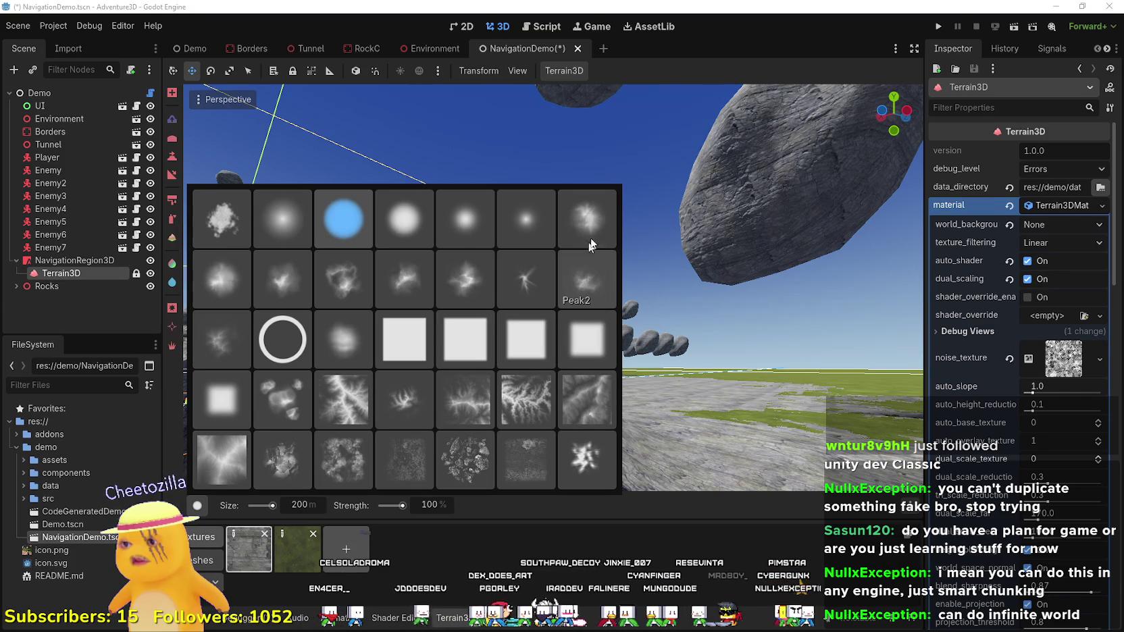
pyautogui.click(228, 408)
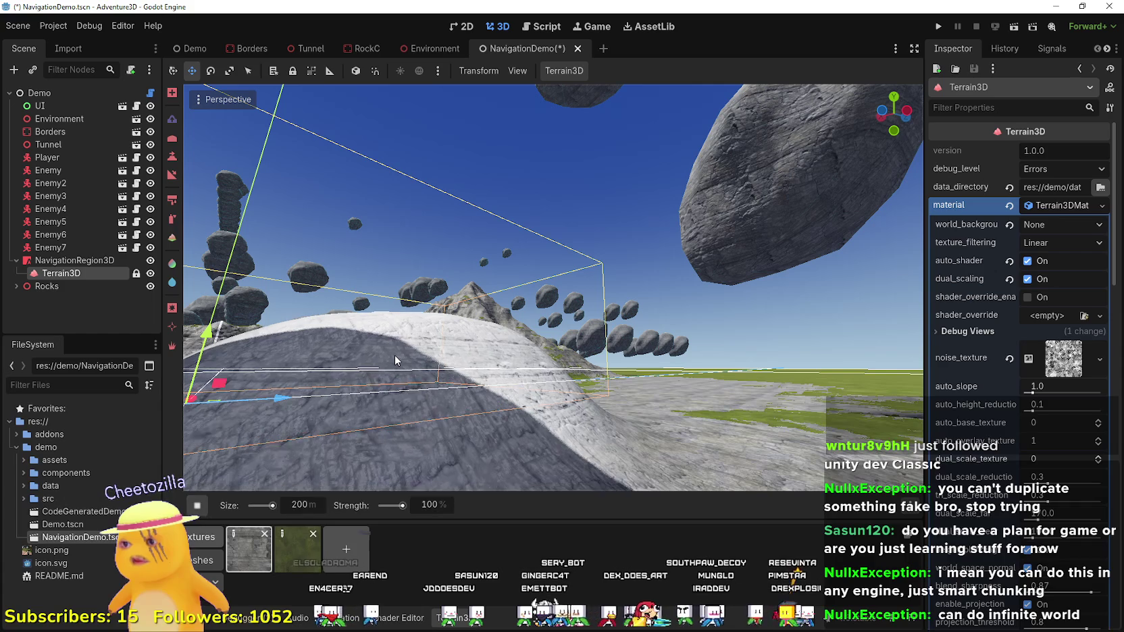
pyautogui.moveTo(395, 354); pyautogui.dragTo(315, 346)
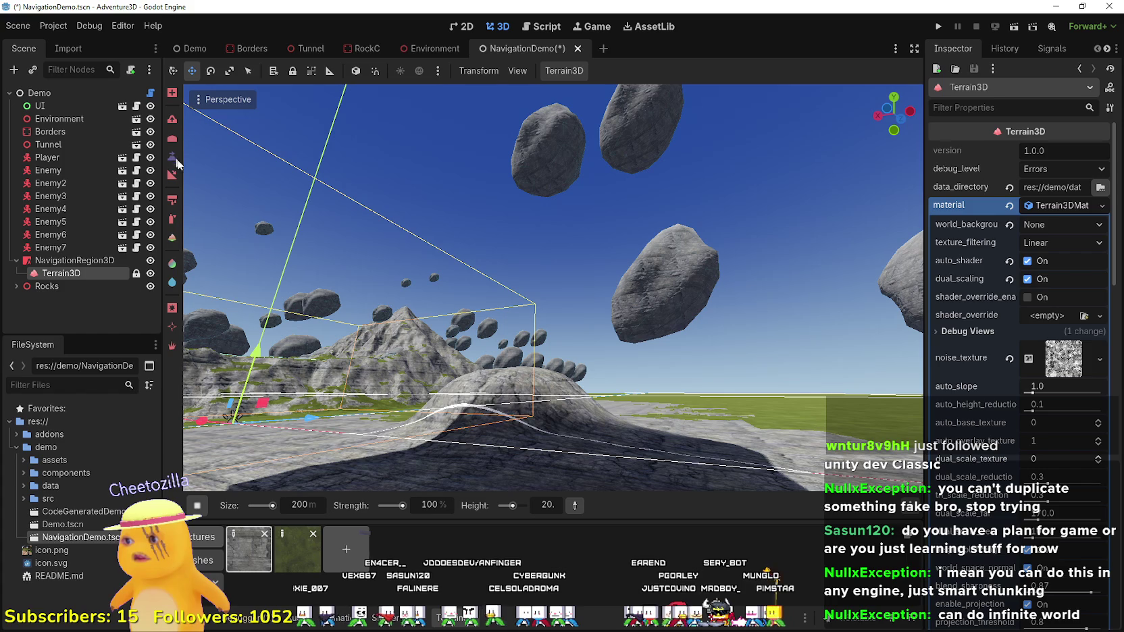
# - Flatten the foreground ridge, bring the camera to ground level, and switch to the Instancer tool
pyautogui.moveTo(433, 405); pyautogui.dragTo(776, 438)
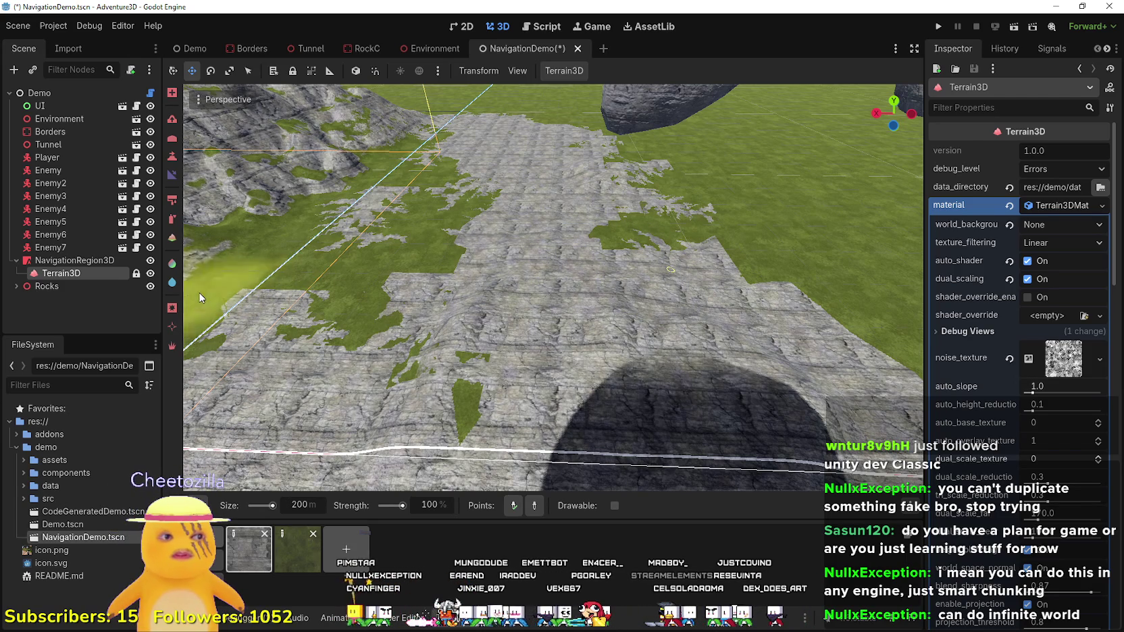
pyautogui.moveTo(372, 291)
pyautogui.mouseDown()
pyautogui.moveTo(373, 159)
pyautogui.moveTo(105, 332)
pyautogui.mouseUp()
pyautogui.moveTo(554, 287); pyautogui.dragTo(553, 236)
pyautogui.moveTo(313, 400); pyautogui.dragTo(314, 400)
pyautogui.press('i')
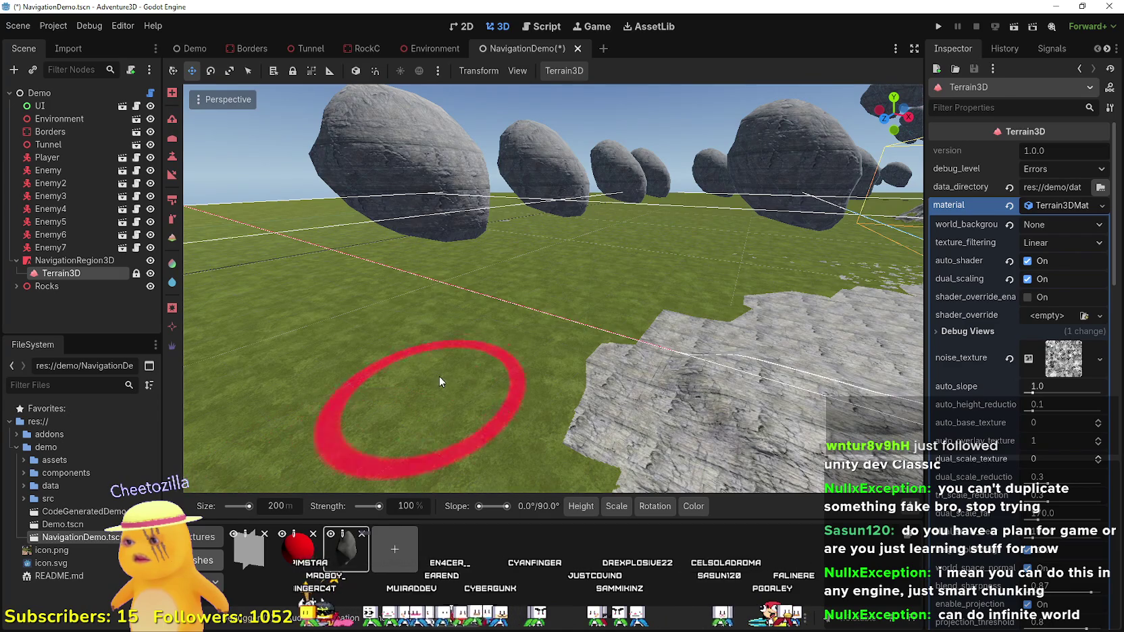
# - Paint dozens of rock mesh instances across the flat stone ground in a broad cluster
pyautogui.moveTo(488, 380)
pyautogui.mouseDown()
pyautogui.moveTo(587, 292)
pyautogui.moveTo(407, 354)
pyautogui.moveTo(574, 270)
pyautogui.moveTo(560, 196)
pyautogui.moveTo(444, 255)
pyautogui.moveTo(451, 326)
pyautogui.moveTo(476, 326)
pyautogui.moveTo(519, 313)
pyautogui.moveTo(596, 230)
pyautogui.moveTo(596, 209)
pyautogui.moveTo(606, 212)
pyautogui.mouseUp()
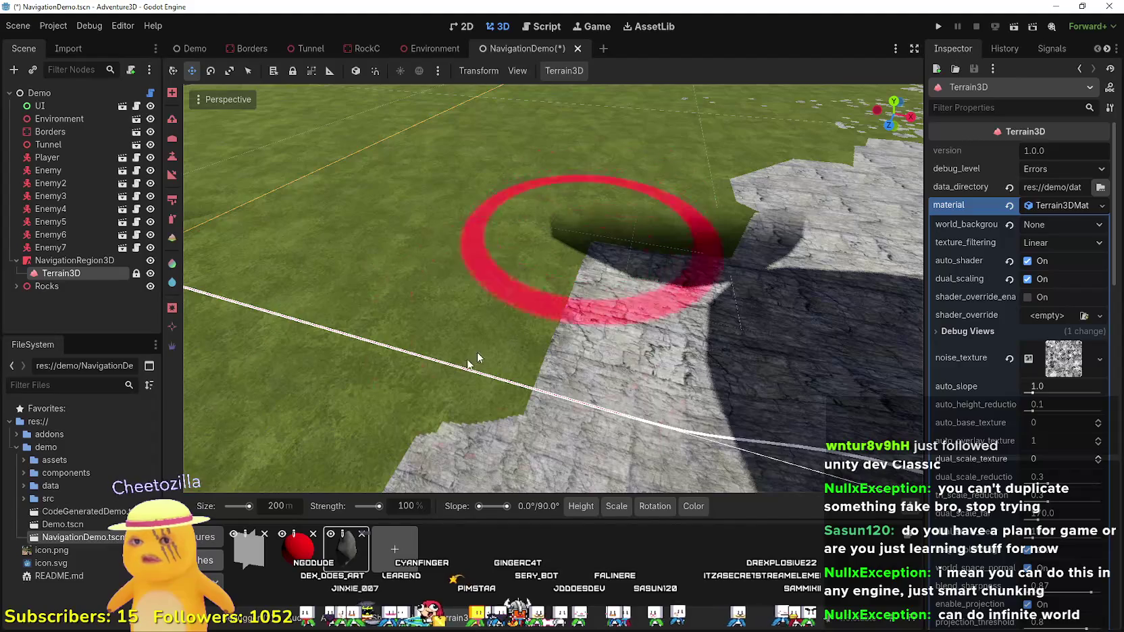
pyautogui.moveTo(541, 160)
pyautogui.mouseDown()
pyautogui.moveTo(580, 236)
pyautogui.moveTo(581, 192)
pyautogui.moveTo(576, 377)
pyautogui.moveTo(608, 378)
pyautogui.moveTo(608, 358)
pyautogui.mouseUp()
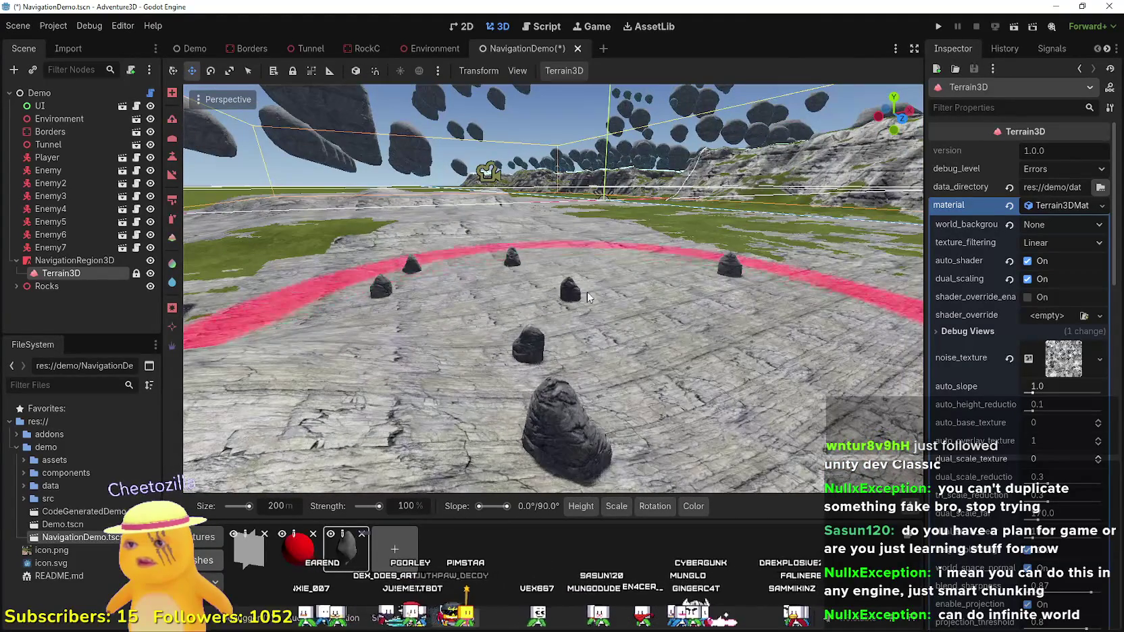
pyautogui.click(514, 250)
pyautogui.moveTo(644, 205)
pyautogui.mouseDown()
pyautogui.moveTo(594, 291)
pyautogui.moveTo(419, 304)
pyautogui.moveTo(425, 325)
pyautogui.moveTo(608, 332)
pyautogui.moveTo(605, 372)
pyautogui.moveTo(483, 384)
pyautogui.moveTo(449, 472)
pyautogui.mouseUp()
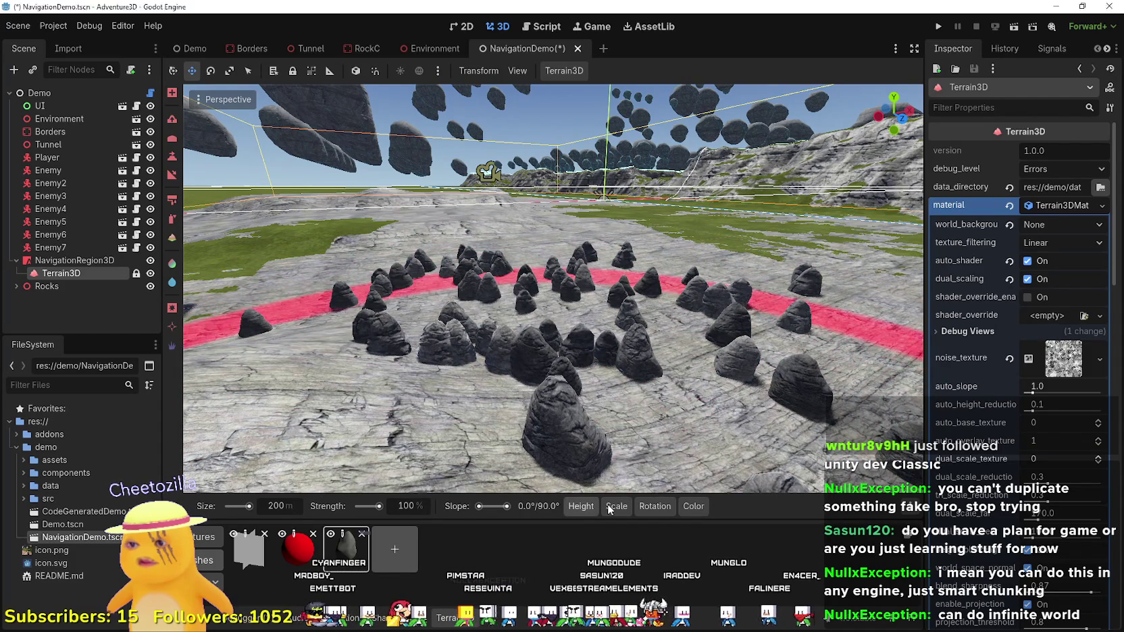
pyautogui.moveTo(693, 511)
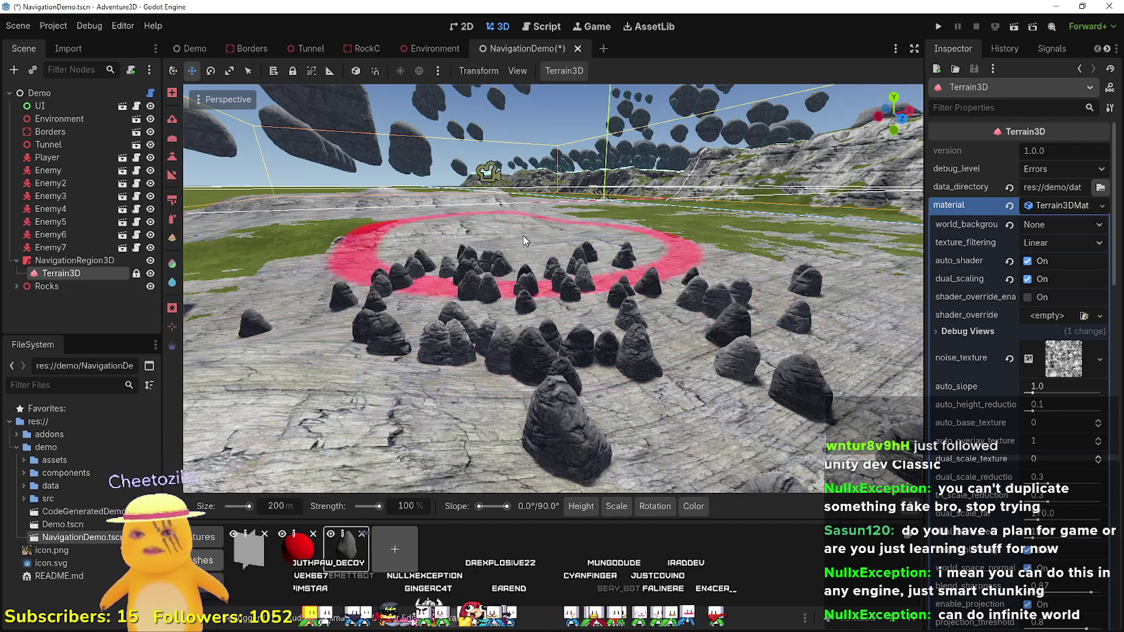
# - Expand the Terrain3D rendering and debug view settings in the Inspector
pyautogui.scroll(-10, 979, 356)
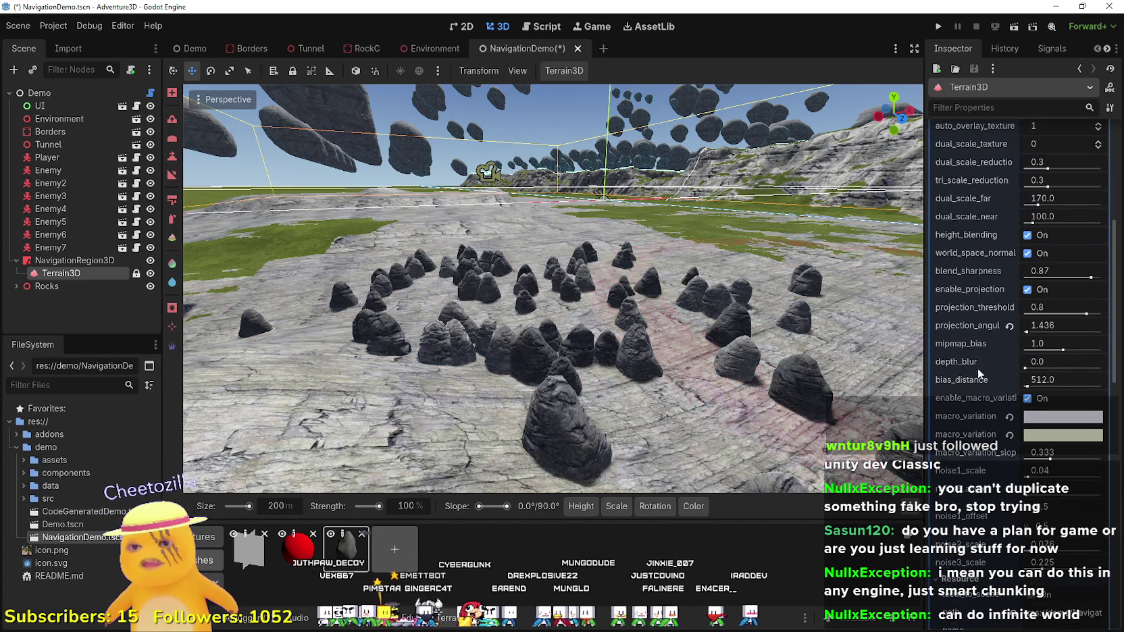
pyautogui.scroll(-5, 966, 330)
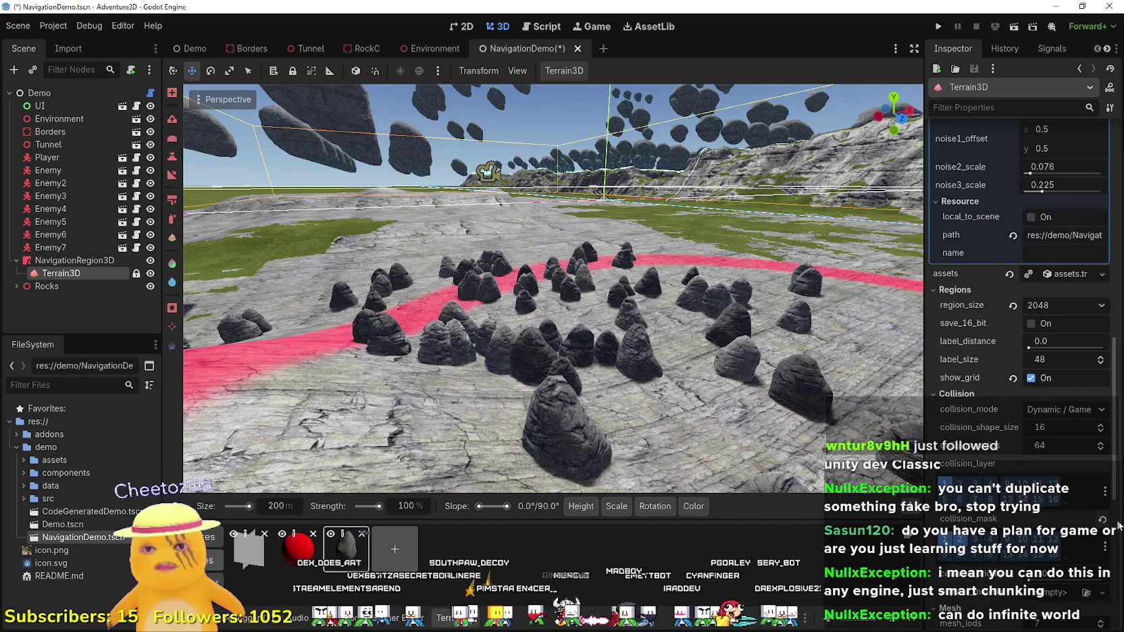
pyautogui.scroll(-5, 986, 473)
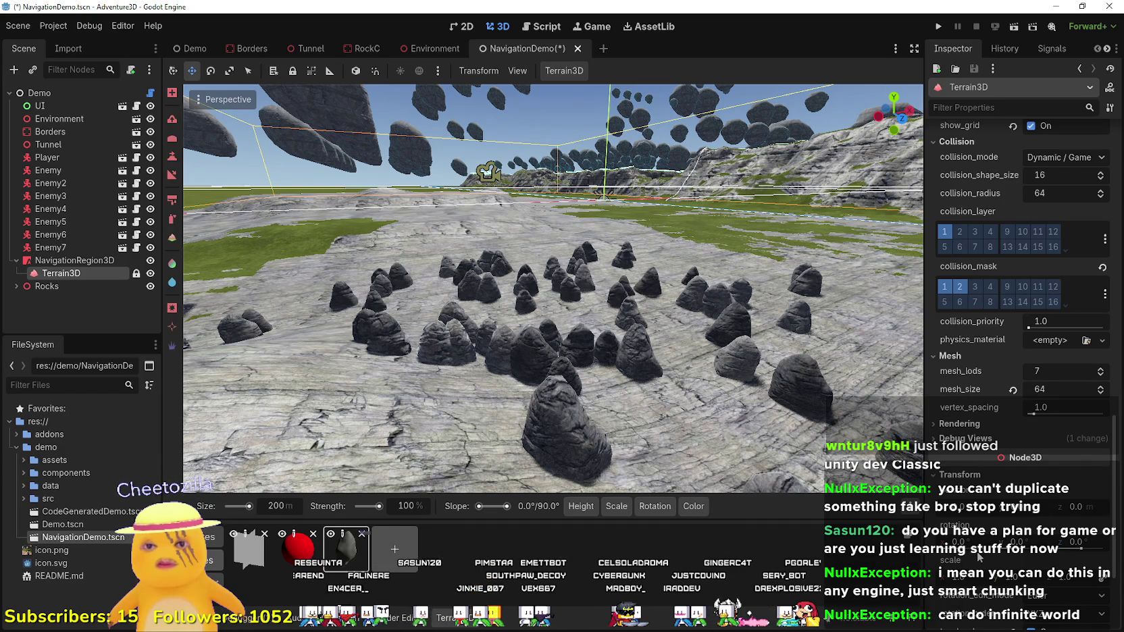
pyautogui.click(972, 426)
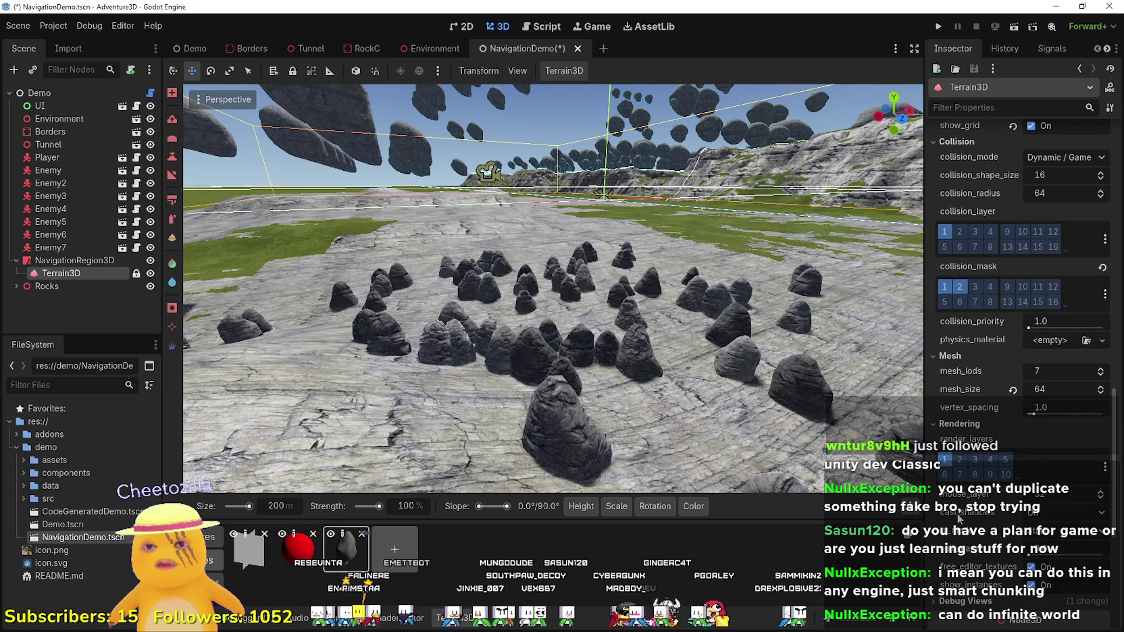
pyautogui.scroll(-4, 958, 518)
pyautogui.click(976, 350)
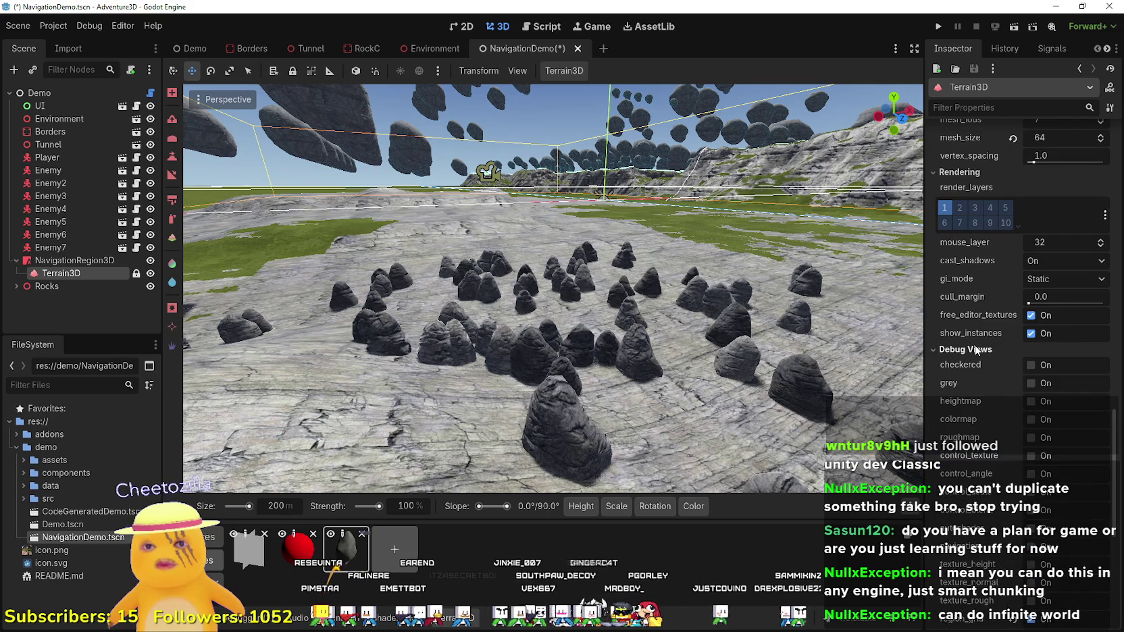
# - Preview the grey and heightmap debug views, turning each back off
pyautogui.scroll(1, 994, 526)
pyautogui.scroll(-2, 994, 526)
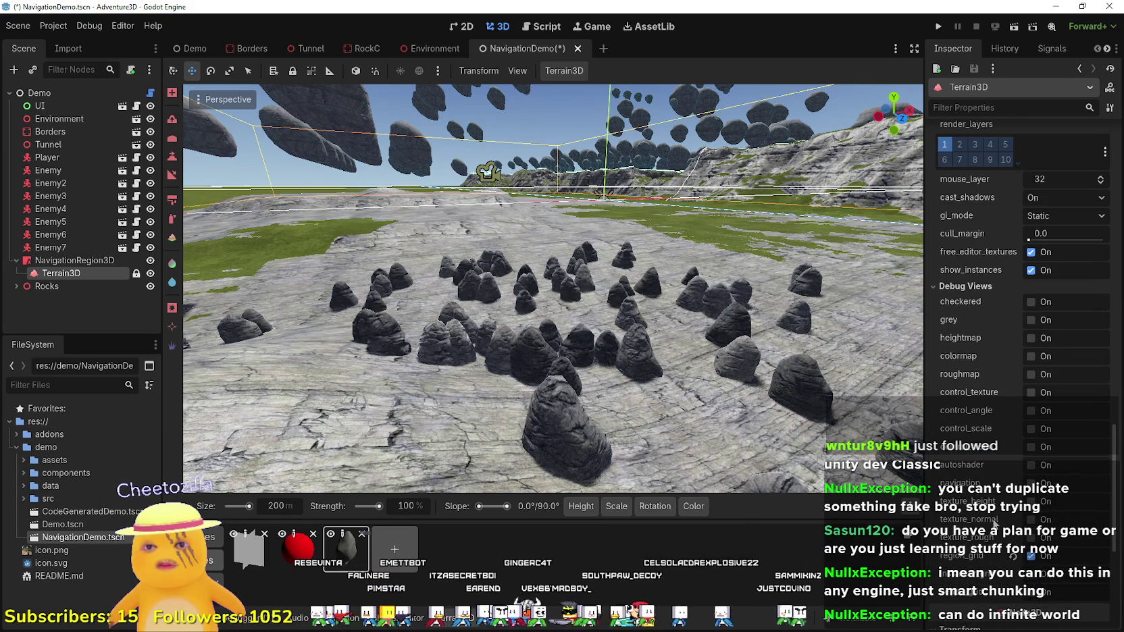
pyautogui.scroll(-1, 996, 364)
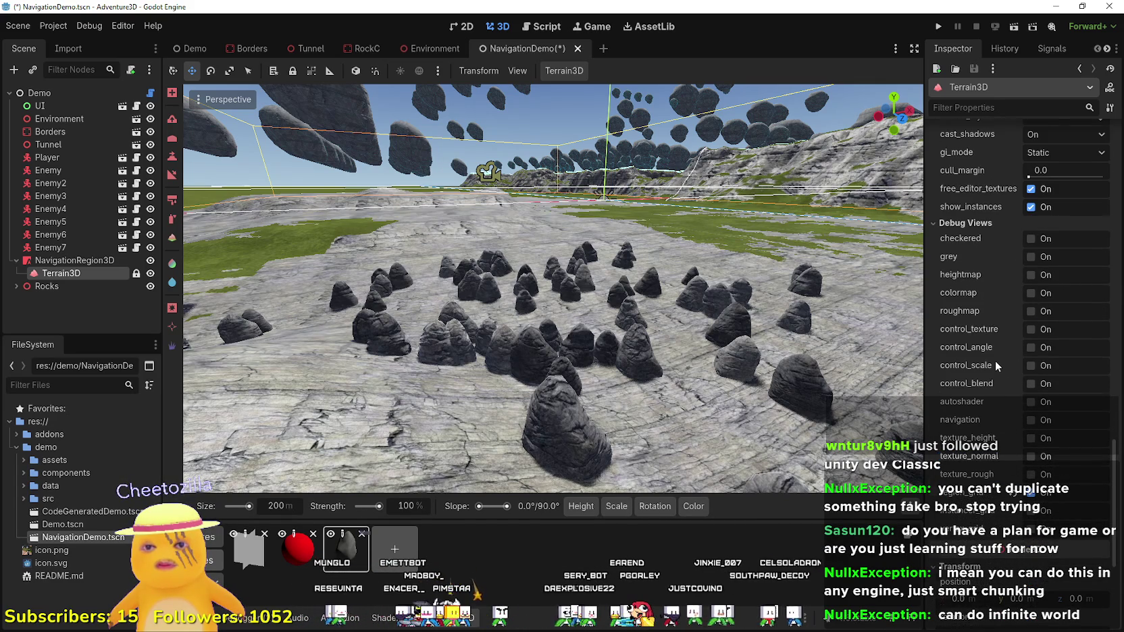
pyautogui.scroll(-3, 995, 361)
pyautogui.scroll(4, 994, 360)
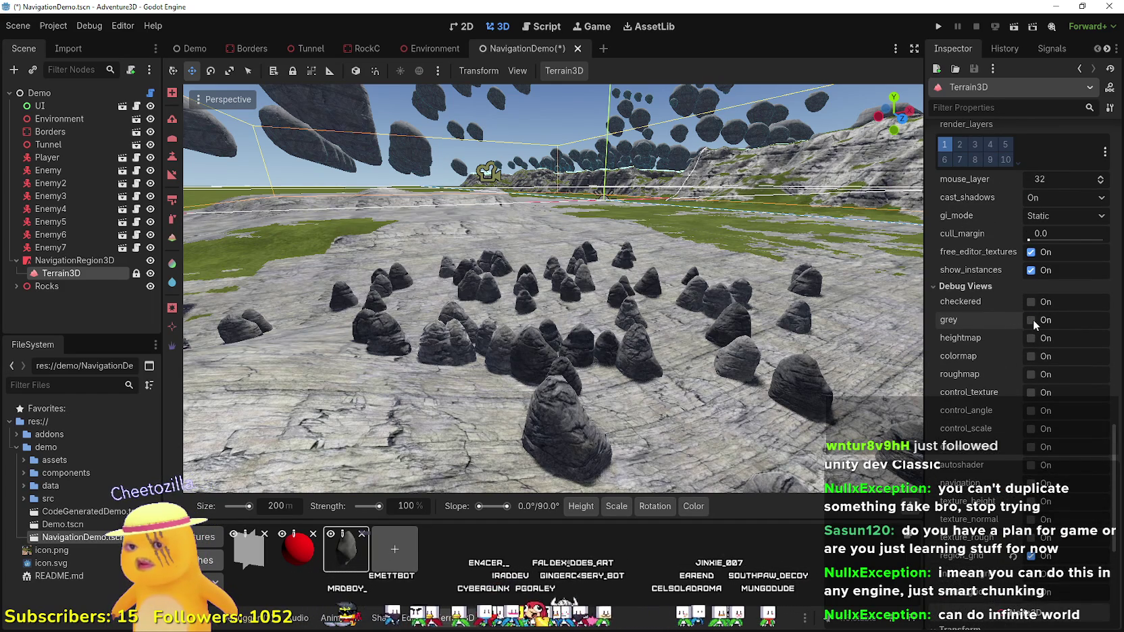
pyautogui.click(1031, 319)
pyautogui.click(1031, 319)
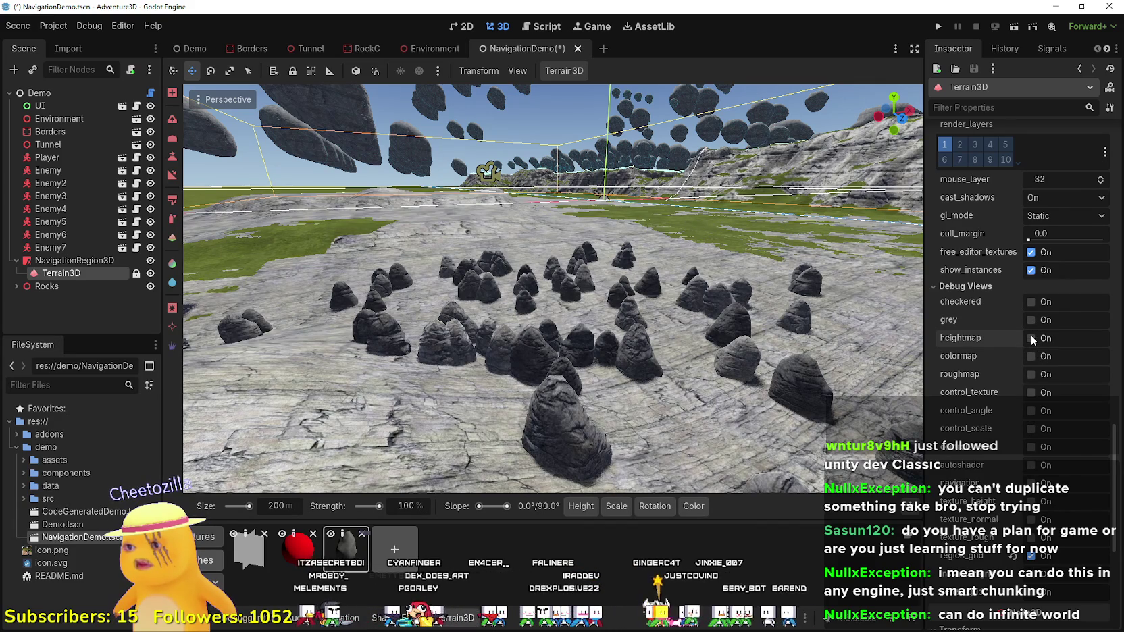
pyautogui.click(1030, 338)
pyautogui.click(1031, 338)
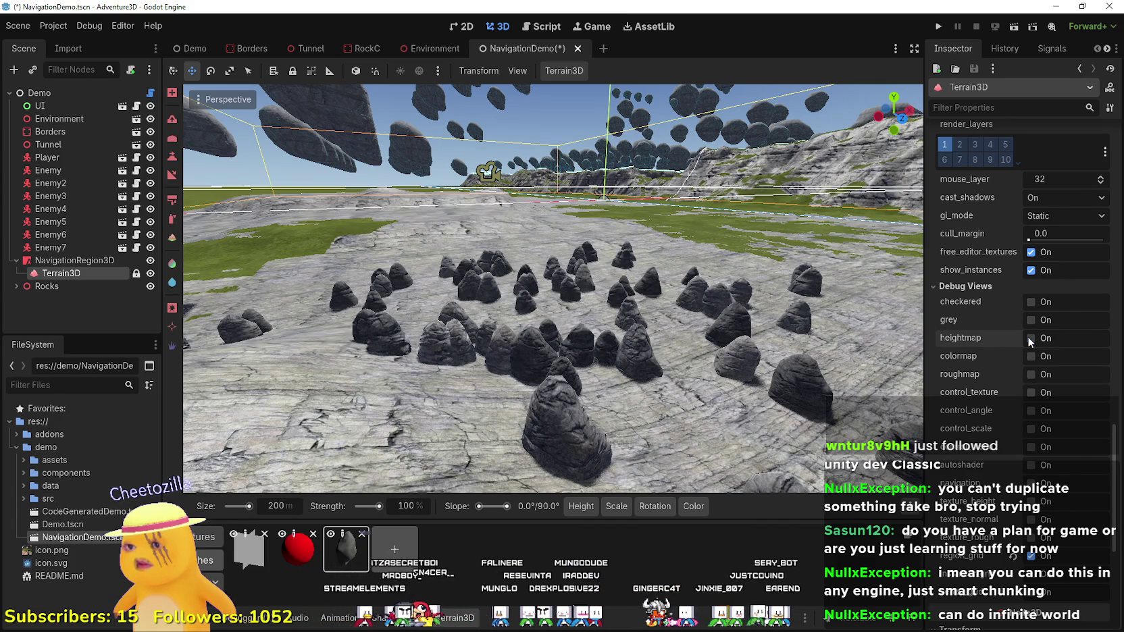
# - Fly the view up toward the floating rocks
pyautogui.scroll(-3, 1032, 398)
pyautogui.scroll(-5, 1032, 400)
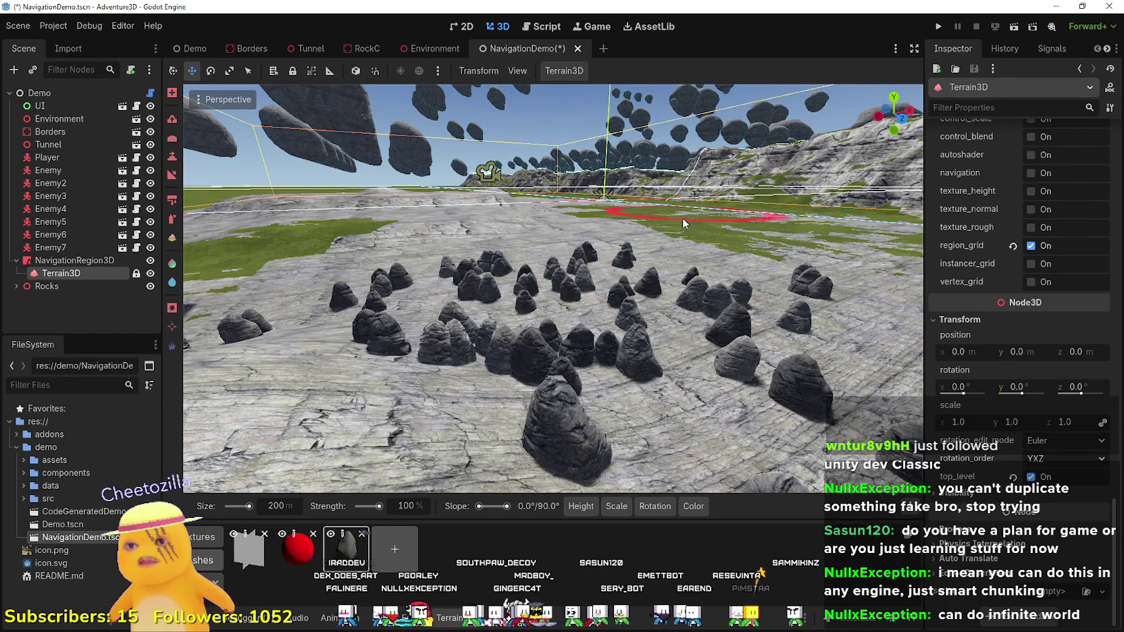
pyautogui.scroll(5, 694, 245)
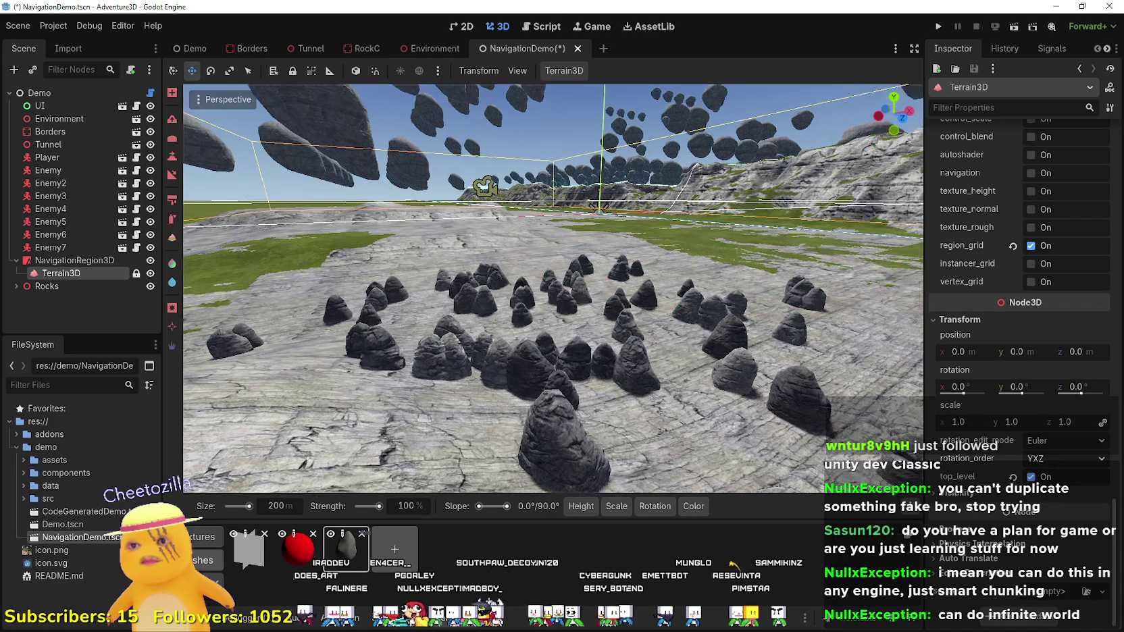
pyautogui.scroll(-3, 628, 277)
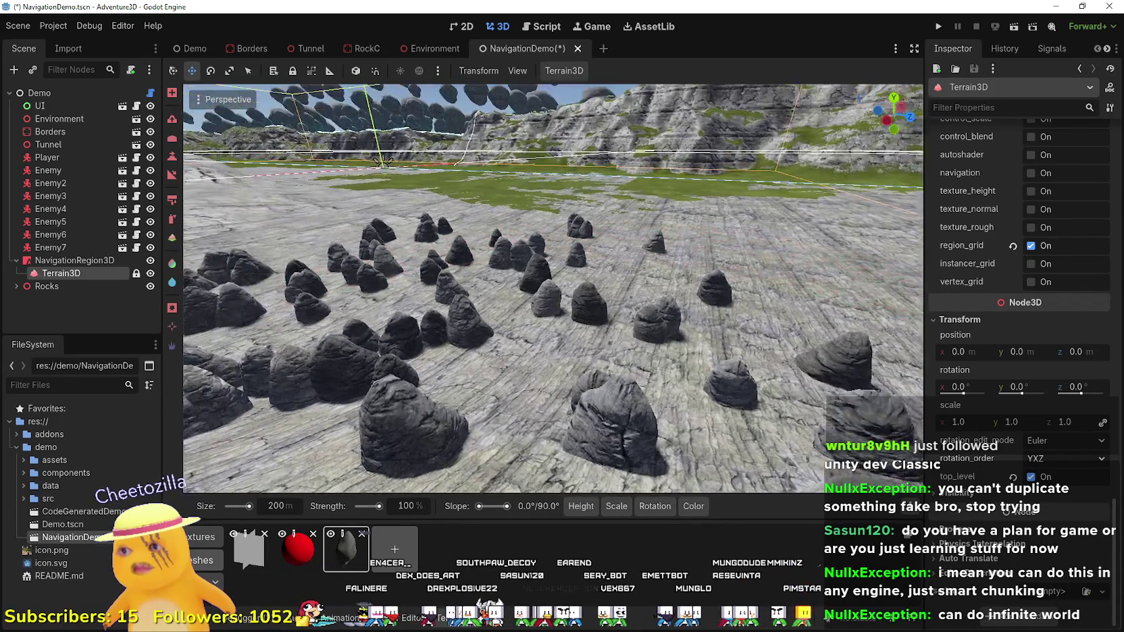
pyautogui.press('w')
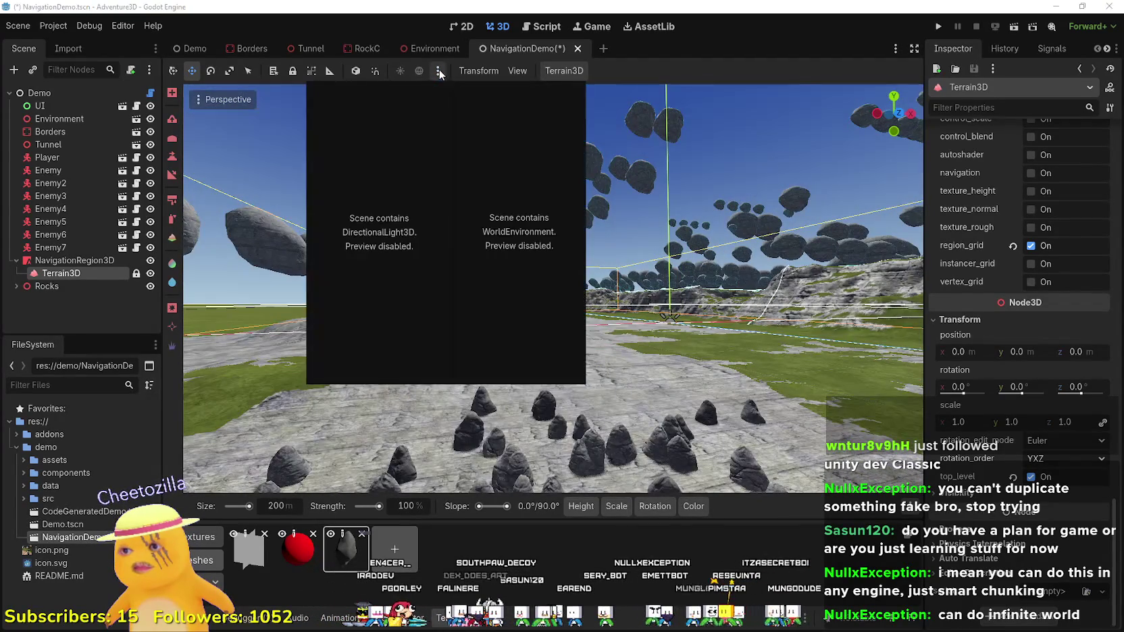
pyautogui.scroll(4, 1023, 364)
pyautogui.scroll(4, 1023, 364)
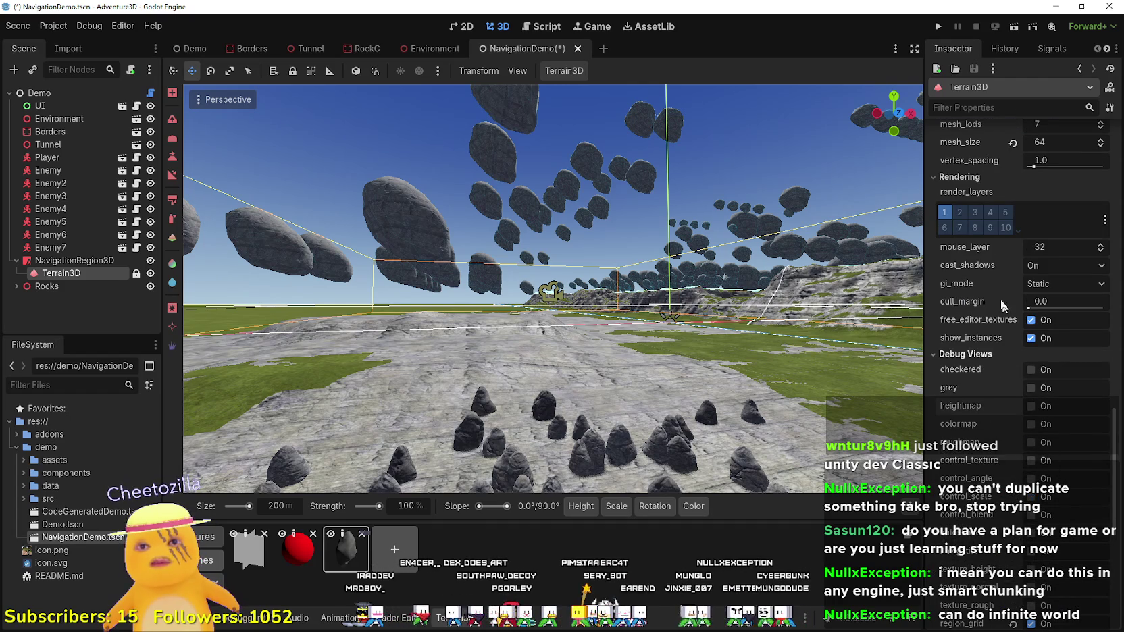
# - Collapse the terrain material's sub-properties in the Inspector
pyautogui.moveTo(982, 308)
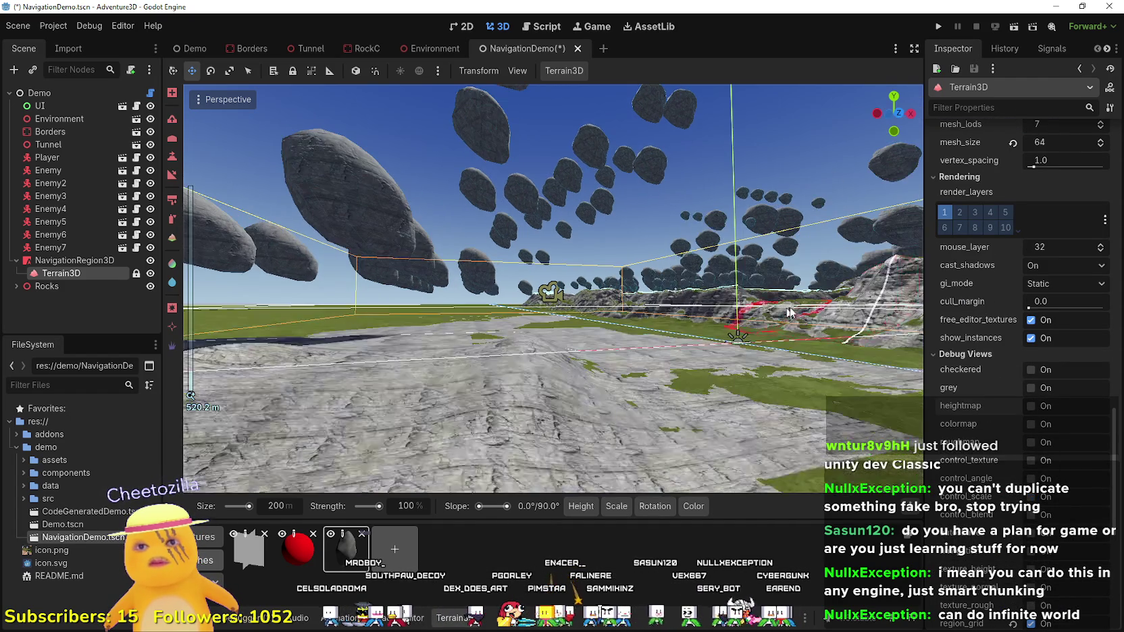
pyautogui.scroll(4, 1013, 334)
pyautogui.scroll(-10, 1000, 471)
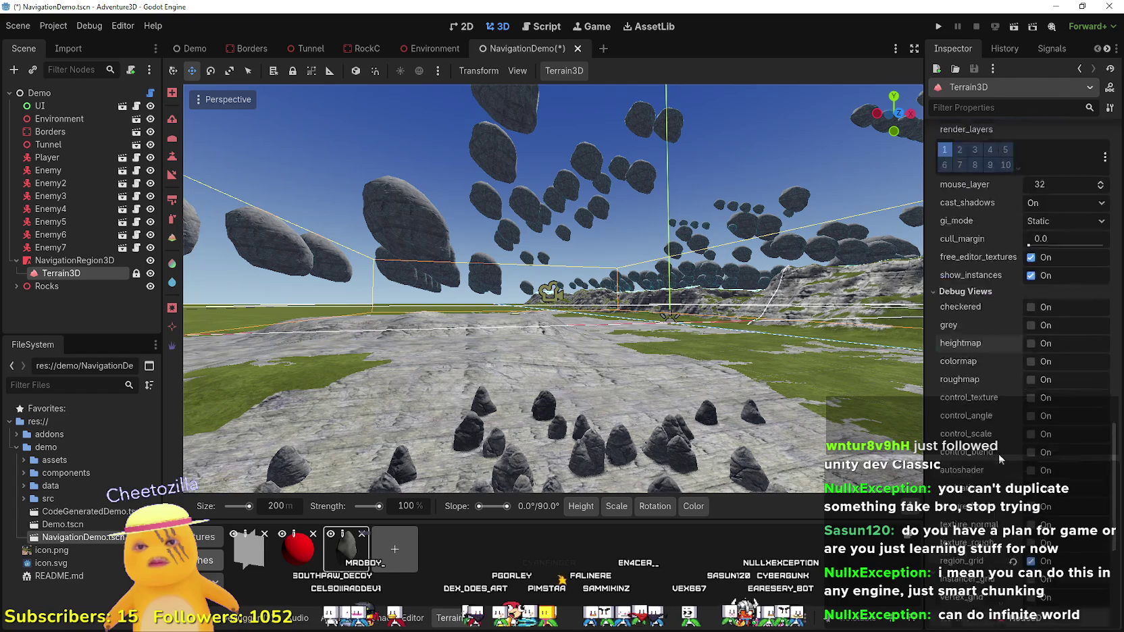
pyautogui.scroll(3, 1019, 511)
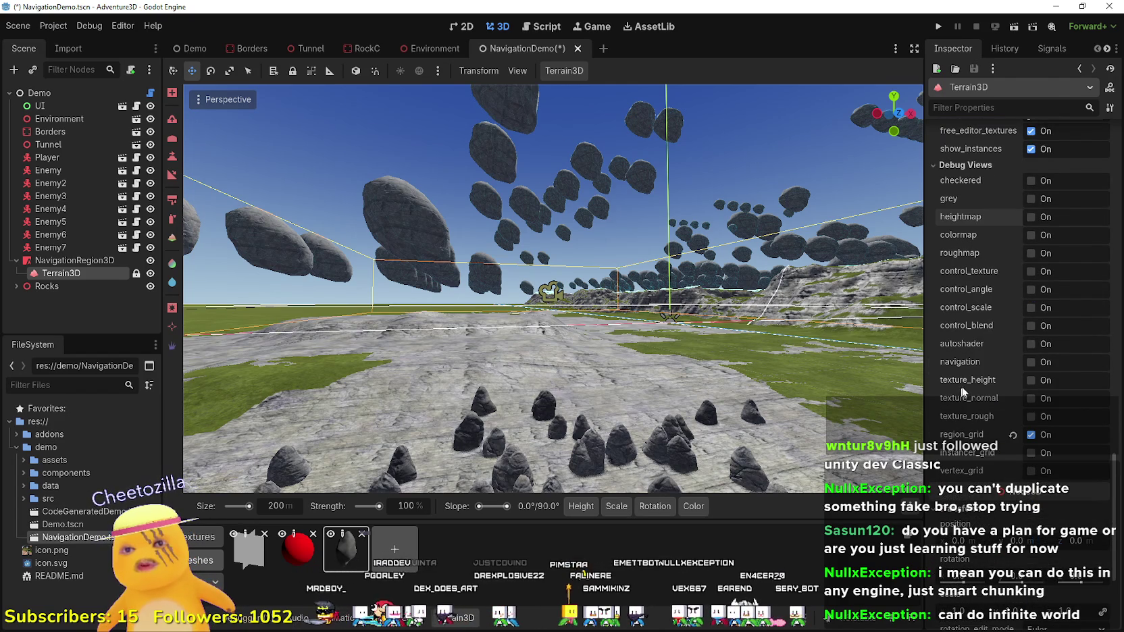
pyautogui.scroll(15, 966, 378)
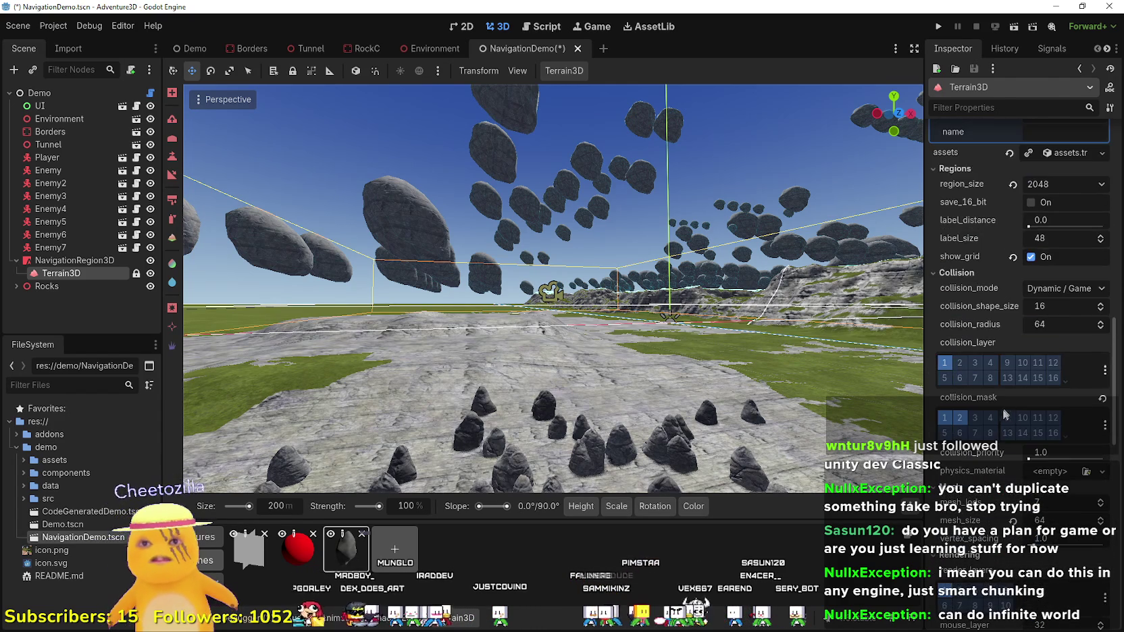
pyautogui.scroll(9, 965, 407)
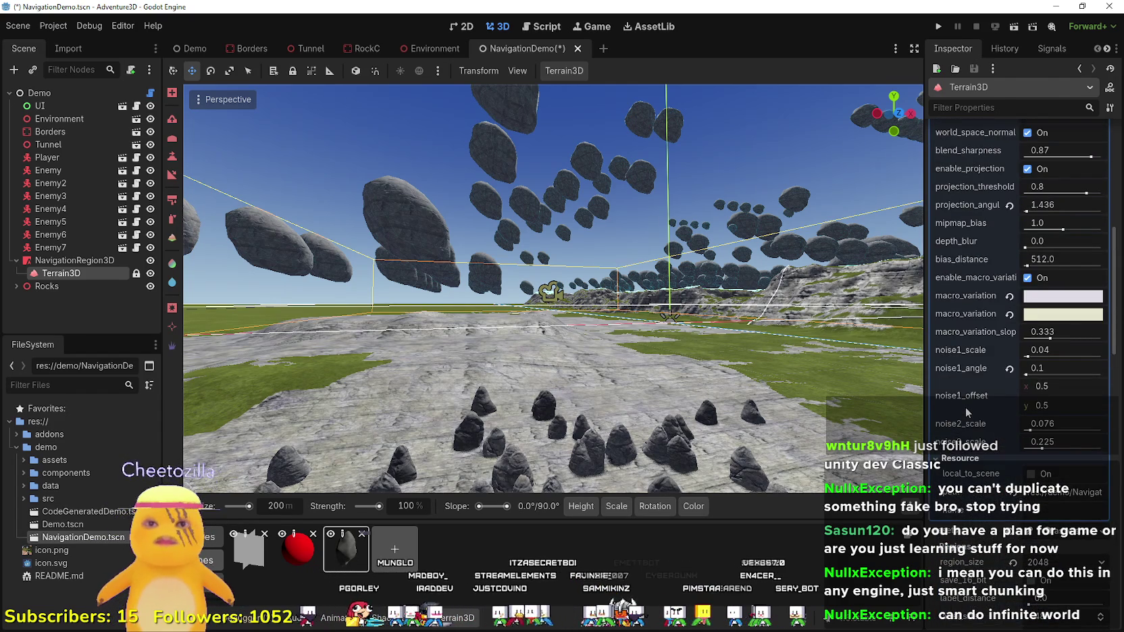
pyautogui.scroll(10, 1040, 324)
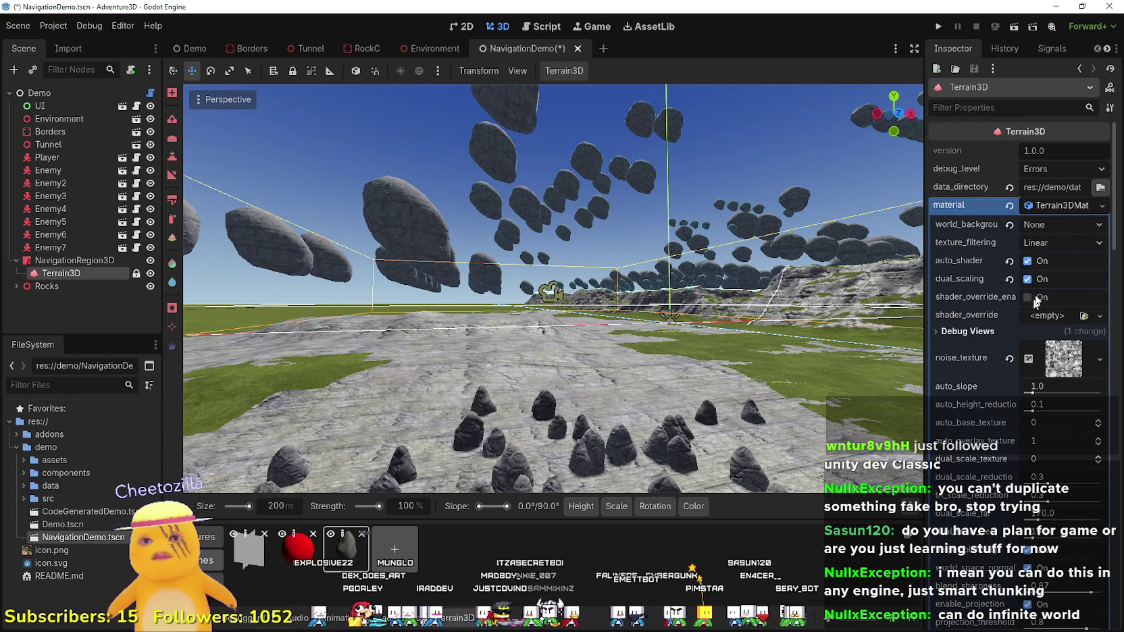
pyautogui.click(1061, 206)
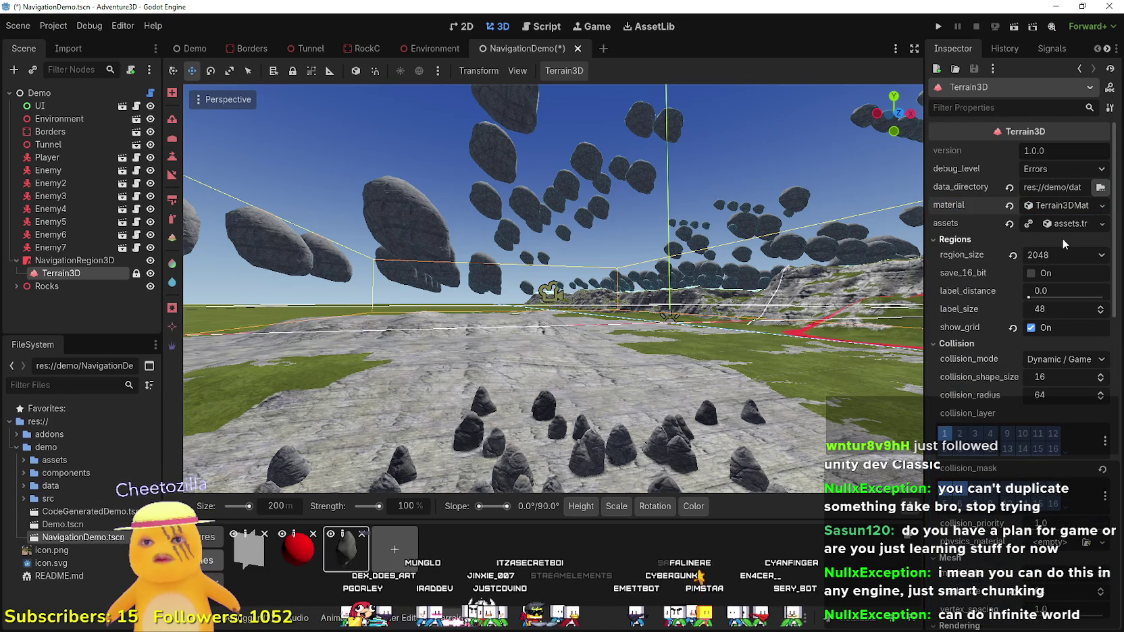
# - Tilt the viewport camera down toward the rock field
pyautogui.scroll(-5, 997, 491)
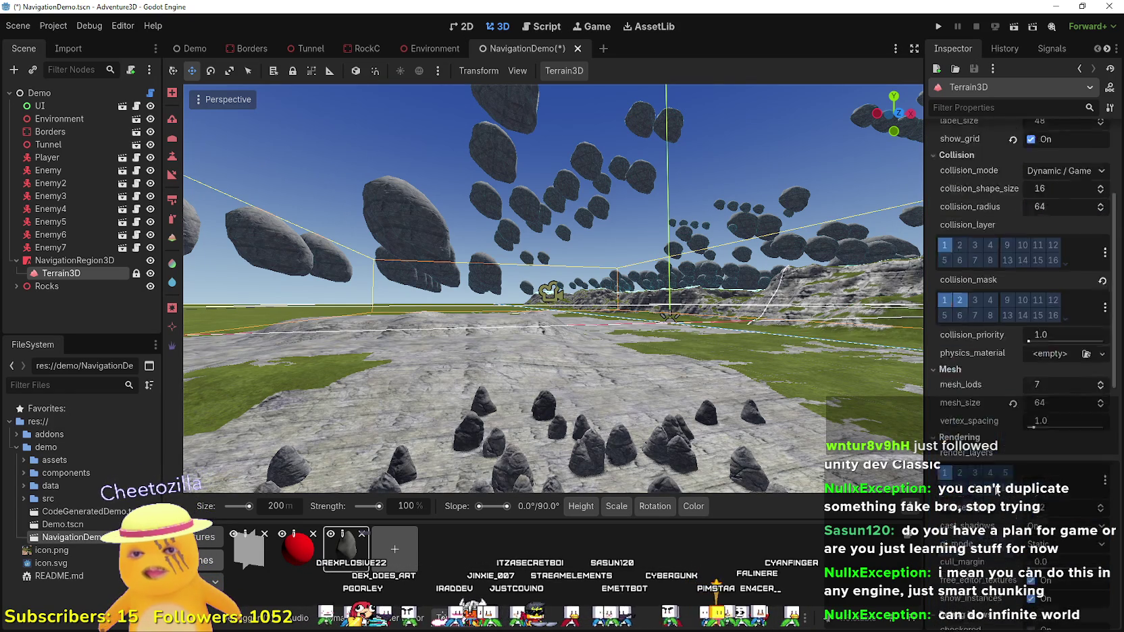
pyautogui.scroll(-5, 1026, 537)
pyautogui.scroll(-3, 1026, 539)
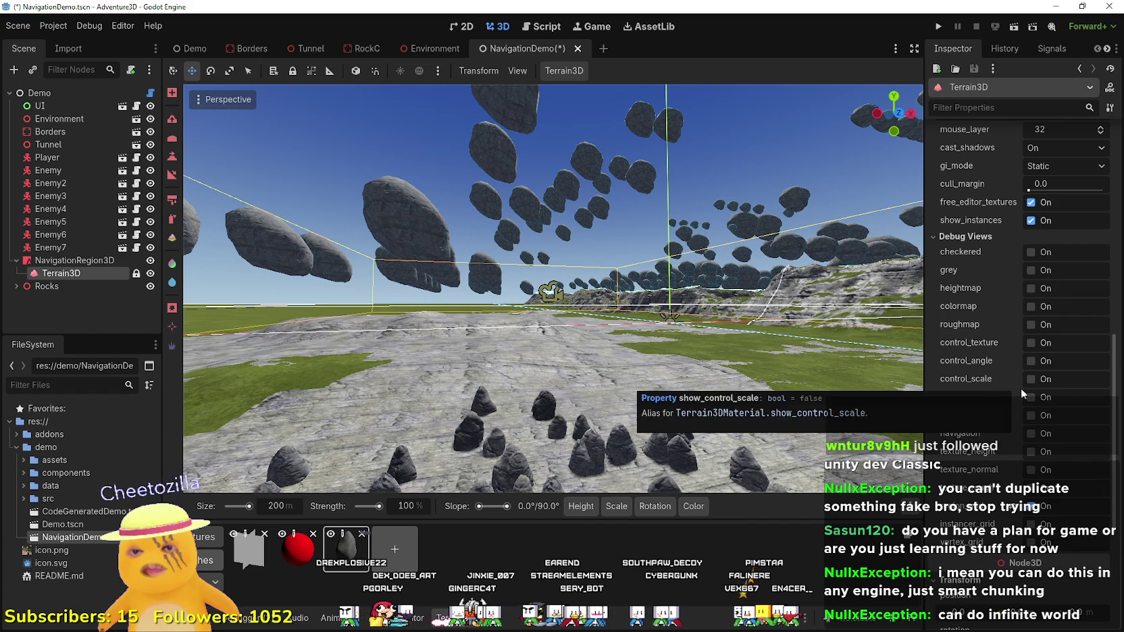
pyautogui.scroll(-6, 1020, 388)
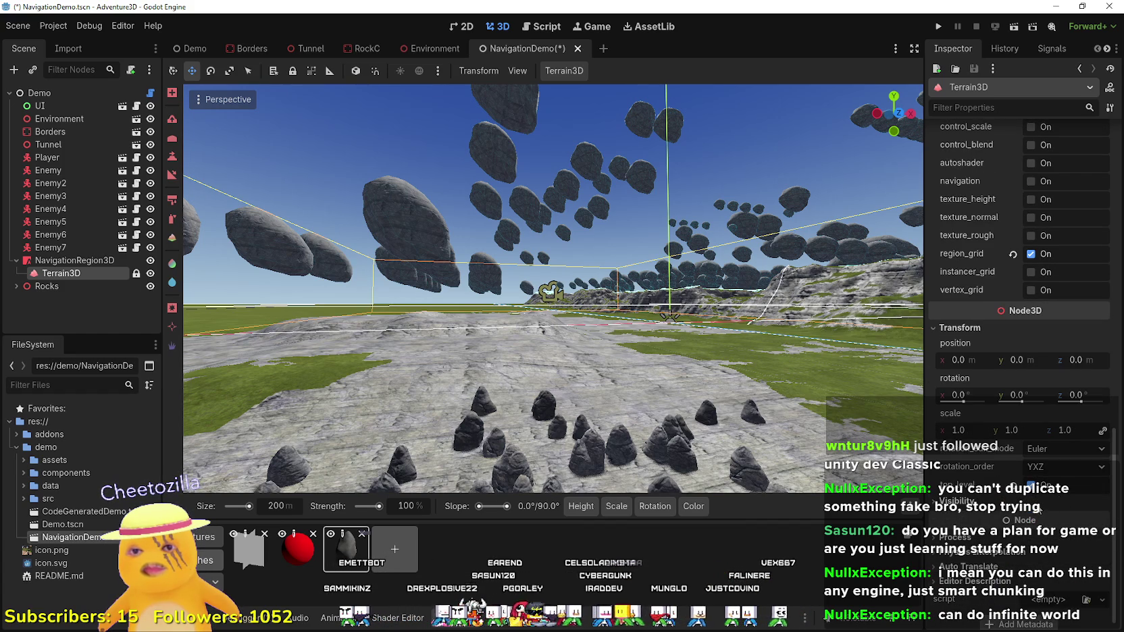
pyautogui.scroll(7, 1039, 511)
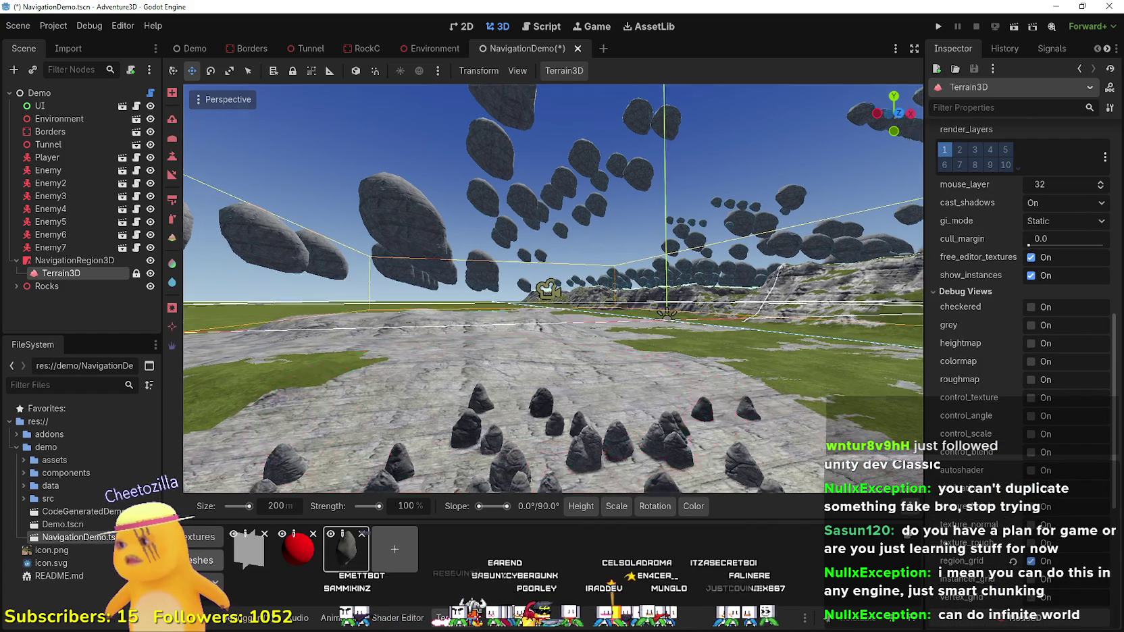
pyautogui.moveTo(594, 216); pyautogui.dragTo(602, 231)
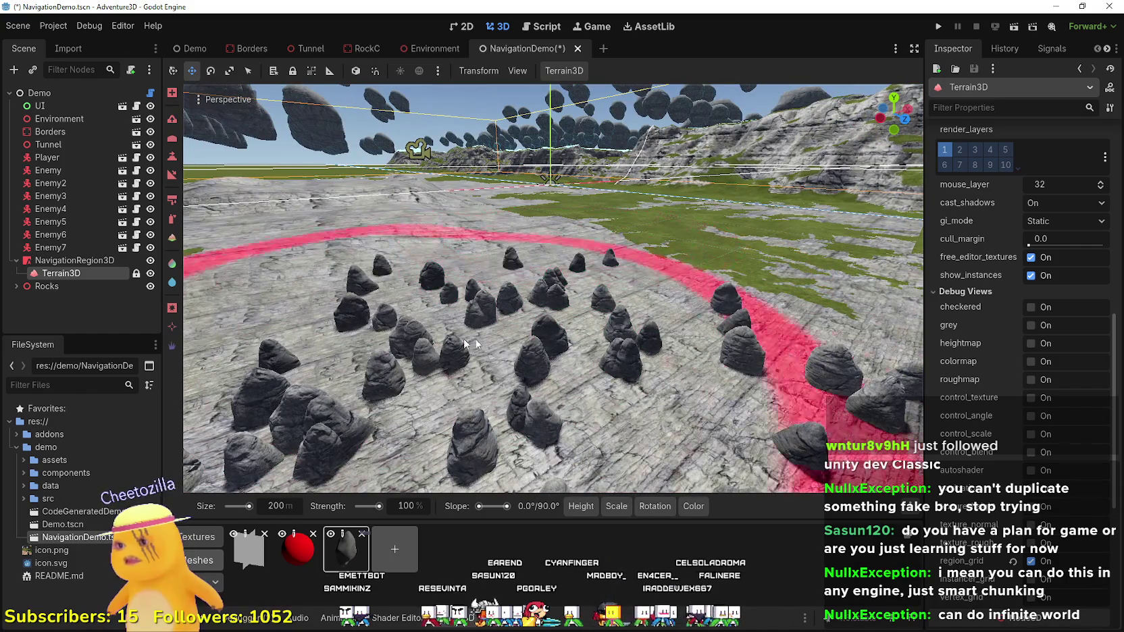
# - Scatter more rocks into the field, then save and run the current scene
pyautogui.click(451, 368)
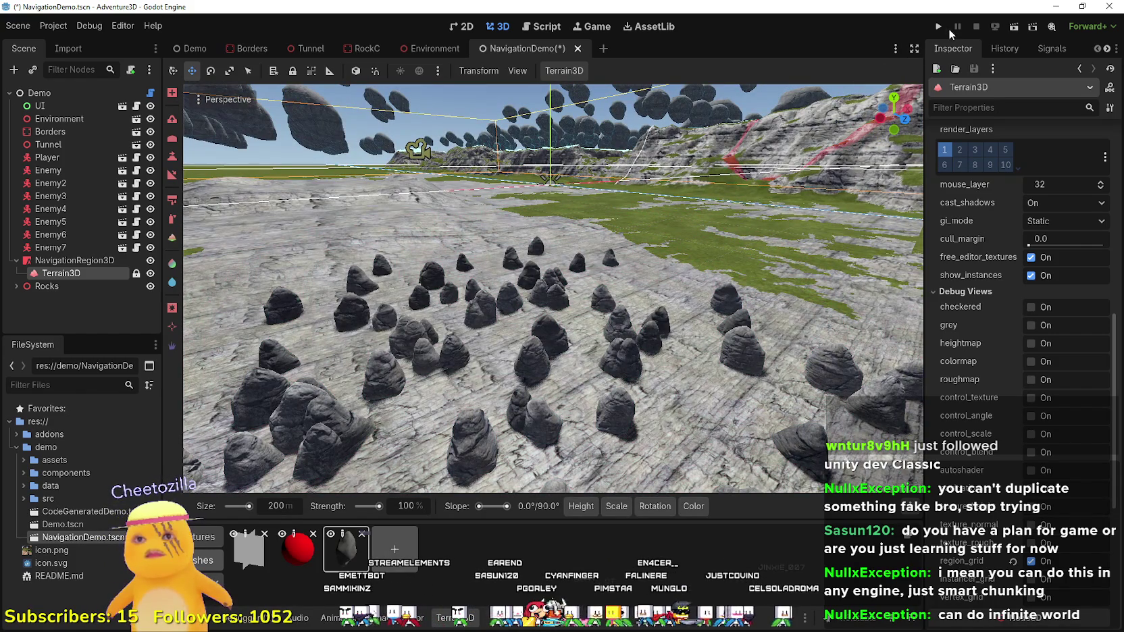
pyautogui.click(1013, 27)
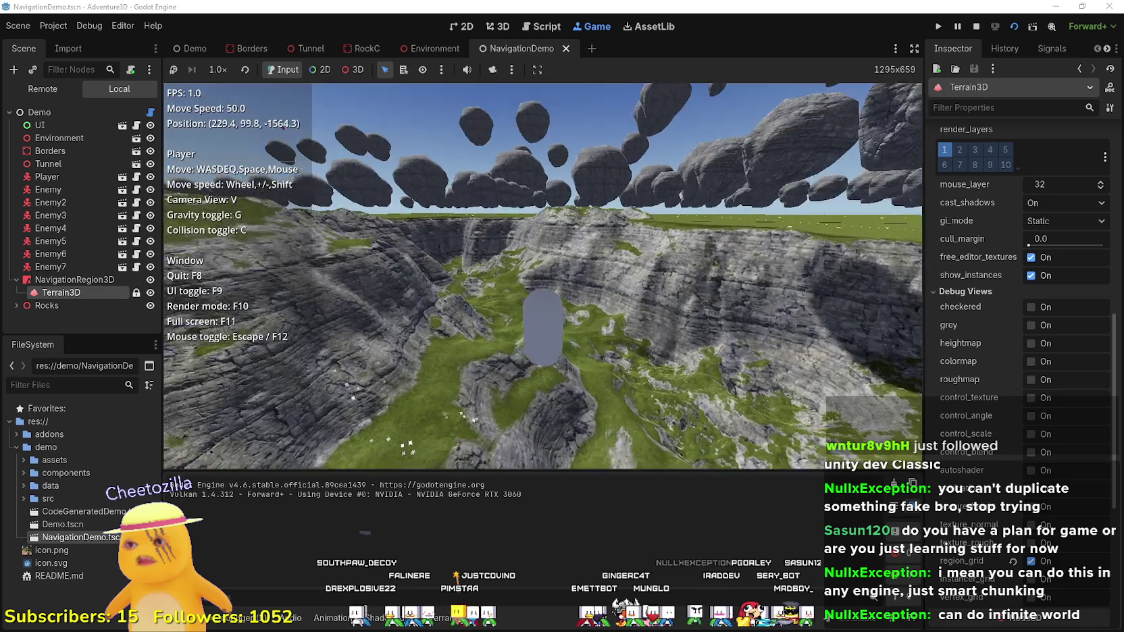
pyautogui.scroll(1, 542, 276)
pyautogui.press('e')
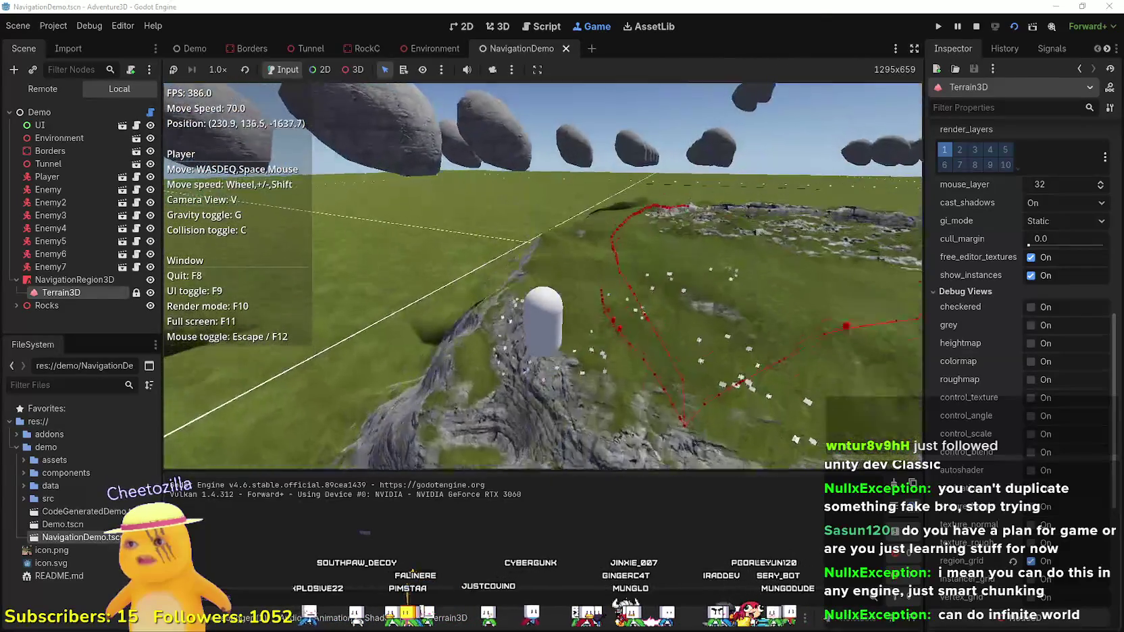
pyautogui.press('w')
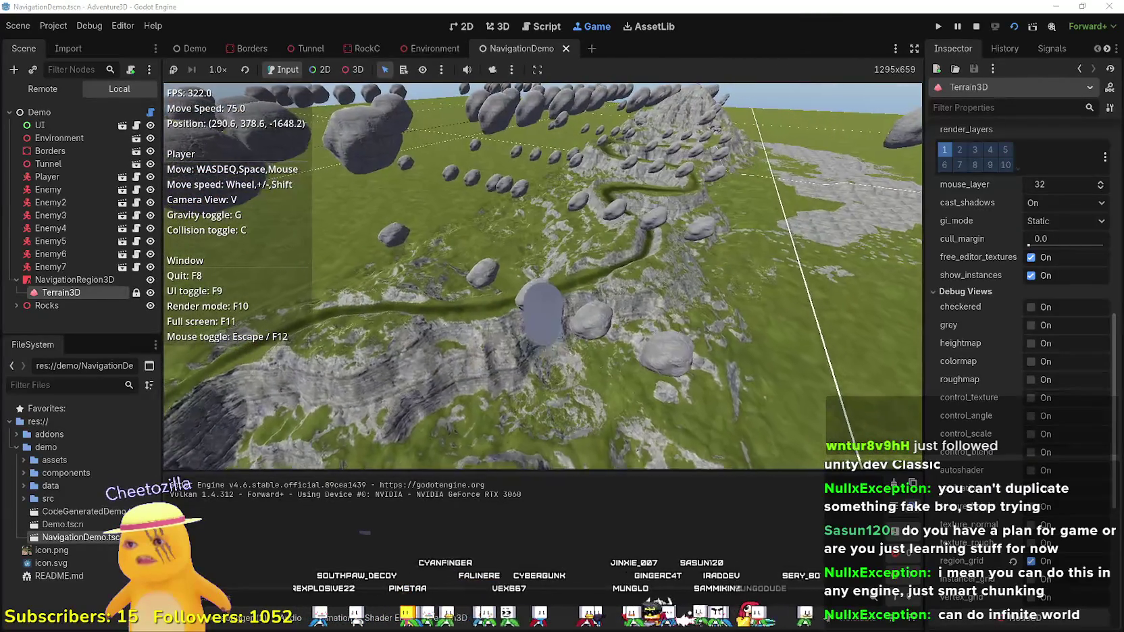
# - Drop the player onto the ground and walk through the rock field up to a large rock
pyautogui.scroll(3, 542, 276)
pyautogui.press('w')
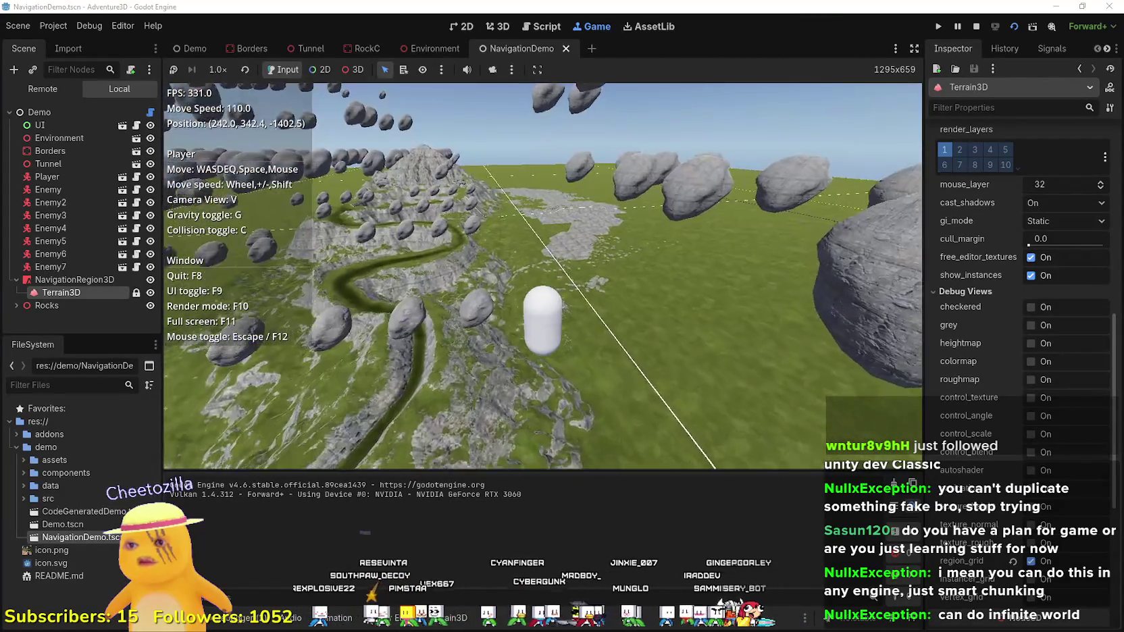
pyautogui.press('g')
pyautogui.press('w')
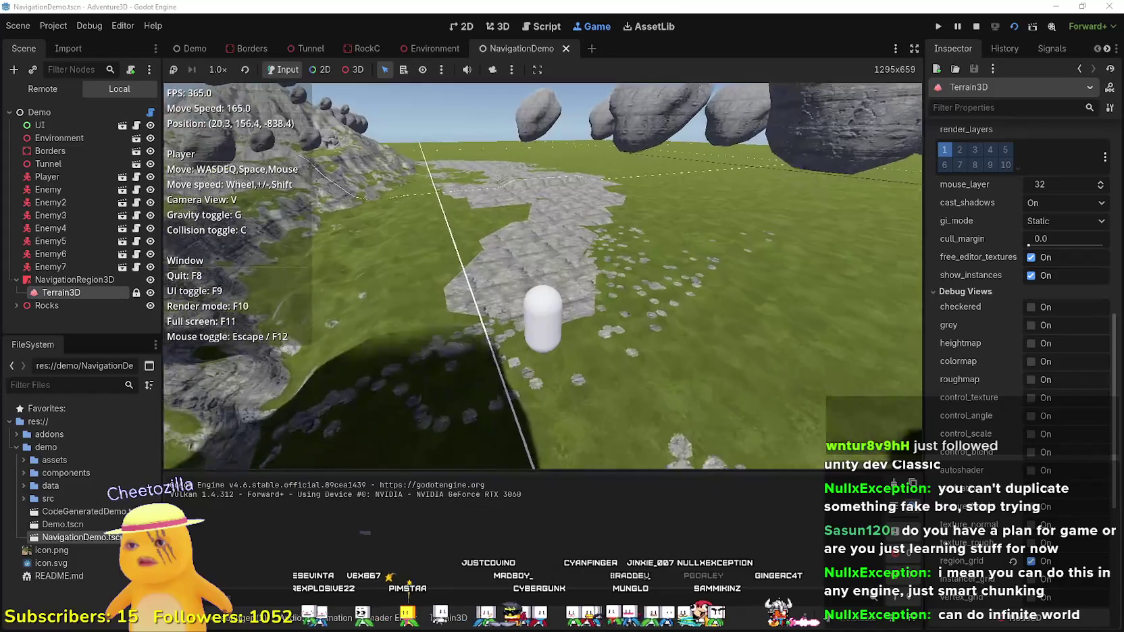
pyautogui.press('w')
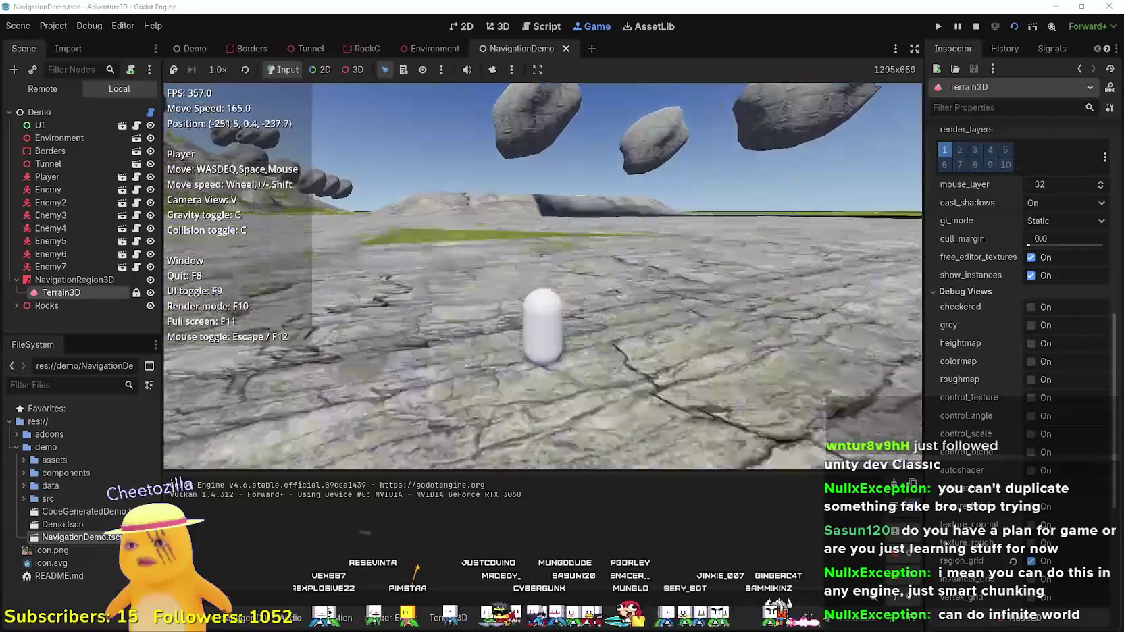
pyautogui.press('w')
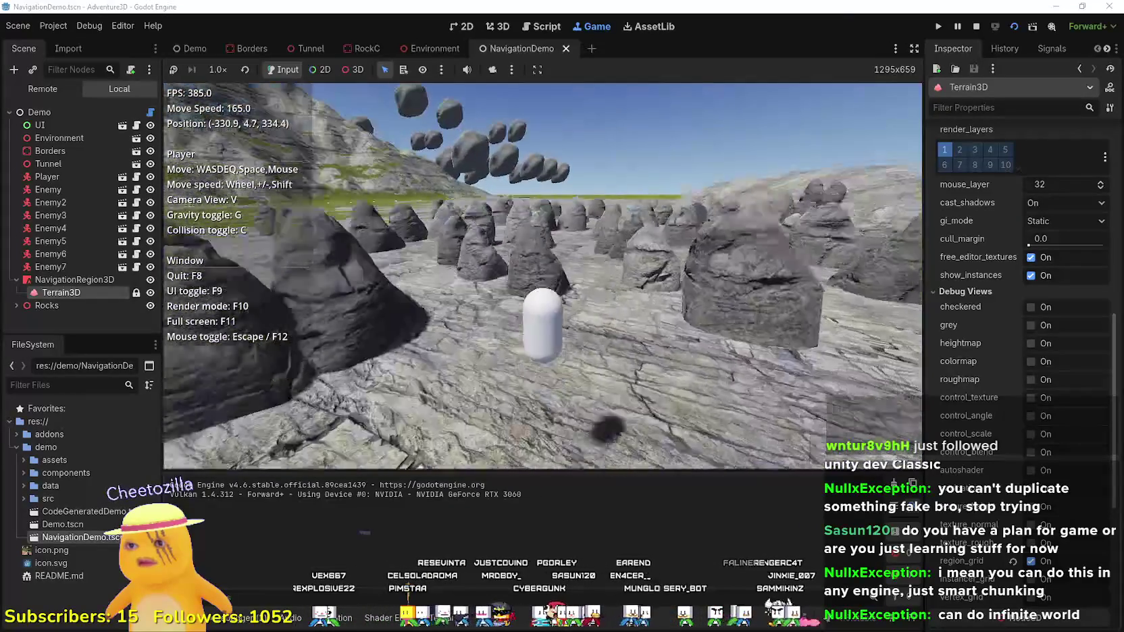
pyautogui.scroll(-3, 542, 276)
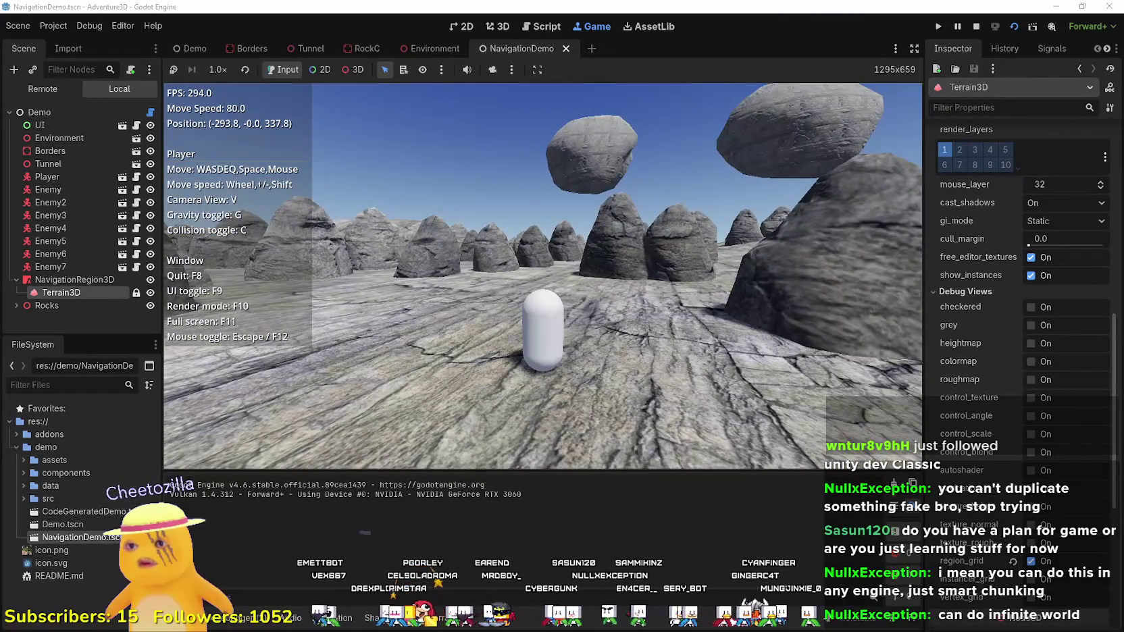
pyautogui.scroll(-6, 542, 276)
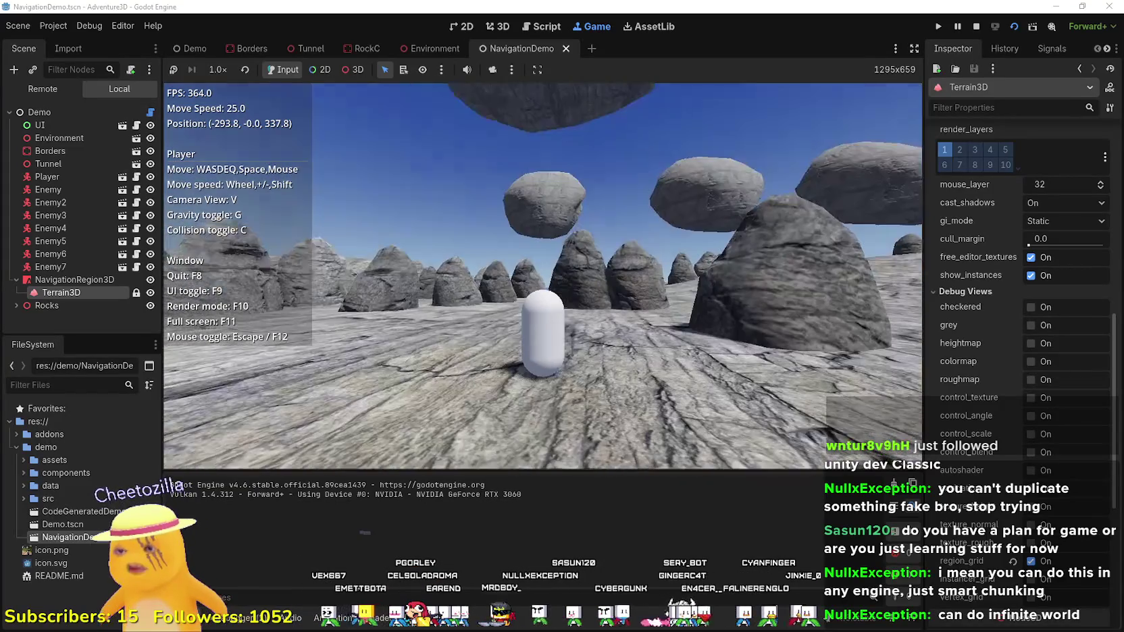
pyautogui.scroll(6, 543, 276)
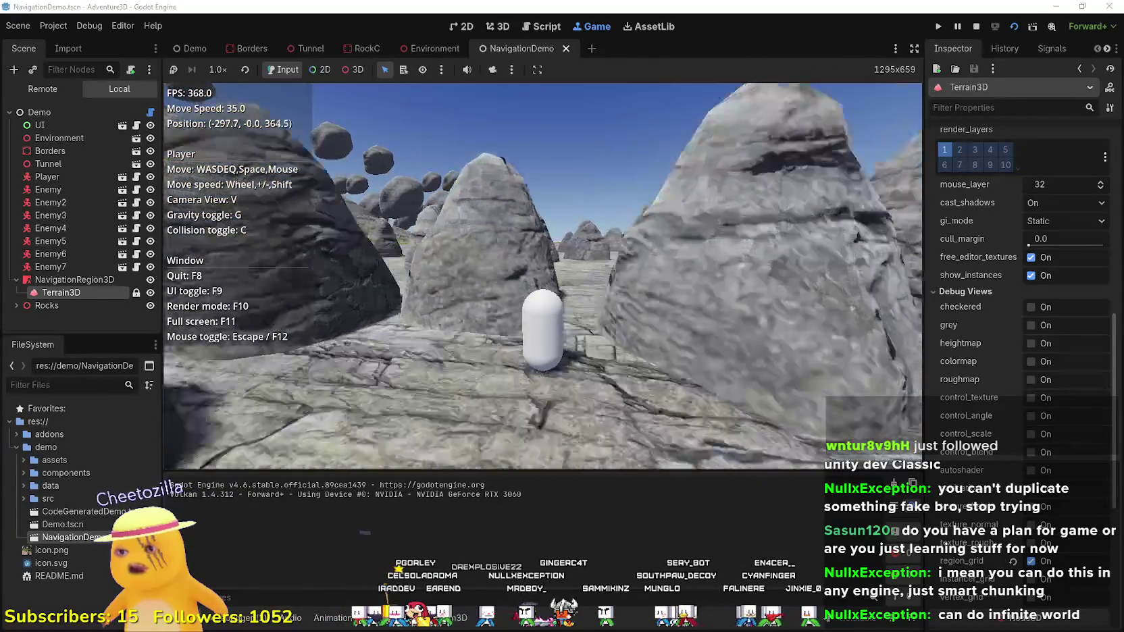
pyautogui.press('w')
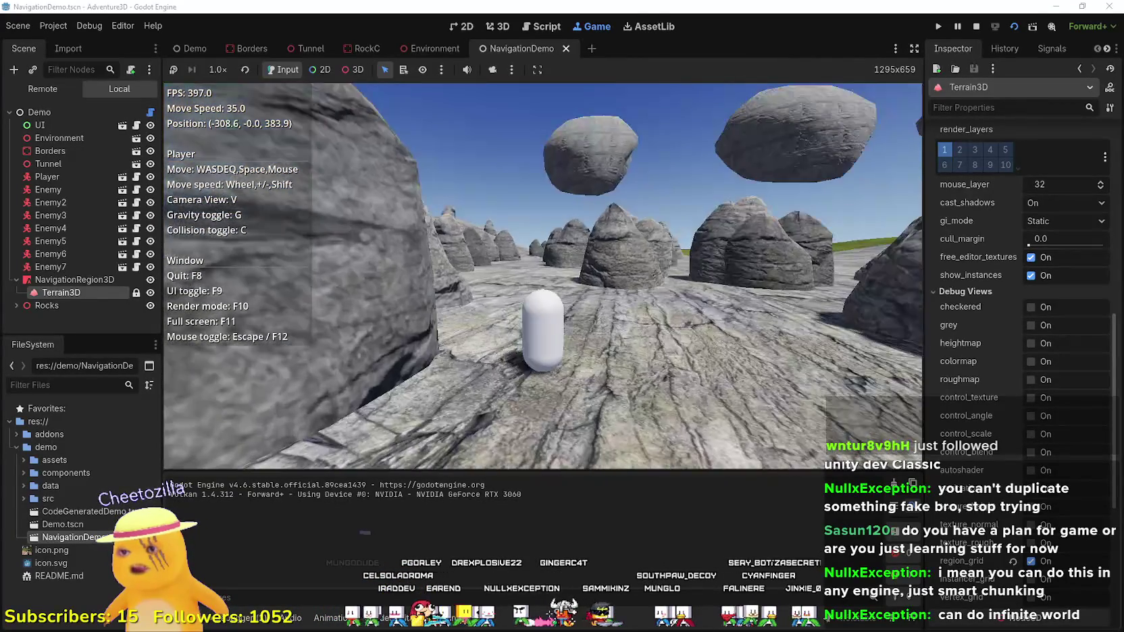
pyautogui.press('w')
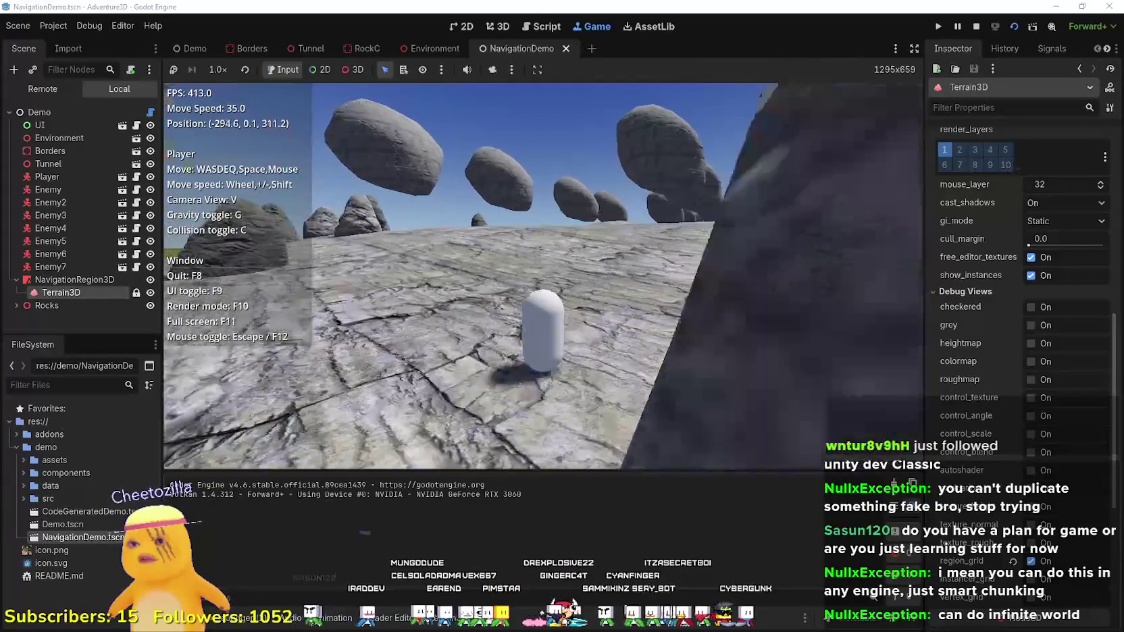
pyautogui.press('w')
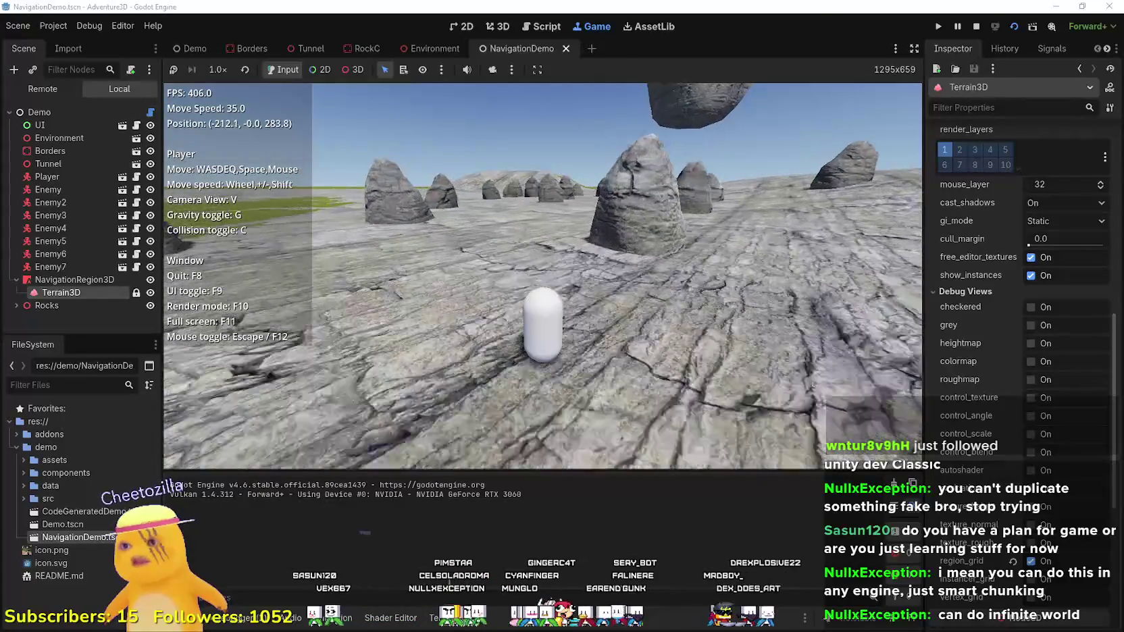
pyautogui.press('w')
pyautogui.scroll(3, 543, 275)
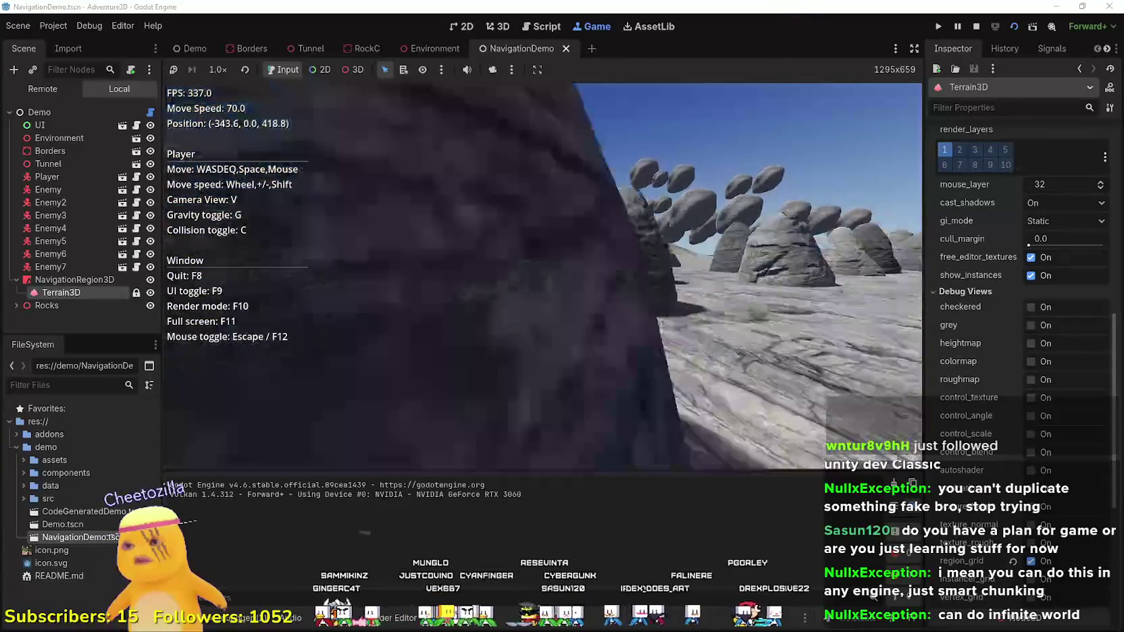
# - Walk the player through the rock field, rise high above the terrain, then descend again
pyautogui.press('w')
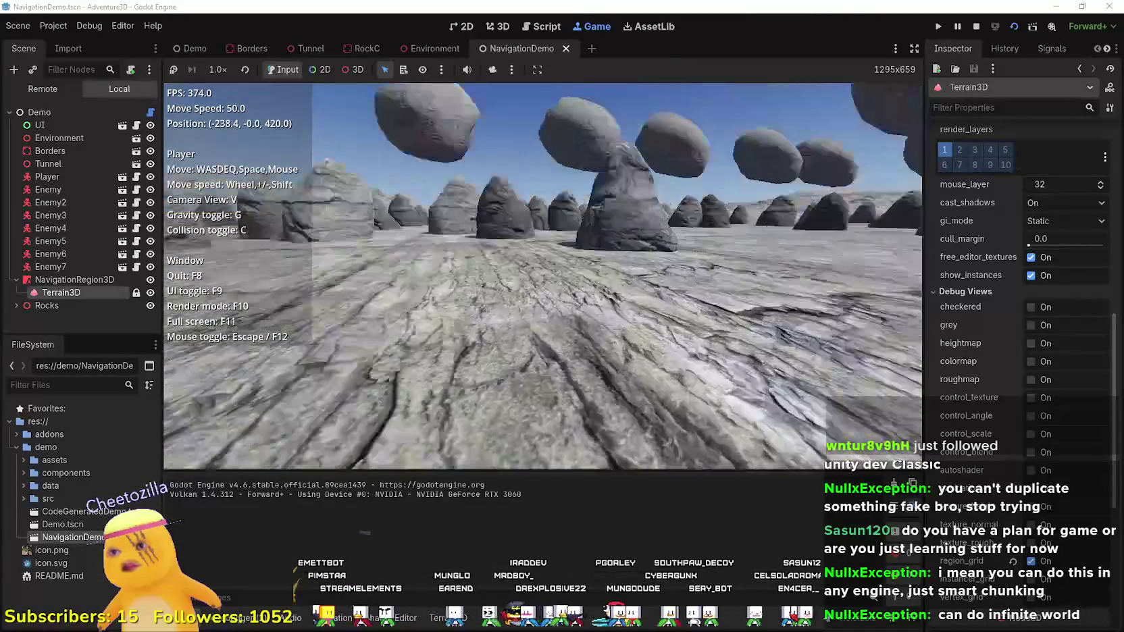
pyautogui.press('w')
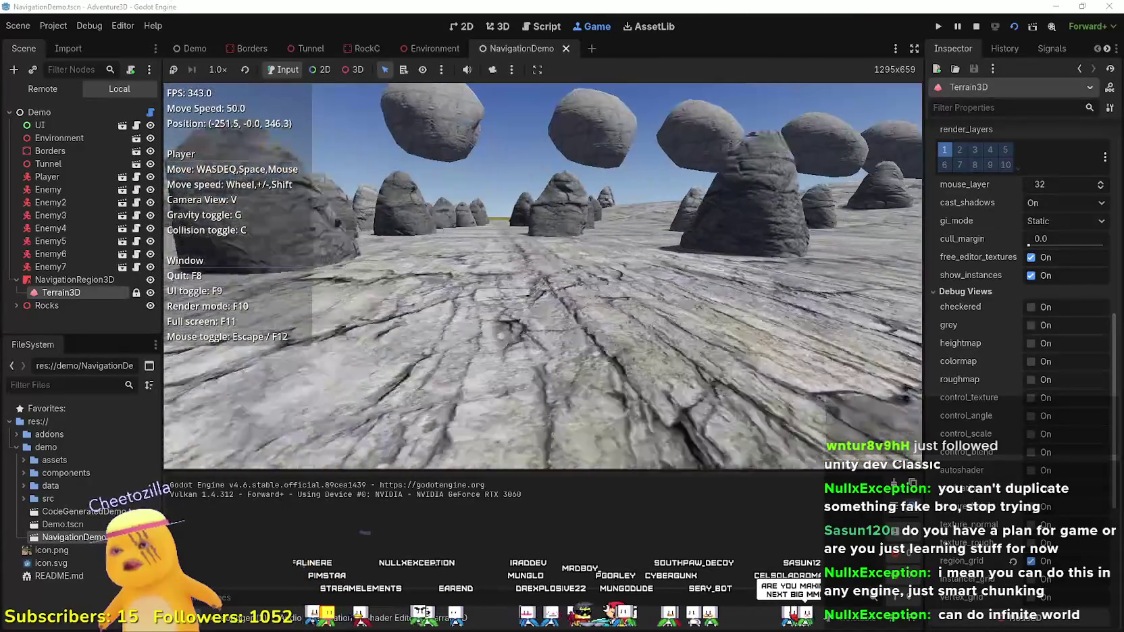
pyautogui.press('w')
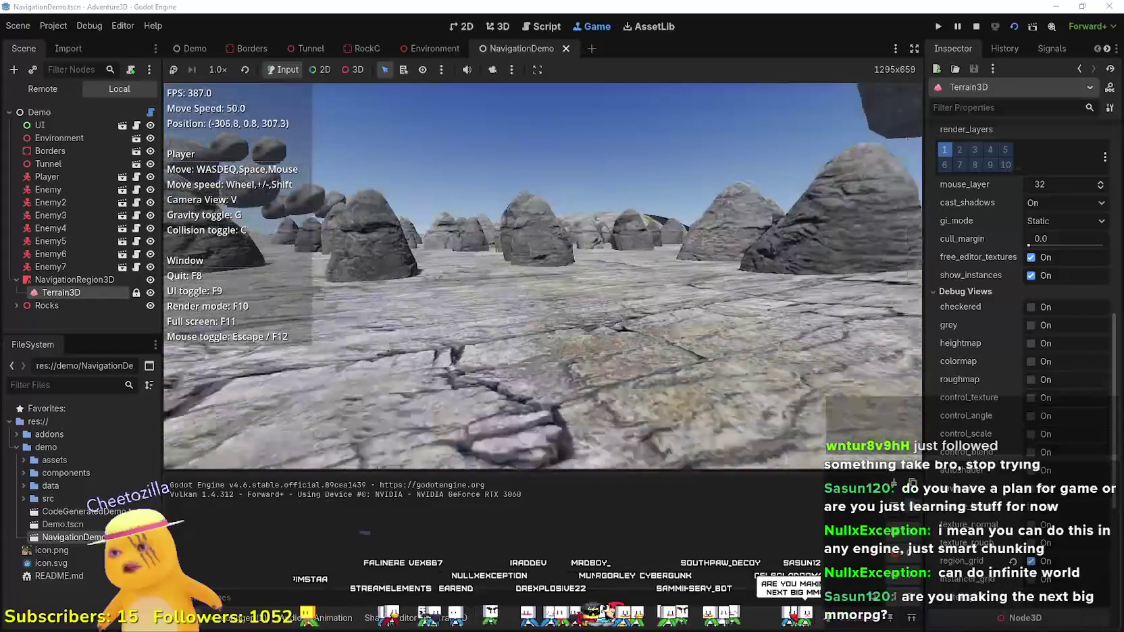
pyautogui.press('w')
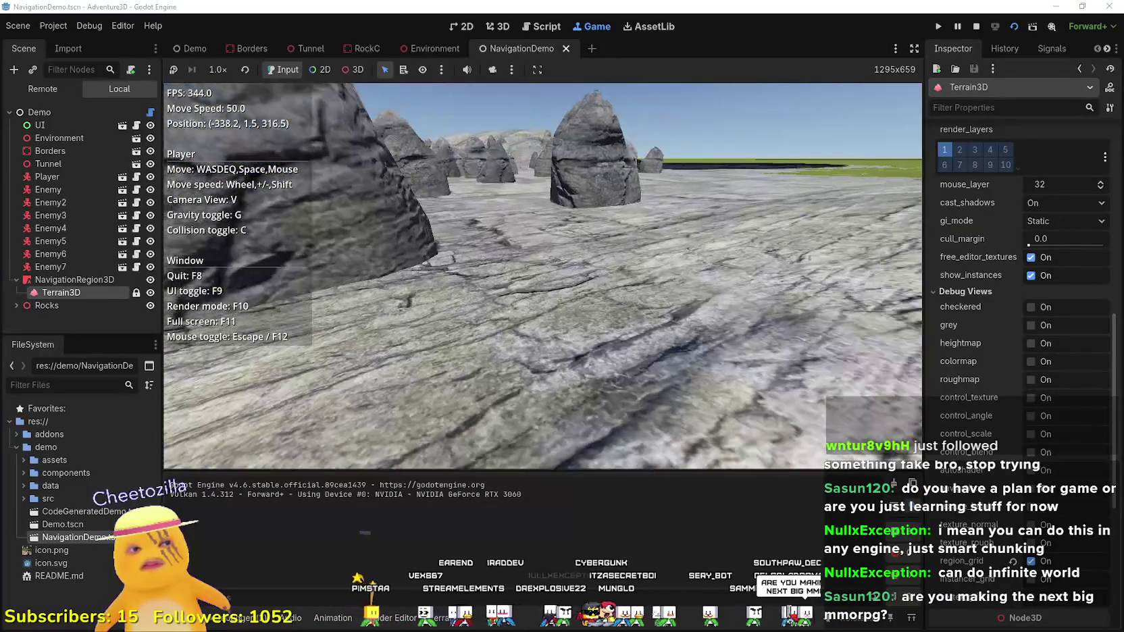
pyautogui.press('w')
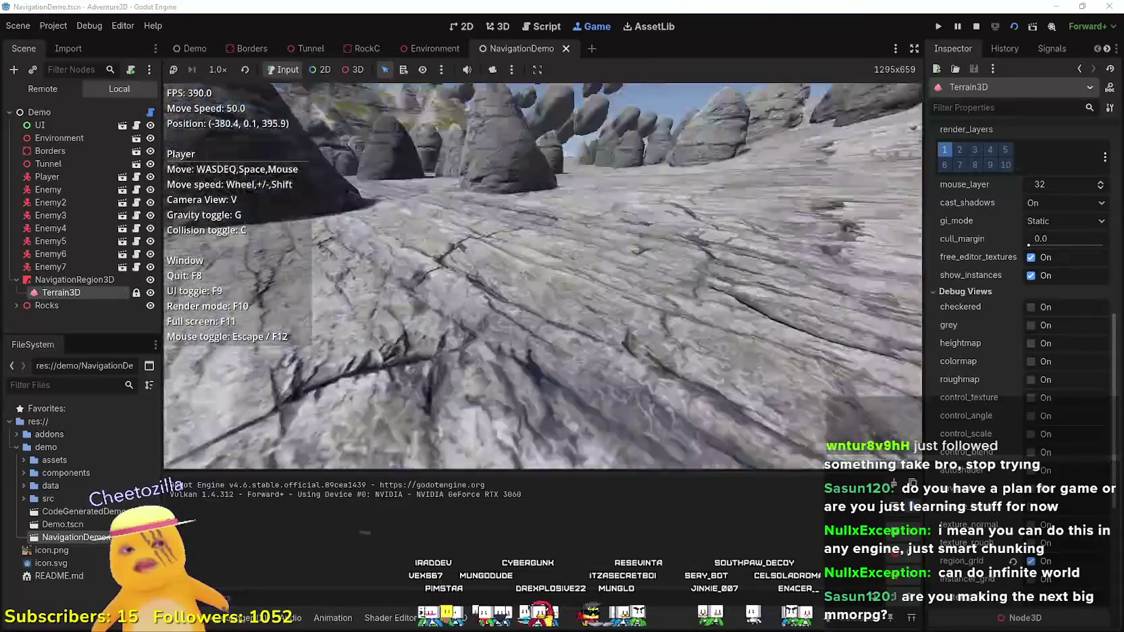
pyautogui.press('w')
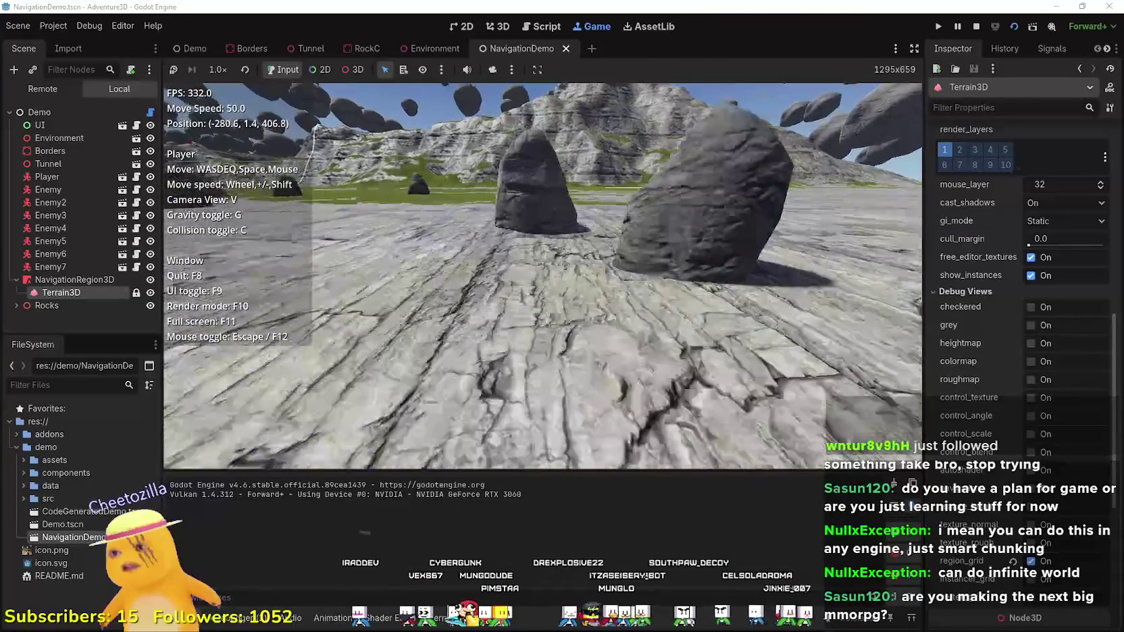
pyautogui.press('w')
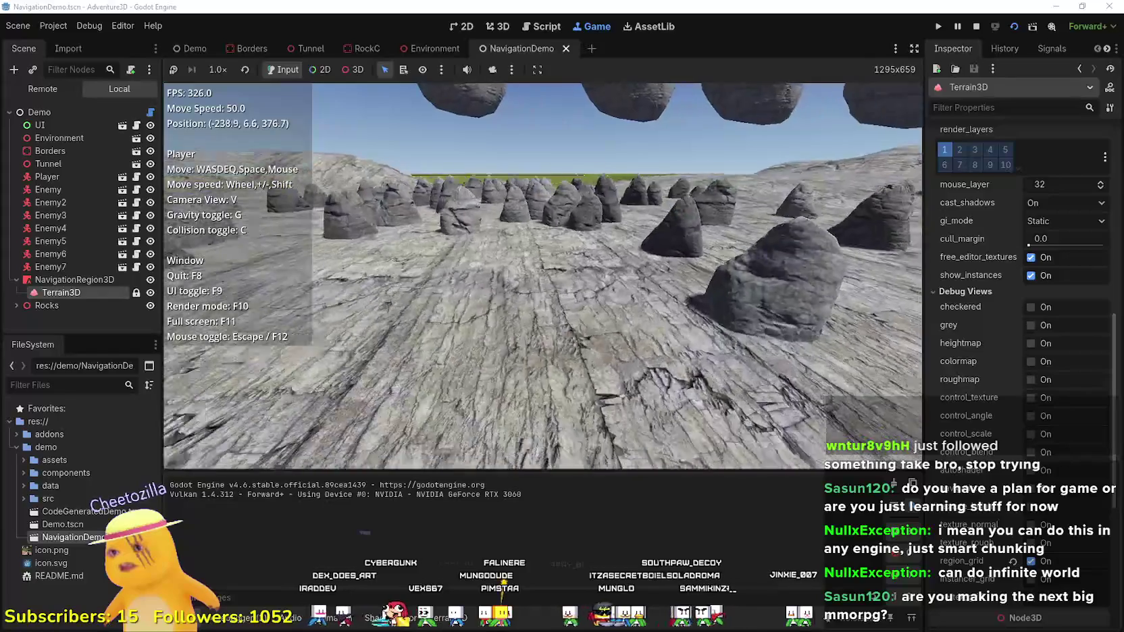
pyautogui.press('e')
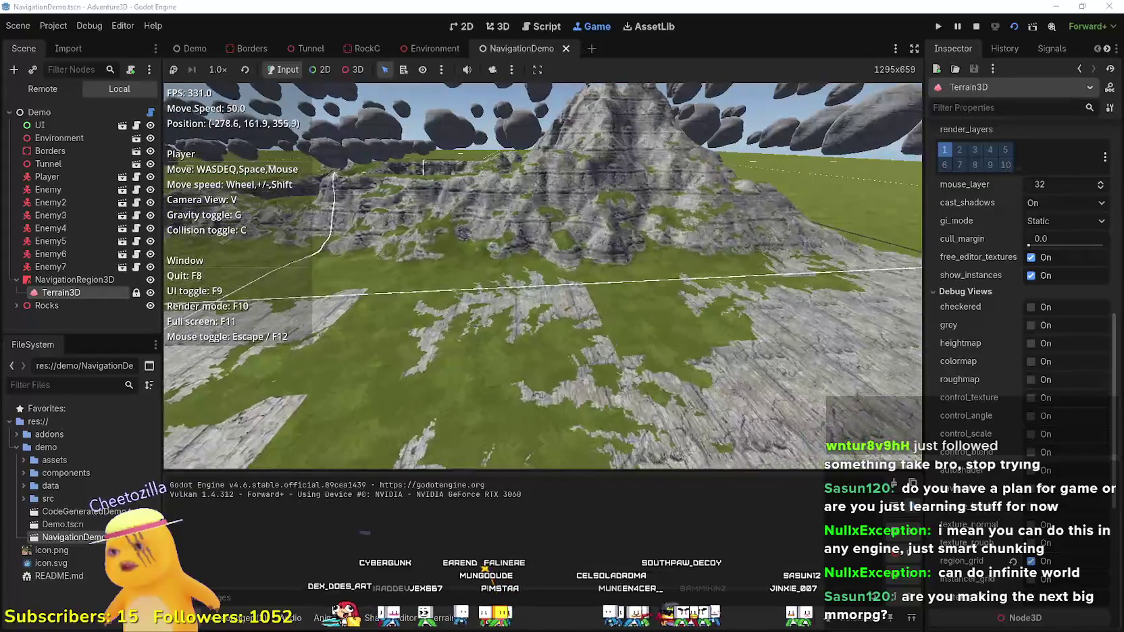
pyautogui.press('q')
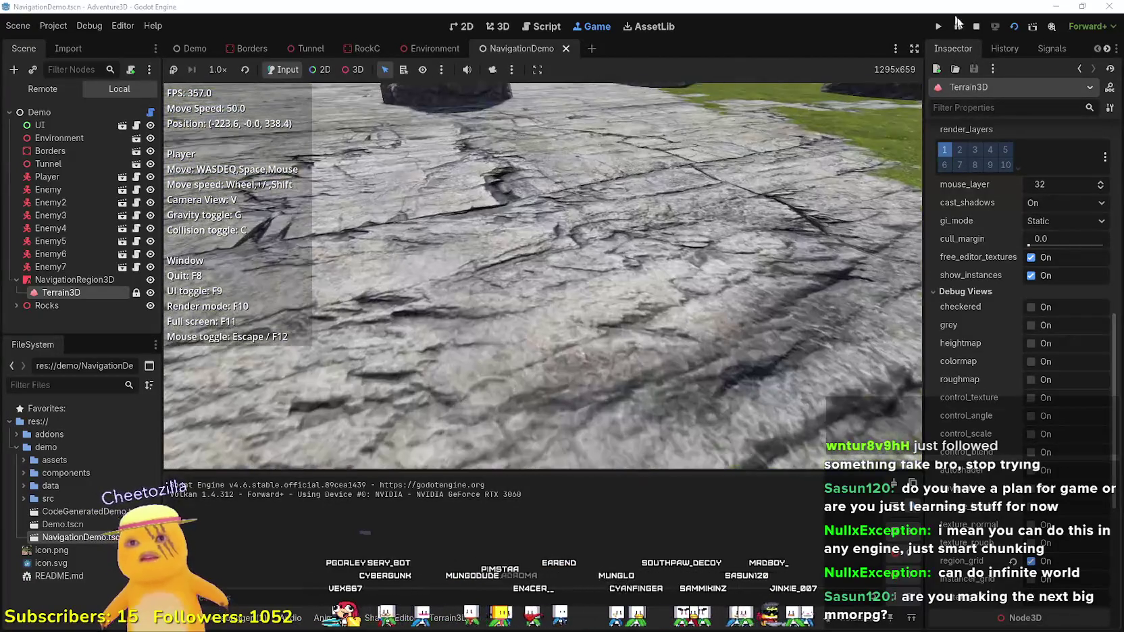
# - Stop the running game and select the Terrain3D Height sculpting tool
pyautogui.click(976, 27)
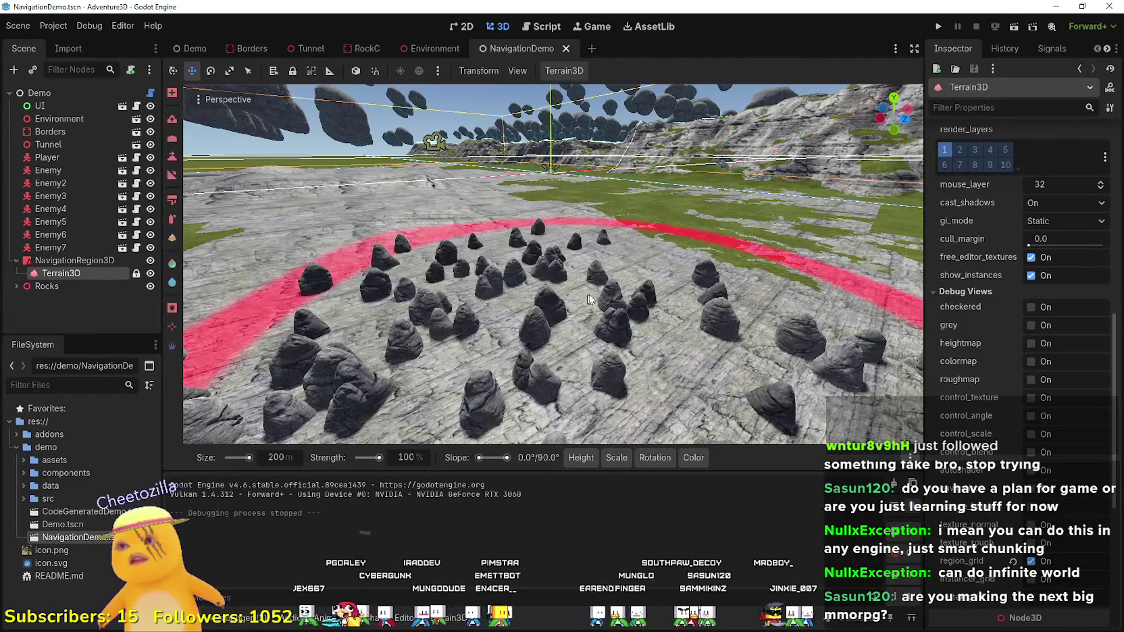
pyautogui.scroll(-5, 588, 299)
pyautogui.scroll(5, 605, 263)
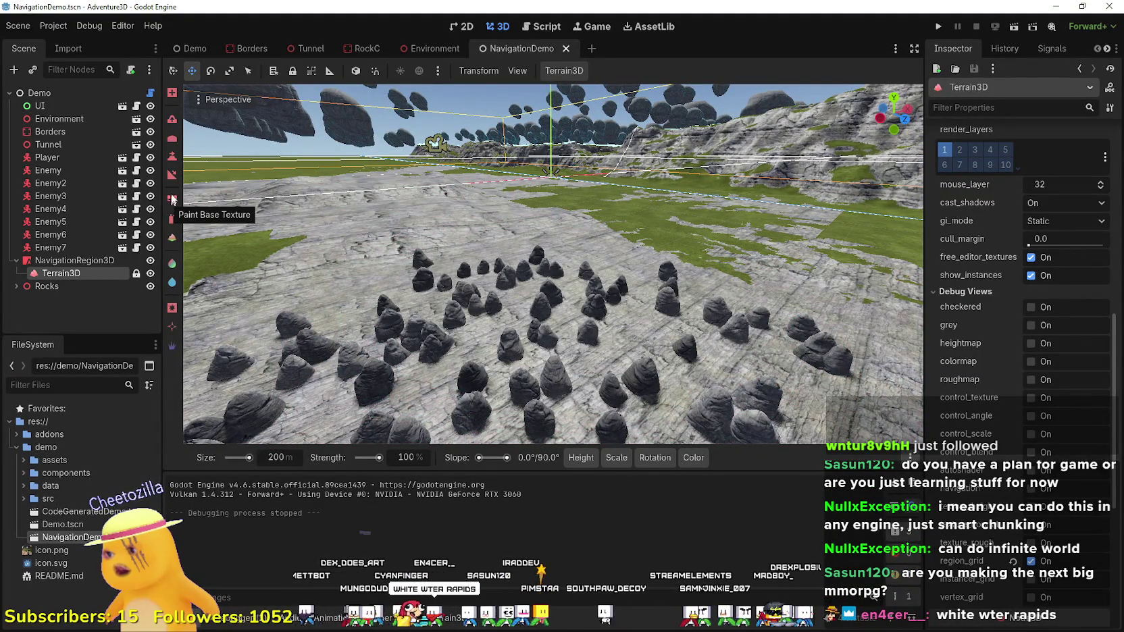
pyautogui.click(172, 122)
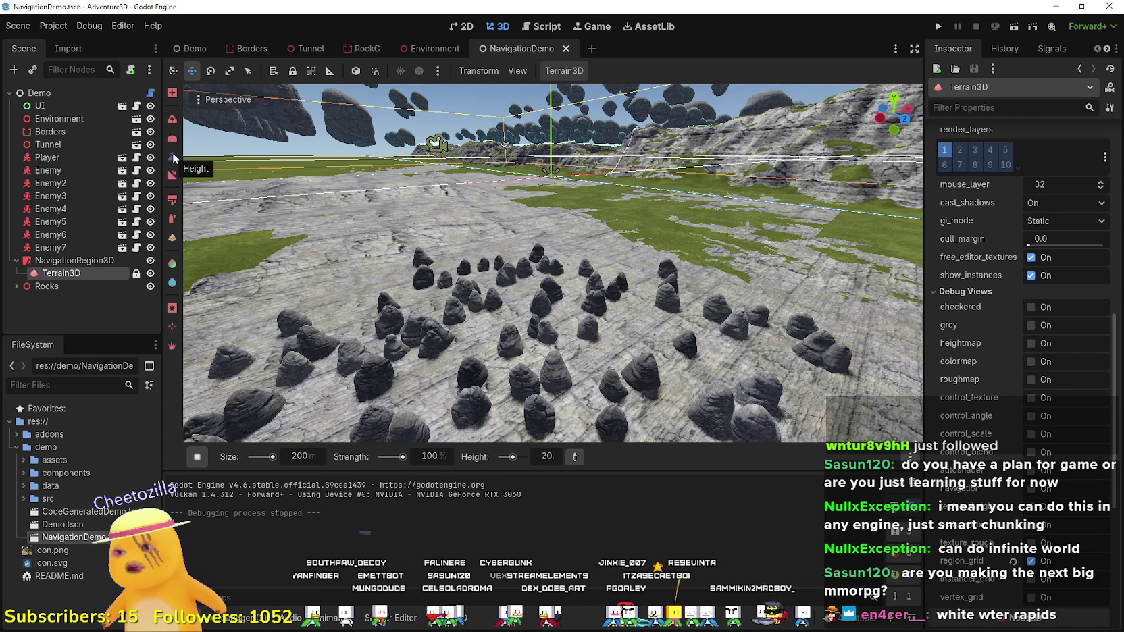
# - Set a negative sculpt height and carve a widened pit along the path
pyautogui.moveTo(512, 457); pyautogui.dragTo(507, 461)
pyautogui.click(533, 355)
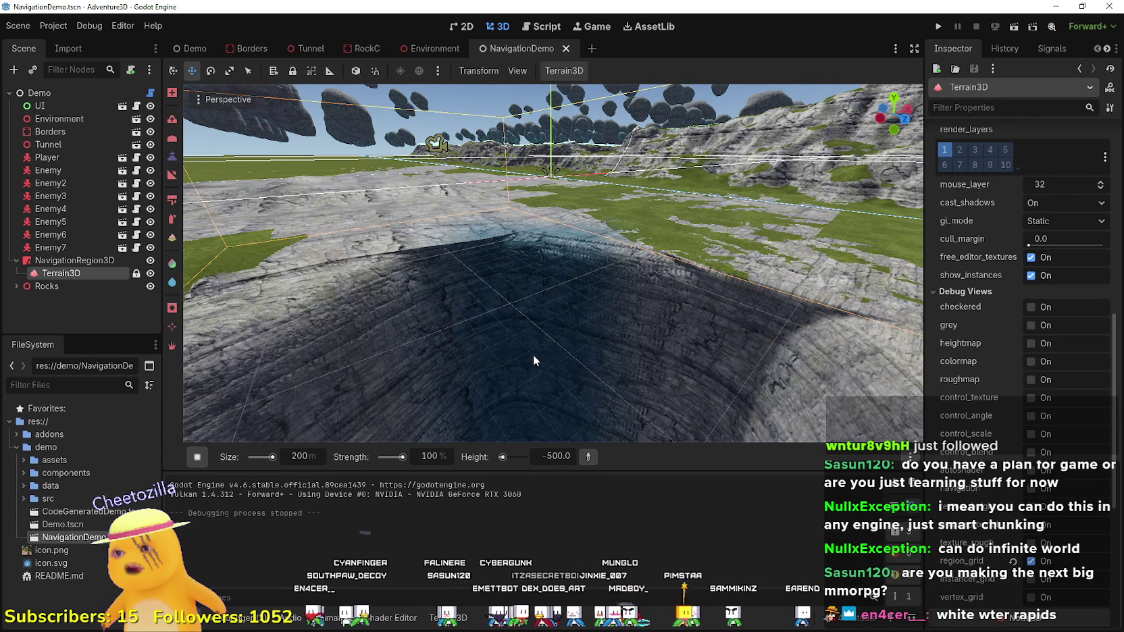
pyautogui.press('w')
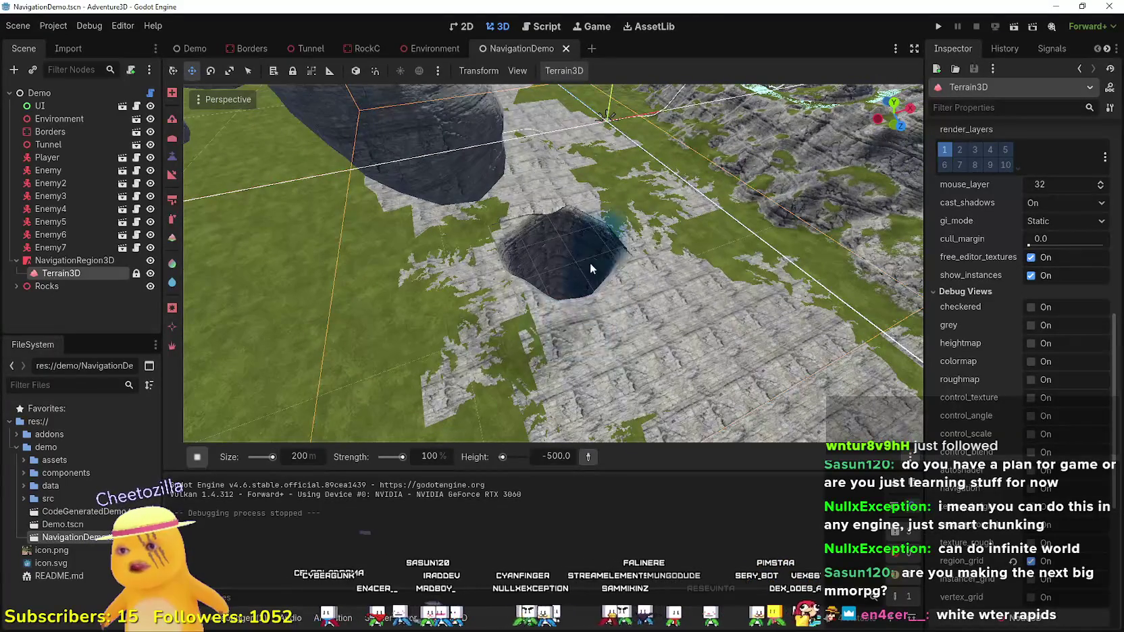
pyautogui.moveTo(619, 272)
pyautogui.mouseDown()
pyautogui.moveTo(608, 223)
pyautogui.moveTo(593, 309)
pyautogui.moveTo(621, 329)
pyautogui.moveTo(601, 250)
pyautogui.moveTo(574, 243)
pyautogui.moveTo(527, 277)
pyautogui.moveTo(647, 304)
pyautogui.moveTo(641, 283)
pyautogui.moveTo(642, 304)
pyautogui.moveTo(592, 371)
pyautogui.mouseUp()
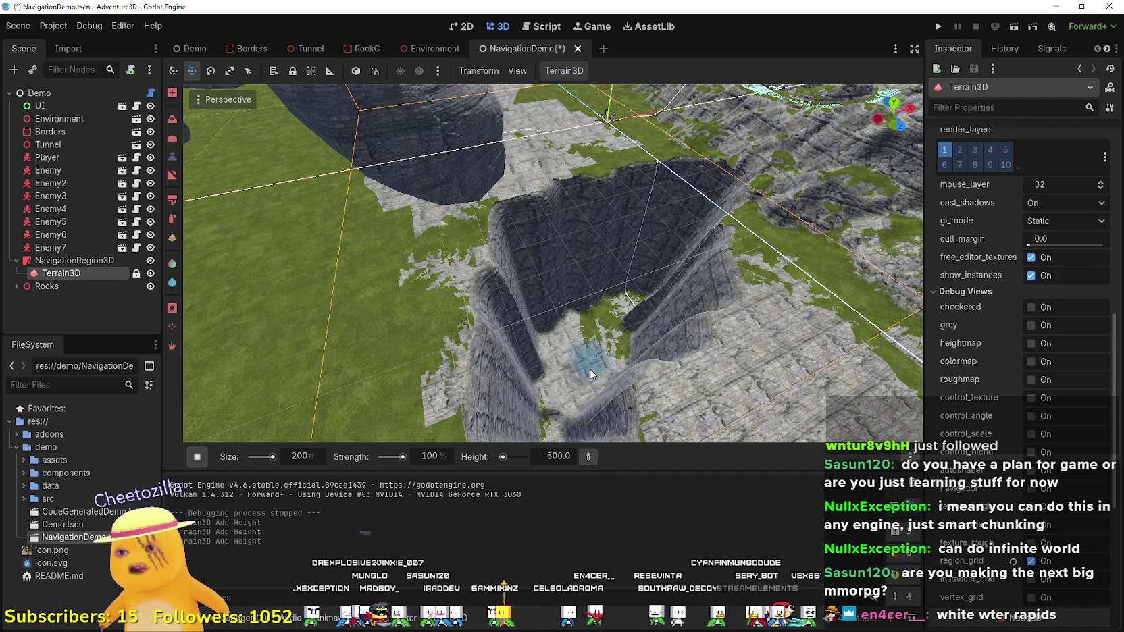
pyautogui.scroll(8, 574, 324)
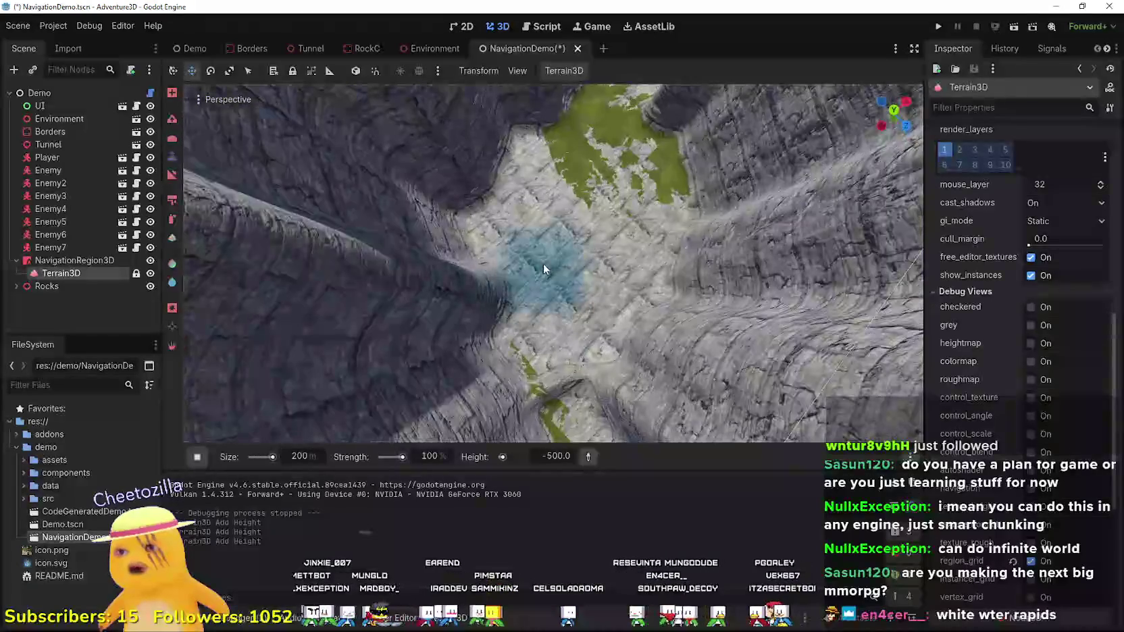
pyautogui.scroll(5, 574, 290)
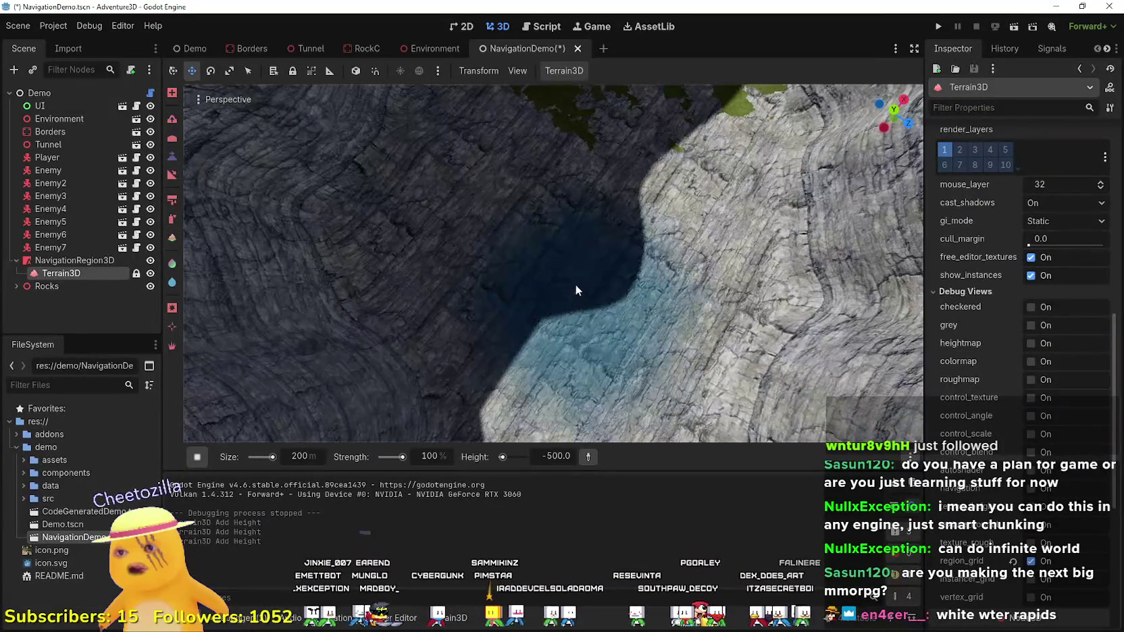
pyautogui.scroll(5, 575, 291)
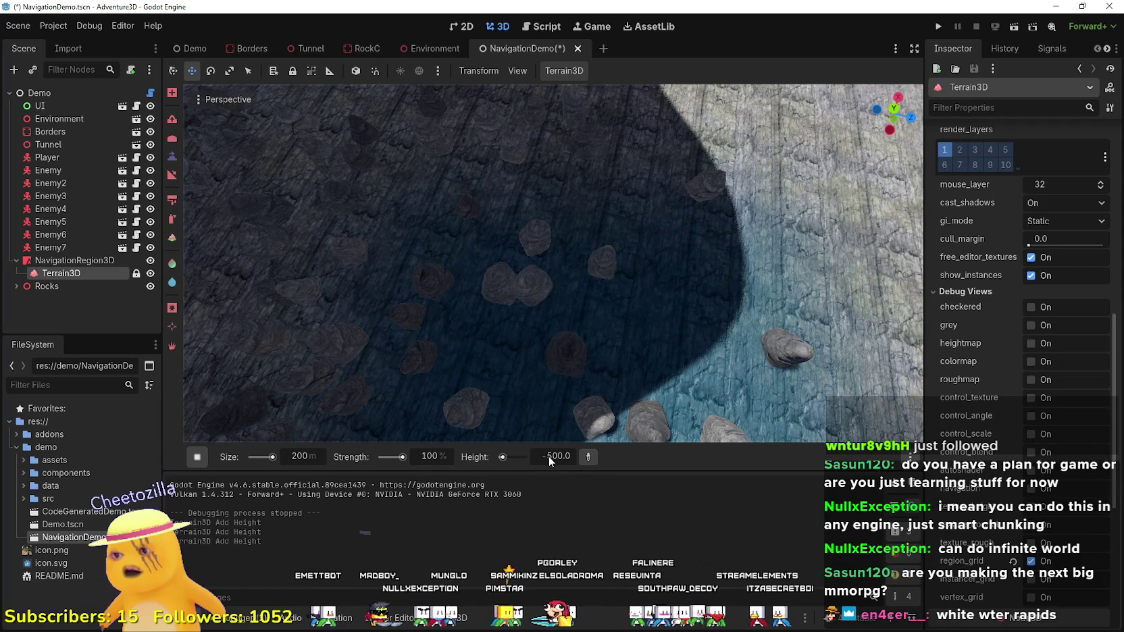
# - Change the height to -5000 and paint a deeper pit with steep cliff walls
pyautogui.click(548, 456)
pyautogui.write('-5')
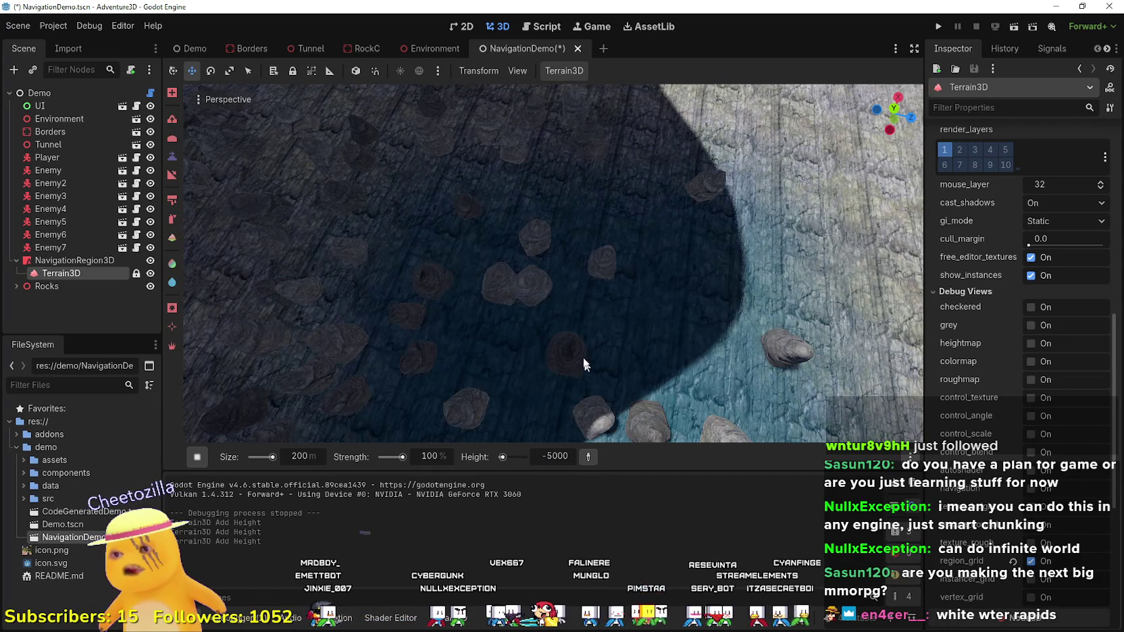
pyautogui.click(581, 343)
pyautogui.moveTo(582, 343)
pyautogui.mouseDown()
pyautogui.moveTo(561, 378)
pyautogui.moveTo(582, 232)
pyautogui.moveTo(643, 220)
pyautogui.moveTo(675, 304)
pyautogui.moveTo(516, 363)
pyautogui.moveTo(435, 260)
pyautogui.moveTo(593, 162)
pyautogui.mouseUp()
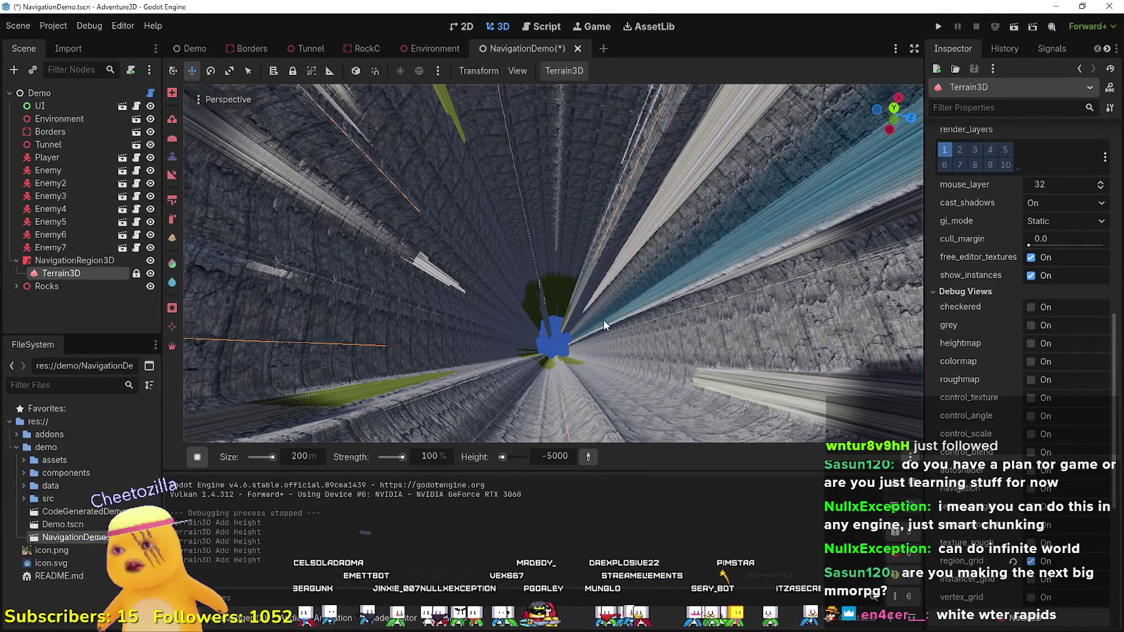
pyautogui.scroll(3, 593, 162)
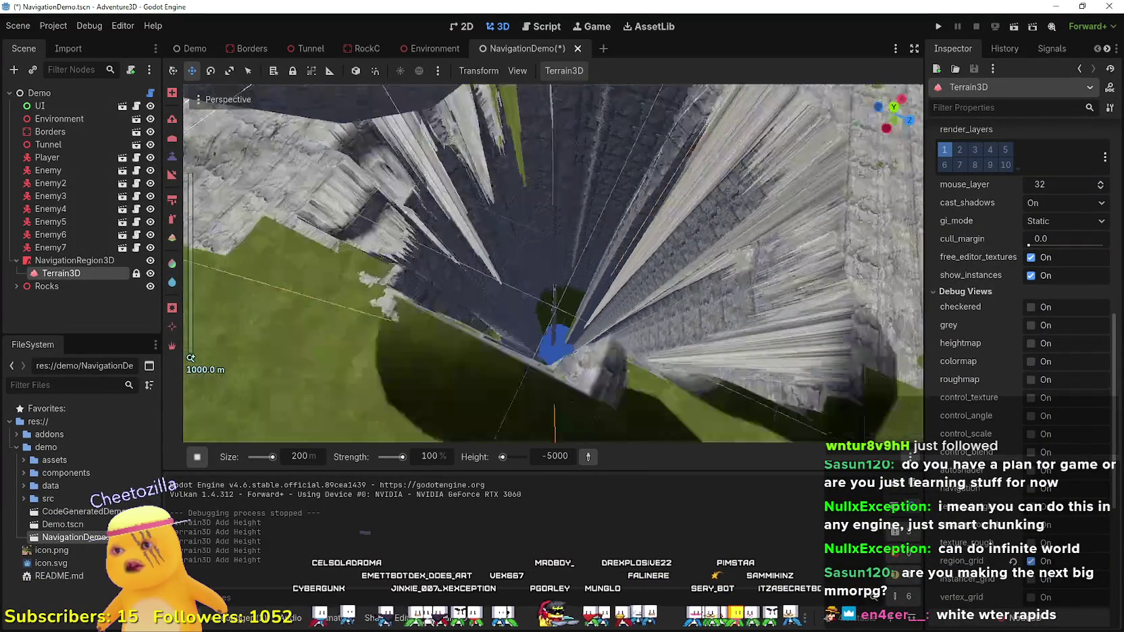
pyautogui.scroll(-5, 593, 162)
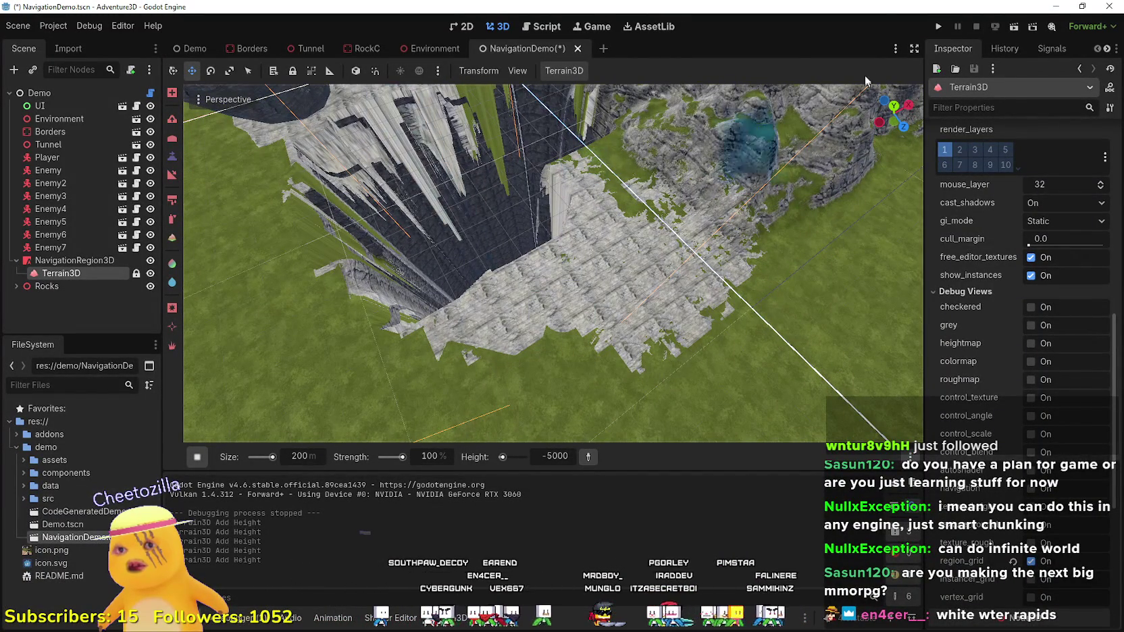
# - Save and run the current scene, flying over the rocky terrain down to ground level
pyautogui.click(1013, 30)
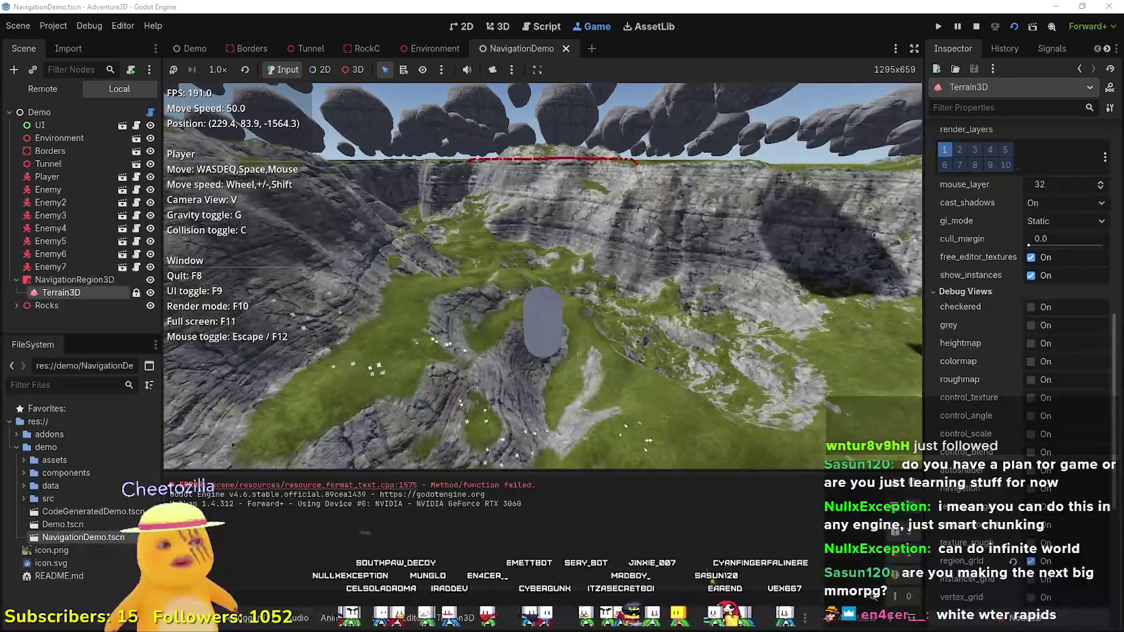
pyautogui.scroll(5, 542, 275)
pyautogui.press('space')
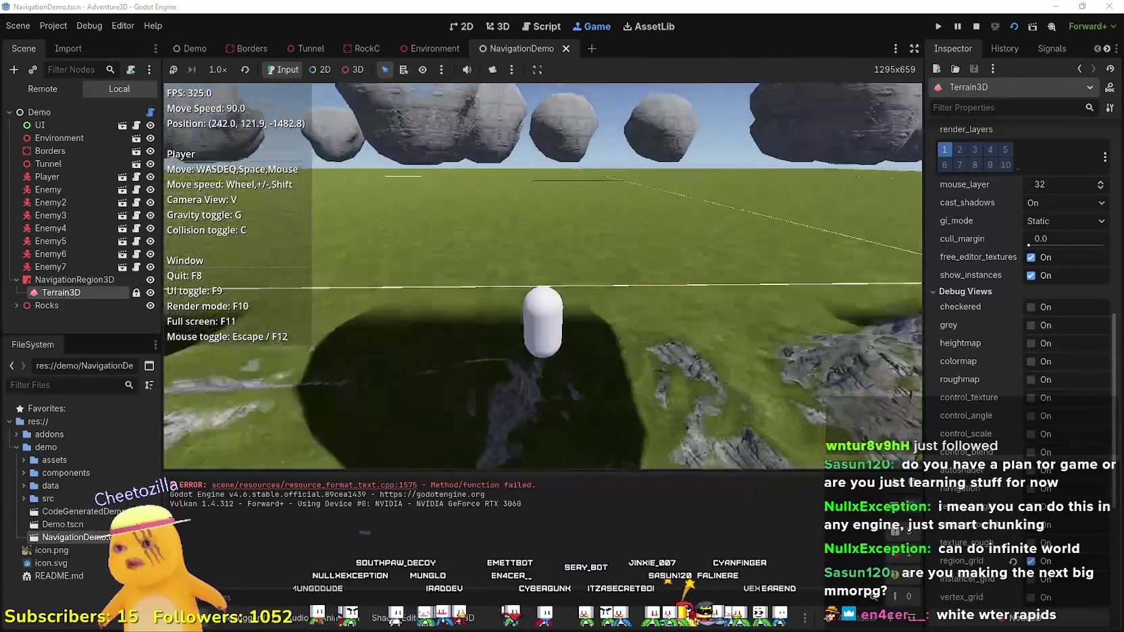
pyautogui.scroll(5, 543, 276)
pyautogui.press('w')
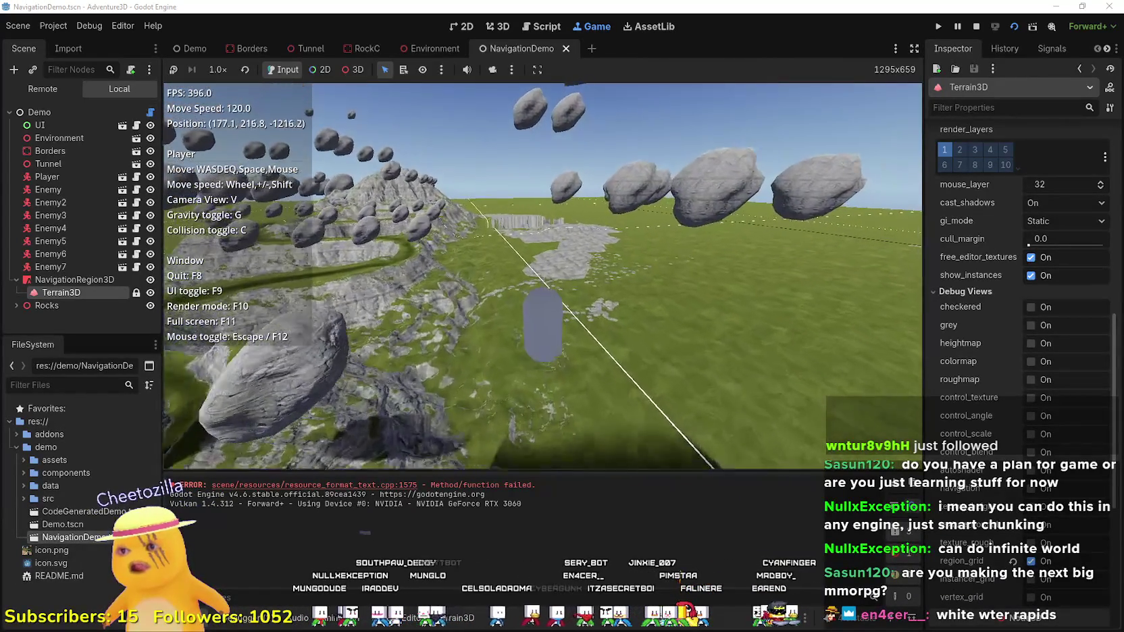
pyautogui.scroll(3, 542, 276)
pyautogui.press('w')
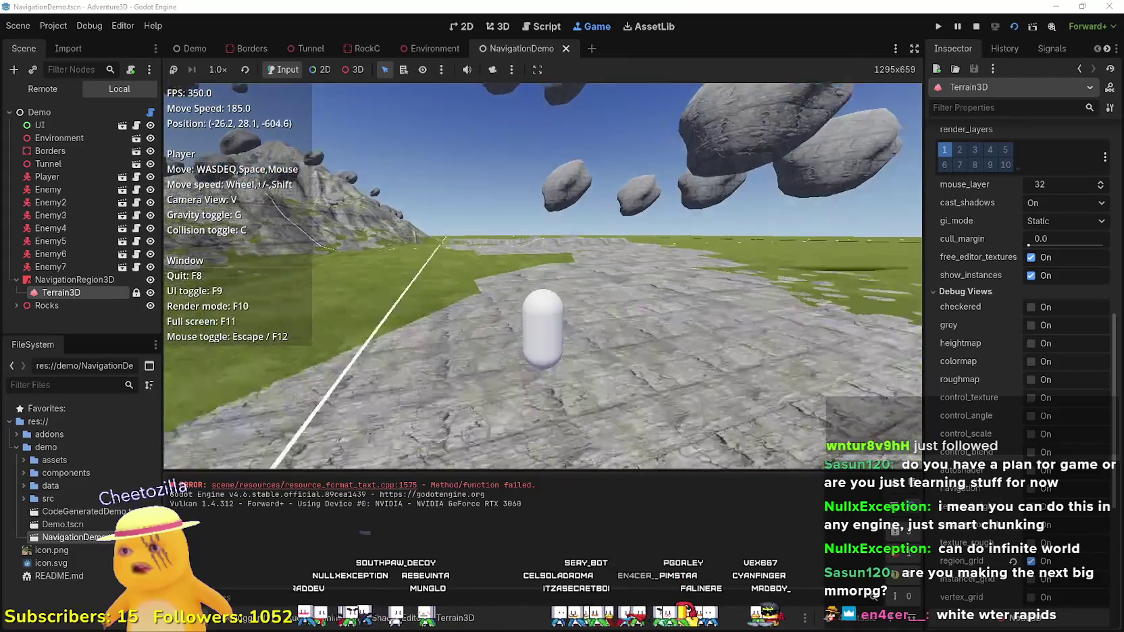
pyautogui.scroll(1, 542, 275)
pyautogui.press('w')
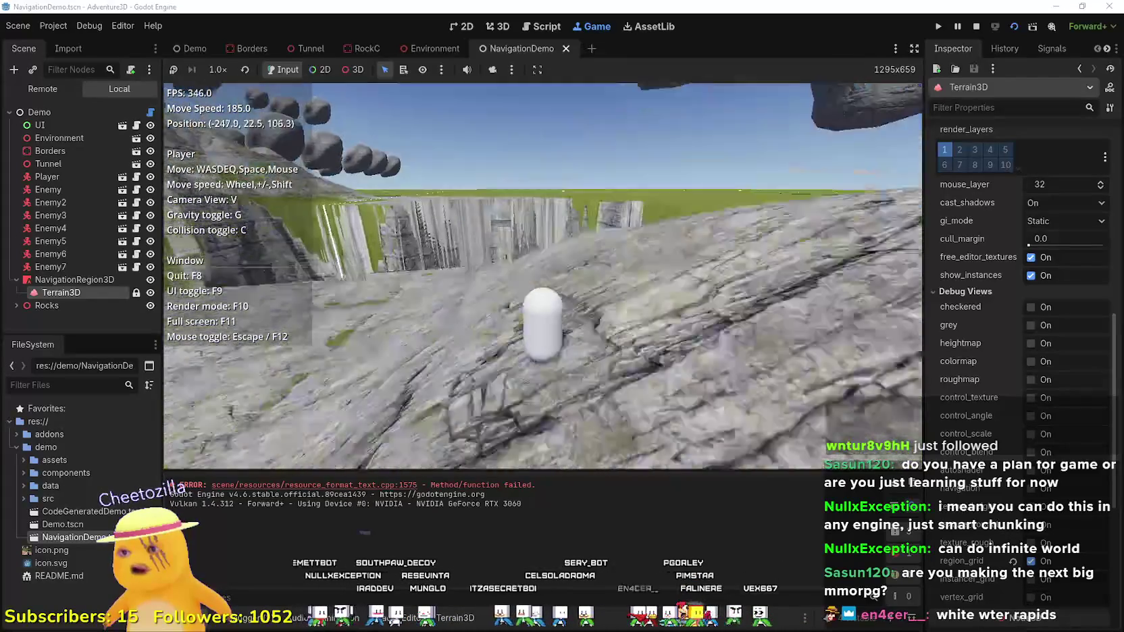
# - Drop into the pit, look along and up its sheer walls, then end the playtest
pyautogui.press('w')
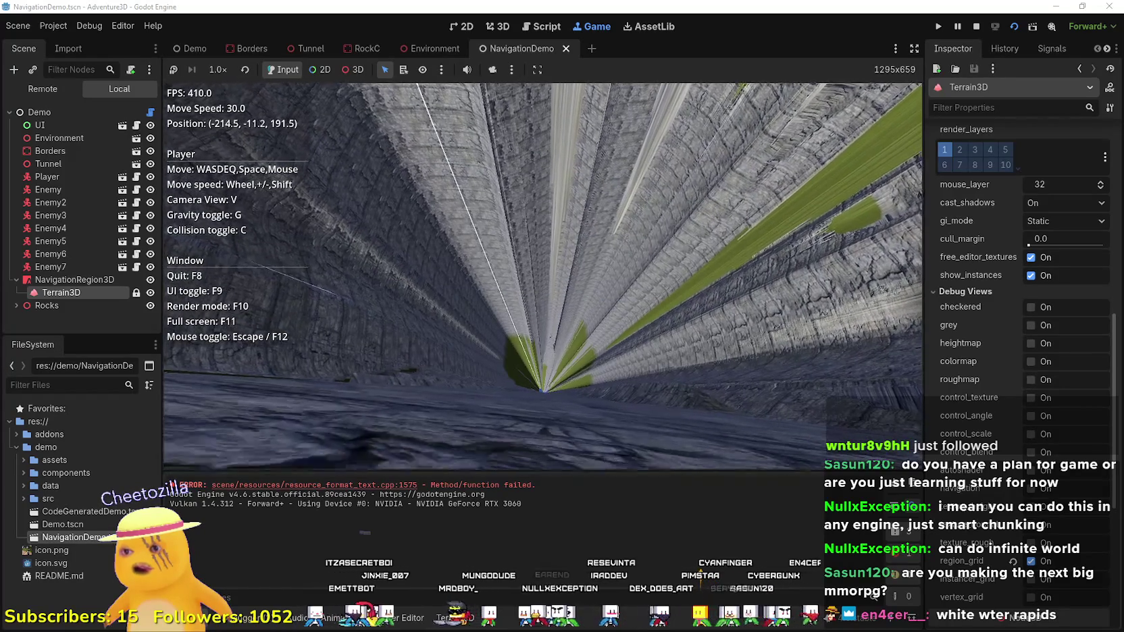
pyautogui.press('w')
pyautogui.scroll(-2, 543, 276)
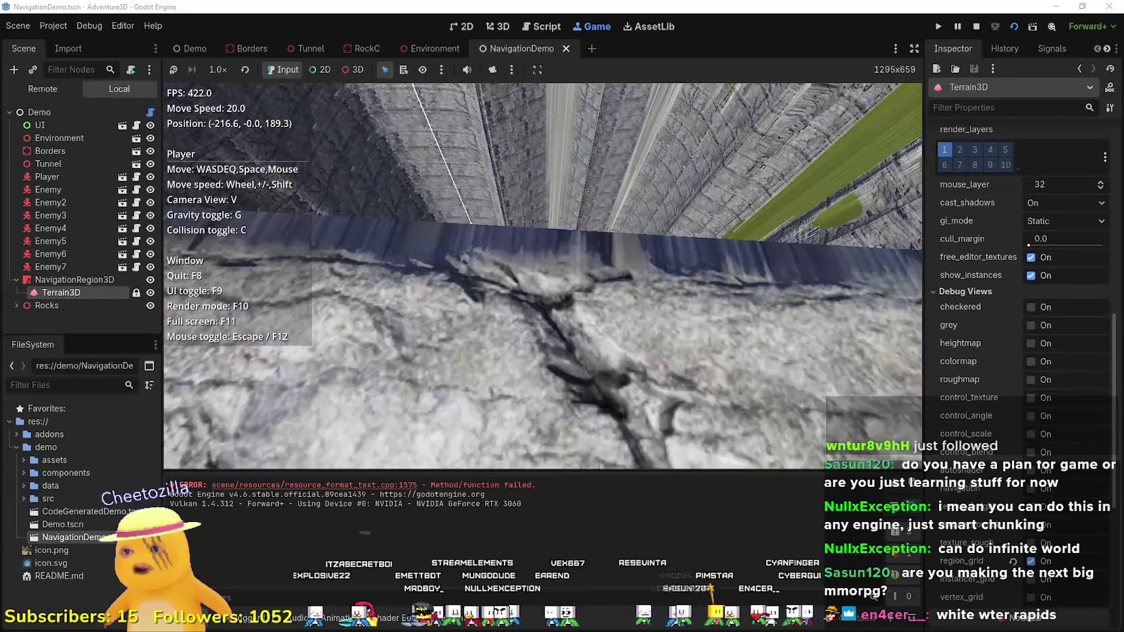
pyautogui.press('w')
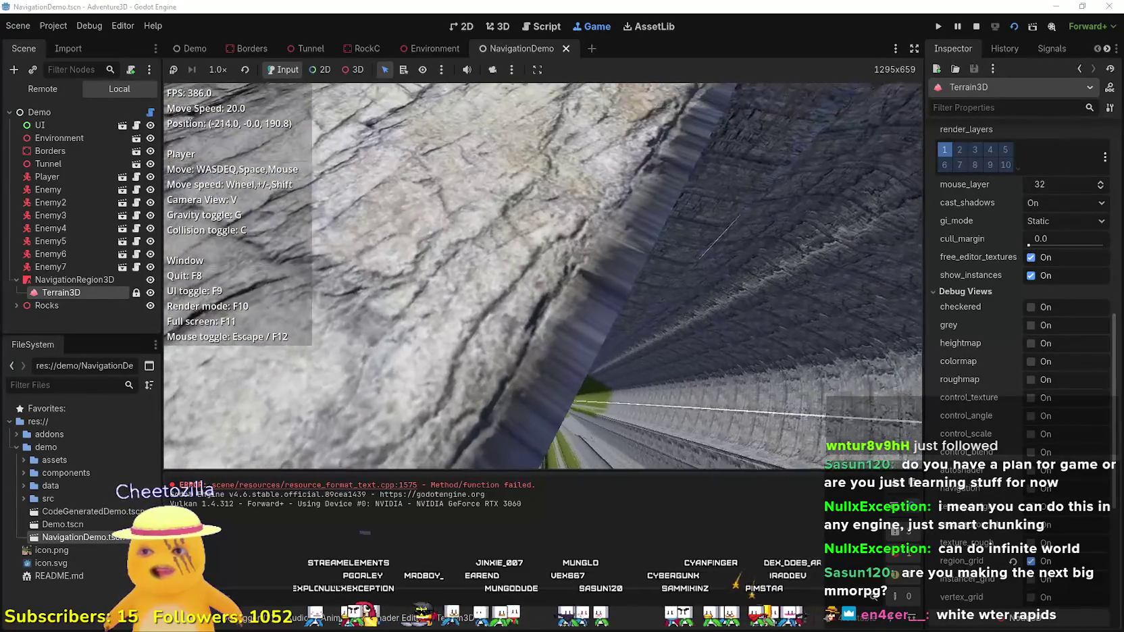
pyautogui.press('w')
pyautogui.press('w')
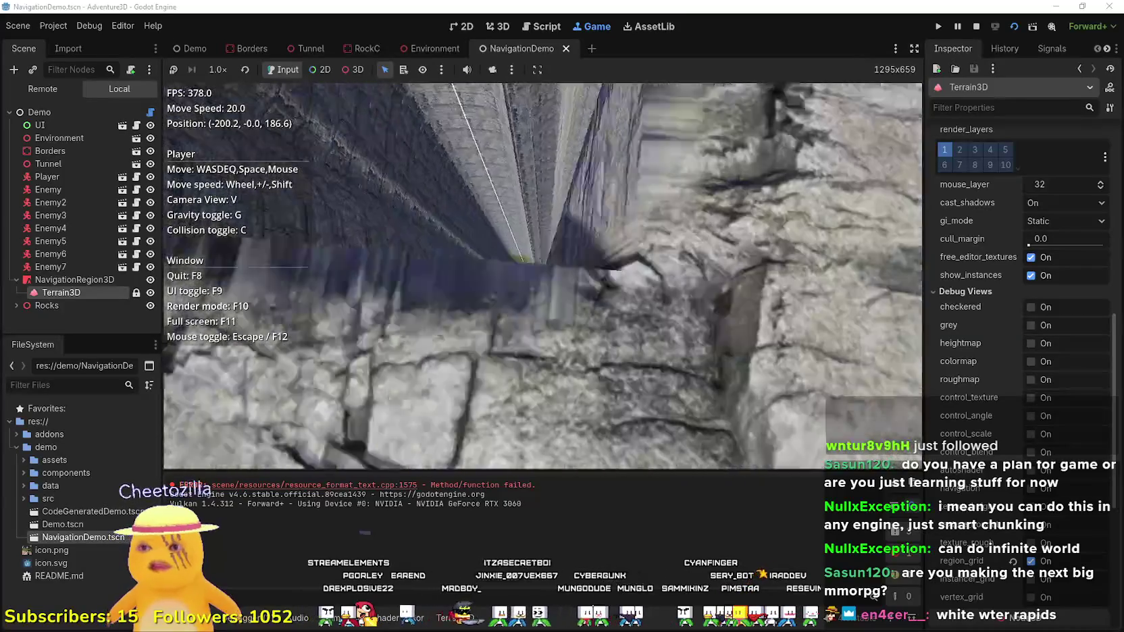
pyautogui.press('w')
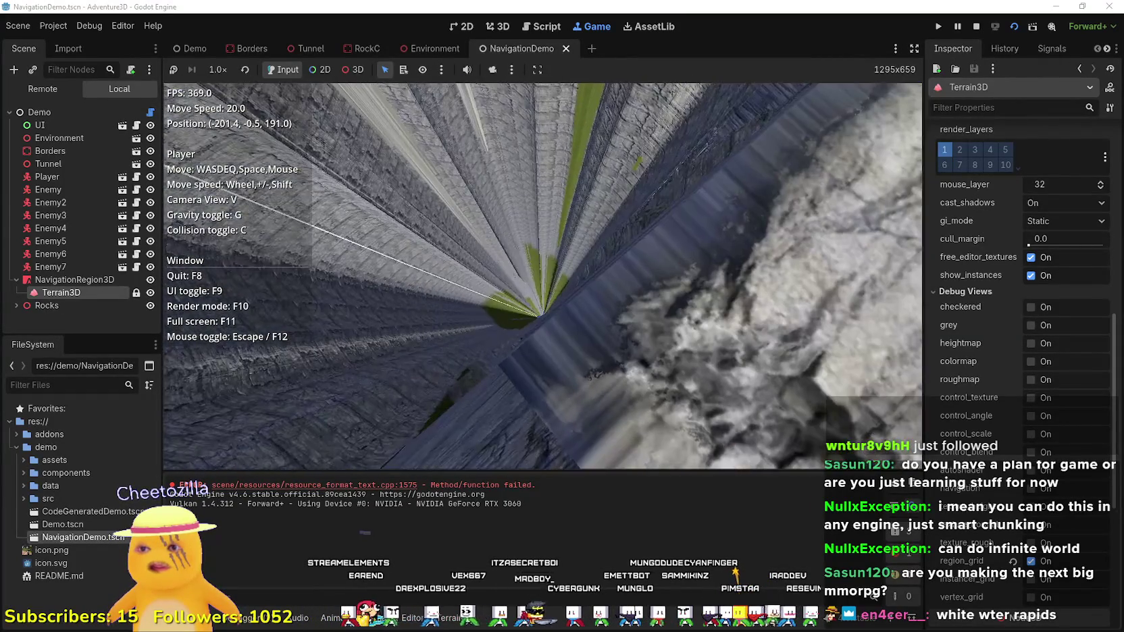
pyautogui.press('w')
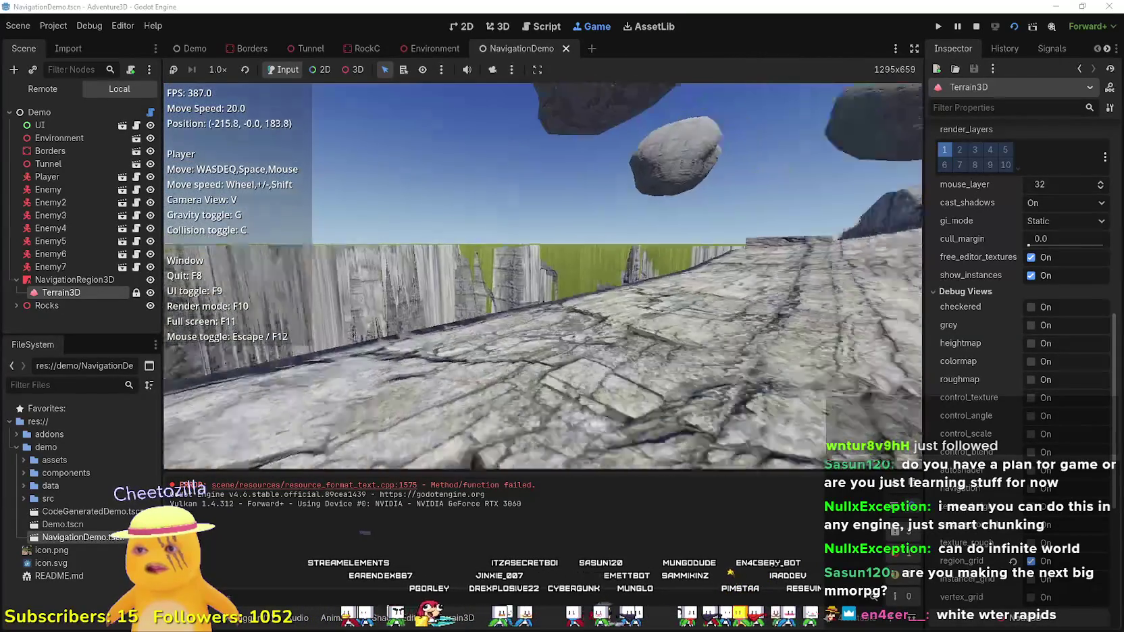
pyautogui.press('w')
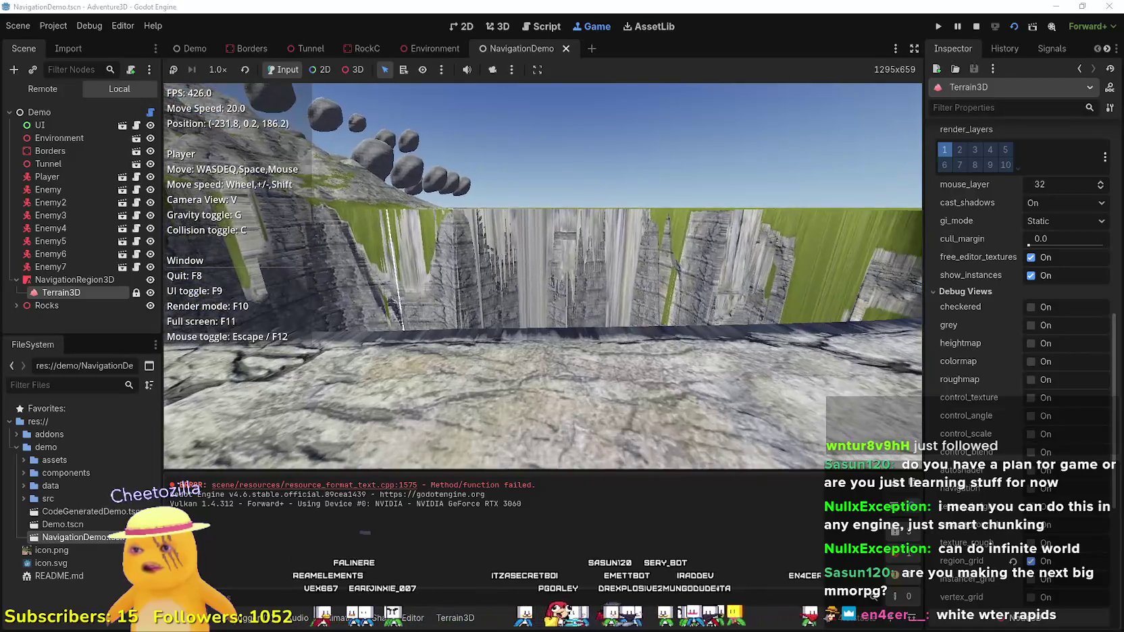
pyautogui.moveTo(541, 282)
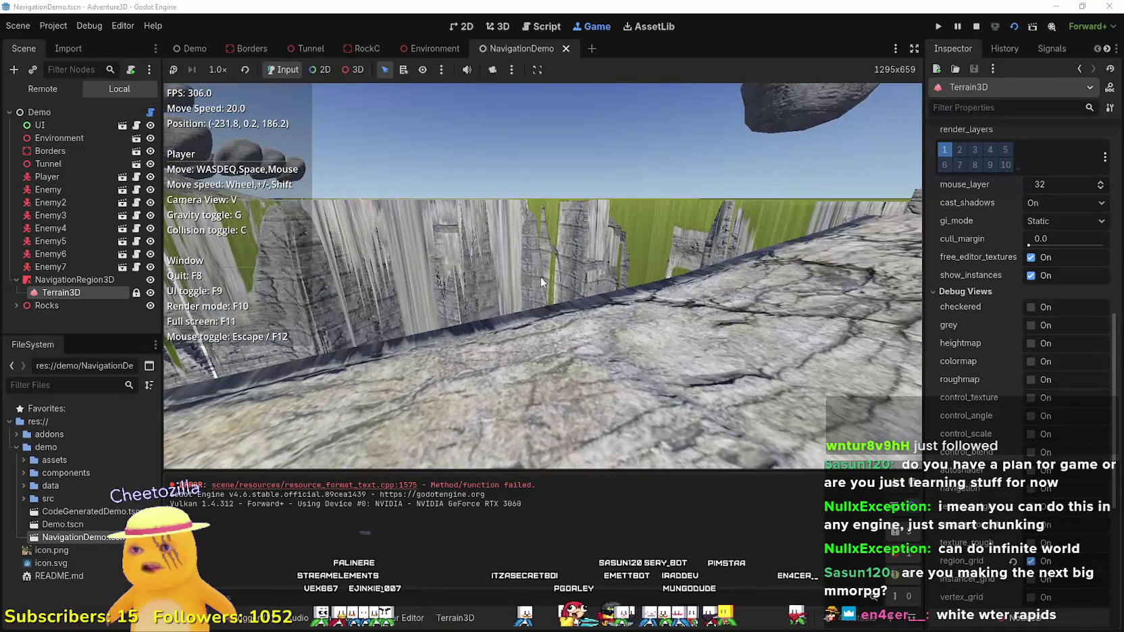
pyautogui.click(977, 27)
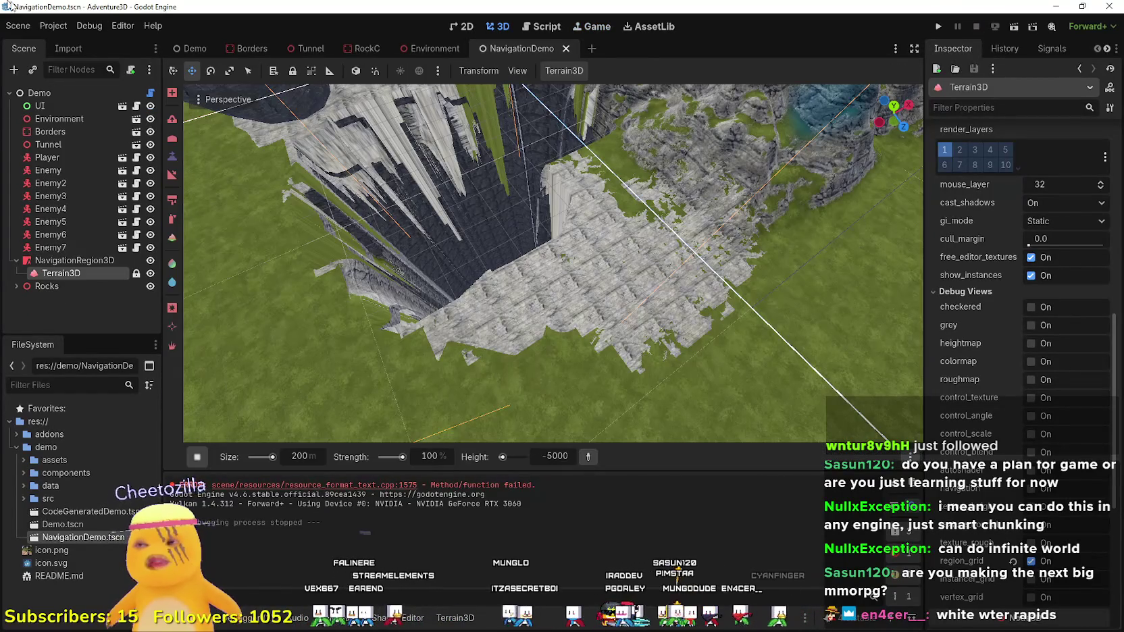
# - Check the window display mode choices in Project Settings, then close it
pyautogui.click(54, 25)
pyautogui.click(80, 44)
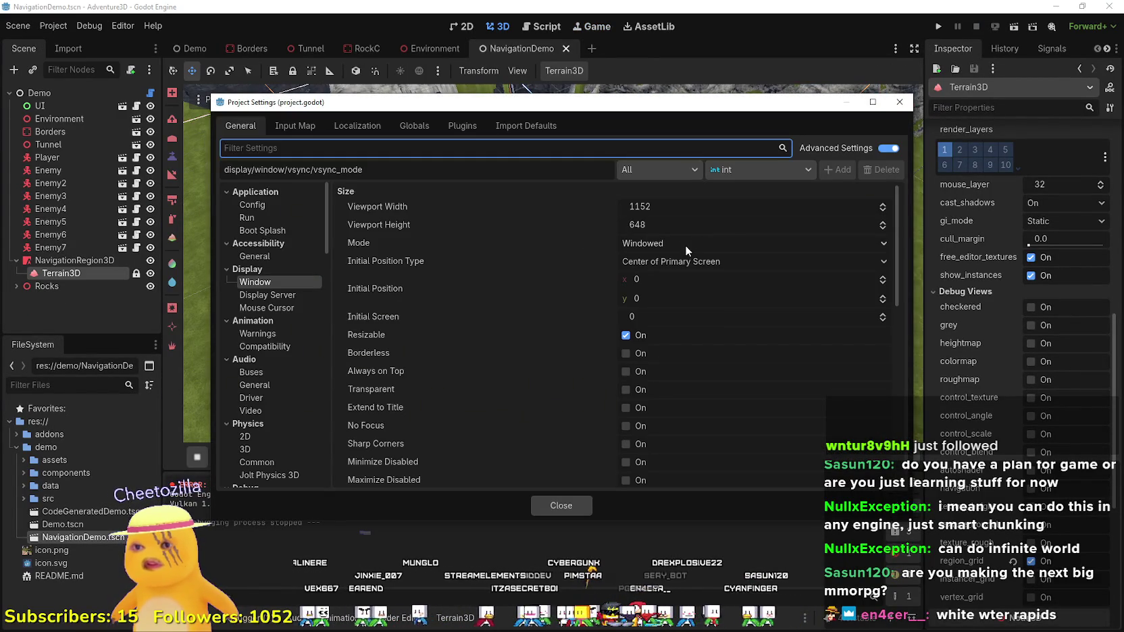
pyautogui.click(684, 245)
pyautogui.click(909, 104)
pyautogui.click(899, 102)
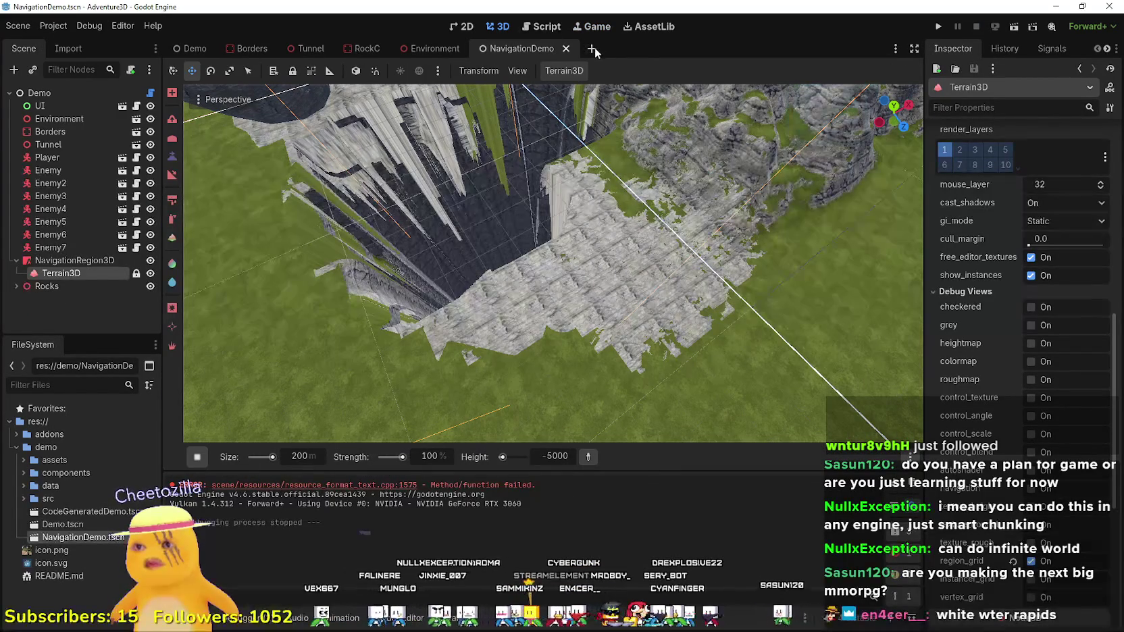
# - In the Game workspace, uncheck Embed Game on Next Play
pyautogui.click(594, 27)
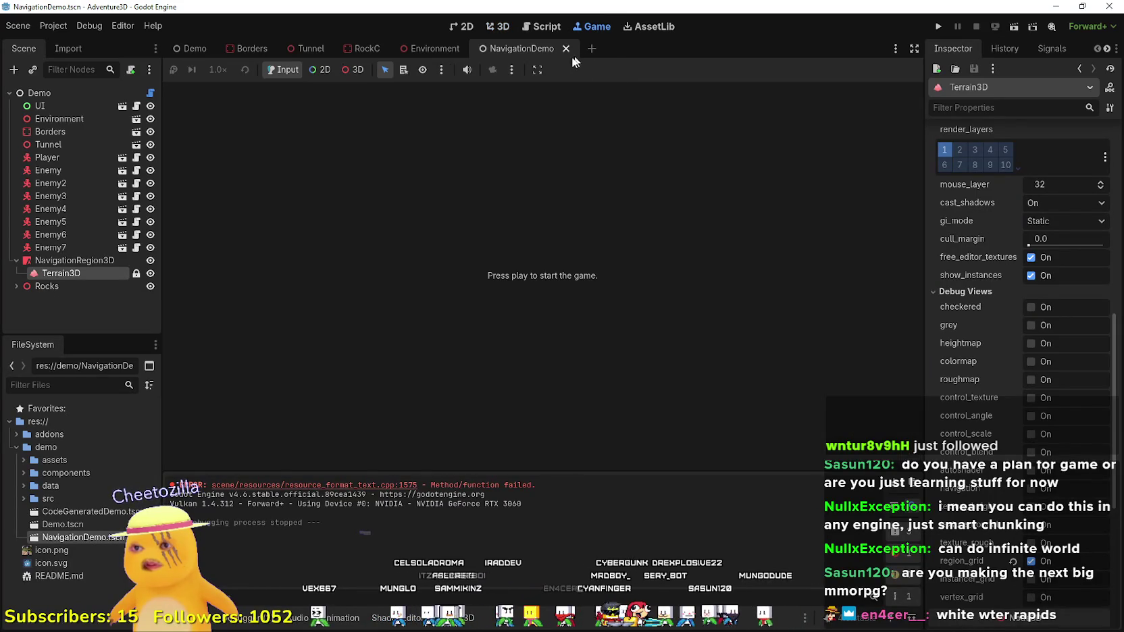
pyautogui.click(537, 69)
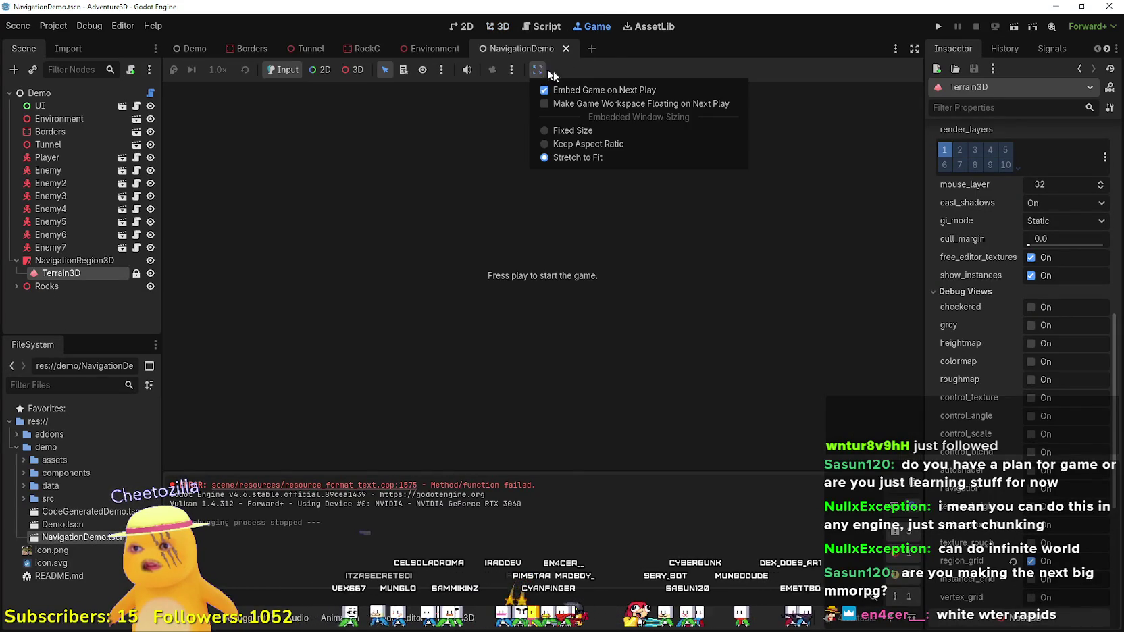
pyautogui.click(582, 90)
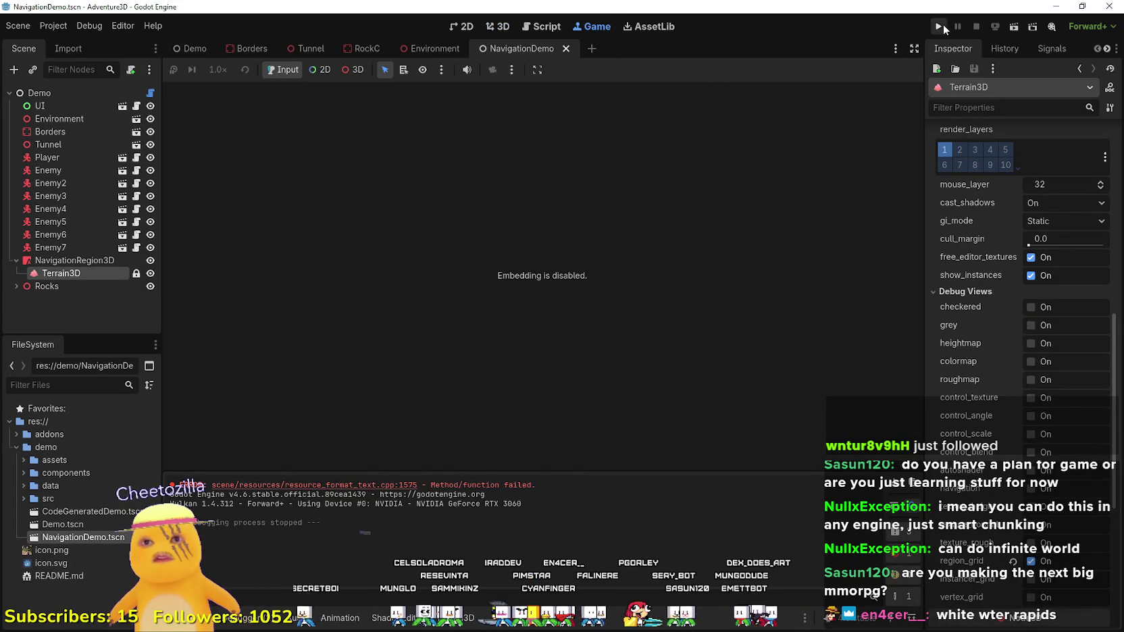
# - Run the current scene in its own window and move onto the rocky ground toward the cliff
pyautogui.click(1015, 27)
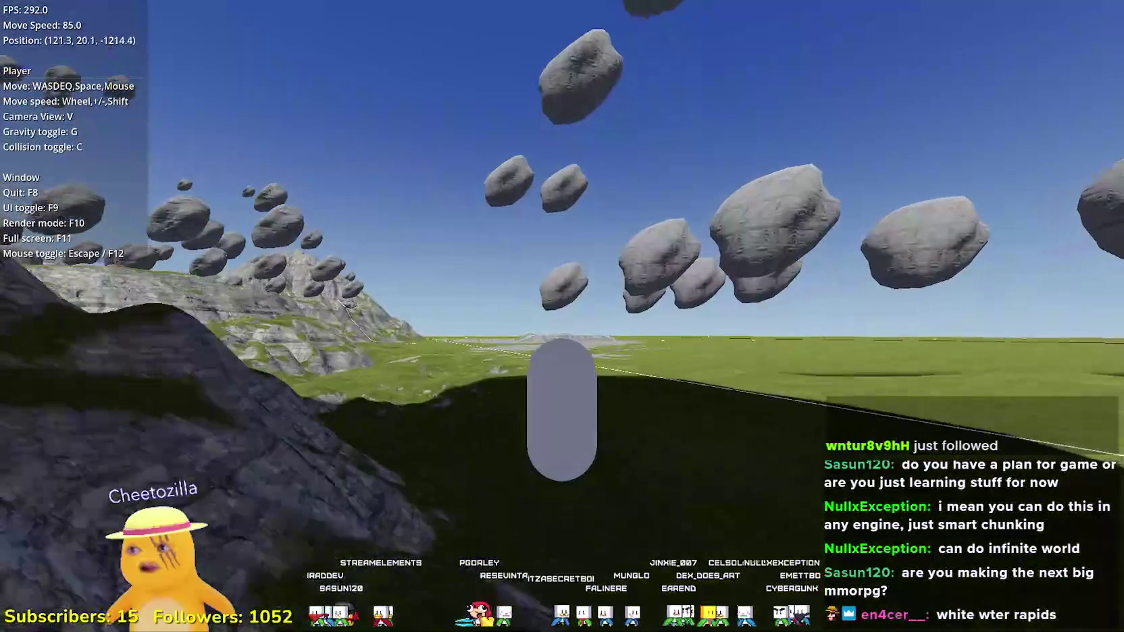
pyautogui.scroll(1, 561, 316)
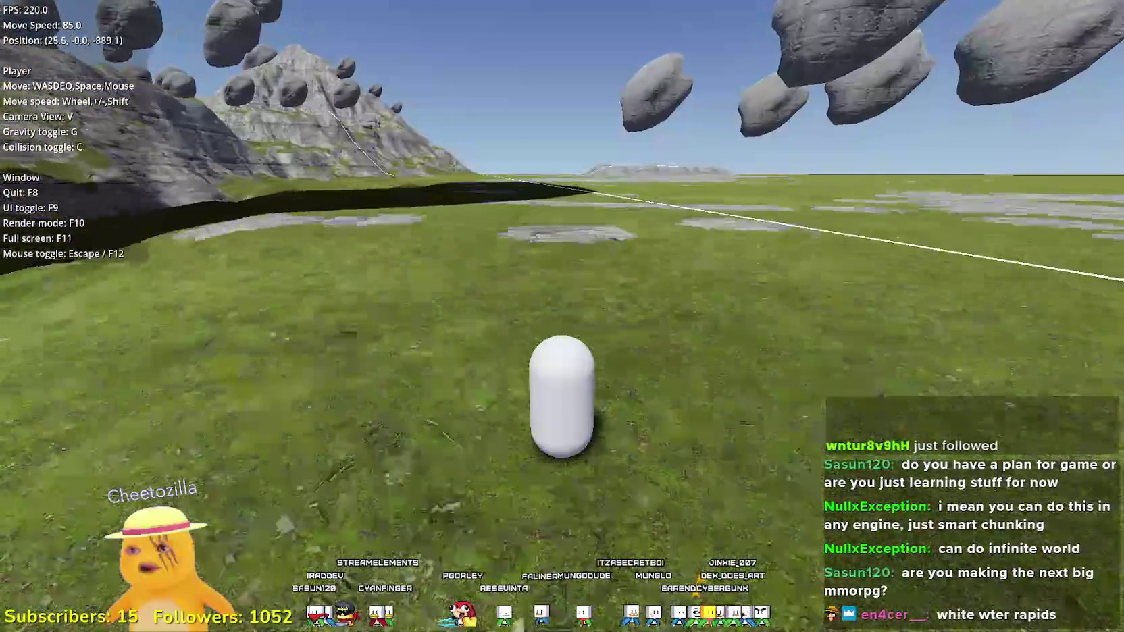
pyautogui.press('w')
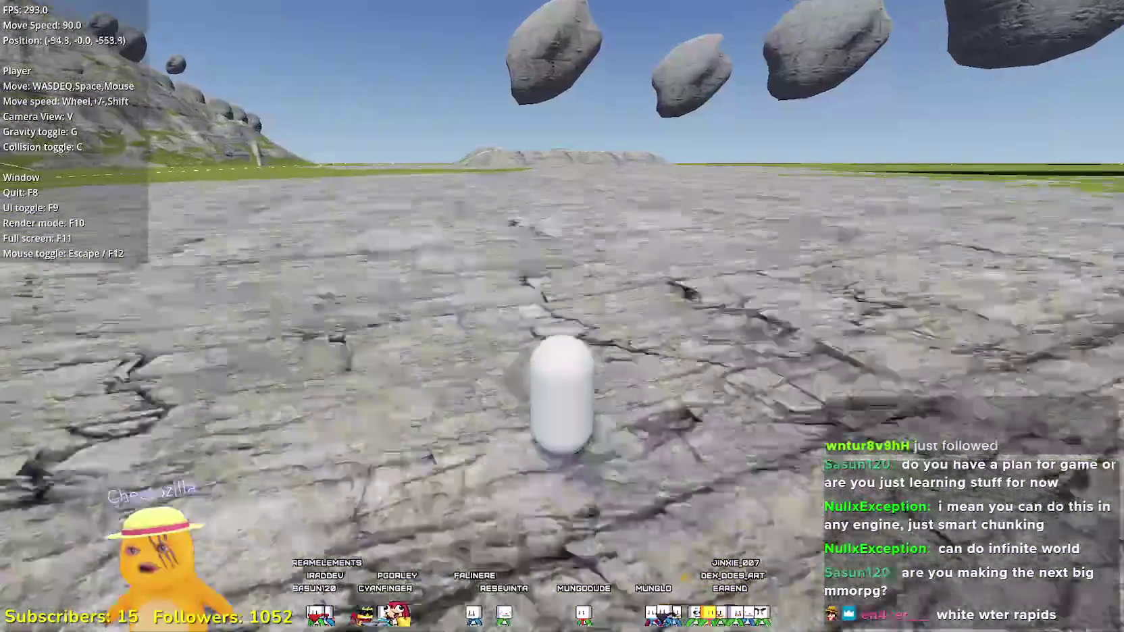
pyautogui.scroll(-2, 561, 316)
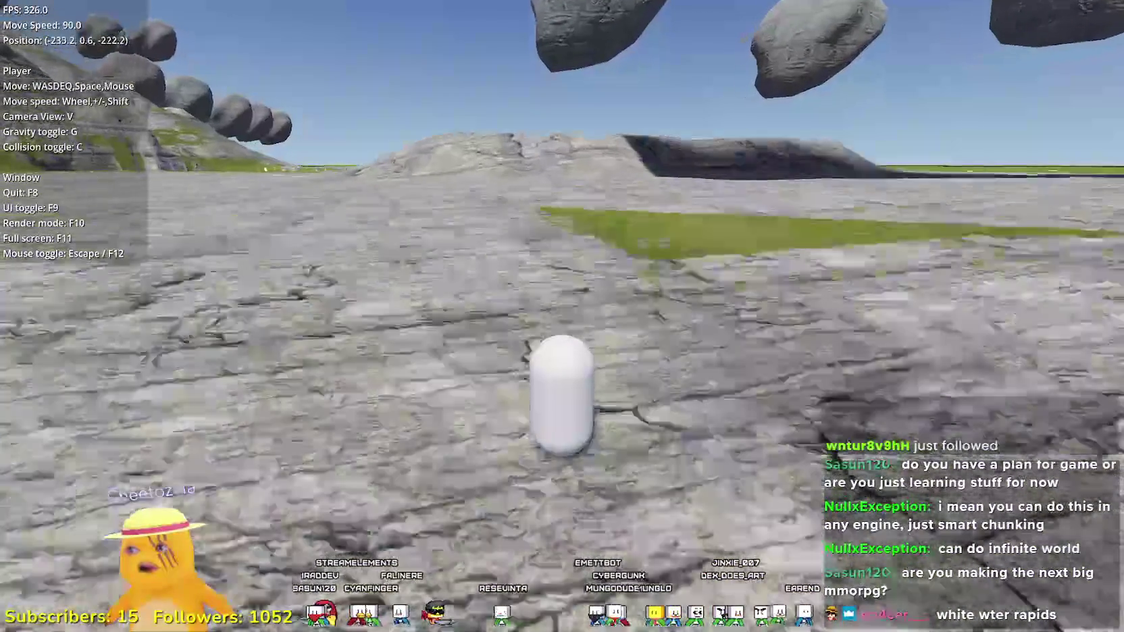
pyautogui.scroll(-7, 562, 316)
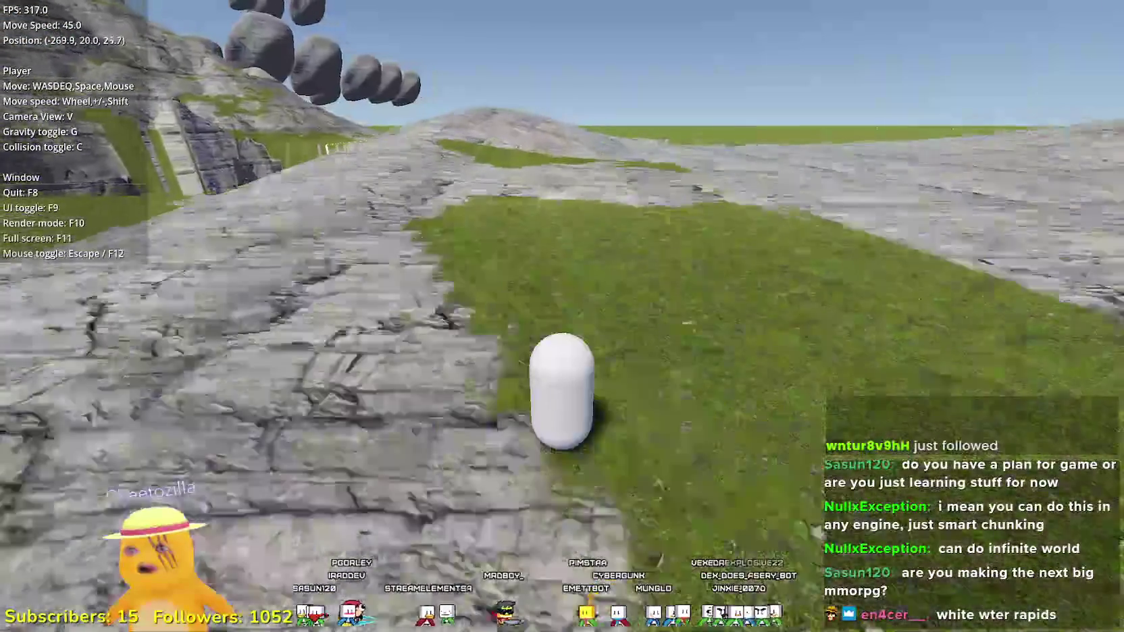
pyautogui.scroll(-8, 561, 316)
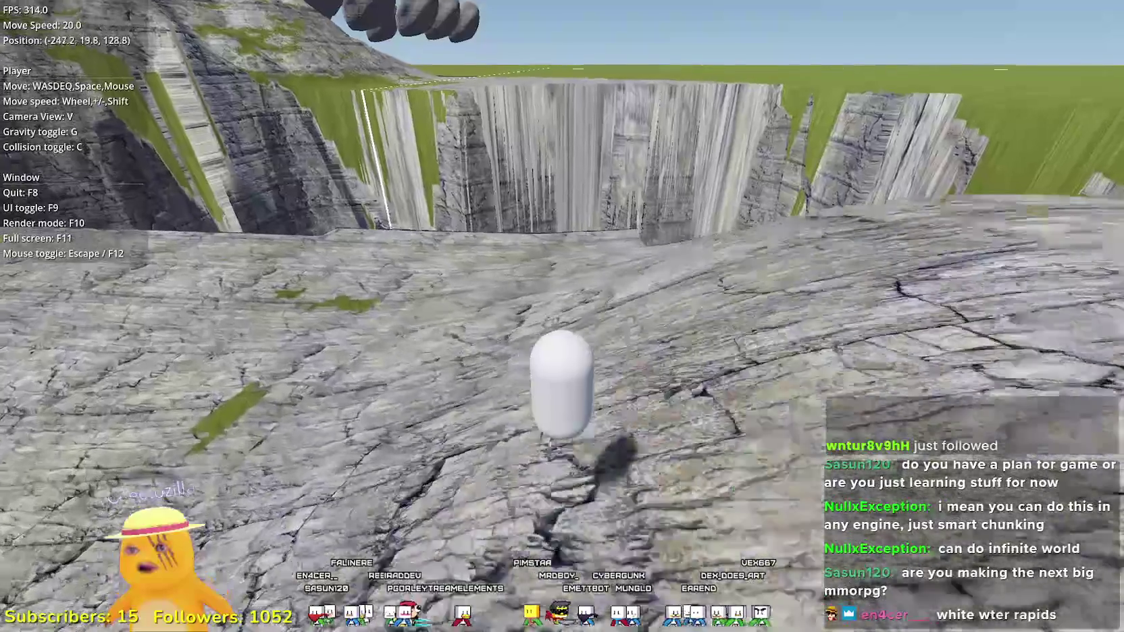
pyautogui.press('w')
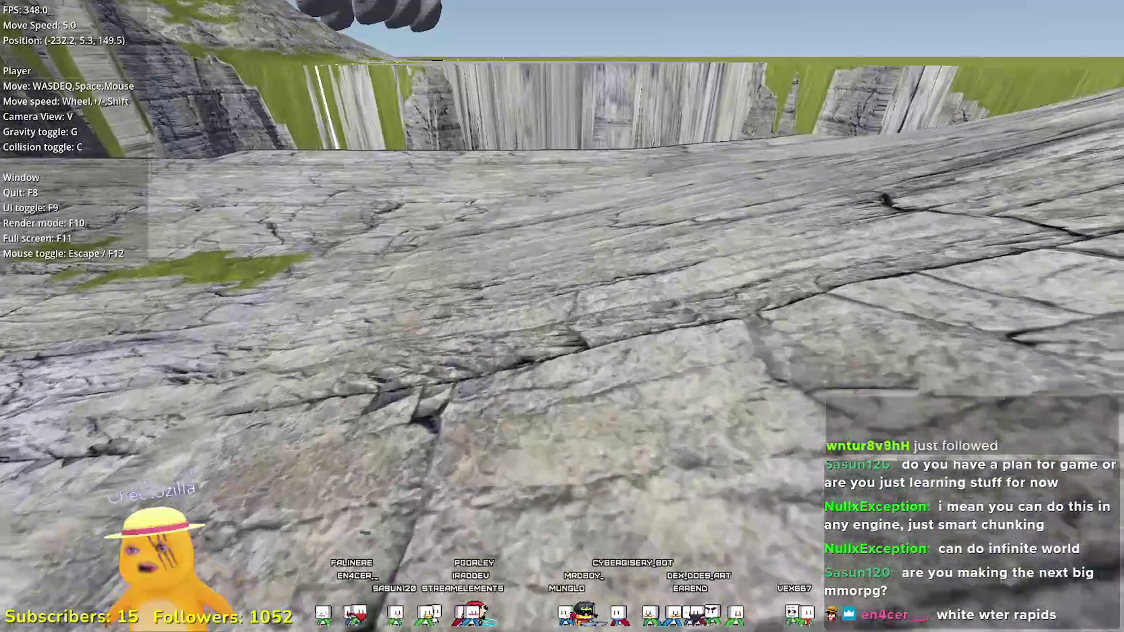
# - Fly past the floating rocks, along the cliff wall and the fence
pyautogui.scroll(2, 562, 316)
pyautogui.press('w')
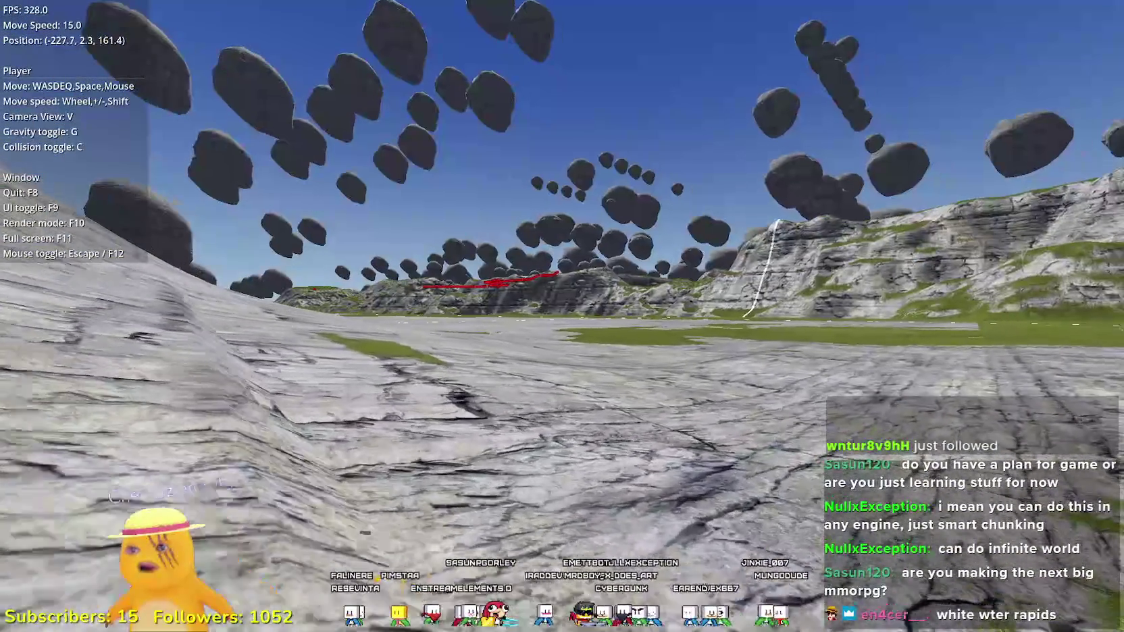
pyautogui.press('w')
pyautogui.press('w')
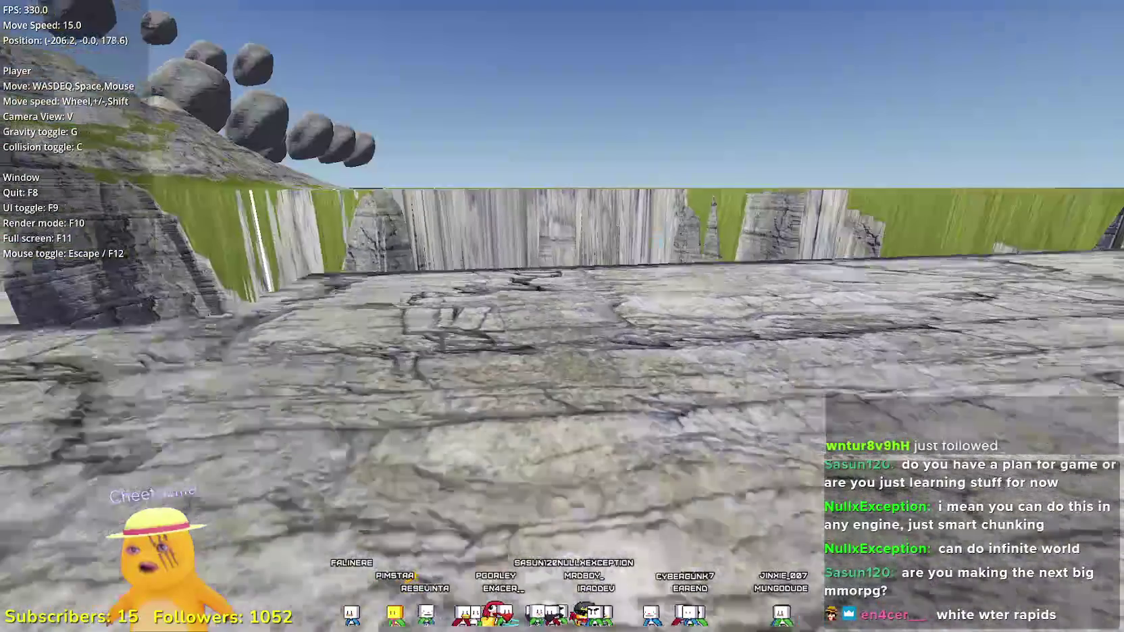
pyautogui.press('w')
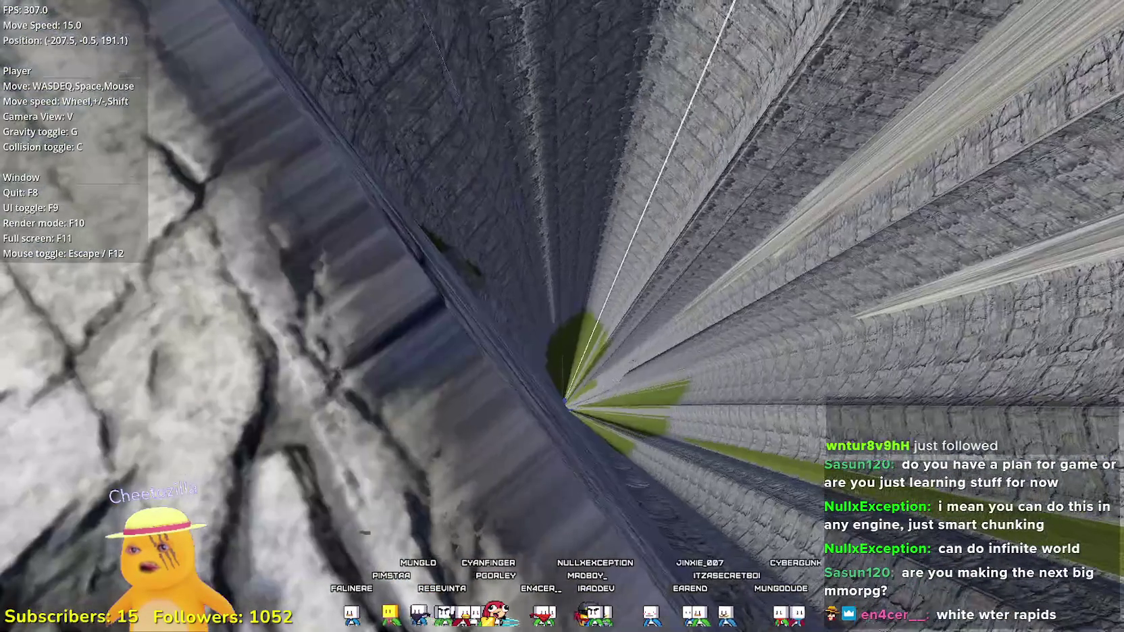
pyautogui.press('w')
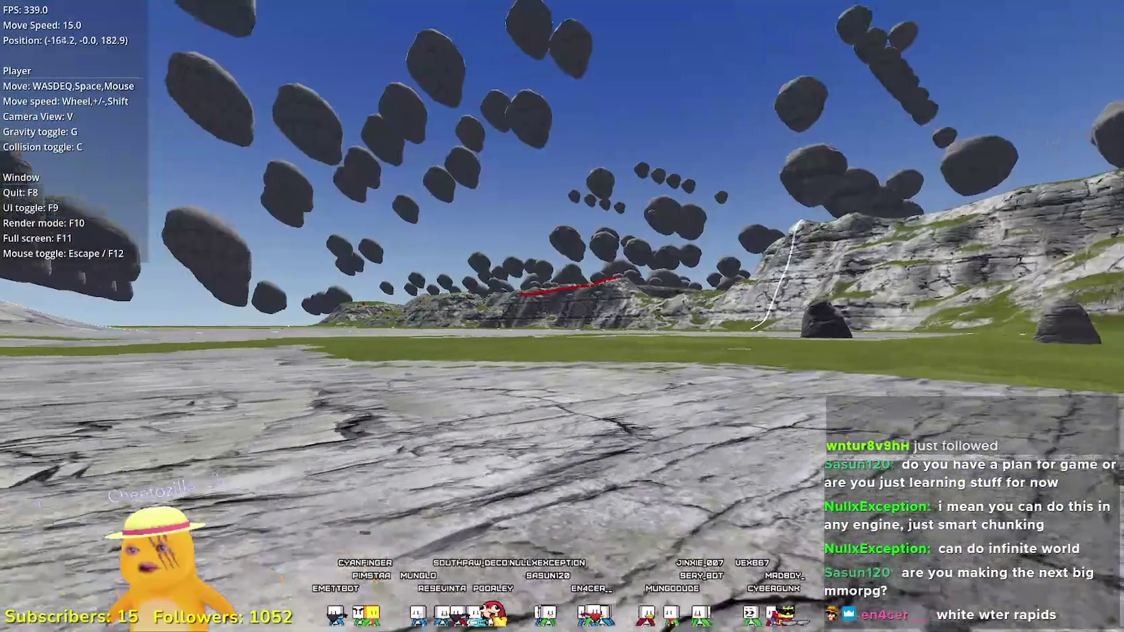
pyautogui.press('w')
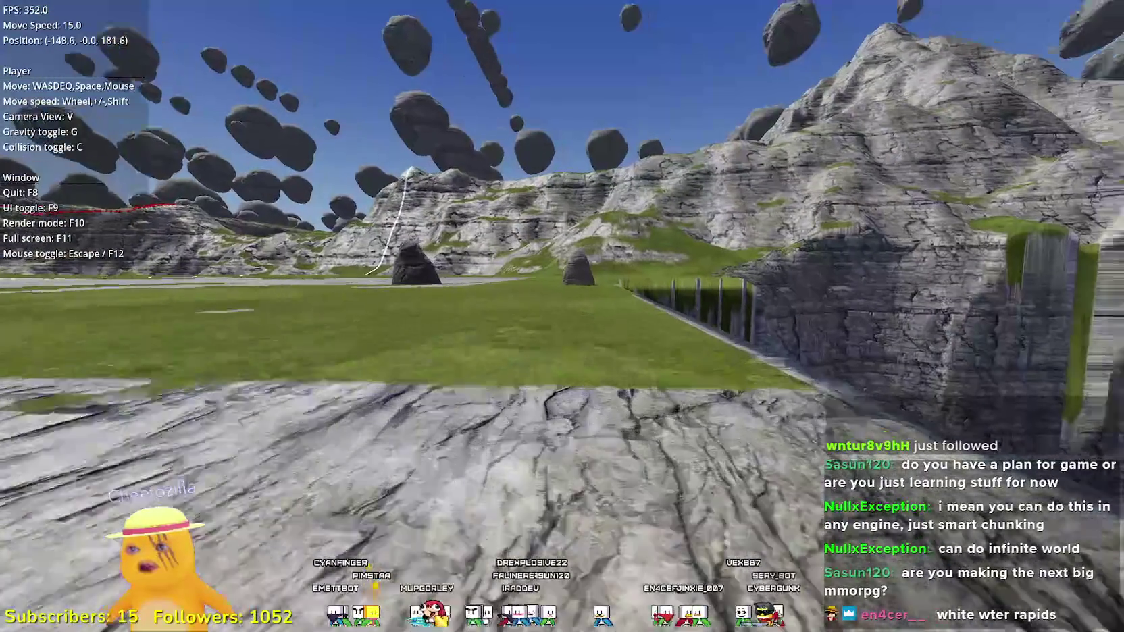
pyautogui.press('w')
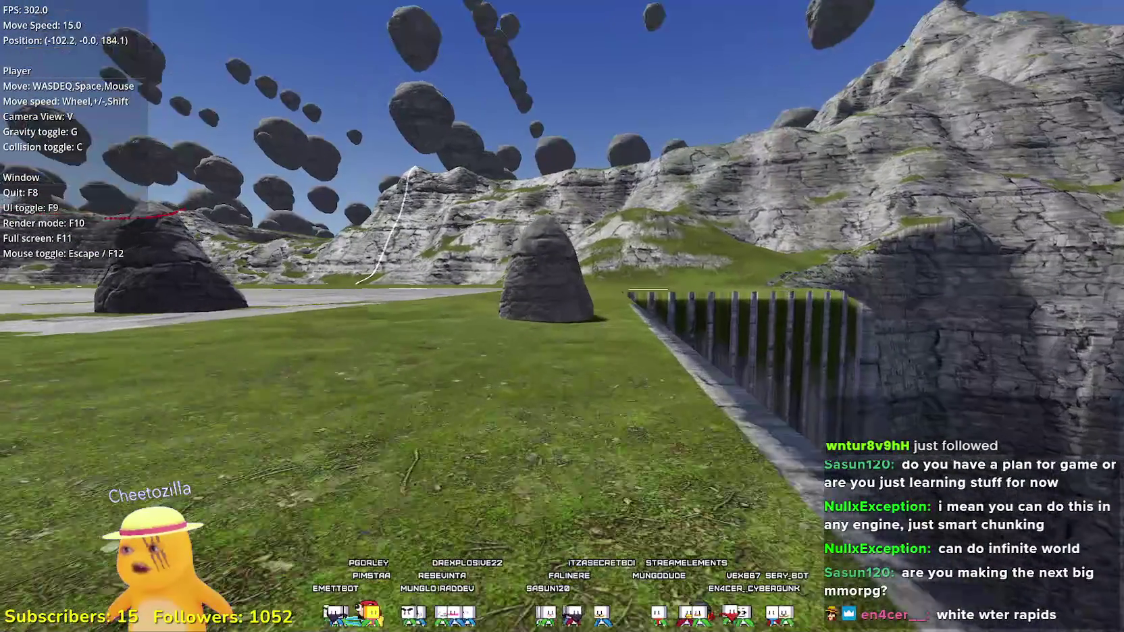
pyautogui.press('w')
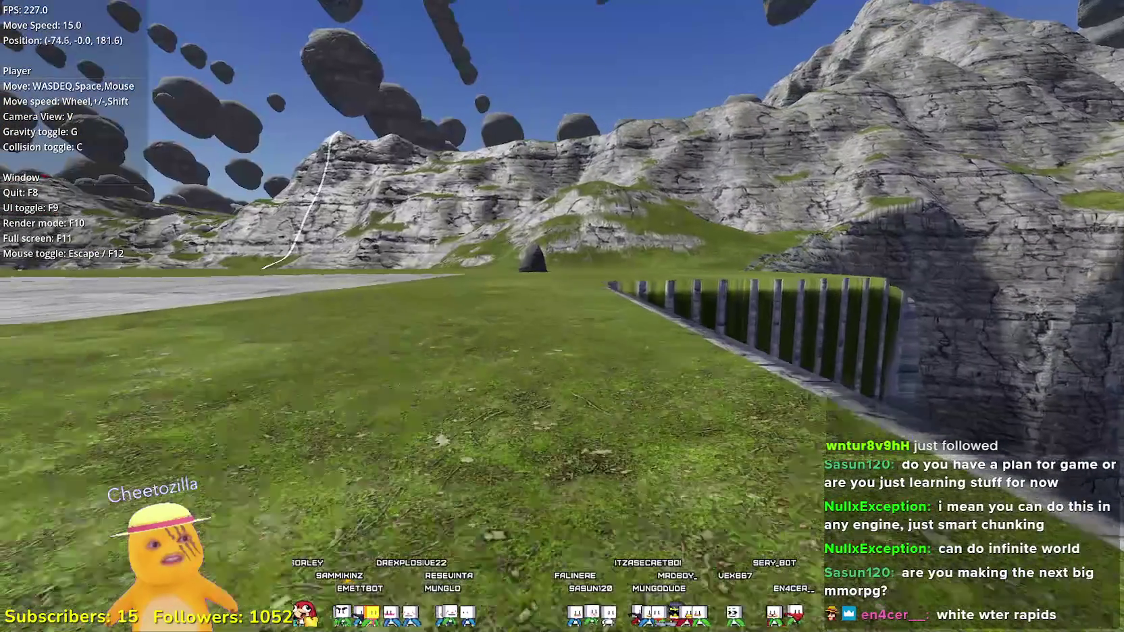
# - Approach the deep pit's edge and descend down into the rocky pit
pyautogui.press('w')
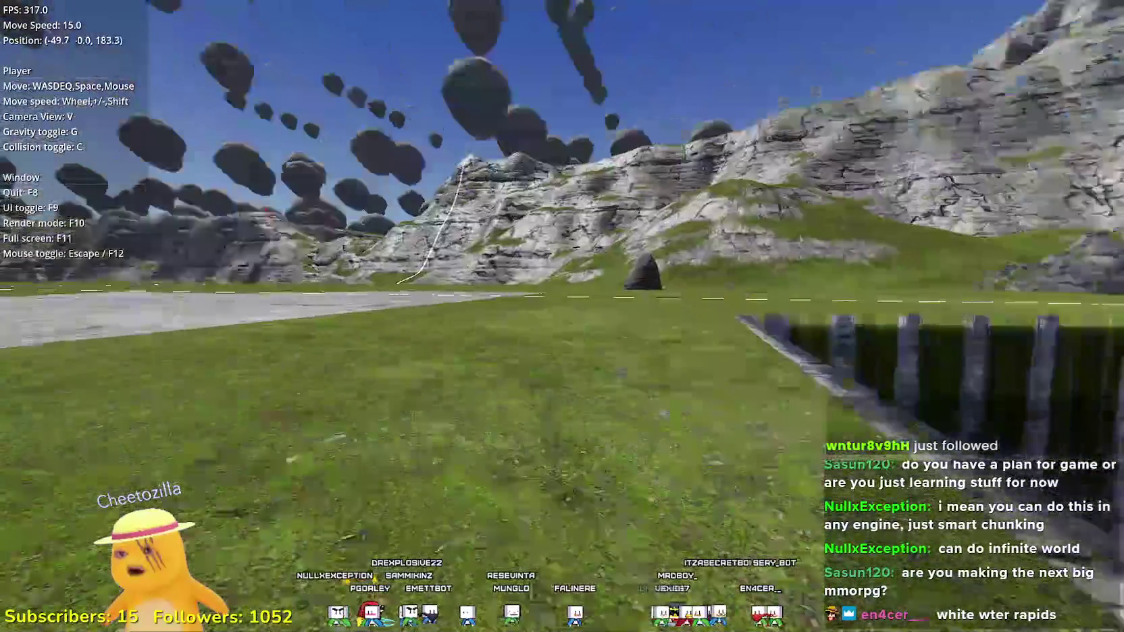
pyautogui.press('w')
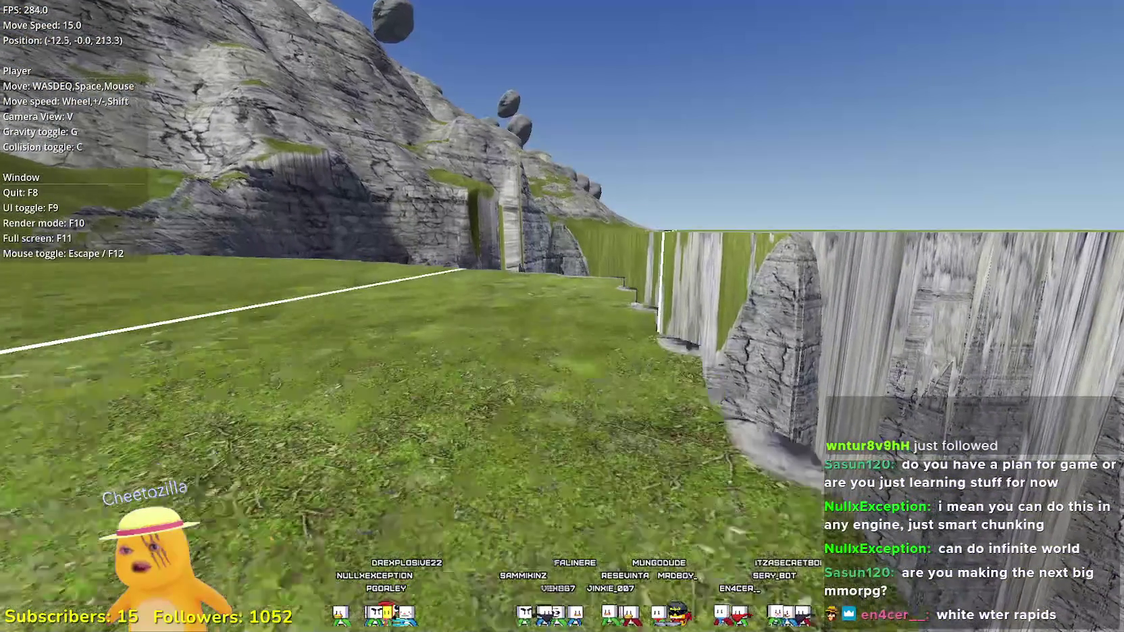
pyautogui.press('w')
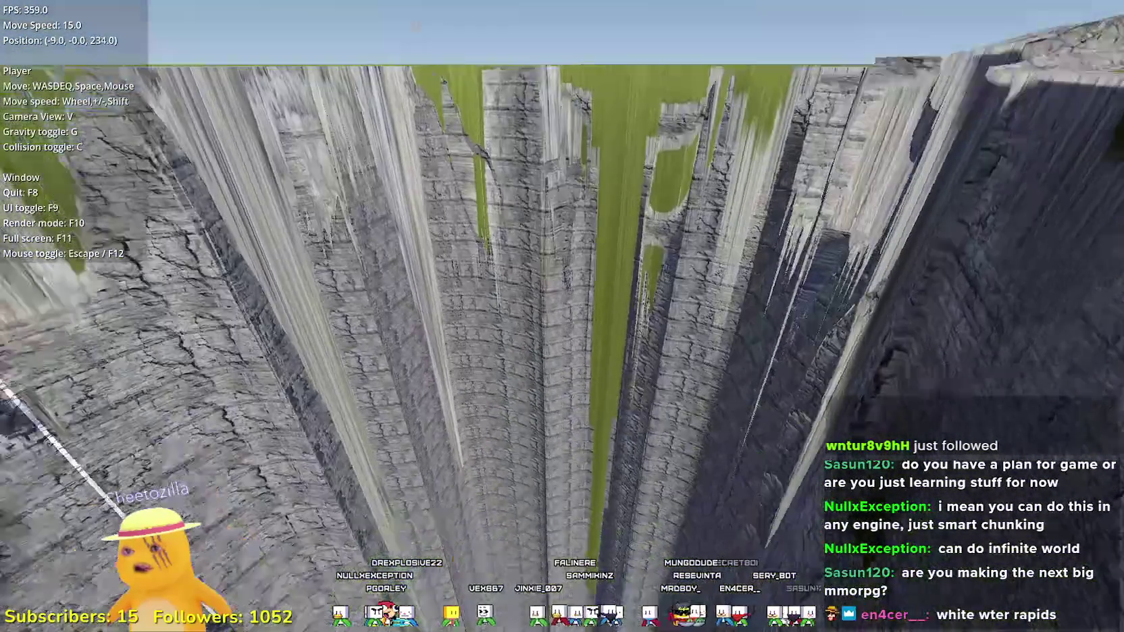
pyautogui.press('w')
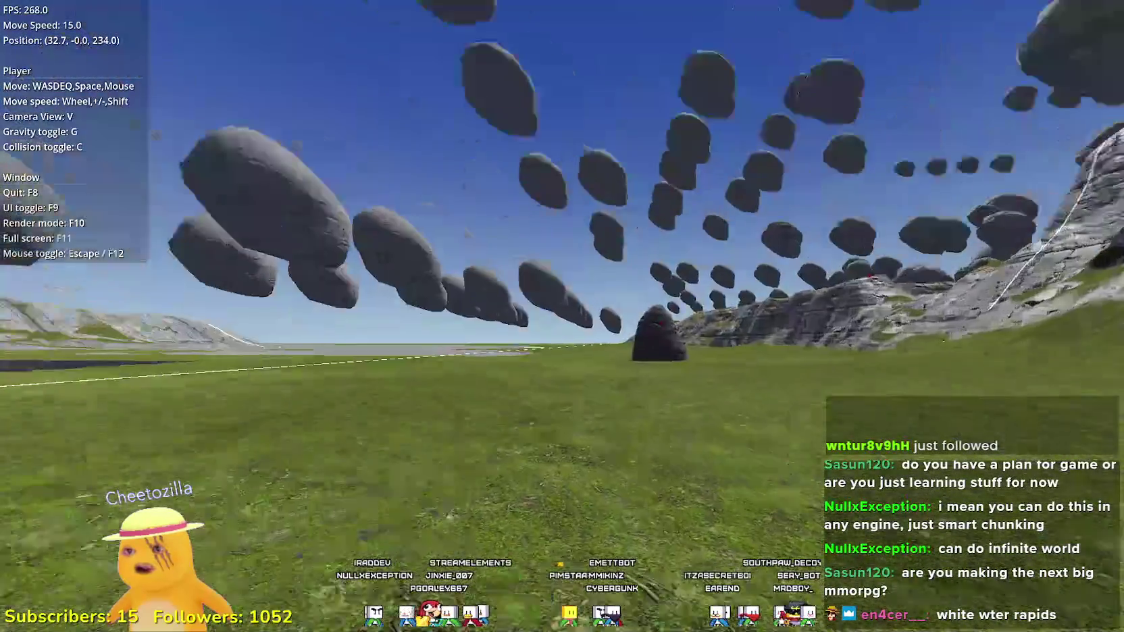
pyautogui.press('w')
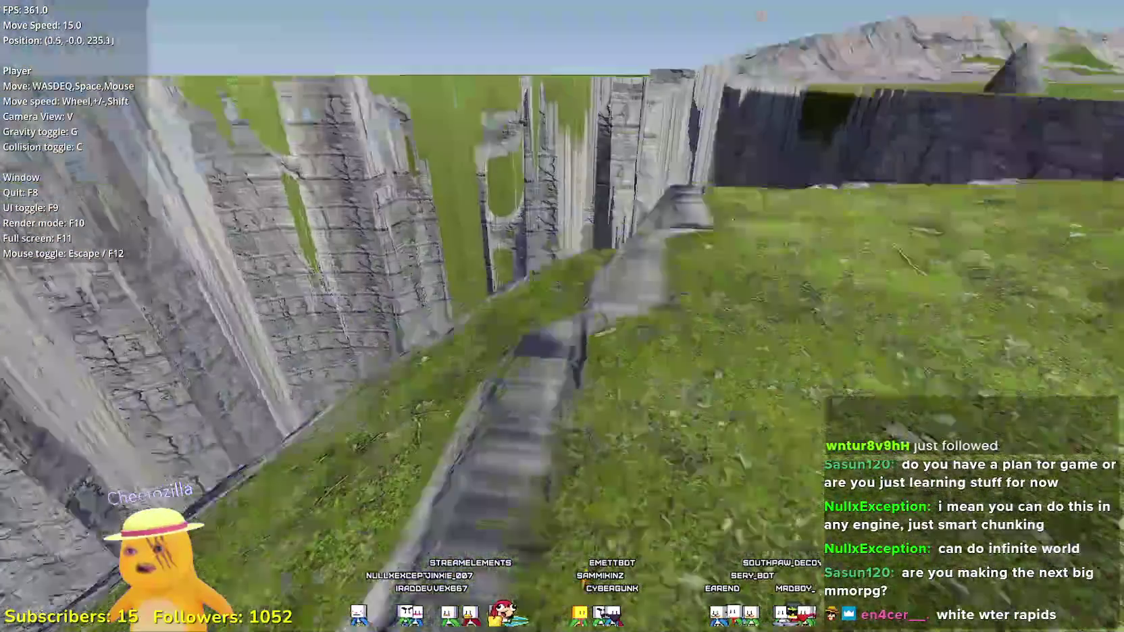
pyautogui.press('w')
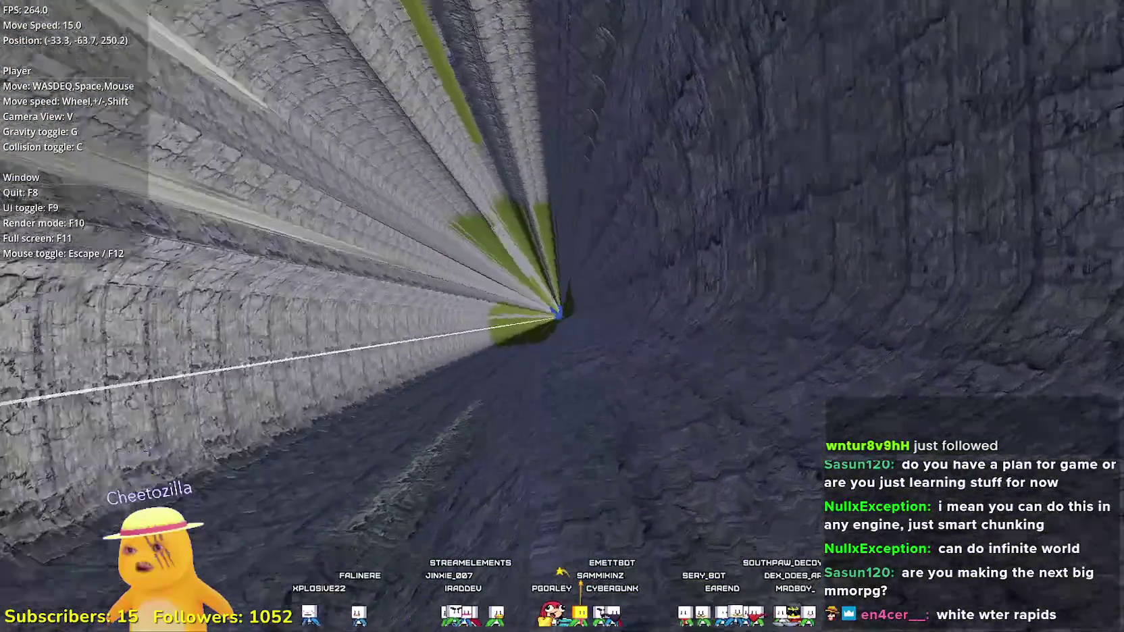